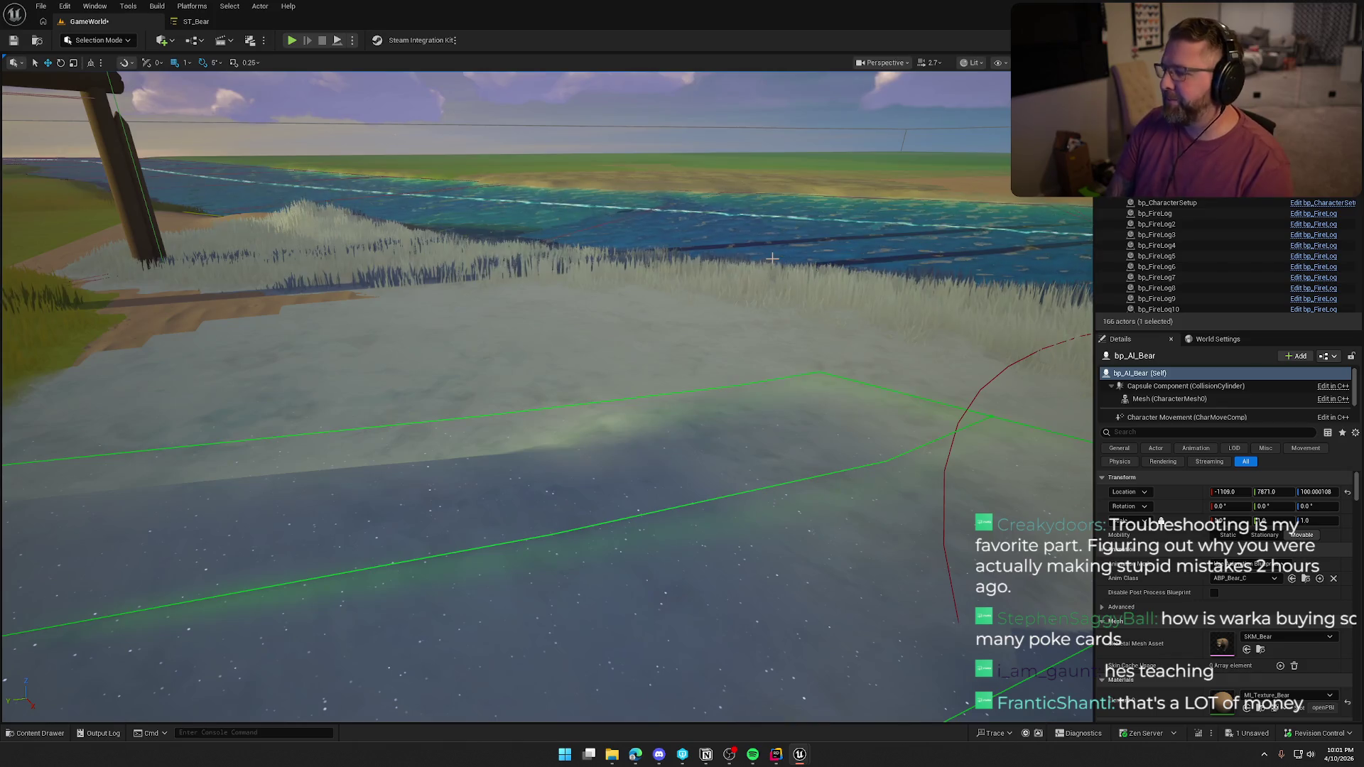
Move the viewport camera toward the grass and water, then open the ST_Bear state tree
{"action": "mouse_move", "coordinate": [719, 224]}
{"action": "left_mouse_down"}
{"action": "mouse_move", "coordinate": [710, 334]}
{"action": "mouse_move", "coordinate": [711, 277]}
{"action": "mouse_move", "coordinate": [696, 263]}
{"action": "mouse_move", "coordinate": [710, 243]}
{"action": "left_mouse_up"}
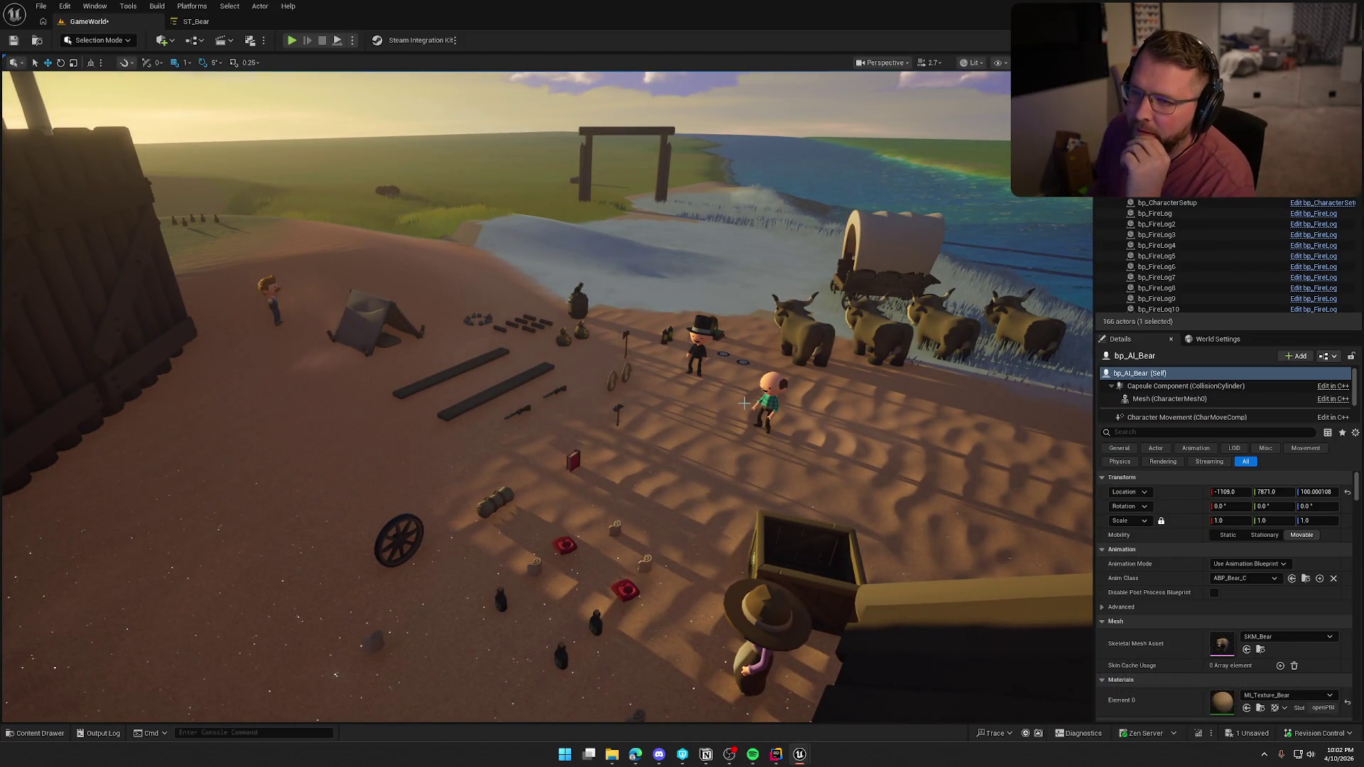
{"action": "left_click", "coordinate": [196, 21]}
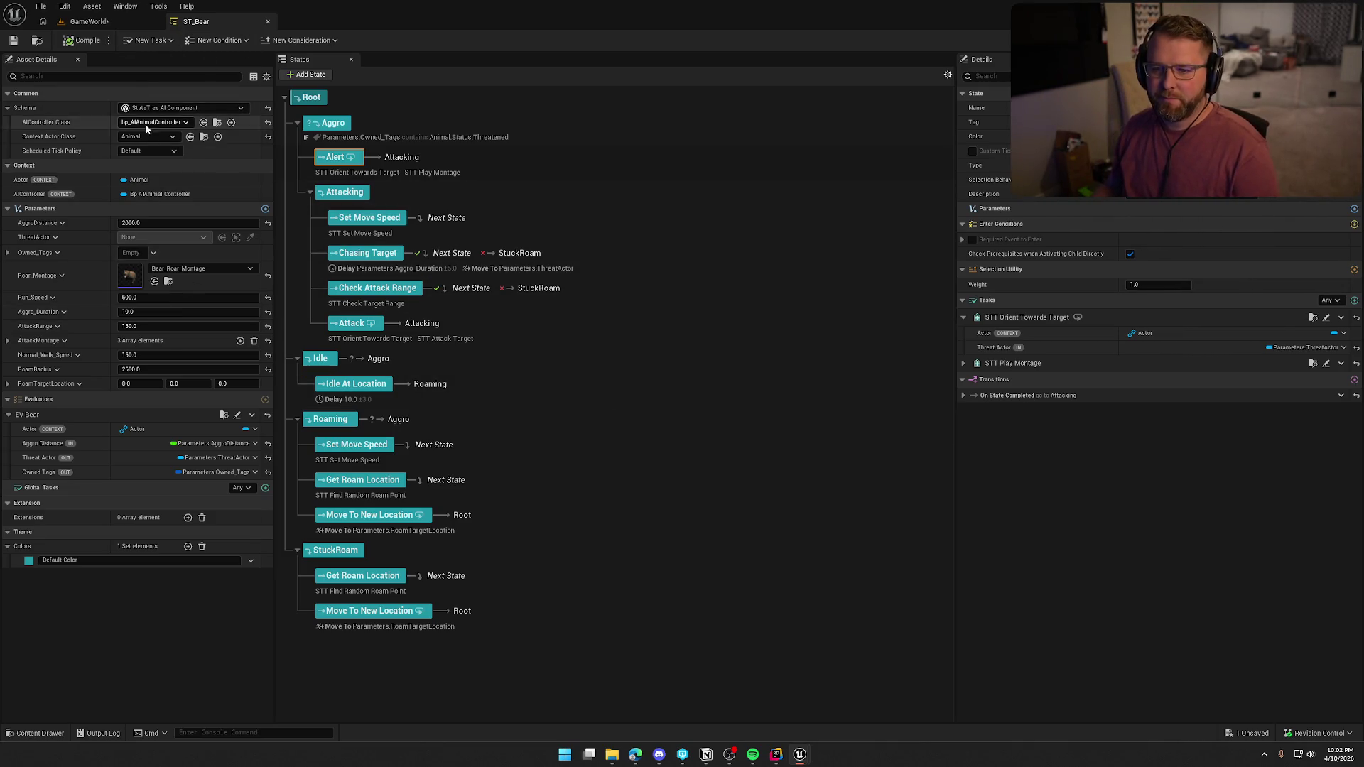
In EV_Bear's graph, add a Float variable named AttackRange
{"action": "left_click", "coordinate": [237, 415]}
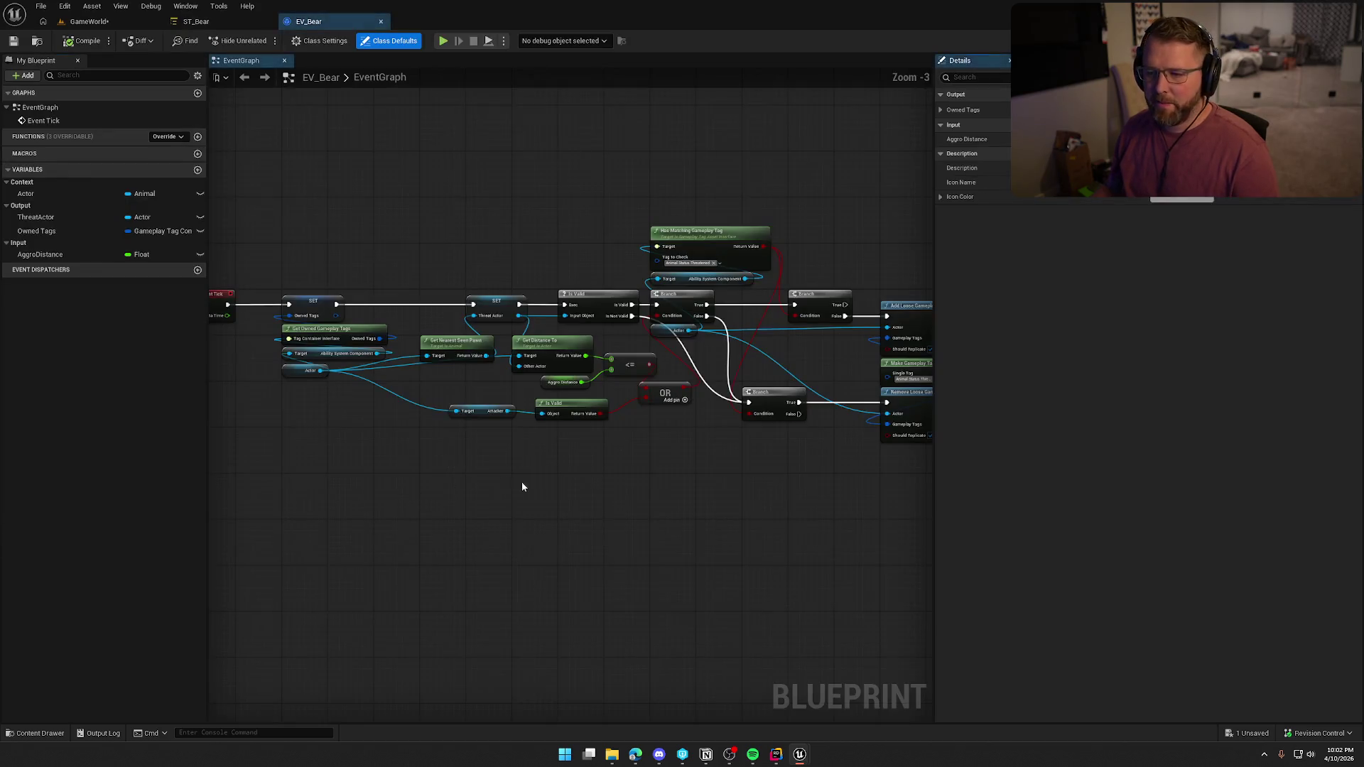
{"action": "scroll", "coordinate": [560, 496], "scroll_direction": "up", "scroll_amount": 3}
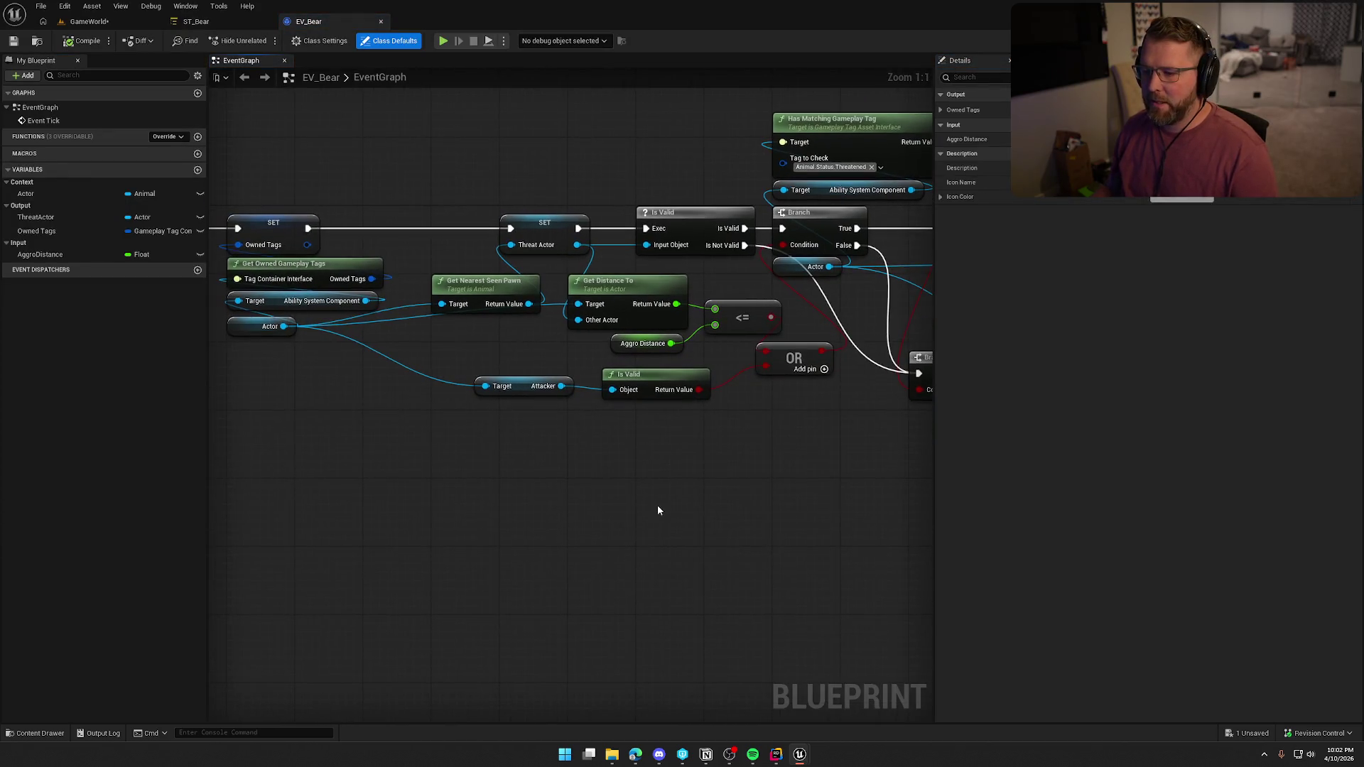
{"action": "left_click", "coordinate": [197, 170]}
{"action": "type", "text": "At"}
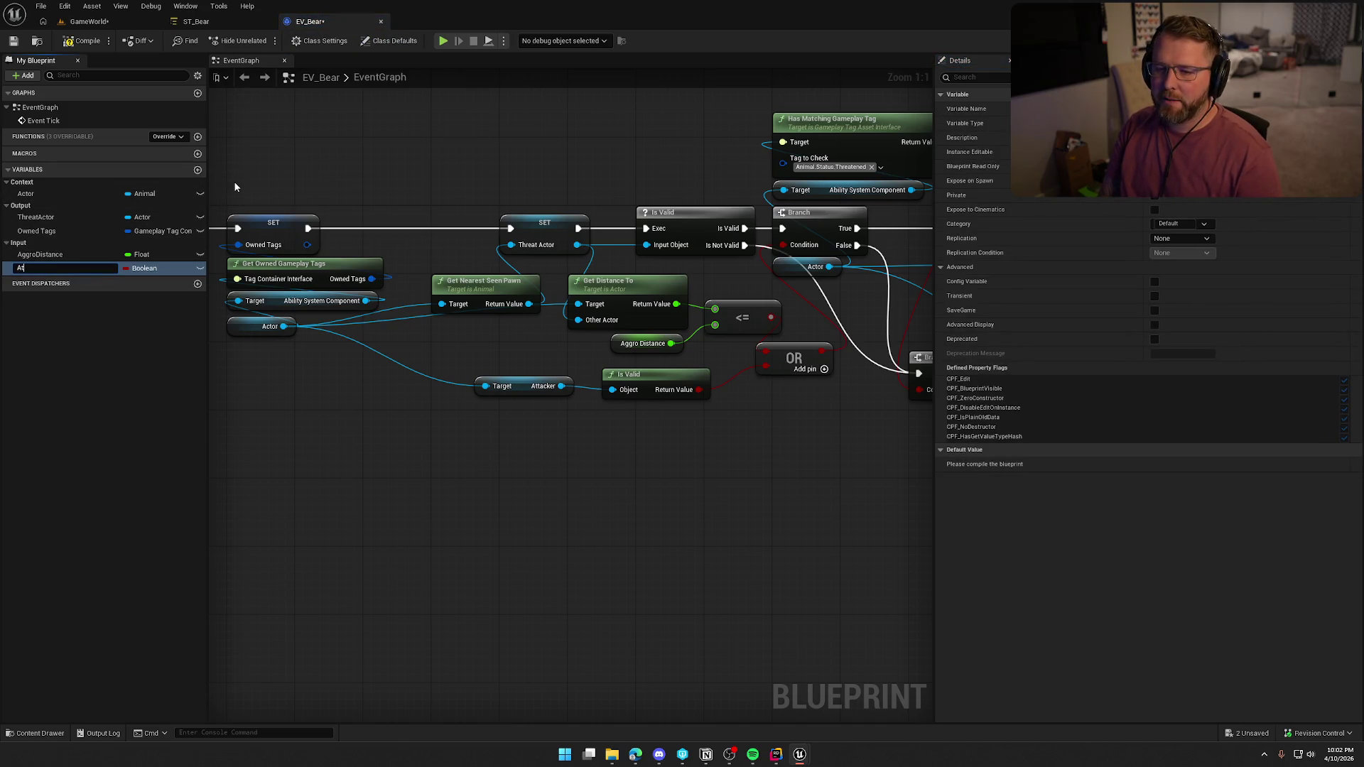
{"action": "type", "text": "tackRange"}
{"action": "key", "text": "Return"}
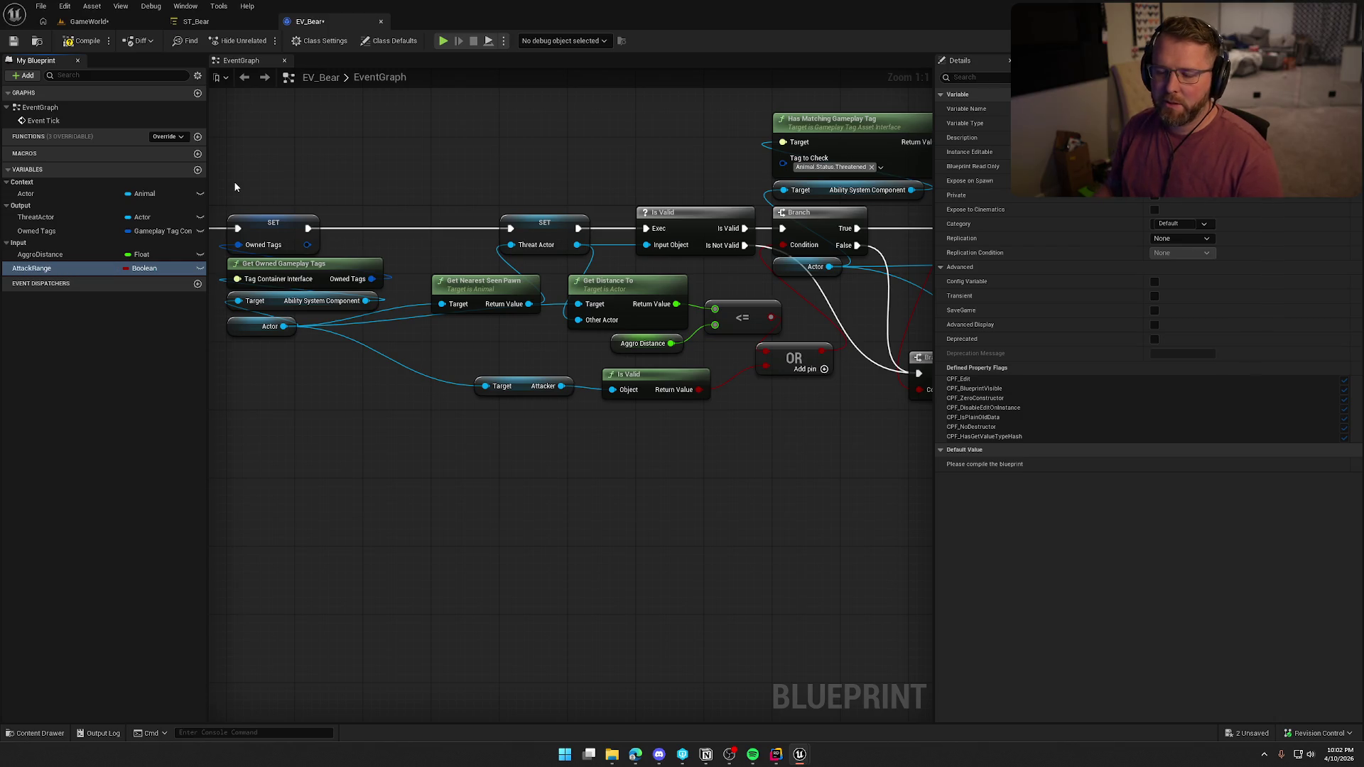
{"action": "left_click", "coordinate": [145, 268]}
{"action": "left_click", "coordinate": [161, 341]}
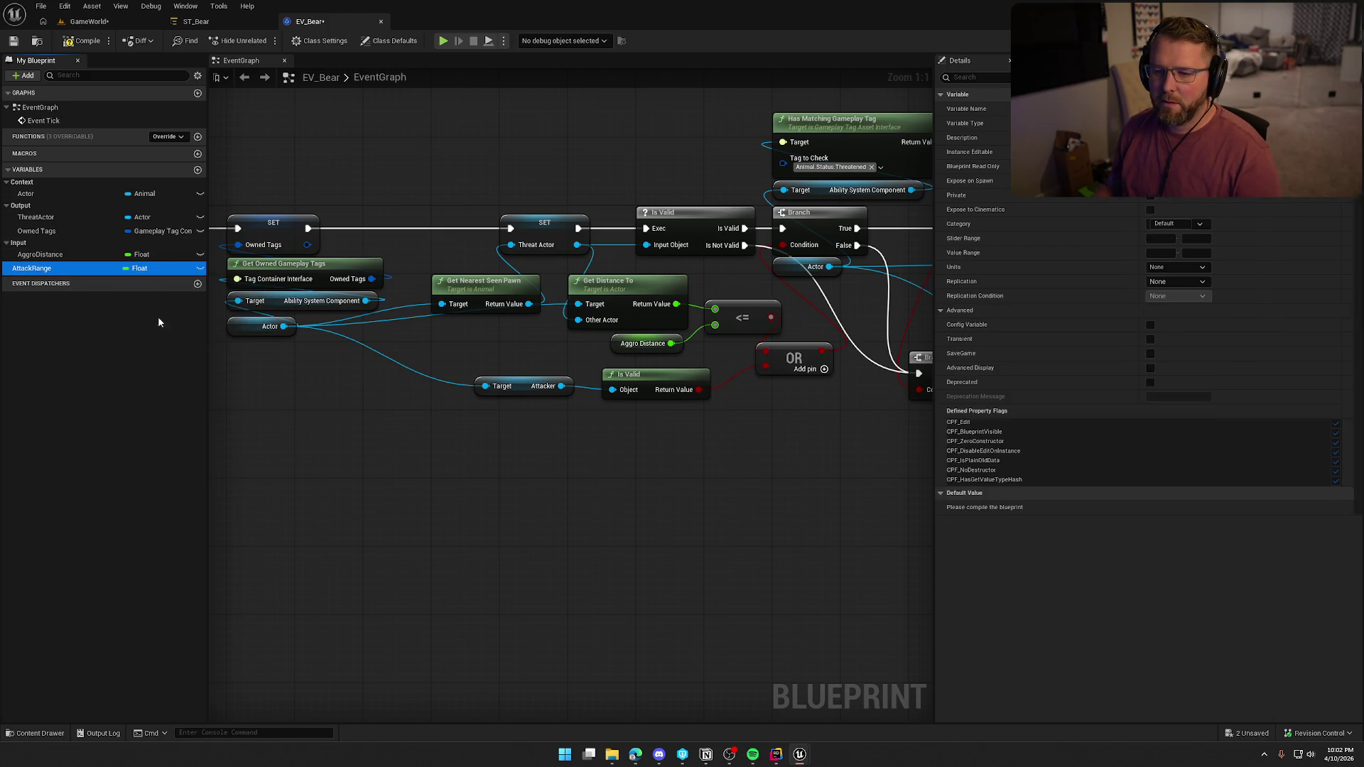
Put AttackRange in the Output category and compile EV_Bear
{"action": "left_click", "coordinate": [1175, 224]}
{"action": "type", "text": "out"}
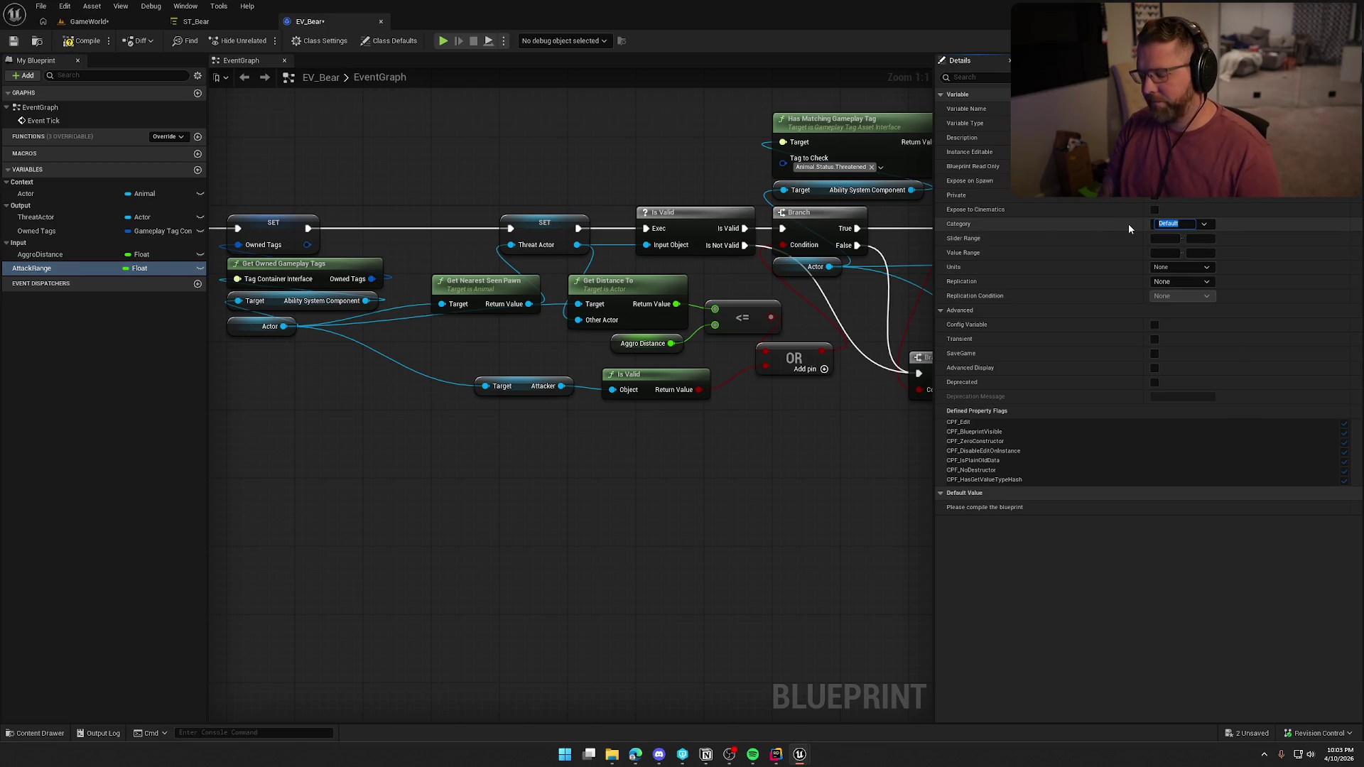
{"action": "left_click", "coordinate": [1204, 224]}
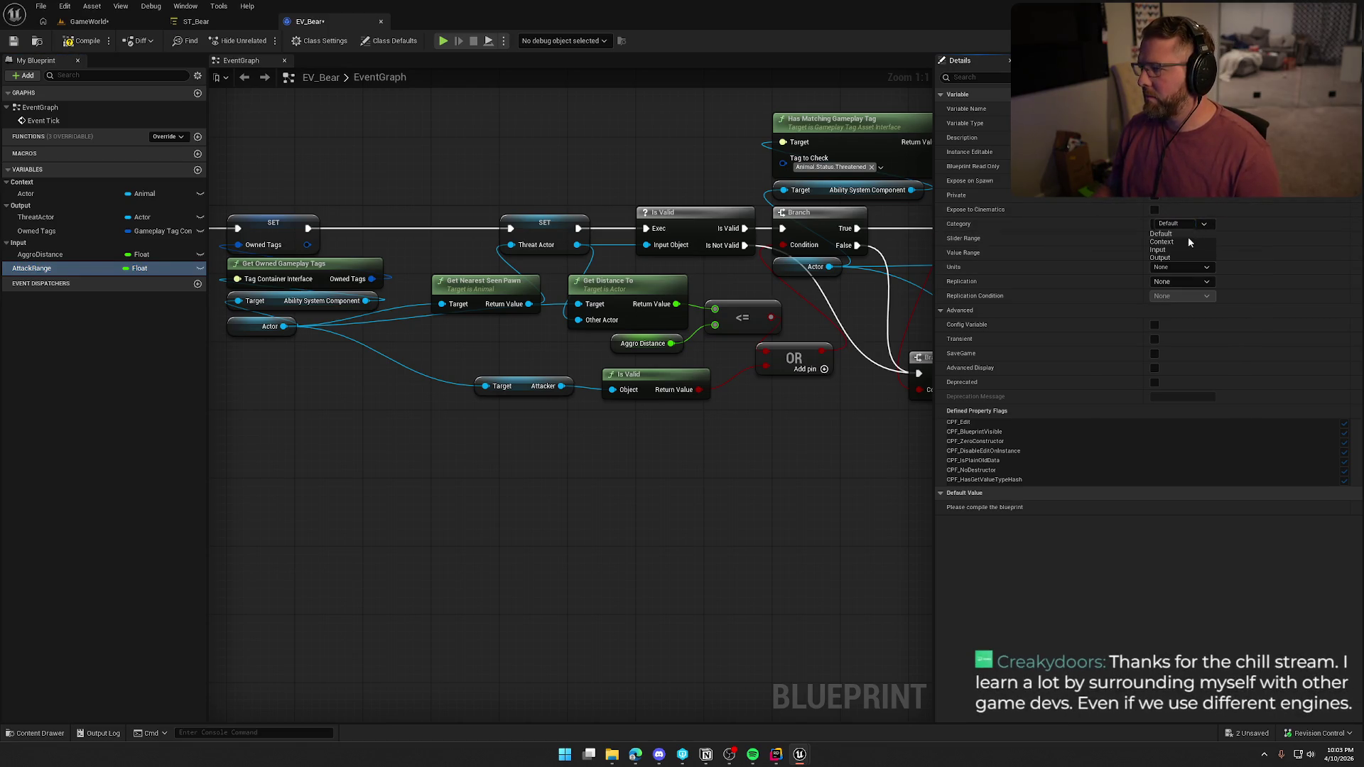
{"action": "left_click", "coordinate": [1165, 258]}
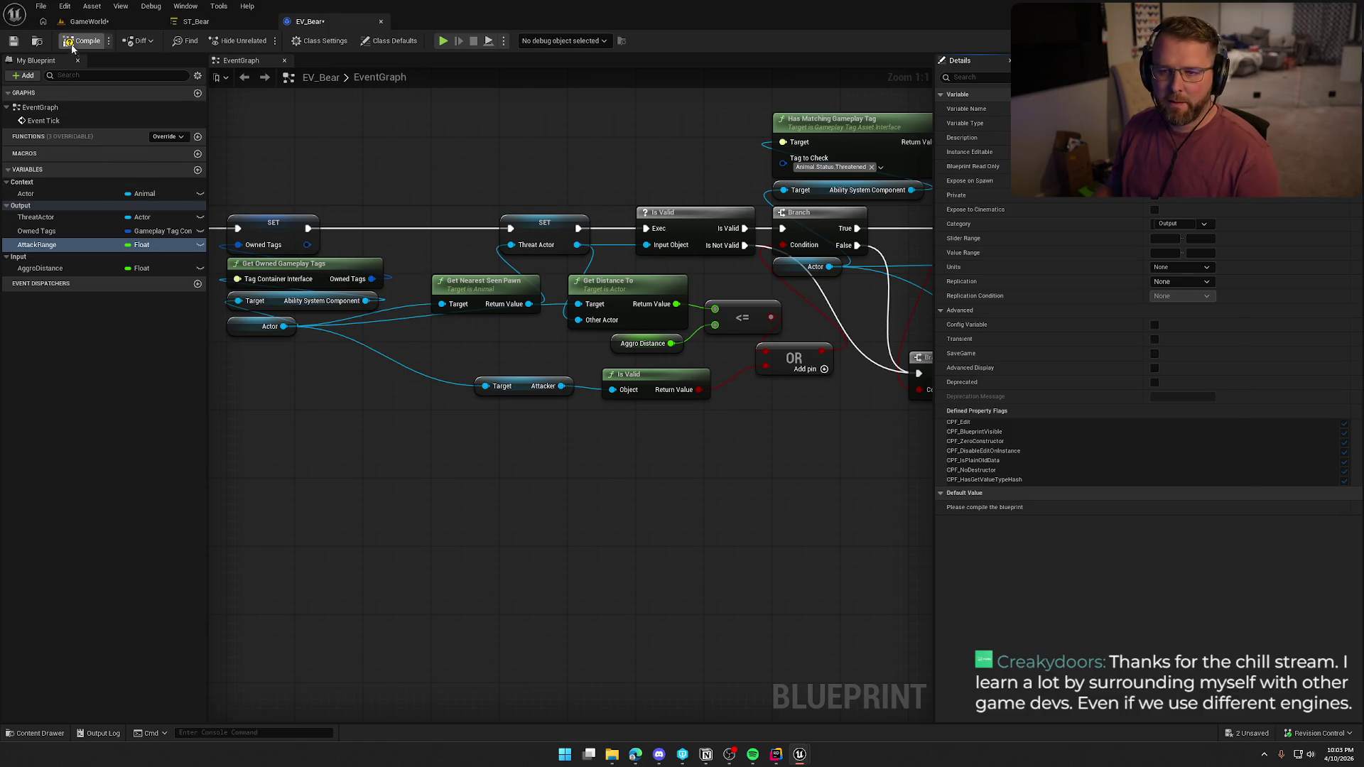
{"action": "left_click", "coordinate": [692, 496]}
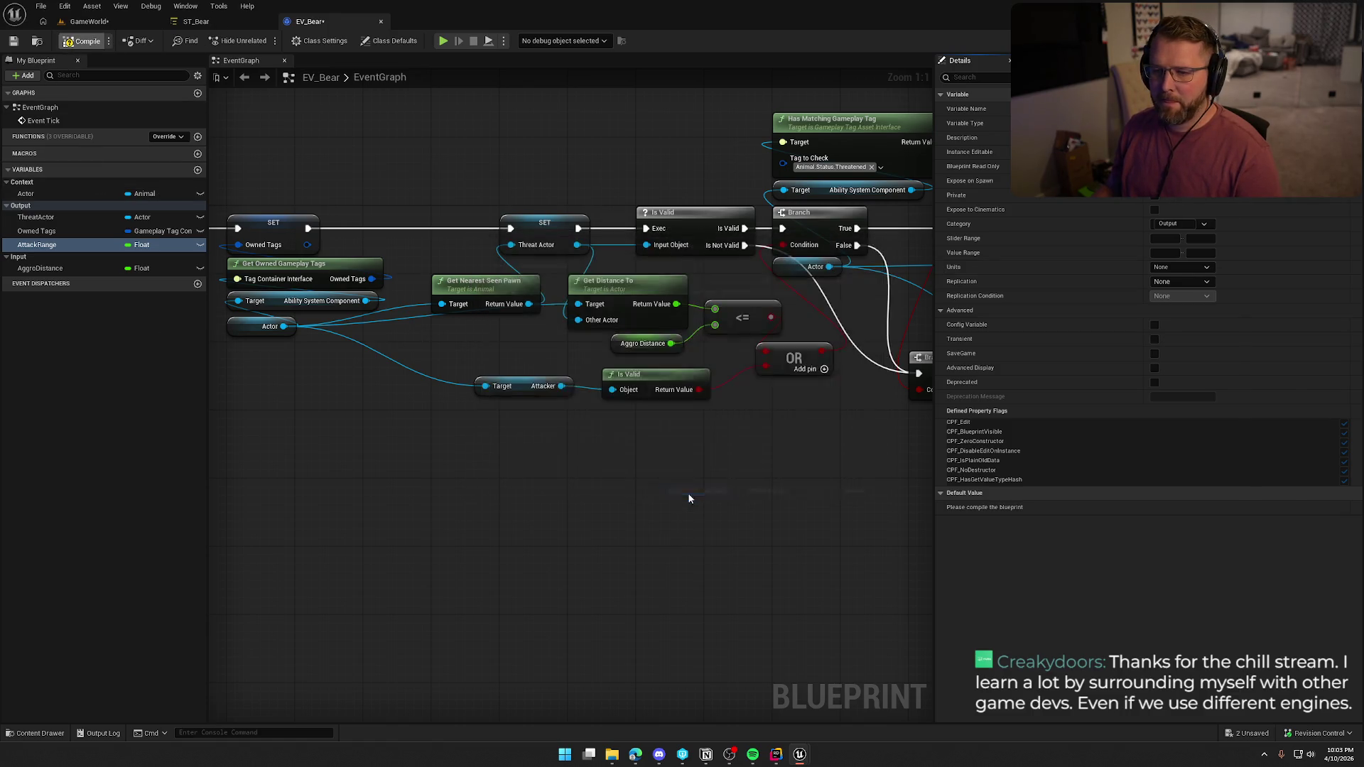
{"action": "left_click", "coordinate": [193, 21]}
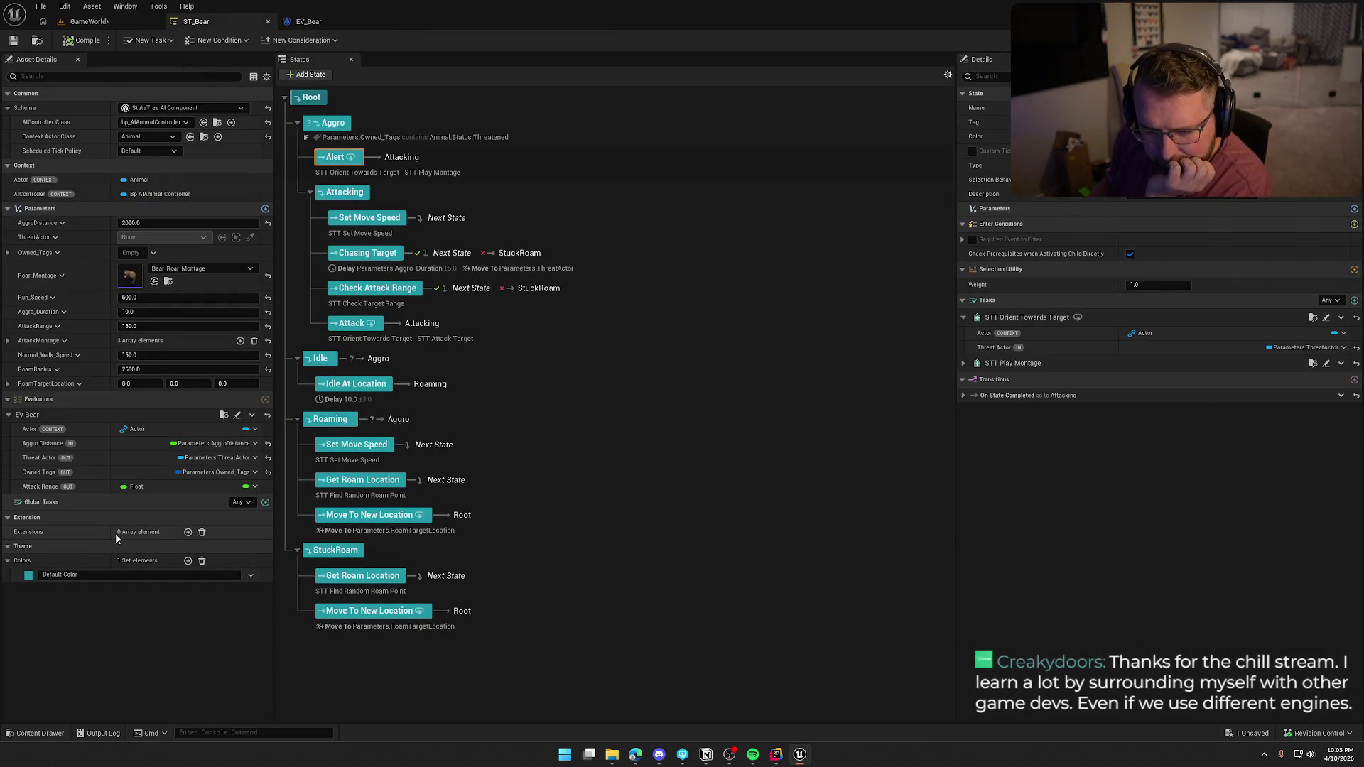
Bind EV Bear's Attack Range output to Parameters > Attack Range and compile ST_Bear
{"action": "left_click", "coordinate": [255, 486]}
{"action": "mouse_move", "coordinate": [305, 504]}
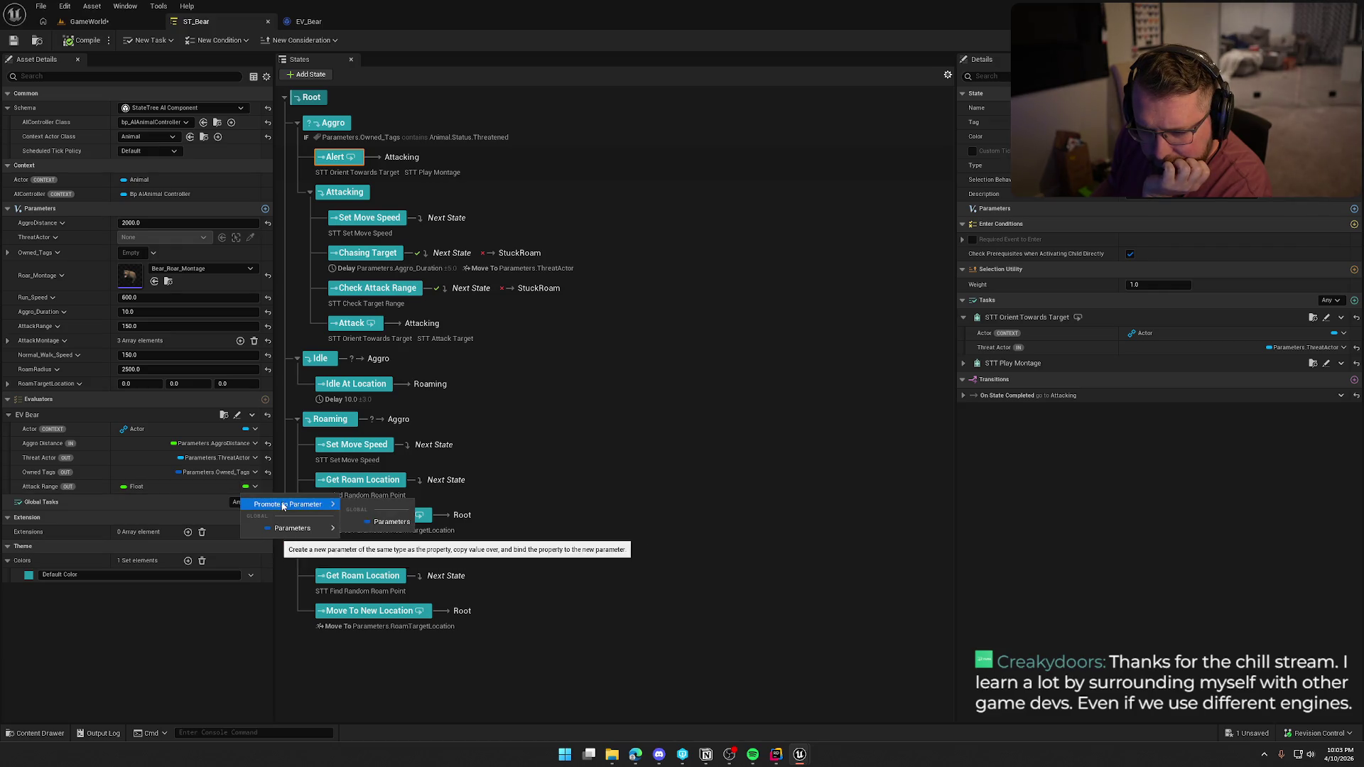
{"action": "mouse_move", "coordinate": [332, 528]}
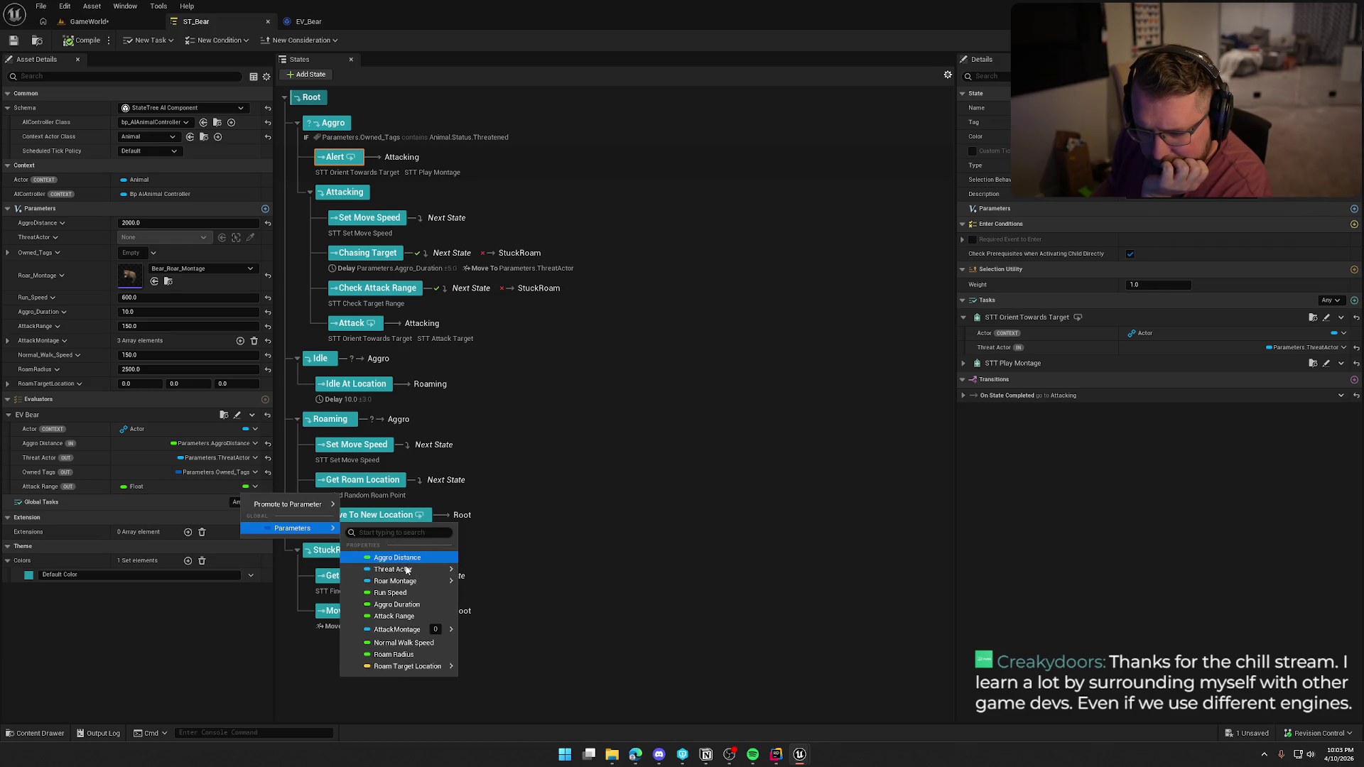
{"action": "left_click", "coordinate": [424, 617]}
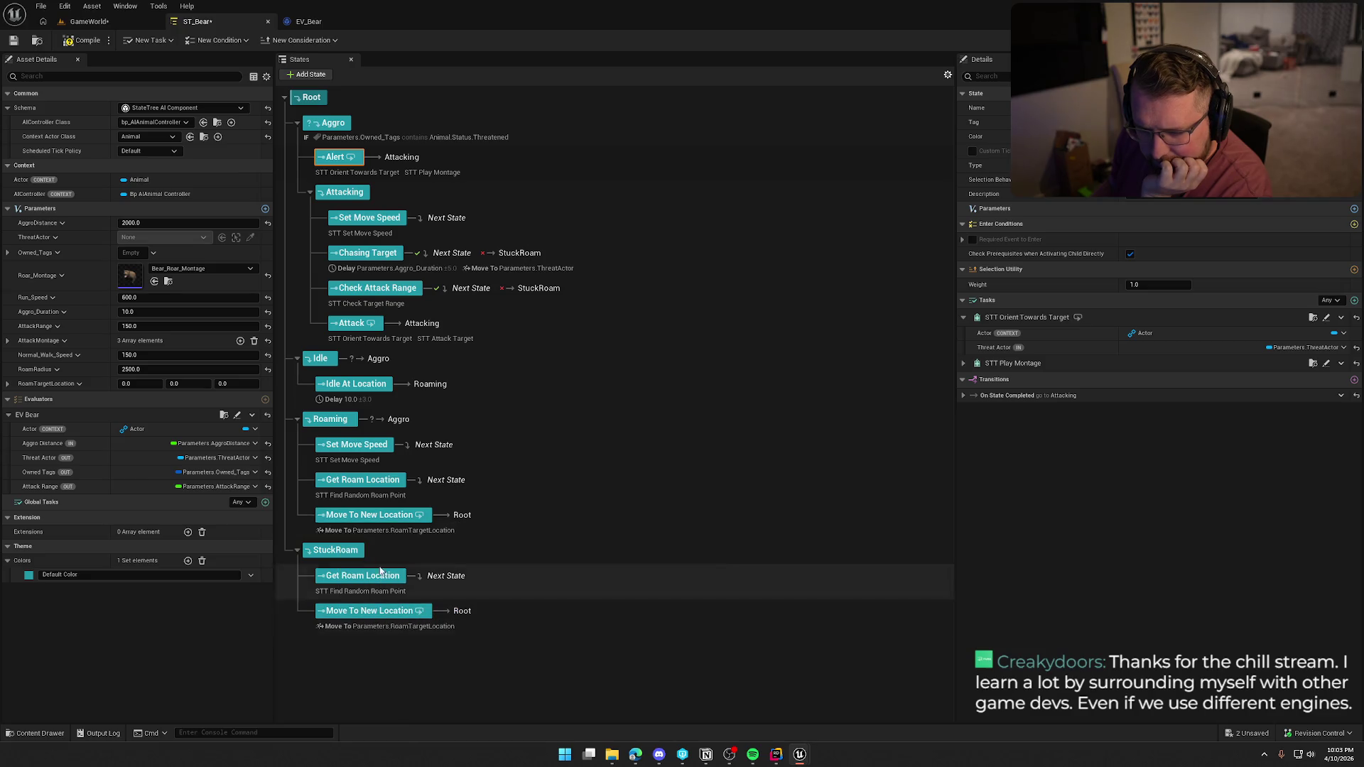
{"action": "left_click", "coordinate": [84, 41]}
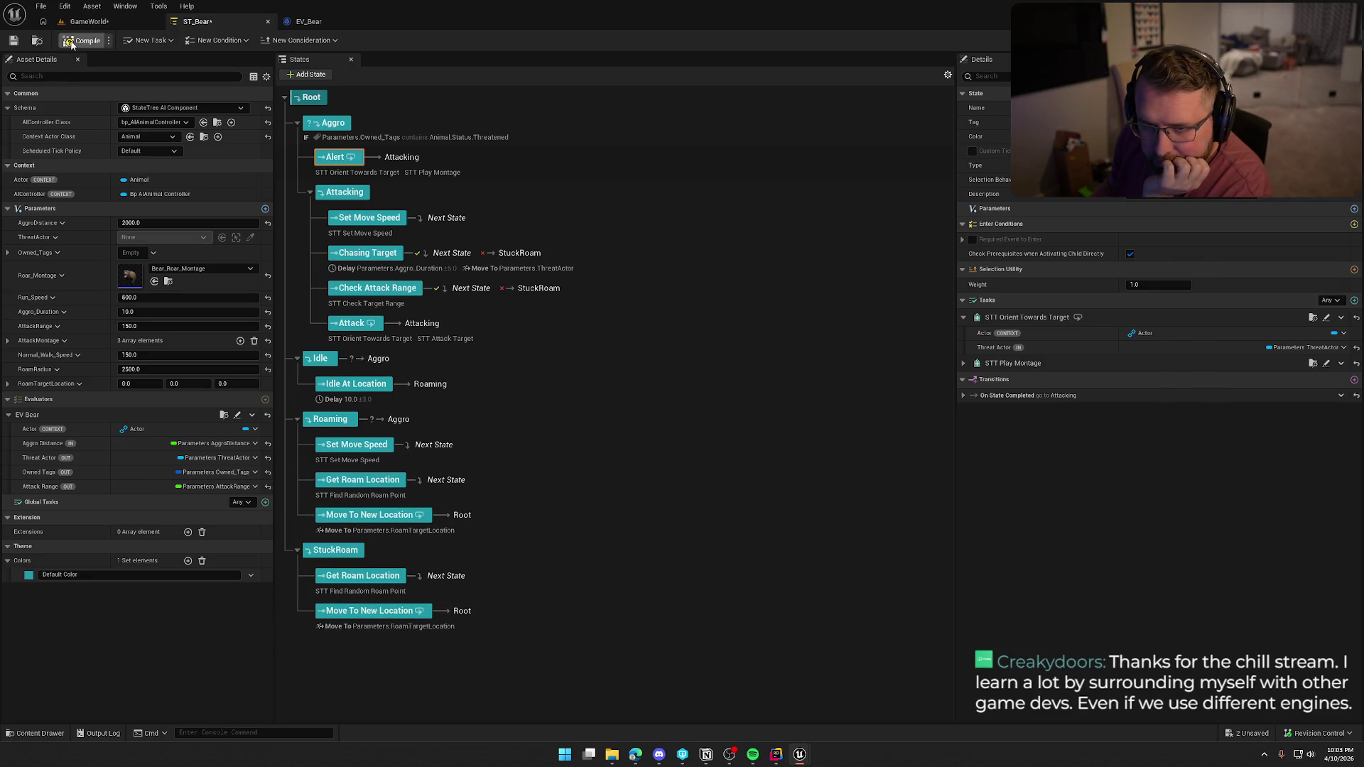
{"action": "left_click", "coordinate": [327, 24]}
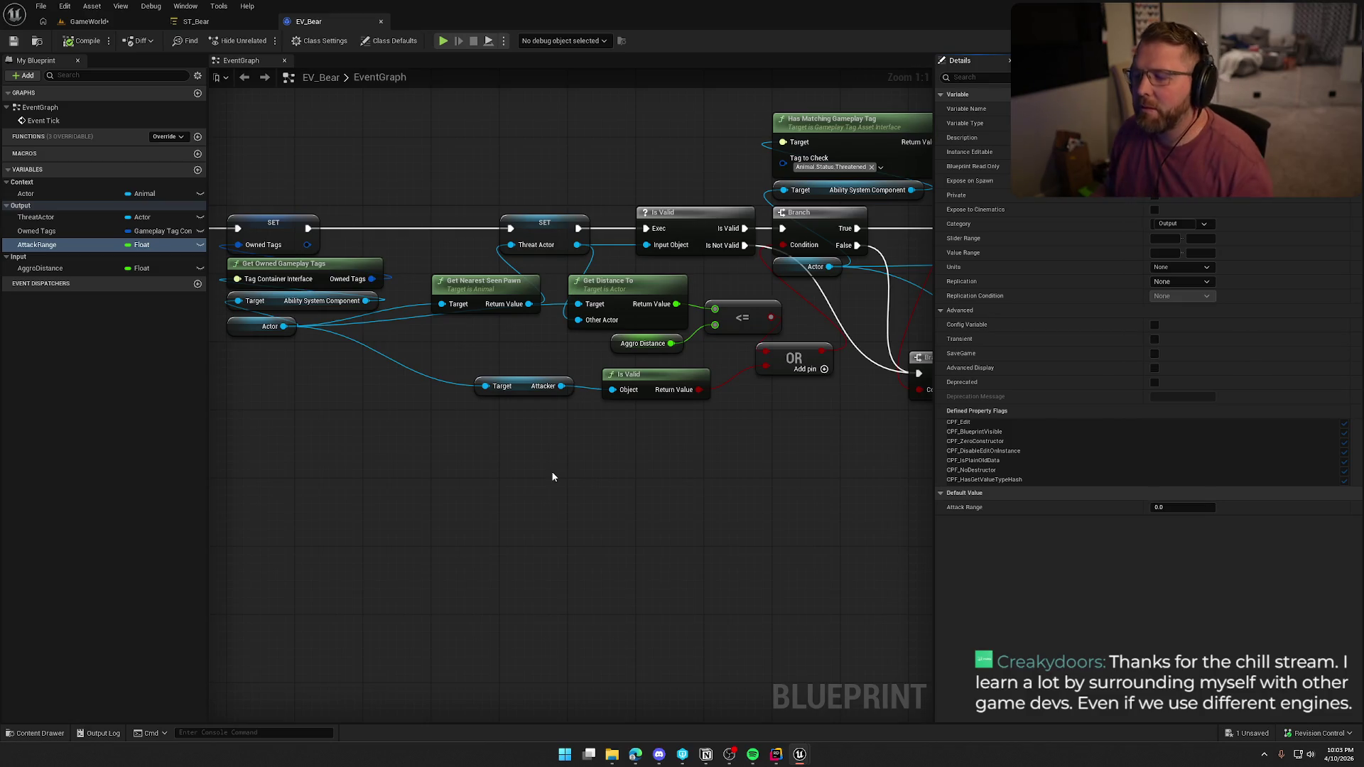
Add a SET Attack Range node wired after Add Loose Gameplay Tags
{"action": "mouse_move", "coordinate": [741, 455]}
{"action": "left_mouse_down"}
{"action": "mouse_move", "coordinate": [475, 475]}
{"action": "mouse_move", "coordinate": [450, 508]}
{"action": "mouse_move", "coordinate": [310, 483]}
{"action": "mouse_move", "coordinate": [555, 247]}
{"action": "left_mouse_up"}
{"action": "mouse_move", "coordinate": [710, 235]}
{"action": "left_mouse_down"}
{"action": "mouse_move", "coordinate": [846, 260]}
{"action": "mouse_move", "coordinate": [803, 269]}
{"action": "left_mouse_up"}
{"action": "scroll", "coordinate": [803, 269], "scroll_direction": "down", "scroll_amount": 3}
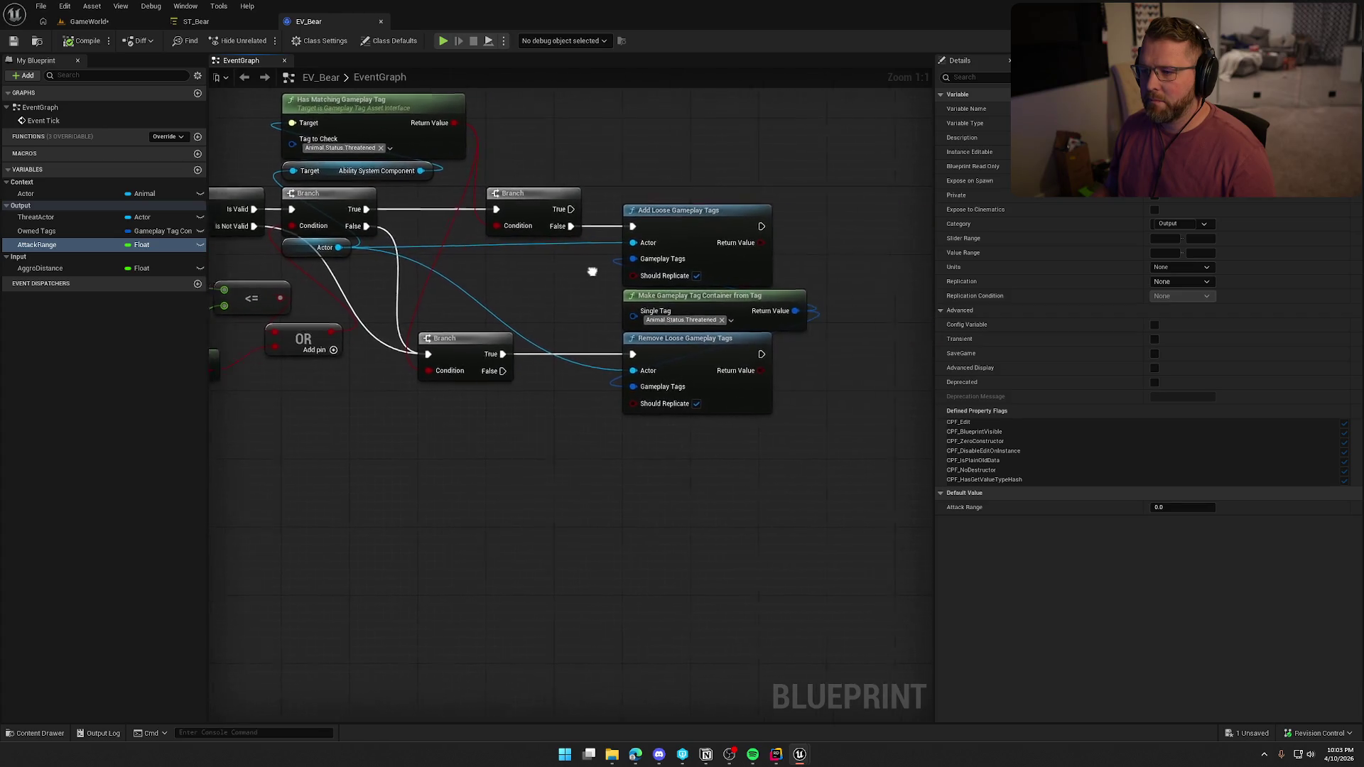
{"action": "mouse_move", "coordinate": [37, 244]}
{"action": "left_mouse_down", "text": "alt"}
{"action": "mouse_move", "coordinate": [369, 276]}
{"action": "mouse_move", "coordinate": [790, 239]}
{"action": "left_mouse_up", "text": "alt"}
{"action": "scroll", "coordinate": [790, 239], "scroll_direction": "up", "scroll_amount": 5}
{"action": "left_click_drag", "start_coordinate": [683, 248], "coordinate": [867, 248]}
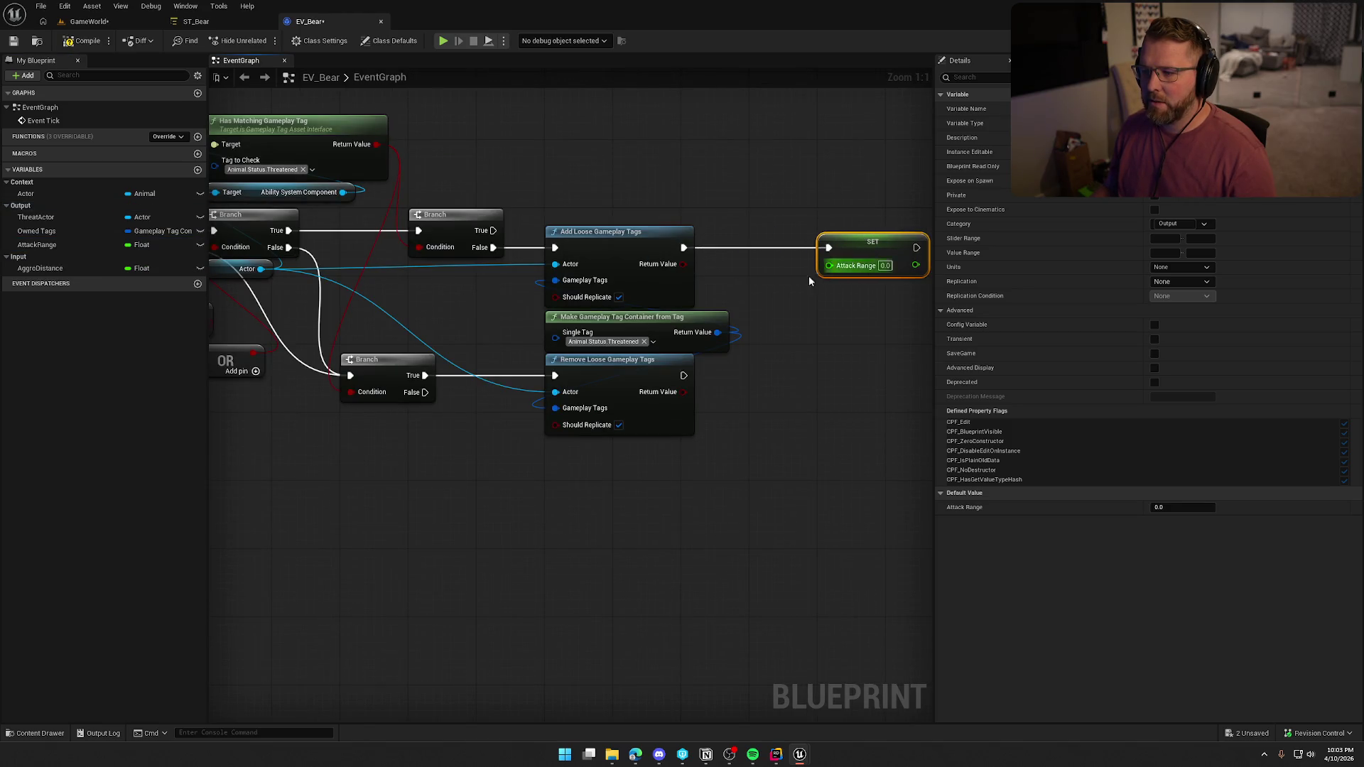
{"action": "left_click_drag", "start_coordinate": [567, 309], "coordinate": [763, 306]}
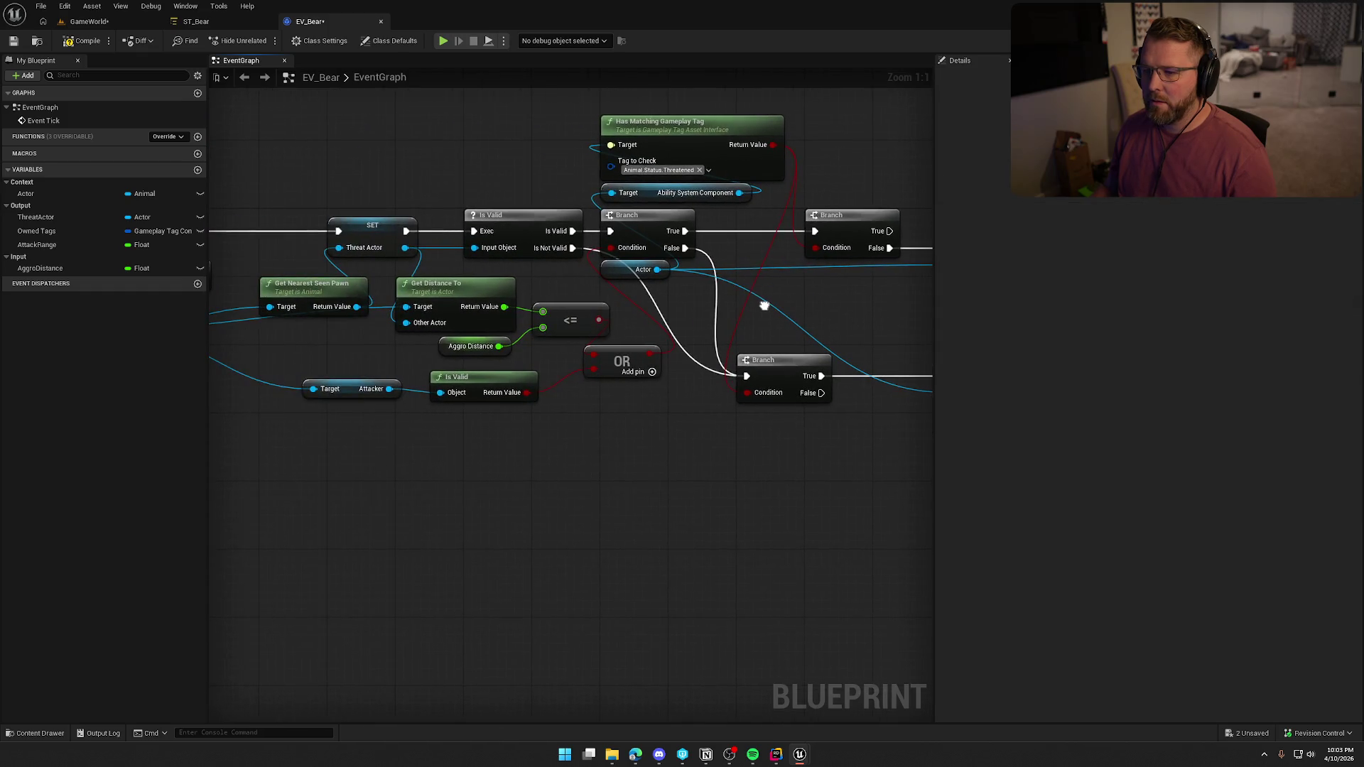
{"action": "left_click_drag", "start_coordinate": [686, 257], "coordinate": [121, 87]}
Add a Threat Actor getter feeding a Get Actor Bounds node, arranged side by side
{"action": "left_click", "coordinate": [44, 218]}
{"action": "left_click_drag", "start_coordinate": [44, 218], "coordinate": [679, 185]}
{"action": "type", "text": "ge"}
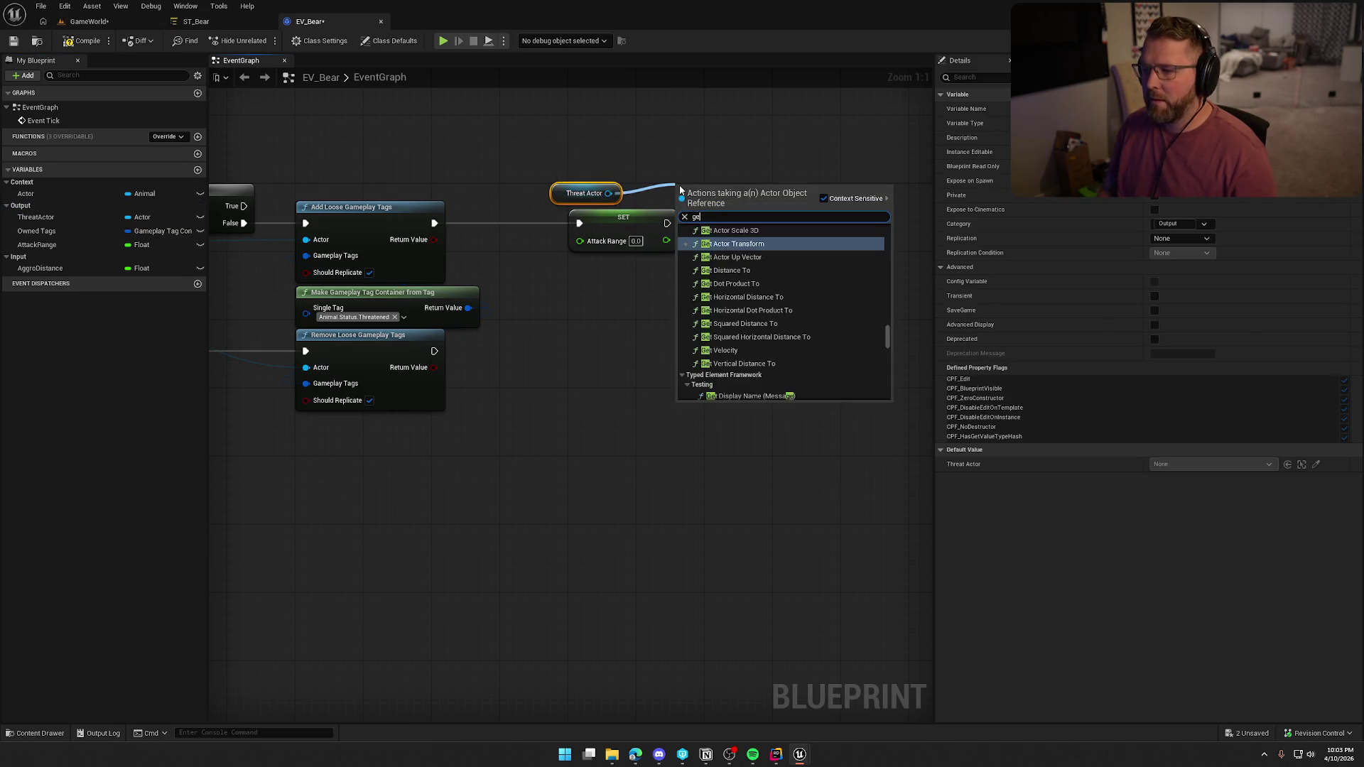
{"action": "type", "text": "t boun"}
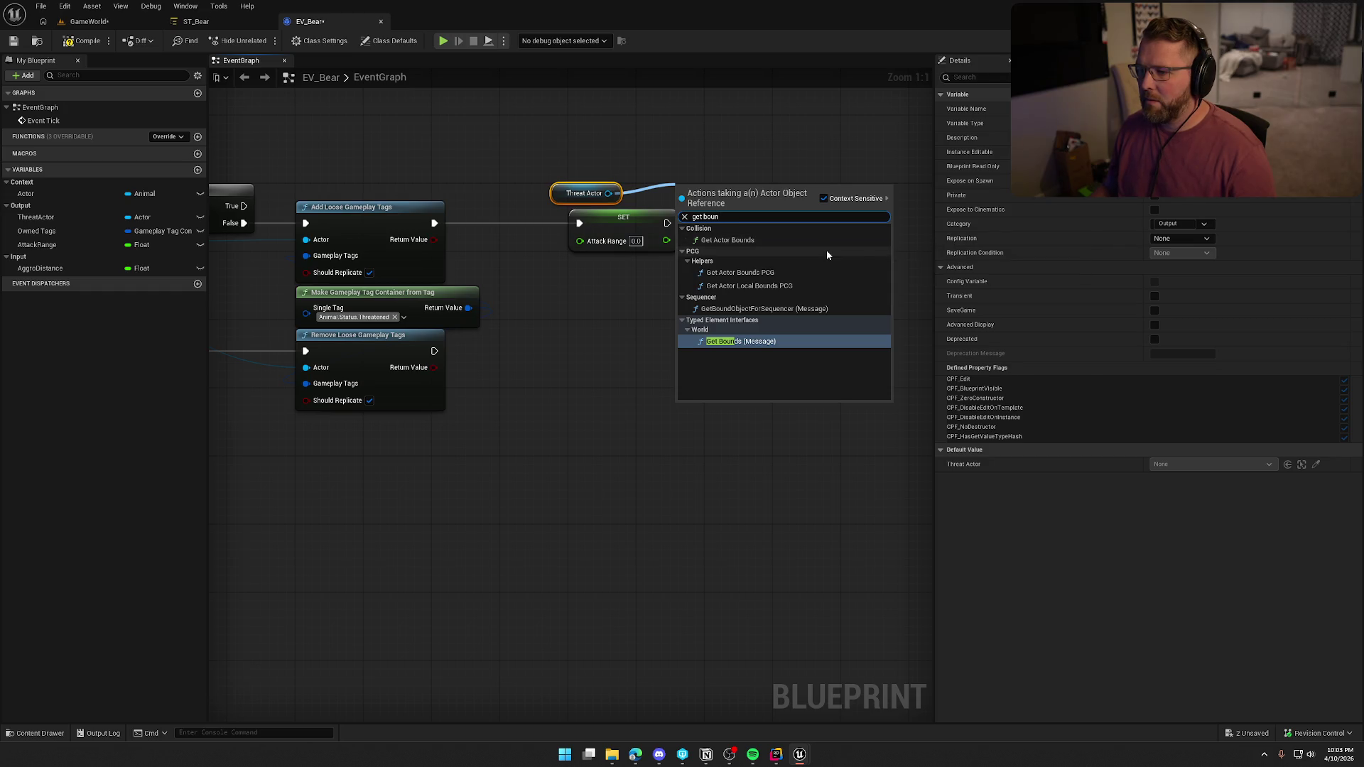
{"action": "left_click", "coordinate": [732, 240]}
{"action": "left_click_drag", "start_coordinate": [666, 219], "coordinate": [783, 162]}
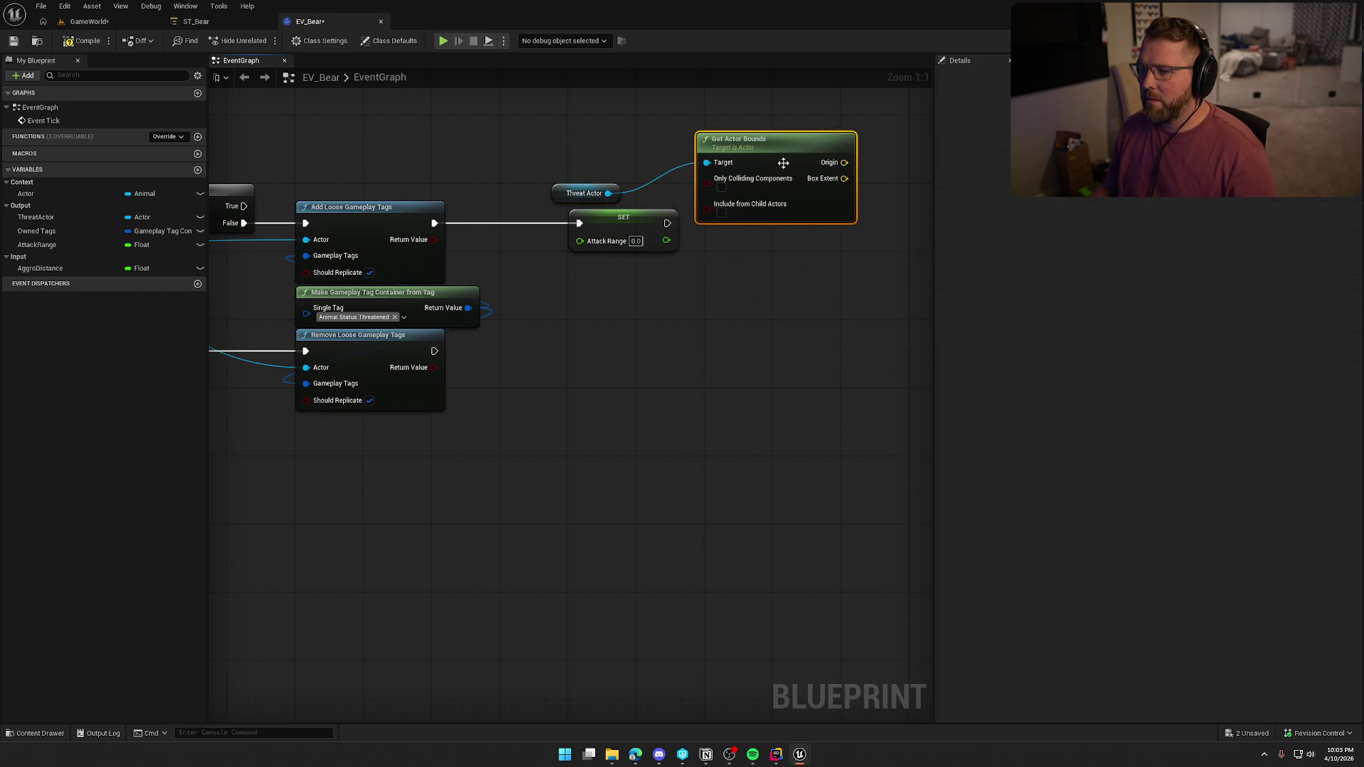
{"action": "mouse_move", "coordinate": [576, 188]}
{"action": "left_mouse_down"}
{"action": "mouse_move", "coordinate": [696, 108]}
{"action": "mouse_move", "coordinate": [721, 120]}
{"action": "mouse_move", "coordinate": [707, 203]}
{"action": "mouse_move", "coordinate": [560, 387]}
{"action": "mouse_move", "coordinate": [560, 363]}
{"action": "left_mouse_up"}
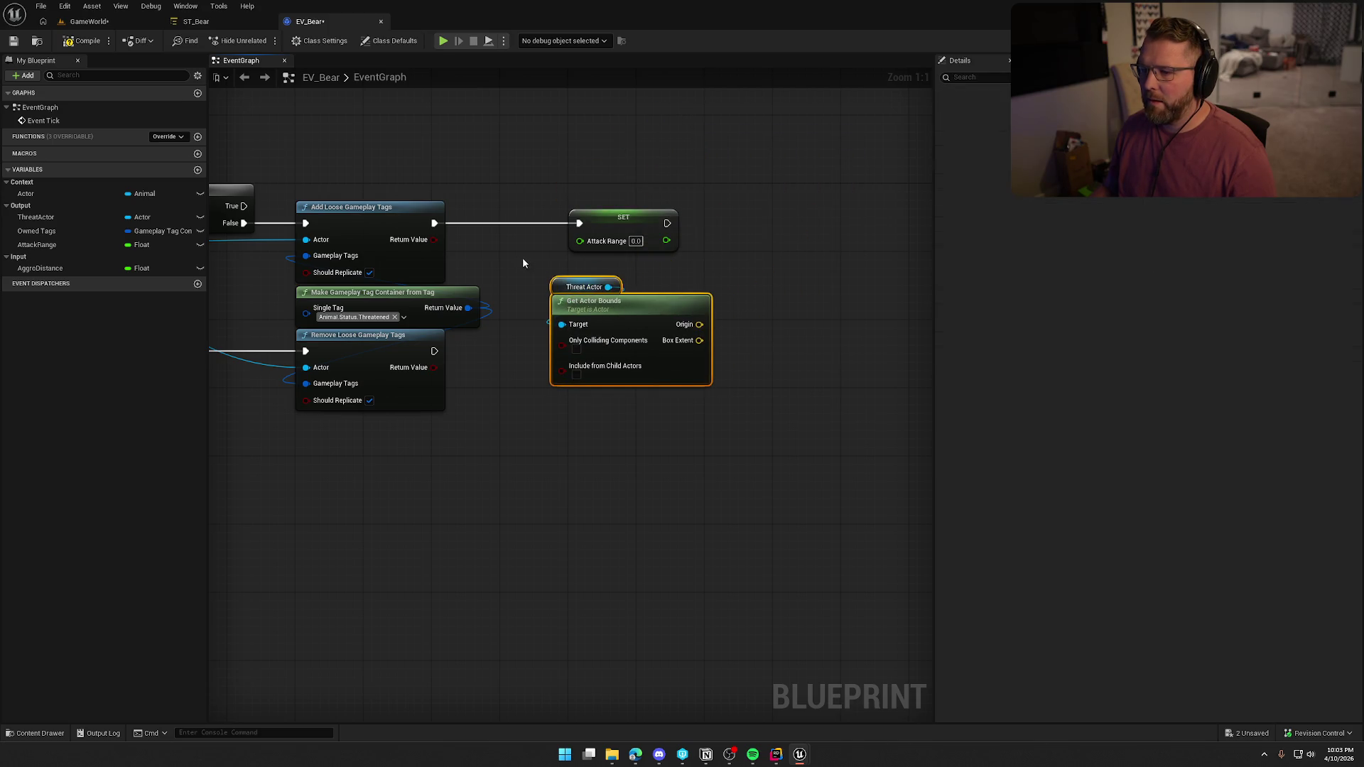
{"action": "left_click", "coordinate": [582, 273]}
{"action": "mouse_move", "coordinate": [681, 300]}
{"action": "left_mouse_down"}
{"action": "mouse_move", "coordinate": [723, 301]}
{"action": "mouse_move", "coordinate": [764, 274]}
{"action": "left_mouse_up"}
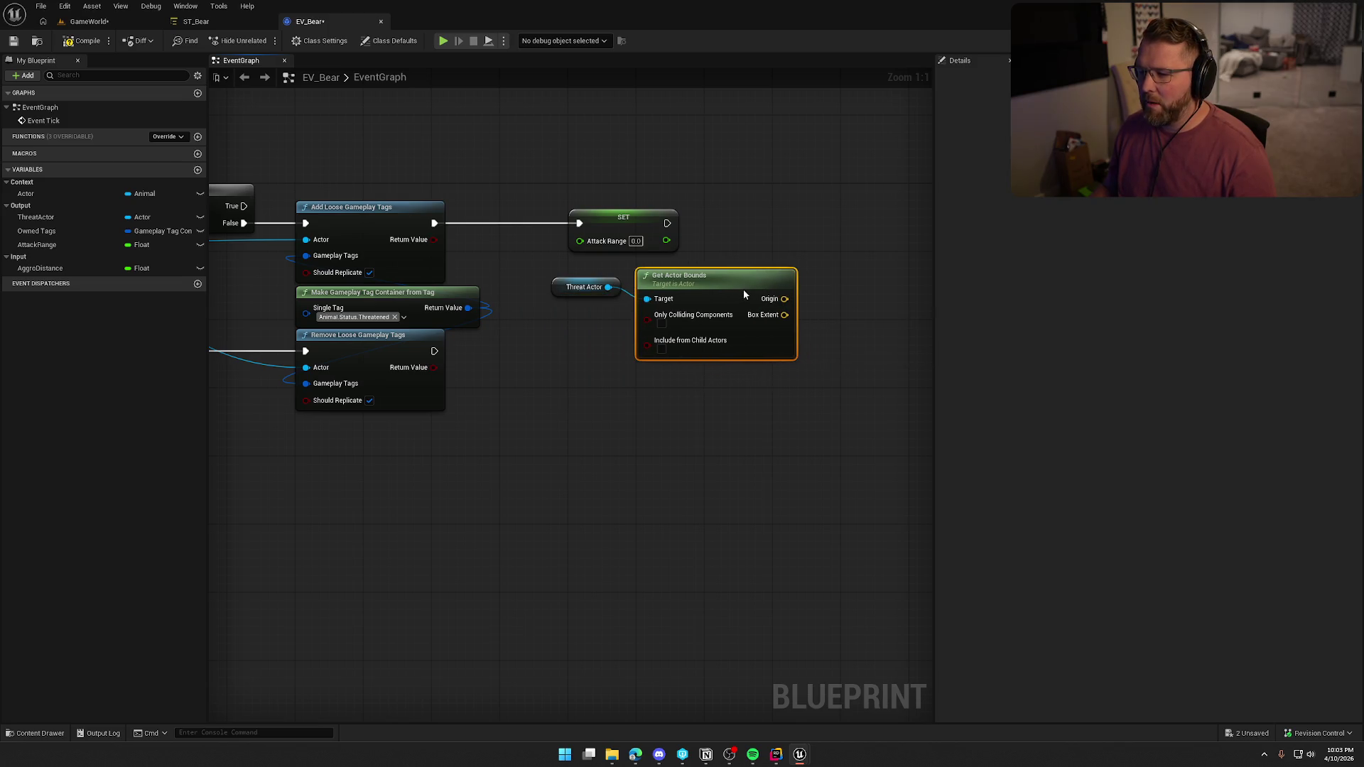
{"action": "left_click", "coordinate": [712, 452]}
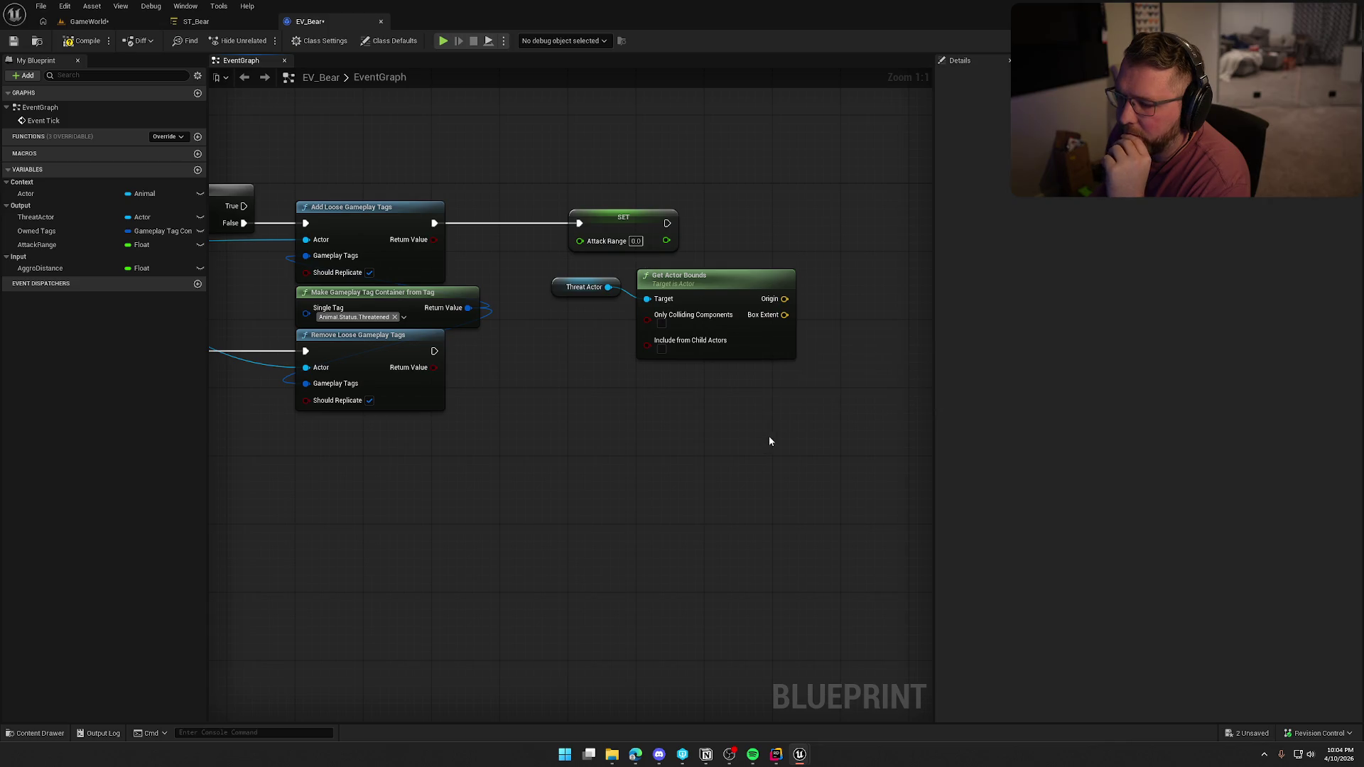
Replace Get Actor Bounds with Get Component Bounds on Threat Actor's Root Component
{"action": "mouse_move", "coordinate": [608, 287]}
{"action": "left_mouse_down"}
{"action": "mouse_move", "coordinate": [664, 390]}
{"action": "mouse_move", "coordinate": [650, 382]}
{"action": "left_mouse_up"}
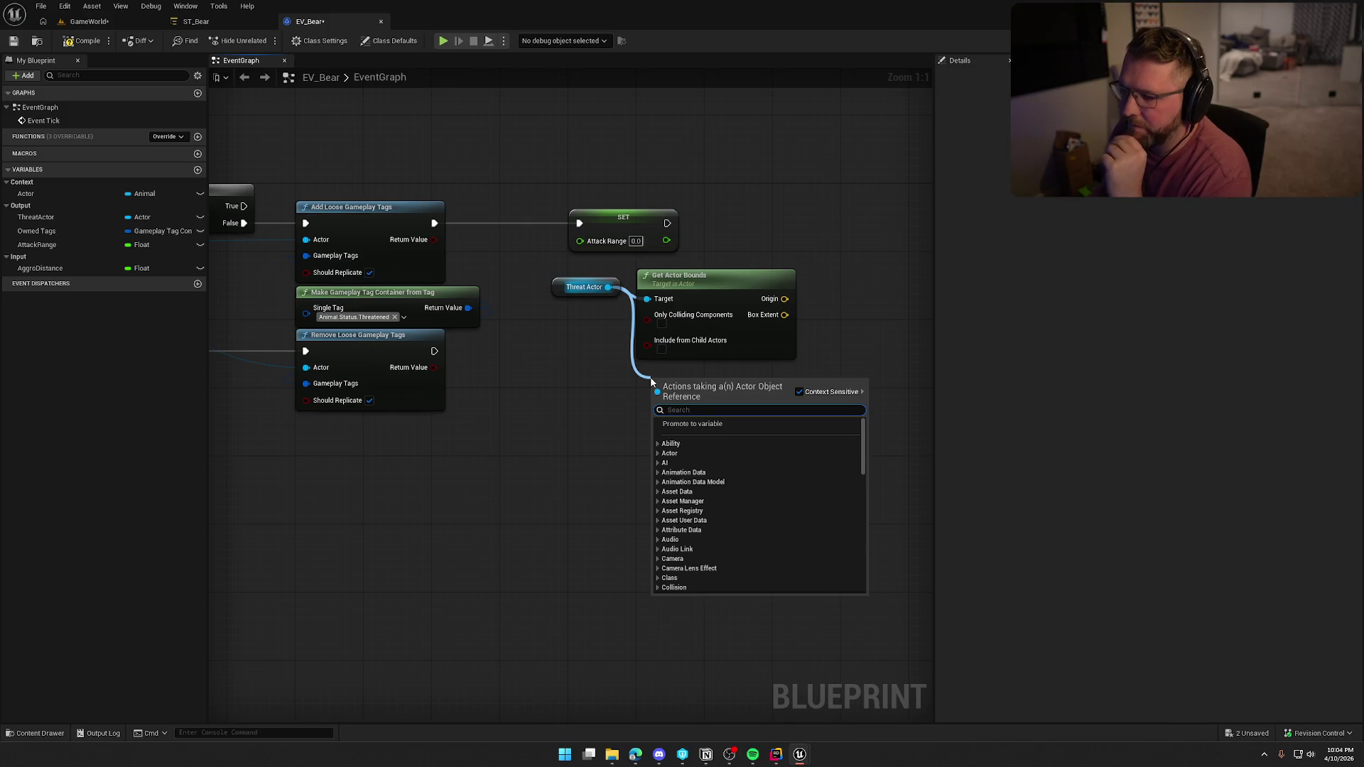
{"action": "type", "text": "get root"}
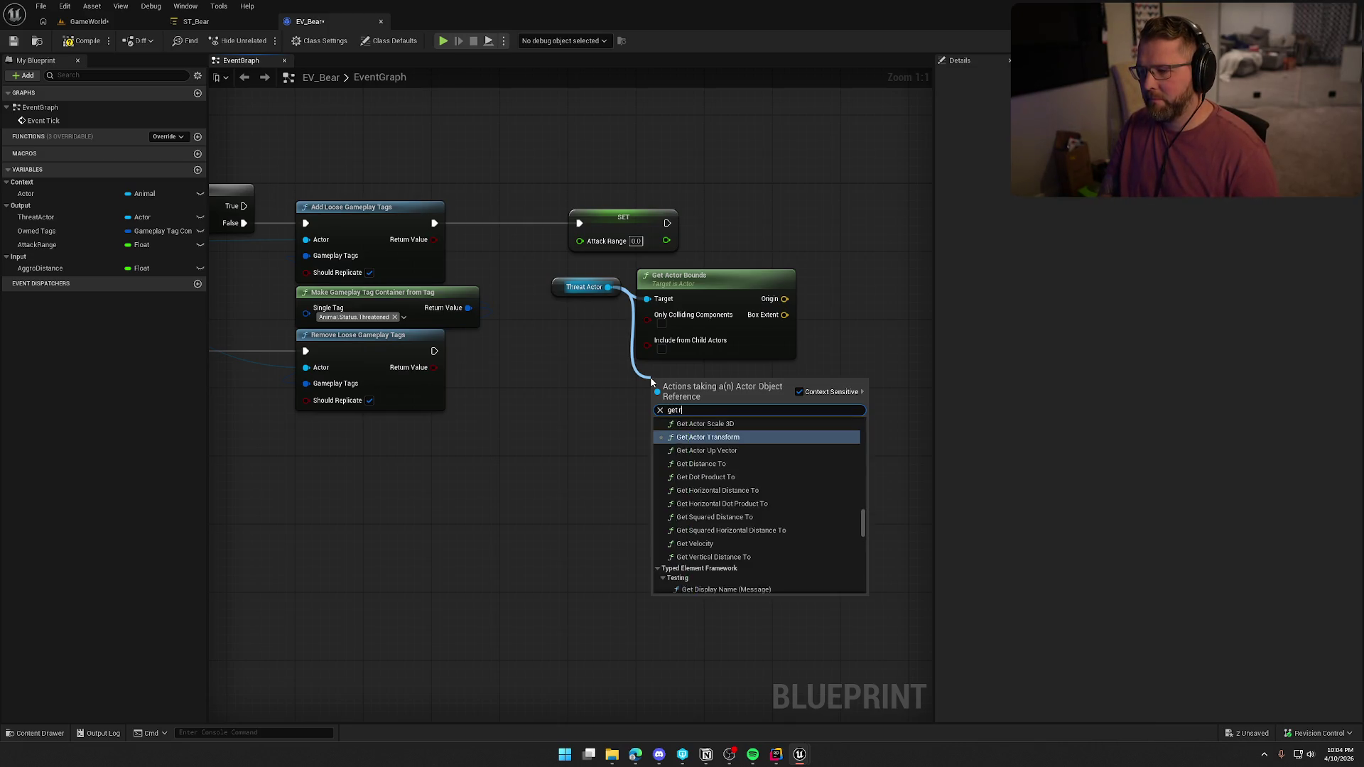
{"action": "key", "text": "Return"}
{"action": "left_click_drag", "start_coordinate": [756, 381], "coordinate": [803, 380]}
{"action": "type", "text": "get bou"}
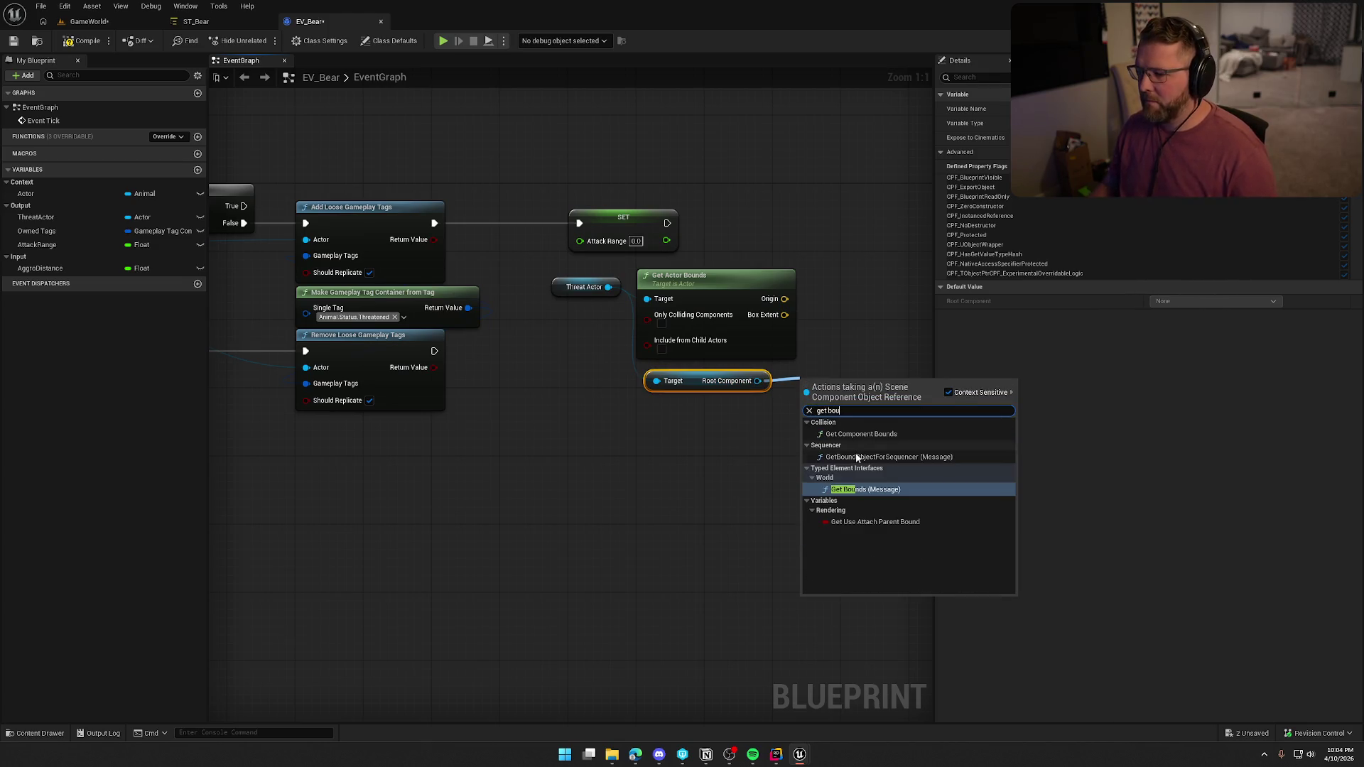
{"action": "left_click", "coordinate": [866, 436]}
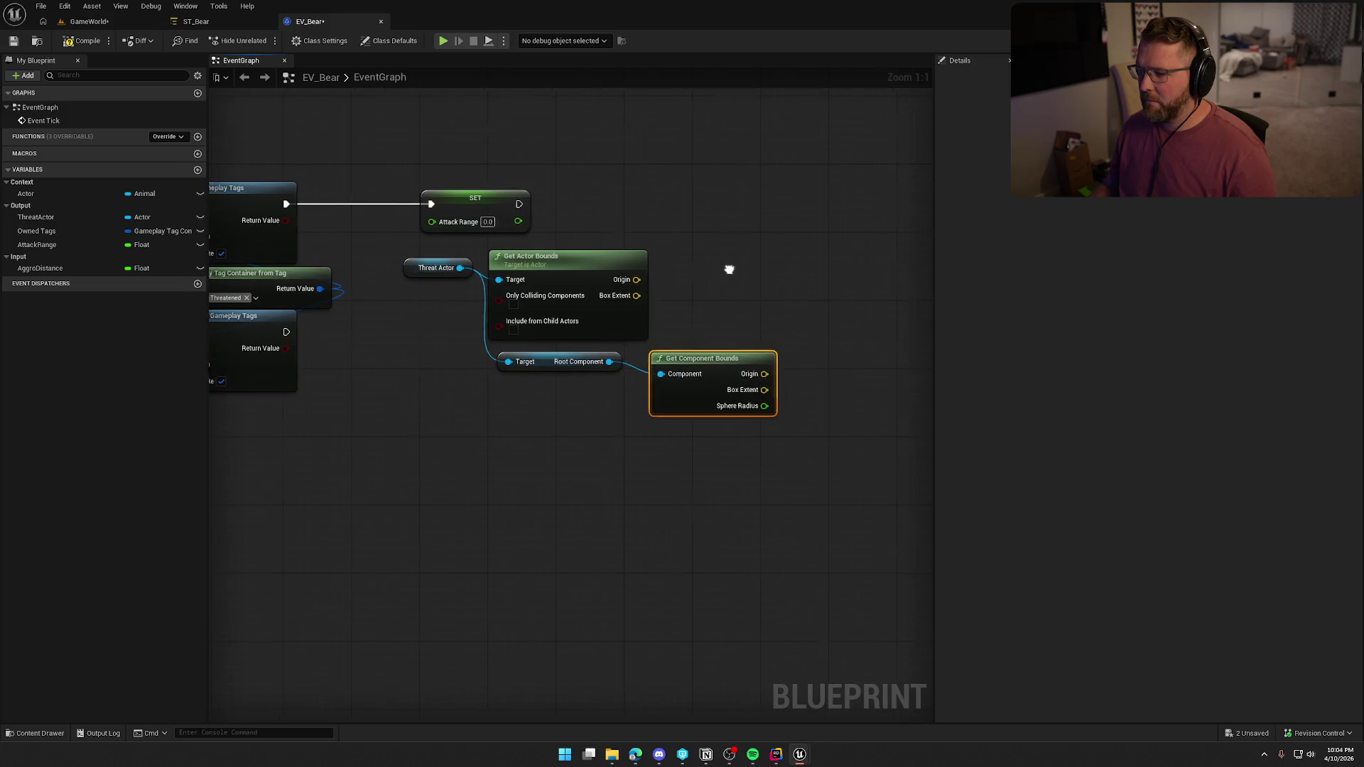
{"action": "left_click_drag", "start_coordinate": [760, 405], "coordinate": [808, 370]}
{"action": "key", "text": "Escape"}
{"action": "left_click", "coordinate": [599, 260]}
{"action": "key", "text": "Delete"}
{"action": "mouse_move", "coordinate": [424, 274]}
{"action": "left_mouse_down"}
{"action": "mouse_move", "coordinate": [517, 385]}
{"action": "mouse_move", "coordinate": [682, 471]}
{"action": "mouse_move", "coordinate": [682, 425]}
{"action": "left_mouse_up"}
{"action": "left_click", "coordinate": [539, 355], "text": "ctrl"}
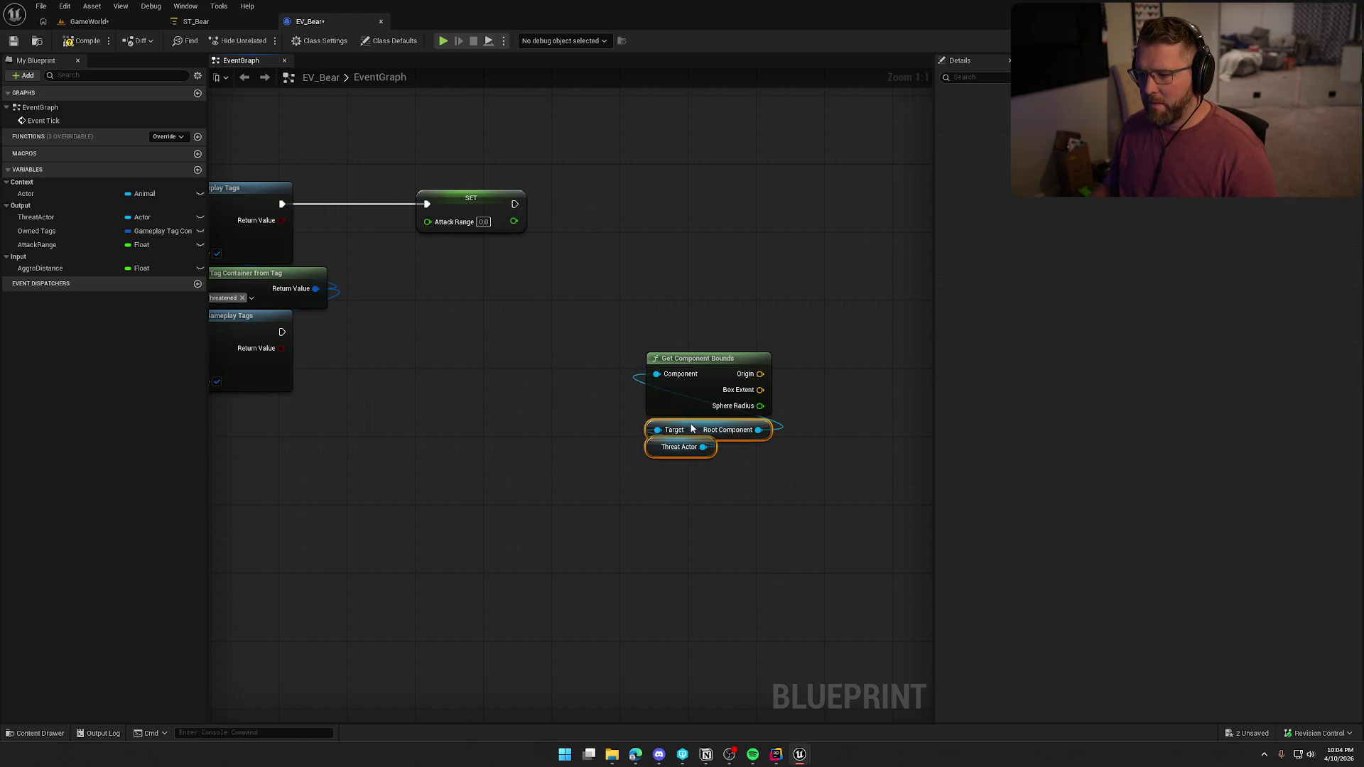
{"action": "mouse_move", "coordinate": [744, 498]}
{"action": "left_mouse_down"}
{"action": "mouse_move", "coordinate": [640, 350]}
{"action": "mouse_move", "coordinate": [476, 284]}
{"action": "mouse_move", "coordinate": [475, 257]}
{"action": "left_mouse_up"}
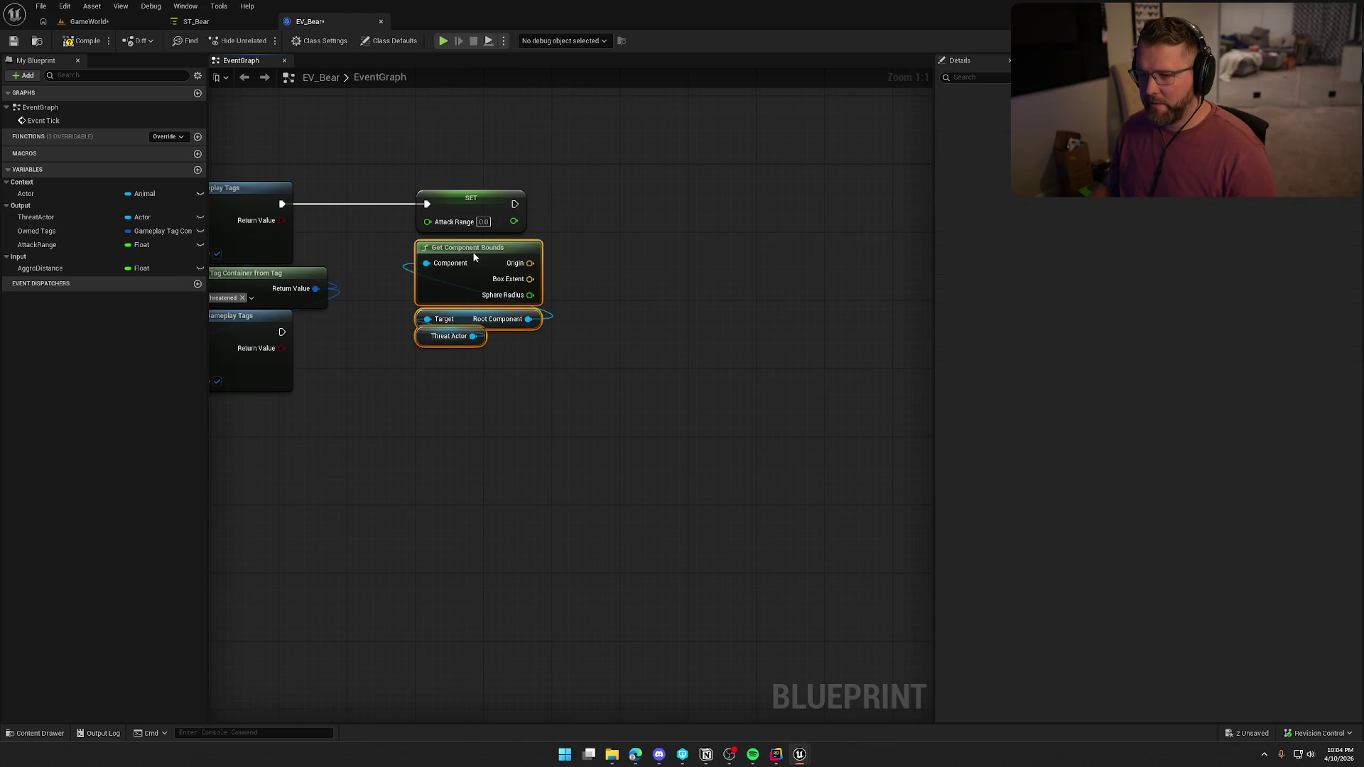
{"action": "left_click_drag", "start_coordinate": [483, 203], "coordinate": [687, 203]}
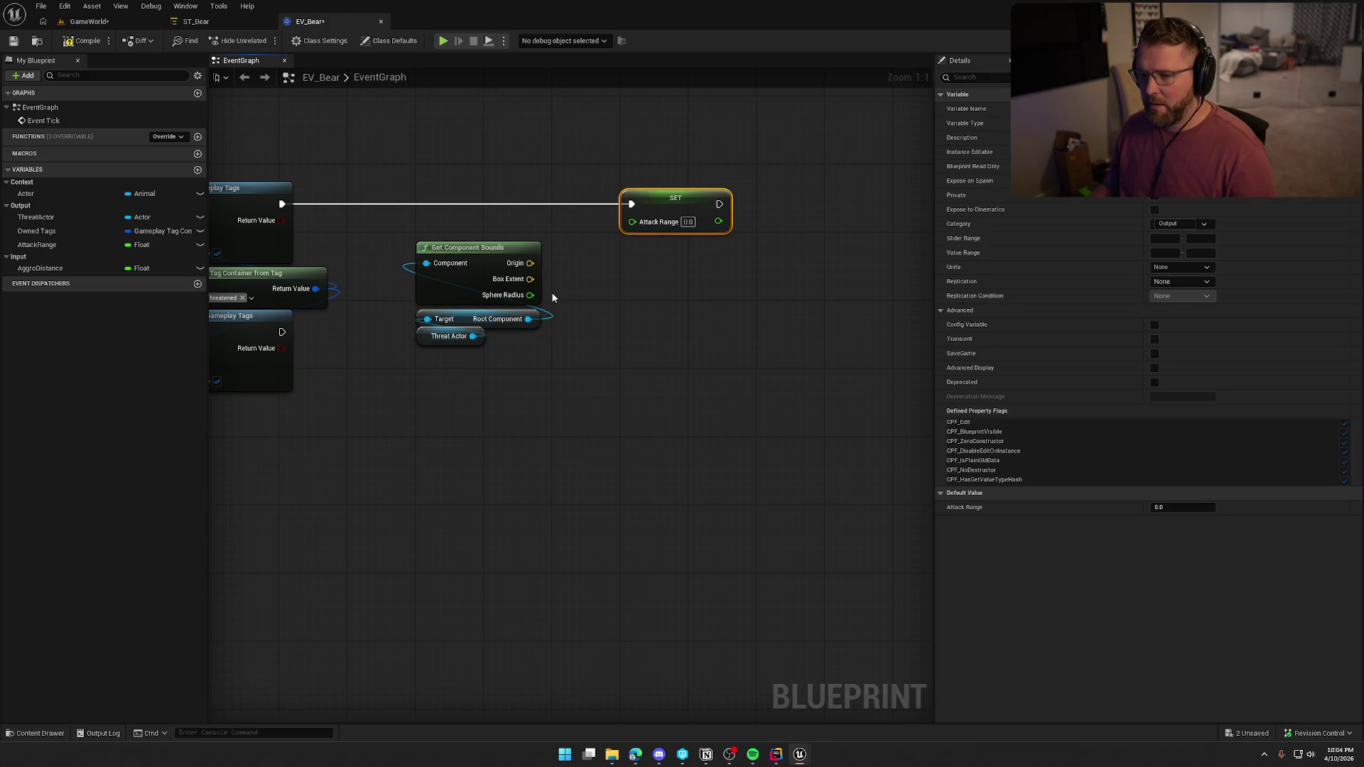
Add 25 to Sphere Radius, feed the sum into SET Attack Range, and compile
{"action": "left_click_drag", "start_coordinate": [551, 301], "coordinate": [552, 297]}
{"action": "type", "text": "+"}
{"action": "key", "text": "Return"}
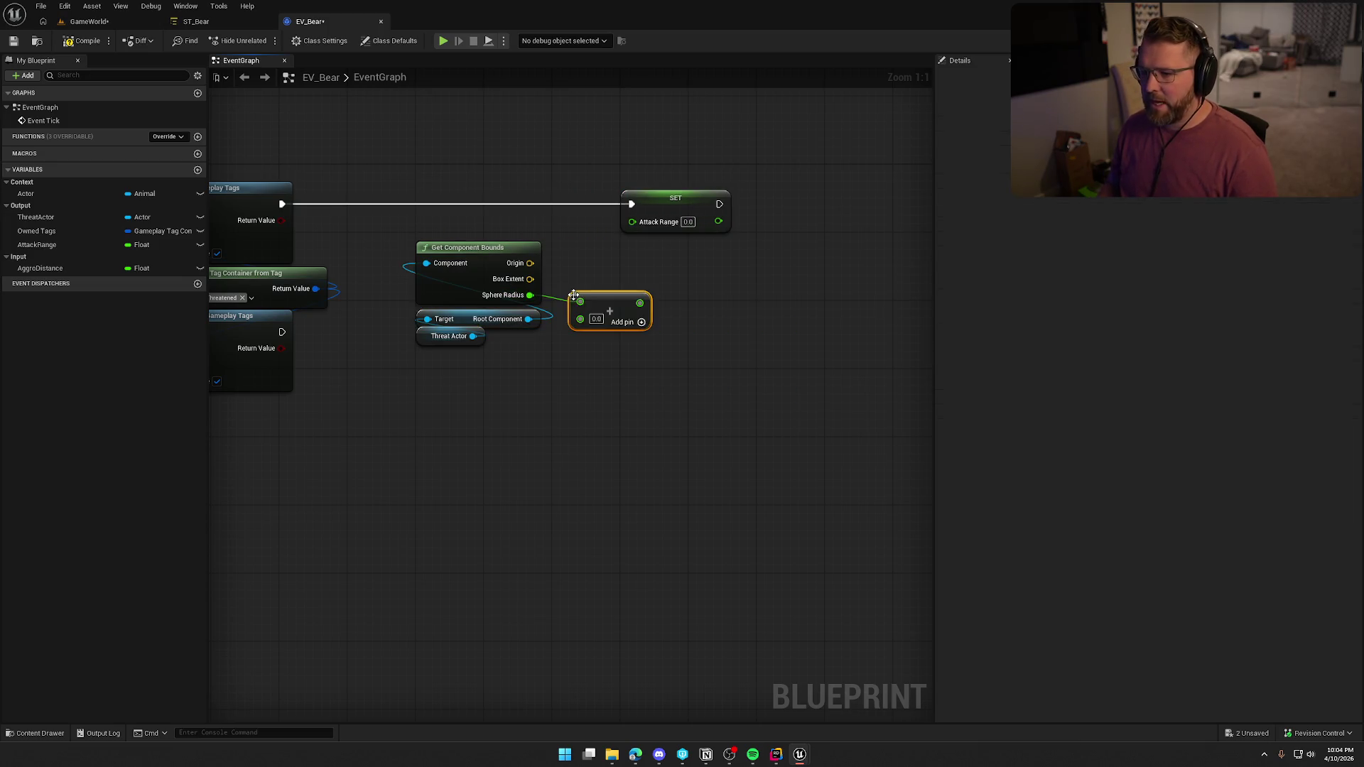
{"action": "left_click", "coordinate": [593, 319]}
{"action": "type", "text": "25"}
{"action": "key", "text": "Return"}
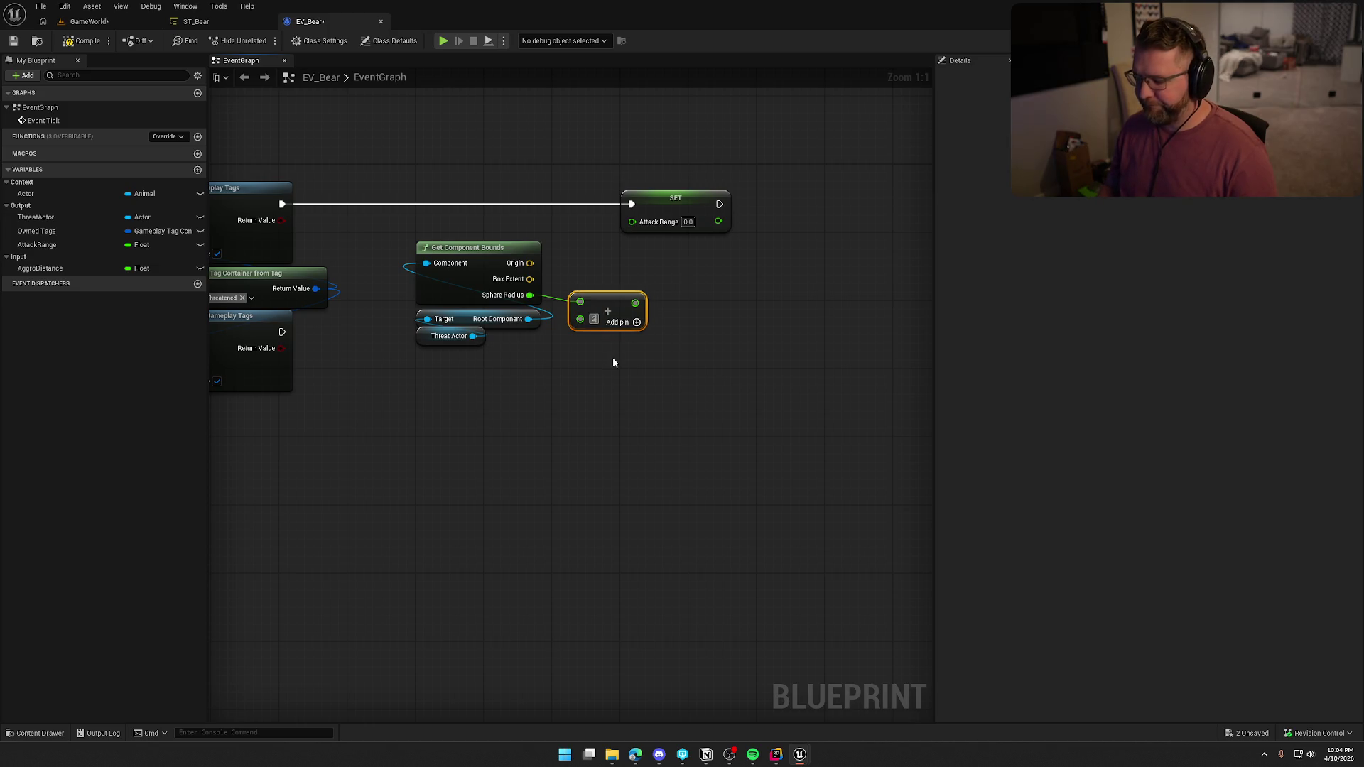
{"action": "left_click", "coordinate": [612, 362]}
{"action": "left_click_drag", "start_coordinate": [643, 303], "coordinate": [632, 221]}
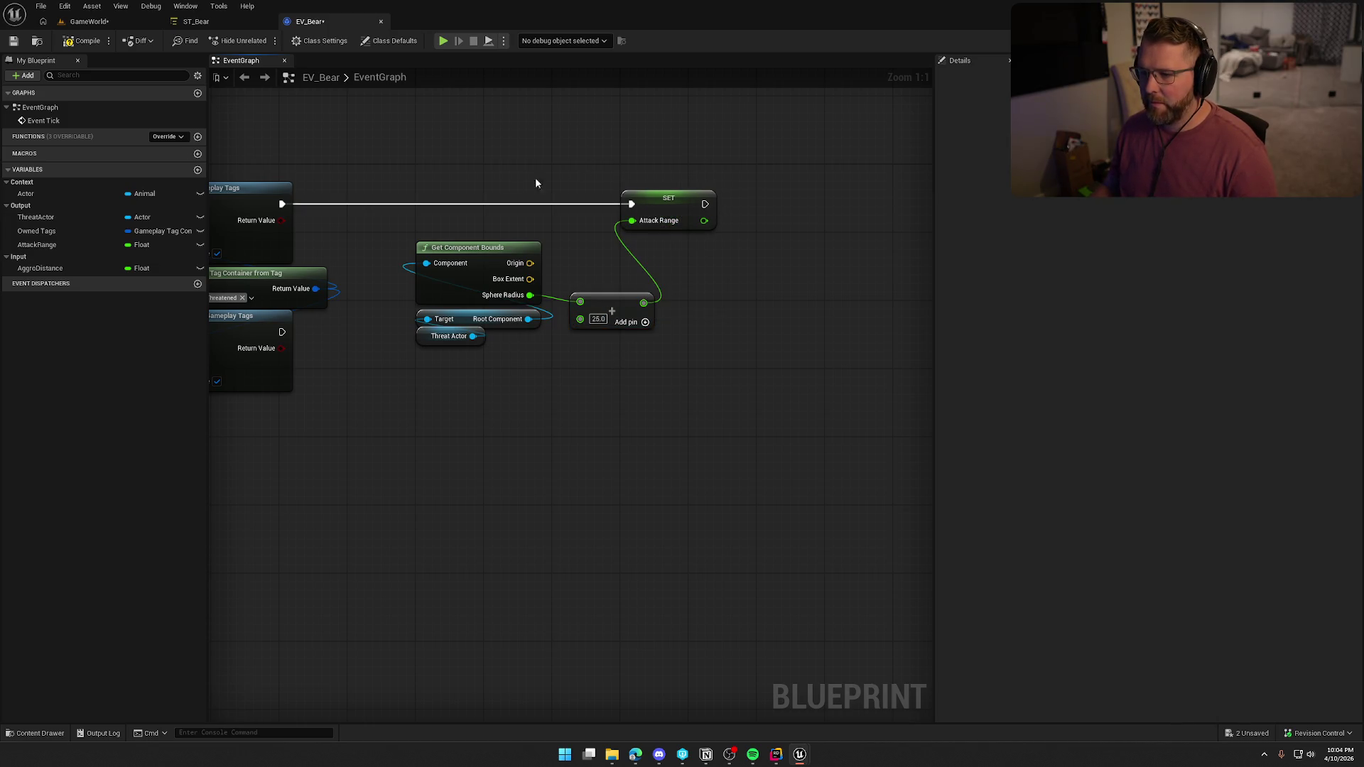
{"action": "left_click", "coordinate": [79, 42]}
{"action": "left_click", "coordinate": [126, 22]}
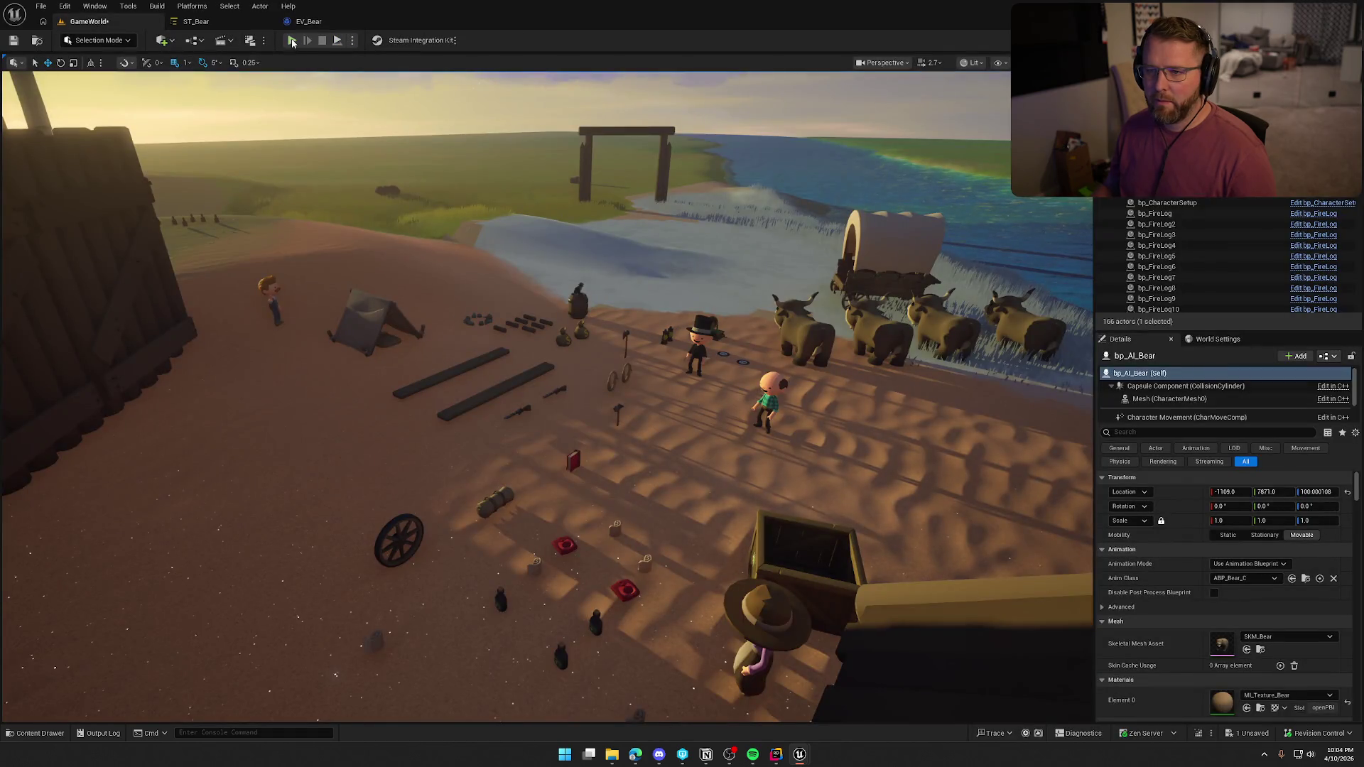
Play-test the level, running into the bear's Danger Zone and fleeing toward the trading post
{"action": "key", "text": "alt+p"}
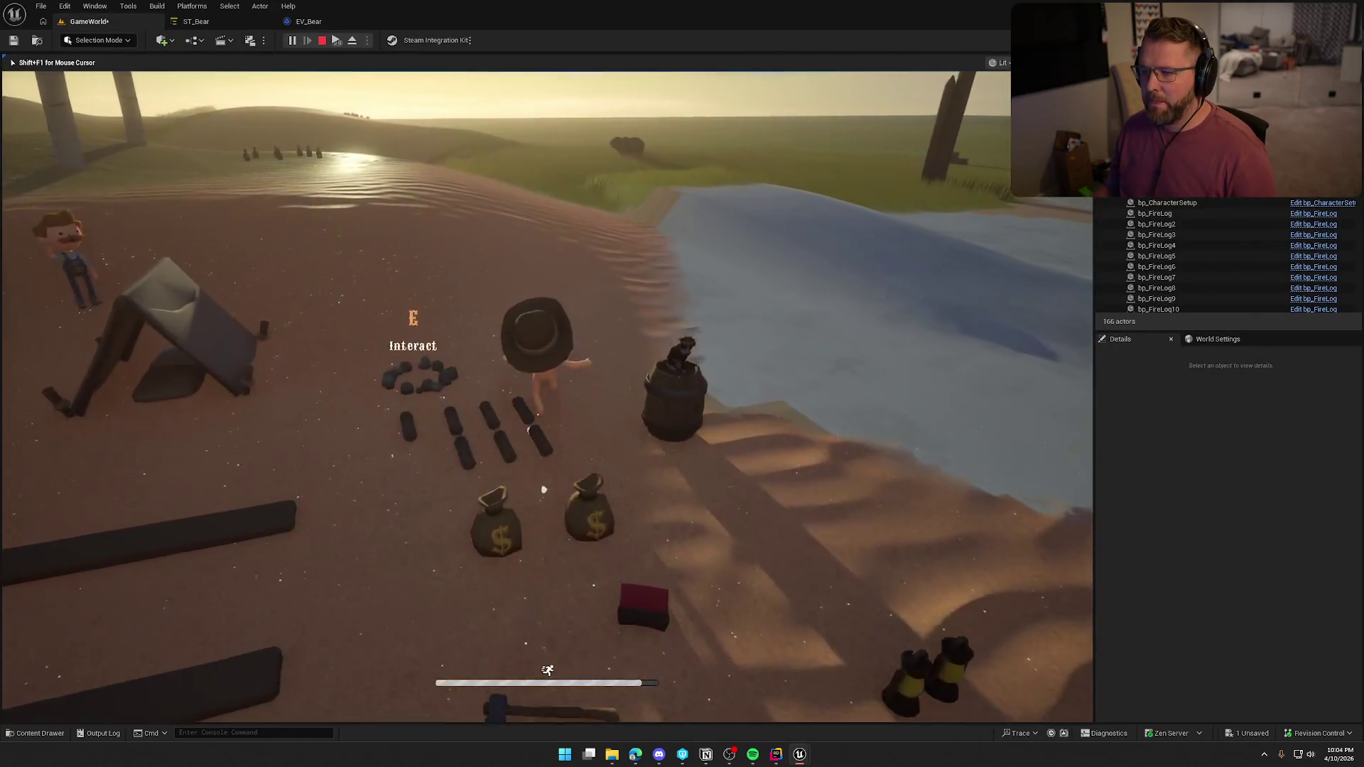
{"action": "key", "text": "w"}
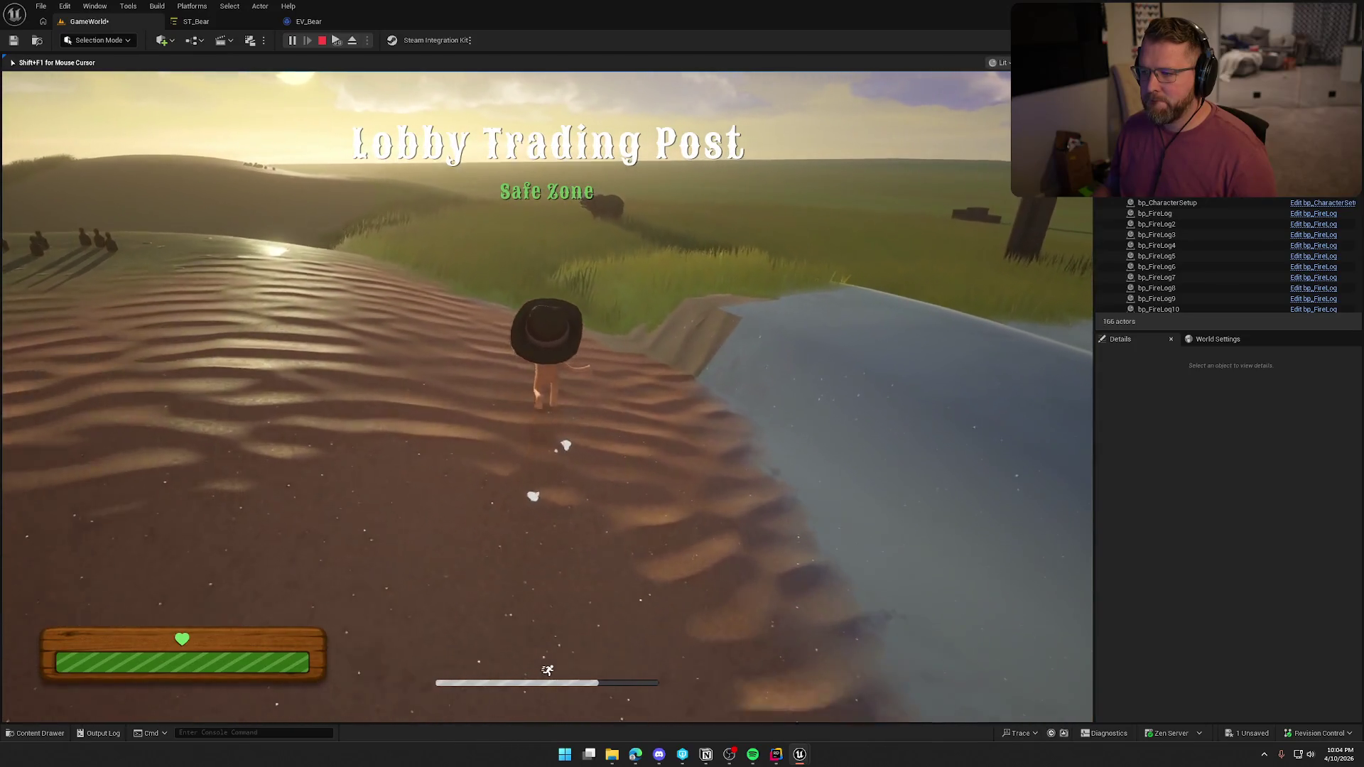
{"action": "key", "text": "w"}
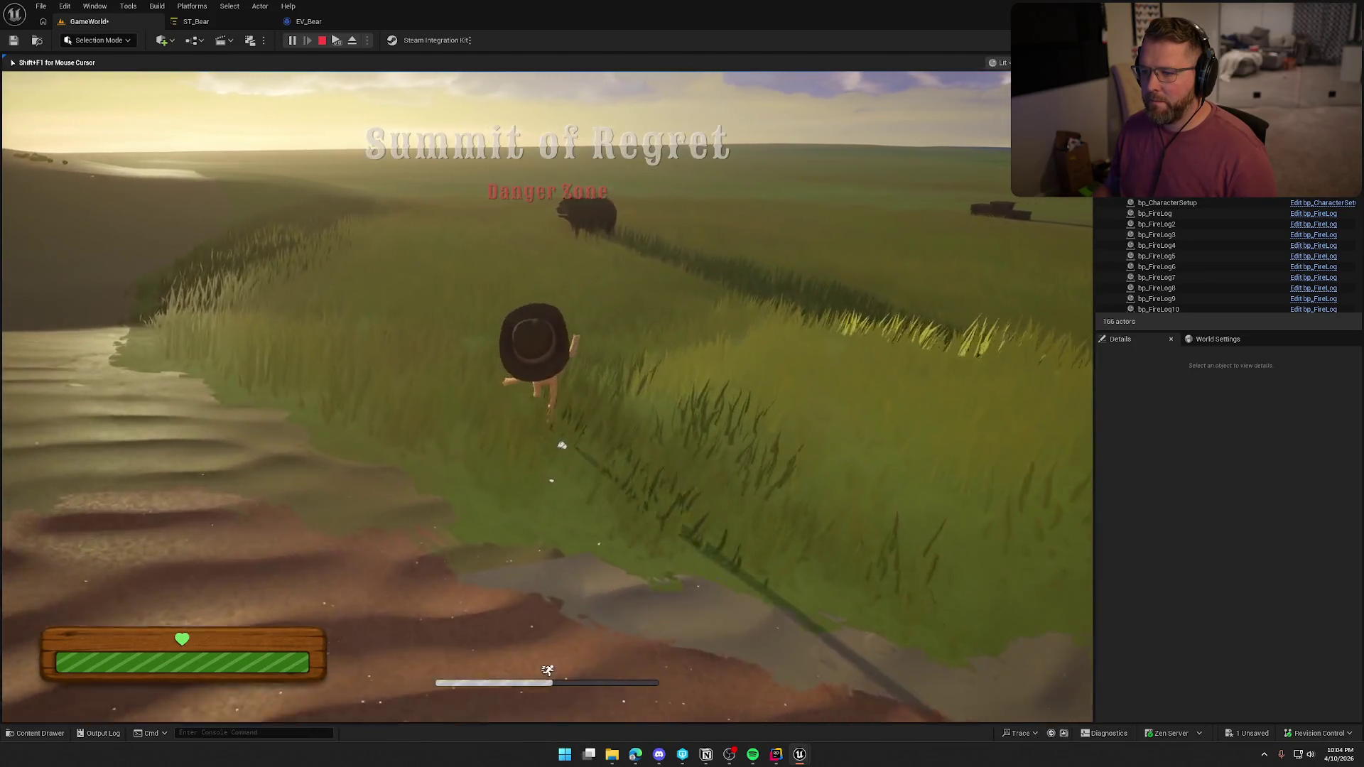
{"action": "key", "text": "w"}
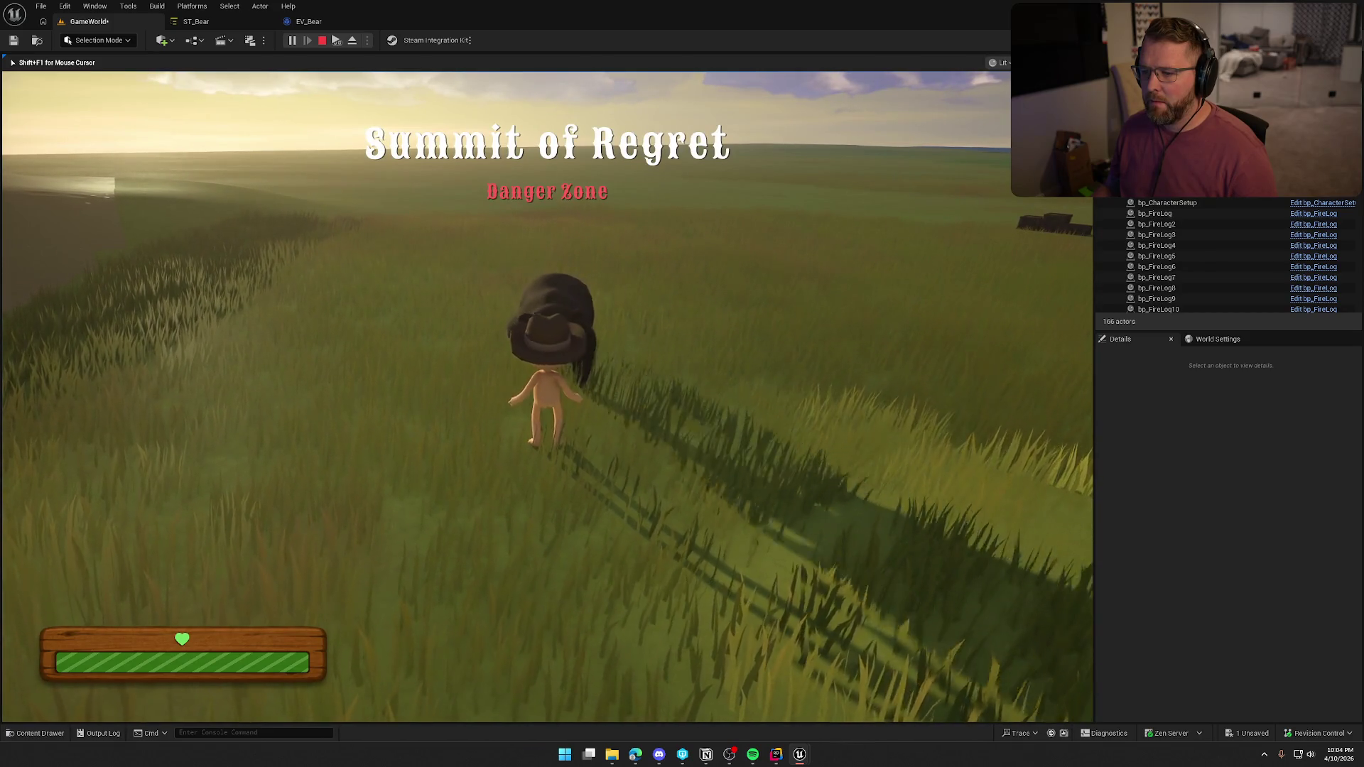
{"action": "key", "text": "w"}
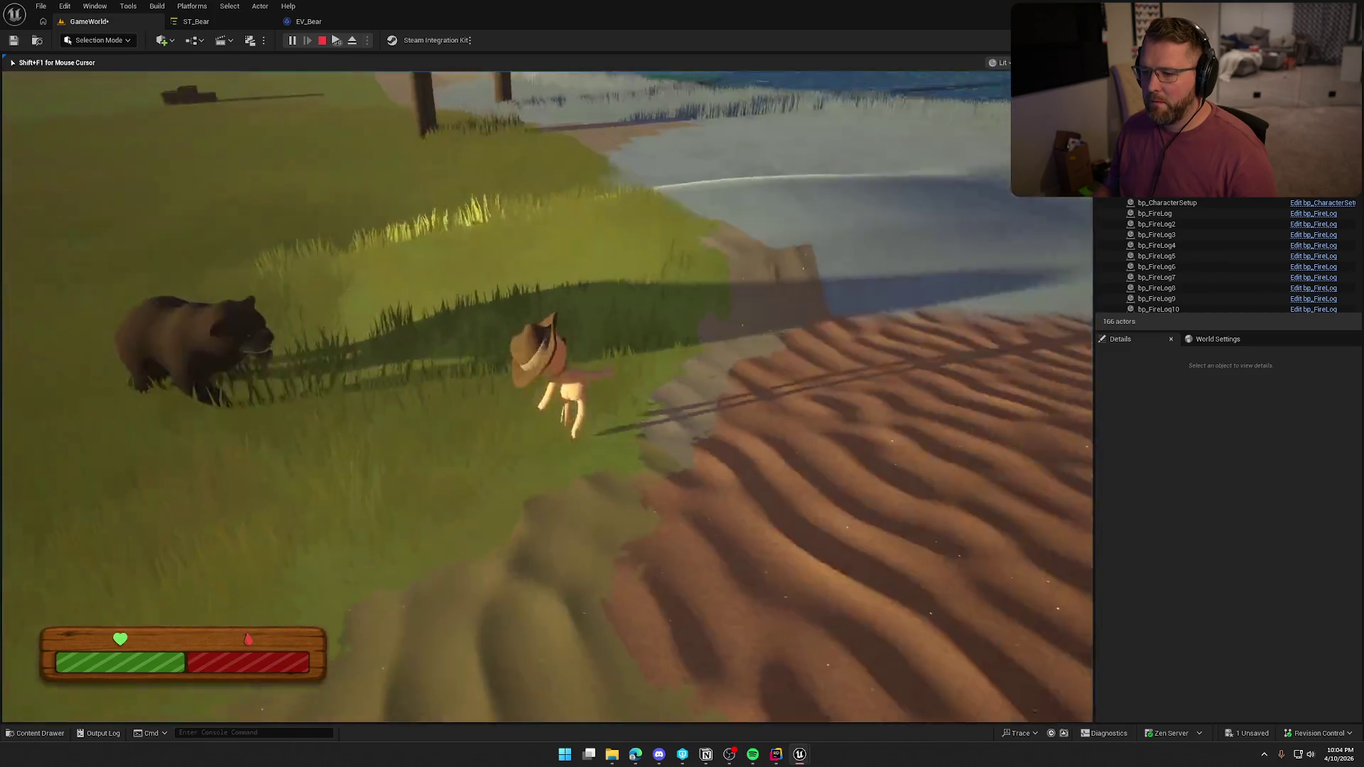
{"action": "key", "text": "w"}
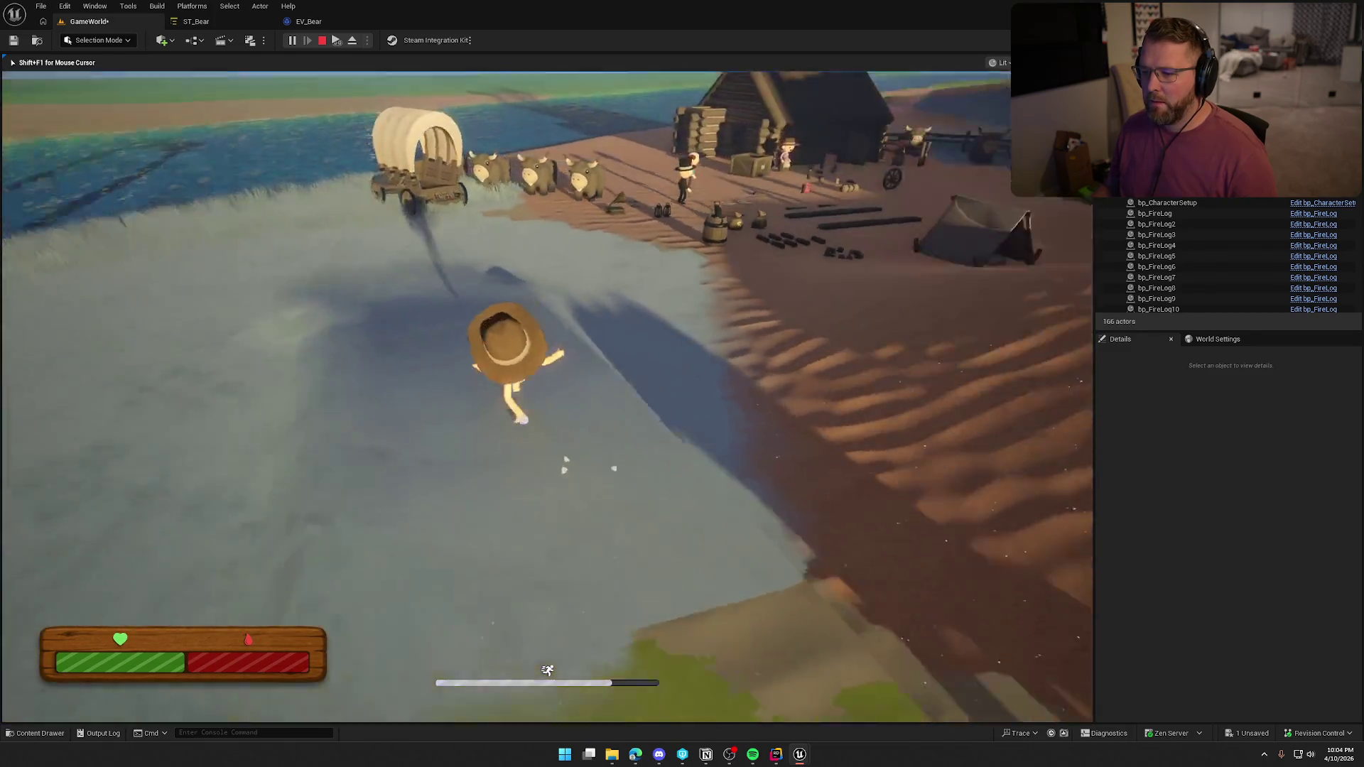
{"action": "key", "text": "w"}
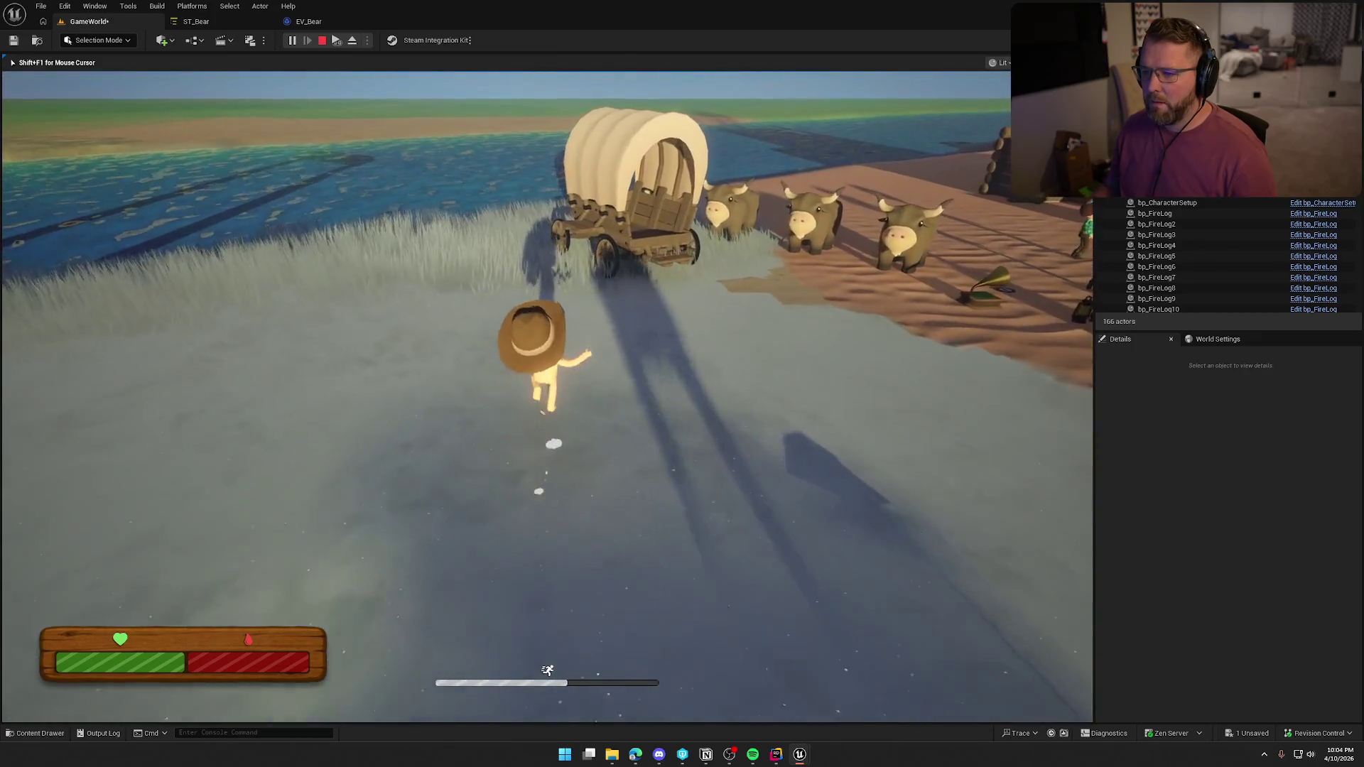
{"action": "key", "text": "w"}
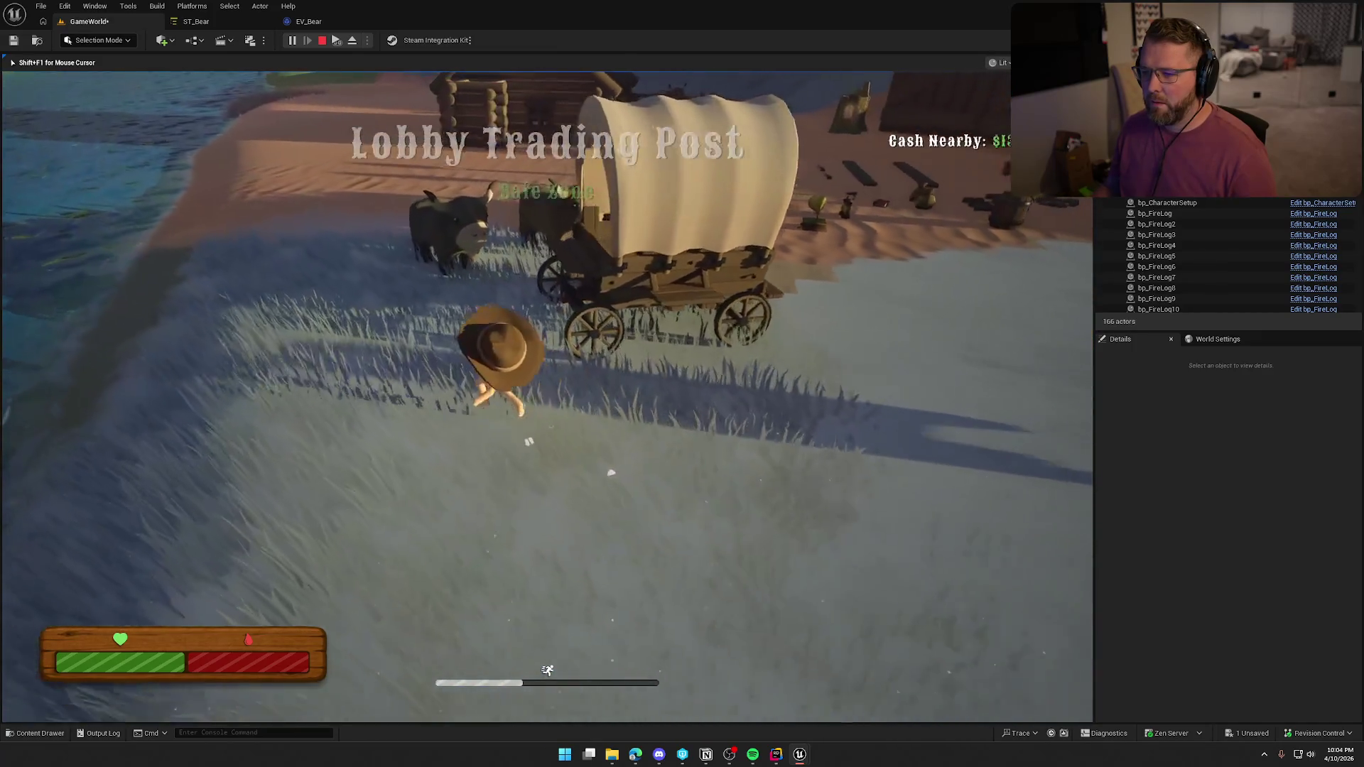
{"action": "key", "text": "w"}
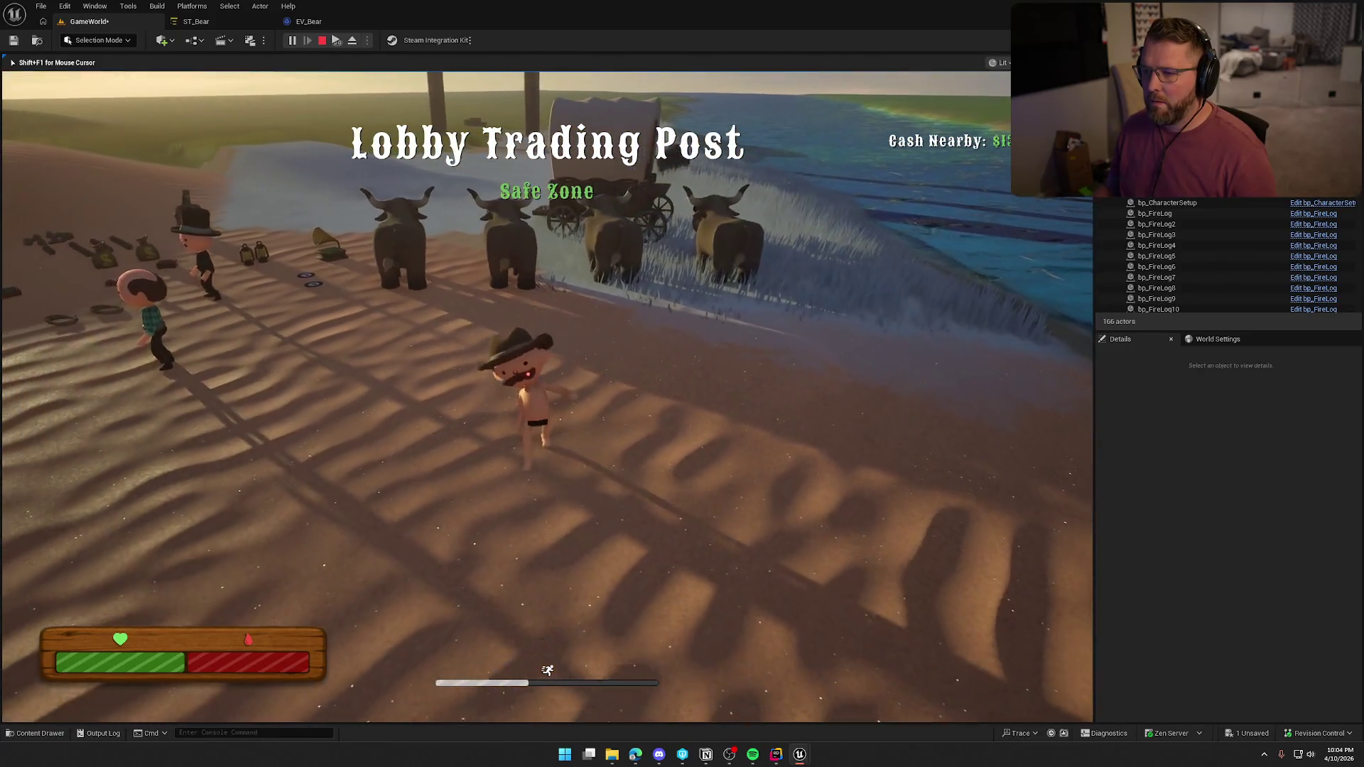
Sprint to the camp, rest in the tent, then walk toward the townsfolk
{"action": "key", "text": "s"}
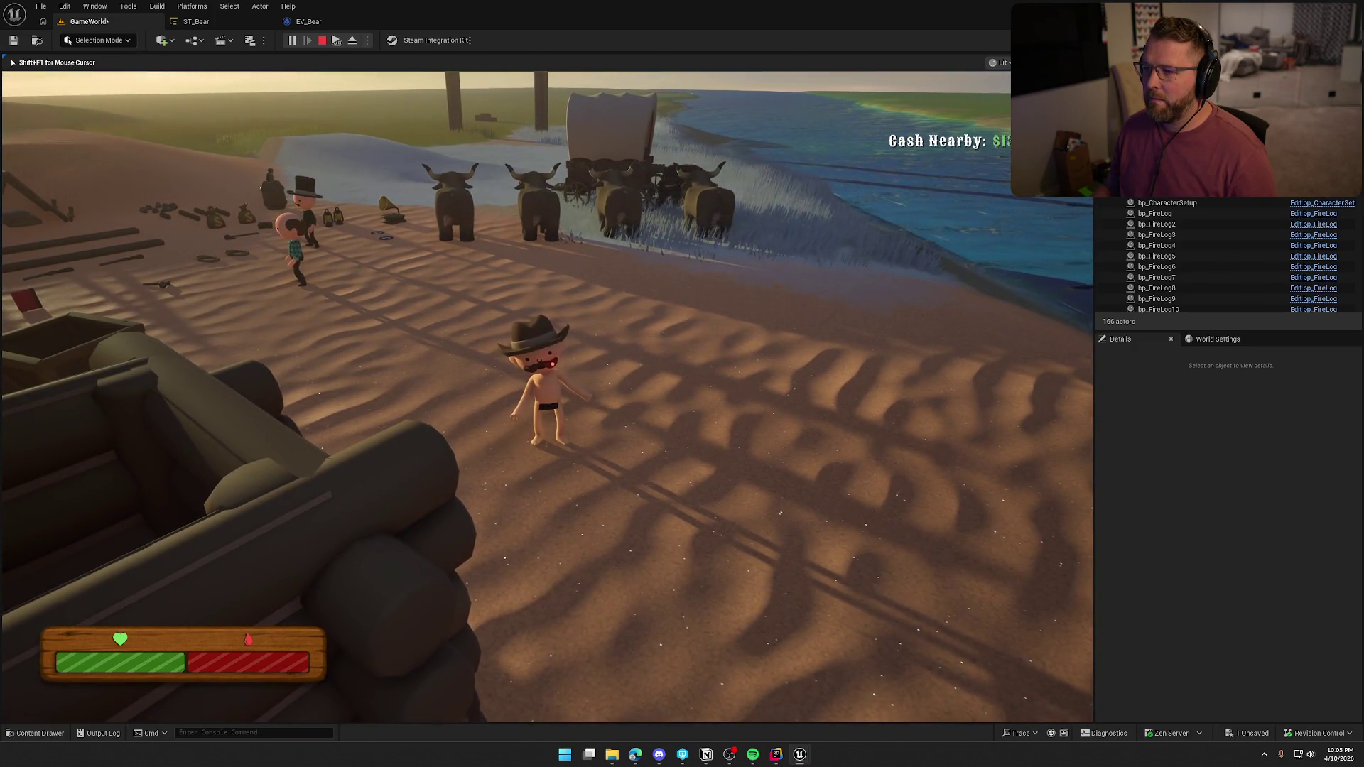
{"action": "key", "text": "shift+w"}
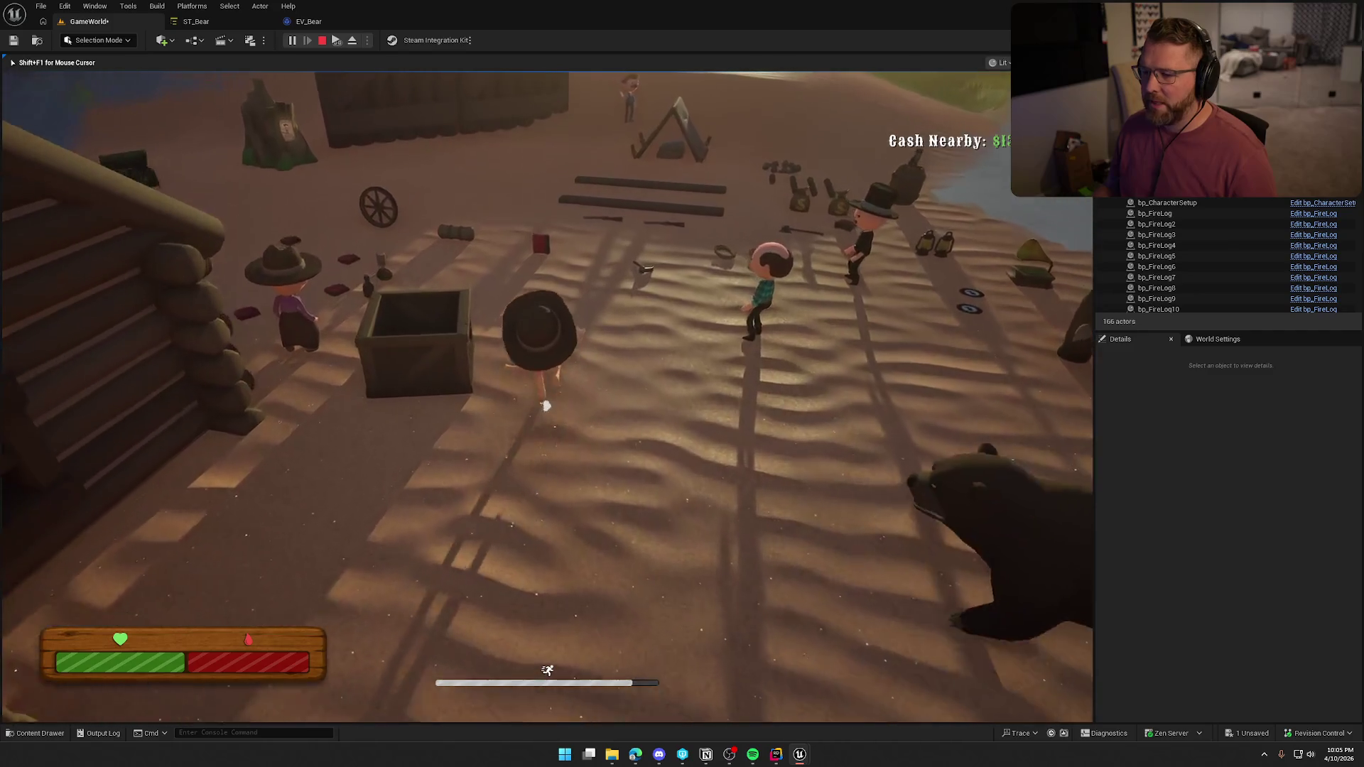
{"action": "key", "text": "shift+w"}
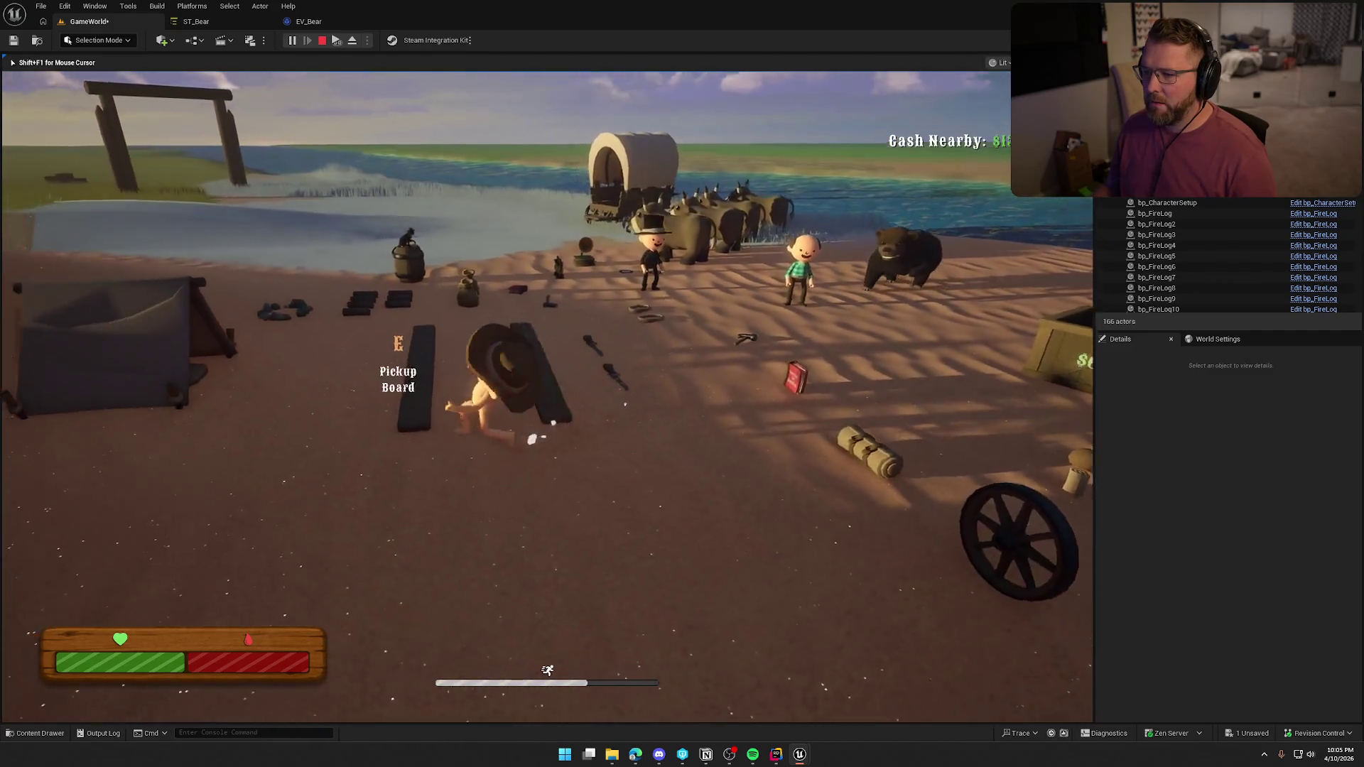
{"action": "key", "text": "shift+w"}
{"action": "key", "text": "e"}
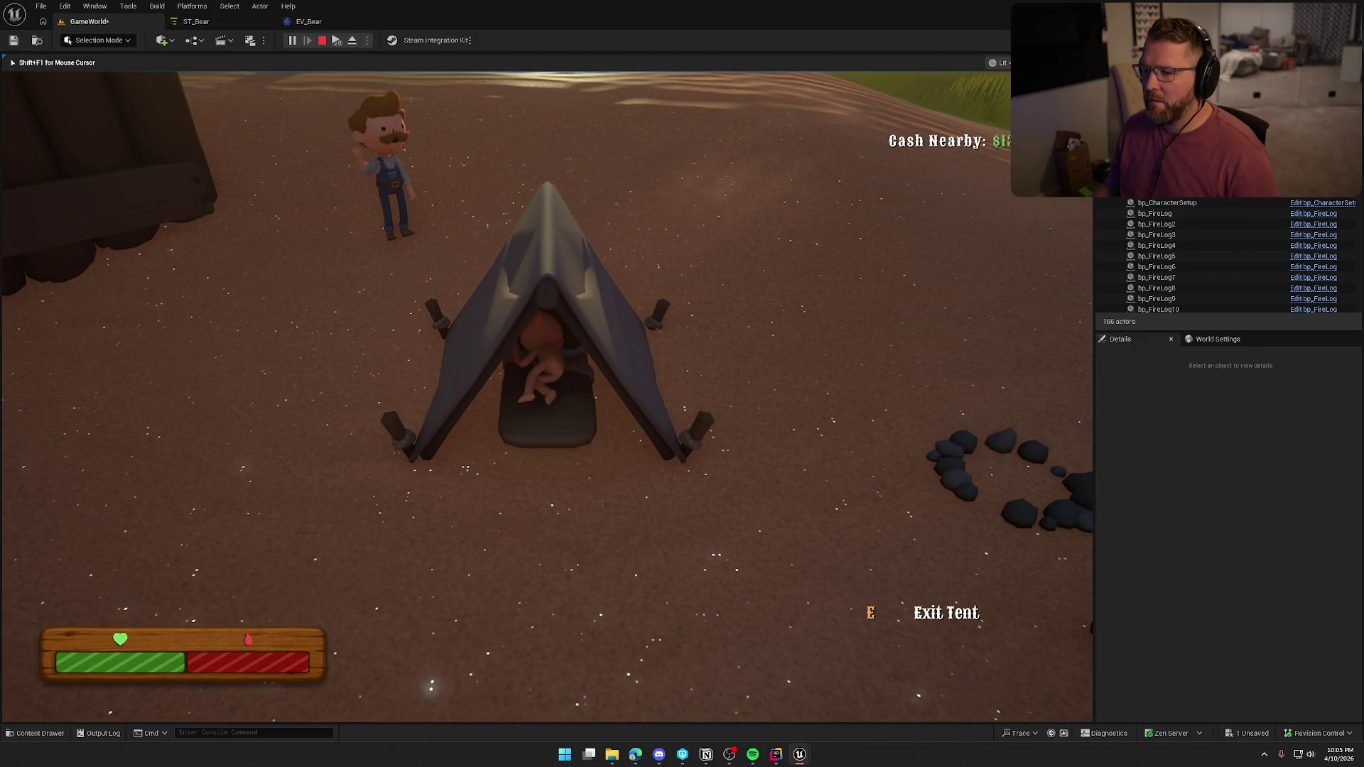
{"action": "key", "text": "e"}
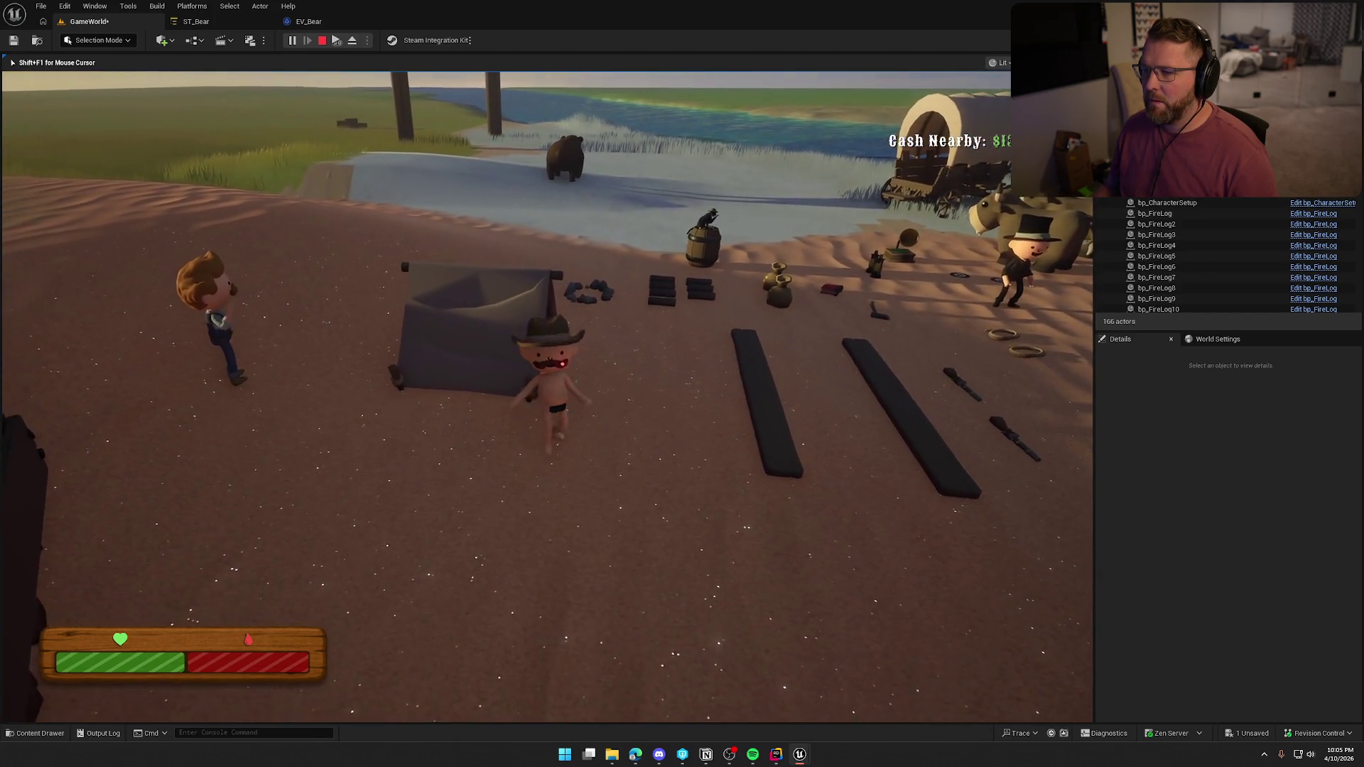
{"action": "key", "text": "d"}
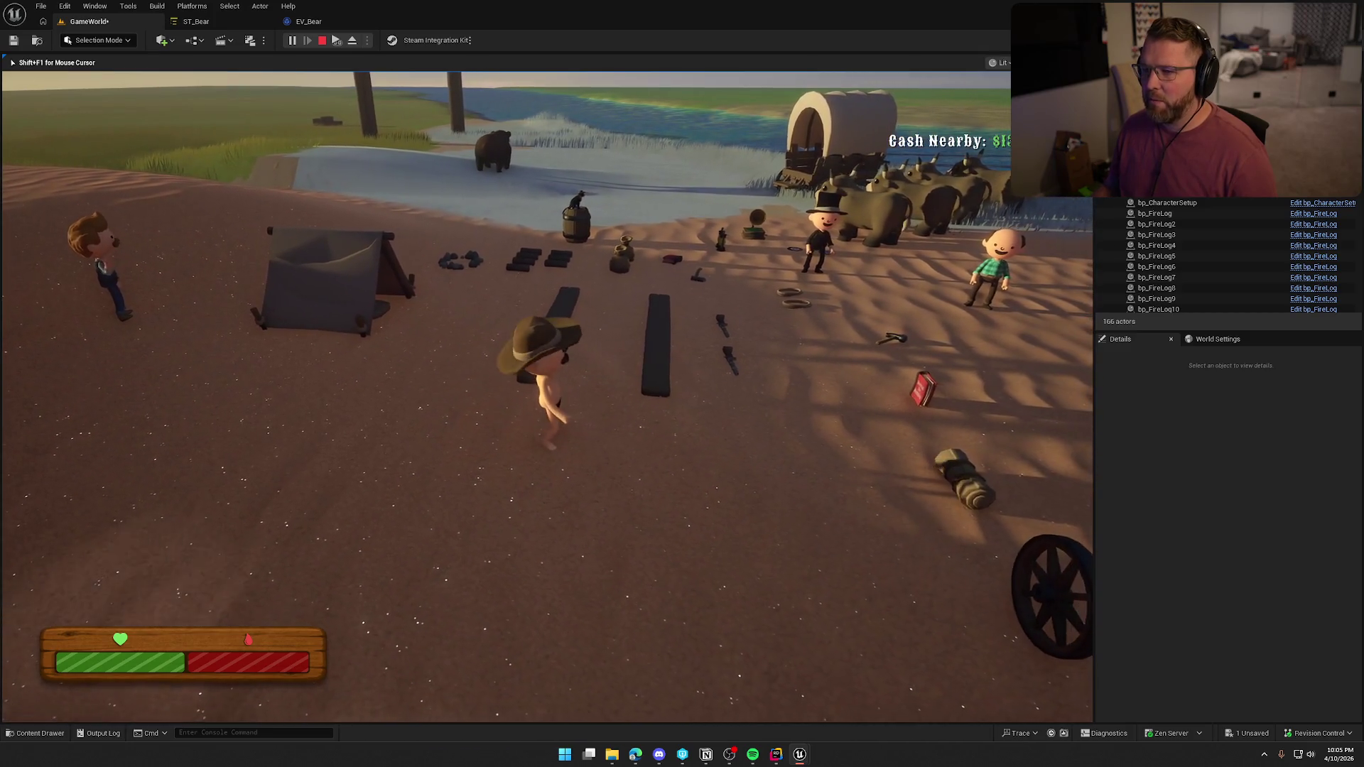
{"action": "key", "text": "s"}
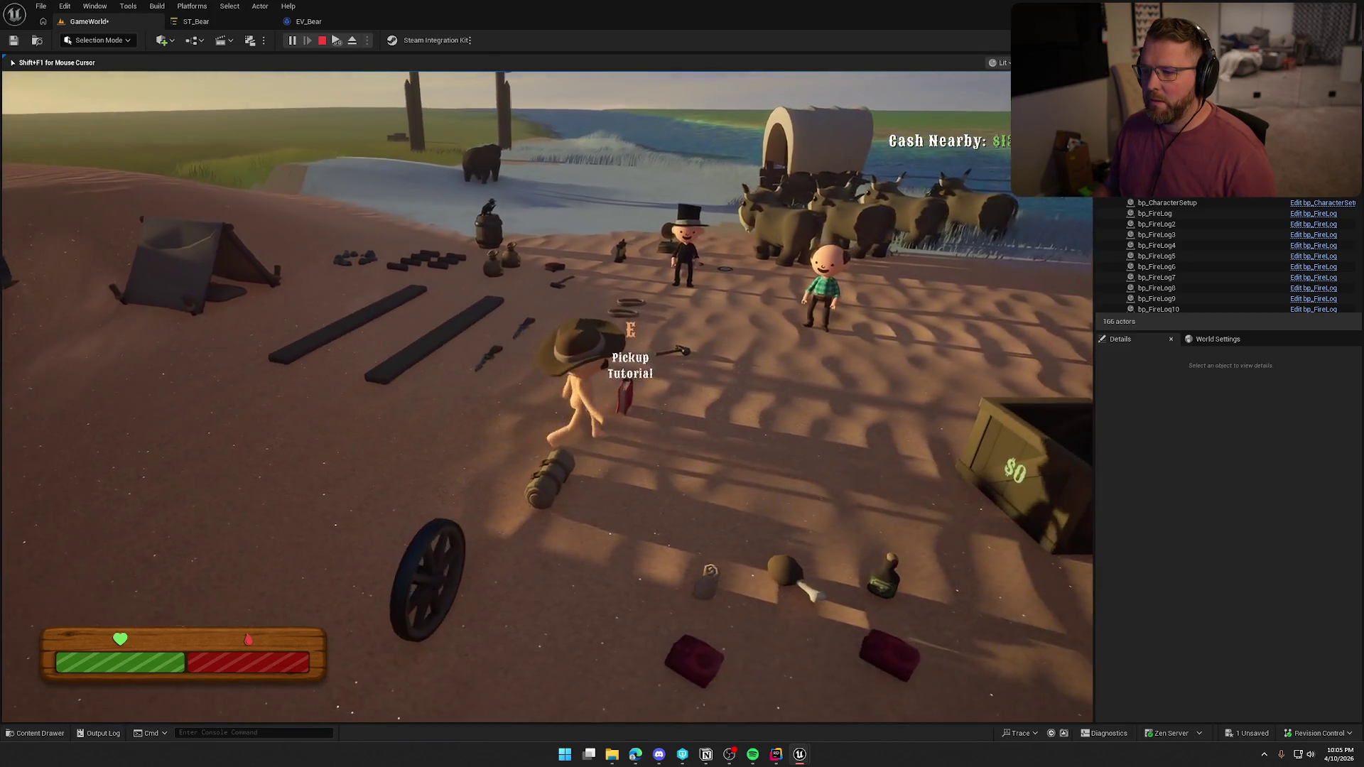
{"action": "key", "text": "w"}
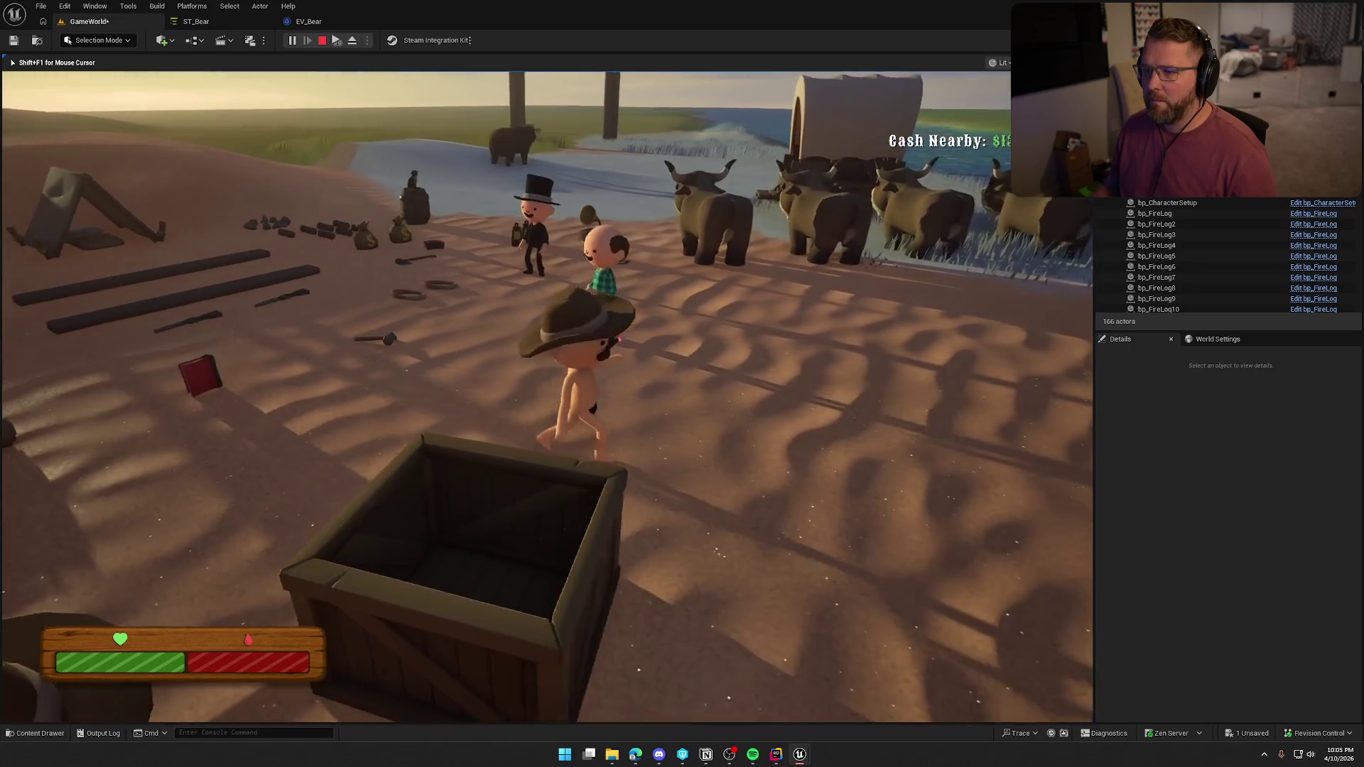
{"action": "key", "text": "w"}
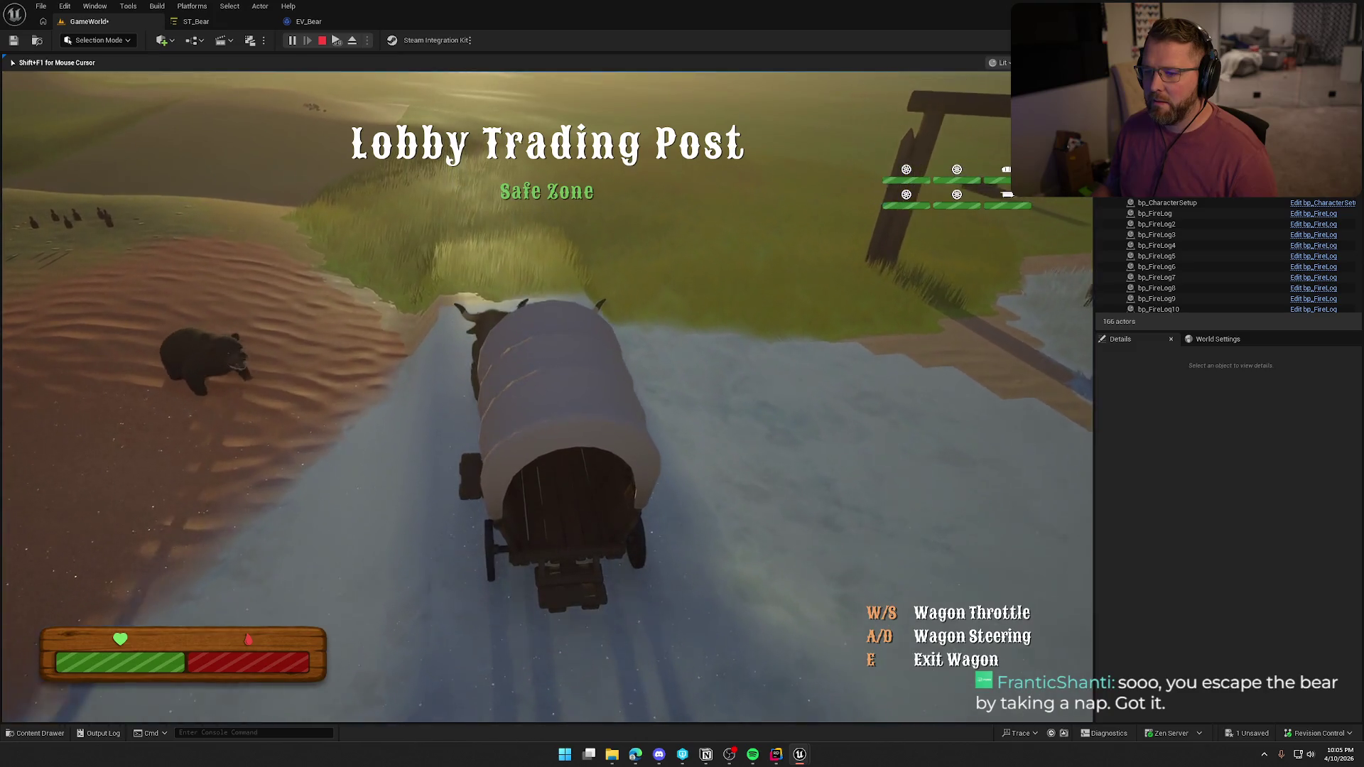
Steer the wagon around, dismount onto the ox, then free the mouse and stop the play-test
{"action": "key", "text": "a"}
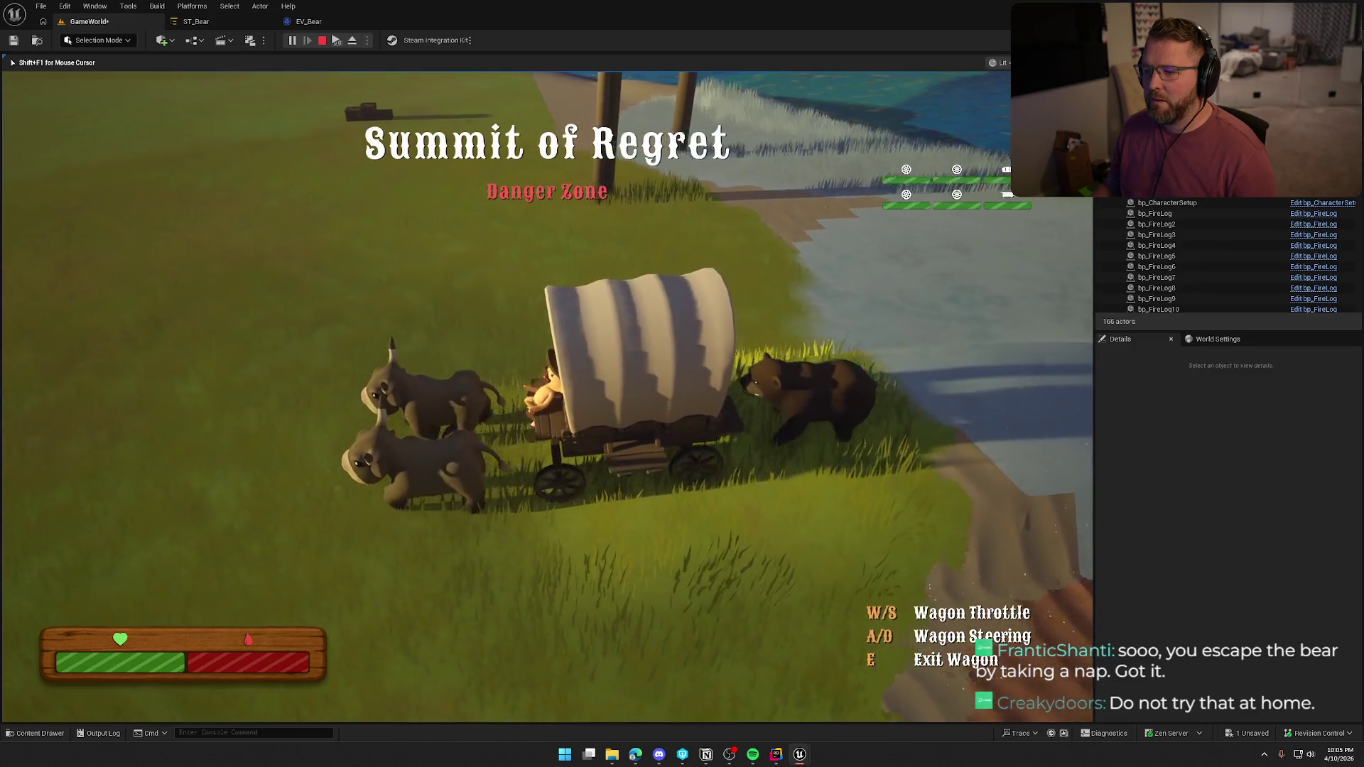
{"action": "key", "text": "a"}
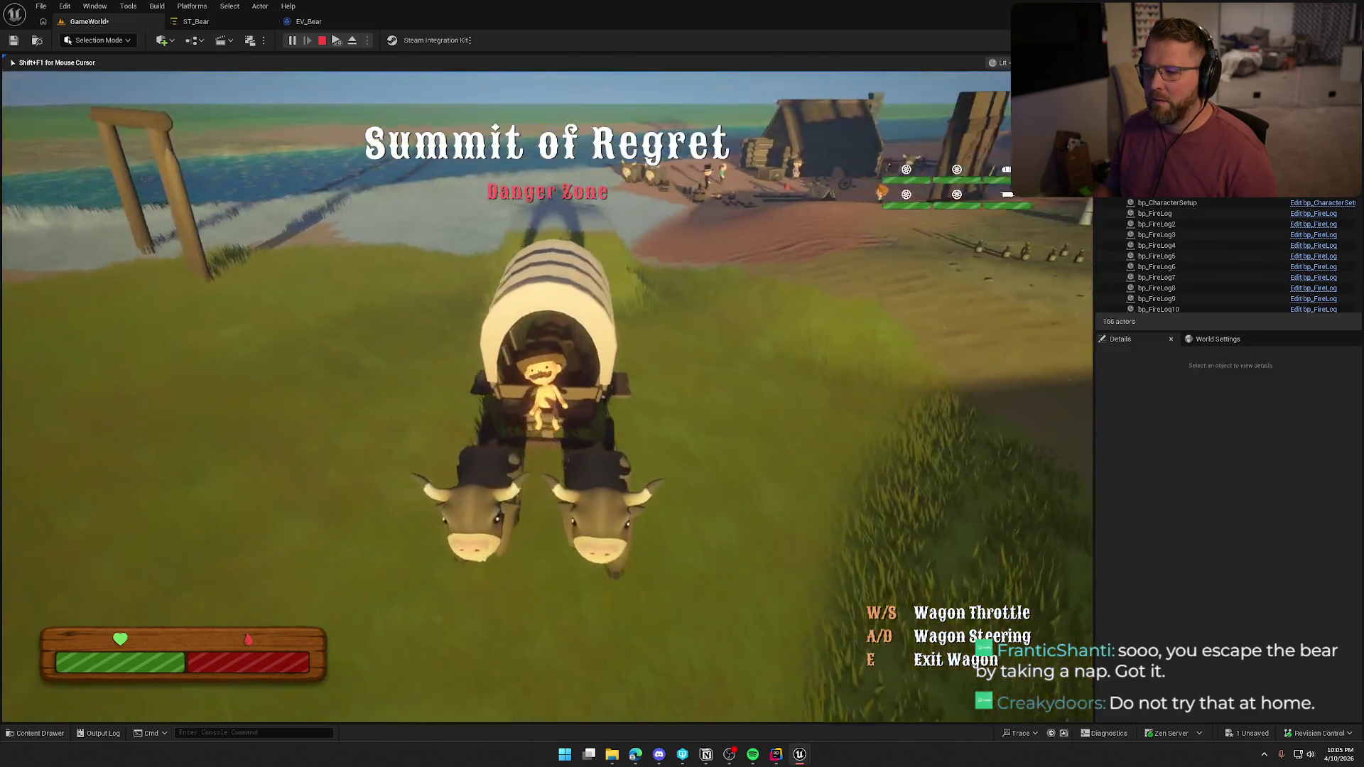
{"action": "key", "text": "a"}
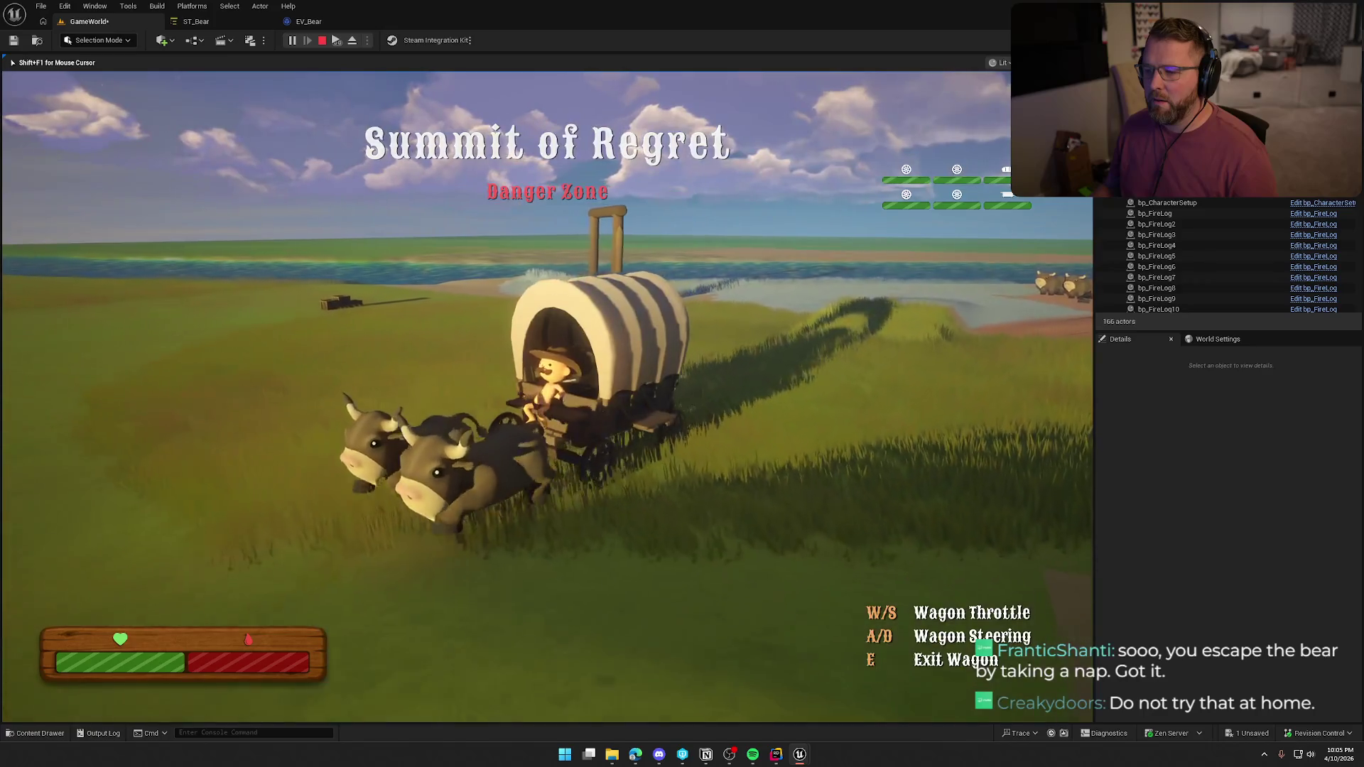
{"action": "key", "text": "e"}
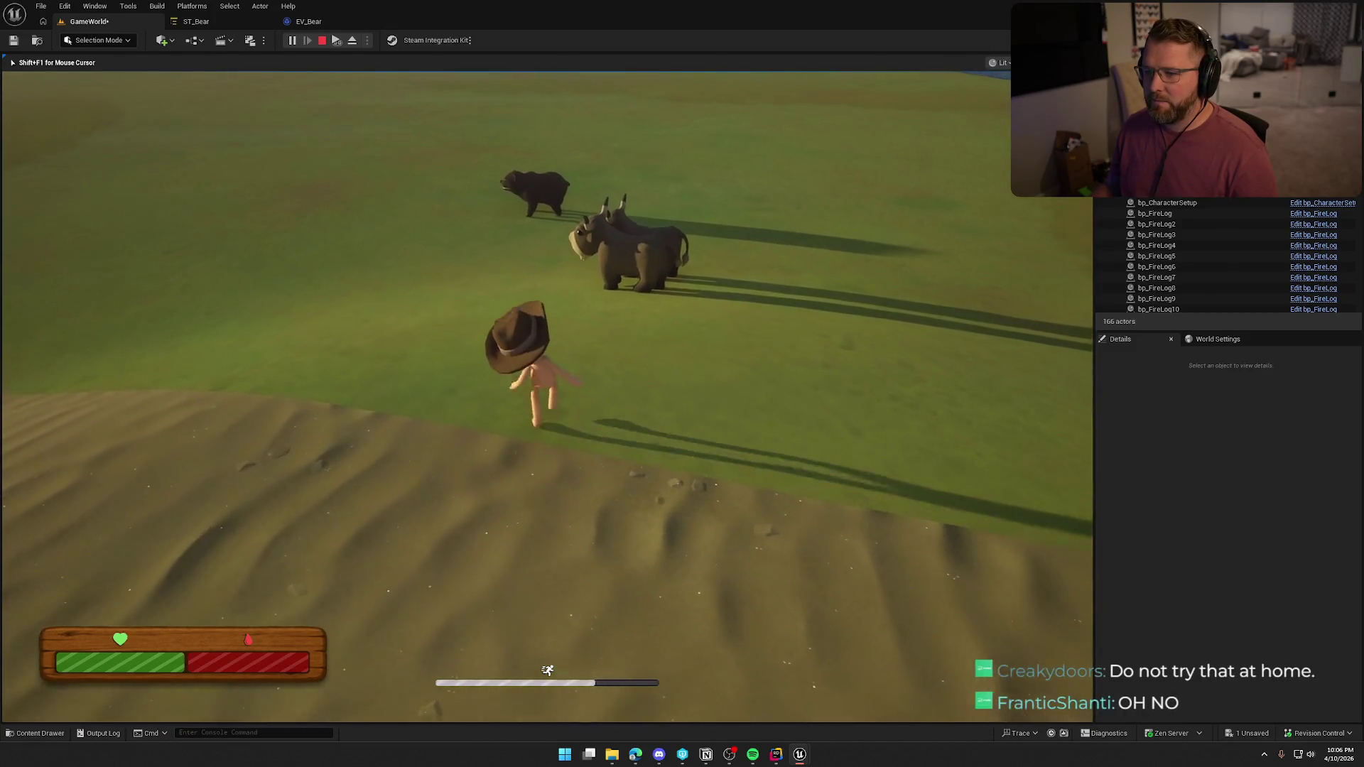
{"action": "key", "text": "e"}
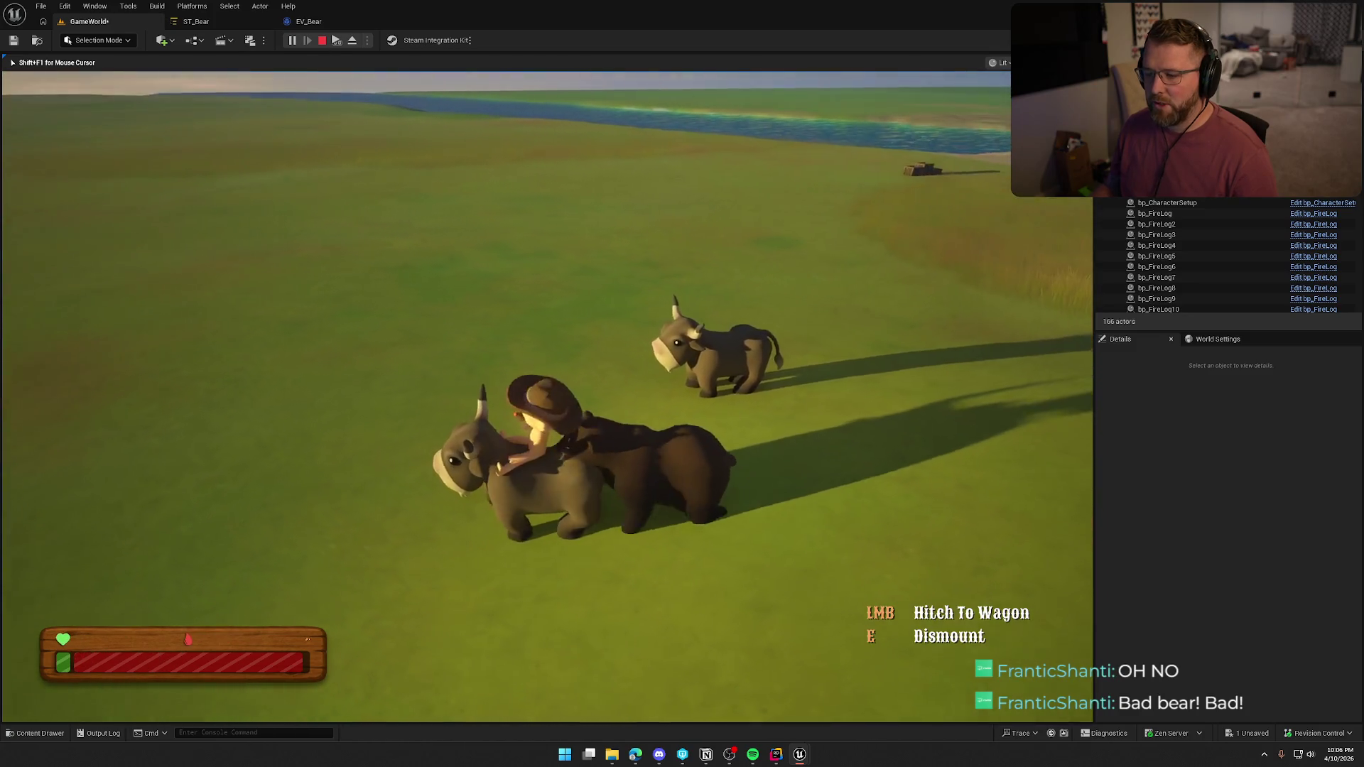
{"action": "key", "text": "shift+F1"}
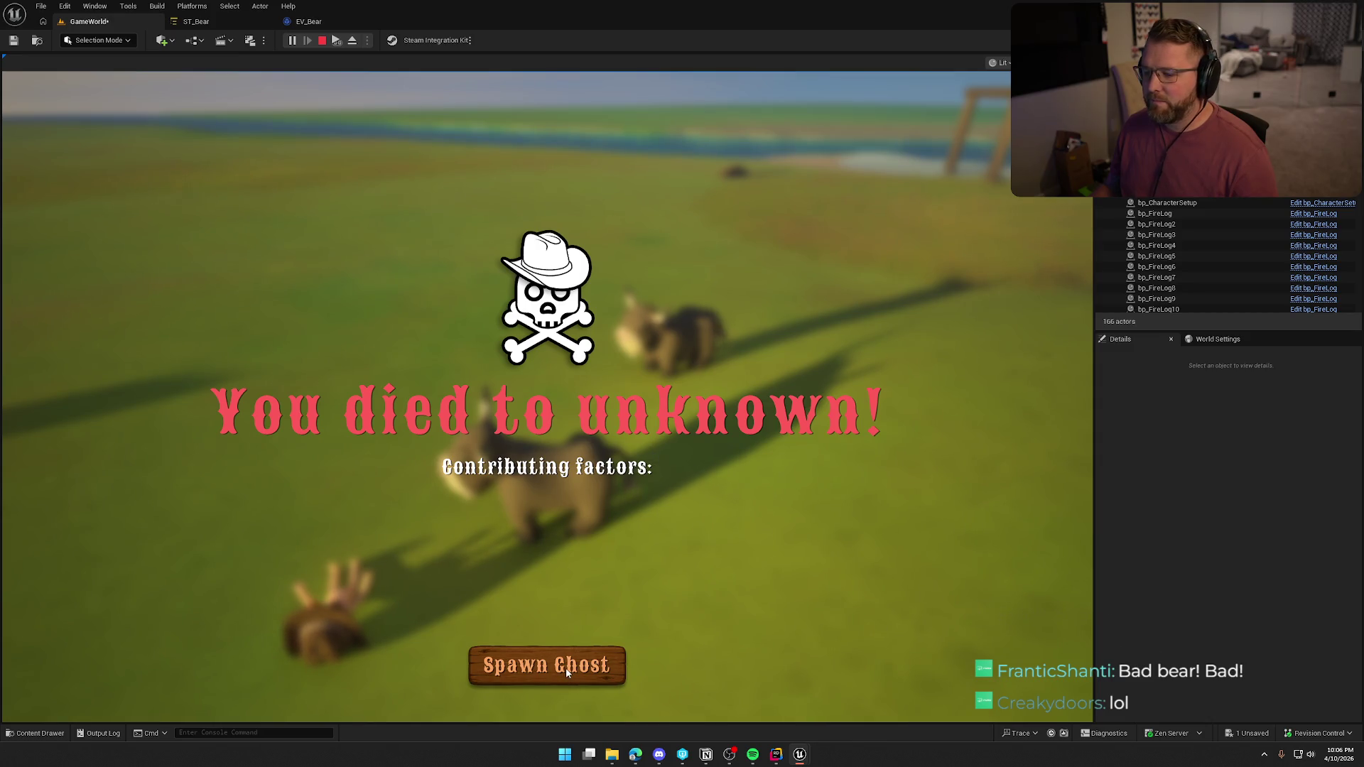
{"action": "key", "text": "Escape"}
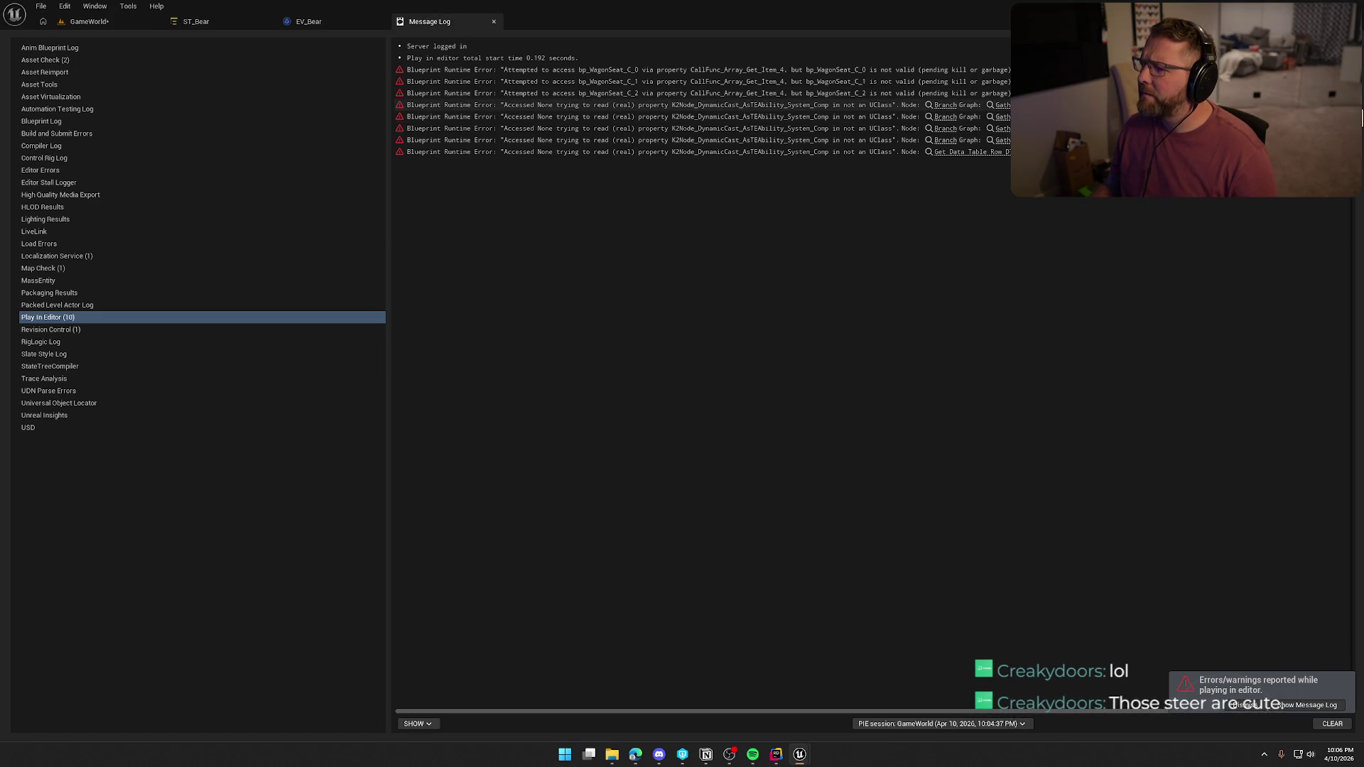
Close the error log, commit 25.0 in EV_Bear's Add node, and restart the play-test from GameWorld
{"action": "left_click", "coordinate": [494, 24]}
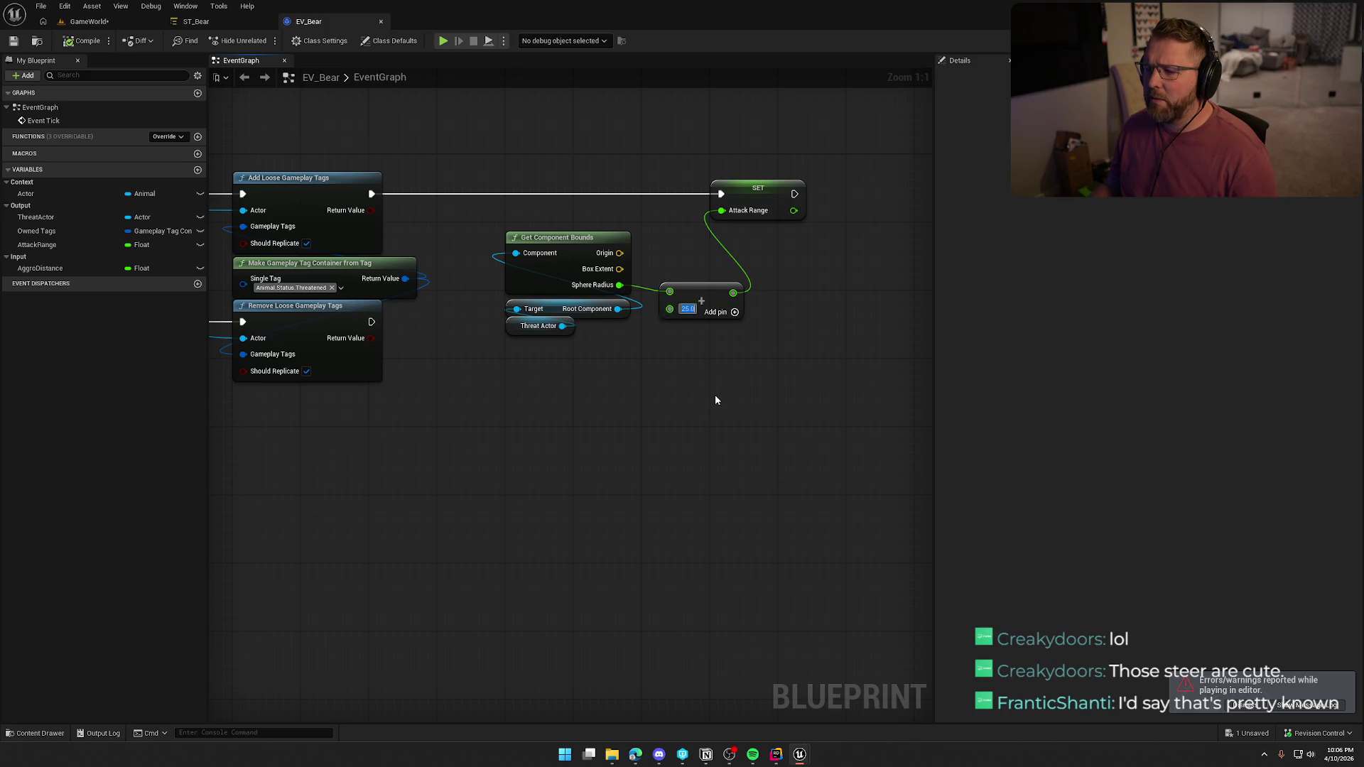
{"action": "left_click", "coordinate": [575, 366]}
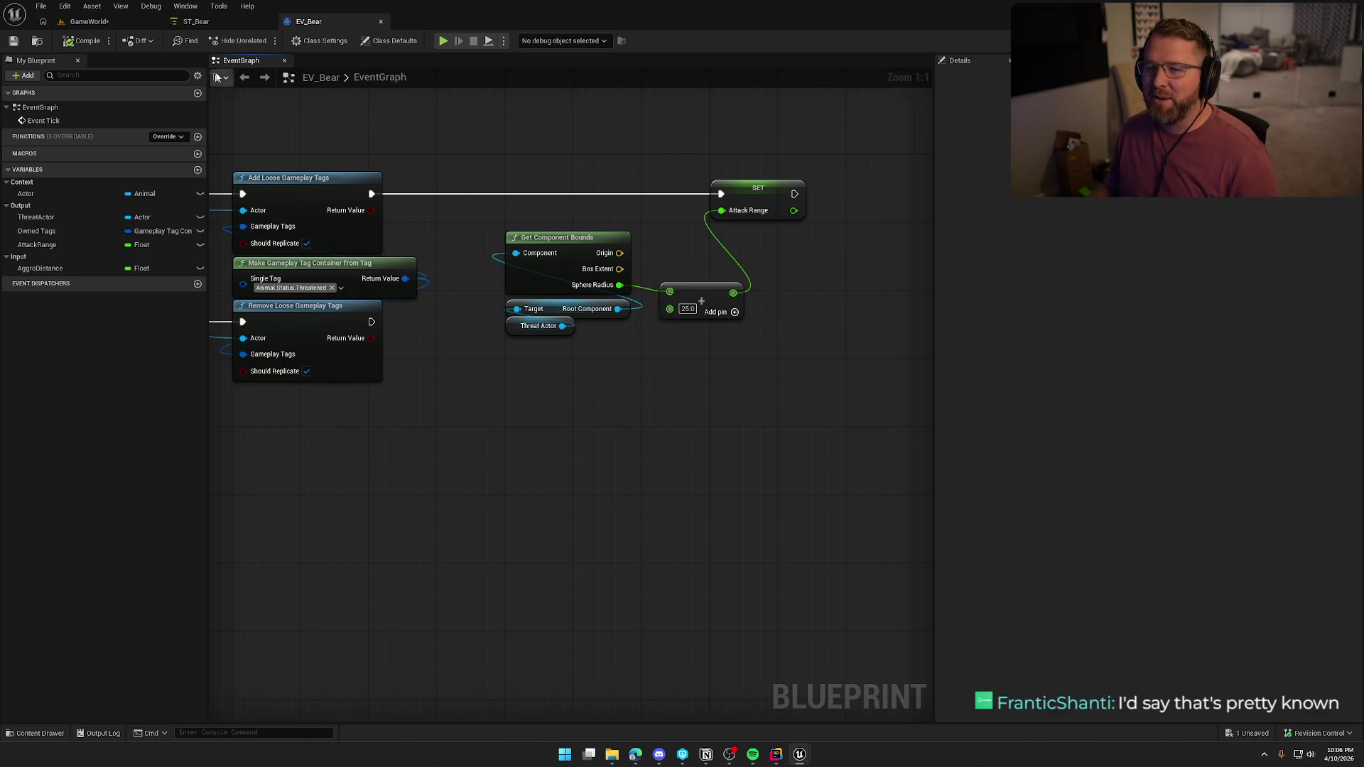
{"action": "left_click", "coordinate": [114, 22]}
{"action": "key", "text": "alt+p"}
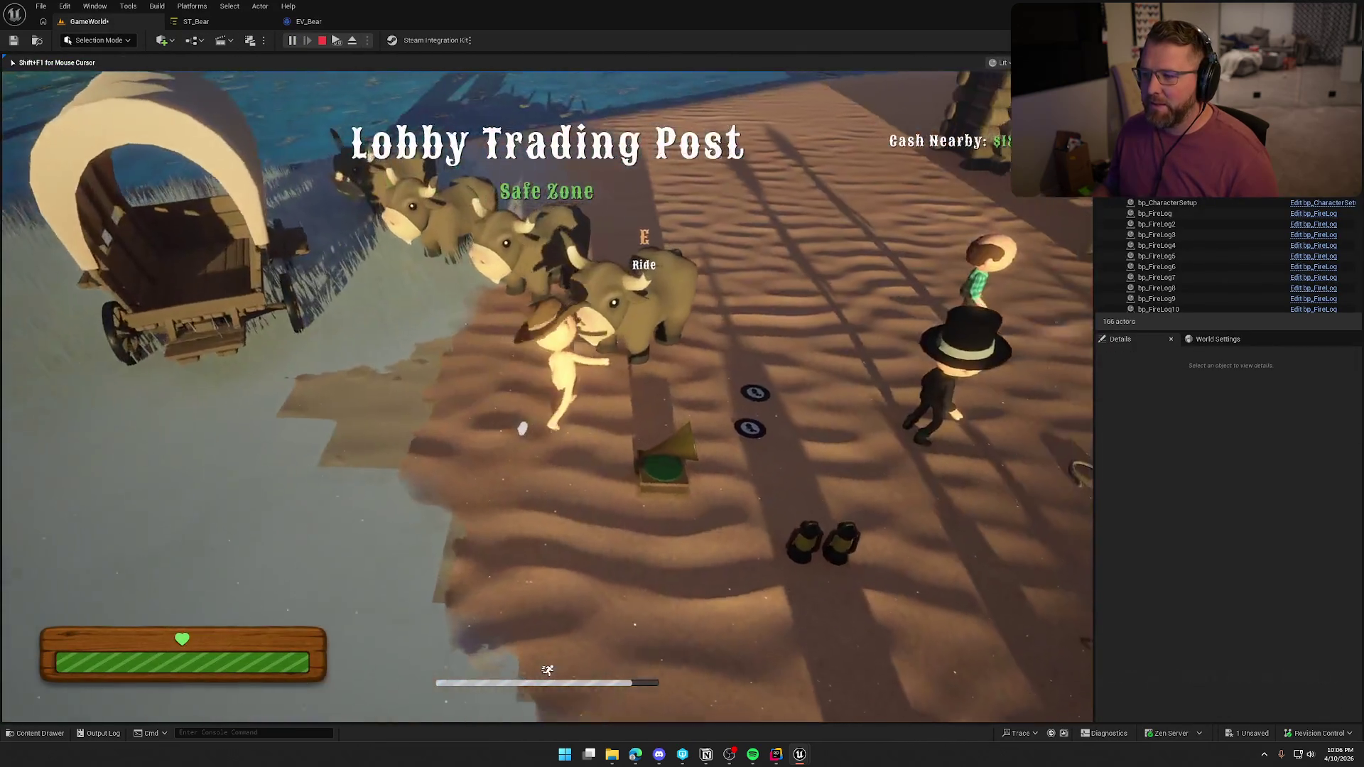
Ride a bull along the river and up into the danger zone until the bear kills the character, then stop the session
{"action": "key", "text": "e"}
{"action": "key", "text": "a"}
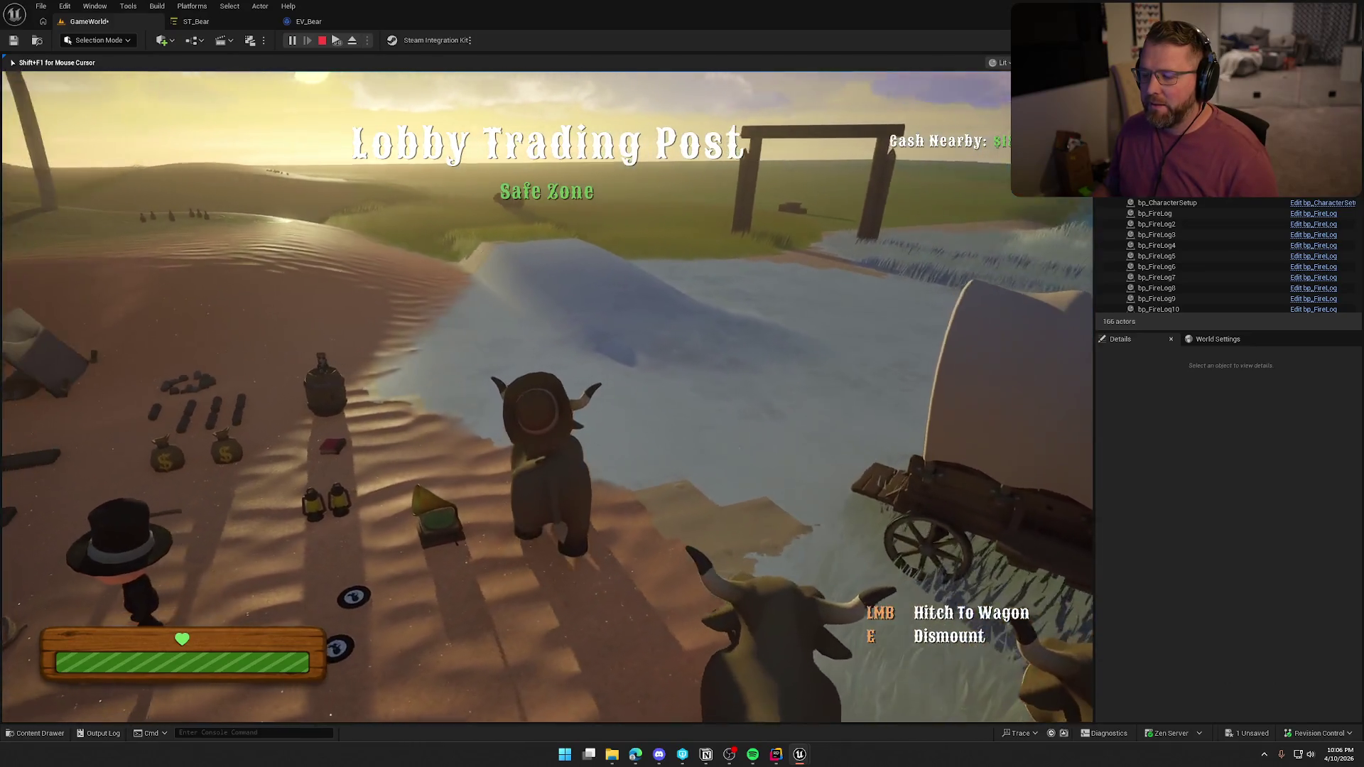
{"action": "key", "text": "w"}
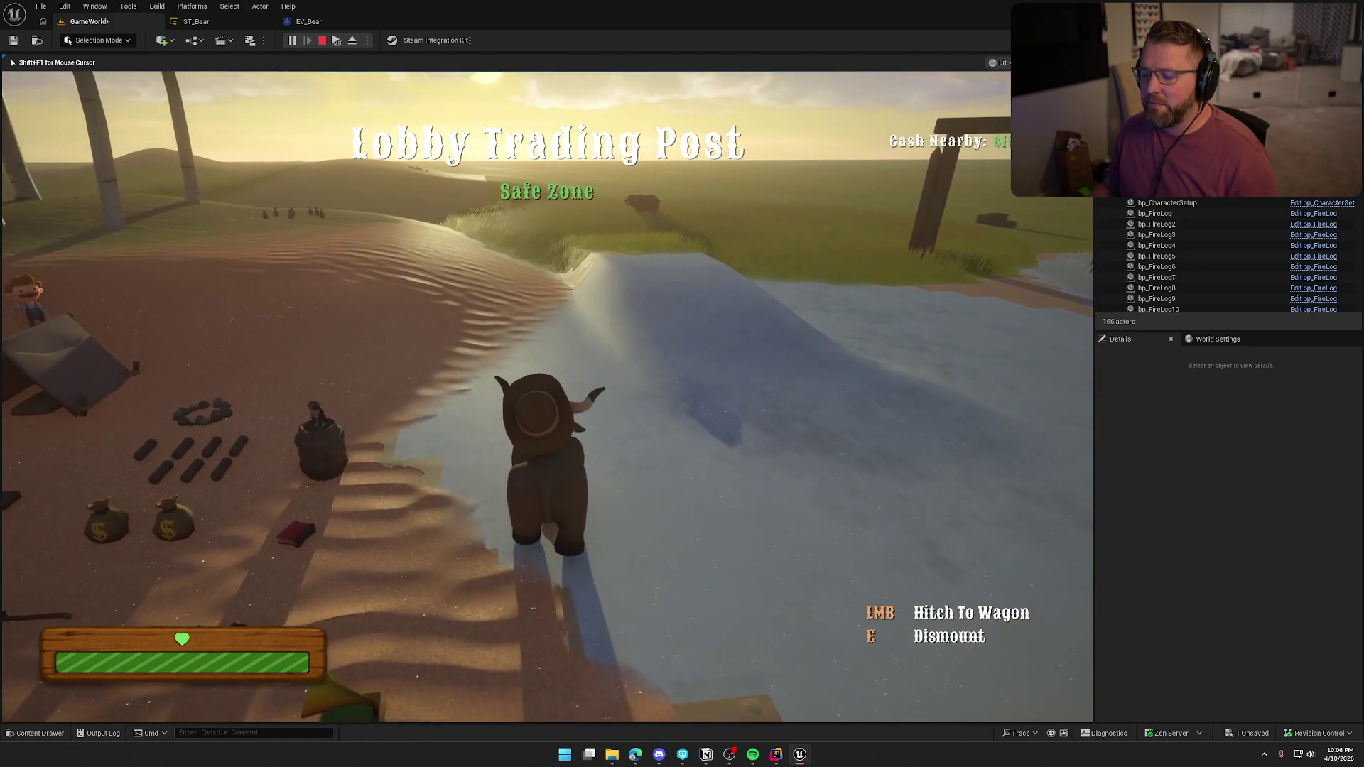
{"action": "key", "text": "w"}
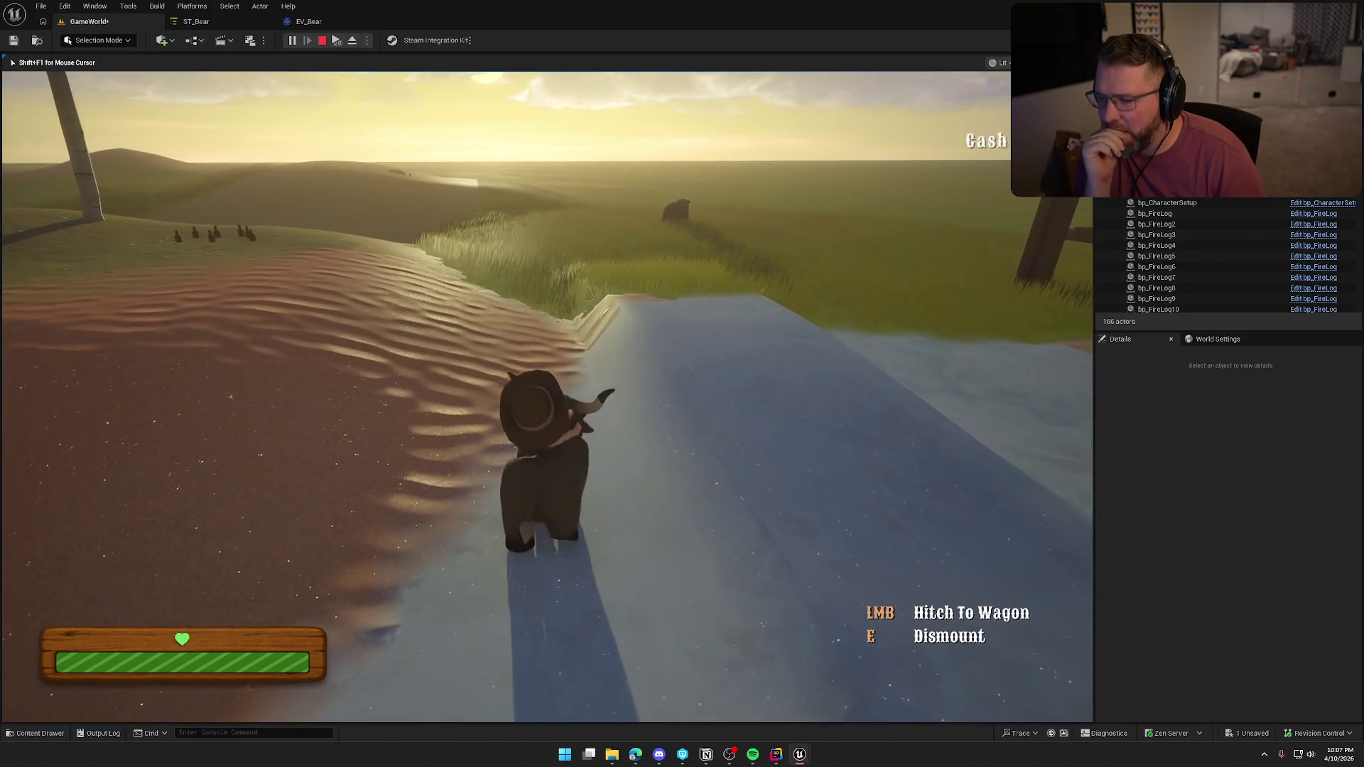
{"action": "key", "text": "d"}
{"action": "key", "text": "a"}
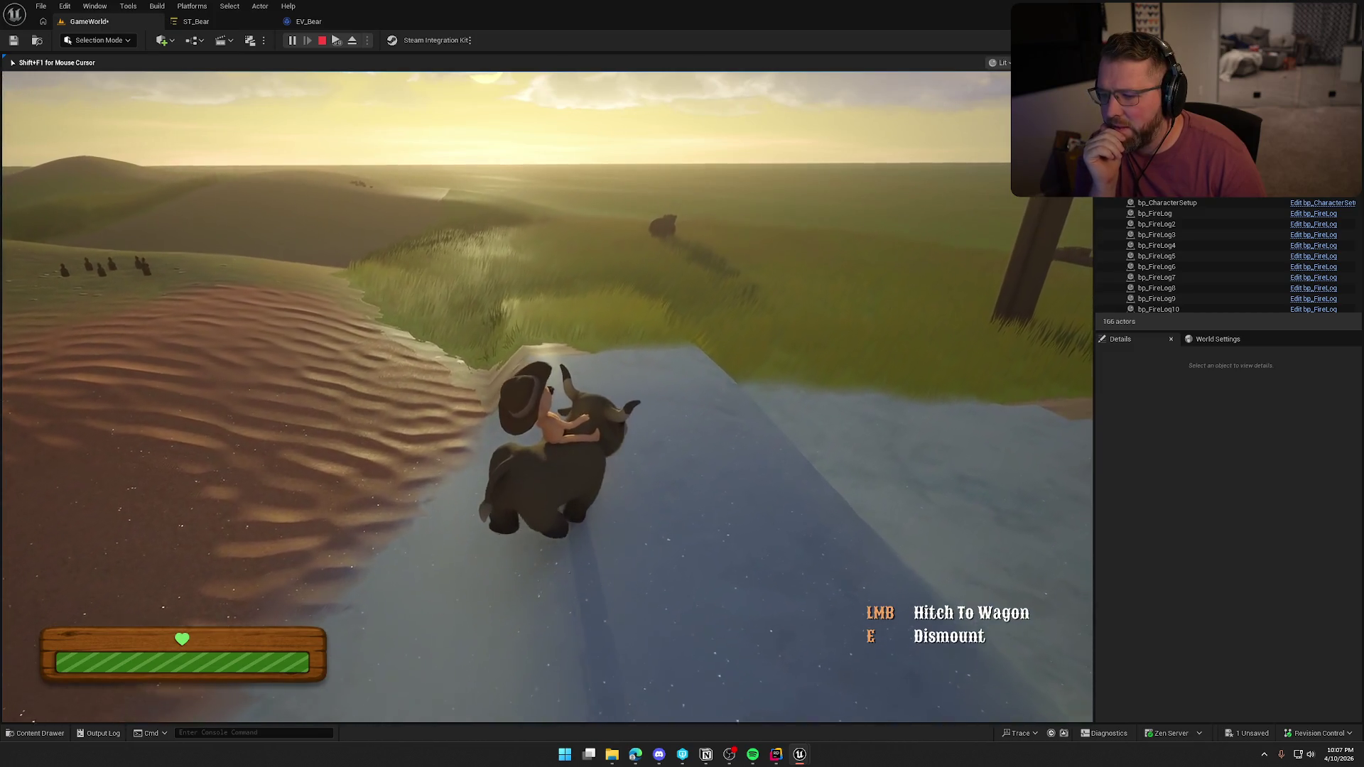
{"action": "key", "text": "a"}
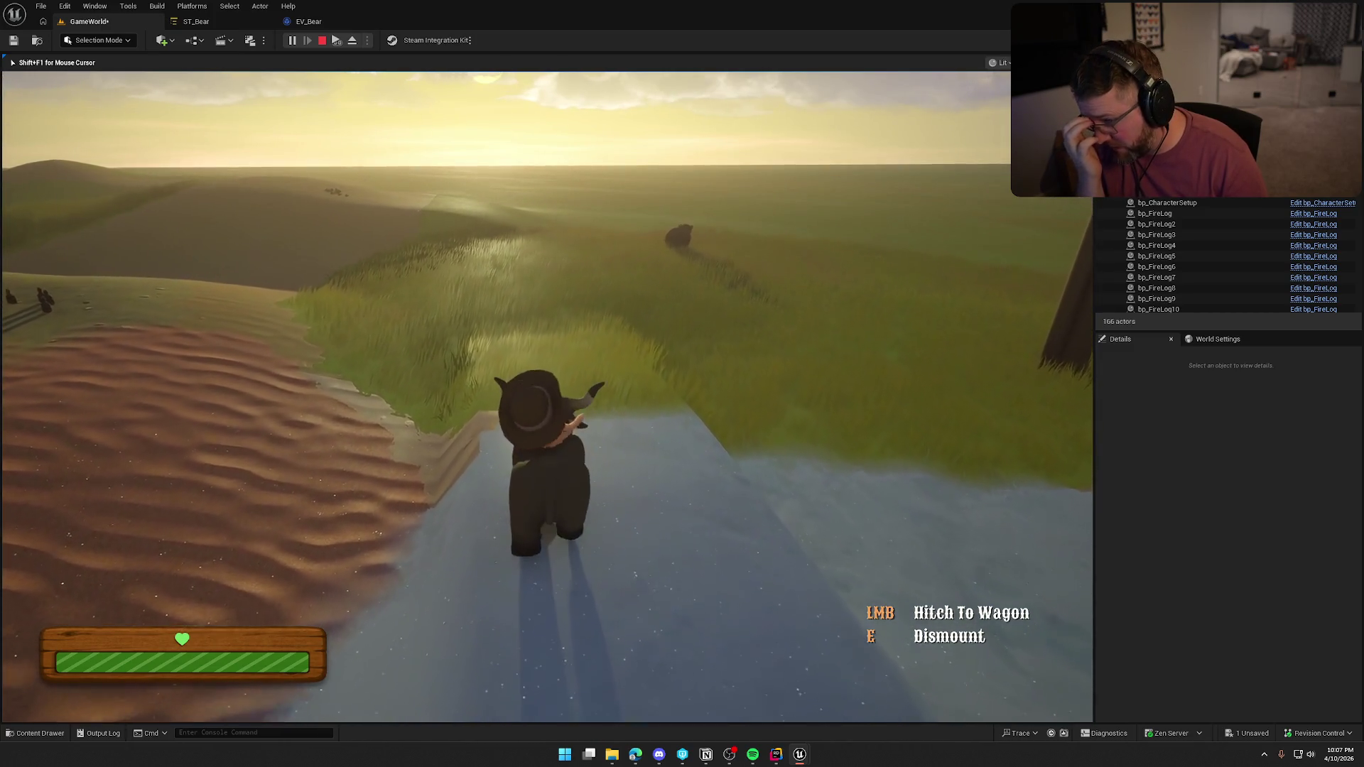
{"action": "key", "text": "d"}
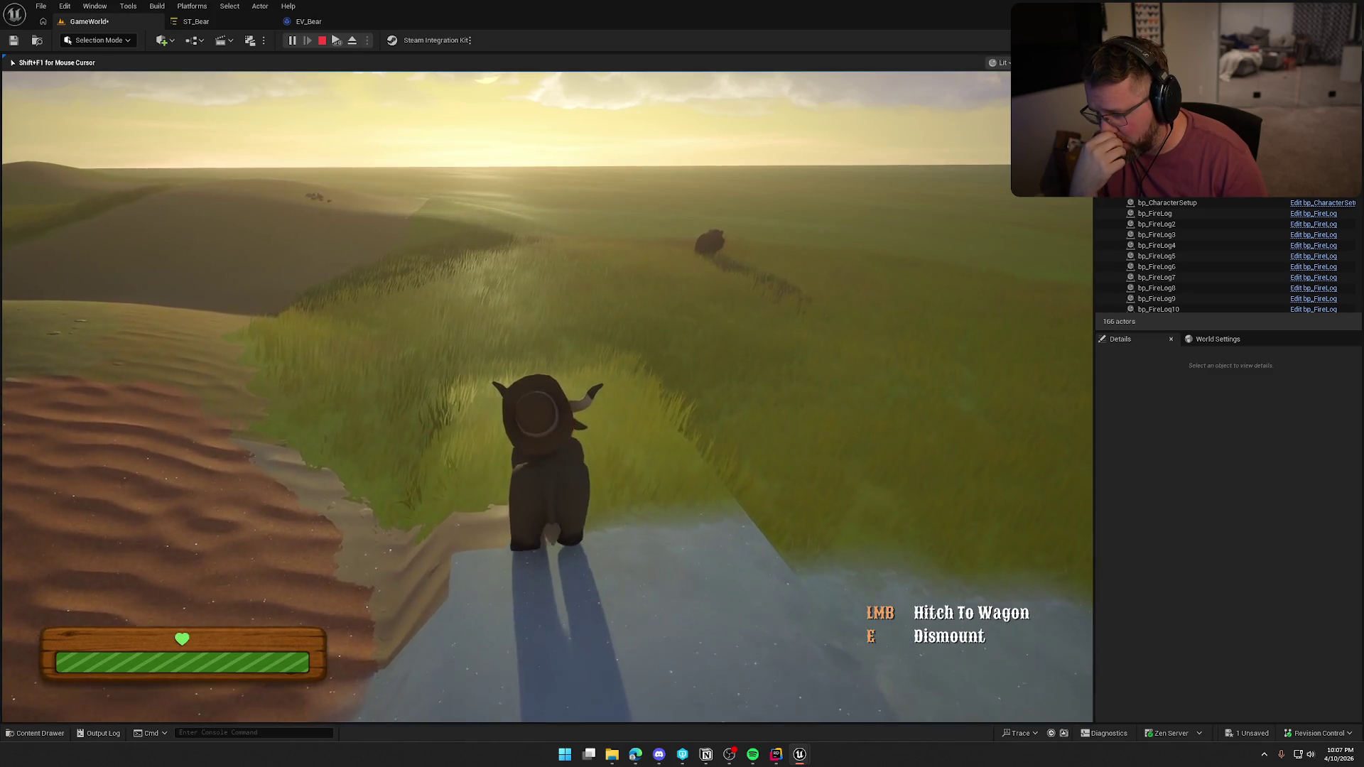
{"action": "key", "text": "w"}
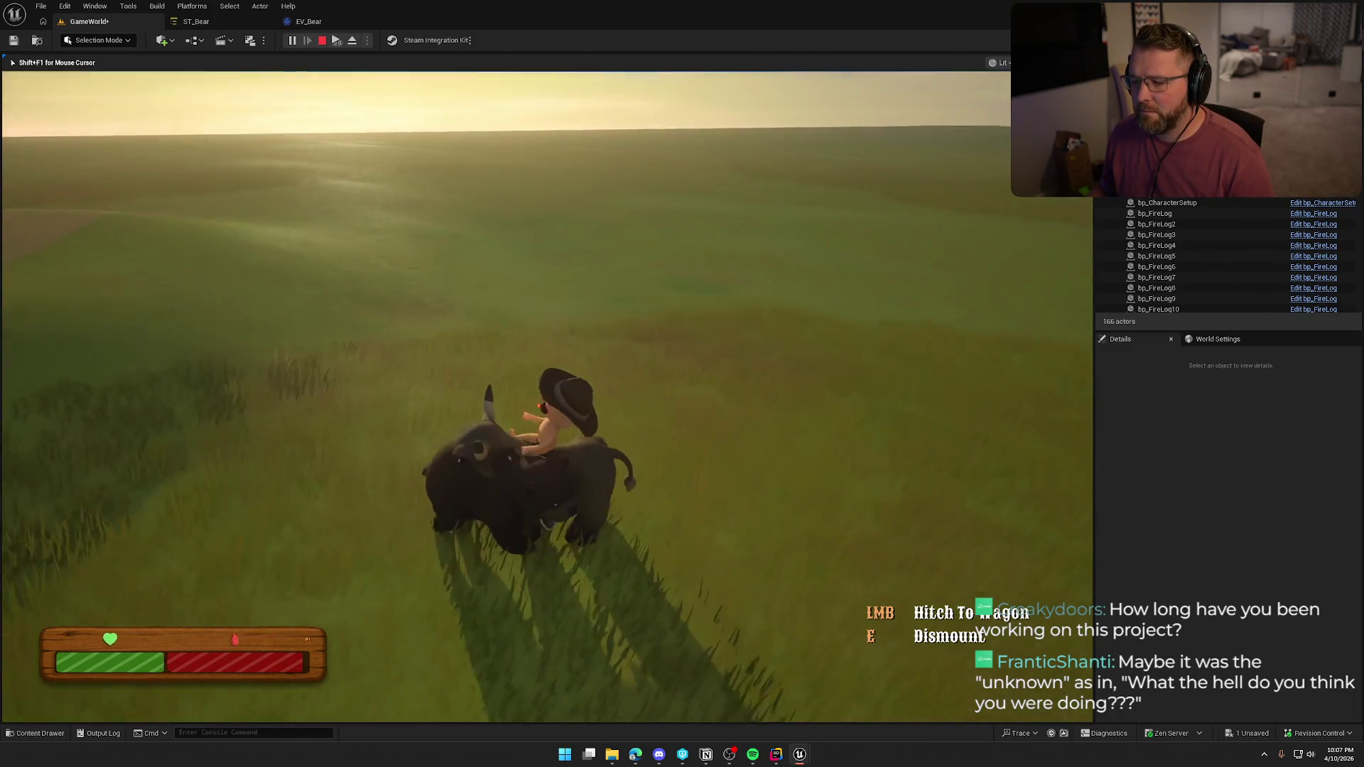
{"action": "key", "text": "shift+F1"}
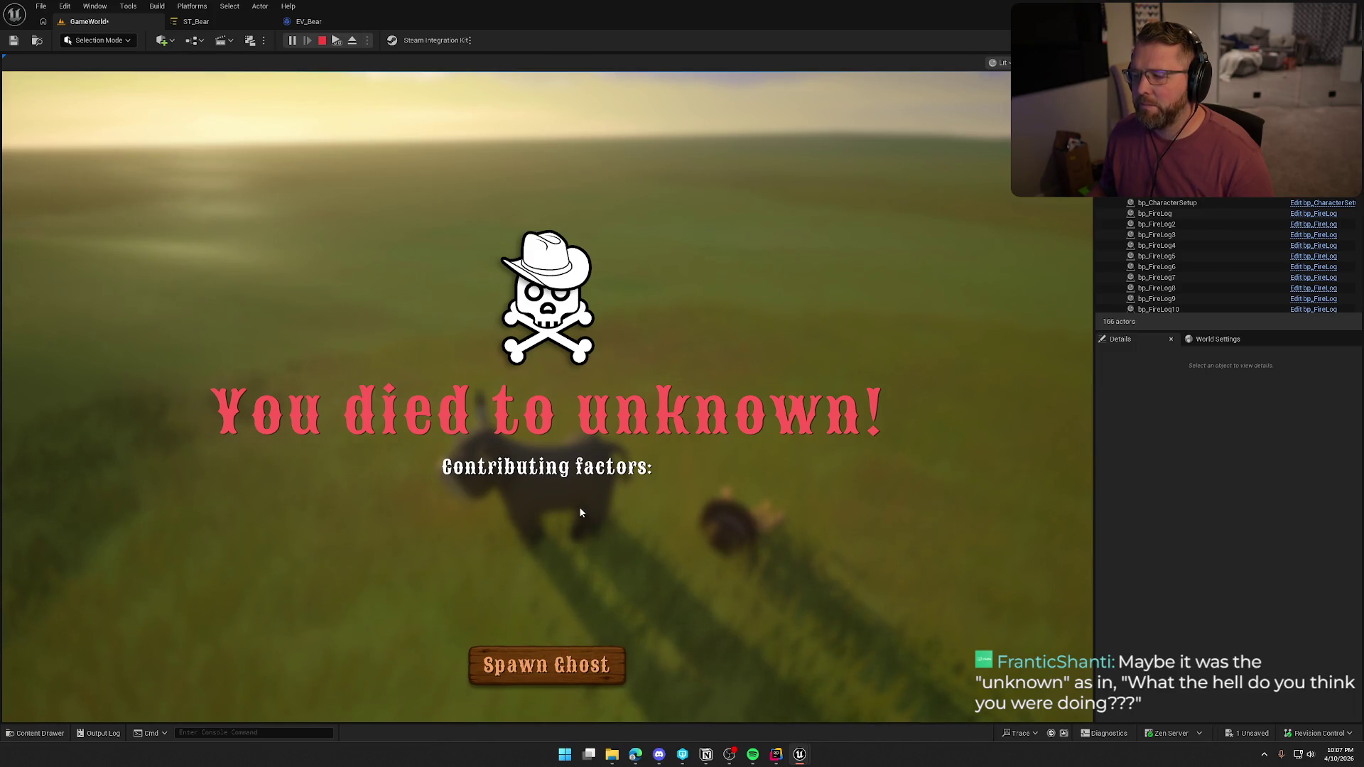
{"action": "key", "text": "Escape"}
Follow the first runtime error to the Branch in UI_Dead's GatherDeathText and inspect the cast nodes
{"action": "left_click", "coordinate": [680, 72]}
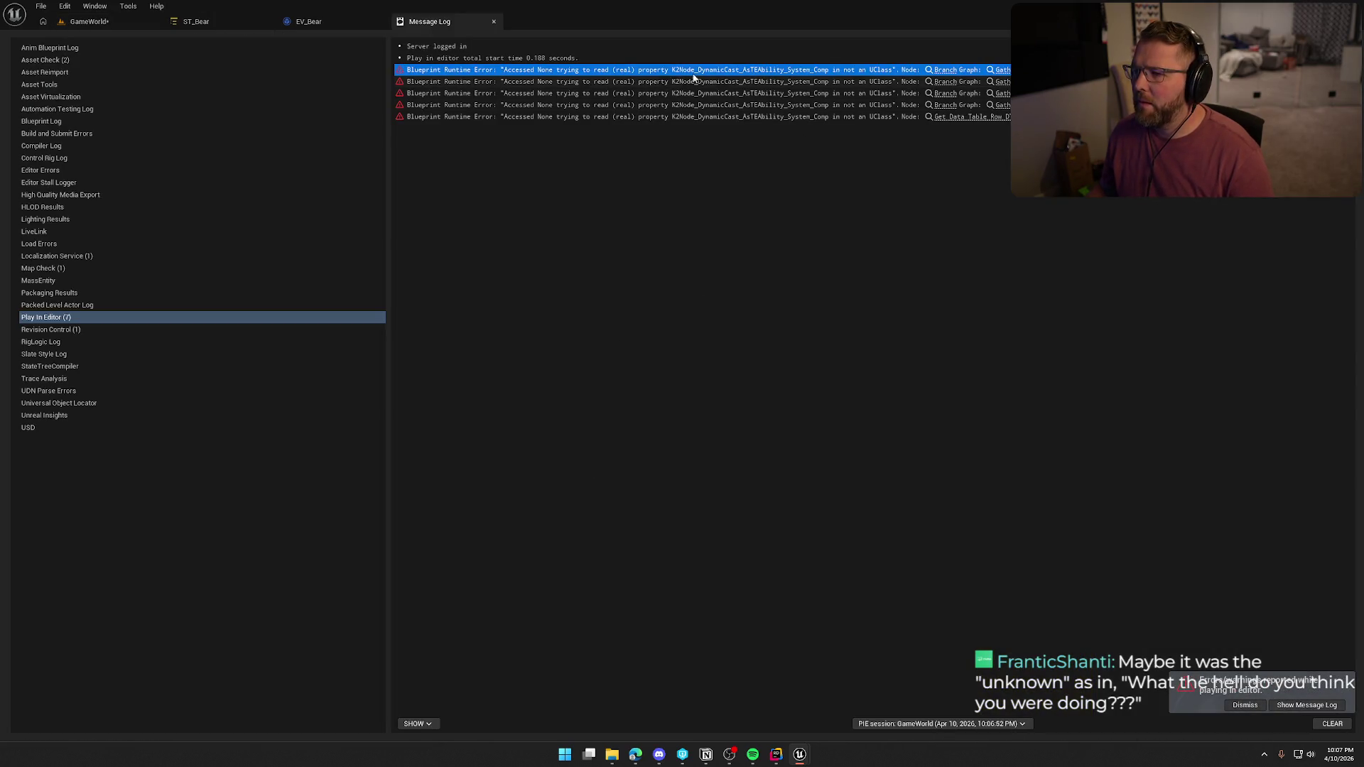
{"action": "left_click", "coordinate": [945, 70]}
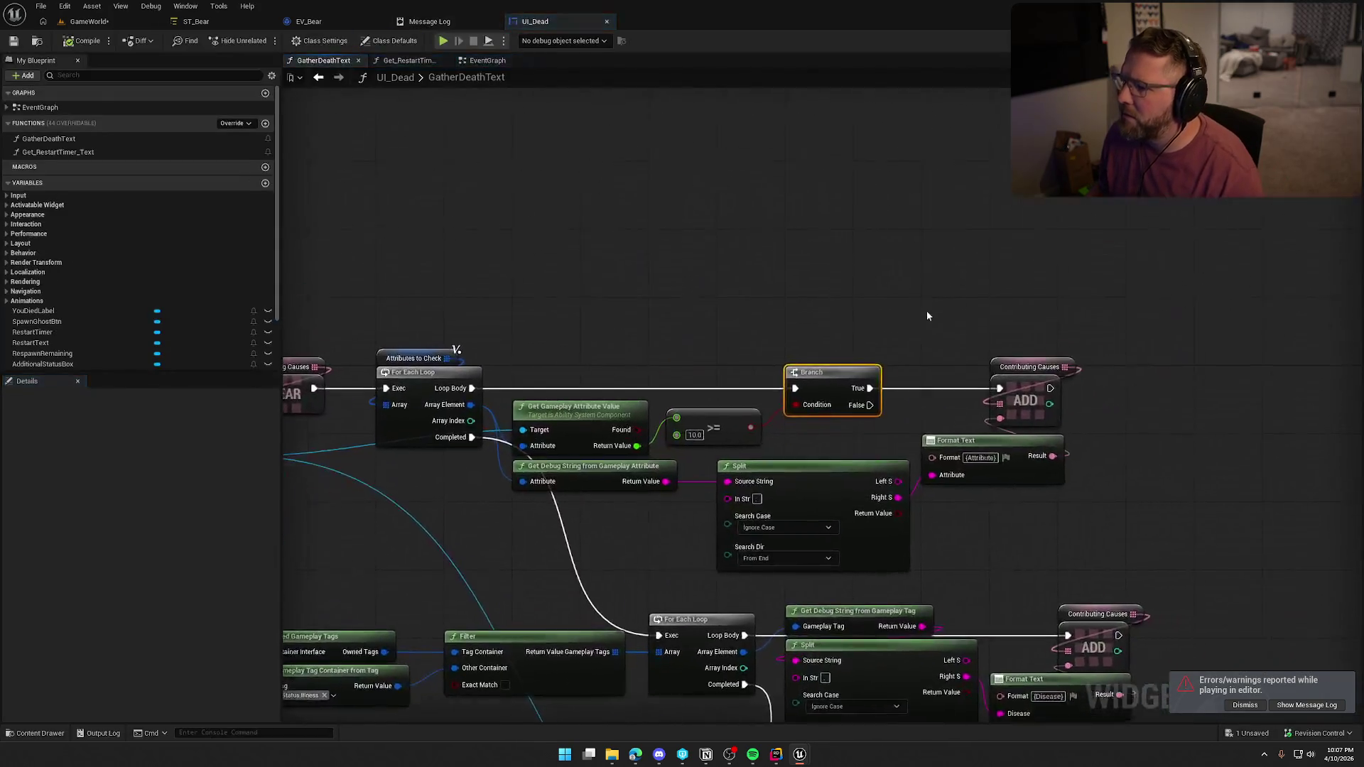
{"action": "mouse_move", "coordinate": [758, 245]}
{"action": "left_mouse_down"}
{"action": "mouse_move", "coordinate": [879, 127]}
{"action": "mouse_move", "coordinate": [1312, 127]}
{"action": "mouse_move", "coordinate": [1166, 126]}
{"action": "left_mouse_up"}
{"action": "left_click_drag", "start_coordinate": [1041, 181], "coordinate": [782, 178]}
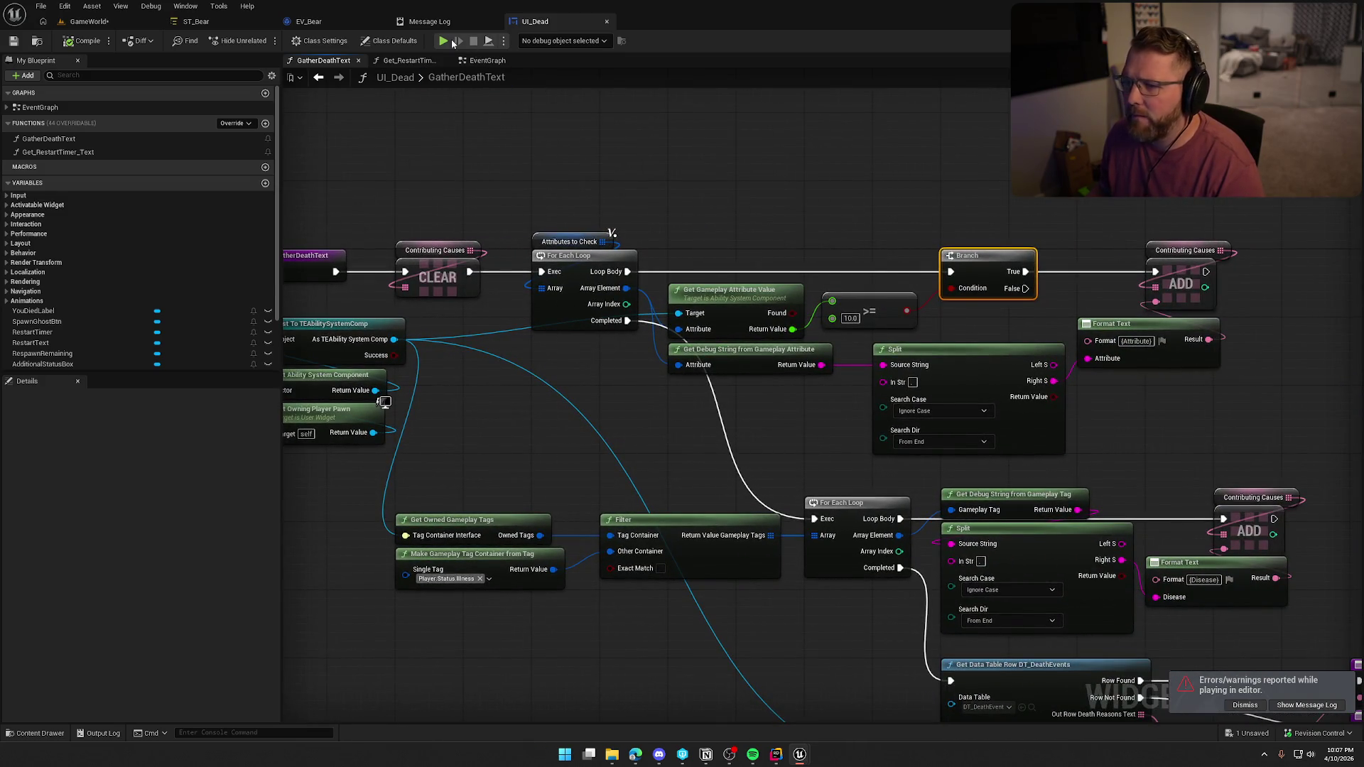
{"action": "left_click", "coordinate": [492, 26]}
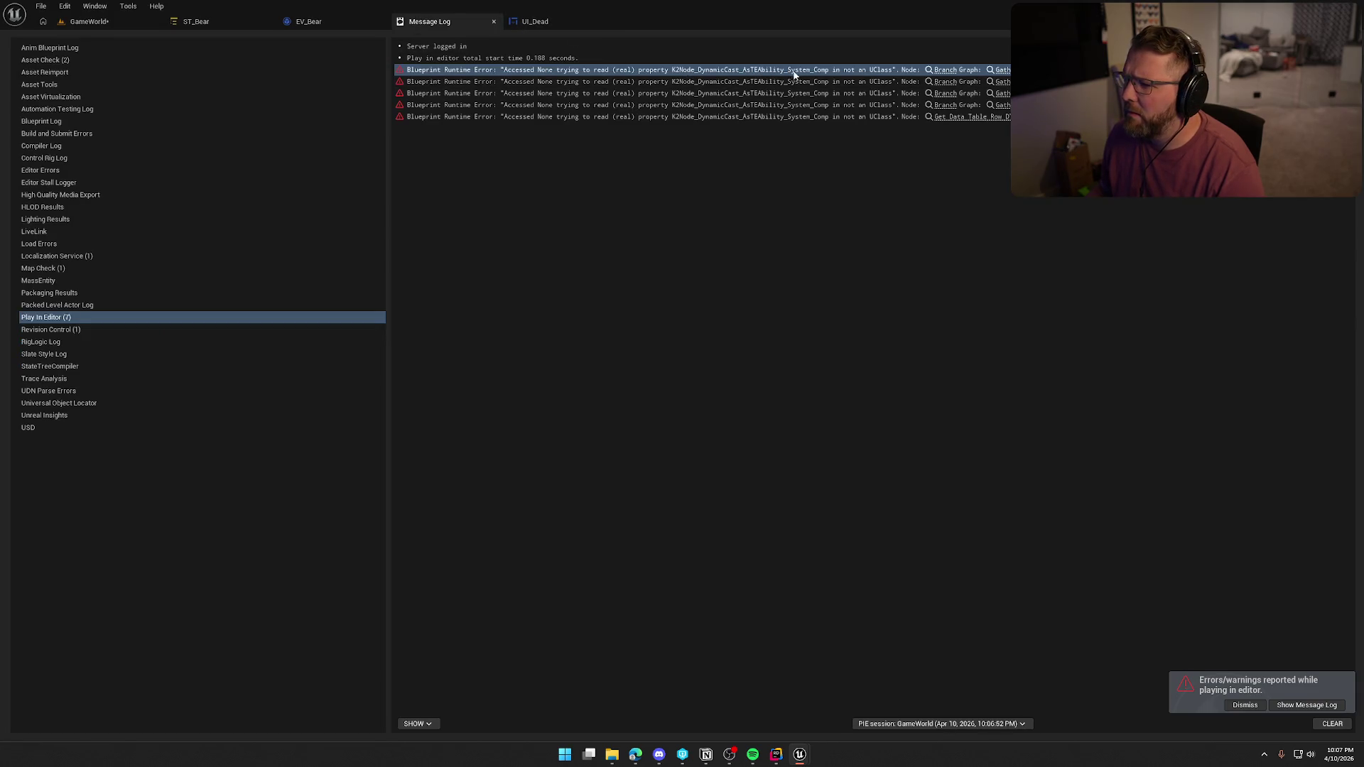
{"action": "left_click", "coordinate": [944, 70]}
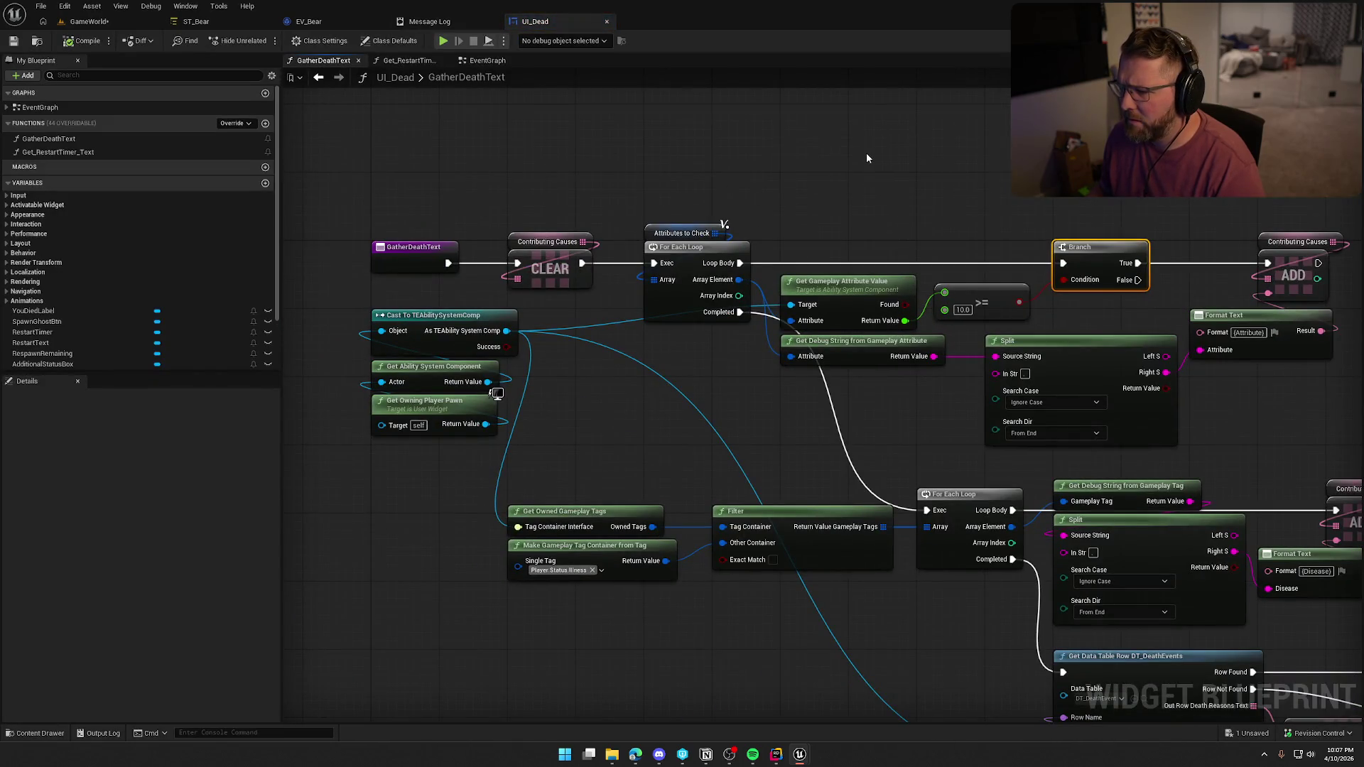
{"action": "left_click_drag", "start_coordinate": [459, 494], "coordinate": [369, 142]}
{"action": "left_click", "coordinate": [747, 451]}
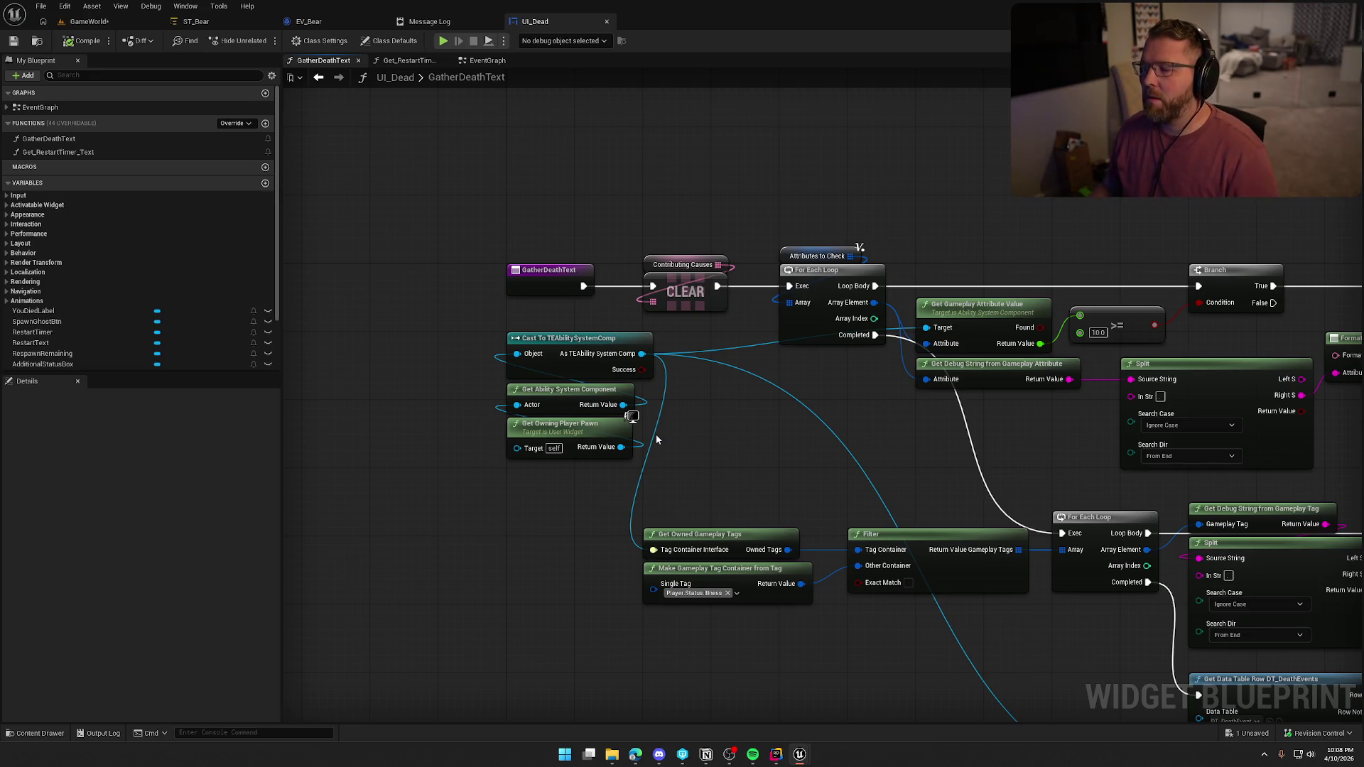
Add a Get Owning Player node below the pawn getter, with Get Player State wired to it
{"action": "right_click", "coordinate": [676, 442]}
{"action": "type", "text": "get o"}
{"action": "type", "text": "w"}
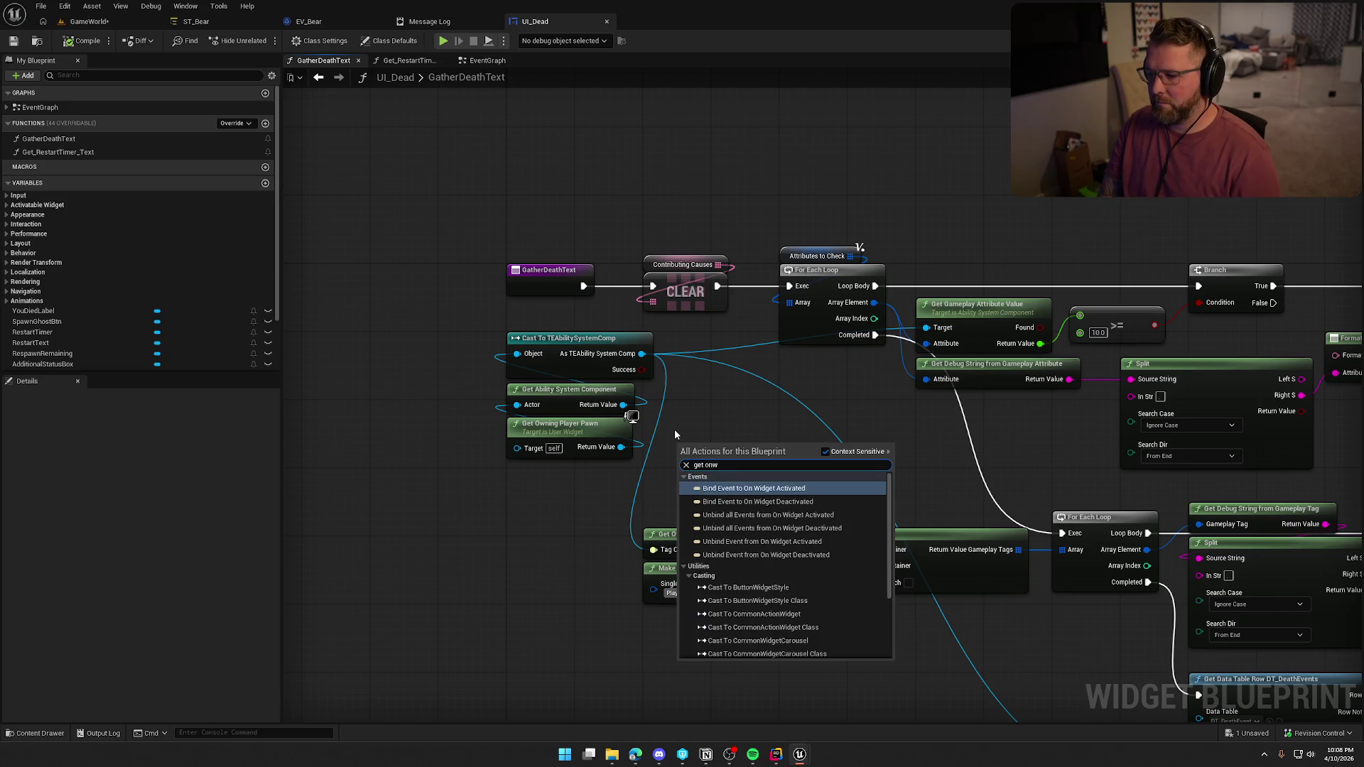
{"action": "type", "text": "ning p"}
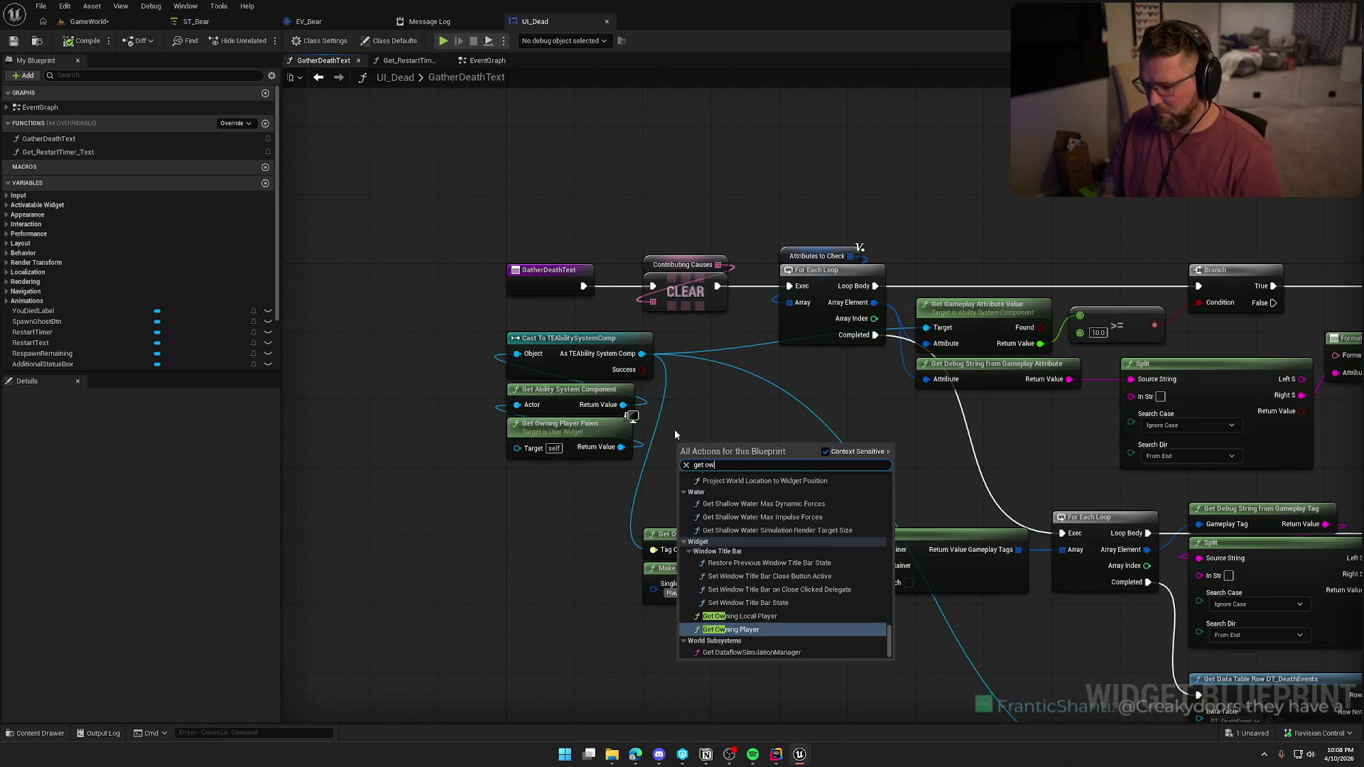
{"action": "type", "text": "layer"}
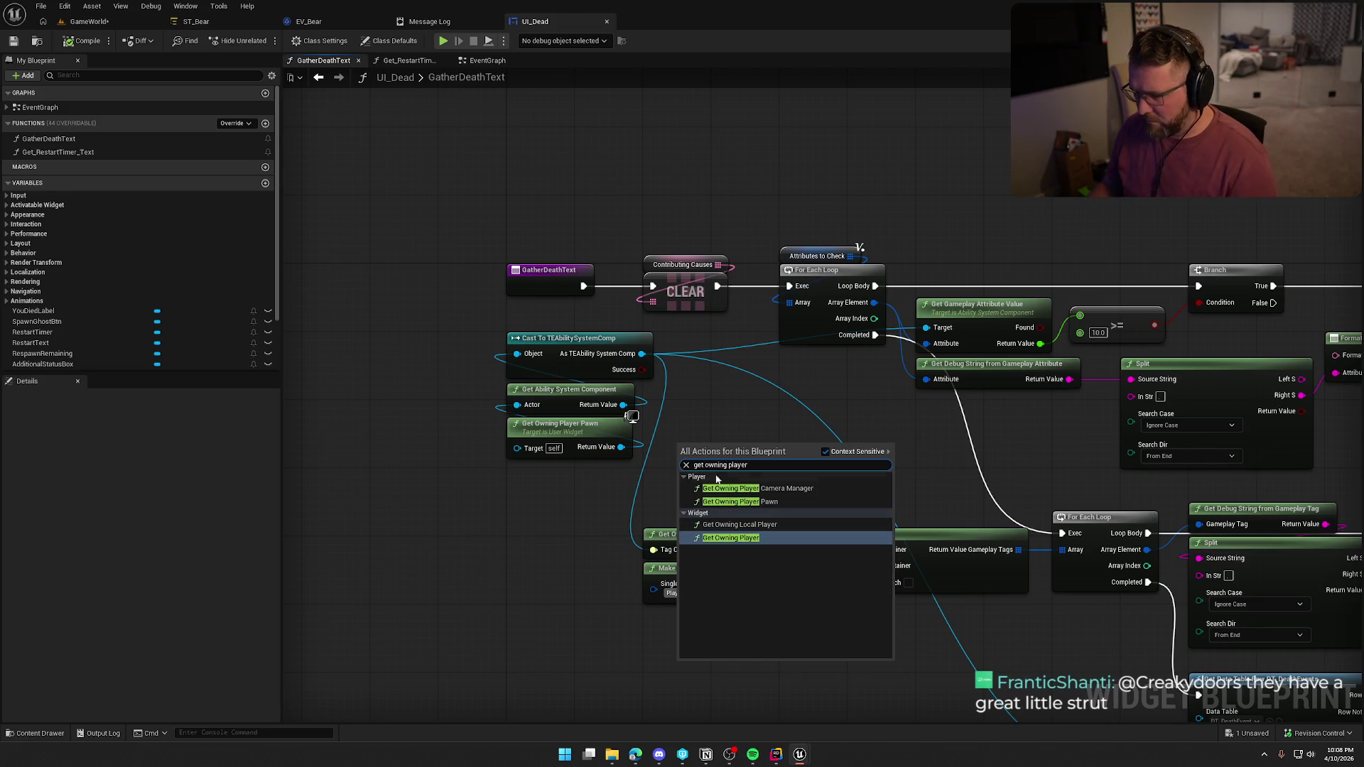
{"action": "left_click", "coordinate": [746, 538]}
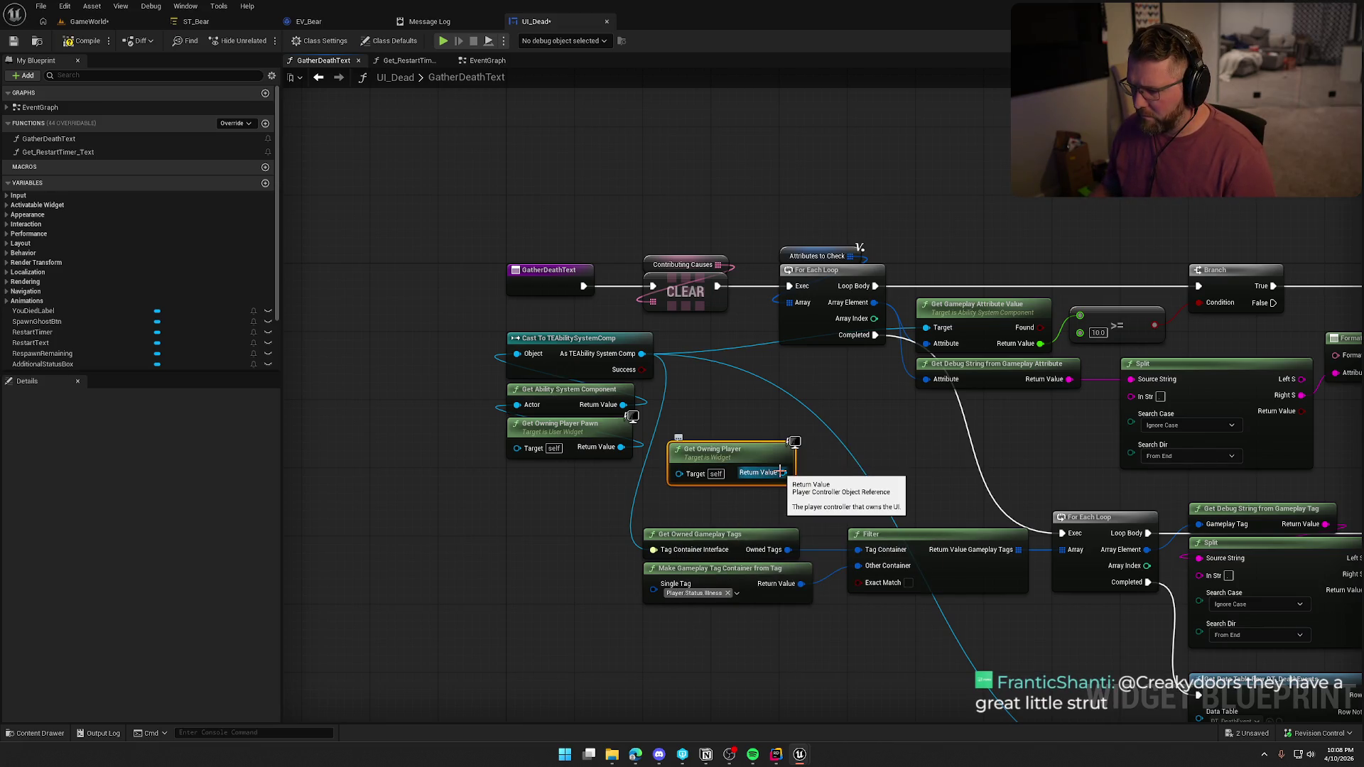
{"action": "mouse_move", "coordinate": [754, 456]}
{"action": "left_mouse_down"}
{"action": "mouse_move", "coordinate": [593, 481]}
{"action": "mouse_move", "coordinate": [654, 487]}
{"action": "mouse_move", "coordinate": [688, 457]}
{"action": "left_mouse_up"}
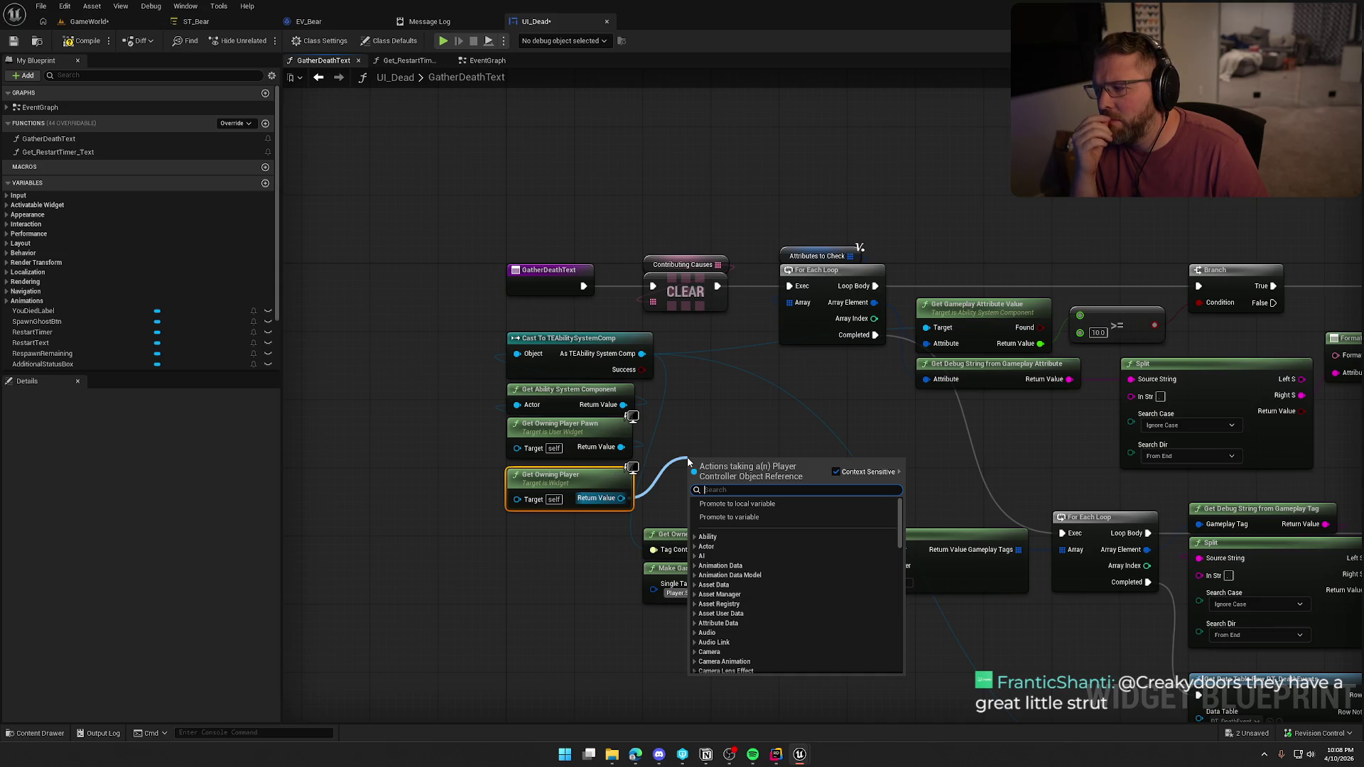
{"action": "type", "text": "get player state"}
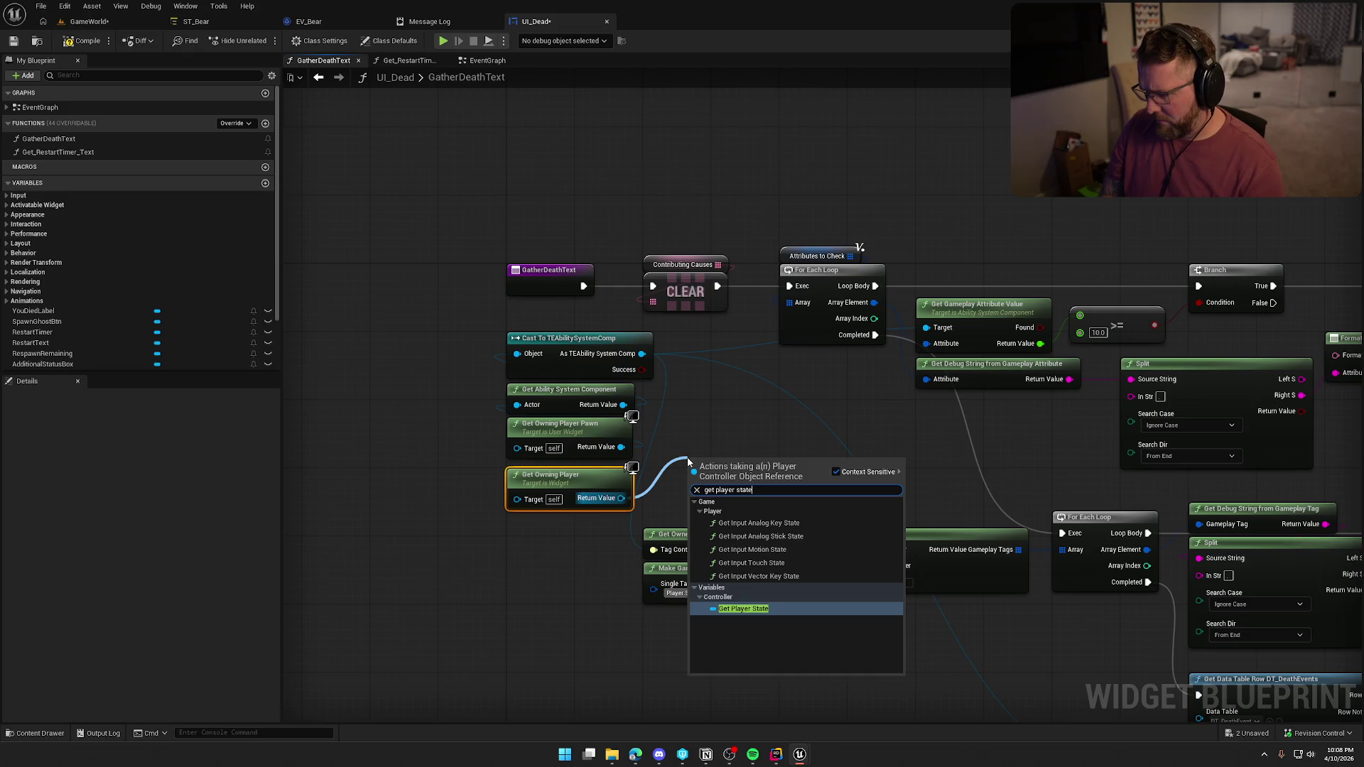
{"action": "key", "text": "Return"}
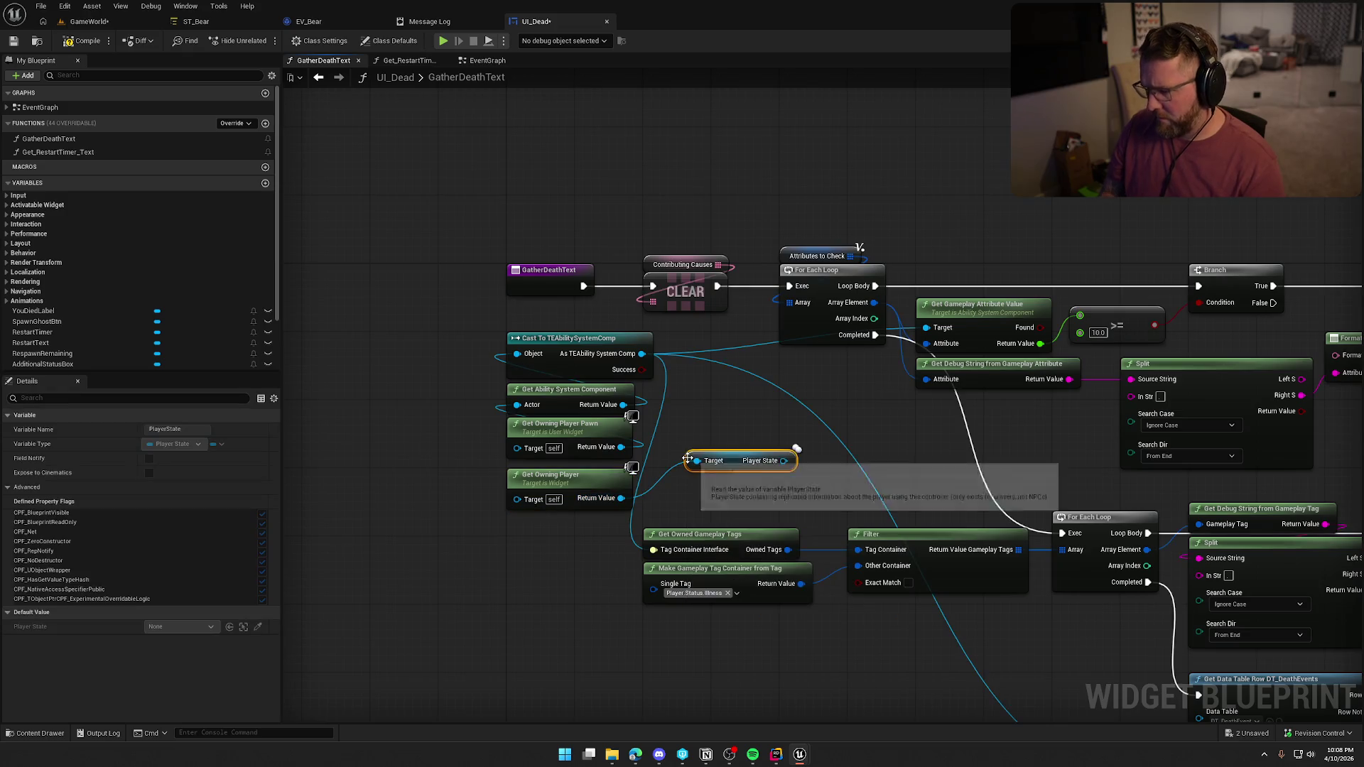
Cast the Player State to PS_InGame and add a Player Character Main getter from it
{"action": "left_click_drag", "start_coordinate": [785, 462], "coordinate": [754, 406]}
{"action": "type", "text": "cast"}
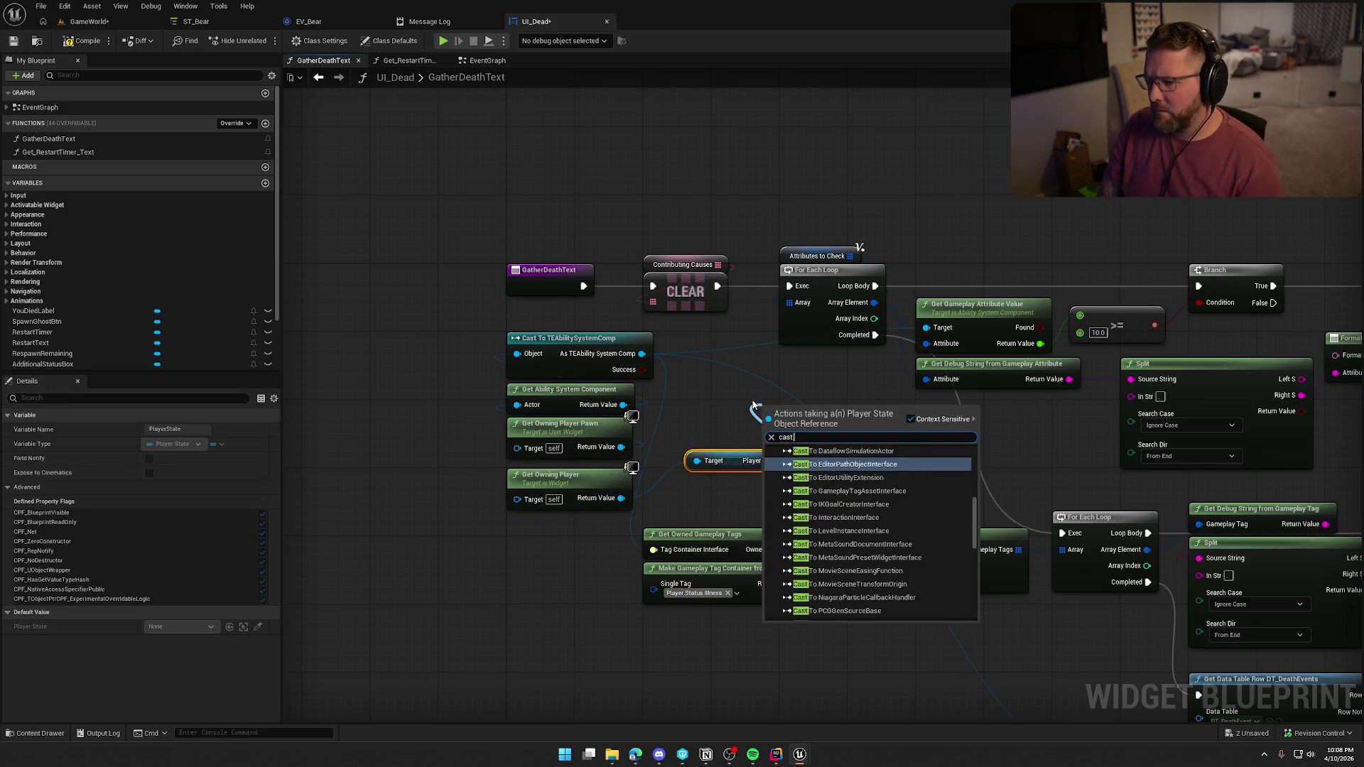
{"action": "type", "text": "ps"}
{"action": "key", "text": "Return"}
{"action": "mouse_move", "coordinate": [784, 417]}
{"action": "left_mouse_down"}
{"action": "mouse_move", "coordinate": [716, 392]}
{"action": "mouse_move", "coordinate": [822, 435]}
{"action": "left_mouse_up"}
{"action": "type", "text": "get player"}
{"action": "left_click", "coordinate": [924, 617]}
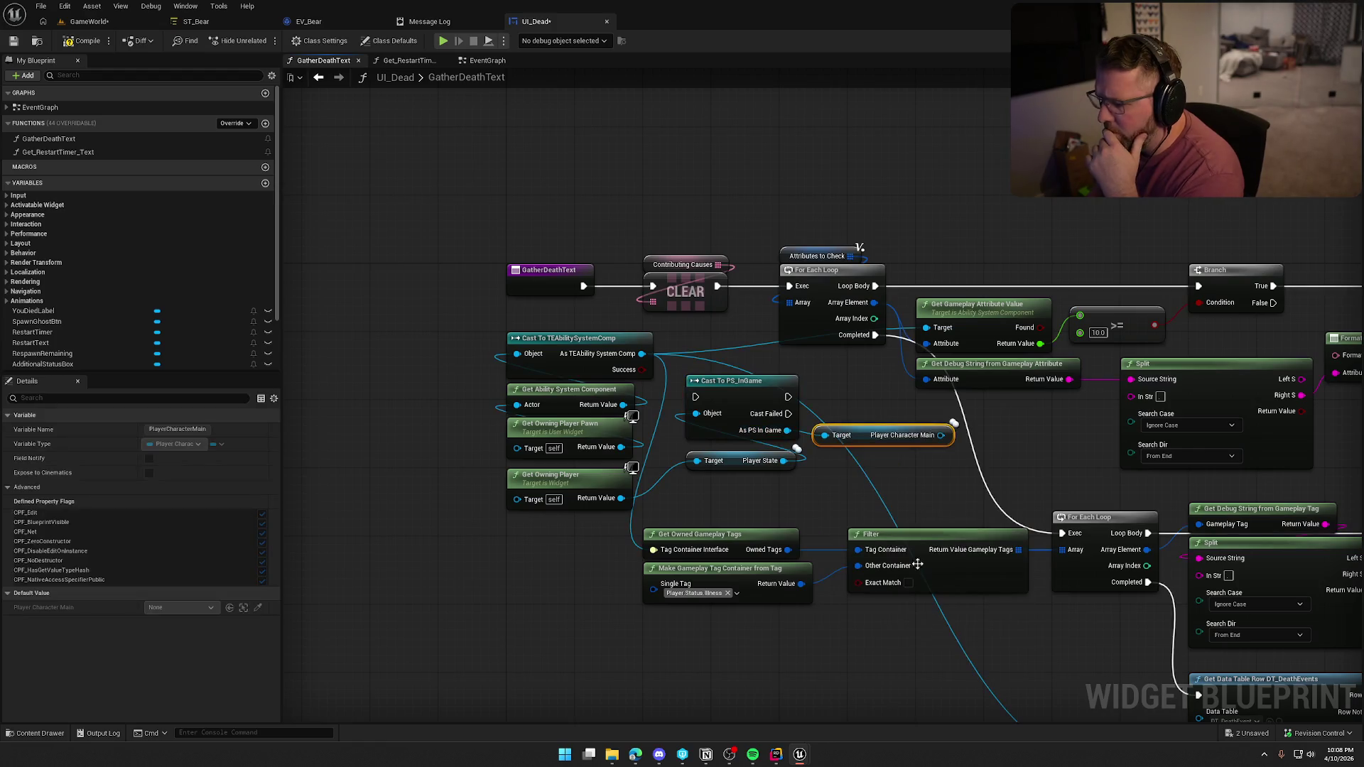
Feed Player Character Main into the Actor input and make the PS_InGame cast pure
{"action": "left_click_drag", "start_coordinate": [939, 437], "coordinate": [610, 417]}
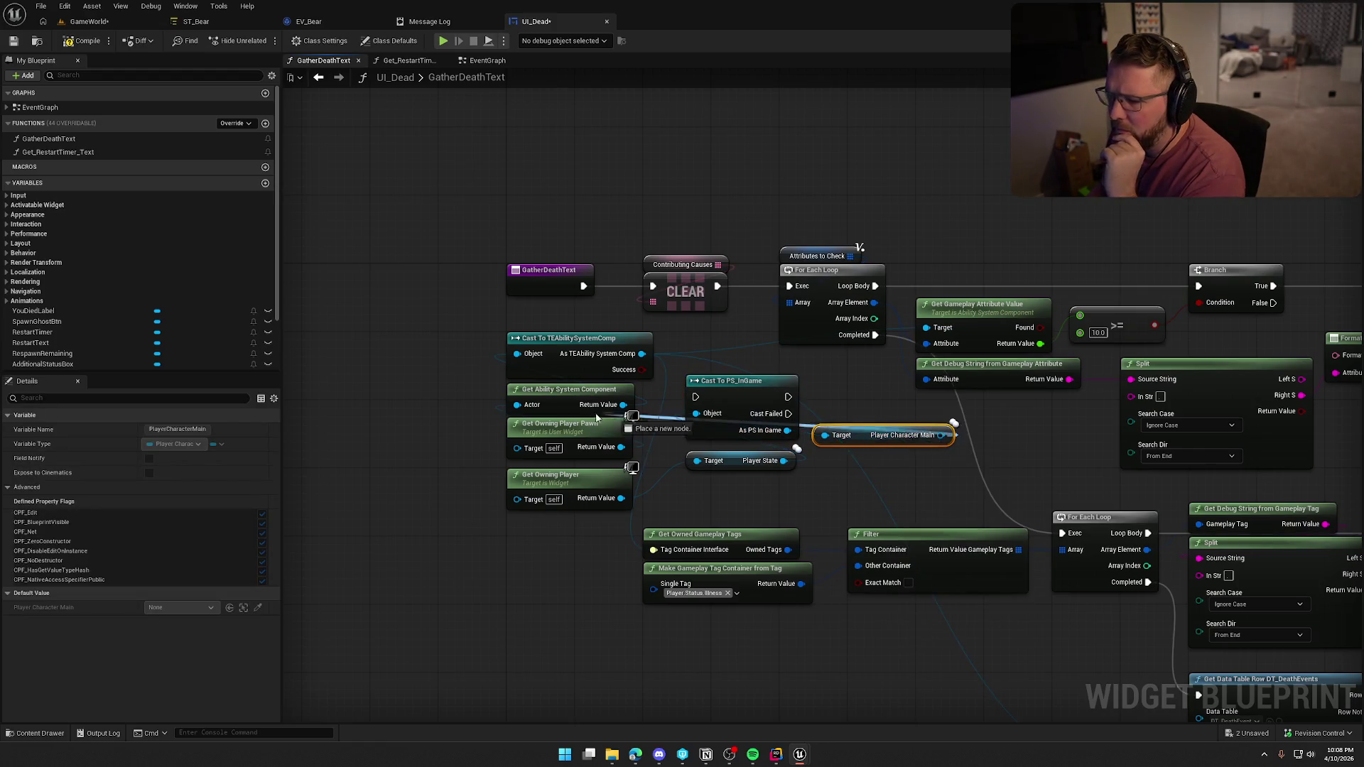
{"action": "mouse_move", "coordinate": [516, 407]}
{"action": "left_mouse_down"}
{"action": "mouse_move", "coordinate": [518, 434]}
{"action": "mouse_move", "coordinate": [374, 425]}
{"action": "left_mouse_up"}
{"action": "left_click", "coordinate": [544, 438]}
{"action": "right_click", "coordinate": [738, 393]}
{"action": "left_click", "coordinate": [791, 684]}
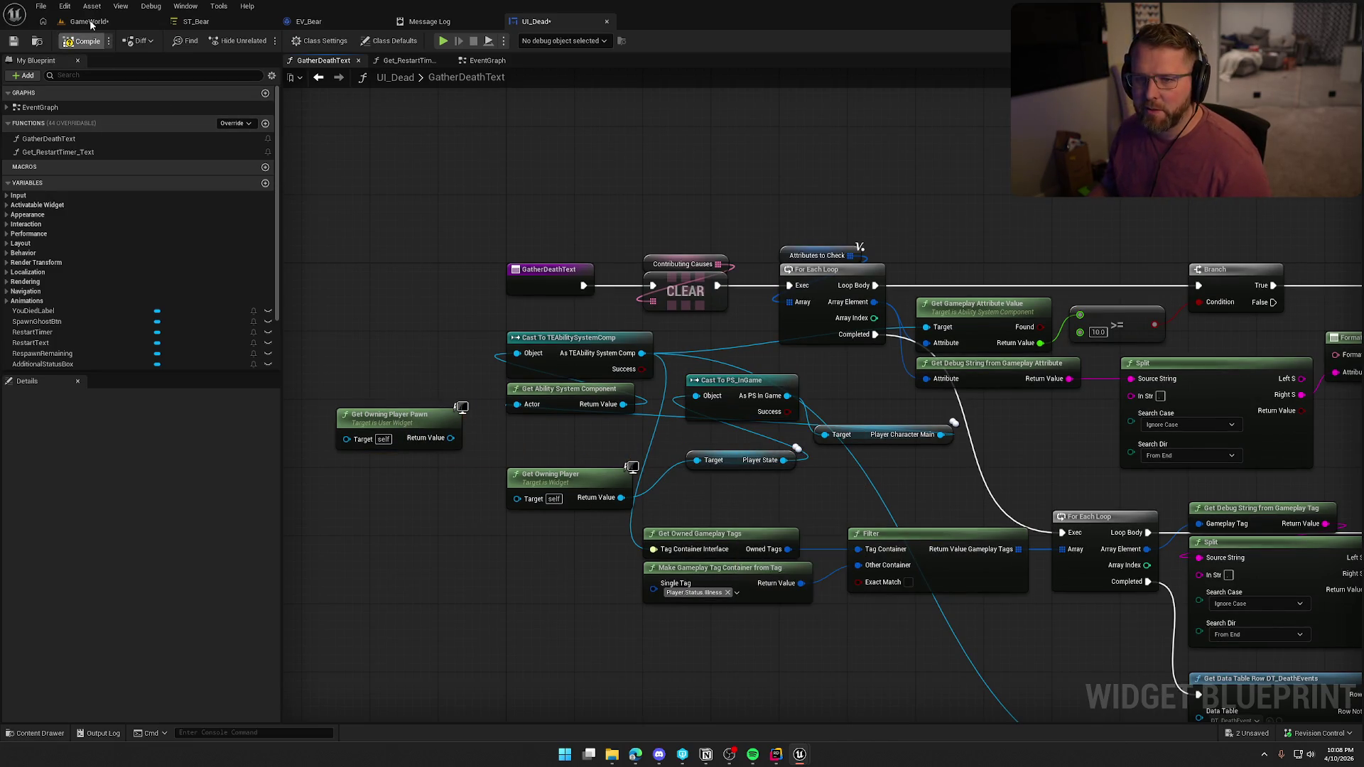
Check out UI_Dead and start a play-in-editor session on the GameWorld level
{"action": "left_click", "coordinate": [700, 496]}
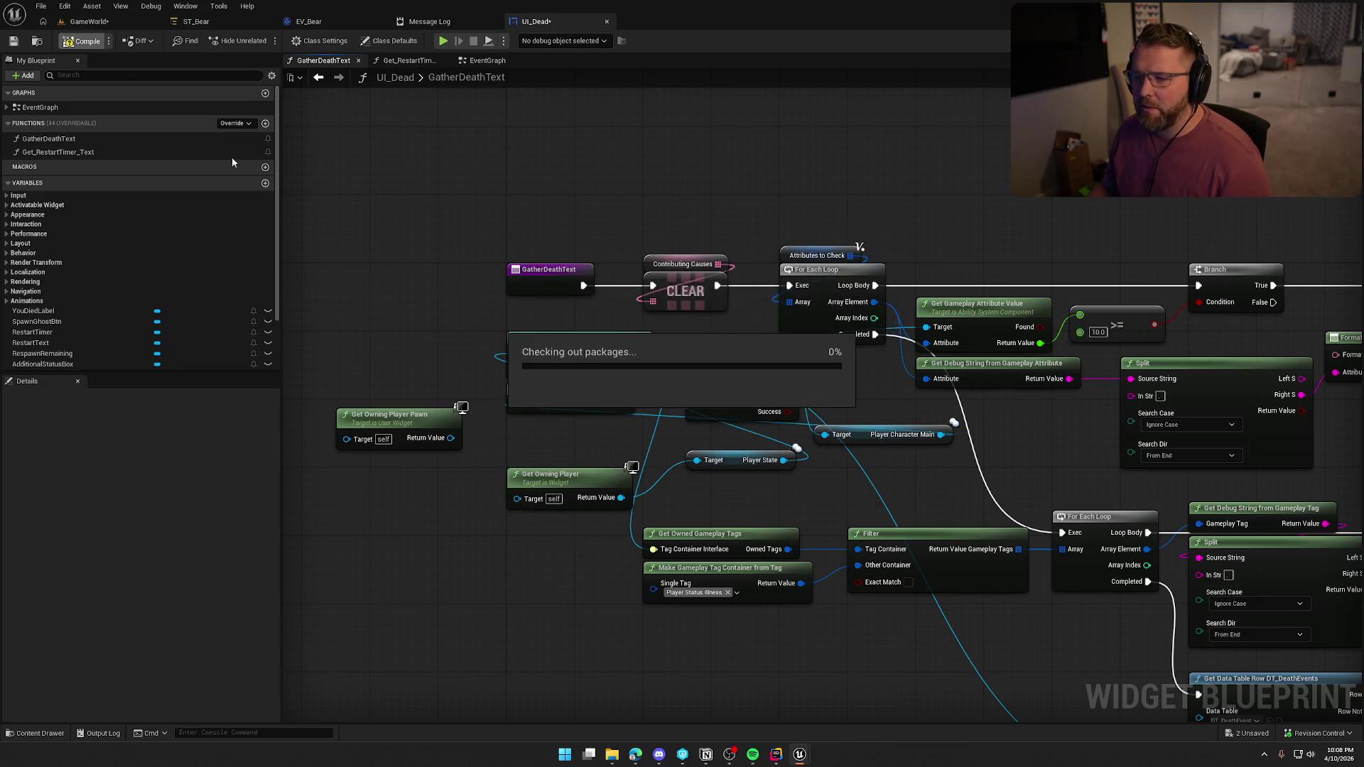
{"action": "left_click", "coordinate": [88, 21]}
{"action": "left_click", "coordinate": [291, 41]}
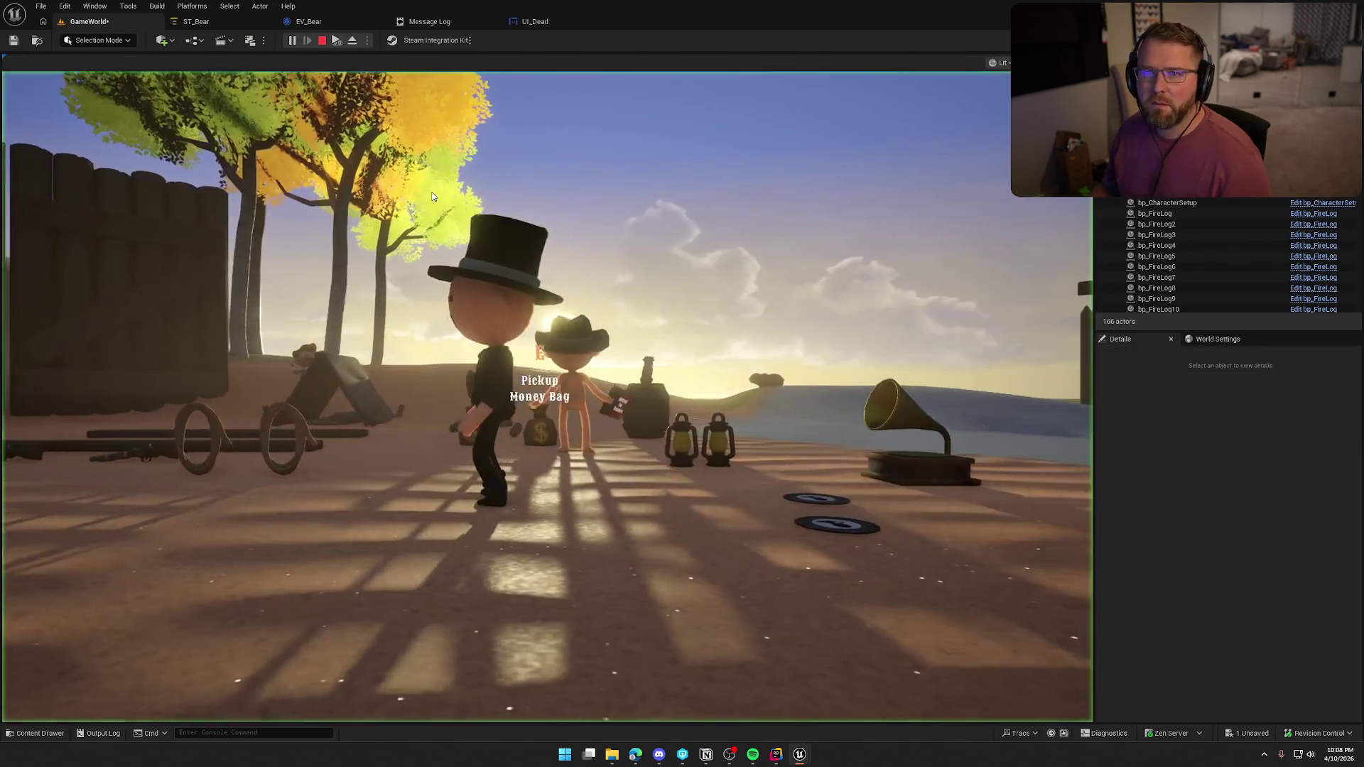
Mount the bull with E and ride it toward the water
{"action": "left_click", "coordinate": [431, 197]}
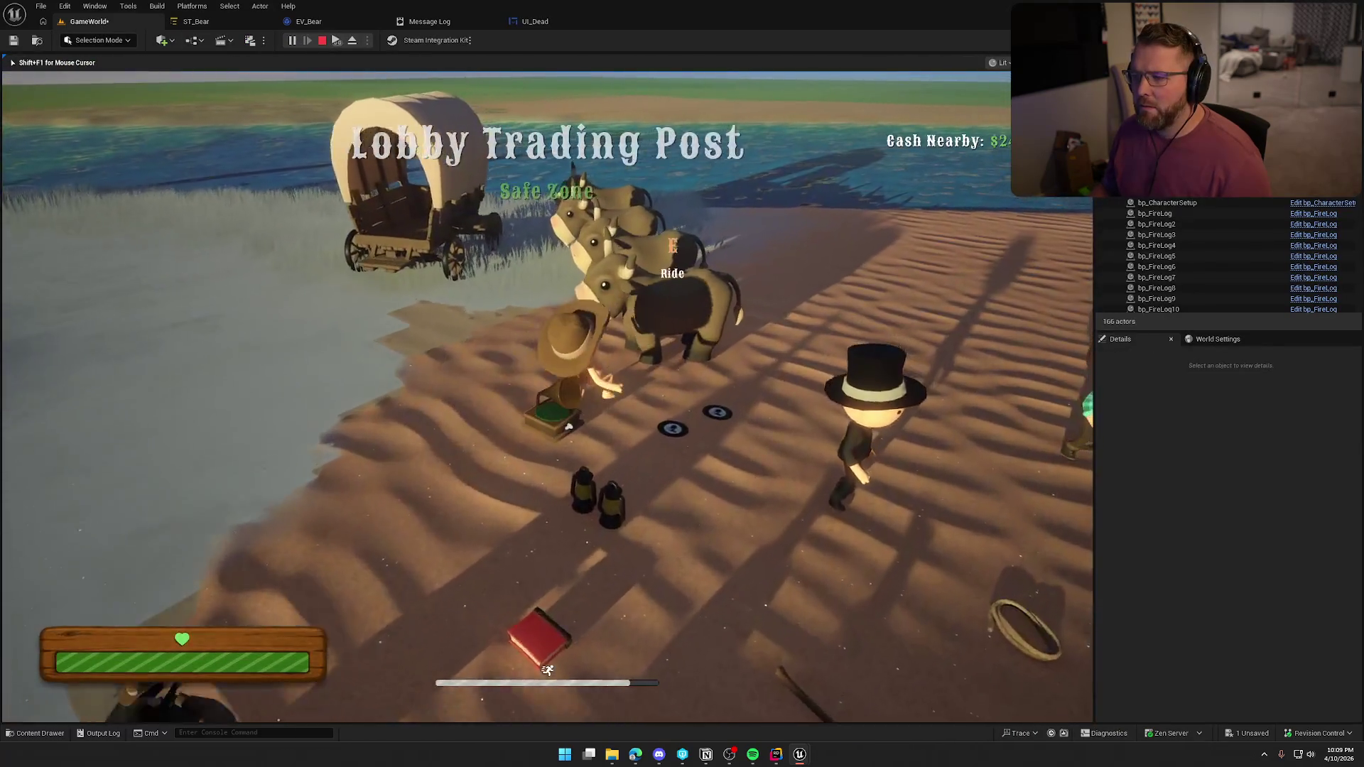
{"action": "key", "text": "e"}
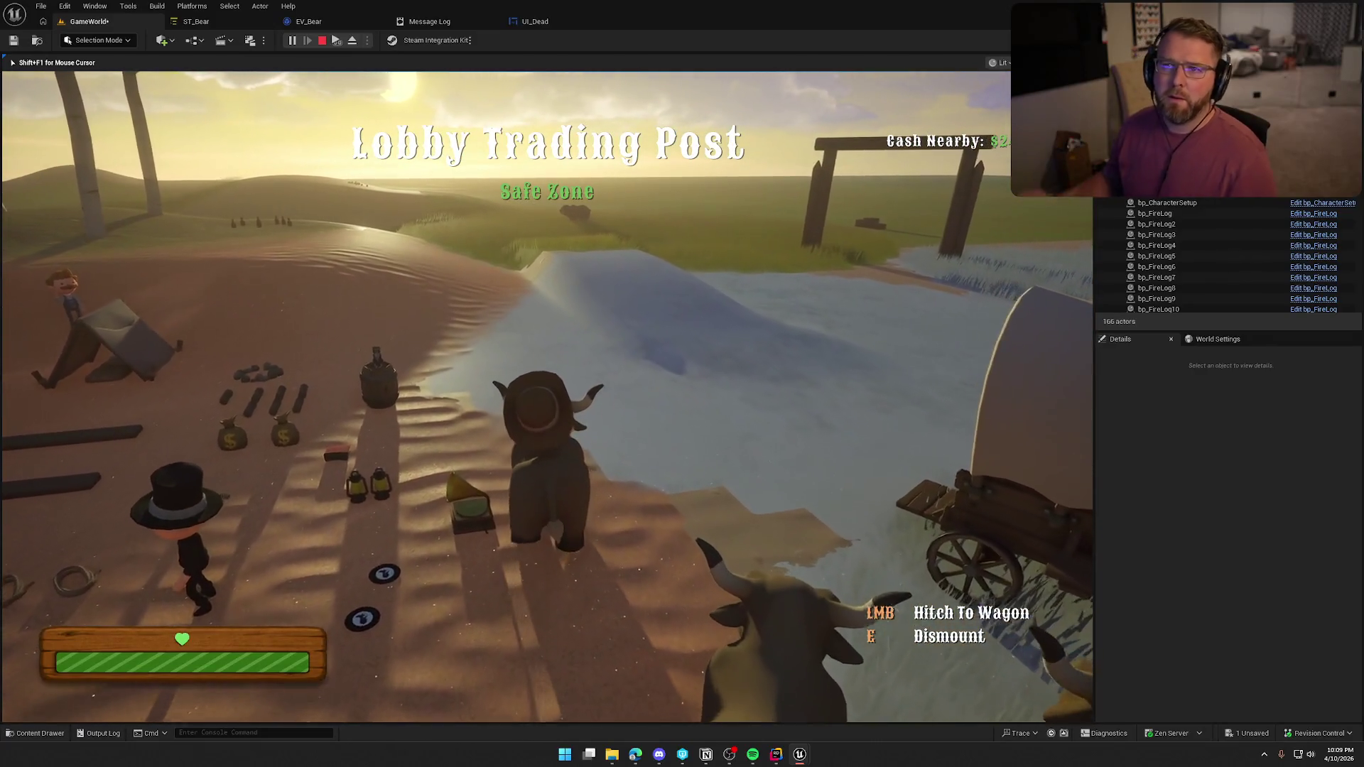
{"action": "key", "text": "w"}
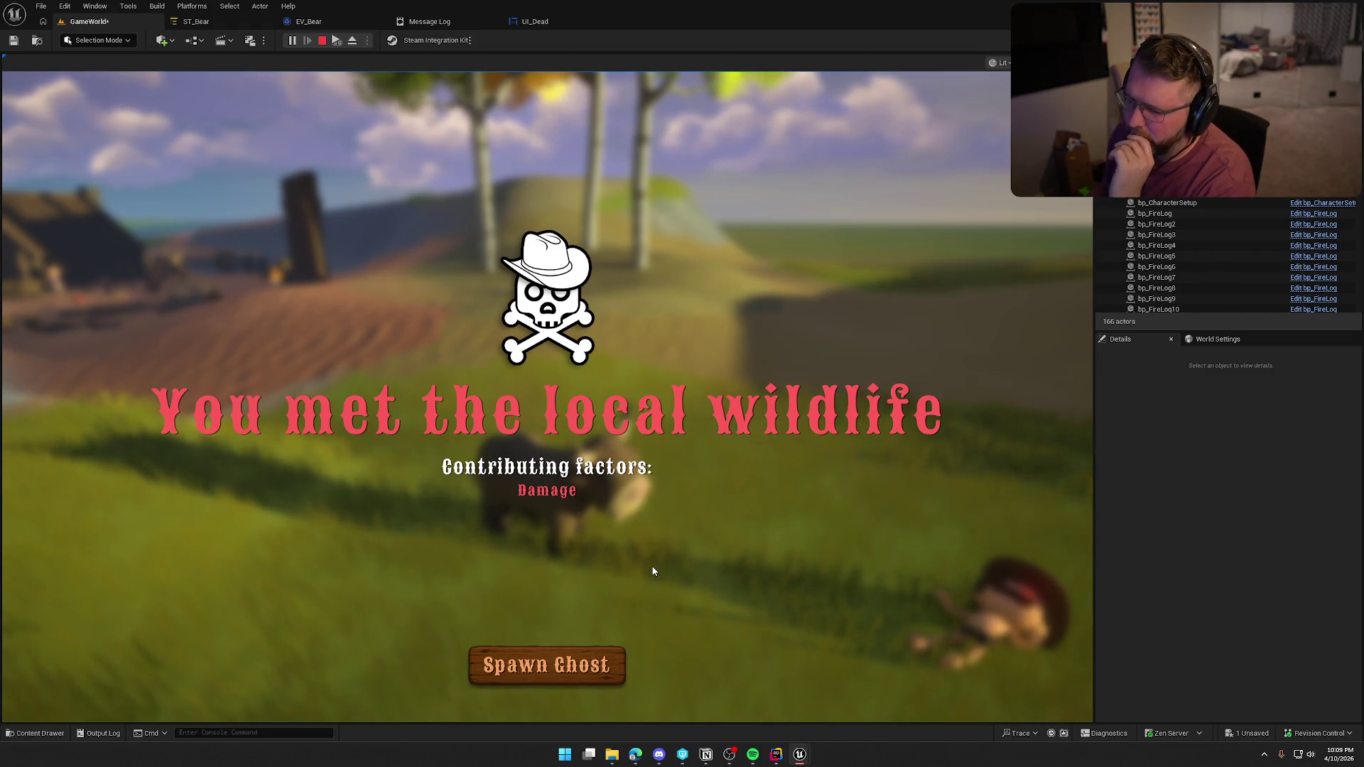
Respawn as a ghost, move it through the grass, and stop the play-test
{"action": "left_click", "coordinate": [598, 667]}
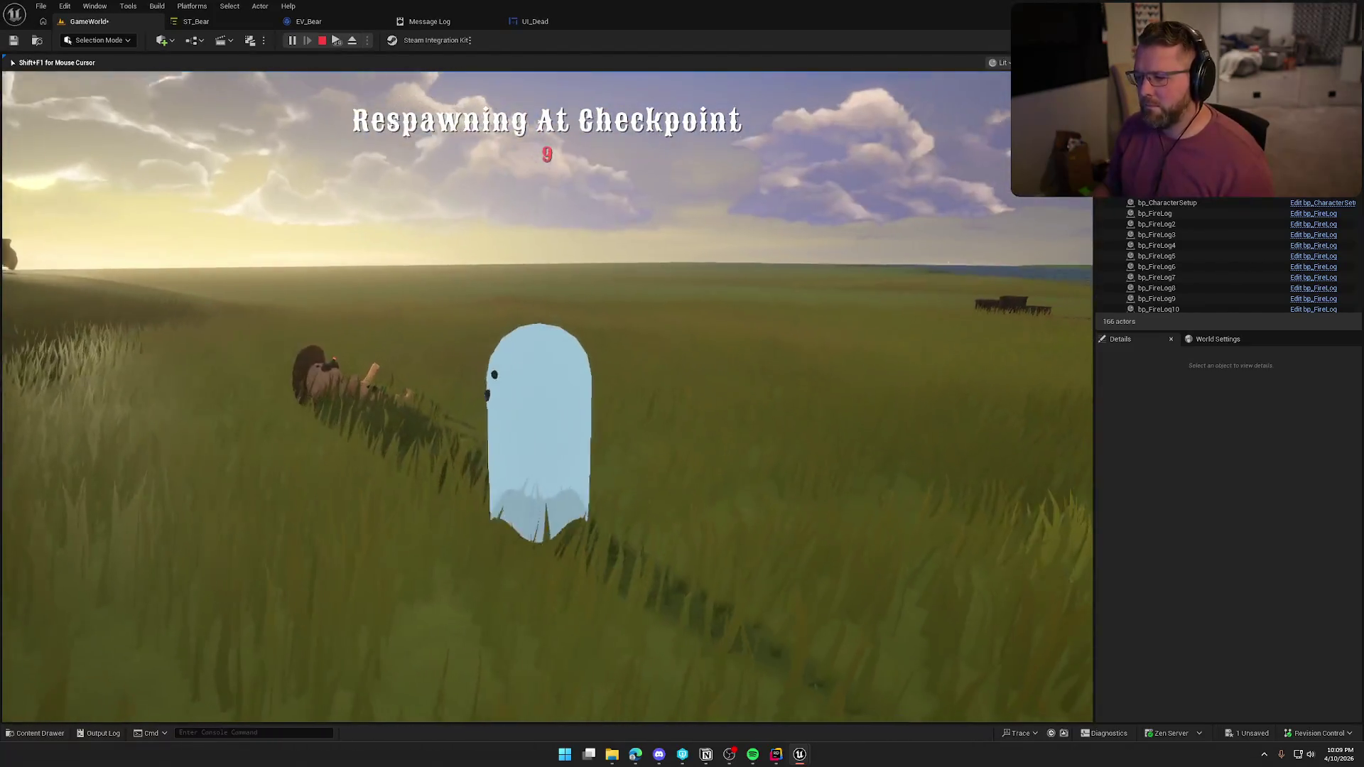
{"action": "key", "text": "w"}
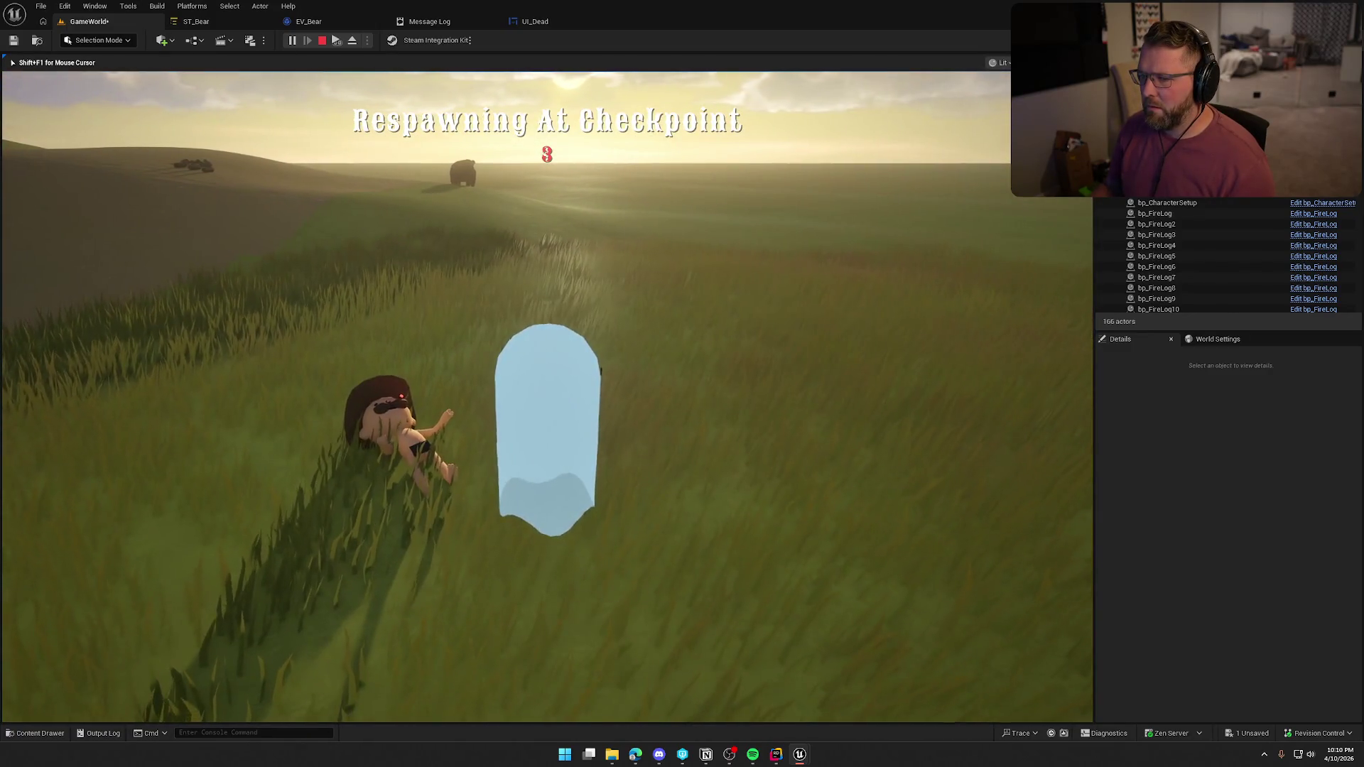
{"action": "key", "text": "Escape"}
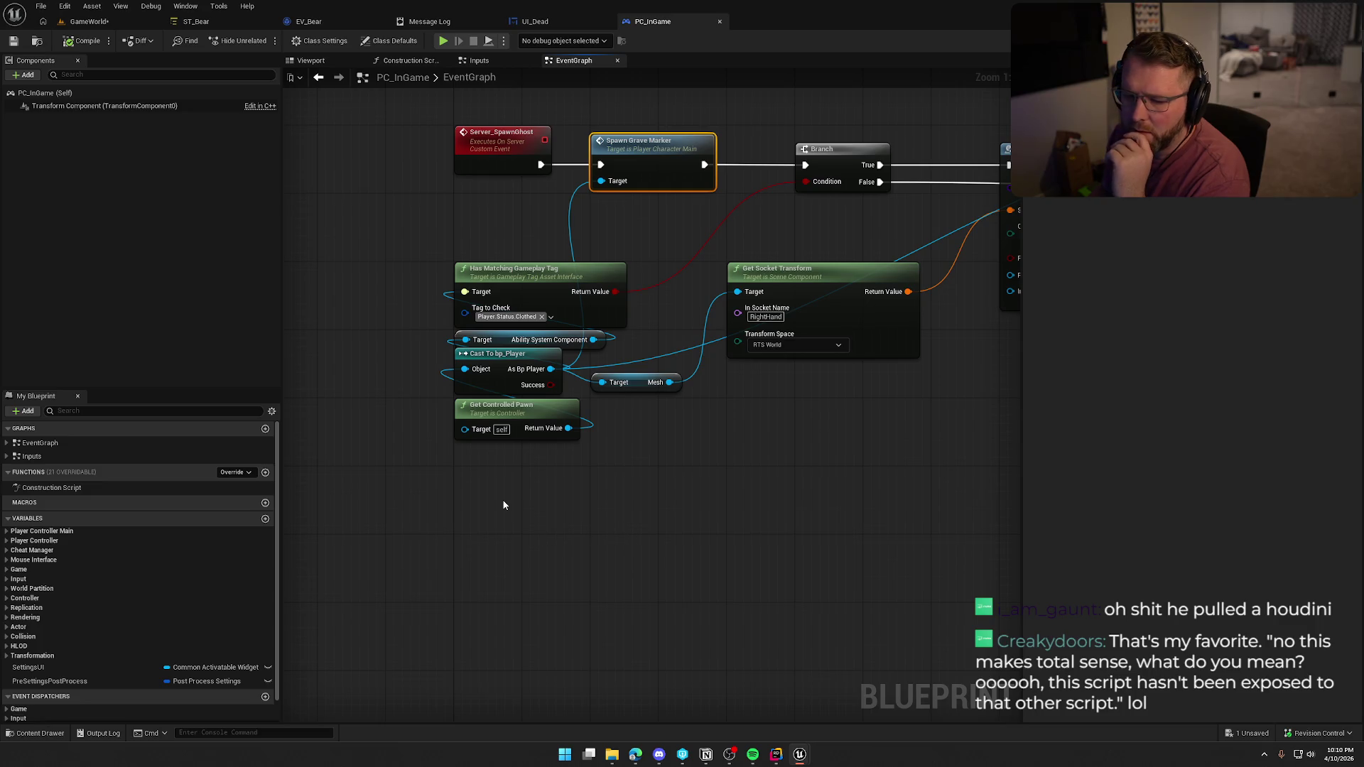
Add a Get Player State node wired into a Cast To PS_InGame node
{"action": "left_click", "coordinate": [457, 490]}
{"action": "right_click", "coordinate": [469, 472]}
{"action": "type", "text": "get player state"}
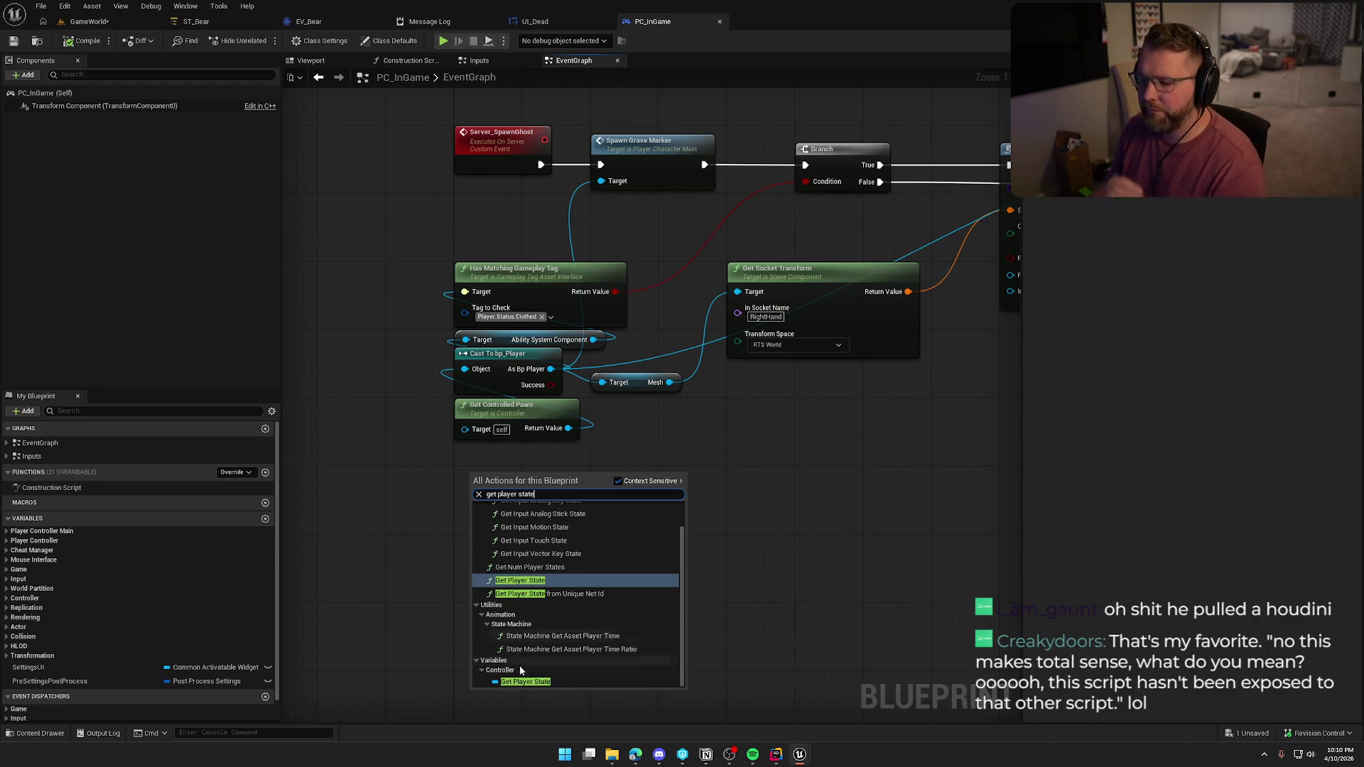
{"action": "left_click", "coordinate": [535, 688]}
{"action": "mouse_move", "coordinate": [573, 483]}
{"action": "left_mouse_down"}
{"action": "mouse_move", "coordinate": [529, 534]}
{"action": "mouse_move", "coordinate": [586, 534]}
{"action": "left_mouse_up"}
{"action": "type", "text": "cast to ps"}
{"action": "key", "text": "Return"}
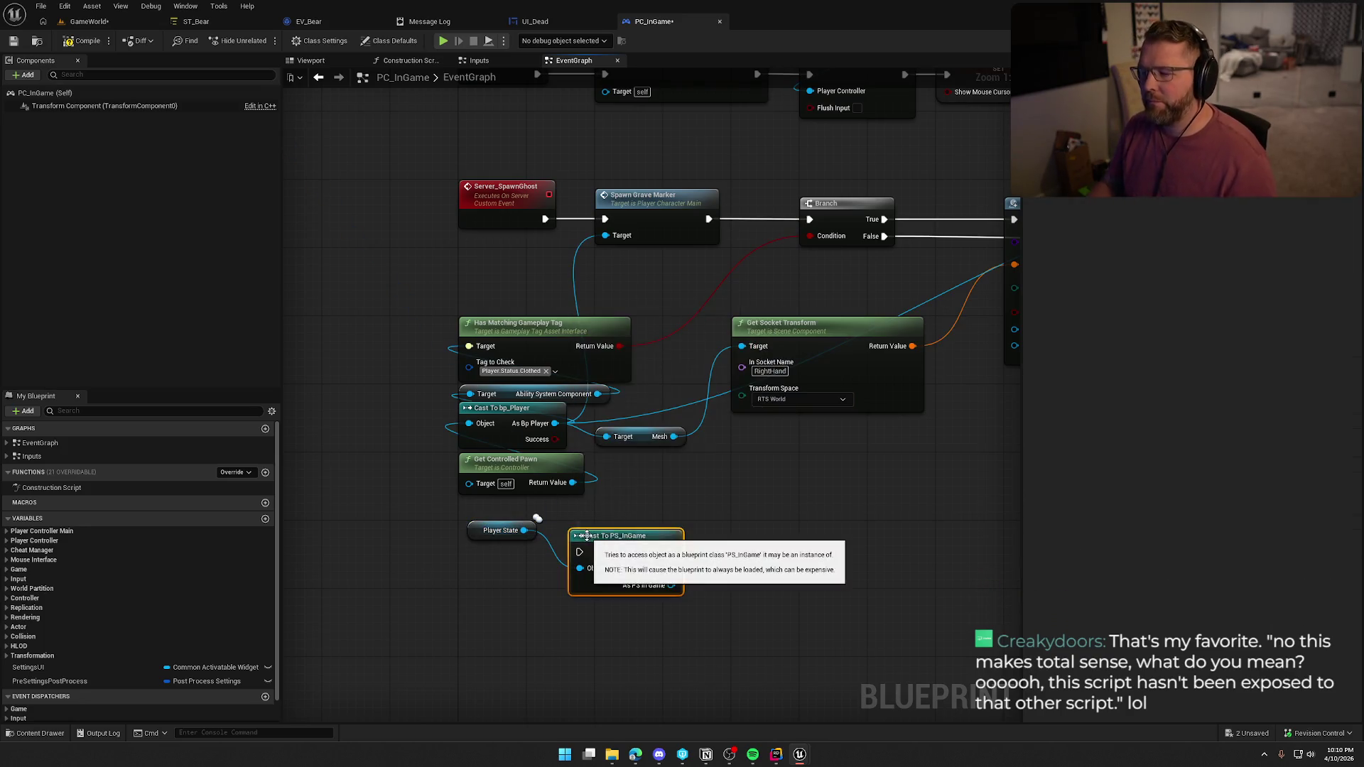
Make Cast To PS_InGame pure, arrange it with Player State, and add a Player Character Main getter
{"action": "right_click", "coordinate": [586, 535]}
{"action": "left_click", "coordinate": [629, 526]}
{"action": "left_click_drag", "start_coordinate": [501, 557], "coordinate": [597, 584]}
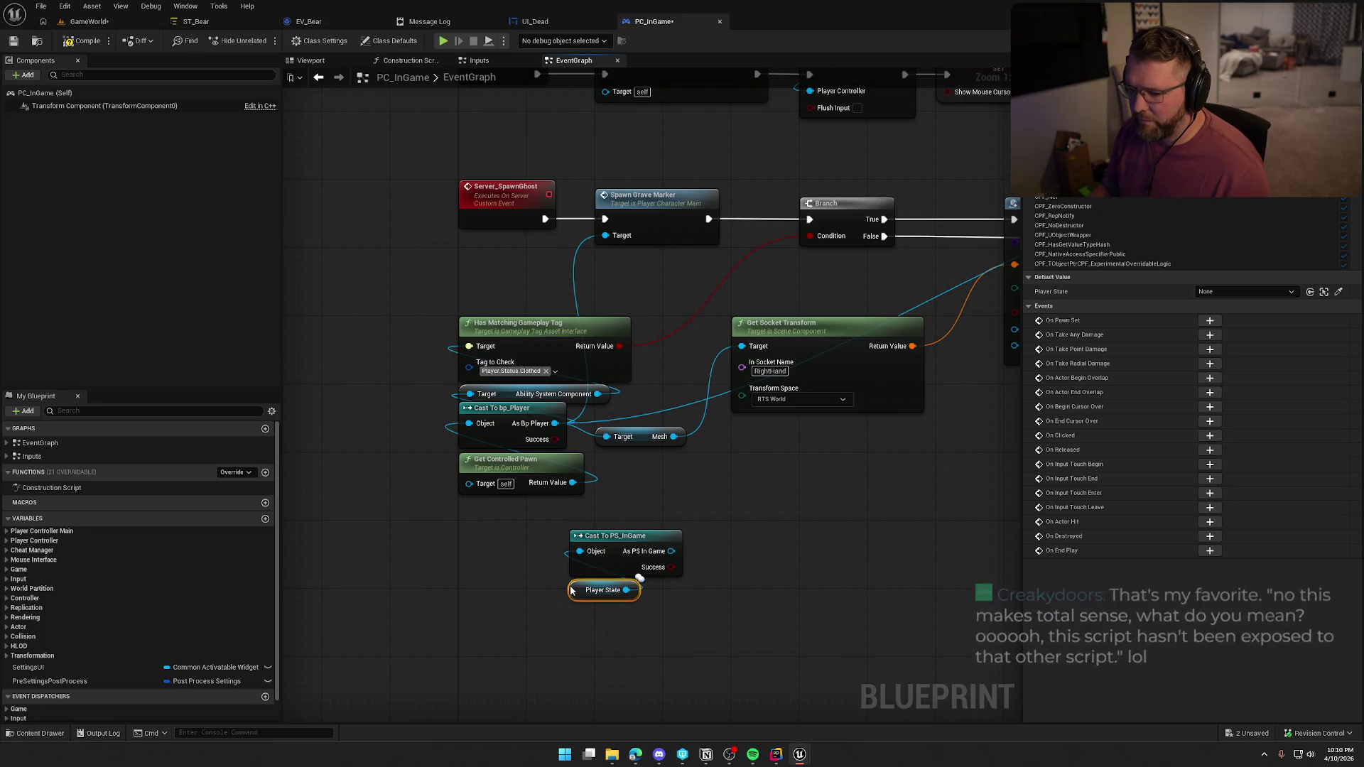
{"action": "mouse_move", "coordinate": [616, 534]}
{"action": "left_mouse_down"}
{"action": "mouse_move", "coordinate": [508, 512]}
{"action": "mouse_move", "coordinate": [616, 523]}
{"action": "left_mouse_up"}
{"action": "type", "text": "get c"}
{"action": "type", "text": "haracter"}
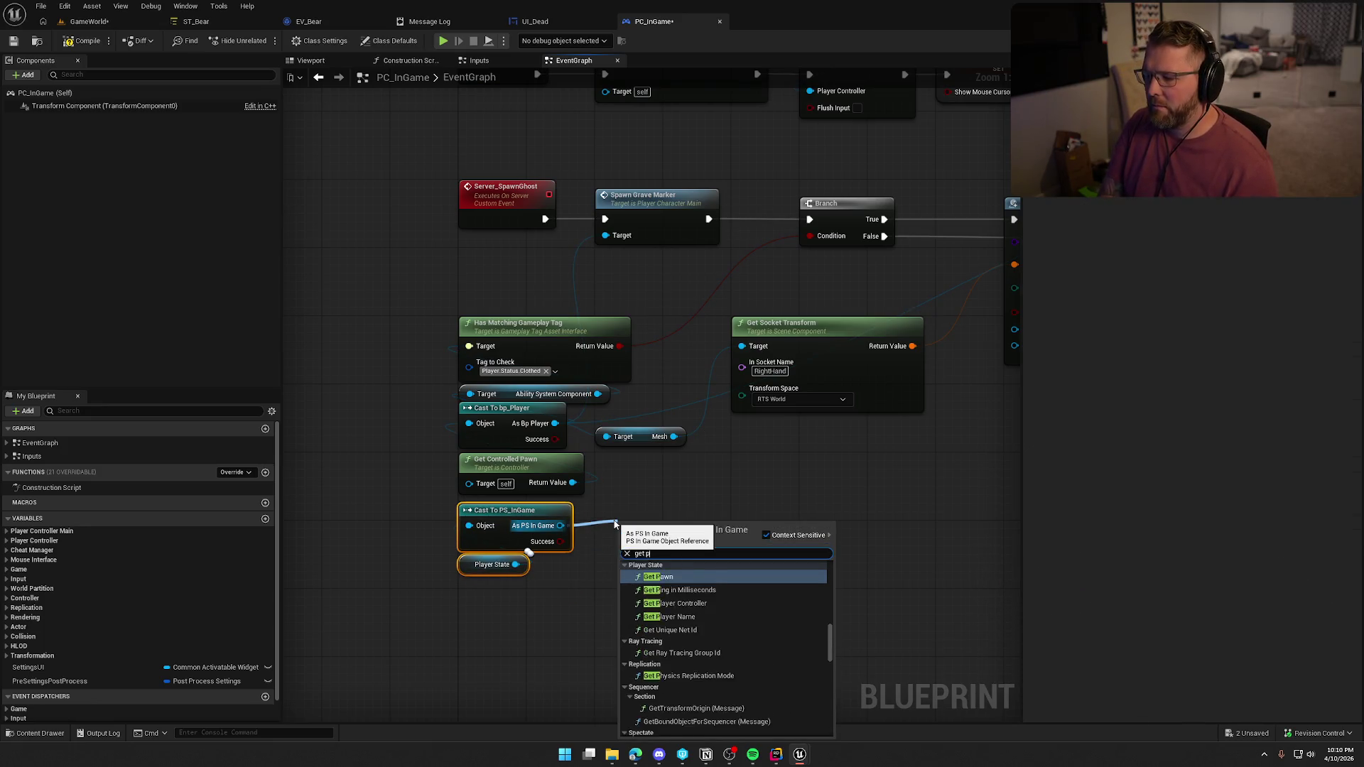
{"action": "key", "text": "Return"}
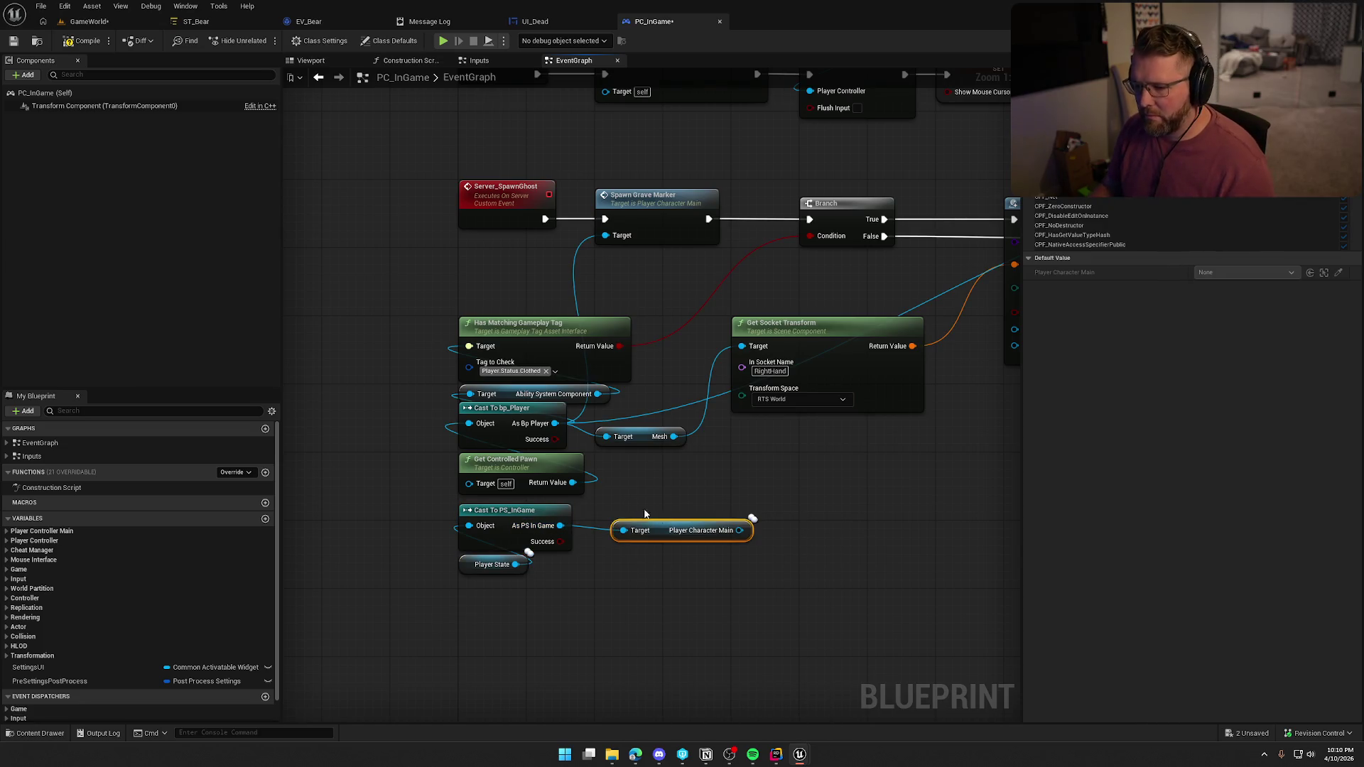
Move the As Bp Player links onto Player Character Main and delete Cast To bp_Player and Get Controlled Pawn
{"action": "mouse_move", "coordinate": [555, 425]}
{"action": "left_mouse_down"}
{"action": "mouse_move", "coordinate": [777, 518]}
{"action": "mouse_move", "coordinate": [739, 530]}
{"action": "left_mouse_up"}
{"action": "left_click_drag", "start_coordinate": [512, 424], "coordinate": [382, 441]}
{"action": "left_click_drag", "start_coordinate": [501, 470], "coordinate": [354, 493]}
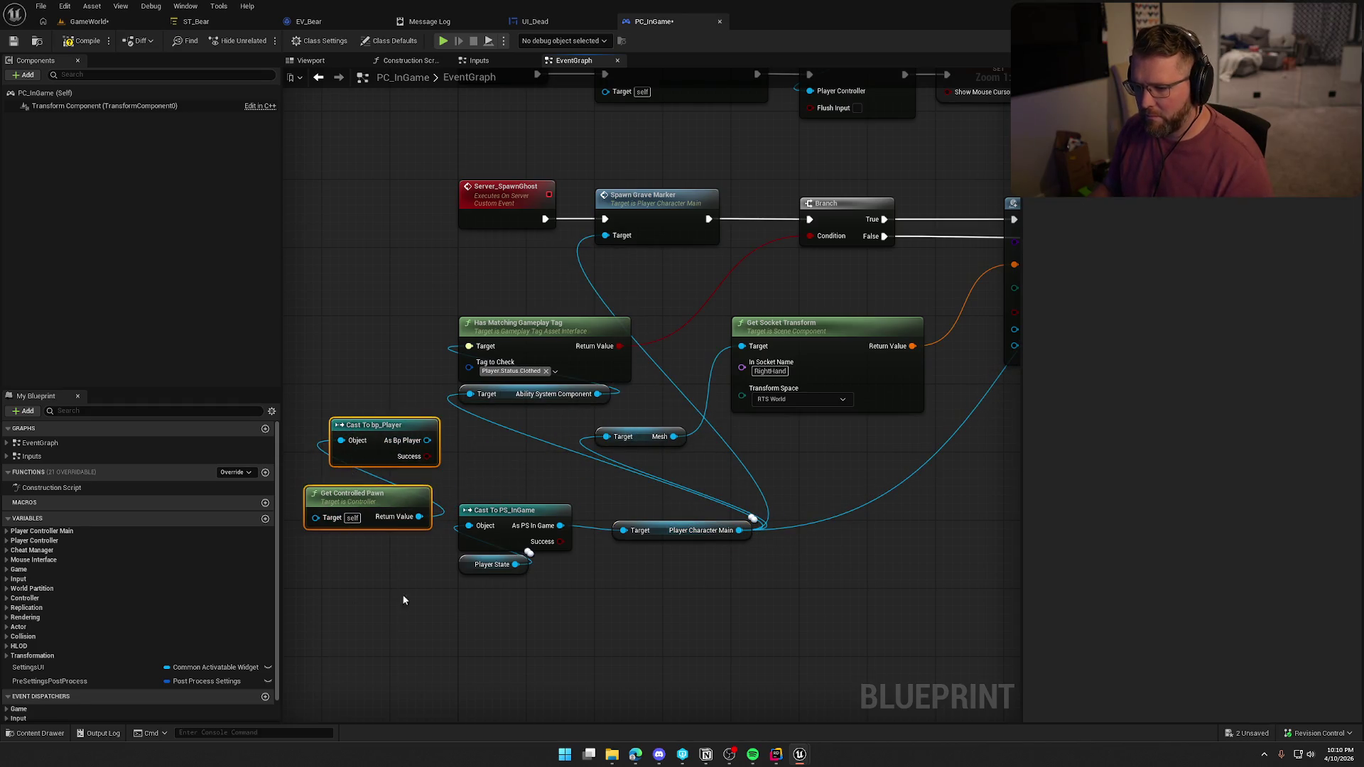
{"action": "key", "text": "Delete"}
{"action": "mouse_move", "coordinate": [667, 537]}
{"action": "left_mouse_down"}
{"action": "mouse_move", "coordinate": [519, 490]}
{"action": "mouse_move", "coordinate": [502, 498]}
{"action": "mouse_move", "coordinate": [506, 424]}
{"action": "left_mouse_up"}
{"action": "left_click", "coordinate": [571, 533]}
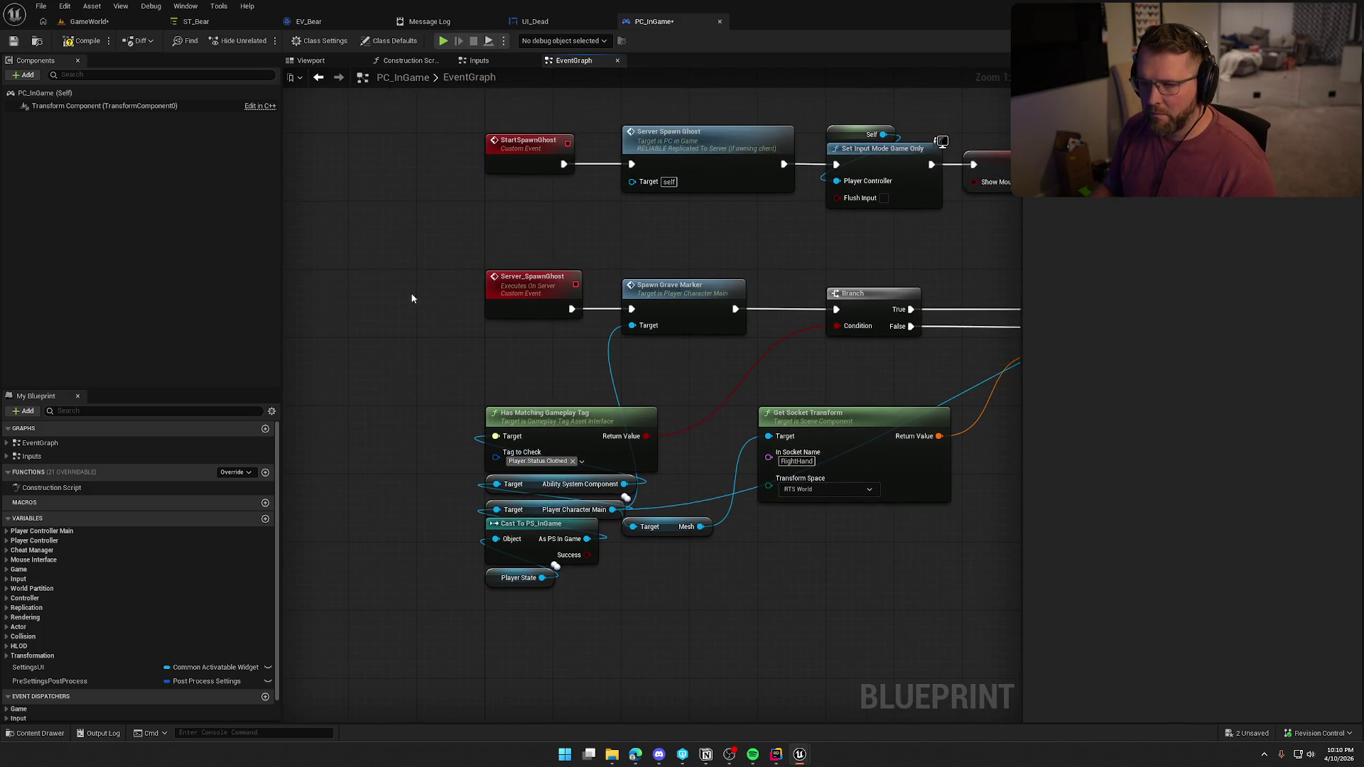
{"action": "left_click", "coordinate": [485, 40]}
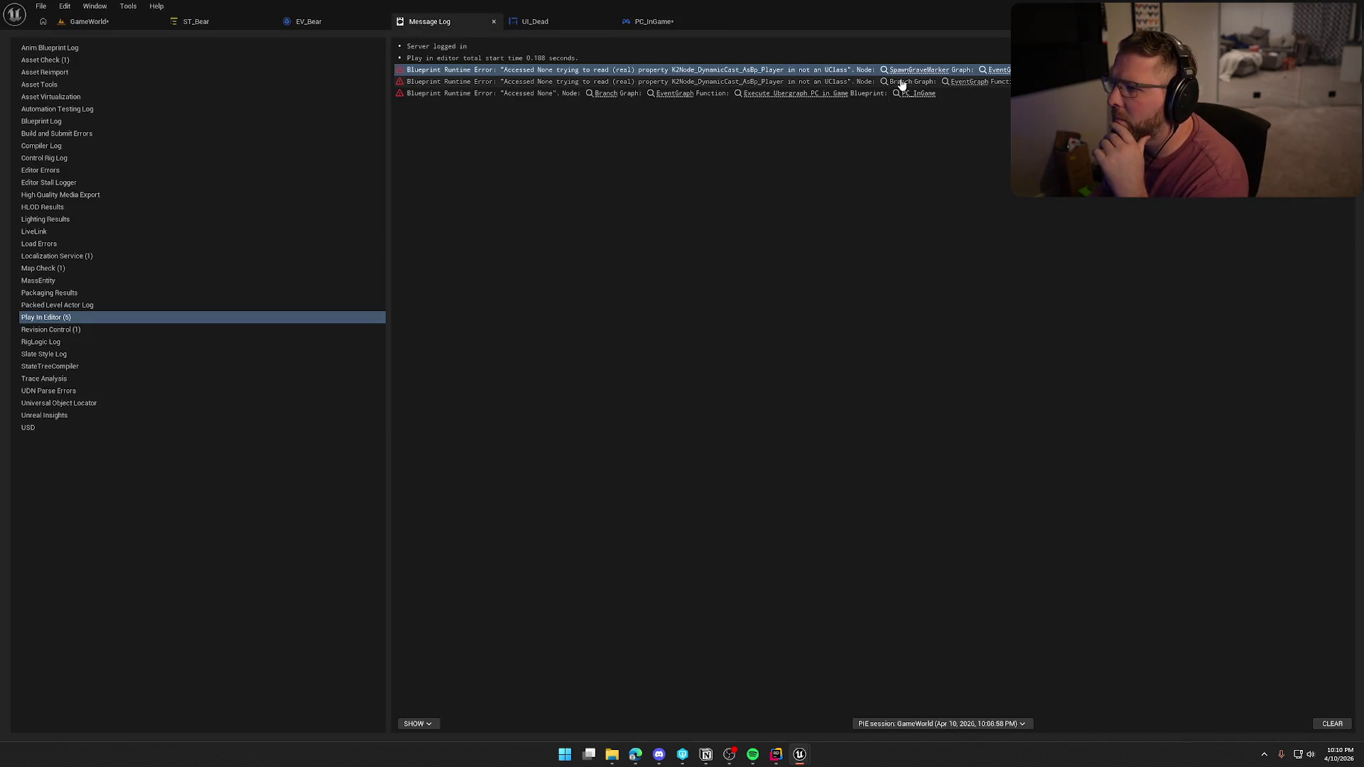
Inspect the Branch nodes named in the Message Log's runtime errors
{"action": "left_click", "coordinate": [901, 82]}
{"action": "mouse_move", "coordinate": [536, 454]}
{"action": "left_mouse_down"}
{"action": "mouse_move", "coordinate": [872, 258]}
{"action": "mouse_move", "coordinate": [698, 367]}
{"action": "mouse_move", "coordinate": [639, 270]}
{"action": "left_mouse_up"}
{"action": "left_click", "coordinate": [432, 22]}
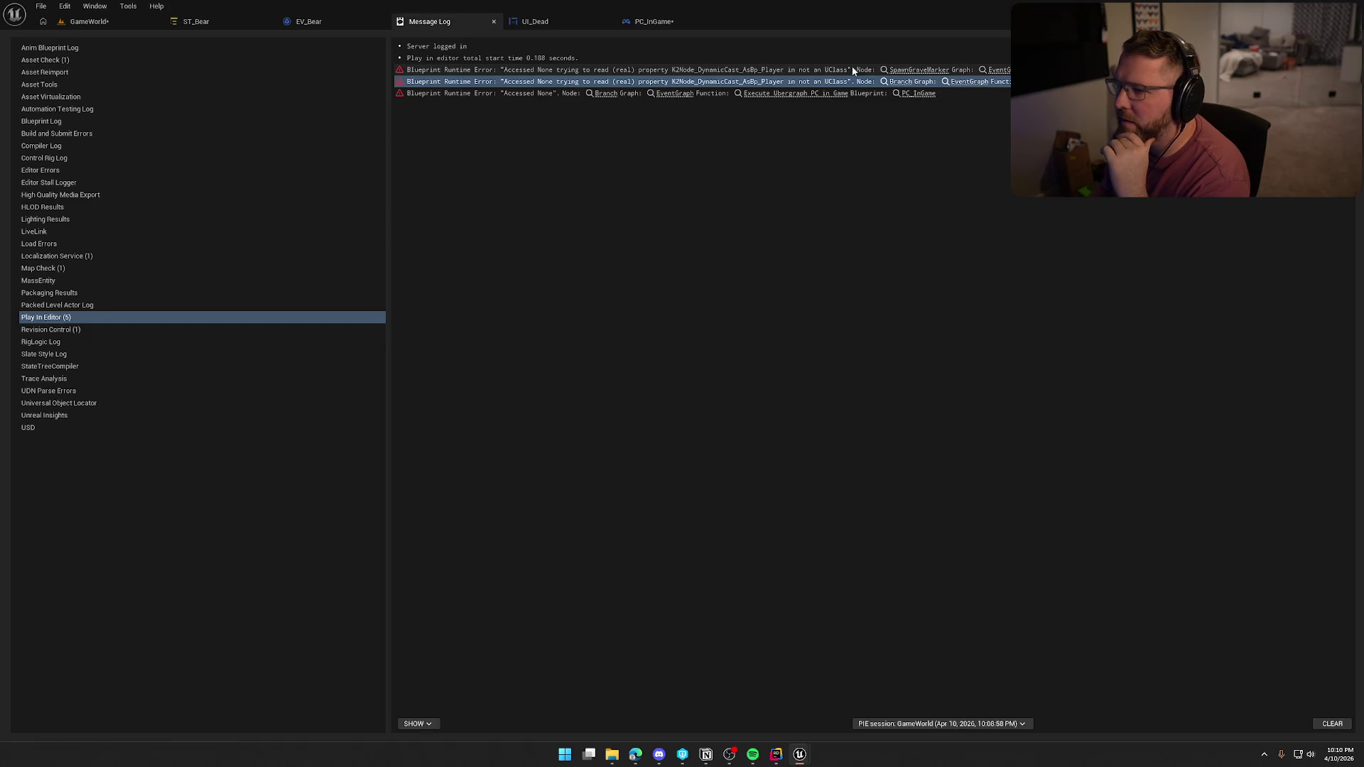
{"action": "left_click", "coordinate": [608, 94]}
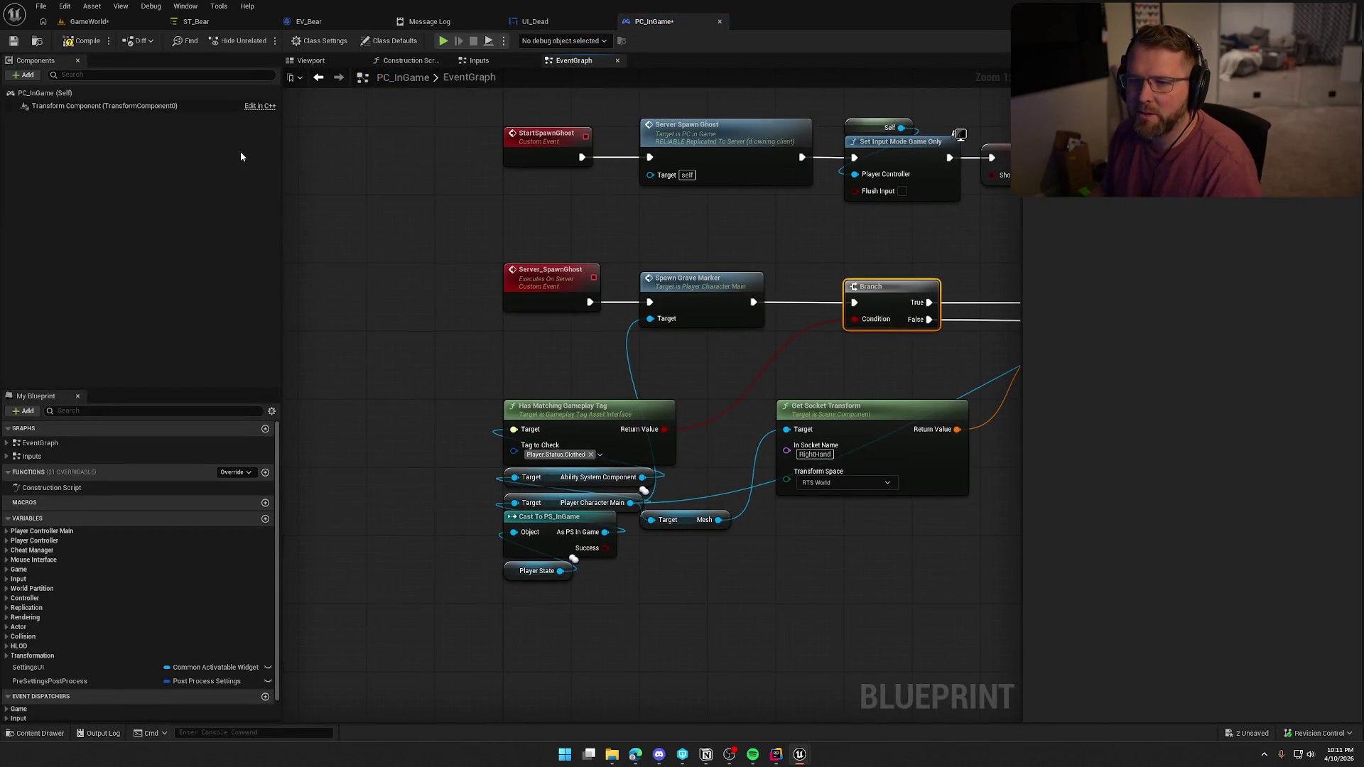
Compile and check out PC_InGame, then start a play-test on the GameWorld level
{"action": "left_click", "coordinate": [83, 43]}
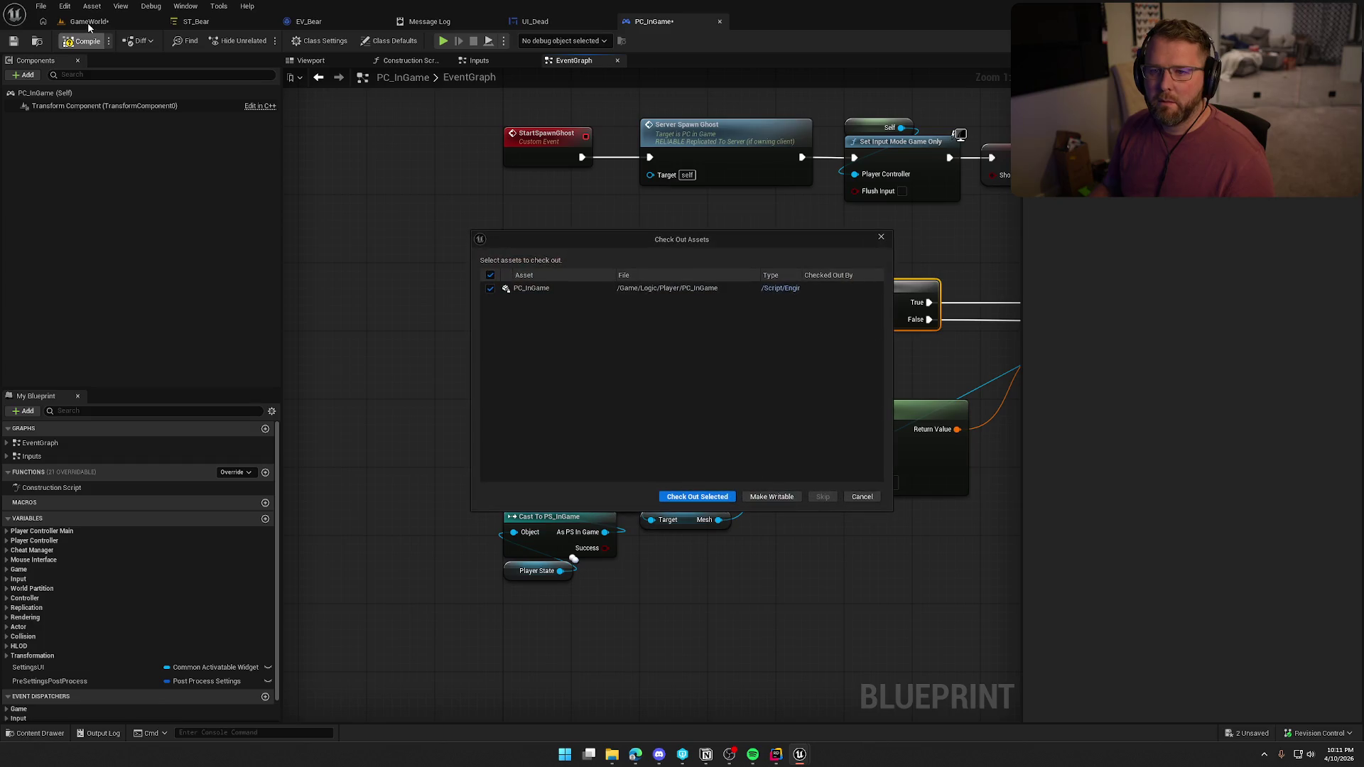
{"action": "left_click", "coordinate": [693, 496]}
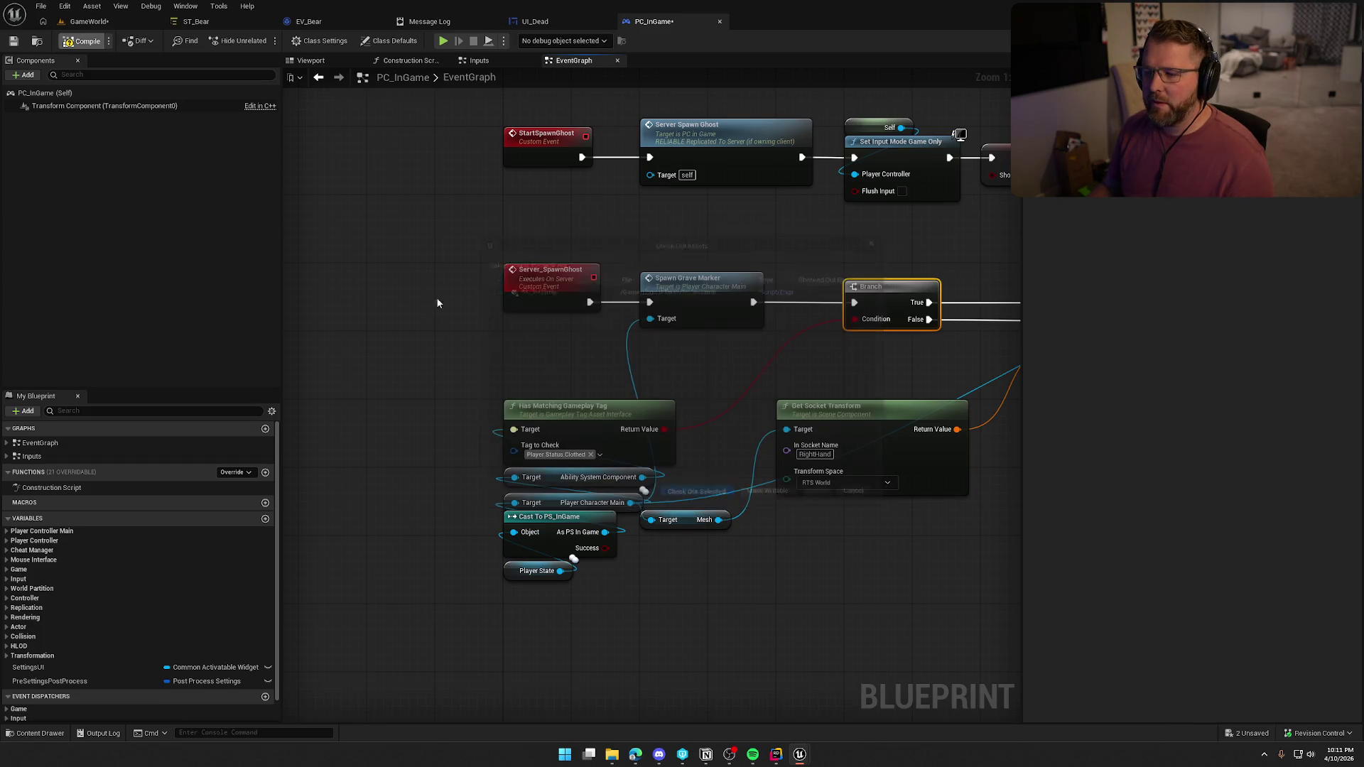
{"action": "left_click", "coordinate": [89, 21]}
{"action": "left_click", "coordinate": [305, 35]}
Run across the trading post, mount the bull, and ride along the shore toward the bear
{"action": "left_click", "coordinate": [455, 247]}
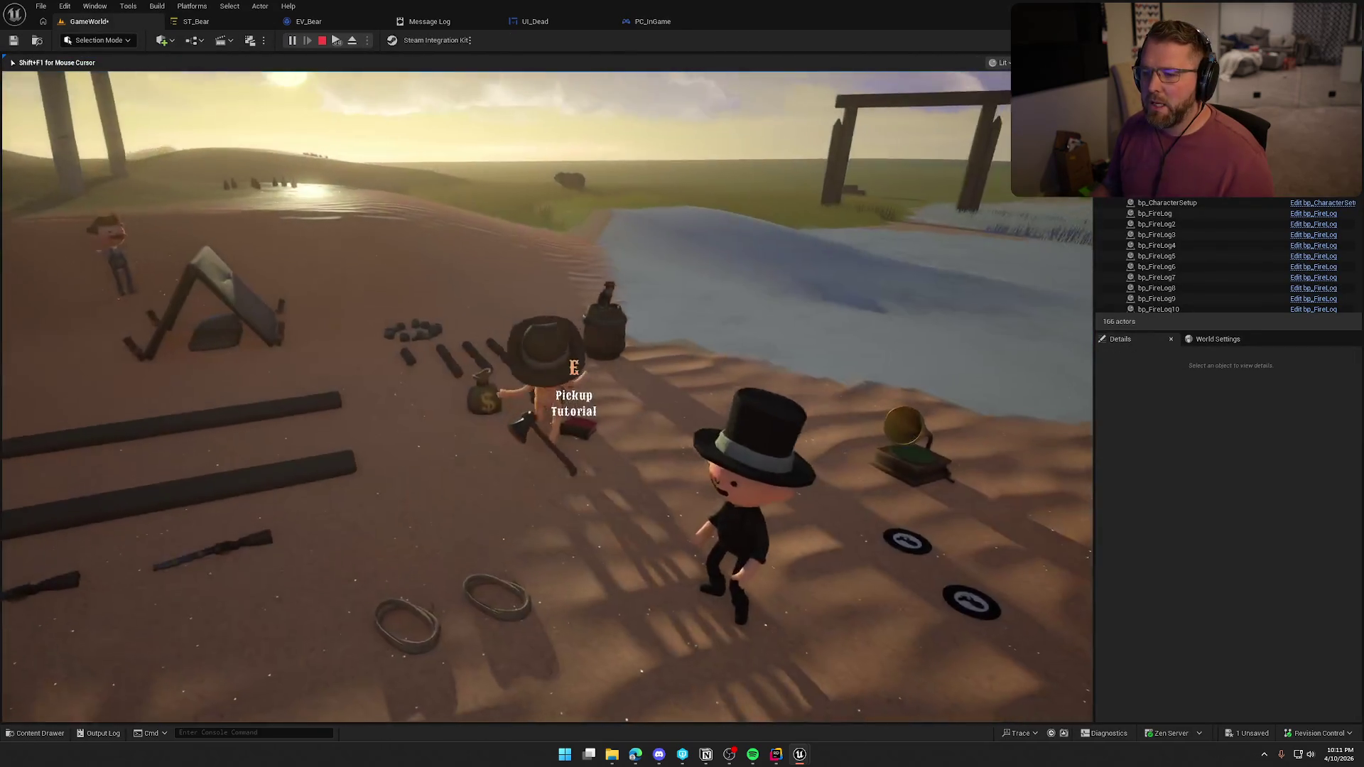
{"action": "key", "text": "shift+w"}
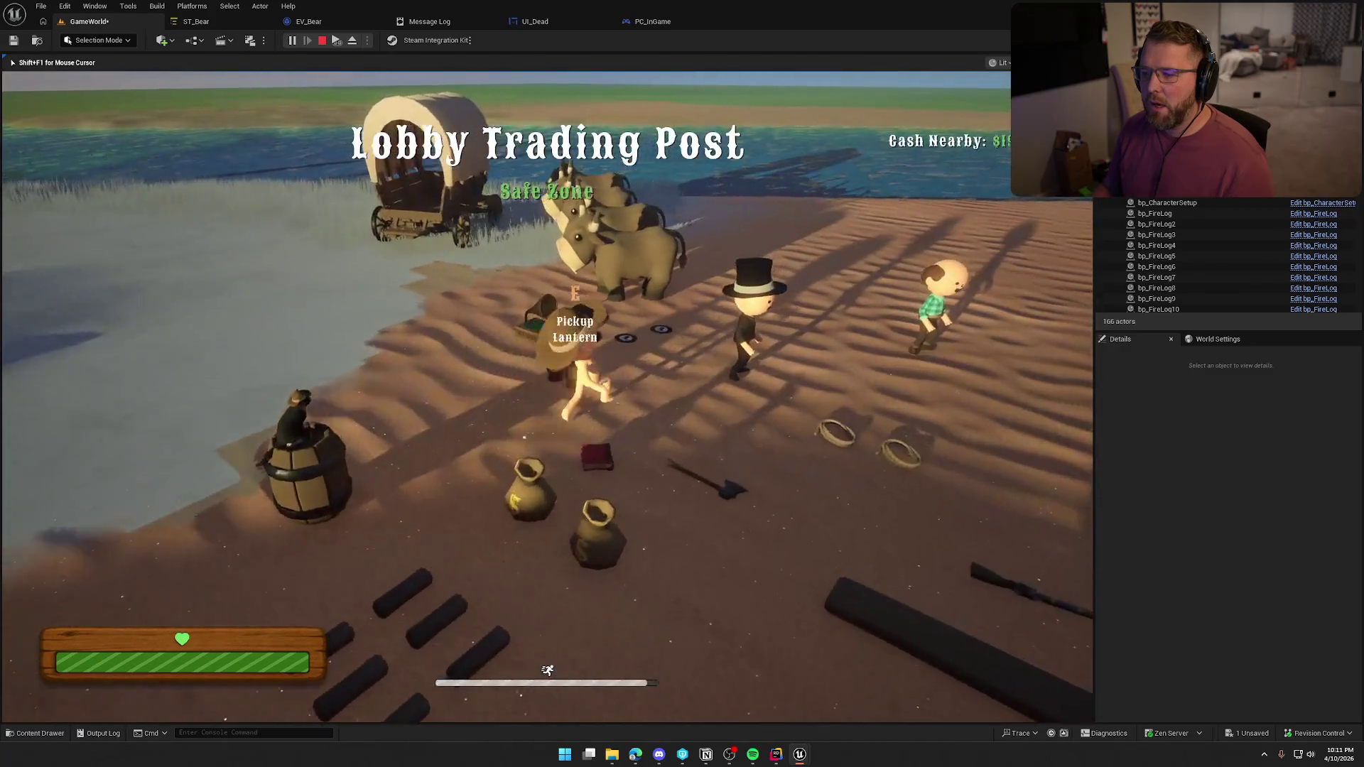
{"action": "key", "text": "w"}
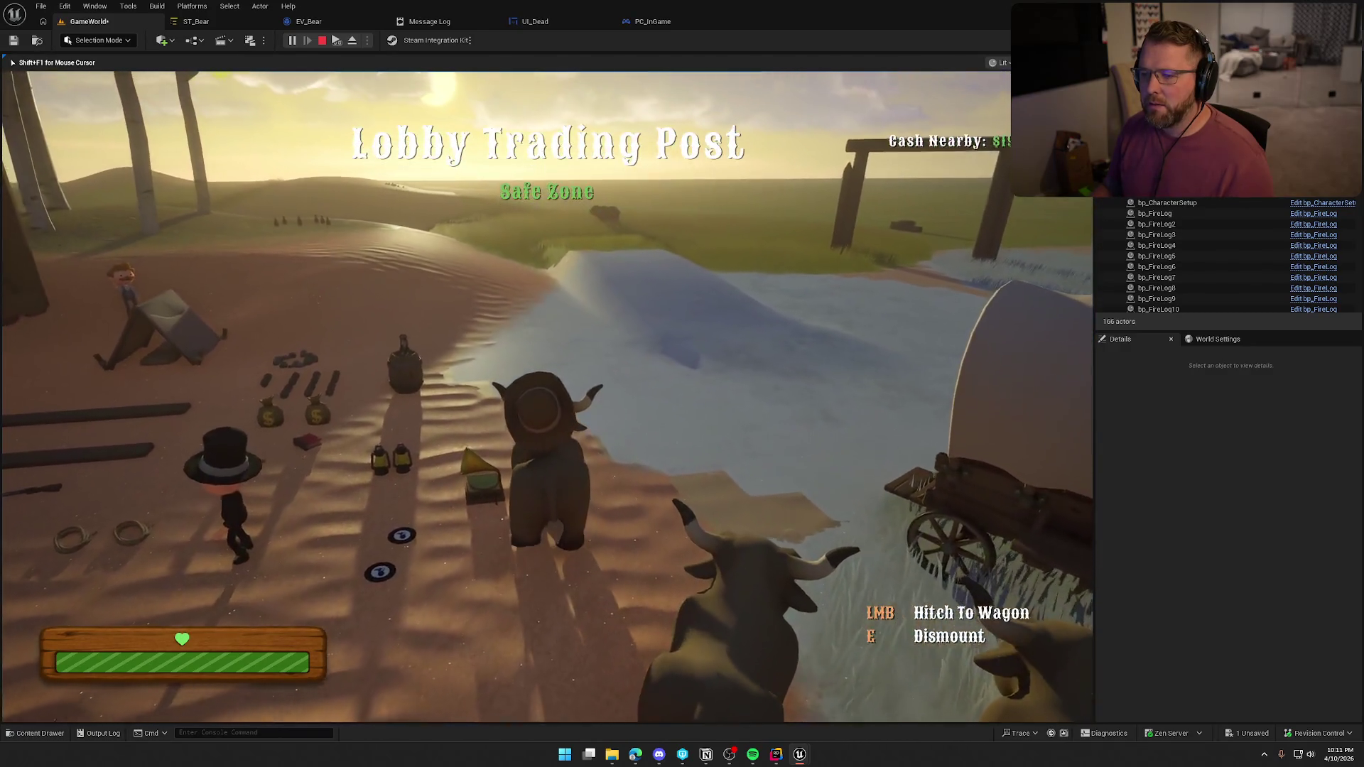
{"action": "key", "text": "w"}
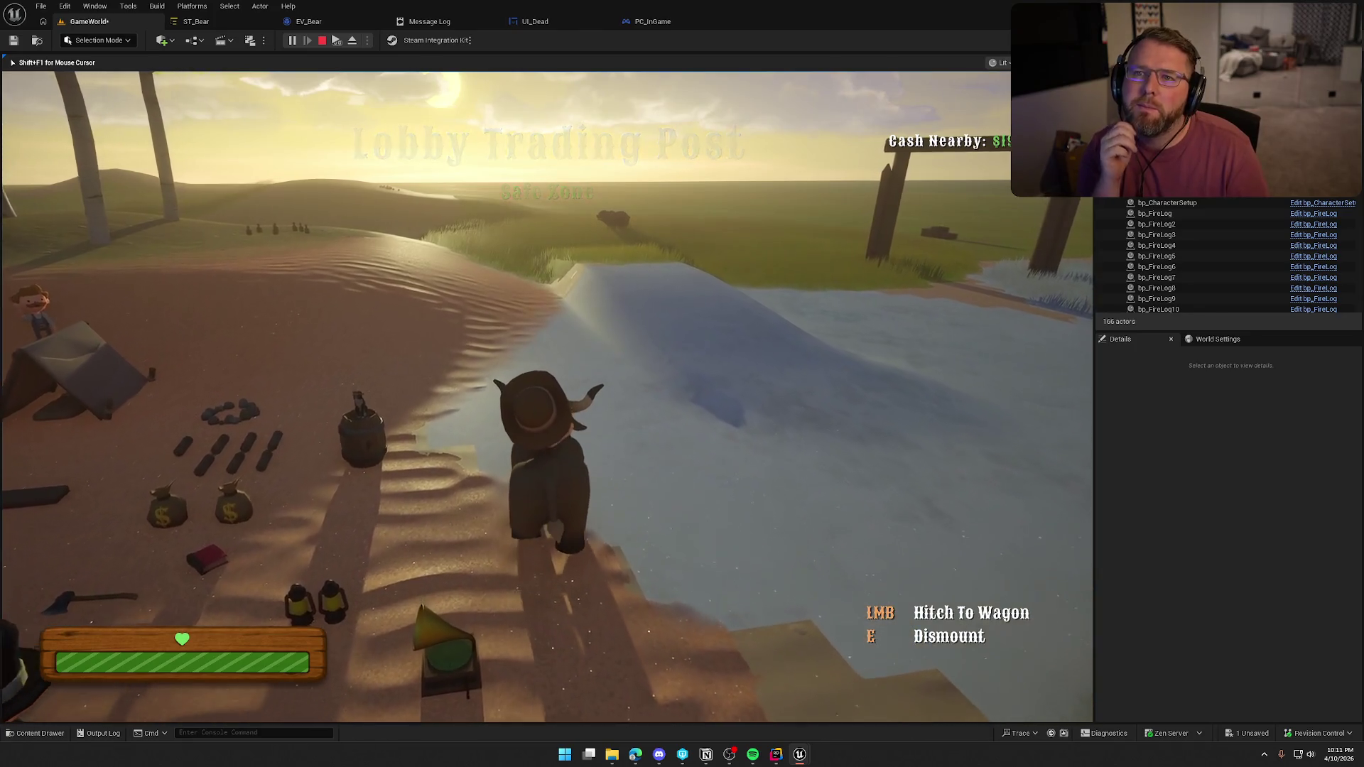
{"action": "key", "text": "w"}
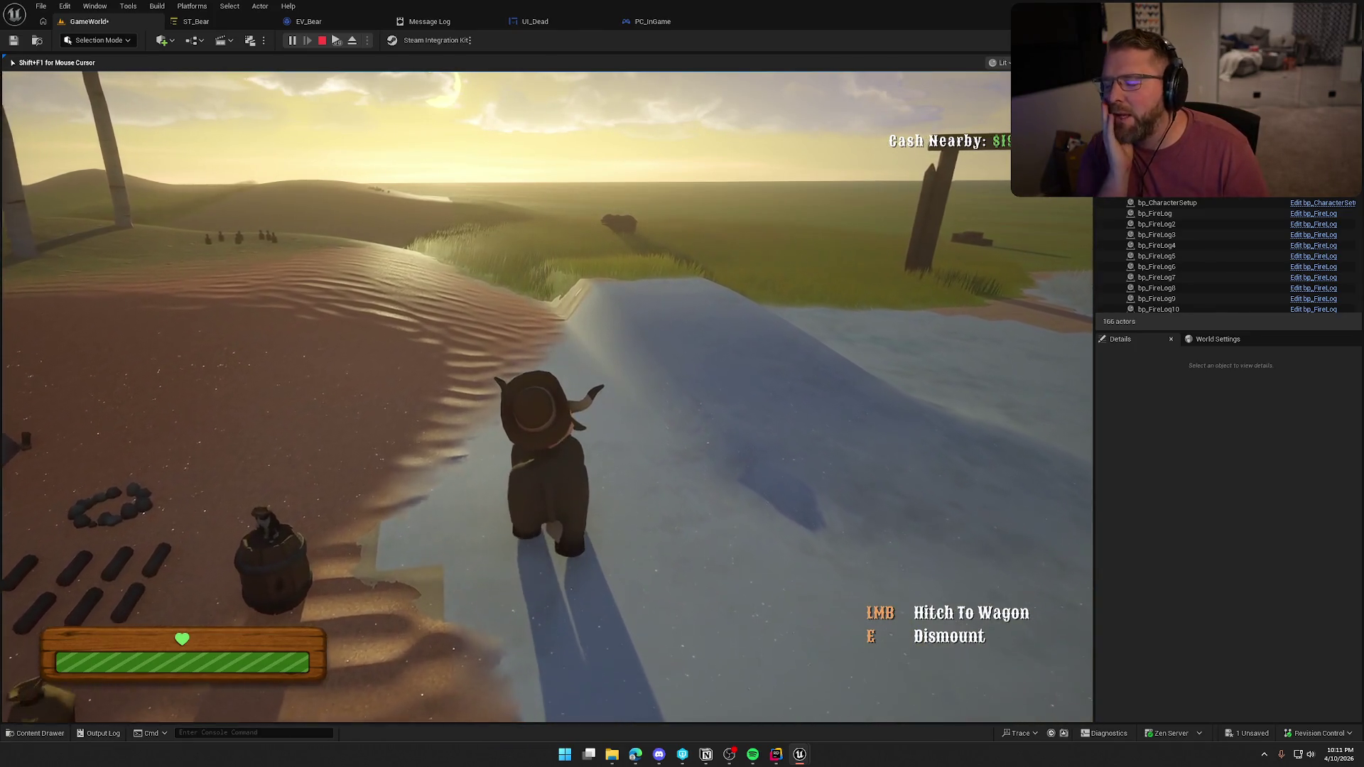
{"action": "key", "text": "w"}
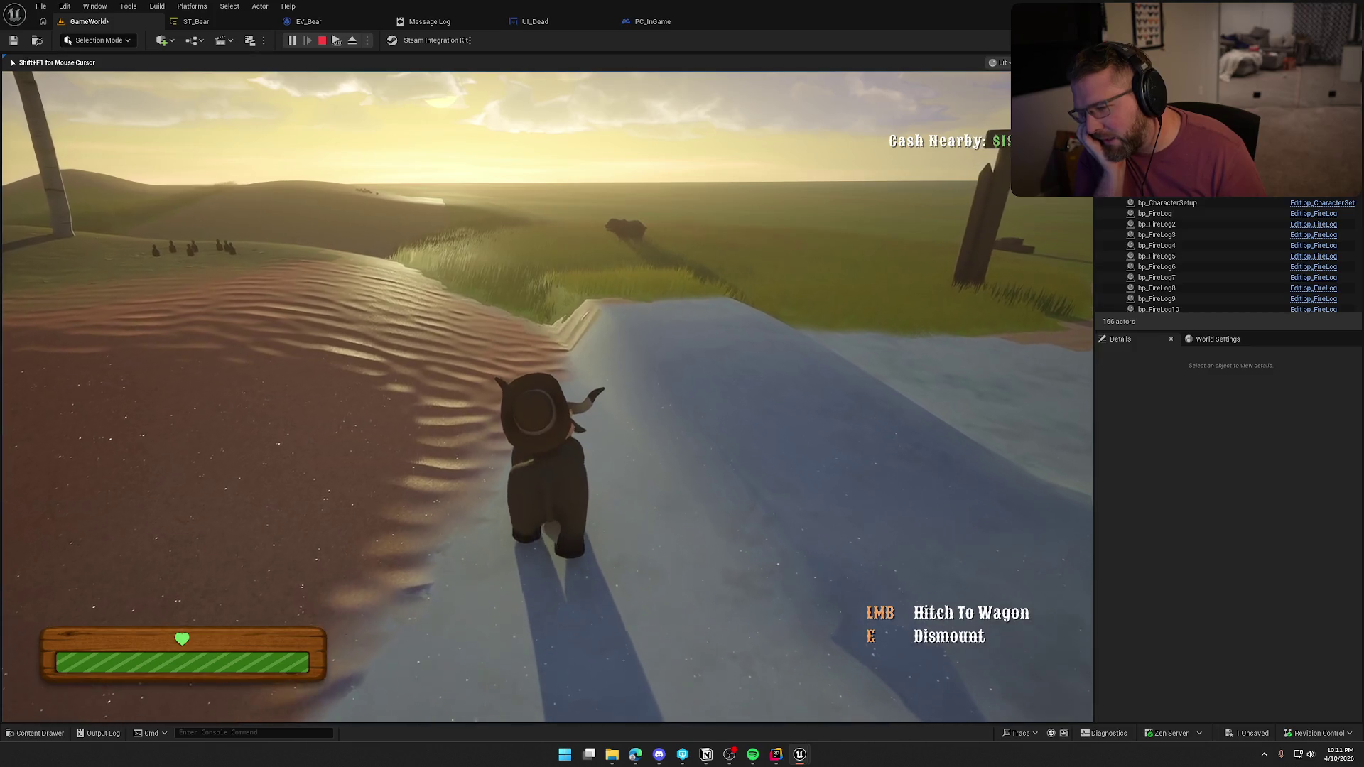
{"action": "key", "text": "w"}
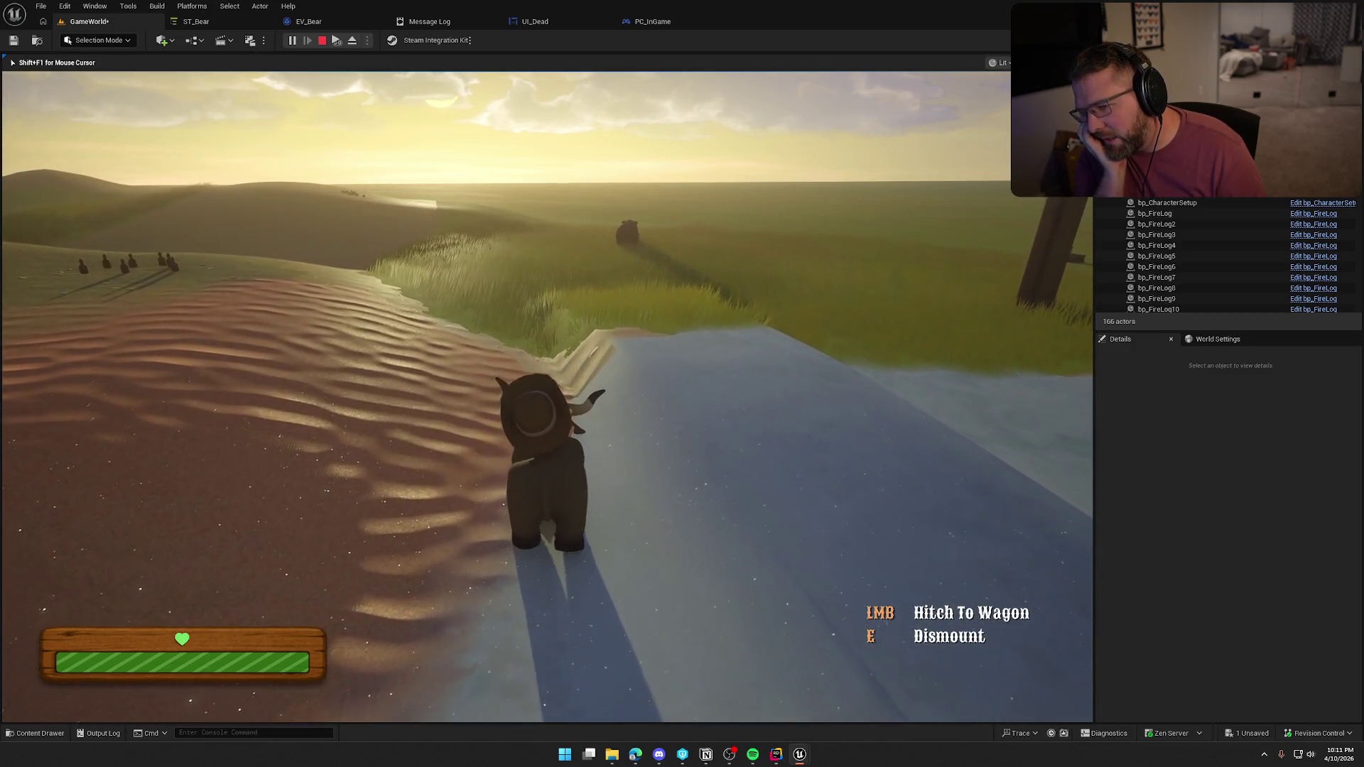
{"action": "key", "text": "w"}
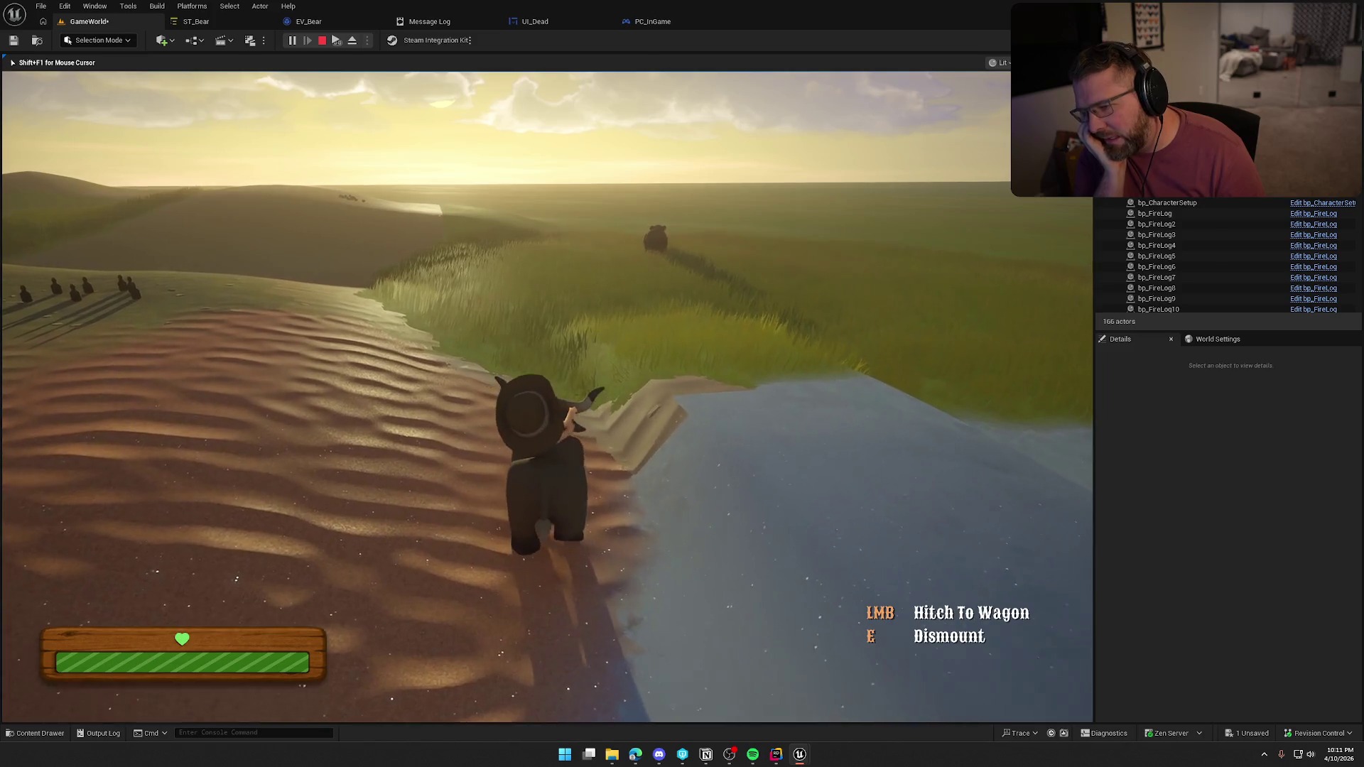
Ride up the grassy ridge into the bear, respawn as a ghost, and stop the play-test
{"action": "key", "text": "w"}
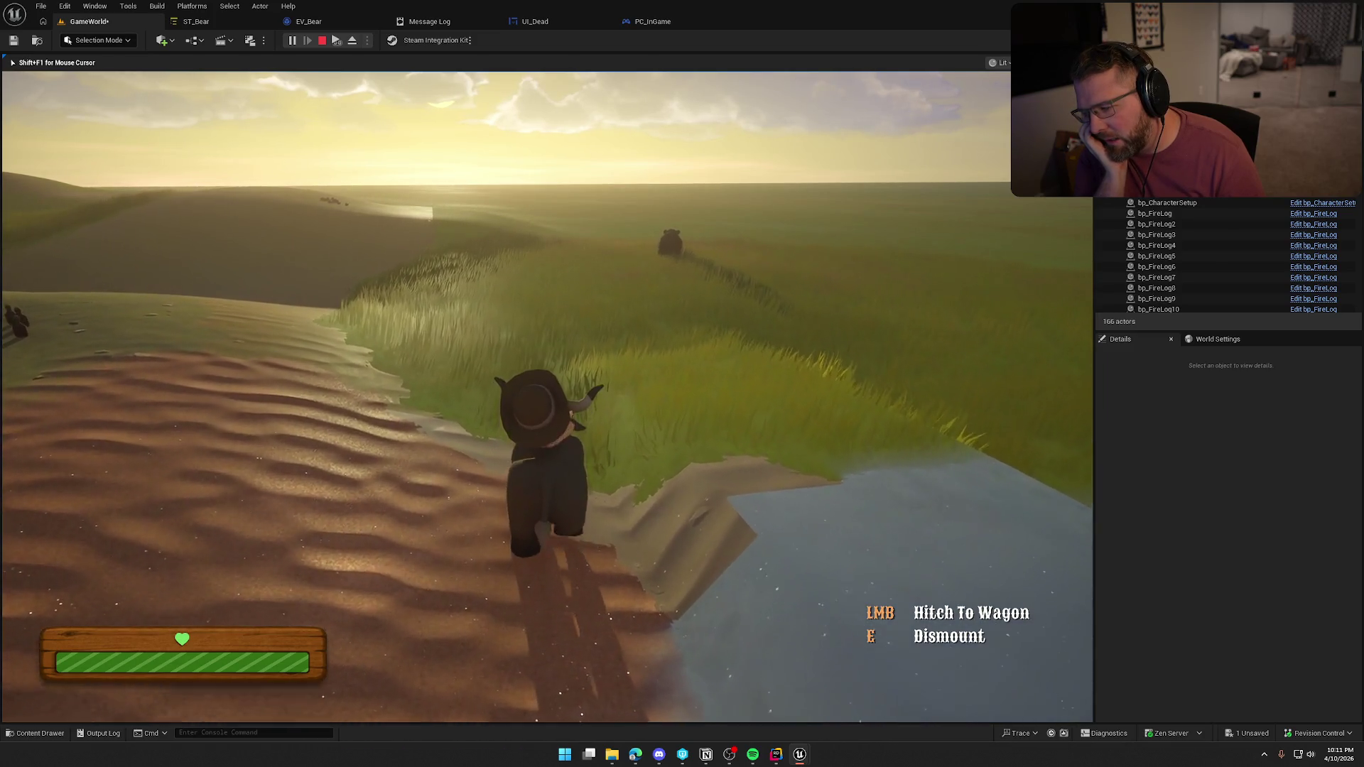
{"action": "key", "text": "w"}
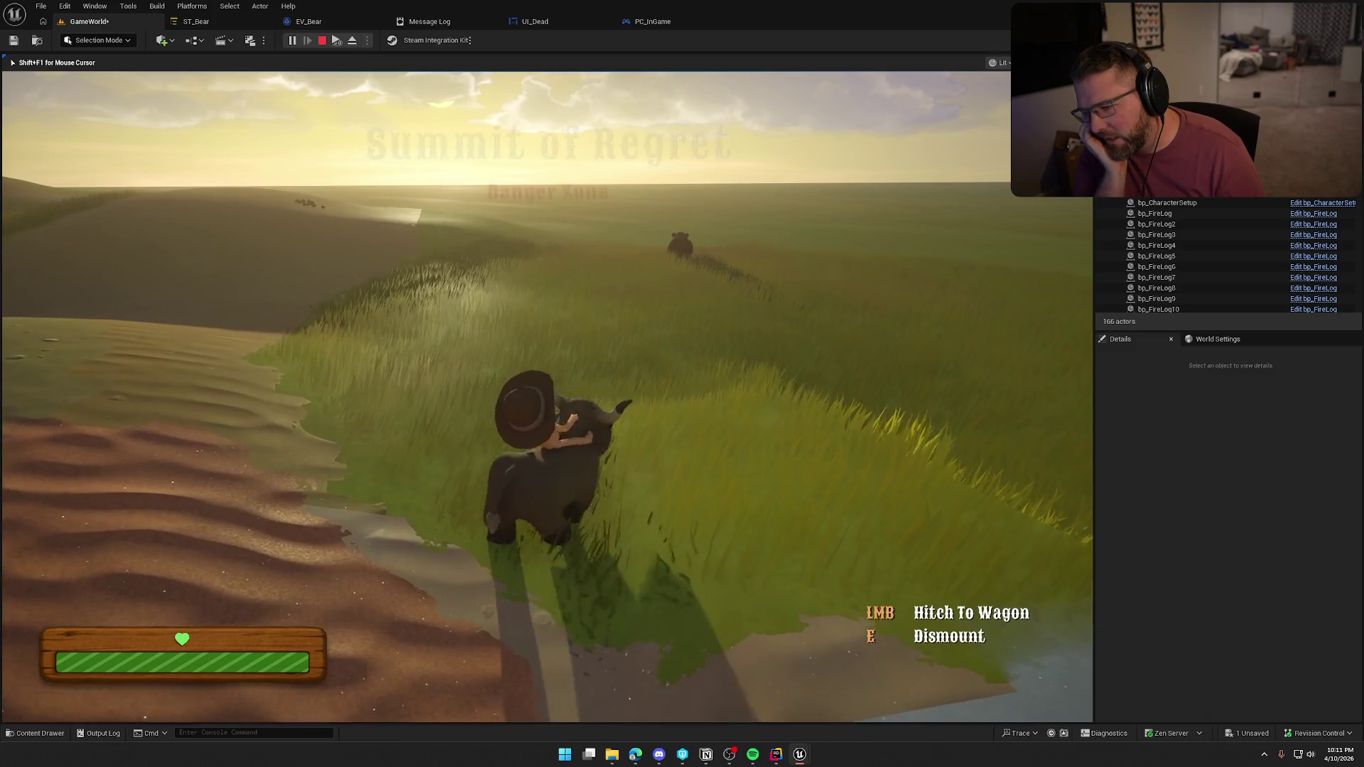
{"action": "key", "text": "w"}
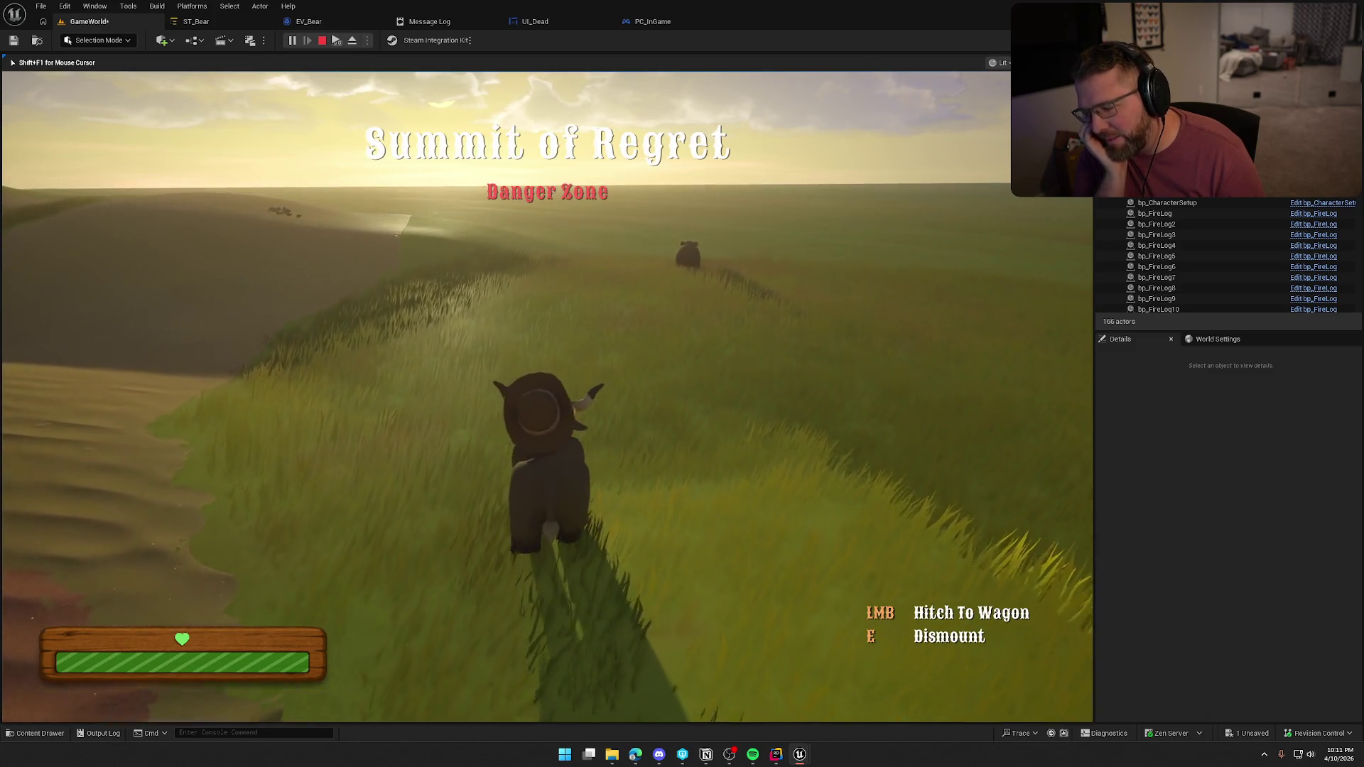
{"action": "key", "text": "w"}
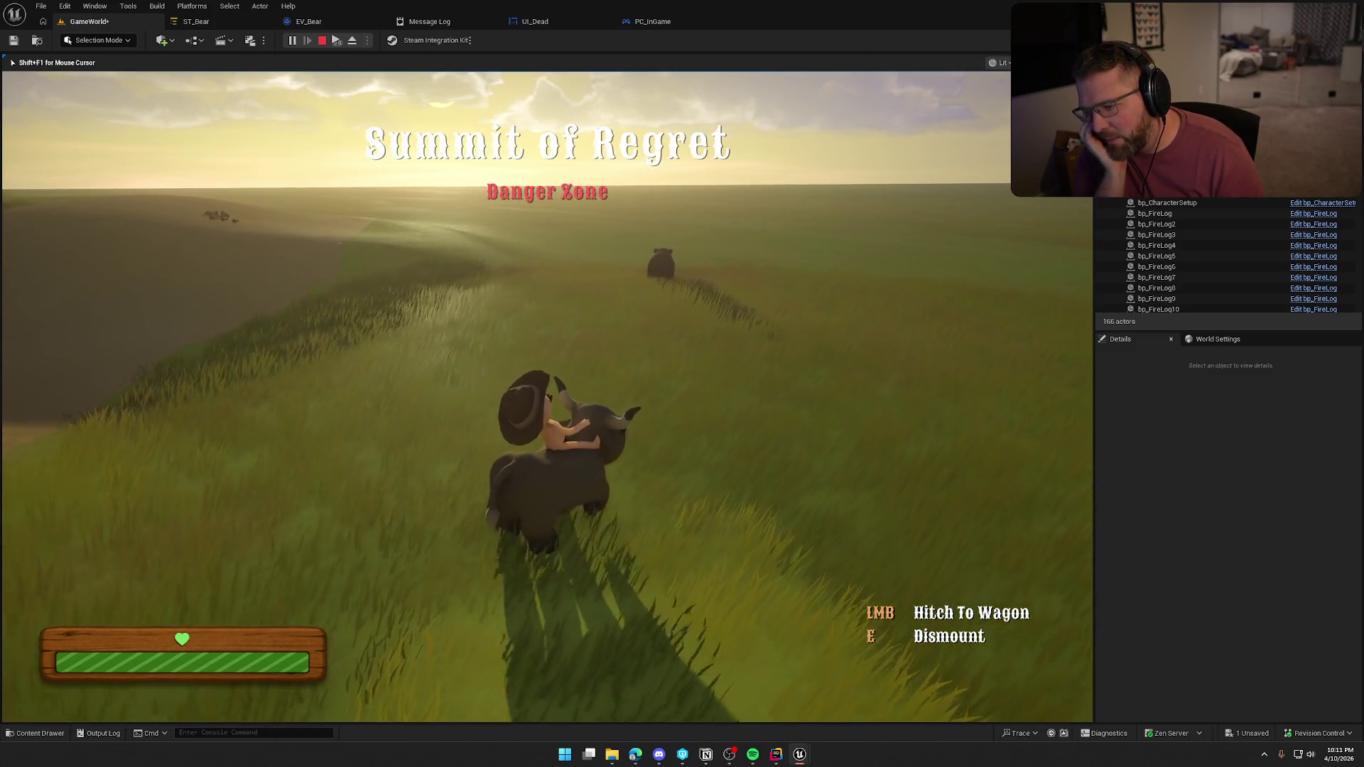
{"action": "key", "text": "w"}
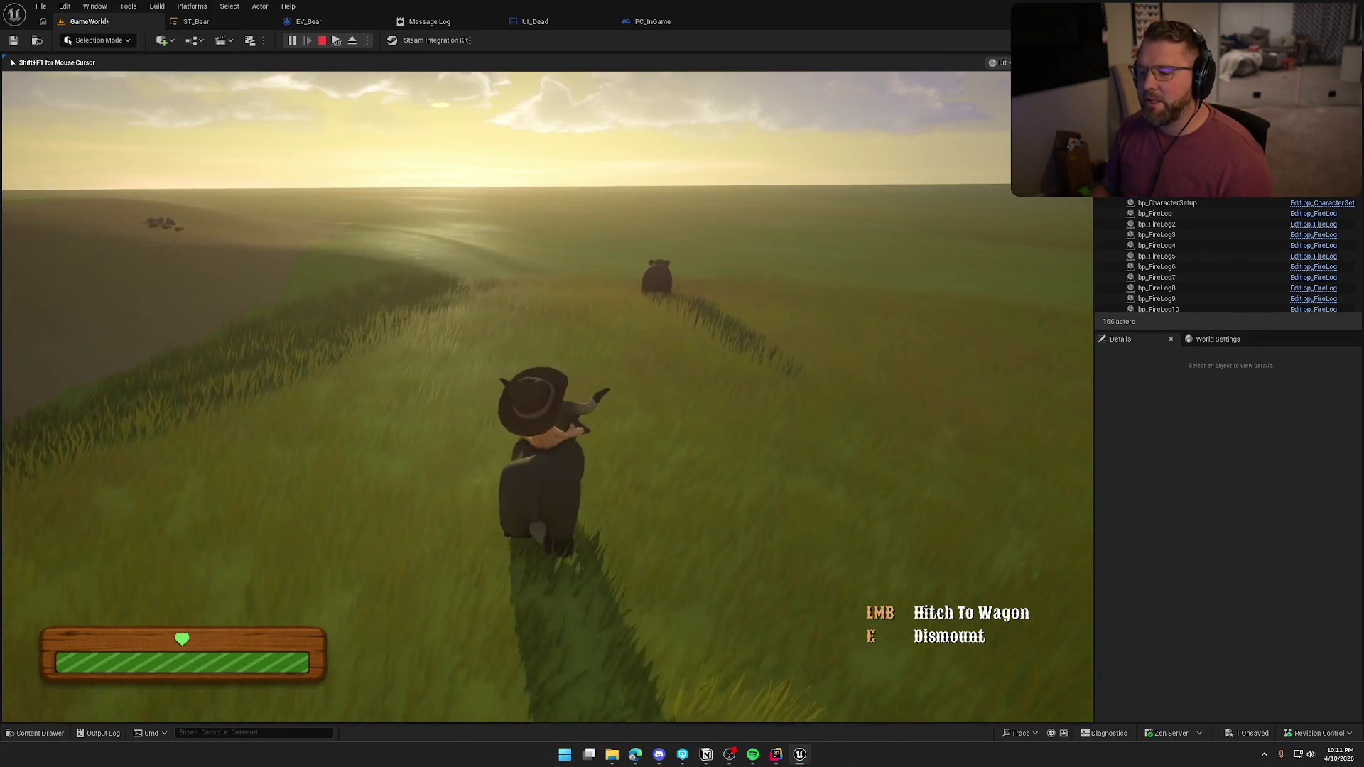
{"action": "key", "text": "w"}
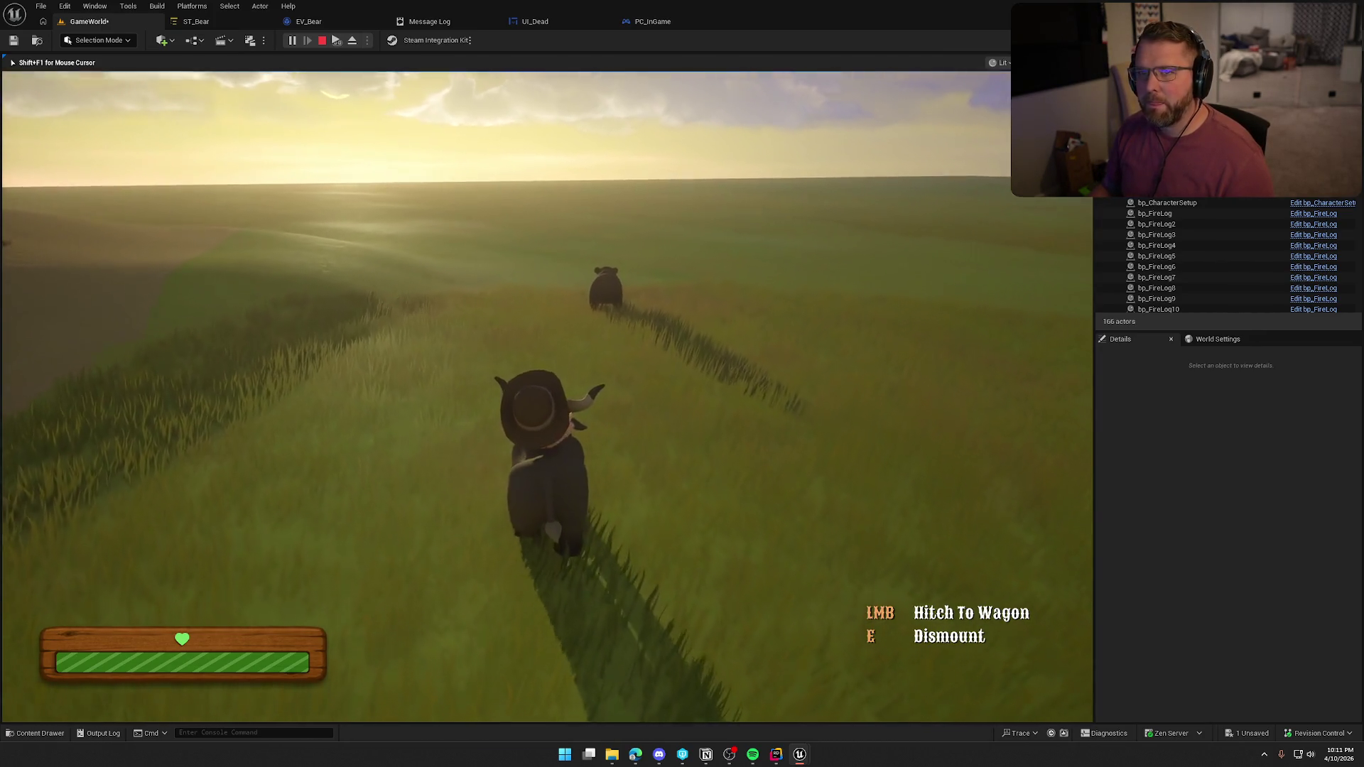
{"action": "key", "text": "w"}
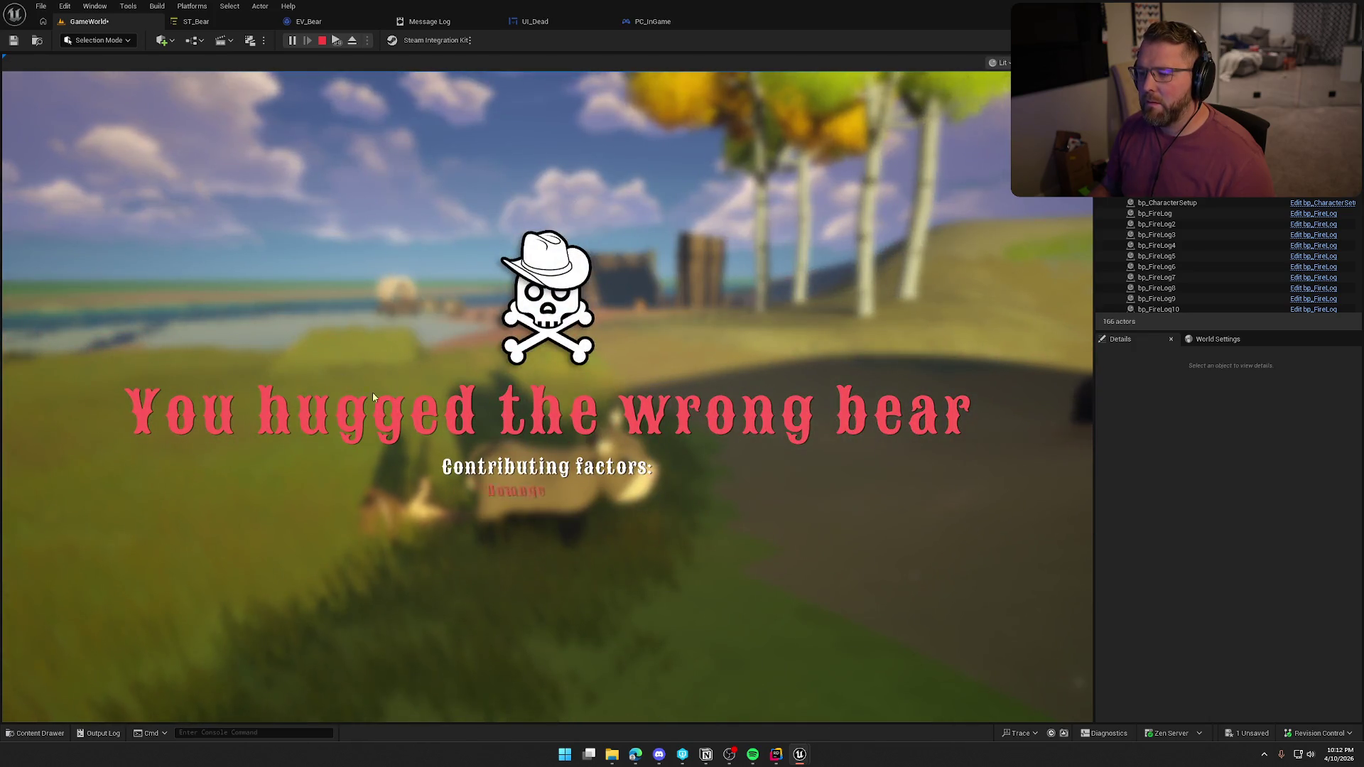
{"action": "left_click", "coordinate": [609, 664]}
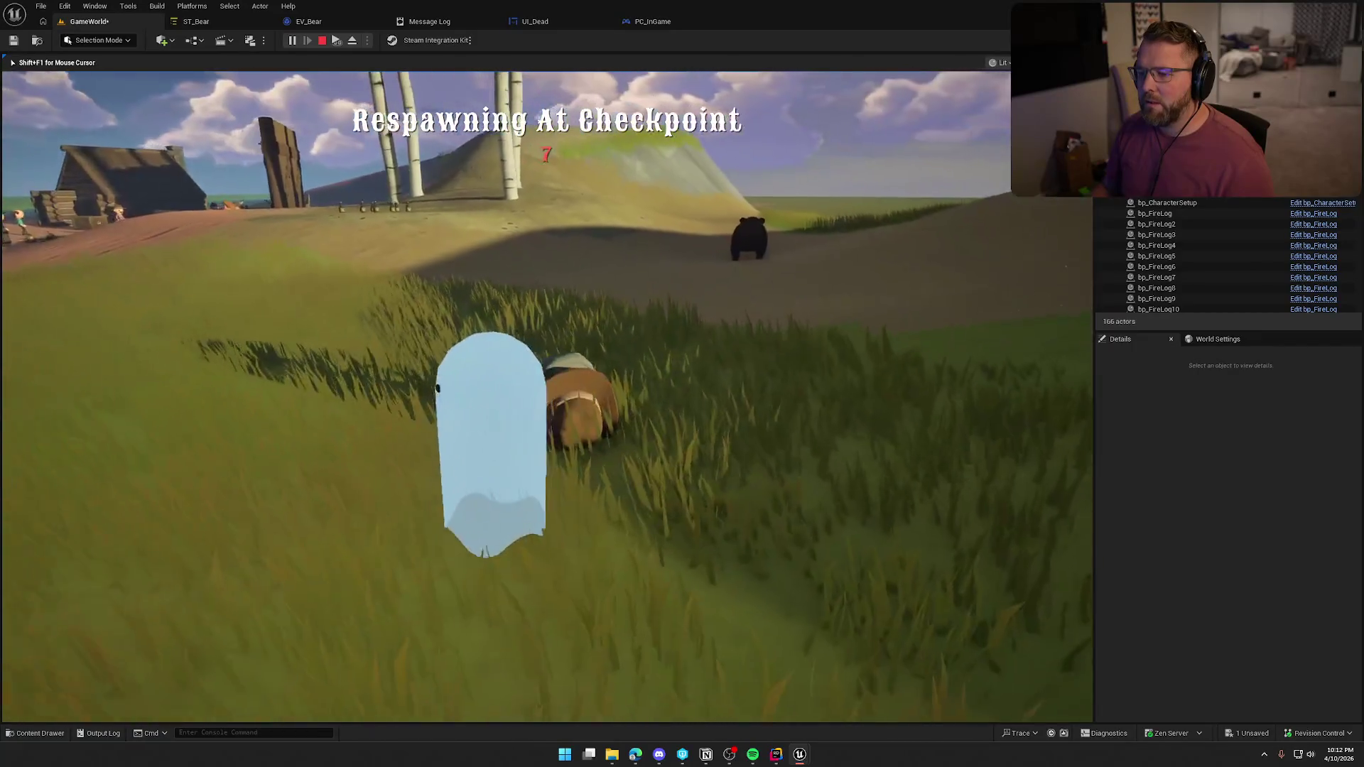
{"action": "key", "text": "Escape"}
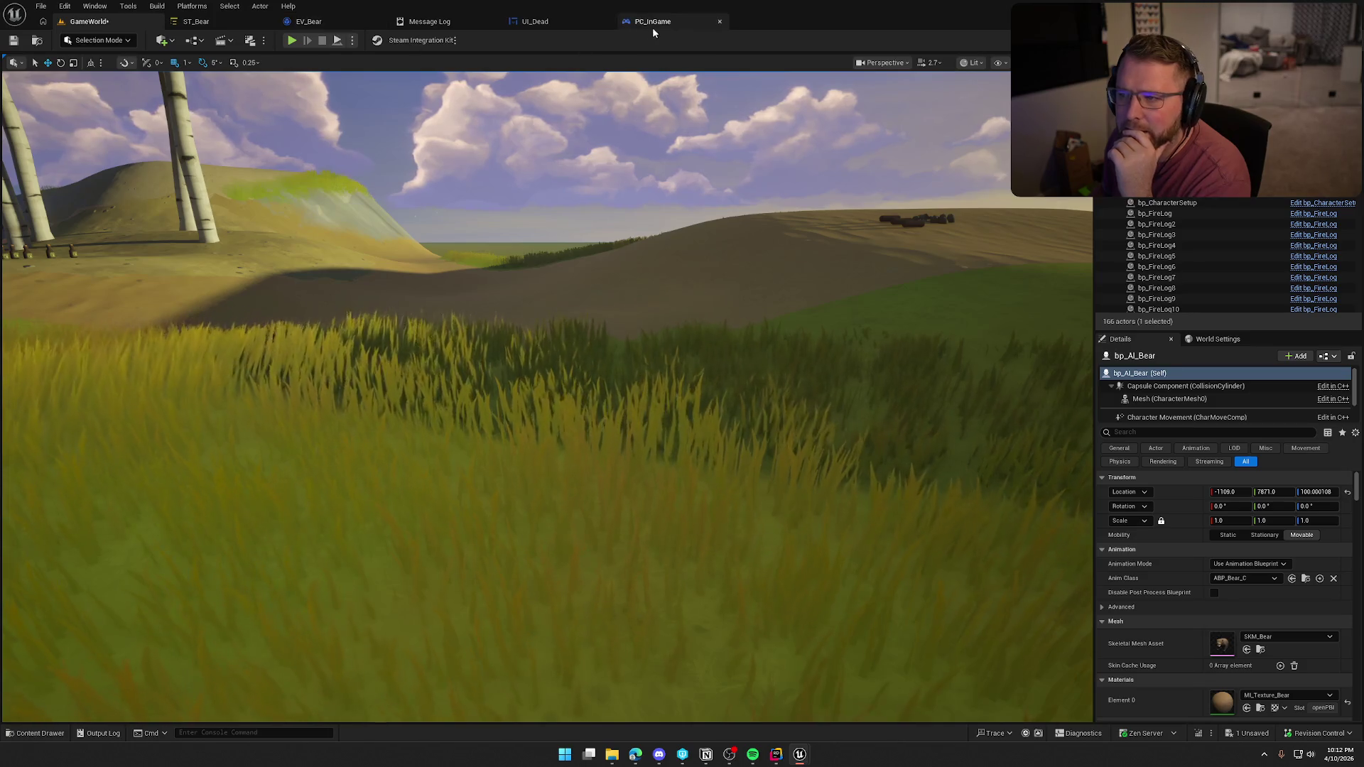
Delete Get Owning Player Pawn from GatherDeathText and regroup the Player State, cast and Player Character Main nodes
{"action": "left_click", "coordinate": [536, 22]}
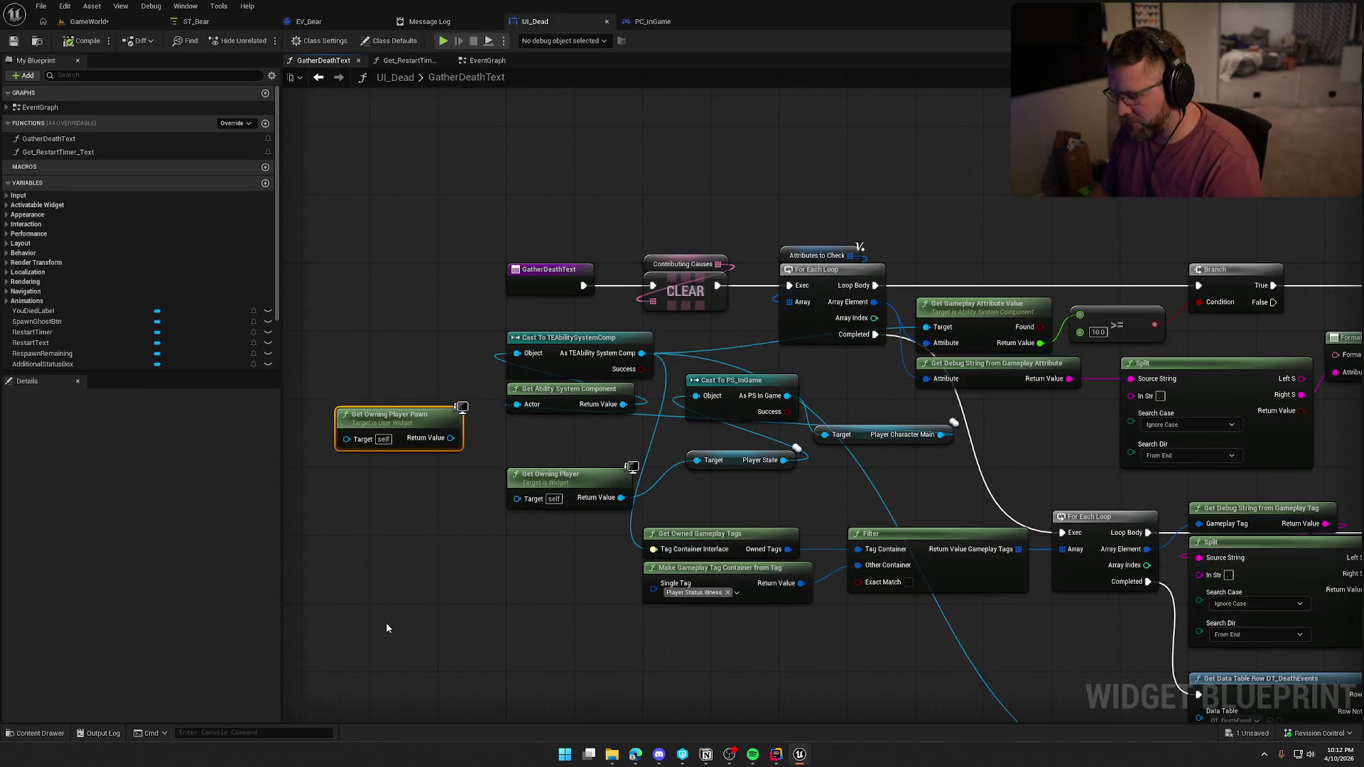
{"action": "key", "text": "Delete"}
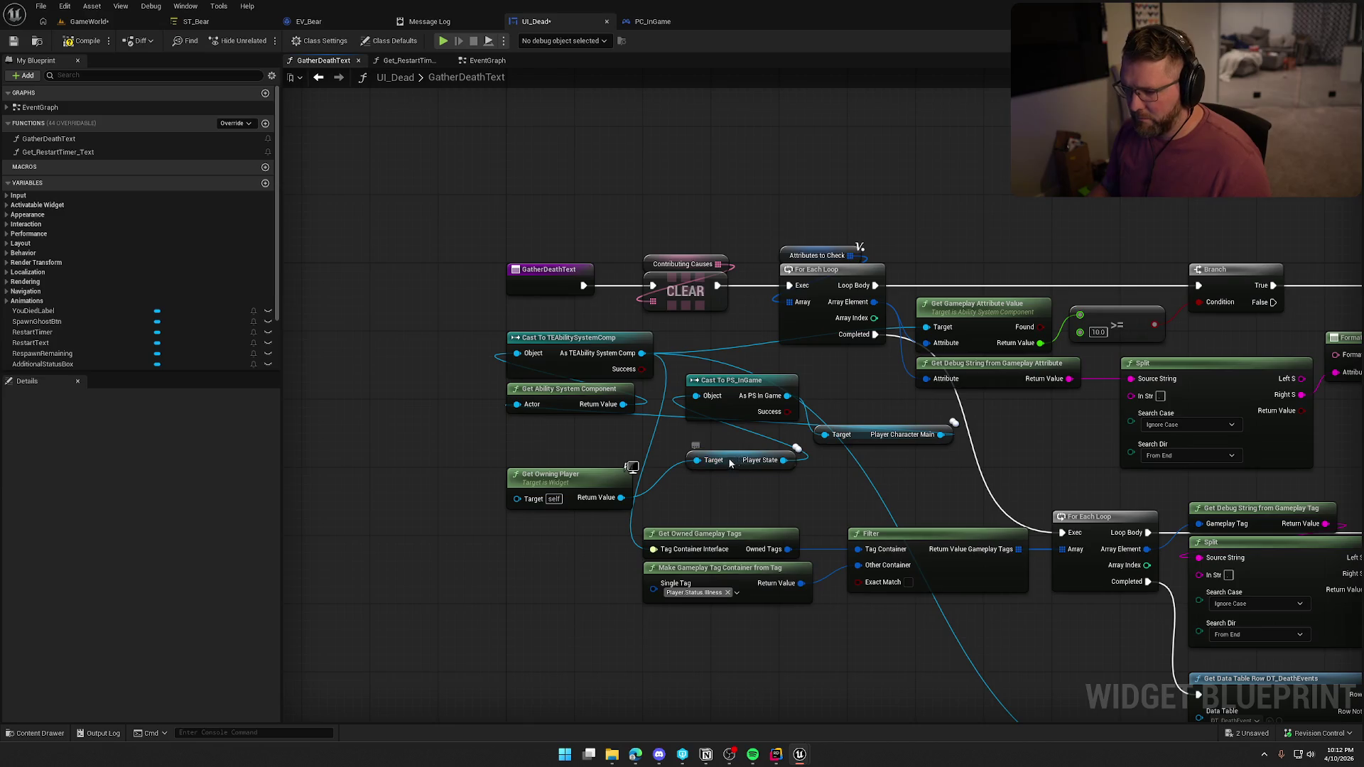
{"action": "left_click_drag", "start_coordinate": [736, 462], "coordinate": [558, 455]}
{"action": "mouse_move", "coordinate": [786, 402]}
{"action": "left_mouse_down"}
{"action": "mouse_move", "coordinate": [565, 440]}
{"action": "mouse_move", "coordinate": [558, 404]}
{"action": "mouse_move", "coordinate": [535, 435]}
{"action": "mouse_move", "coordinate": [513, 526]}
{"action": "left_mouse_up"}
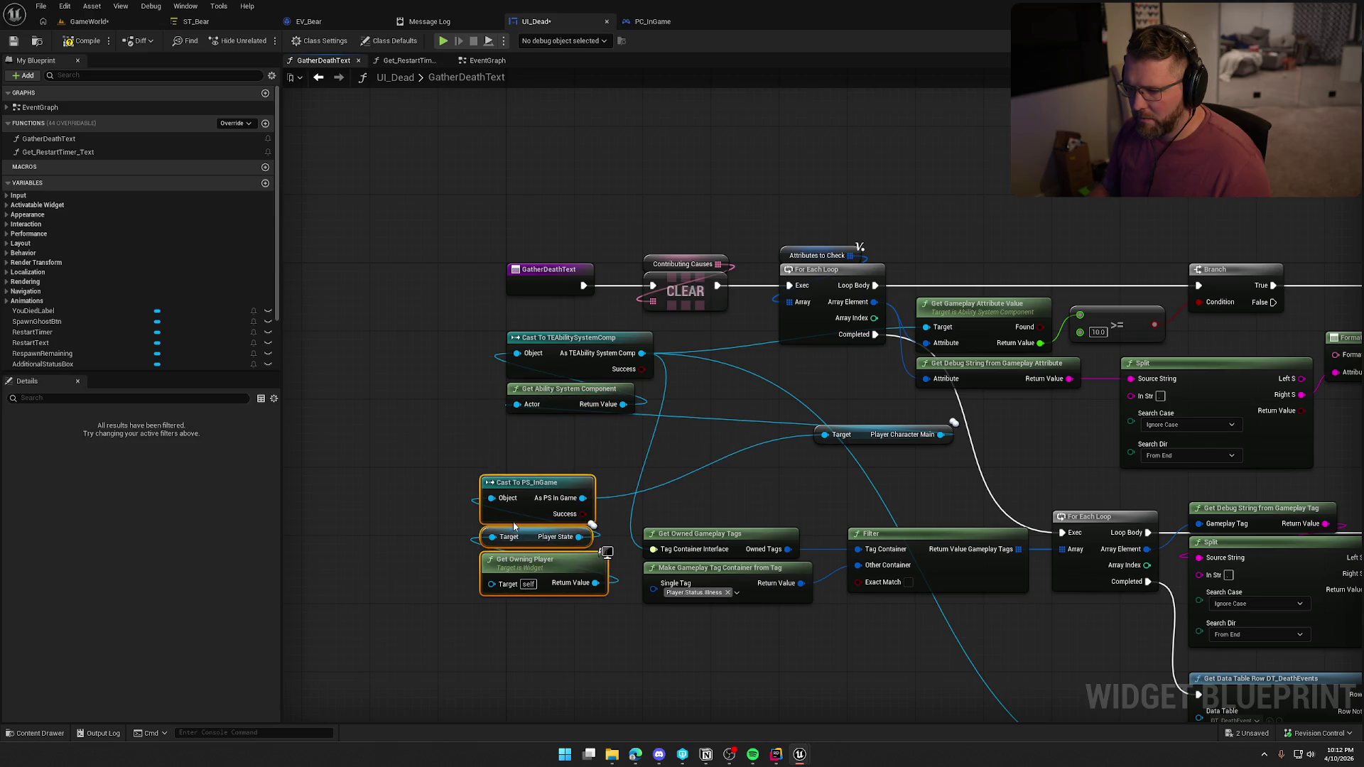
{"action": "mouse_move", "coordinate": [868, 434]}
{"action": "left_mouse_down"}
{"action": "mouse_move", "coordinate": [589, 454]}
{"action": "mouse_move", "coordinate": [559, 425]}
{"action": "left_mouse_up"}
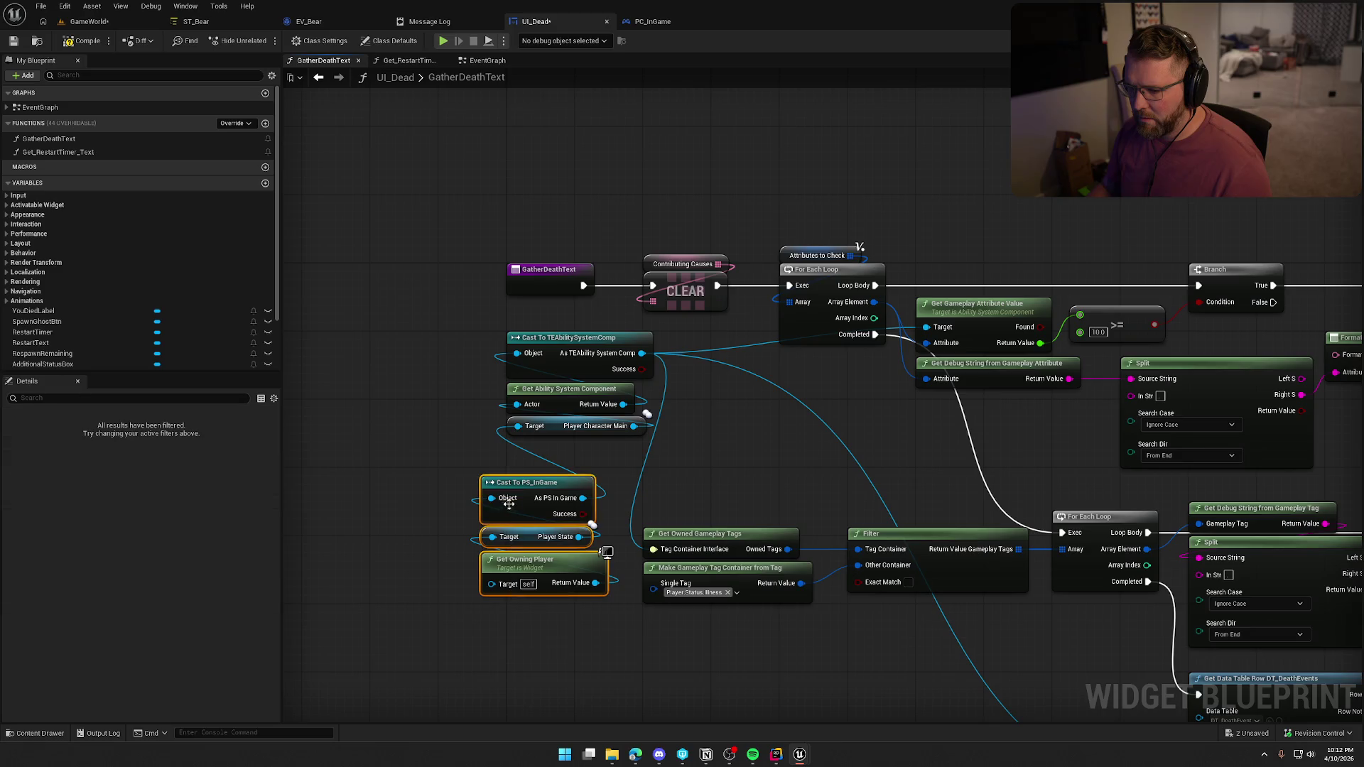
{"action": "left_click_drag", "start_coordinate": [520, 480], "coordinate": [546, 445]}
{"action": "left_click", "coordinate": [684, 458]}
{"action": "left_click_drag", "start_coordinate": [684, 459], "coordinate": [585, 432]}
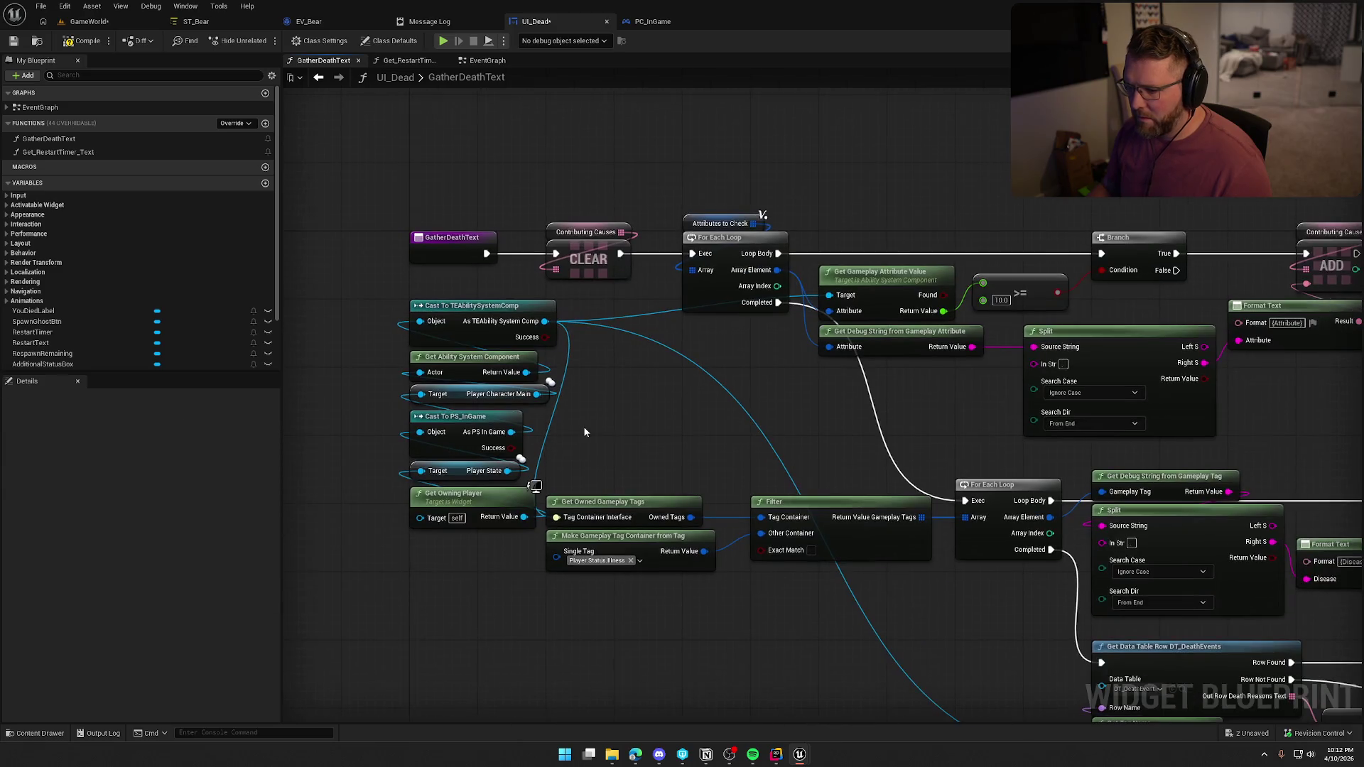
{"action": "mouse_move", "coordinate": [682, 447]}
{"action": "left_mouse_down"}
{"action": "mouse_move", "coordinate": [495, 356]}
{"action": "mouse_move", "coordinate": [283, 189]}
{"action": "mouse_move", "coordinate": [642, 511]}
{"action": "left_mouse_up"}
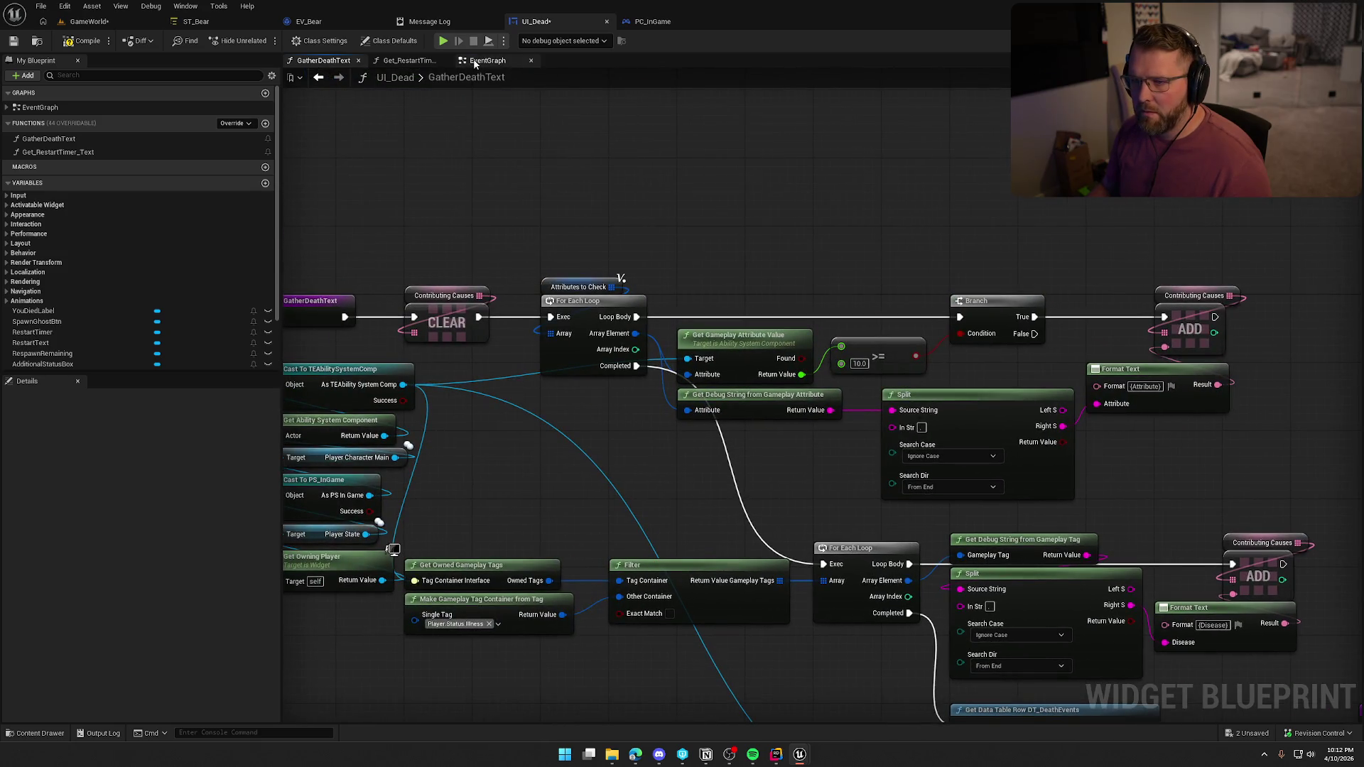
Inspect the Spawn Ghost button in the Designer and jump to PC_InGame's StartSpawnGhost event
{"action": "left_click", "coordinate": [474, 63]}
{"action": "left_click", "coordinate": [1295, 41]}
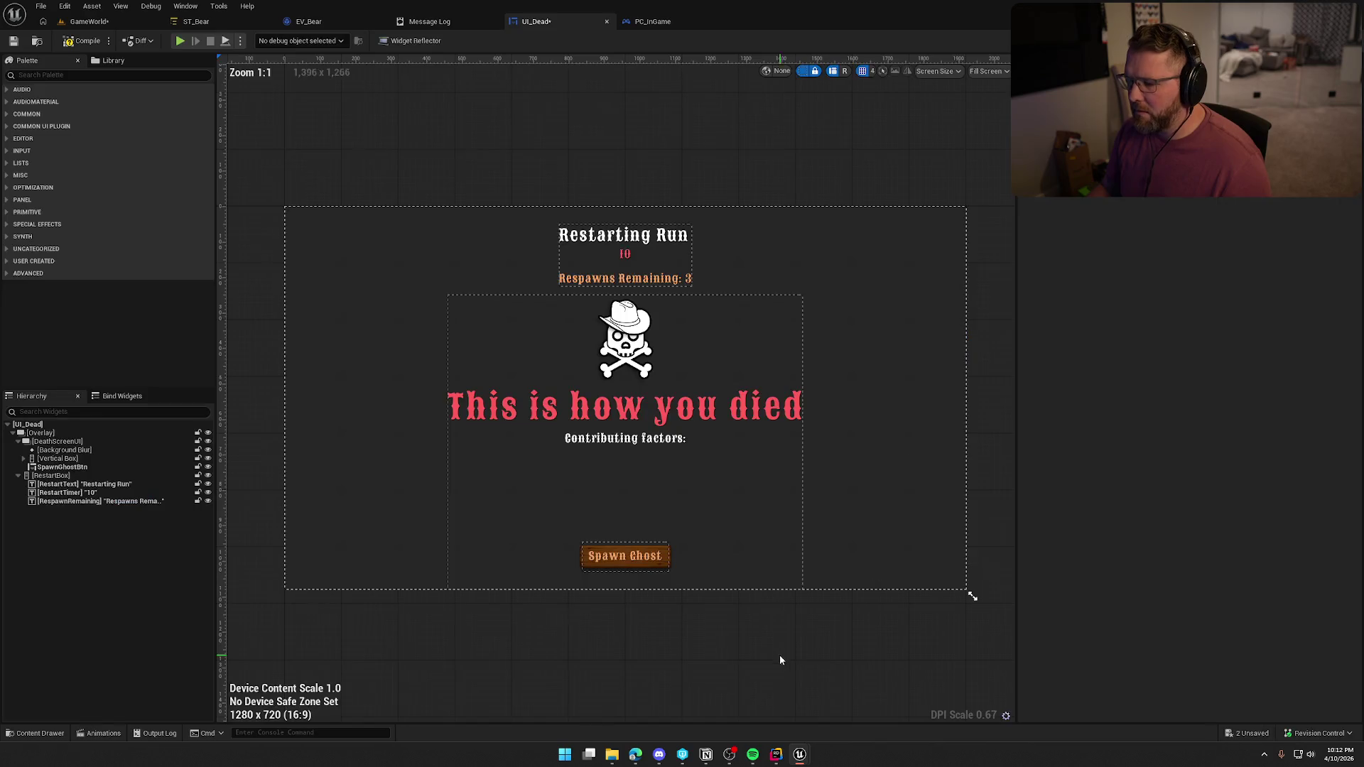
{"action": "left_click", "coordinate": [643, 566]}
{"action": "scroll", "coordinate": [1157, 566], "scroll_direction": "down", "scroll_amount": 10}
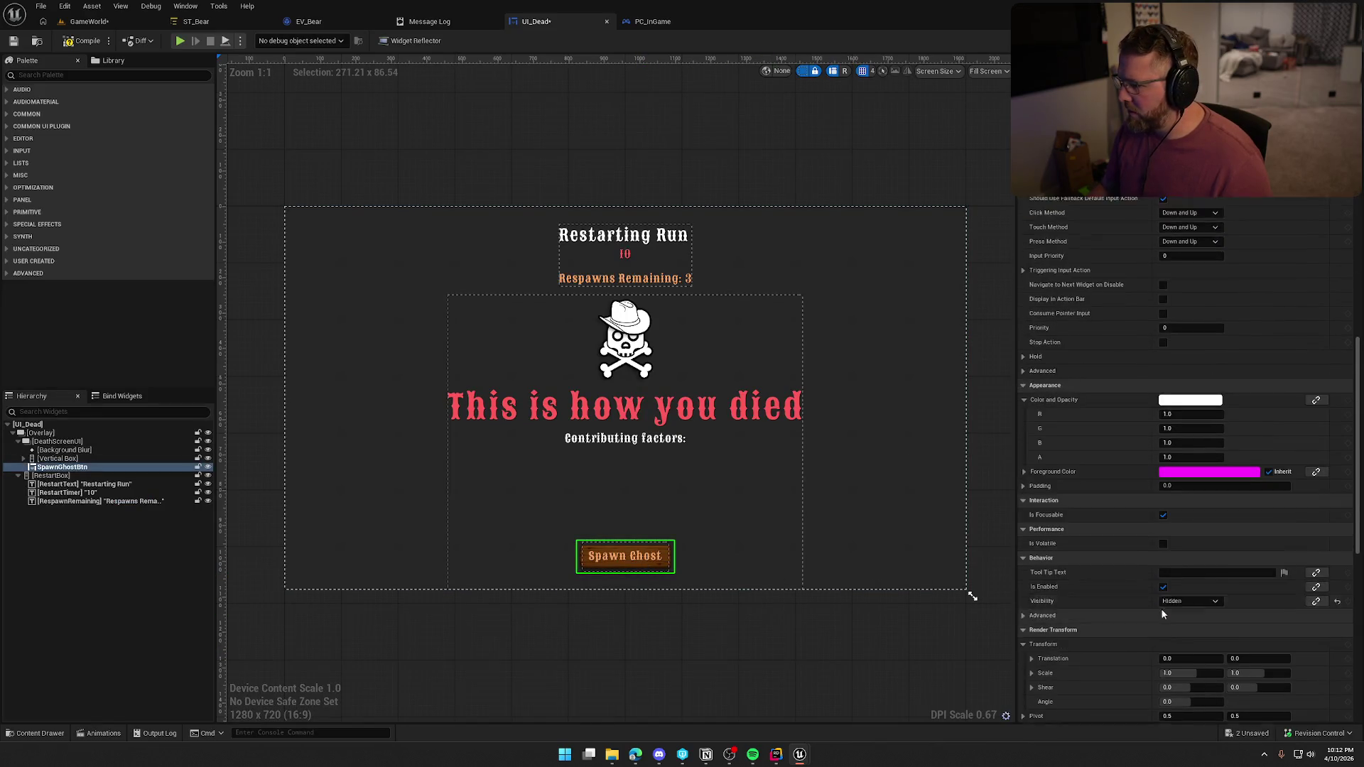
{"action": "scroll", "coordinate": [1173, 630], "scroll_direction": "down", "scroll_amount": 5}
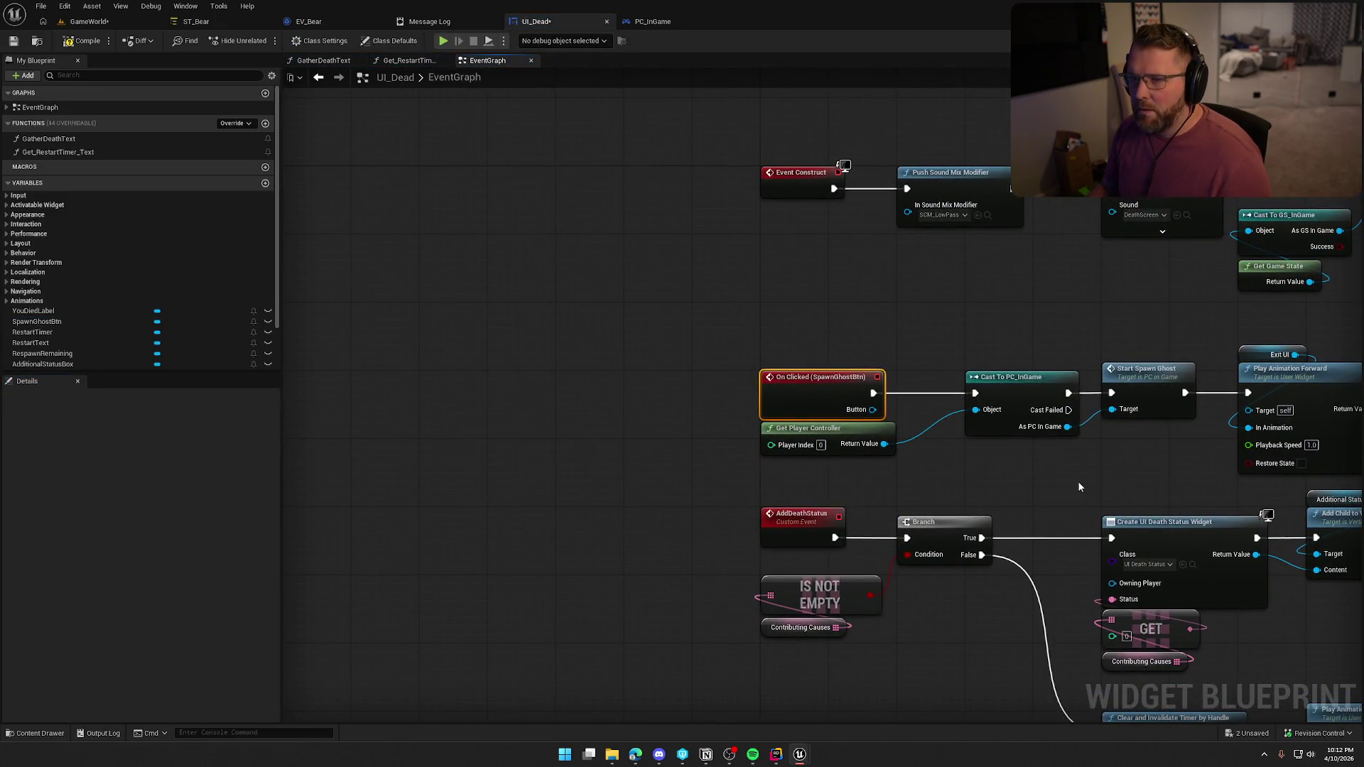
{"action": "left_click_drag", "start_coordinate": [1078, 486], "coordinate": [695, 420]}
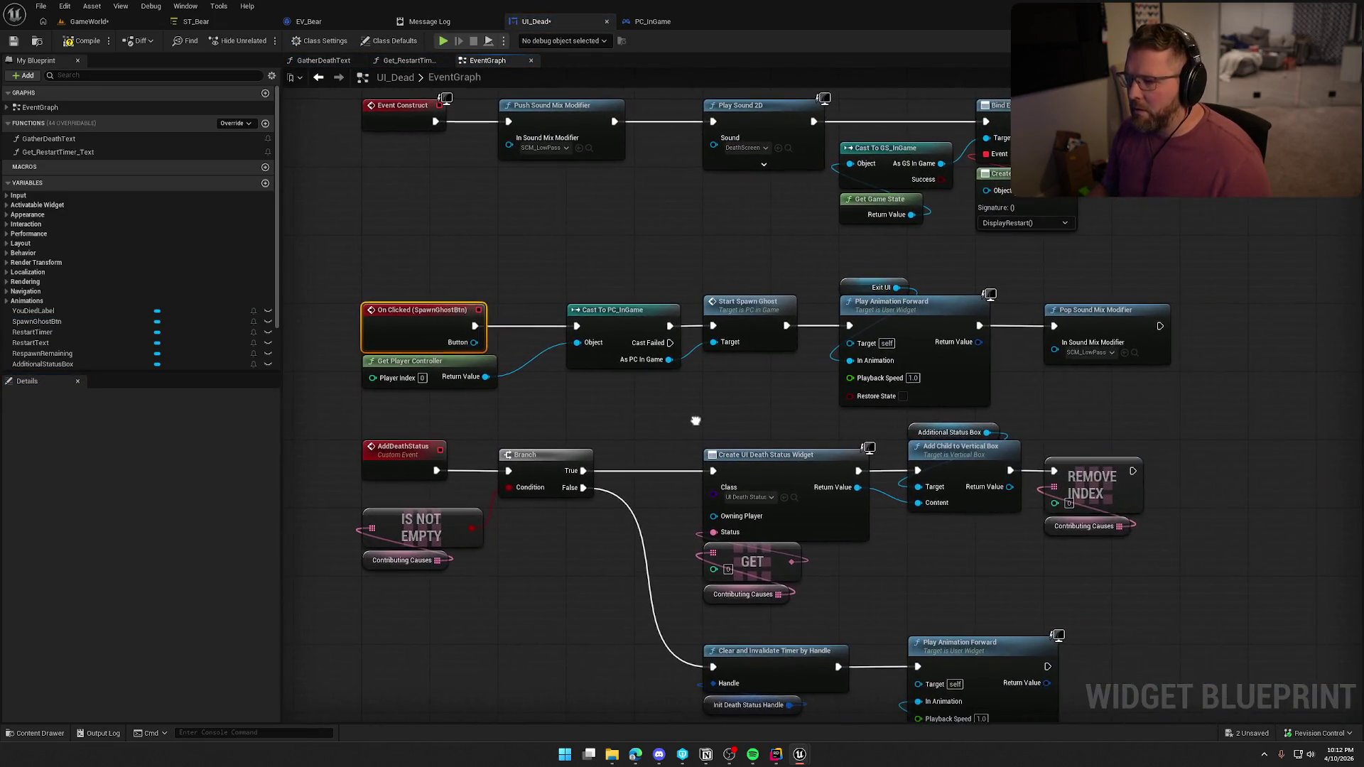
{"action": "double_click", "coordinate": [763, 313]}
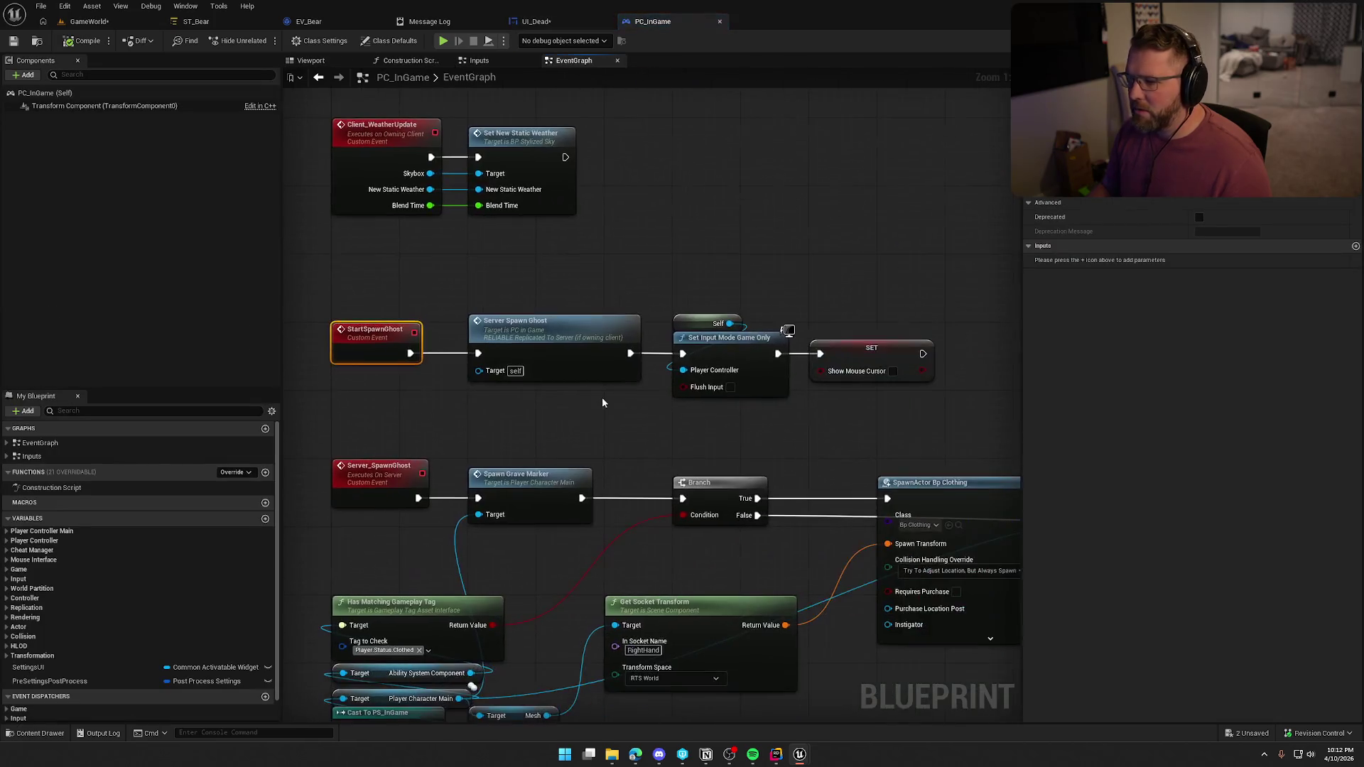
Trace Server_SpawnGhost's logic to locate Get Controlled Pawn and the dead-player spawn nodes
{"action": "double_click", "coordinate": [565, 348]}
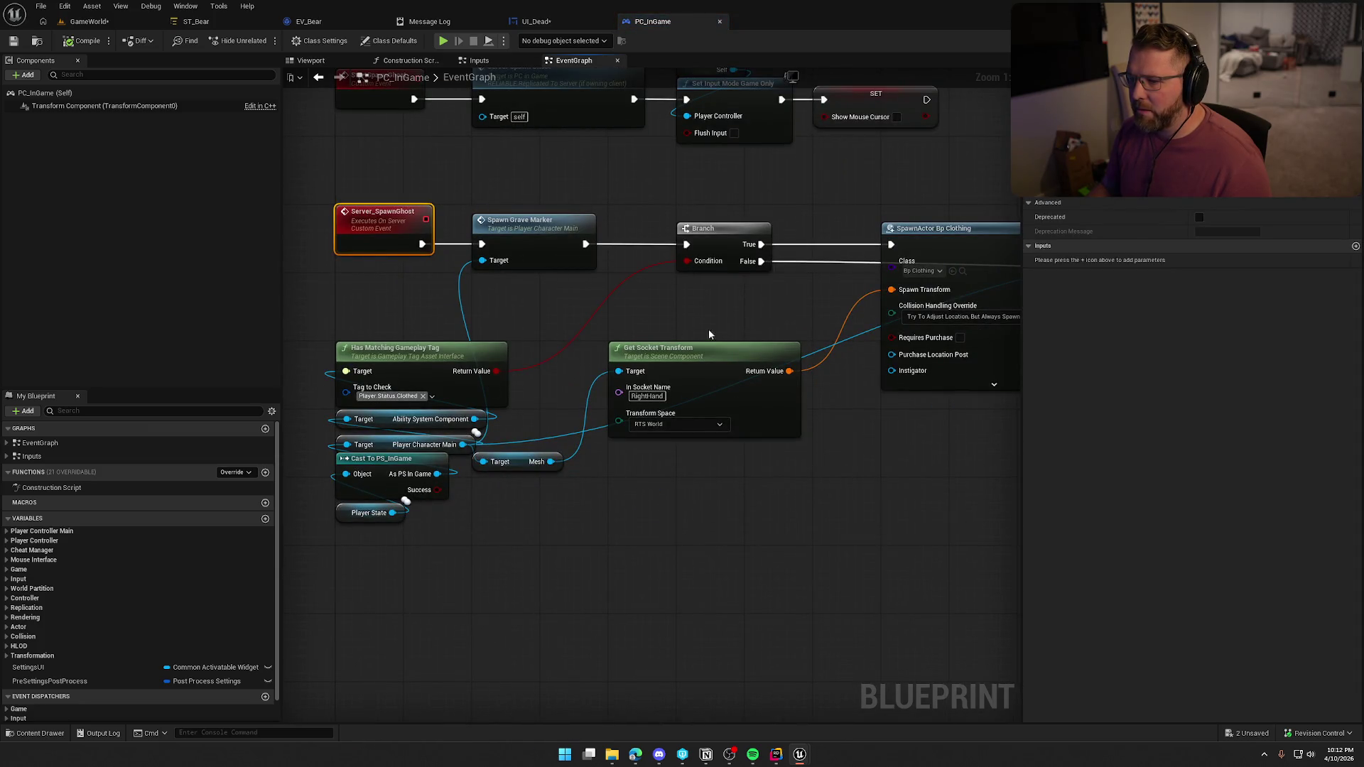
{"action": "left_click_drag", "start_coordinate": [698, 332], "coordinate": [422, 364]}
{"action": "left_click_drag", "start_coordinate": [806, 339], "coordinate": [589, 336]}
{"action": "mouse_move", "coordinate": [483, 532]}
{"action": "left_mouse_down"}
{"action": "mouse_move", "coordinate": [892, 472]}
{"action": "mouse_move", "coordinate": [798, 493]}
{"action": "mouse_move", "coordinate": [445, 509]}
{"action": "mouse_move", "coordinate": [700, 502]}
{"action": "mouse_move", "coordinate": [603, 509]}
{"action": "mouse_move", "coordinate": [295, 489]}
{"action": "left_mouse_up"}
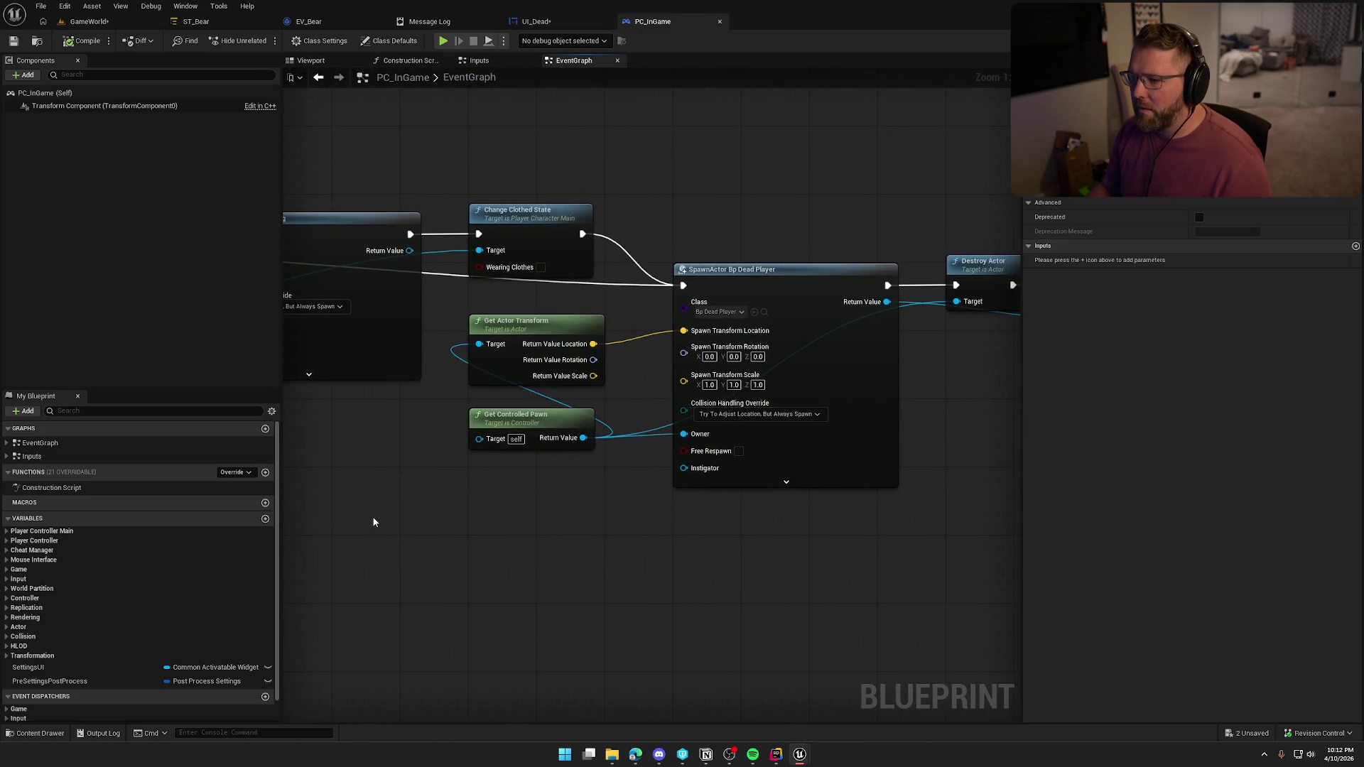
{"action": "left_click_drag", "start_coordinate": [694, 565], "coordinate": [367, 537]}
{"action": "mouse_move", "coordinate": [523, 415]}
{"action": "left_mouse_down"}
{"action": "mouse_move", "coordinate": [797, 432]}
{"action": "mouse_move", "coordinate": [877, 340]}
{"action": "left_mouse_up"}
{"action": "left_click_drag", "start_coordinate": [732, 292], "coordinate": [955, 297]}
{"action": "mouse_move", "coordinate": [650, 361]}
{"action": "left_mouse_down"}
{"action": "mouse_move", "coordinate": [417, 417]}
{"action": "mouse_move", "coordinate": [858, 432]}
{"action": "mouse_move", "coordinate": [999, 405]}
{"action": "mouse_move", "coordinate": [843, 399]}
{"action": "mouse_move", "coordinate": [653, 431]}
{"action": "left_mouse_up"}
{"action": "left_click_drag", "start_coordinate": [758, 380], "coordinate": [454, 378]}
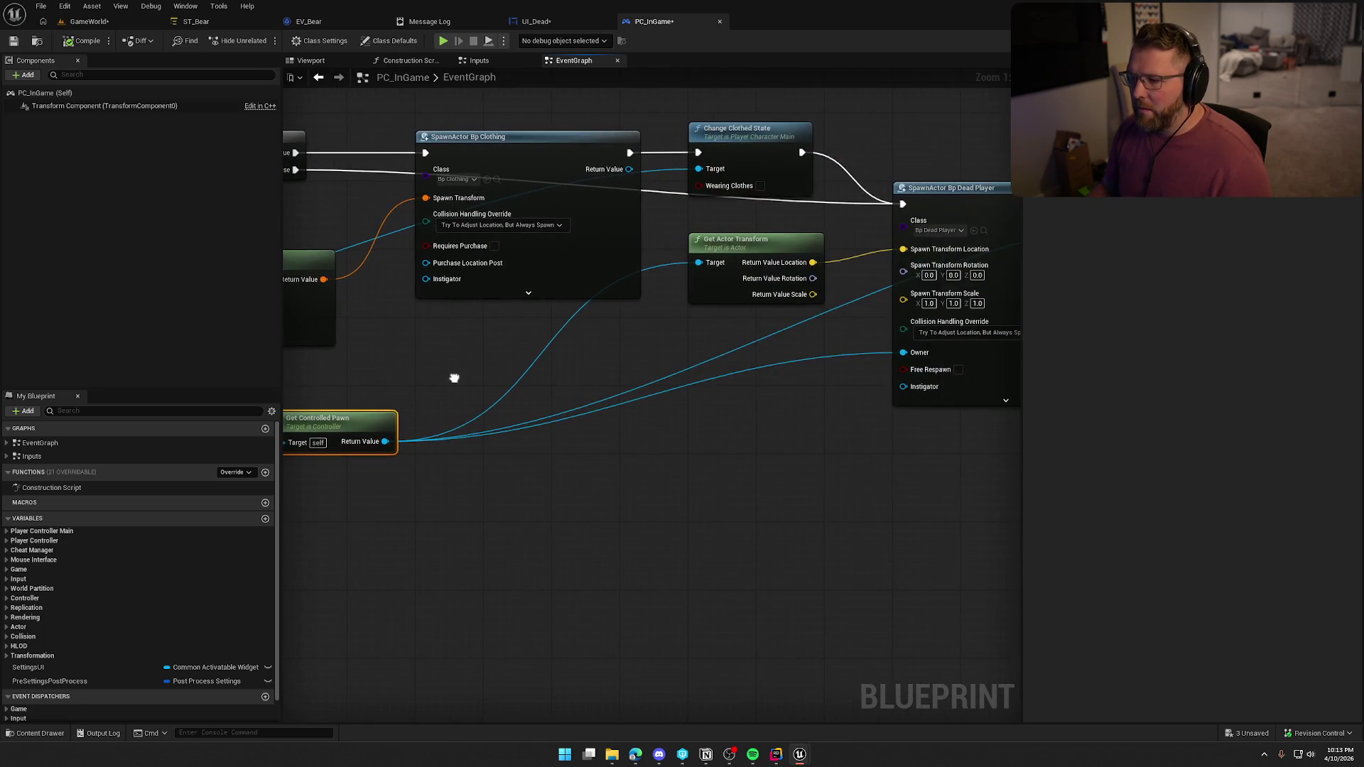
{"action": "mouse_move", "coordinate": [720, 456]}
{"action": "left_mouse_down"}
{"action": "mouse_move", "coordinate": [348, 459]}
{"action": "mouse_move", "coordinate": [980, 455]}
{"action": "mouse_move", "coordinate": [1006, 435]}
{"action": "left_mouse_up"}
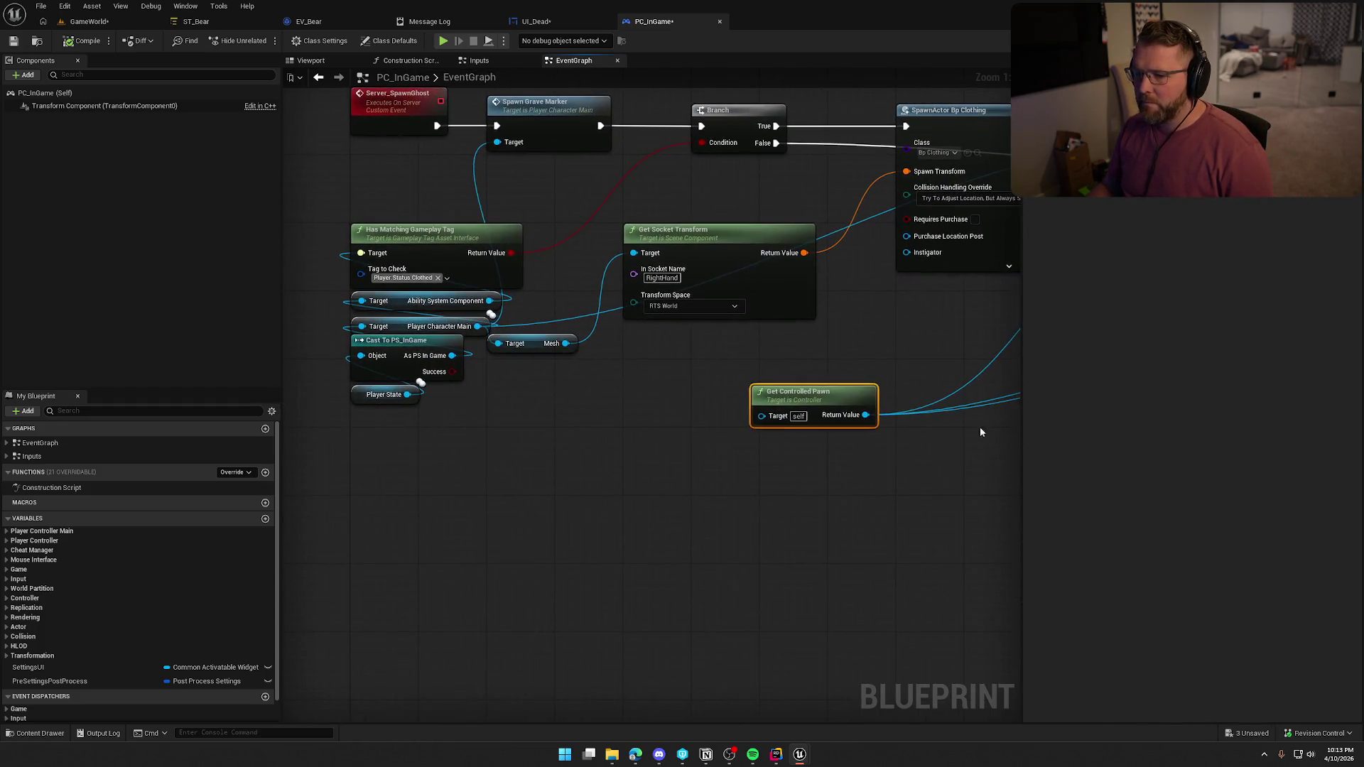
Reroute Get Controlled Pawn's links to Player Character Main, delete it, and return to GameWorld
{"action": "left_click_drag", "start_coordinate": [865, 415], "coordinate": [477, 327]}
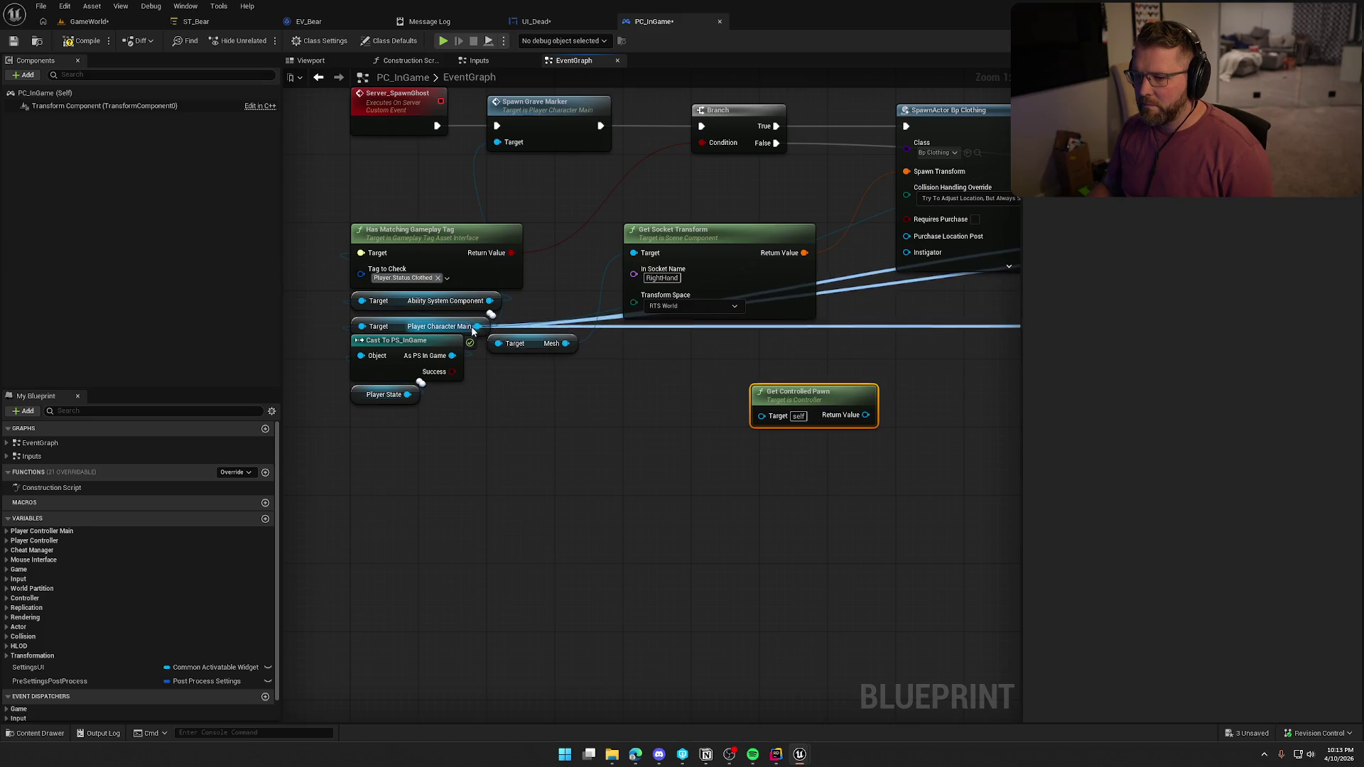
{"action": "key", "text": "Delete"}
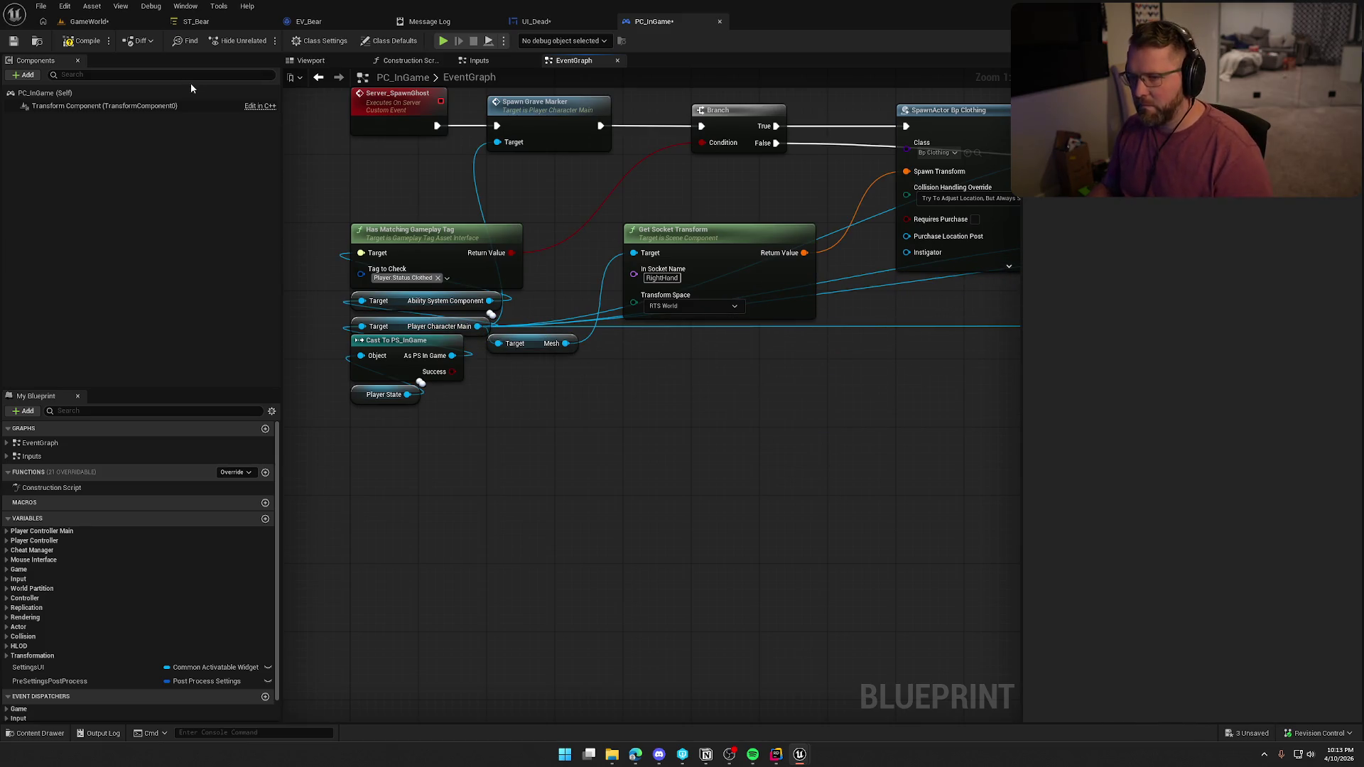
{"action": "left_click", "coordinate": [84, 20]}
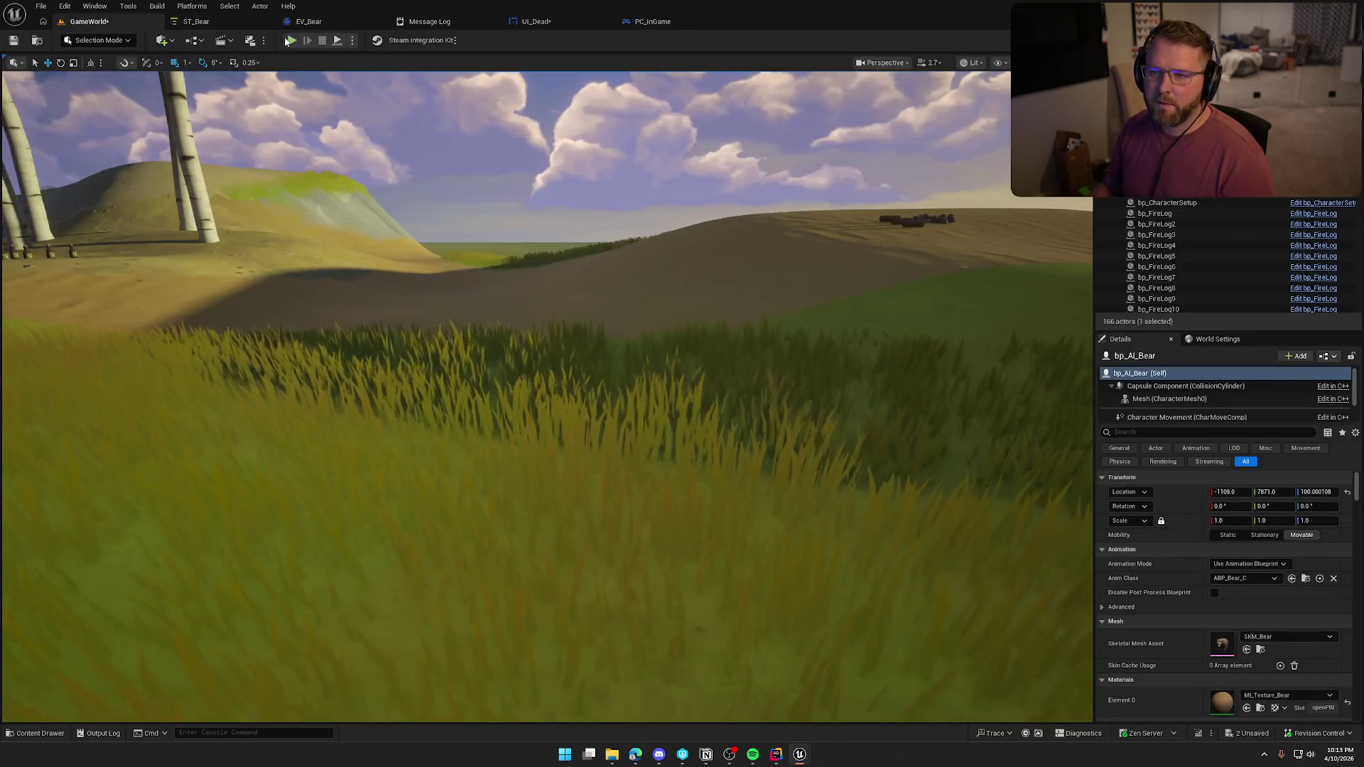
Start a play-test with Alt+P, mount the bull, and ride along the riverbank
{"action": "key", "text": "alt+p"}
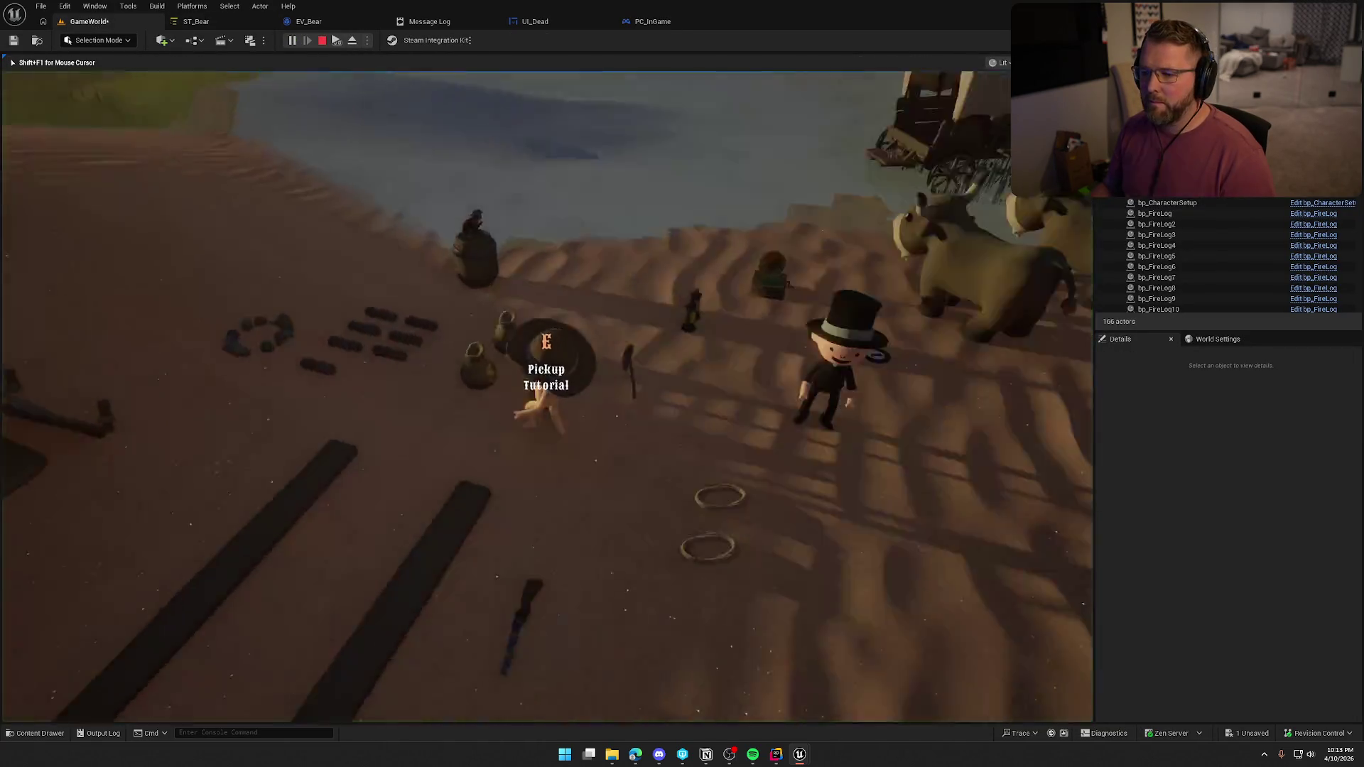
{"action": "key", "text": "e"}
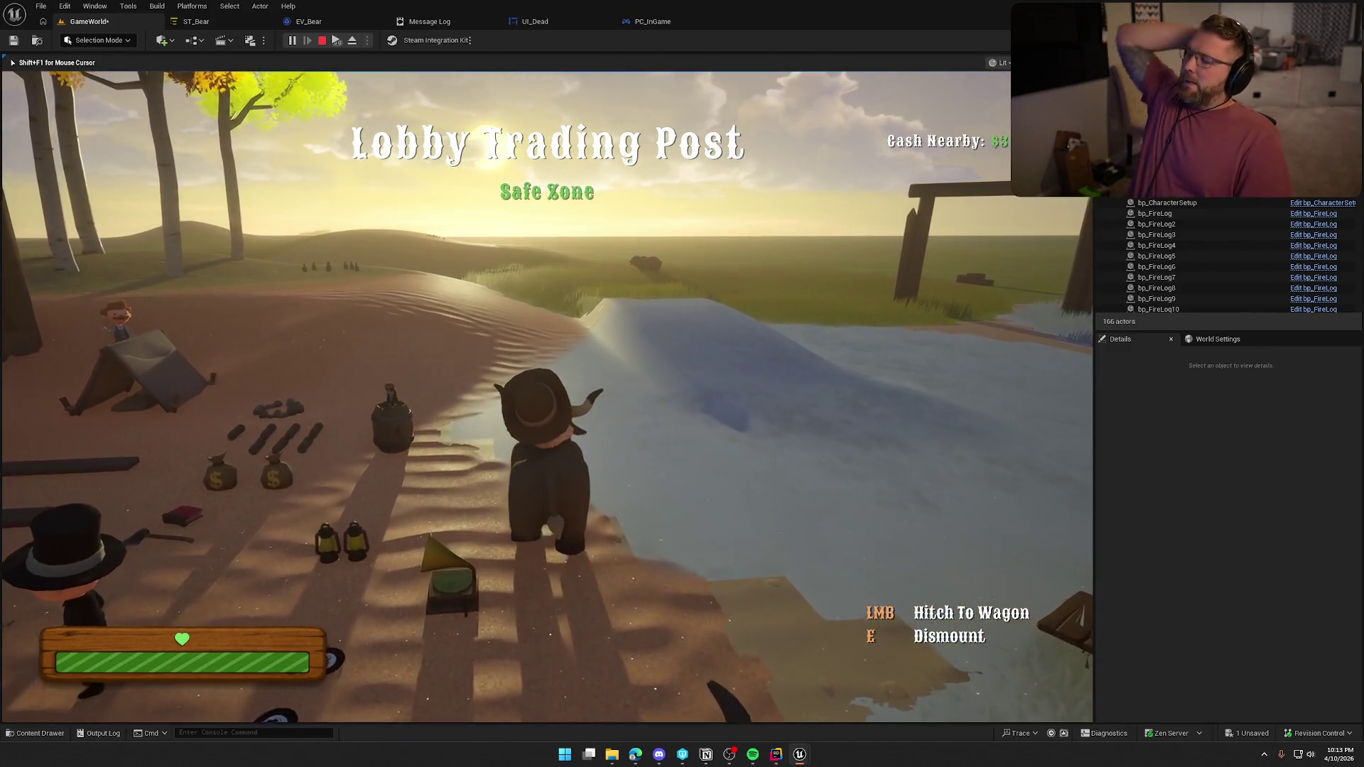
{"action": "key", "text": "w"}
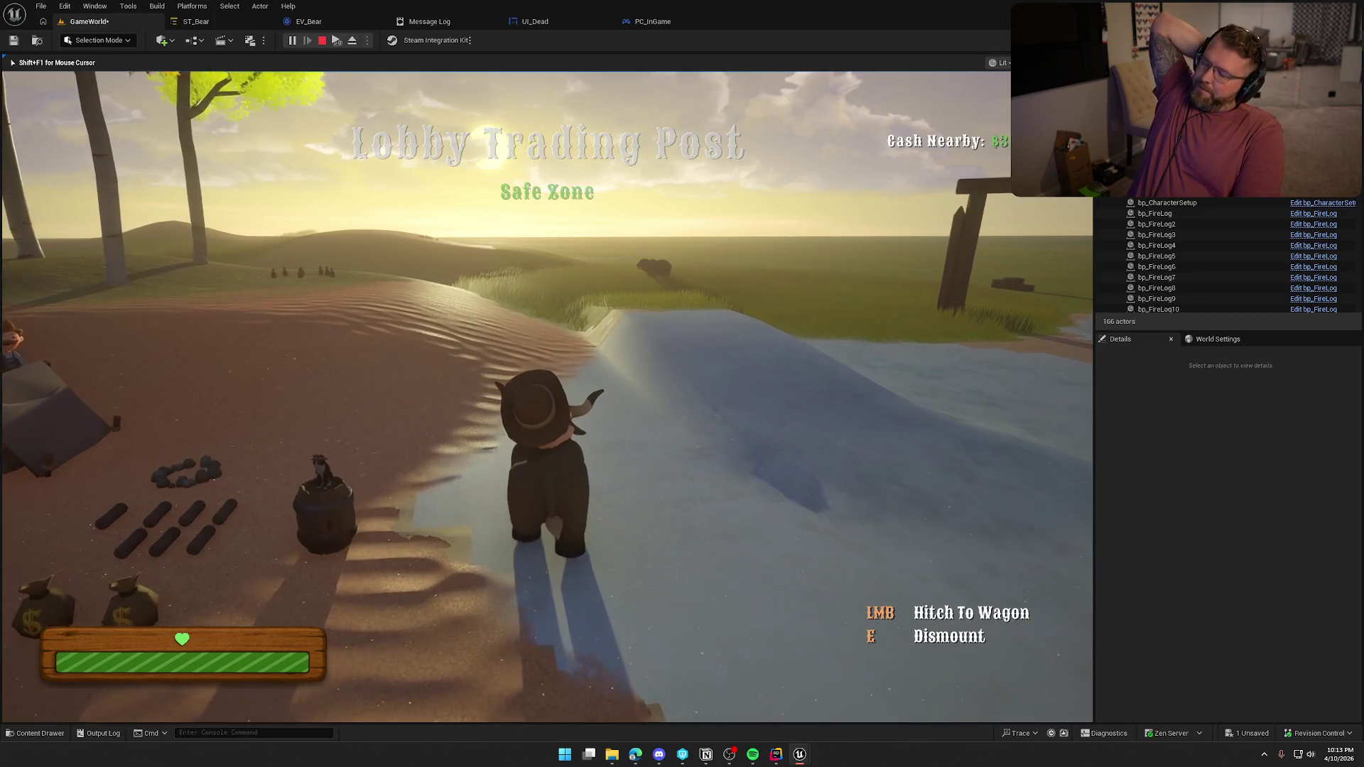
{"action": "key", "text": "w"}
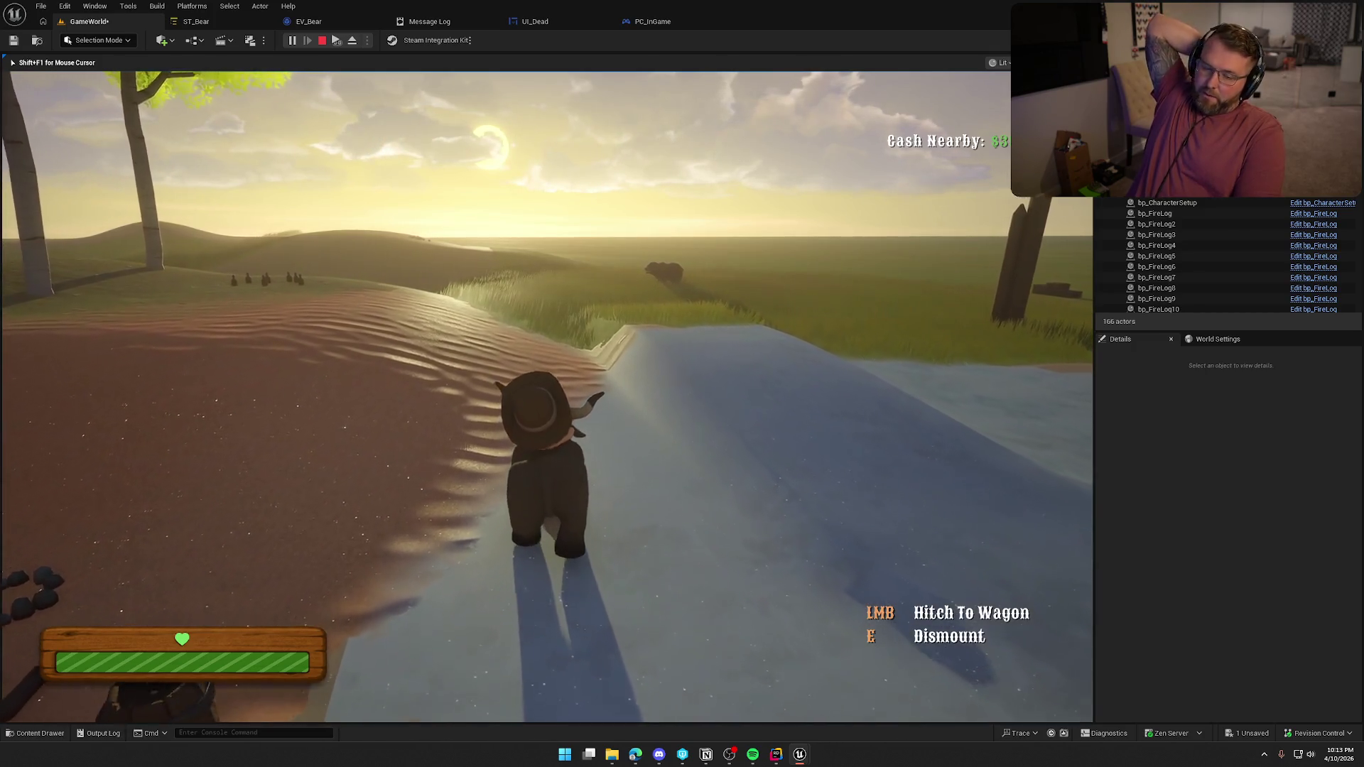
{"action": "key", "text": "w"}
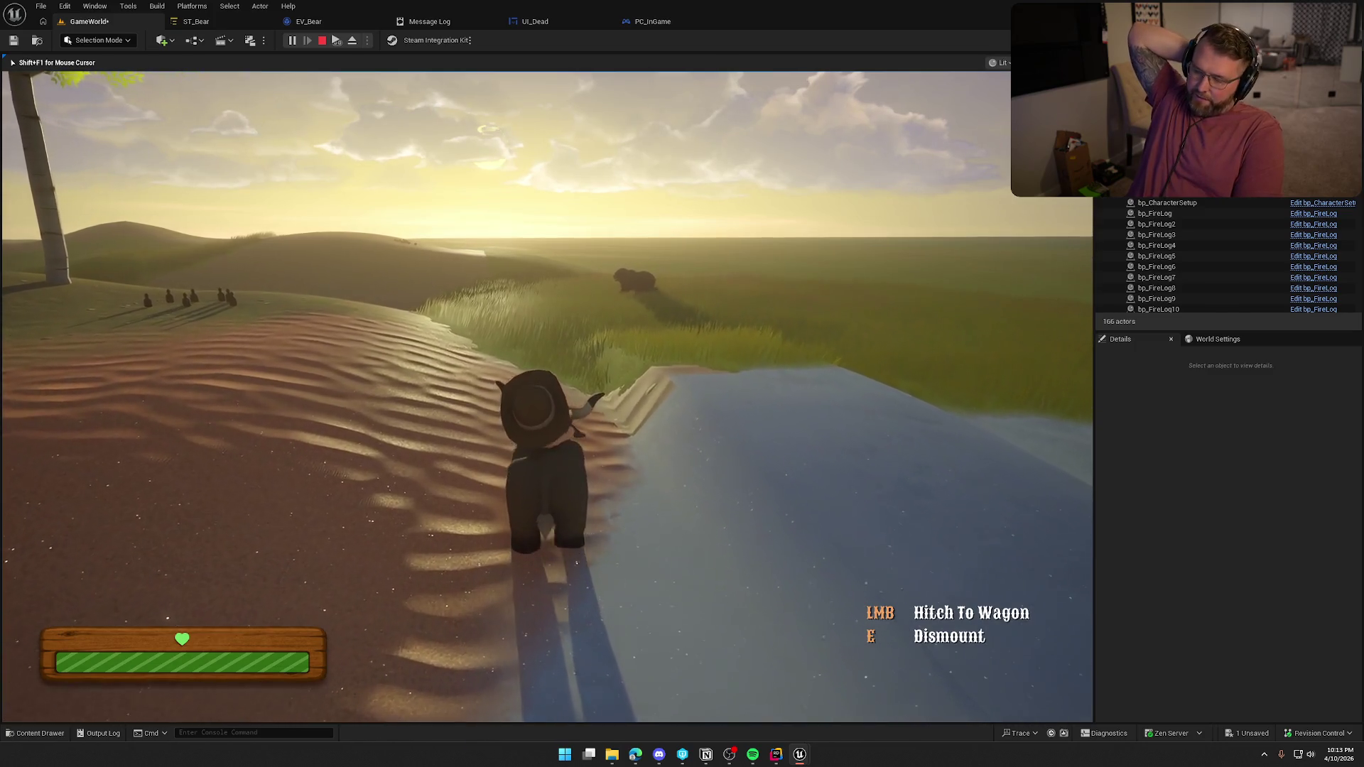
{"action": "key", "text": "w"}
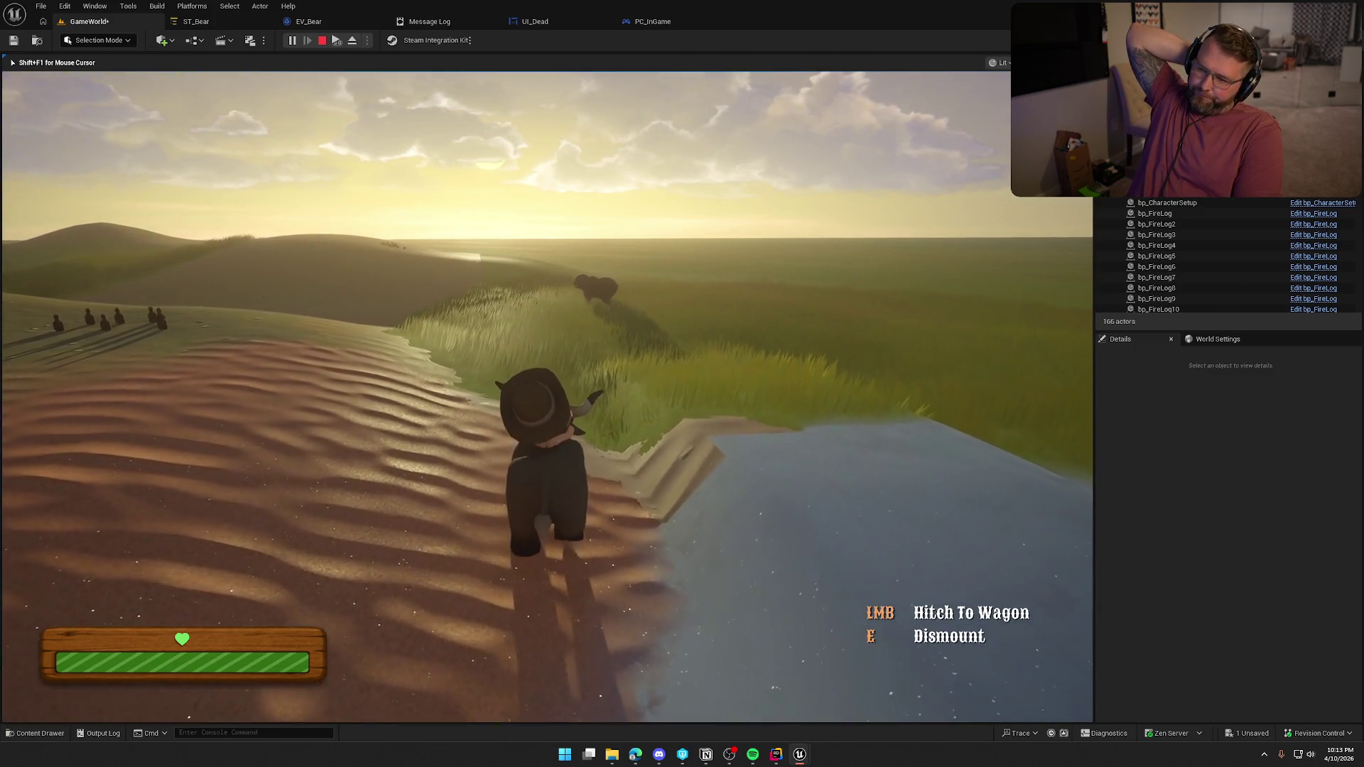
{"action": "key", "text": "w"}
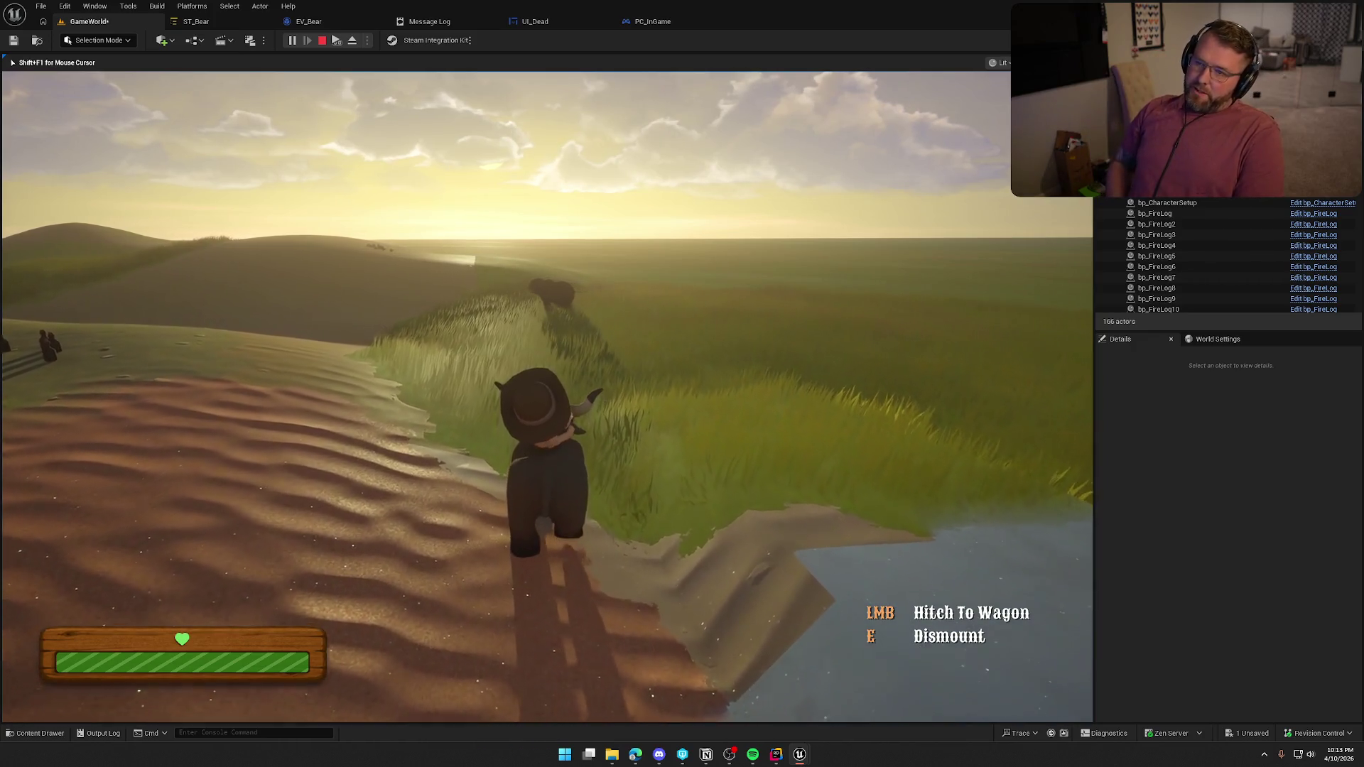
Ride onto the ridge until the bear kills you, spawn as a ghost, and stop the session
{"action": "key", "text": "w"}
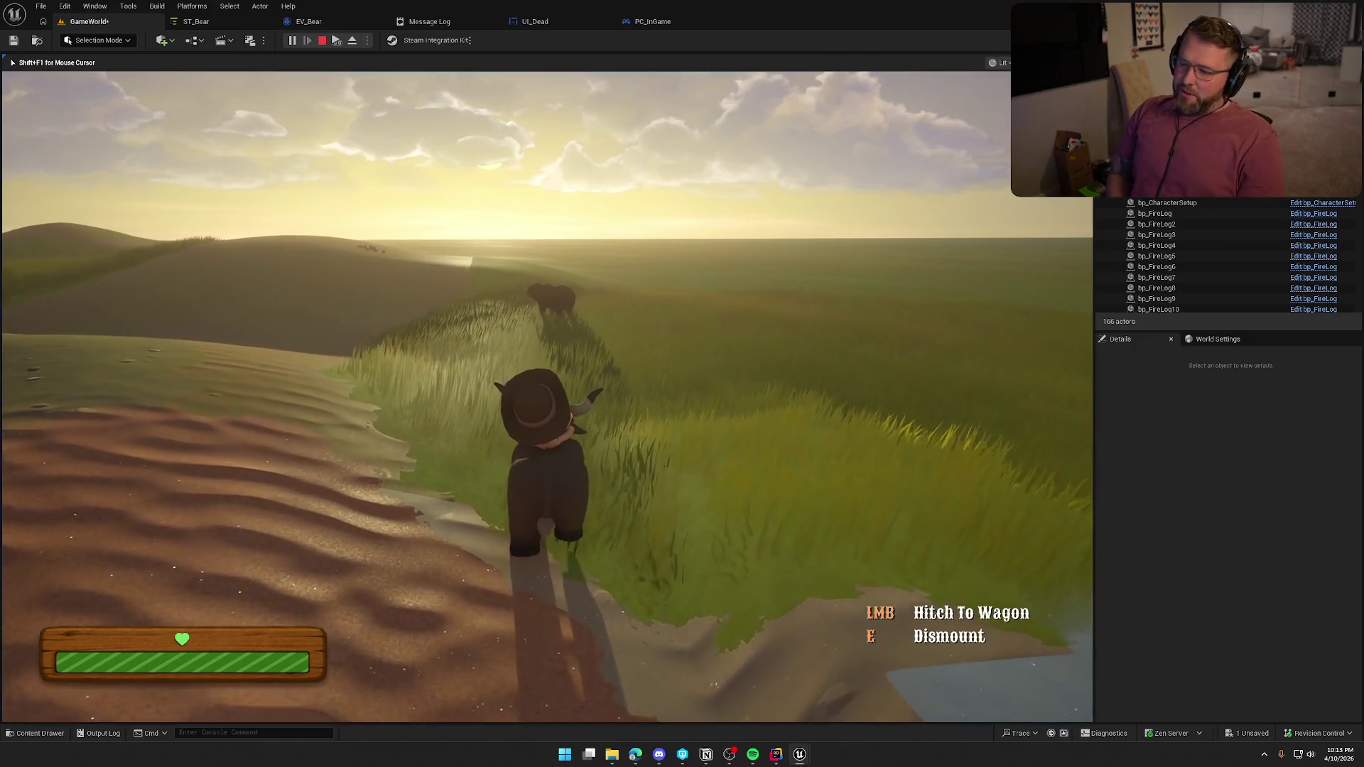
{"action": "key", "text": "w"}
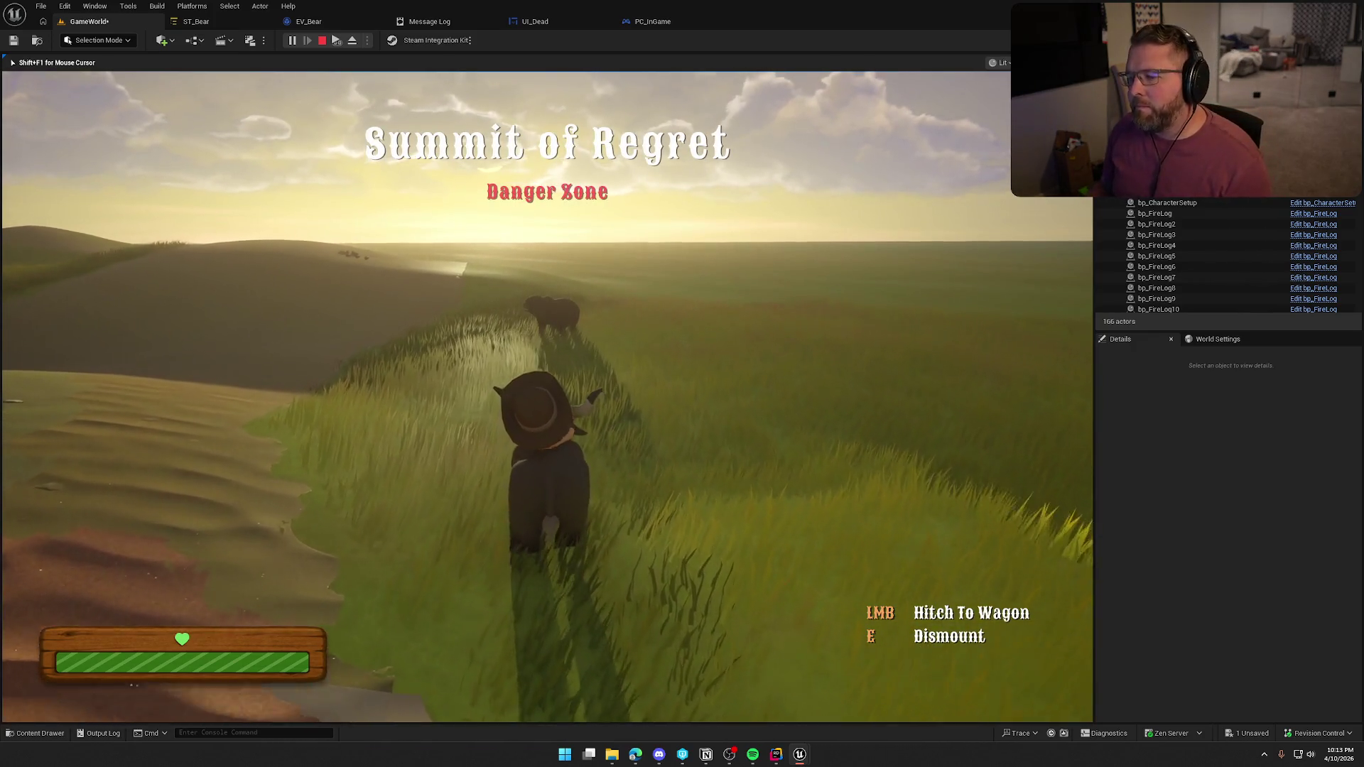
{"action": "key", "text": "w"}
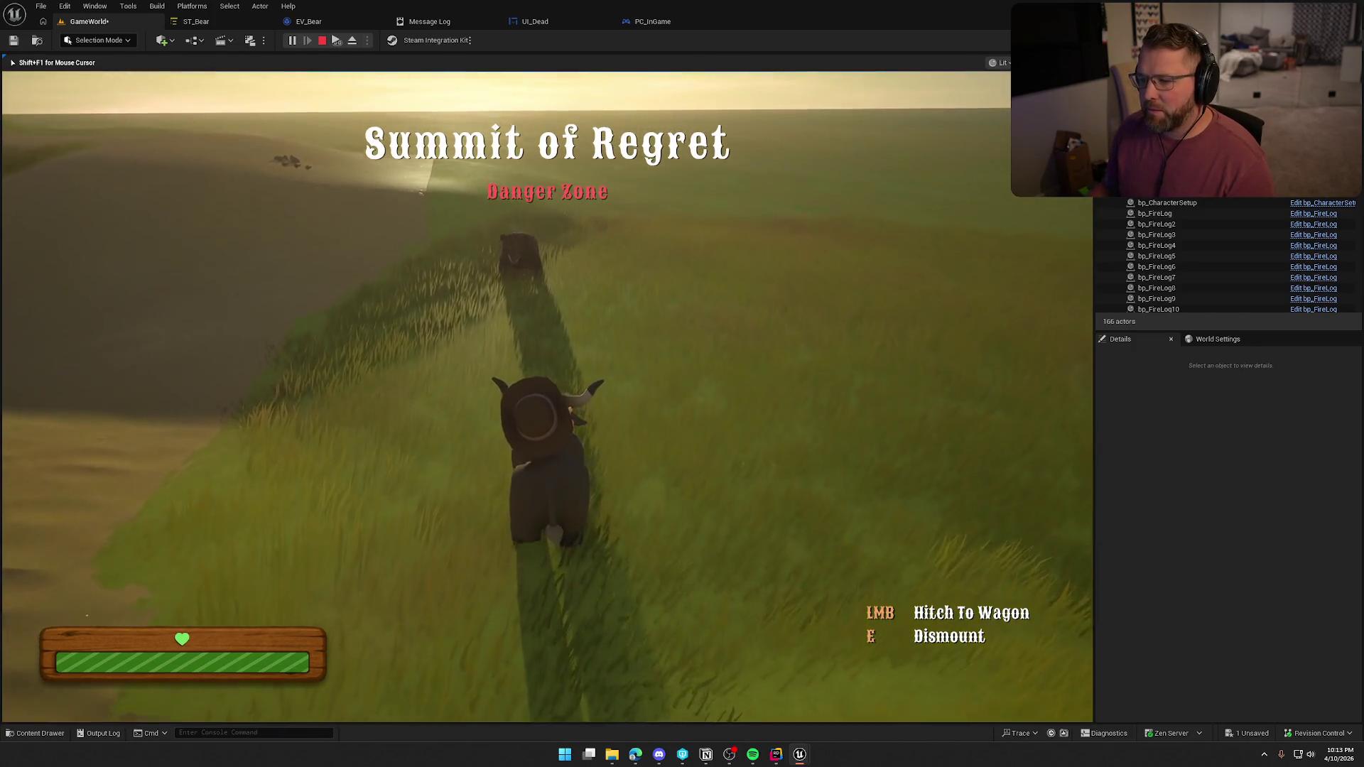
{"action": "key", "text": "w"}
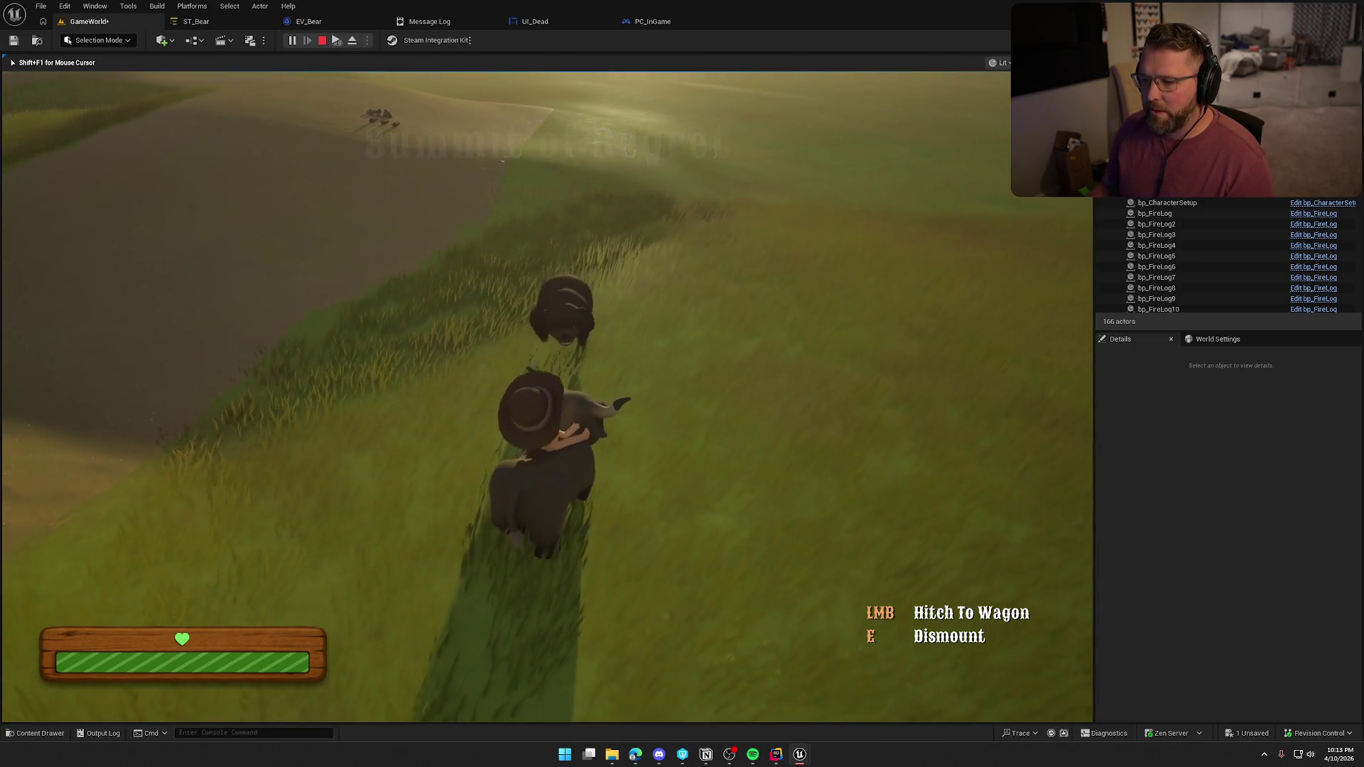
{"action": "key", "text": "w"}
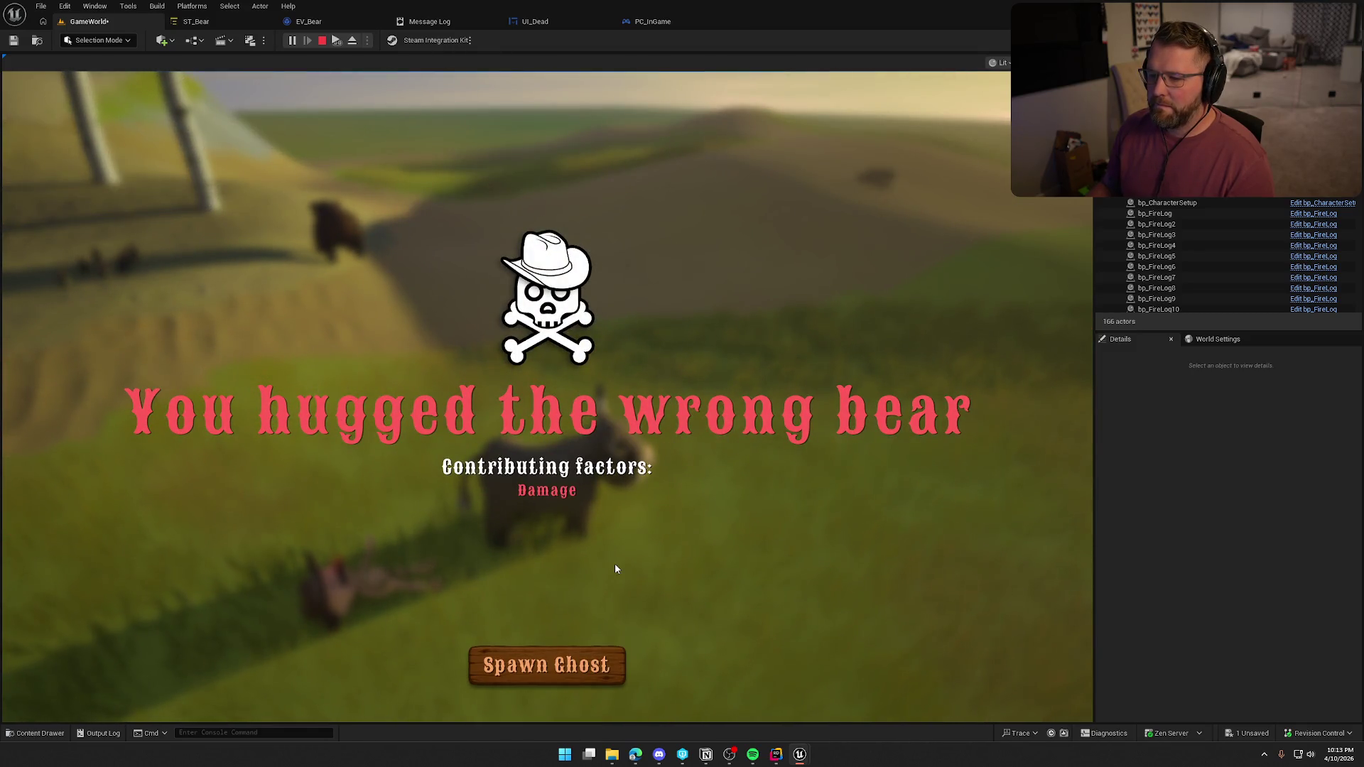
{"action": "left_click", "coordinate": [599, 661]}
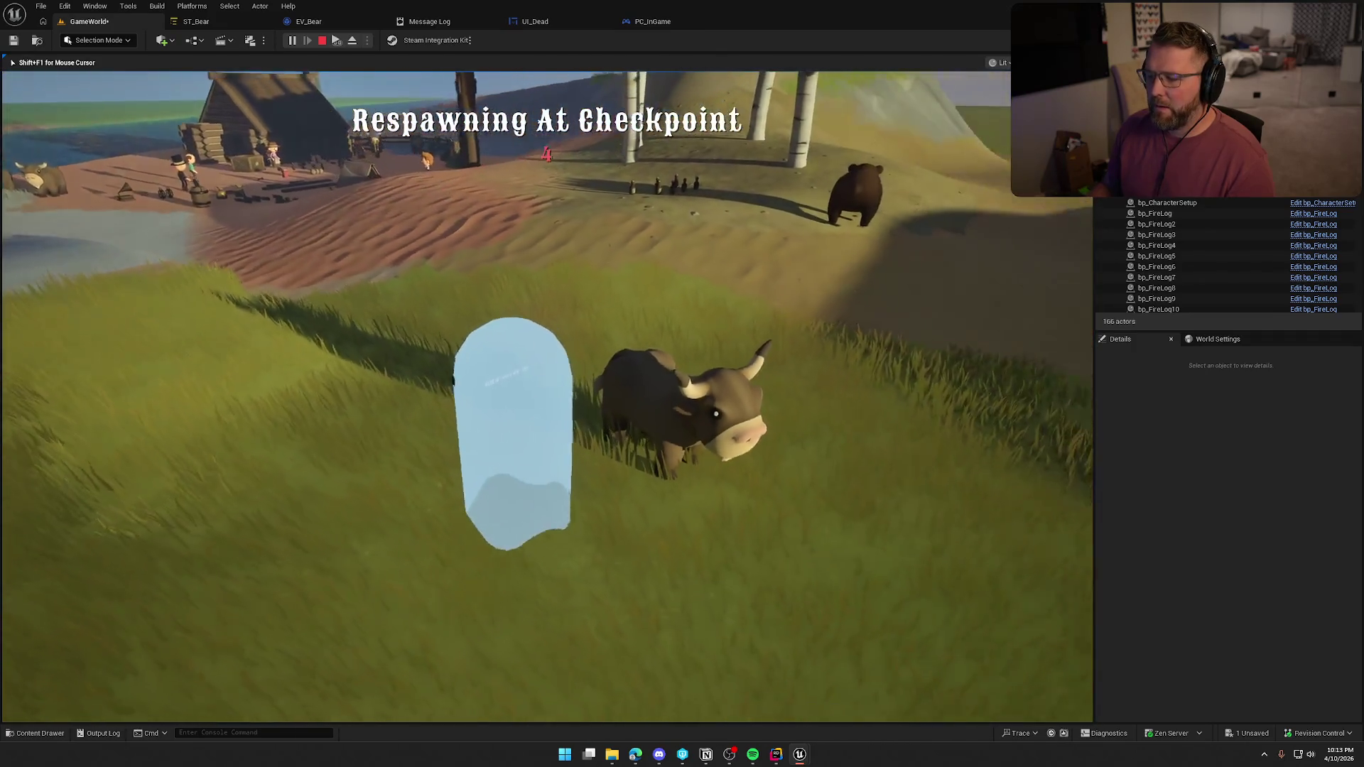
{"action": "key", "text": "Escape"}
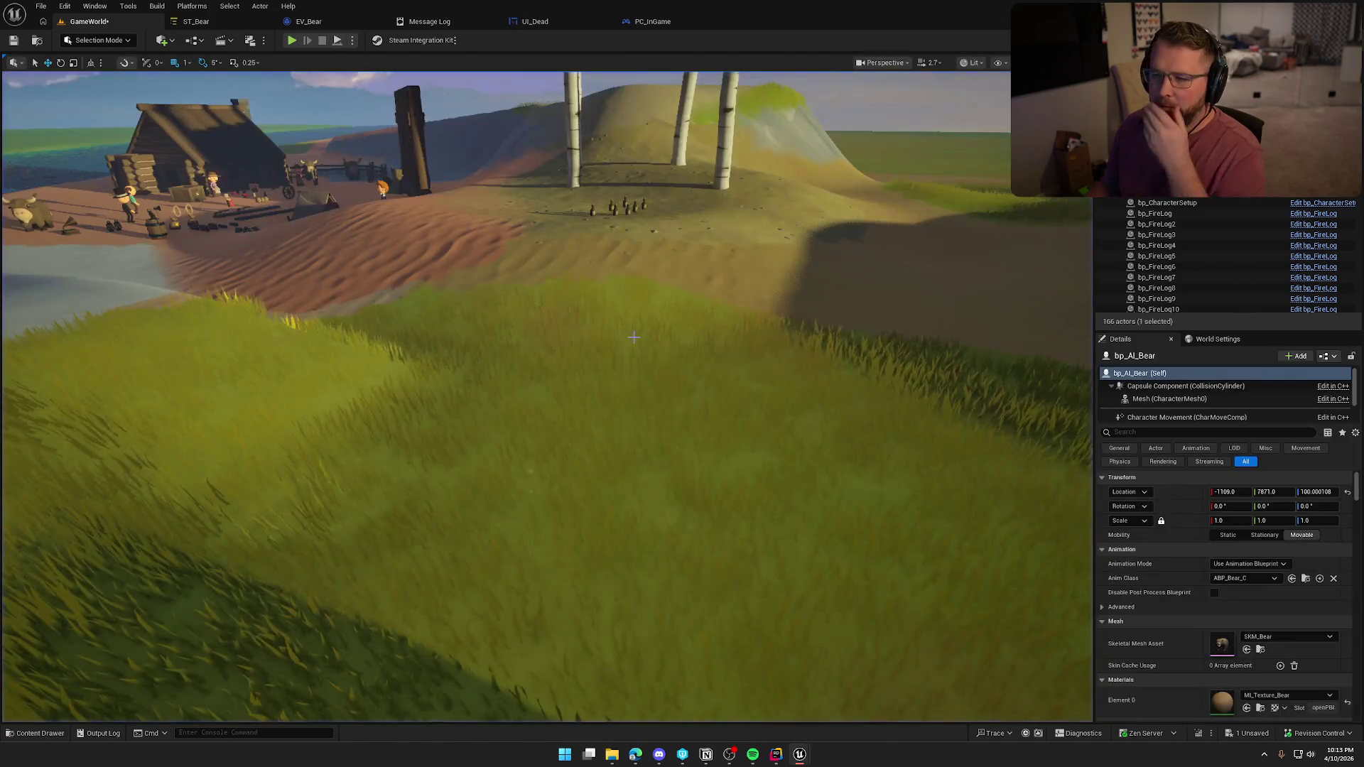
Open ST_Bear and EV_Bear, moving EV_Bear's component bounds nodes up and left
{"action": "left_click", "coordinate": [218, 24]}
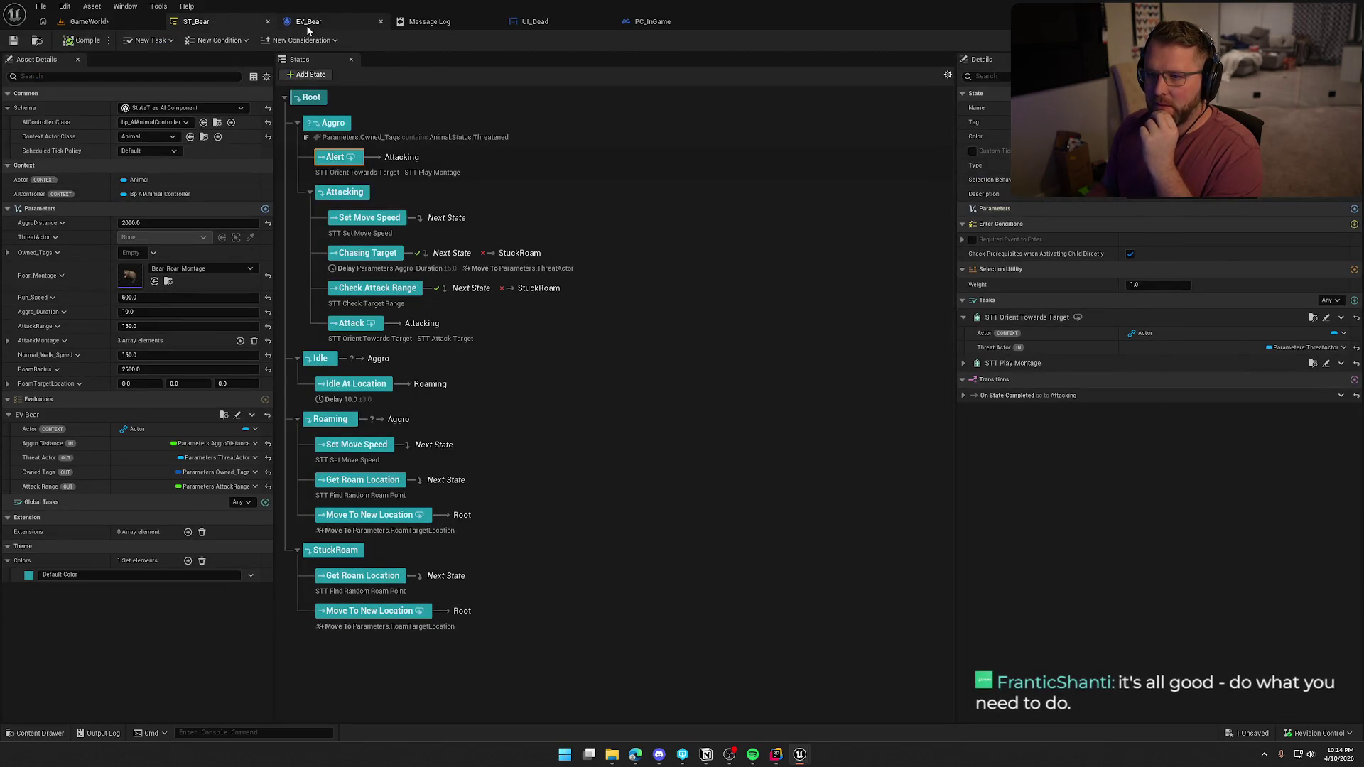
{"action": "left_click", "coordinate": [331, 25]}
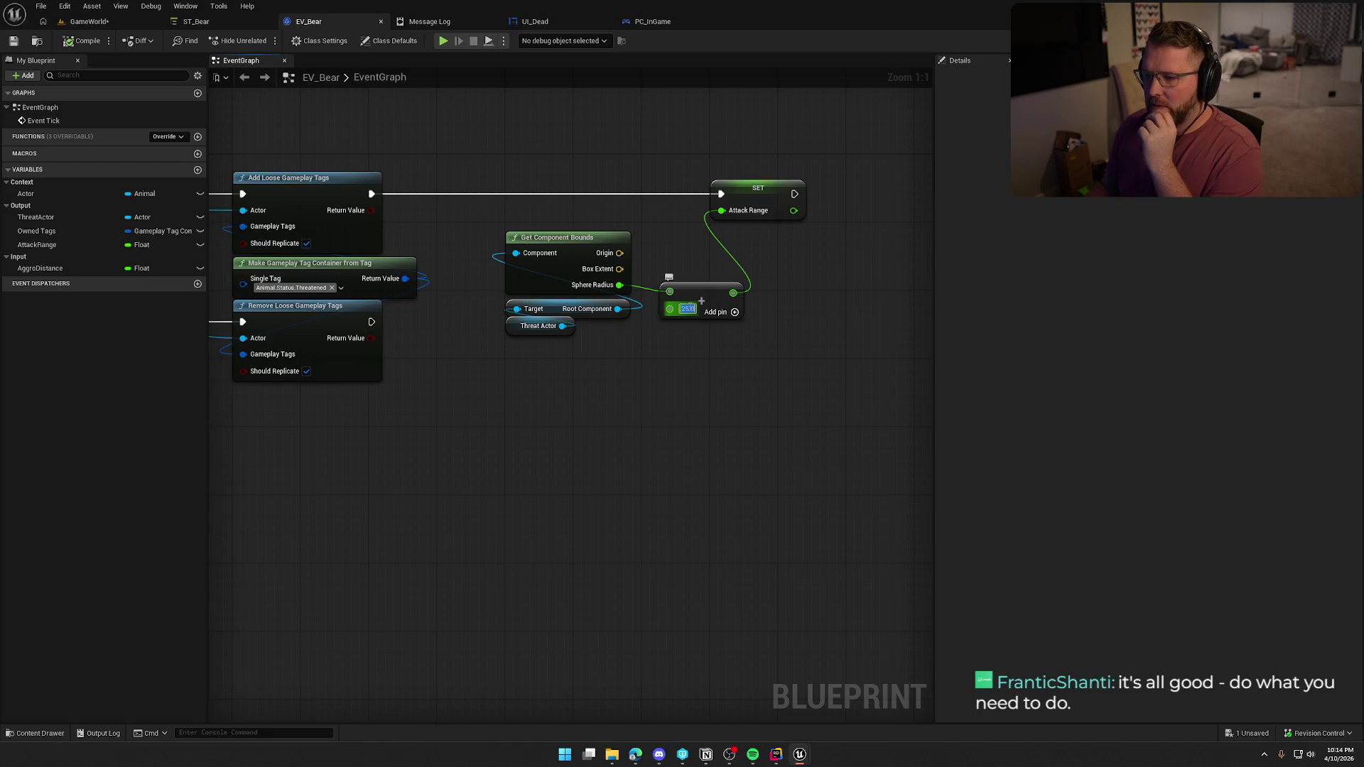
{"action": "left_click_drag", "start_coordinate": [545, 251], "coordinate": [477, 217]}
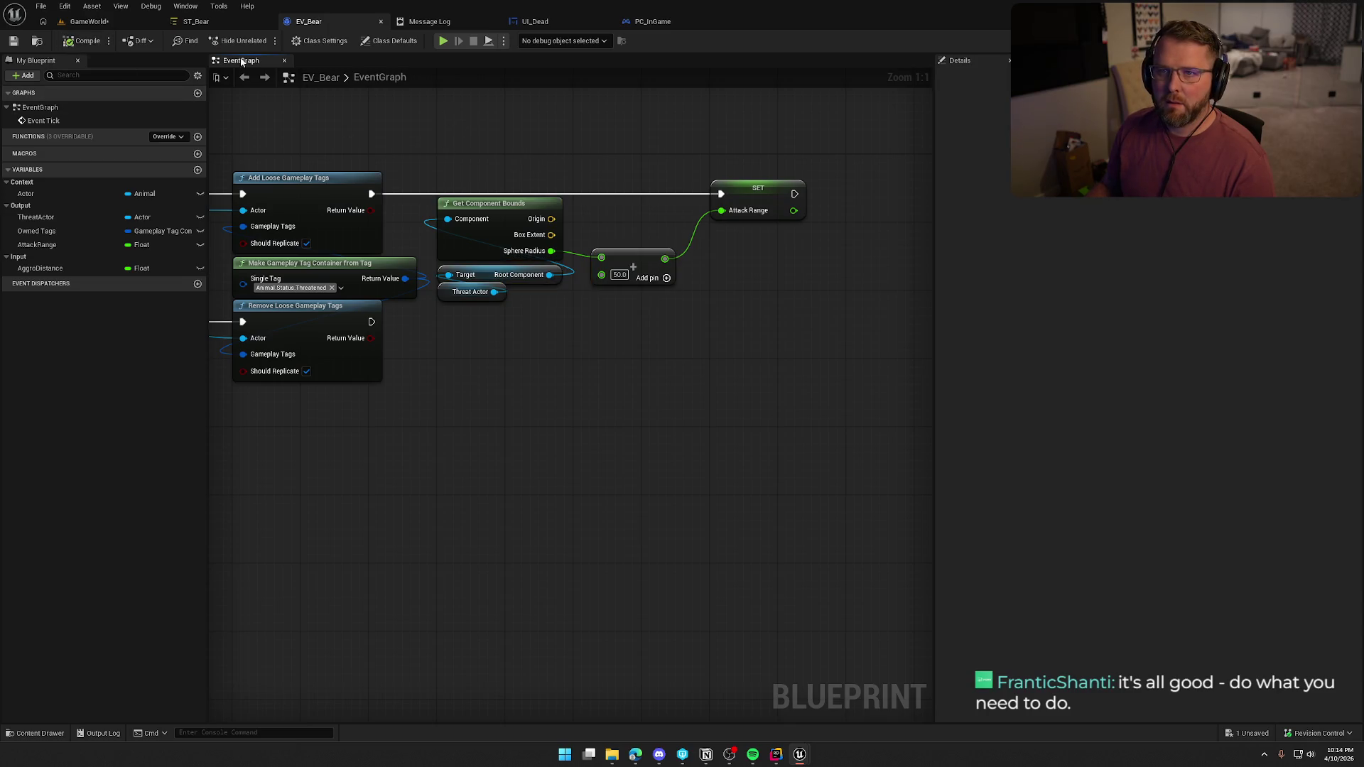
Save the GameWorld level and close the Message Log
{"action": "left_click", "coordinate": [97, 23]}
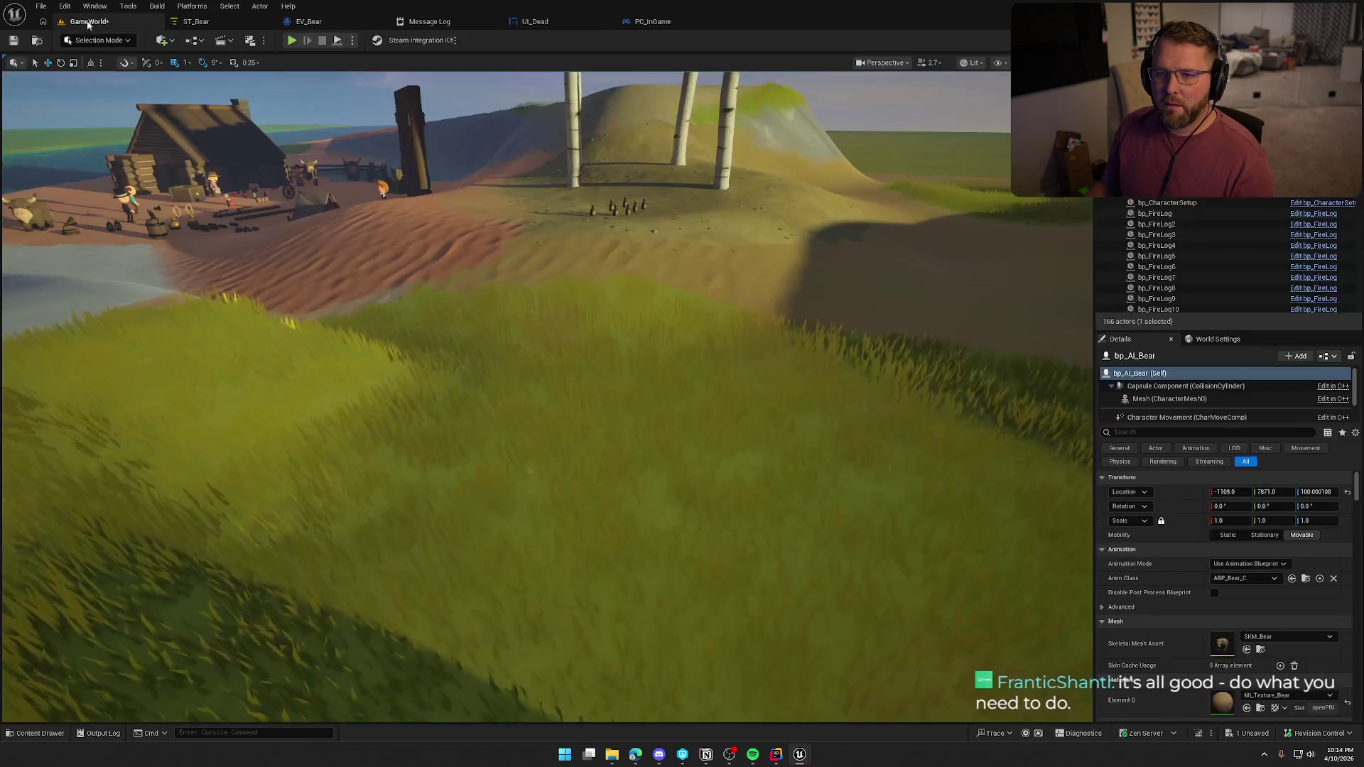
{"action": "left_click", "coordinate": [15, 41]}
{"action": "left_click_drag", "start_coordinate": [388, 182], "coordinate": [403, 202]}
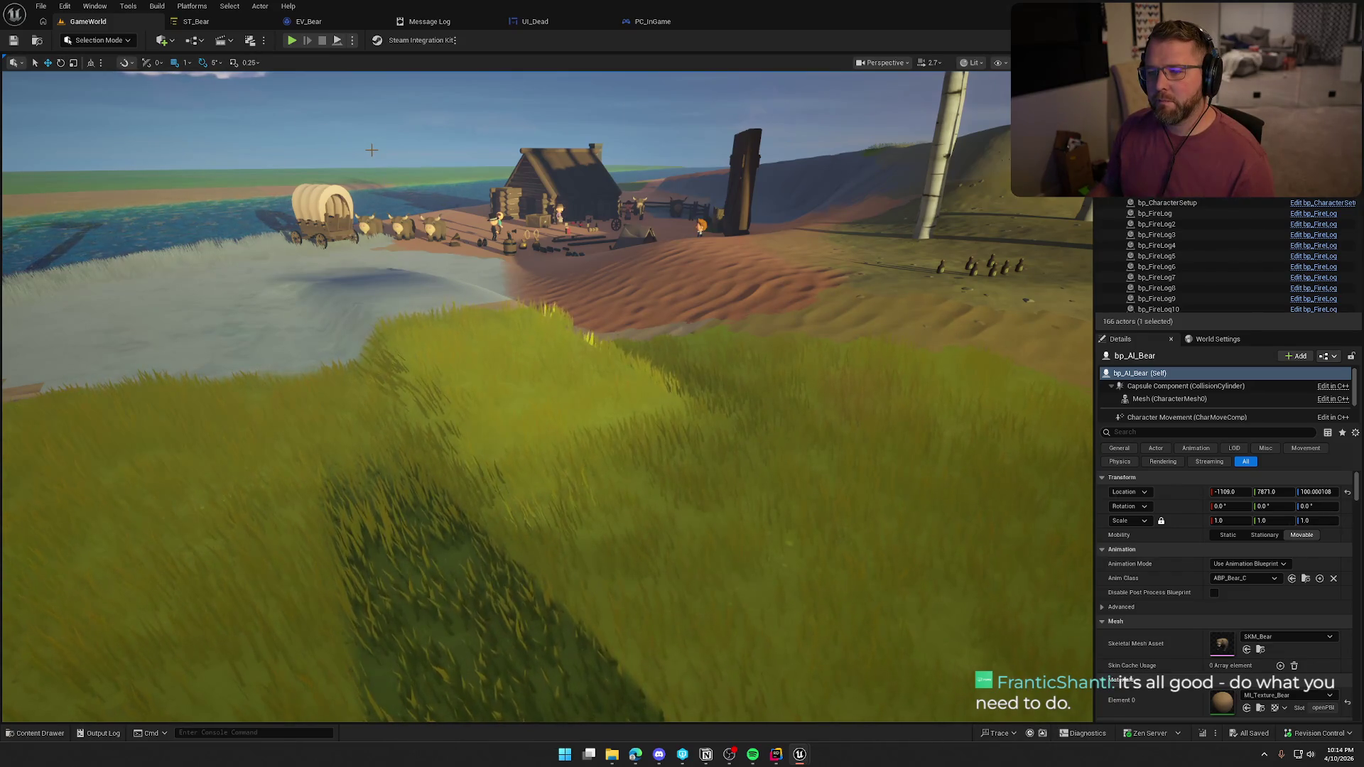
{"action": "left_click", "coordinate": [453, 24]}
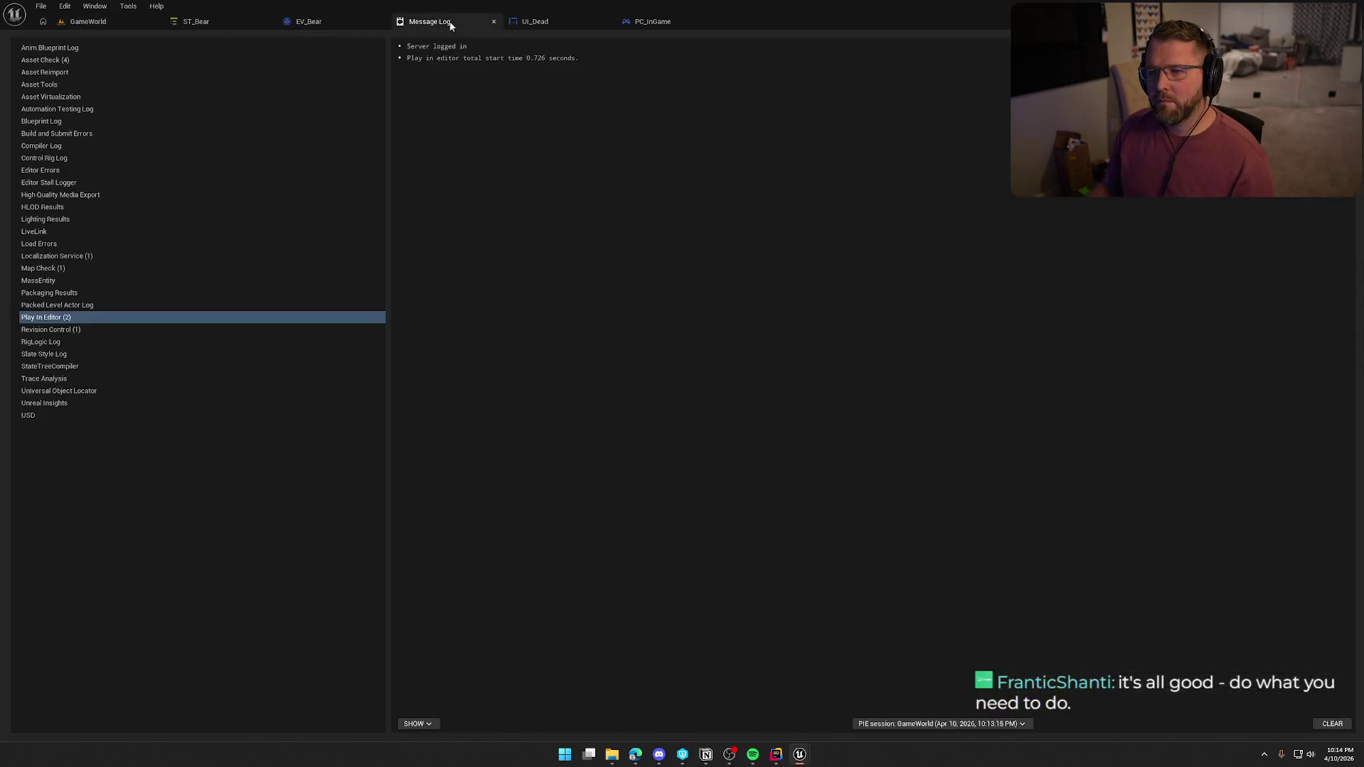
{"action": "middle_click", "coordinate": [451, 24]}
Return to EV_Bear's event graph and bring up actions following the SET Attack Range node
{"action": "left_click", "coordinate": [120, 24]}
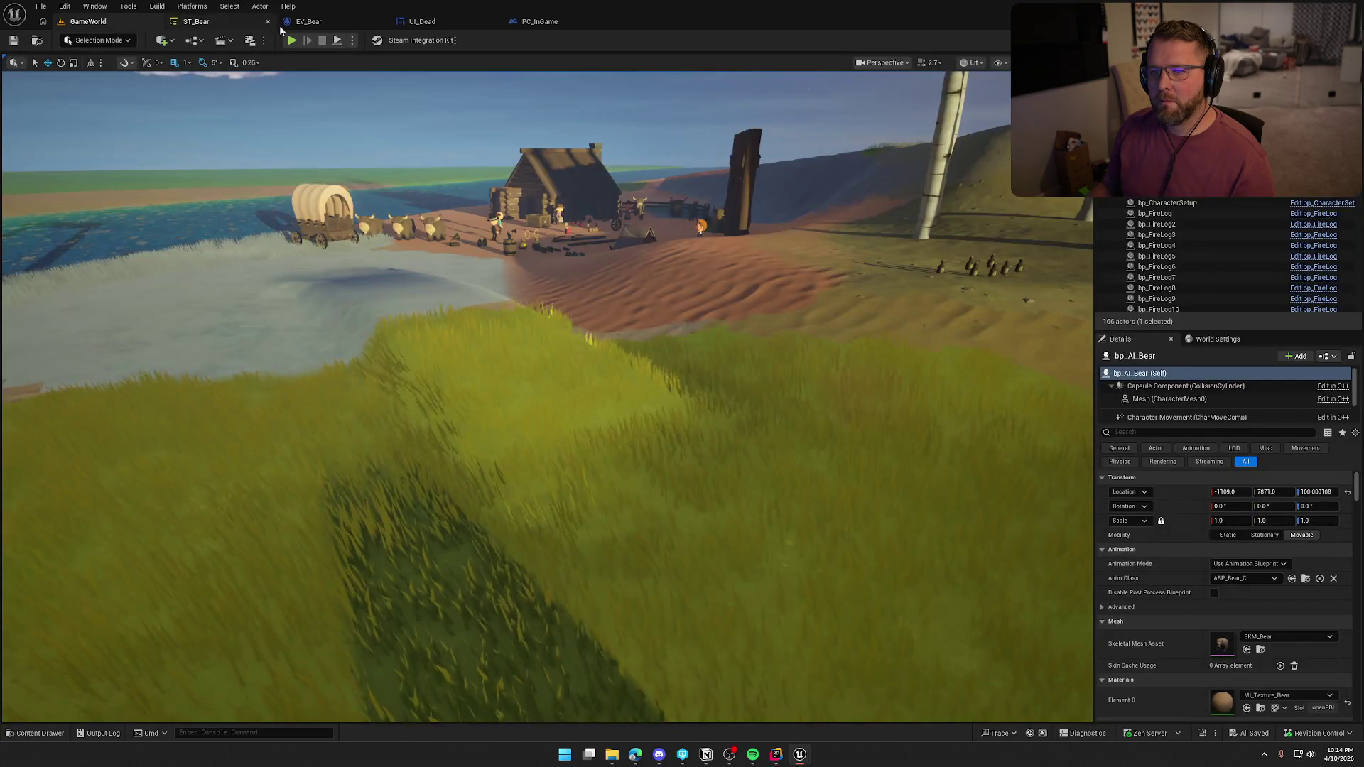
{"action": "left_click", "coordinate": [309, 21]}
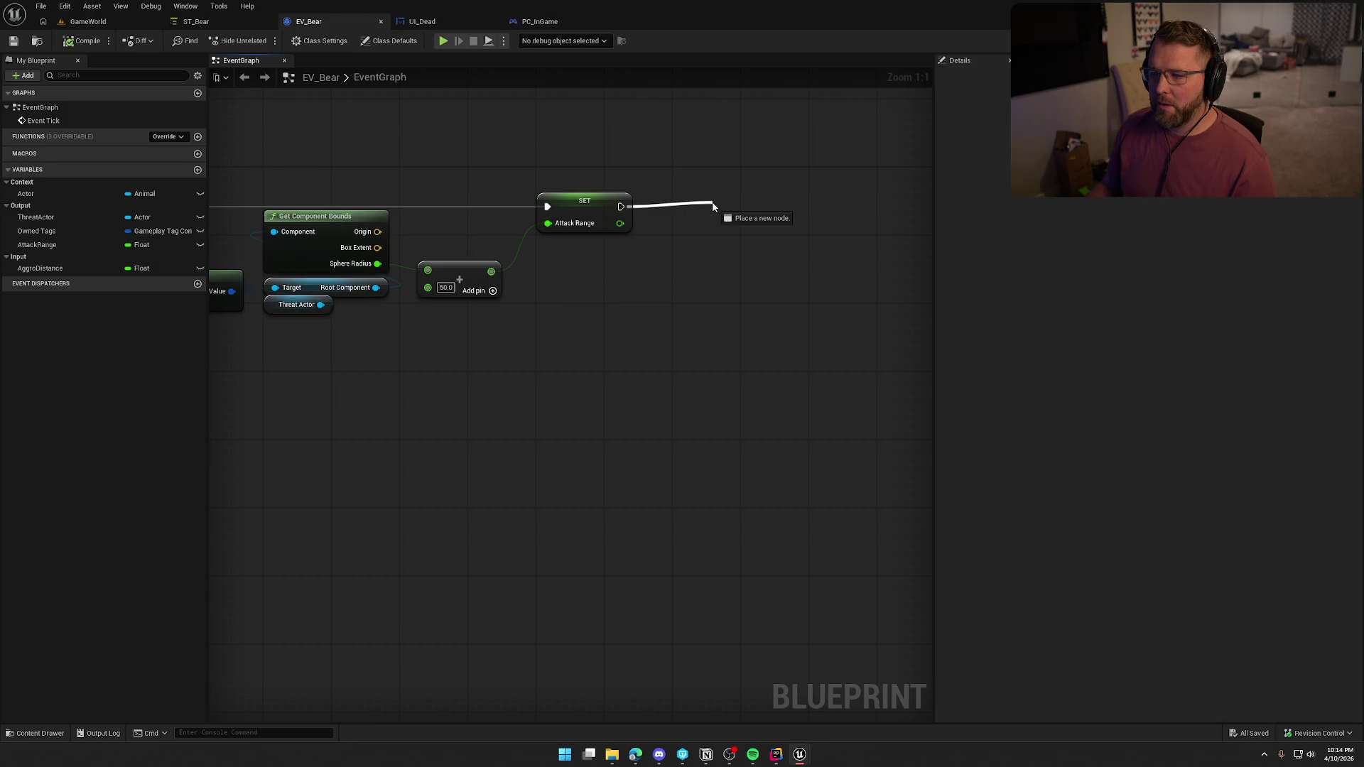
{"action": "left_click_drag", "start_coordinate": [713, 206], "coordinate": [713, 206]}
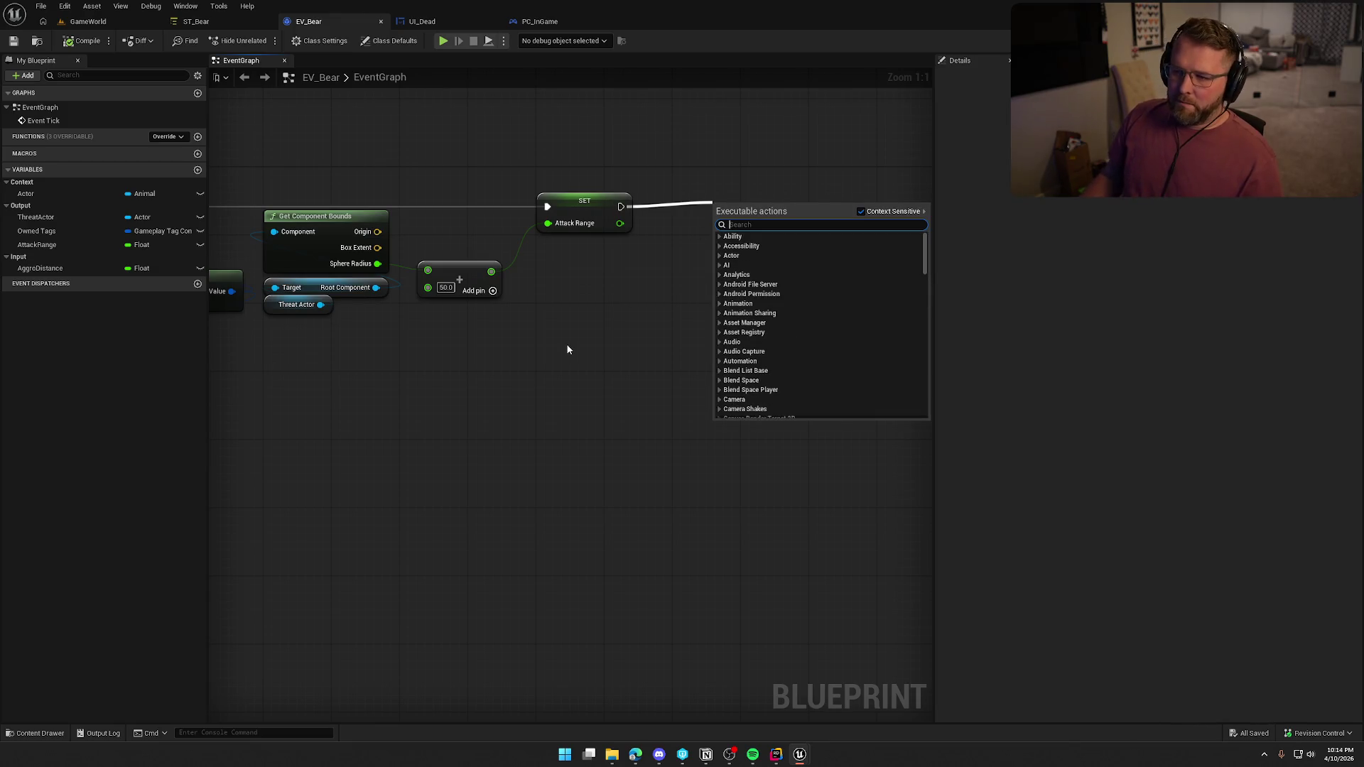
Add a Draw Debug Sphere after SET, with its radius fed by the padded attack range
{"action": "type", "text": "draw de"}
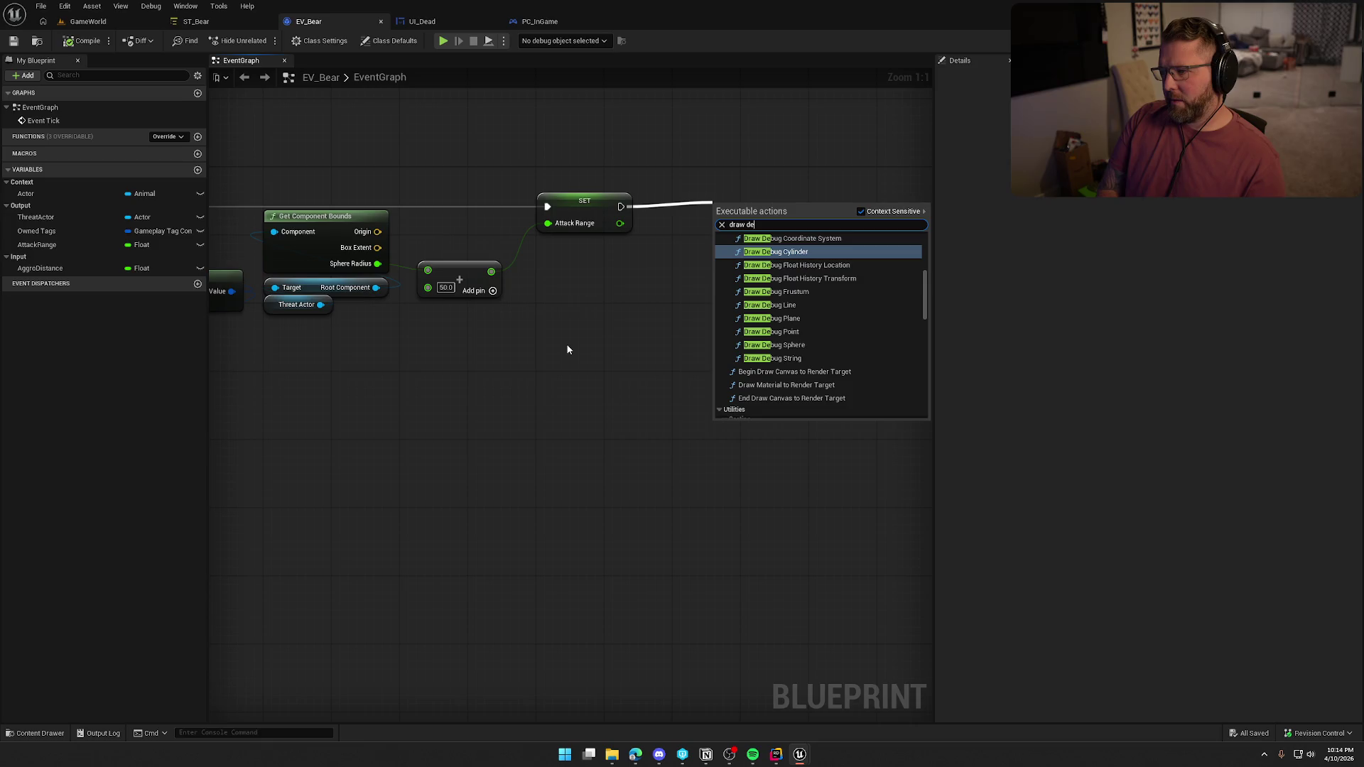
{"action": "type", "text": "b"}
{"action": "type", "text": "ug sphere"}
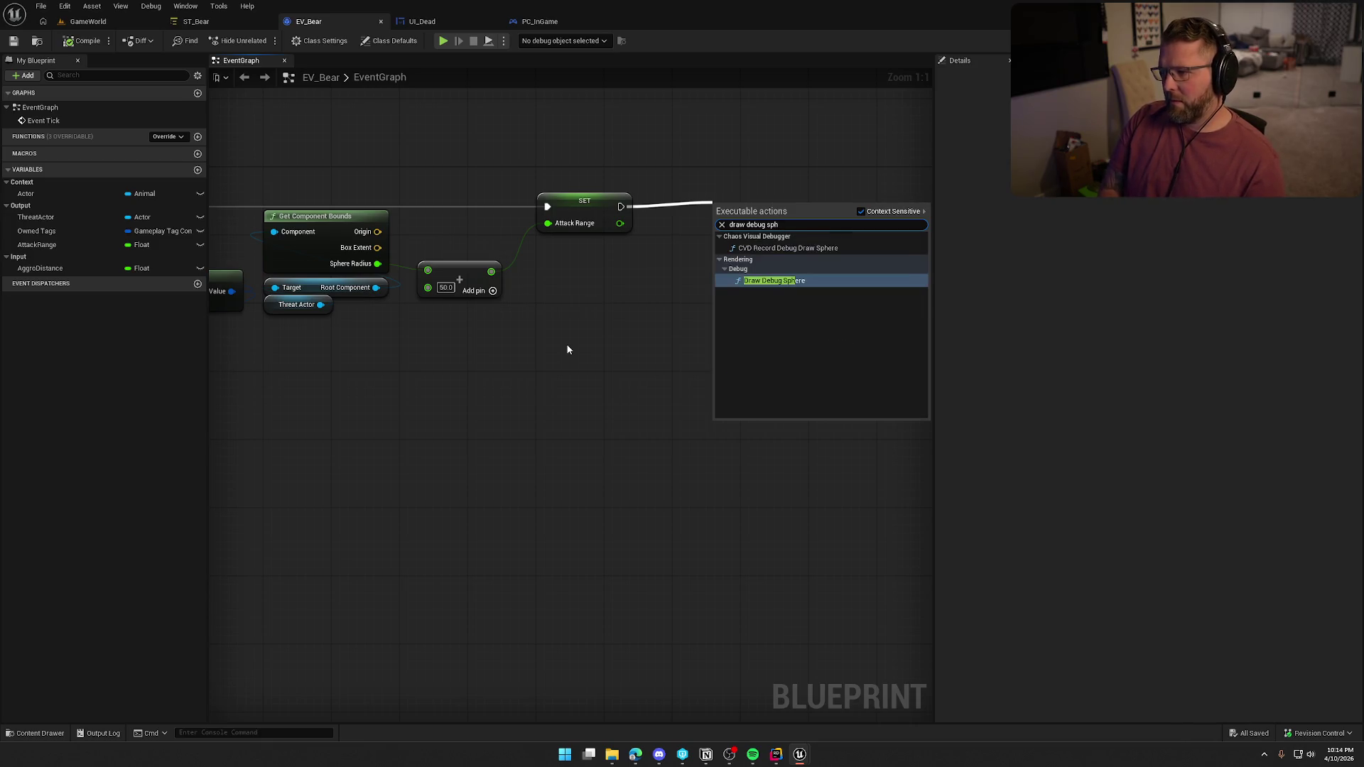
{"action": "key", "text": "Return"}
{"action": "mouse_move", "coordinate": [716, 247]}
{"action": "left_mouse_down"}
{"action": "mouse_move", "coordinate": [375, 252]}
{"action": "mouse_move", "coordinate": [379, 233]}
{"action": "left_mouse_up"}
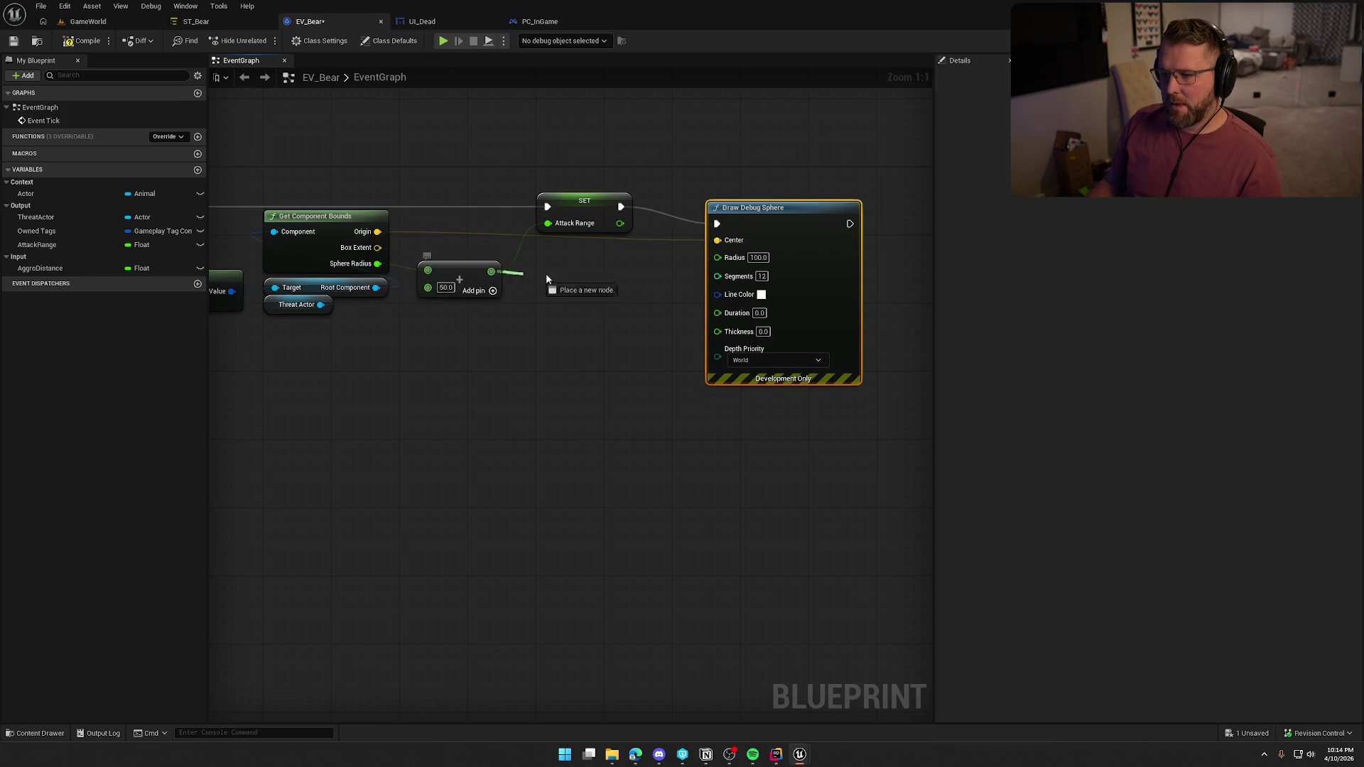
{"action": "left_click_drag", "start_coordinate": [722, 260], "coordinate": [719, 258]}
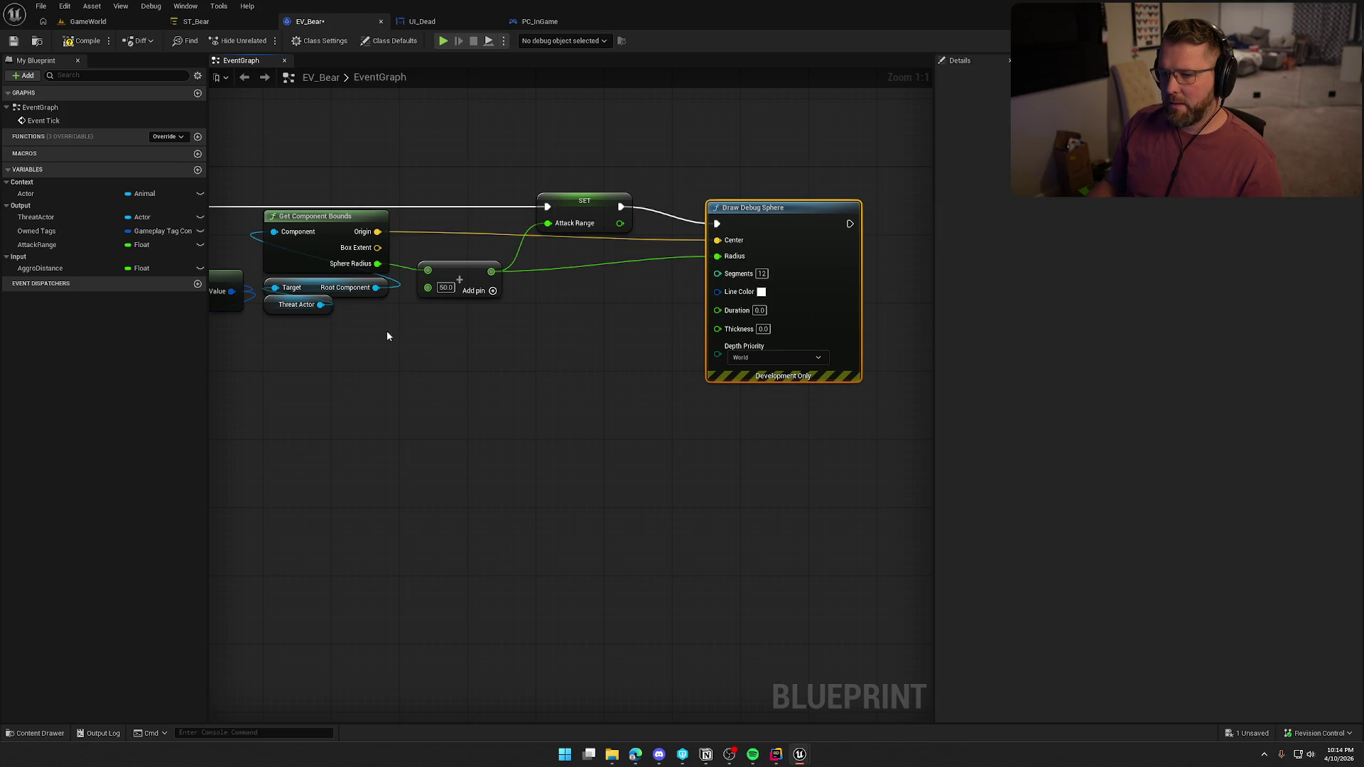
{"action": "left_click", "coordinate": [716, 241], "text": "alt"}
Center the debug sphere on the Threat Actor's location and set its Duration to 5 seconds
{"action": "left_click_drag", "start_coordinate": [540, 313], "coordinate": [541, 313]}
{"action": "type", "text": "get actor loca"}
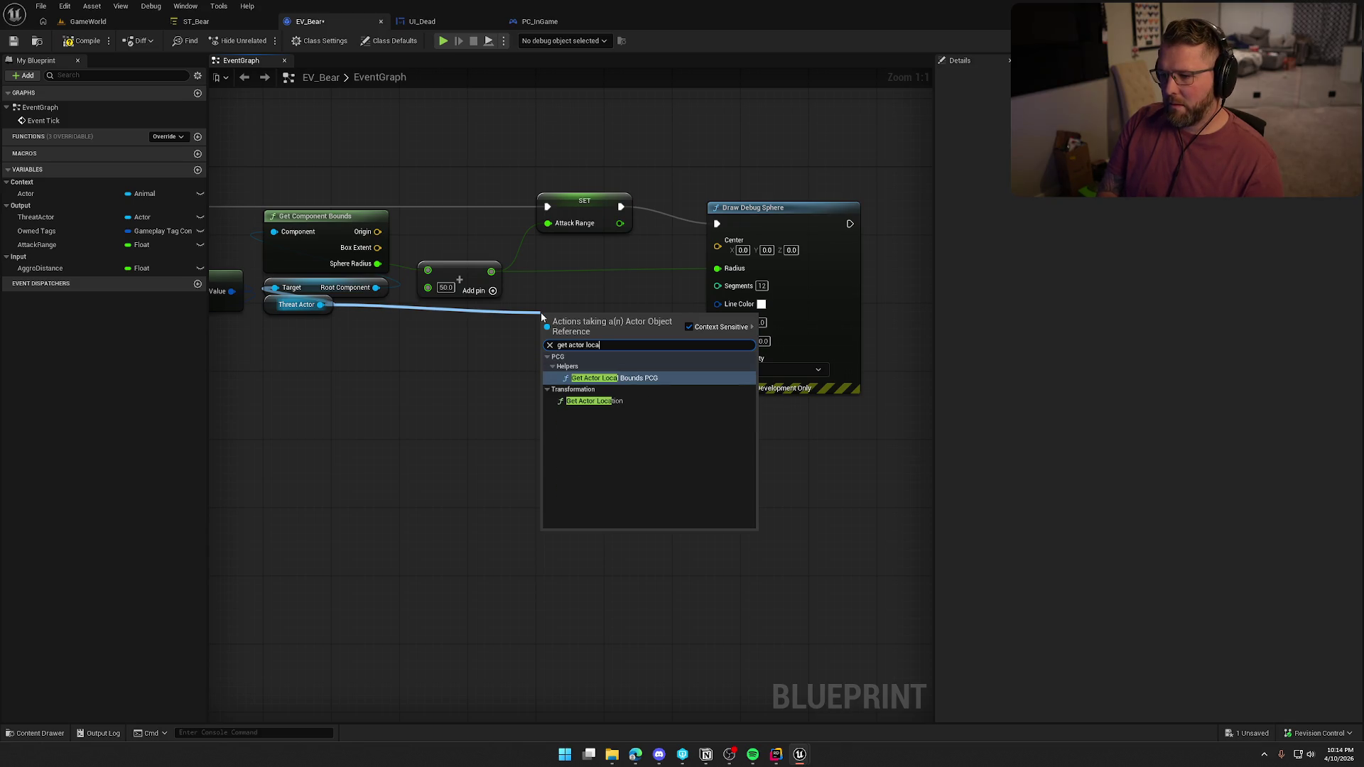
{"action": "left_click", "coordinate": [624, 392]}
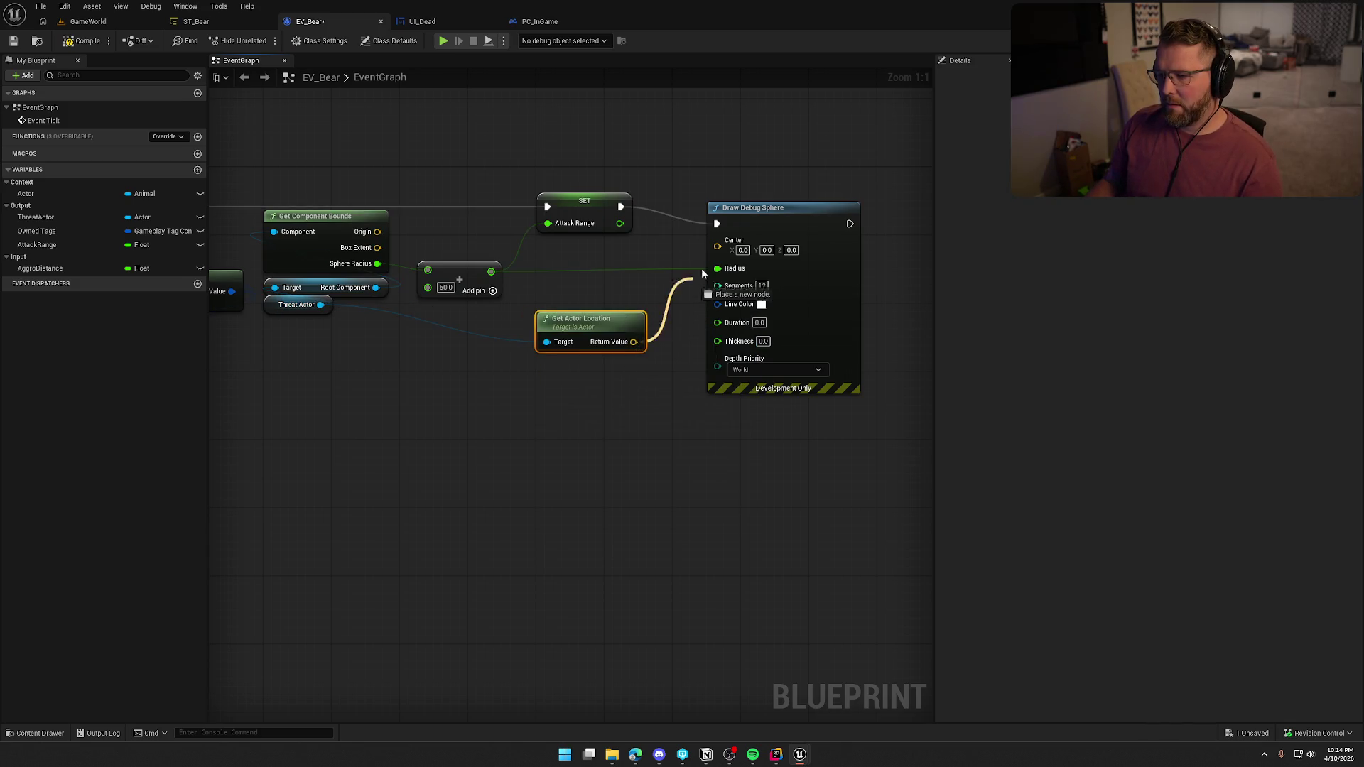
{"action": "left_click_drag", "start_coordinate": [692, 284], "coordinate": [716, 247]}
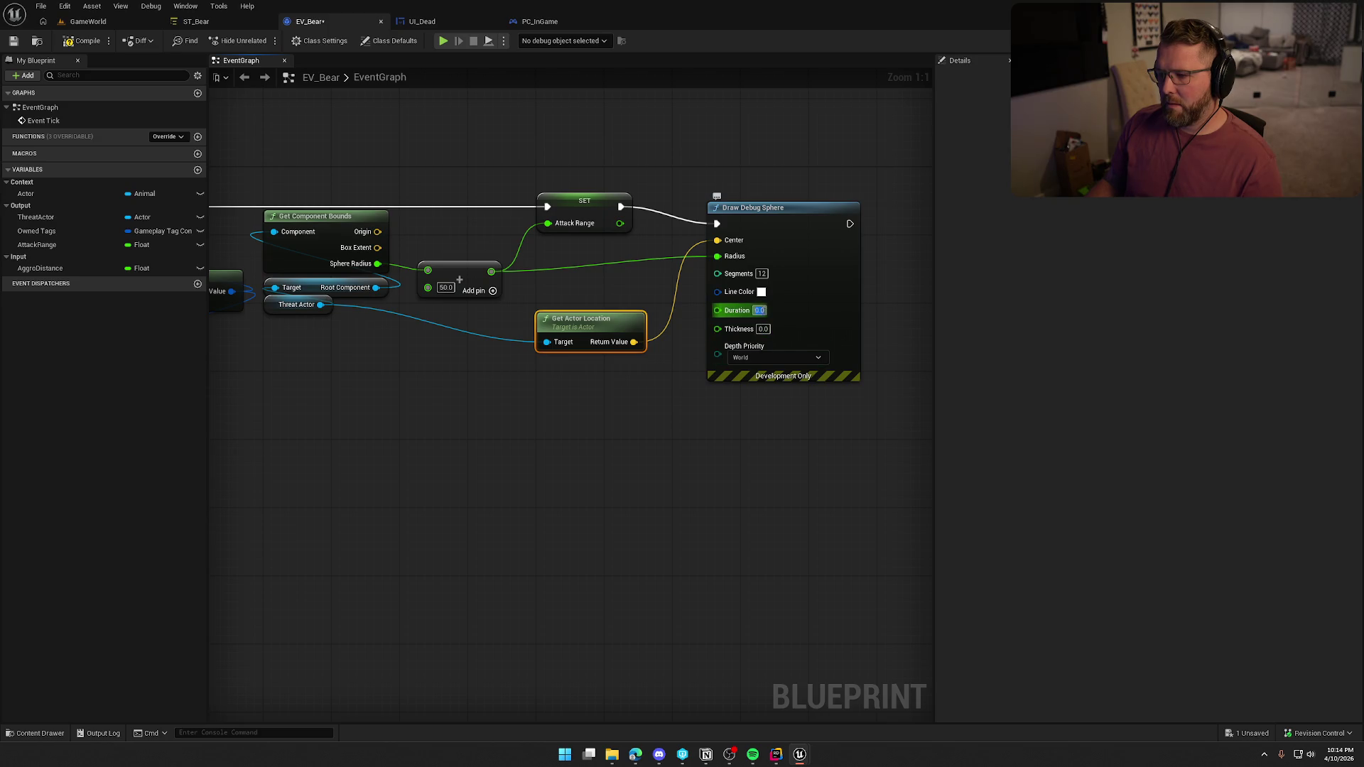
{"action": "type", "text": "5"}
{"action": "key", "text": "Tab"}
{"action": "type", "text": "1"}
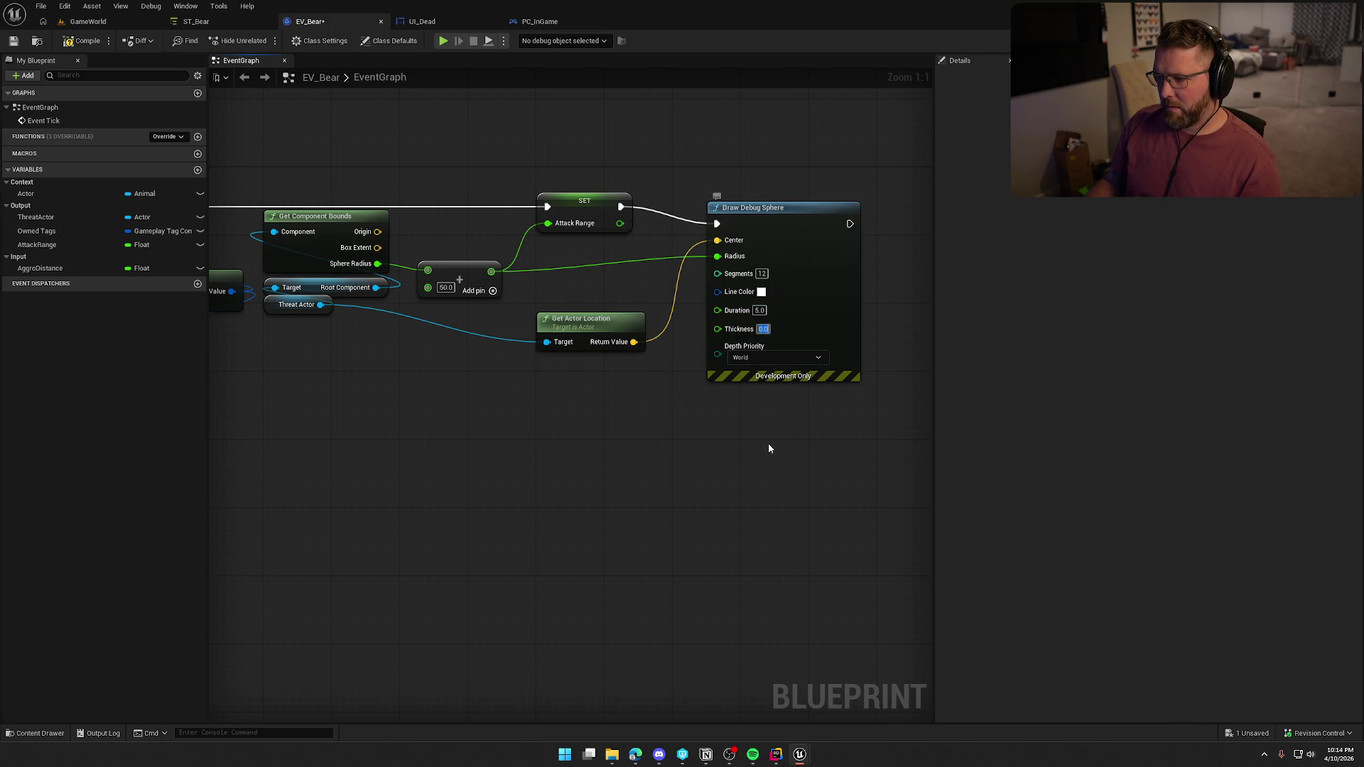
{"action": "left_click", "coordinate": [85, 23]}
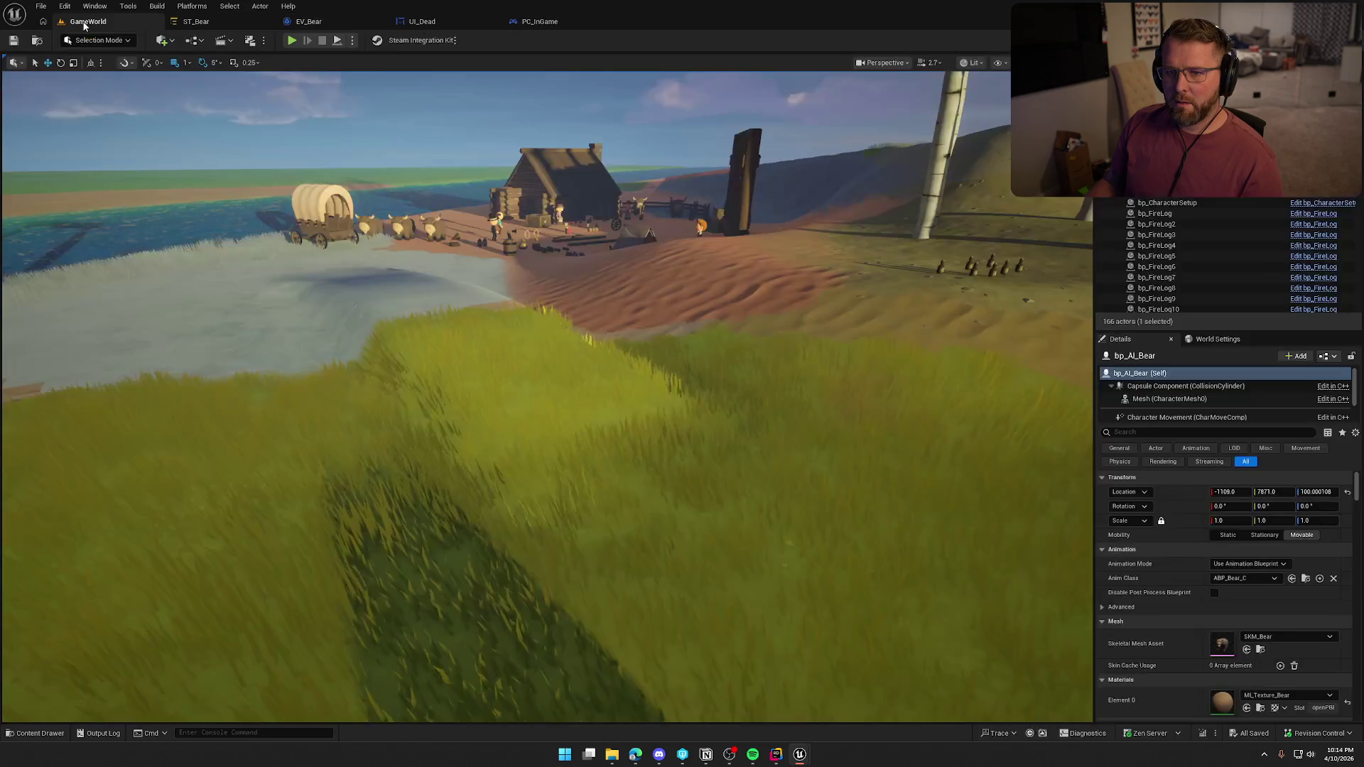
Play in editor, run up the slope toward the bear until death, then stop PIE
{"action": "key", "text": "alt+p"}
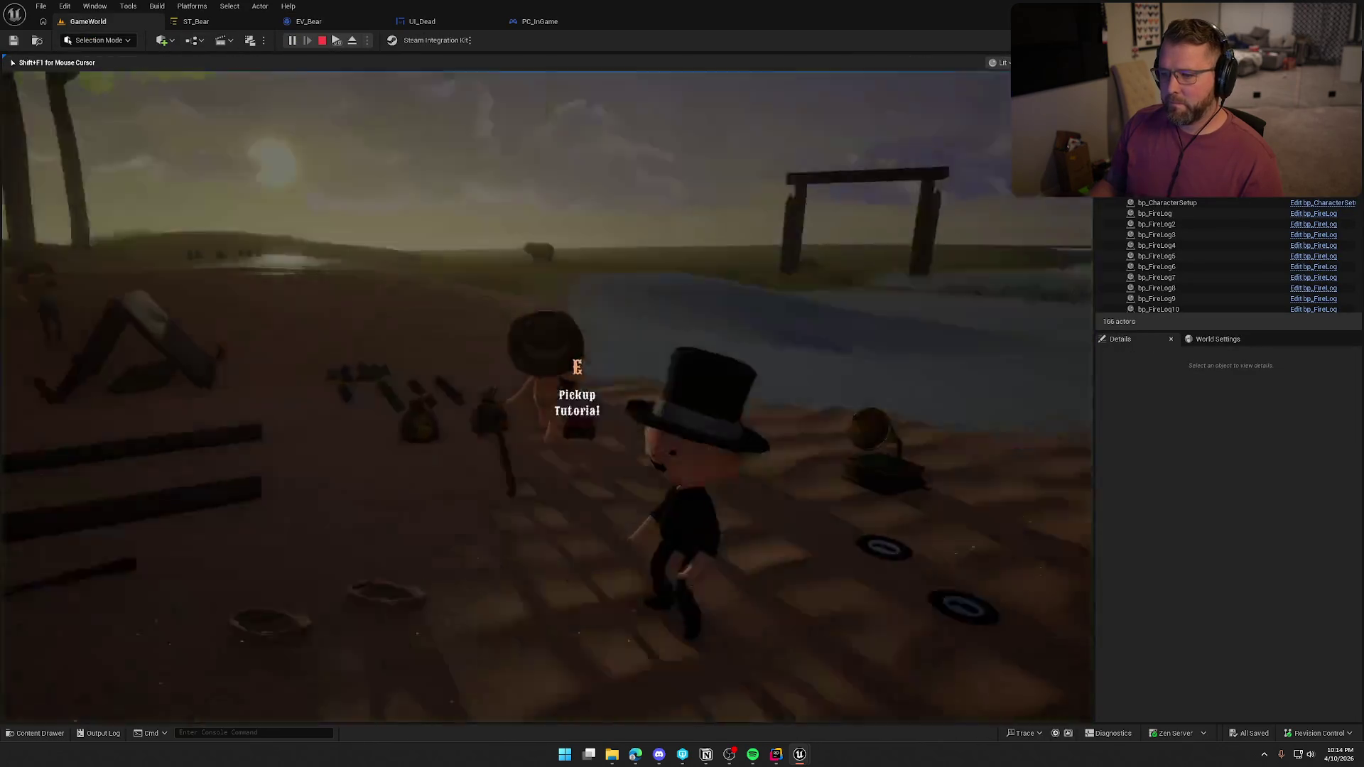
{"action": "key", "text": "w"}
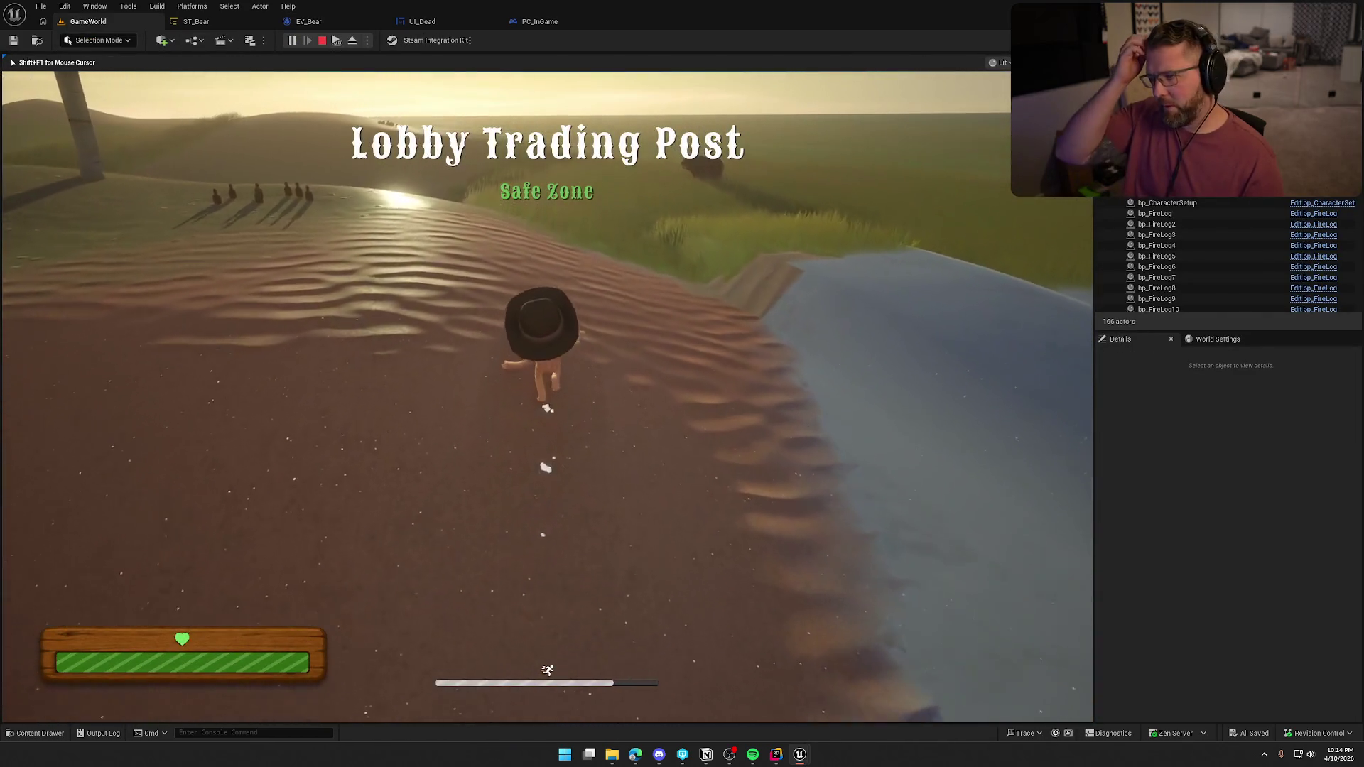
{"action": "key", "text": "w"}
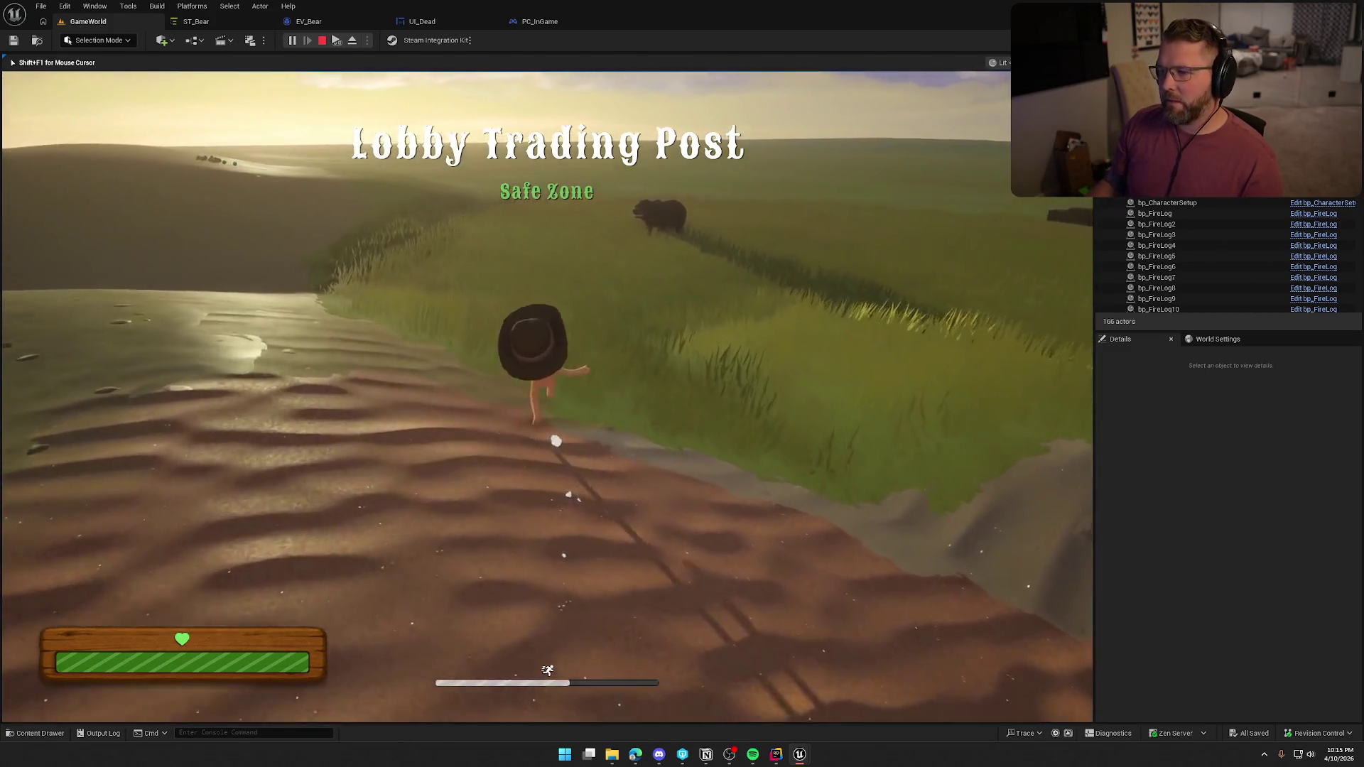
{"action": "key", "text": "w"}
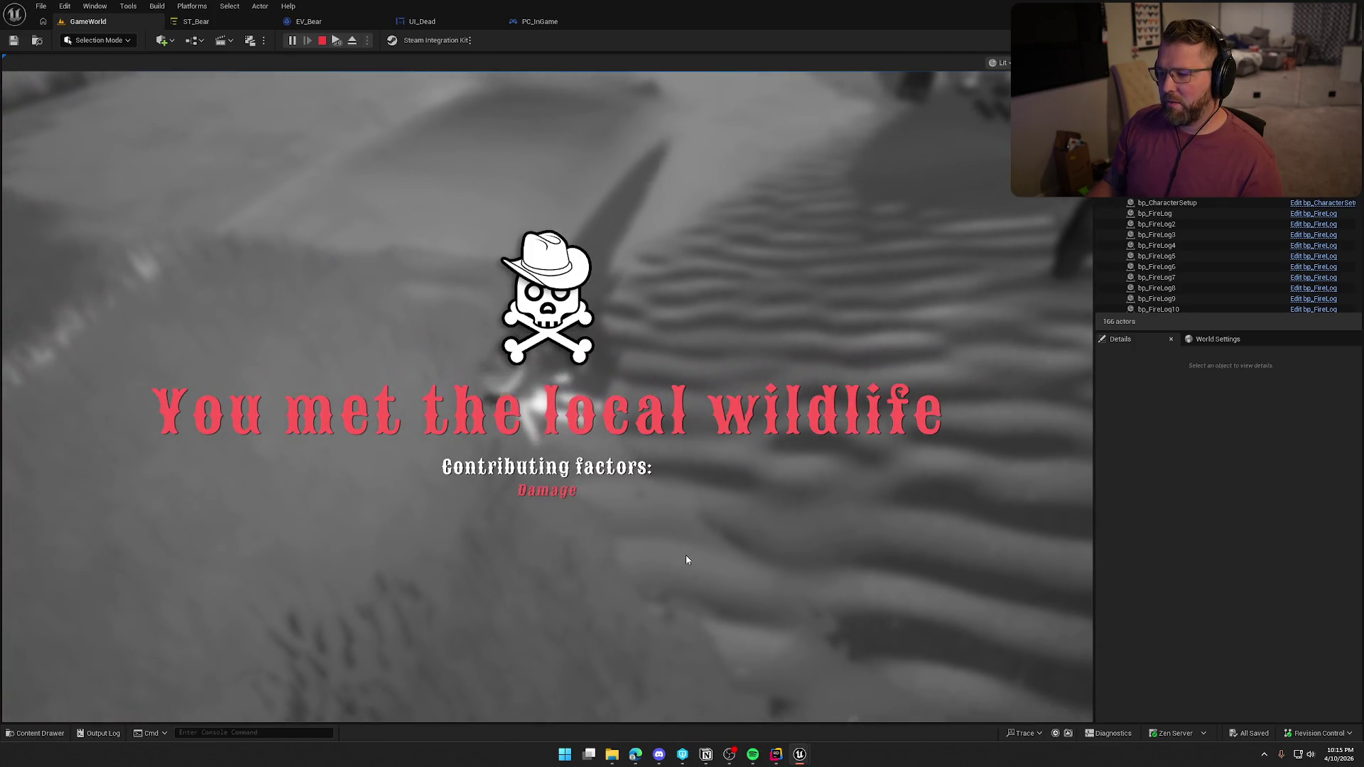
{"action": "key", "text": "Escape"}
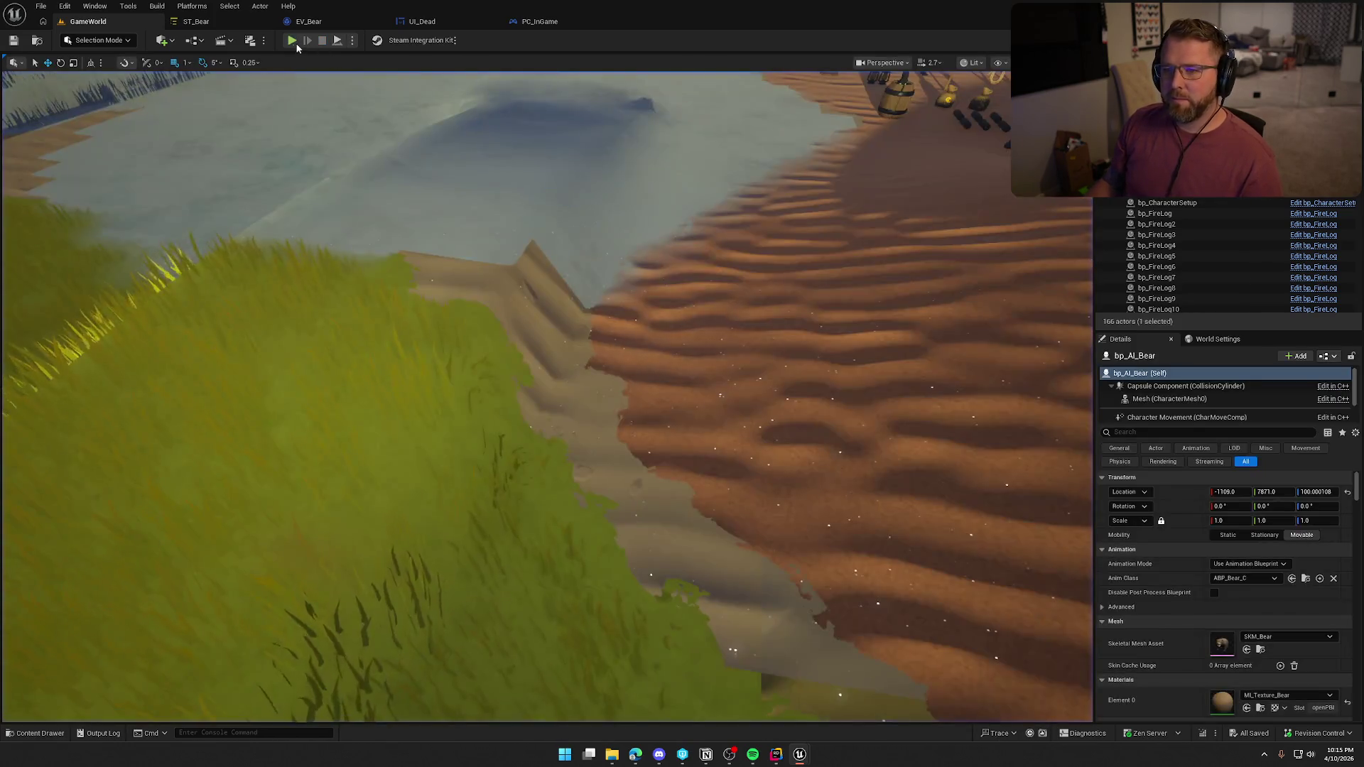
Start a new play-test, mount the ox with E, and ride it forward across the sand
{"action": "key", "text": "alt+p"}
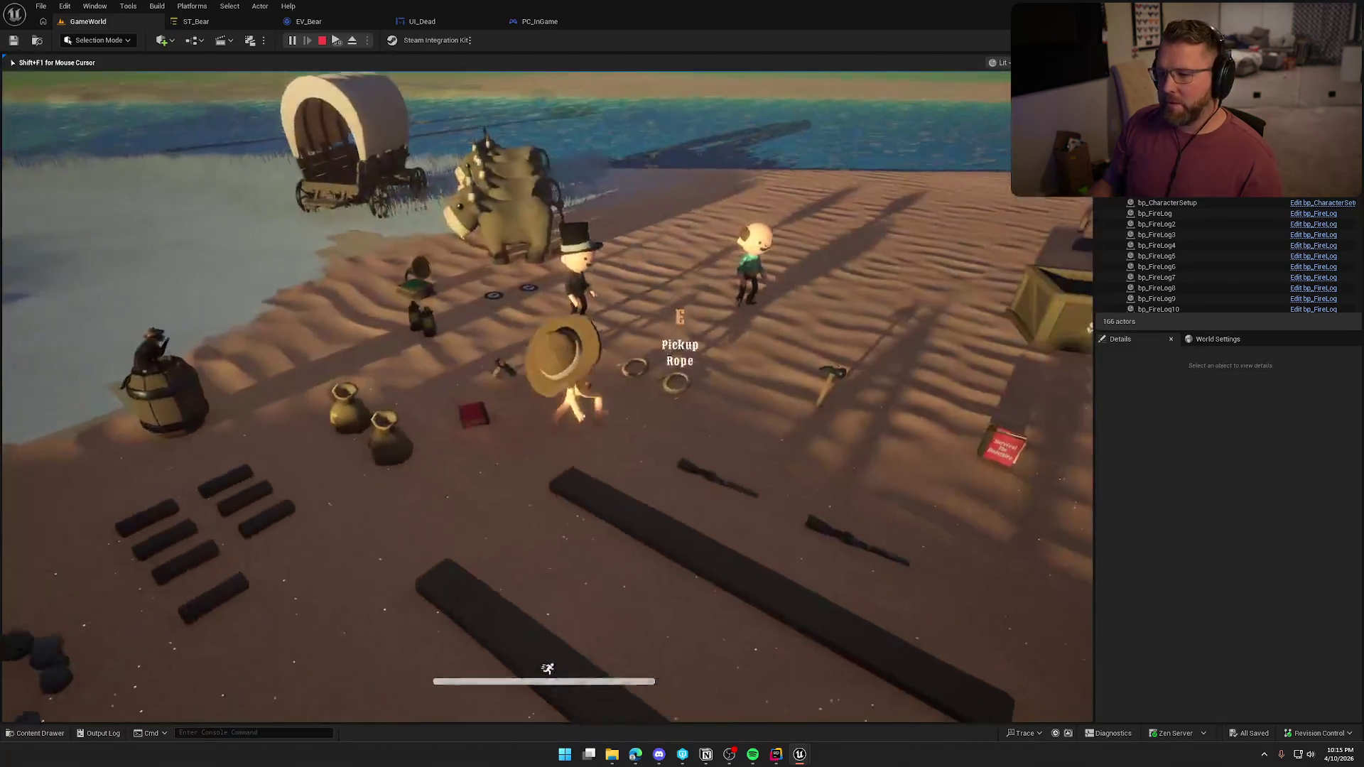
{"action": "key", "text": "e"}
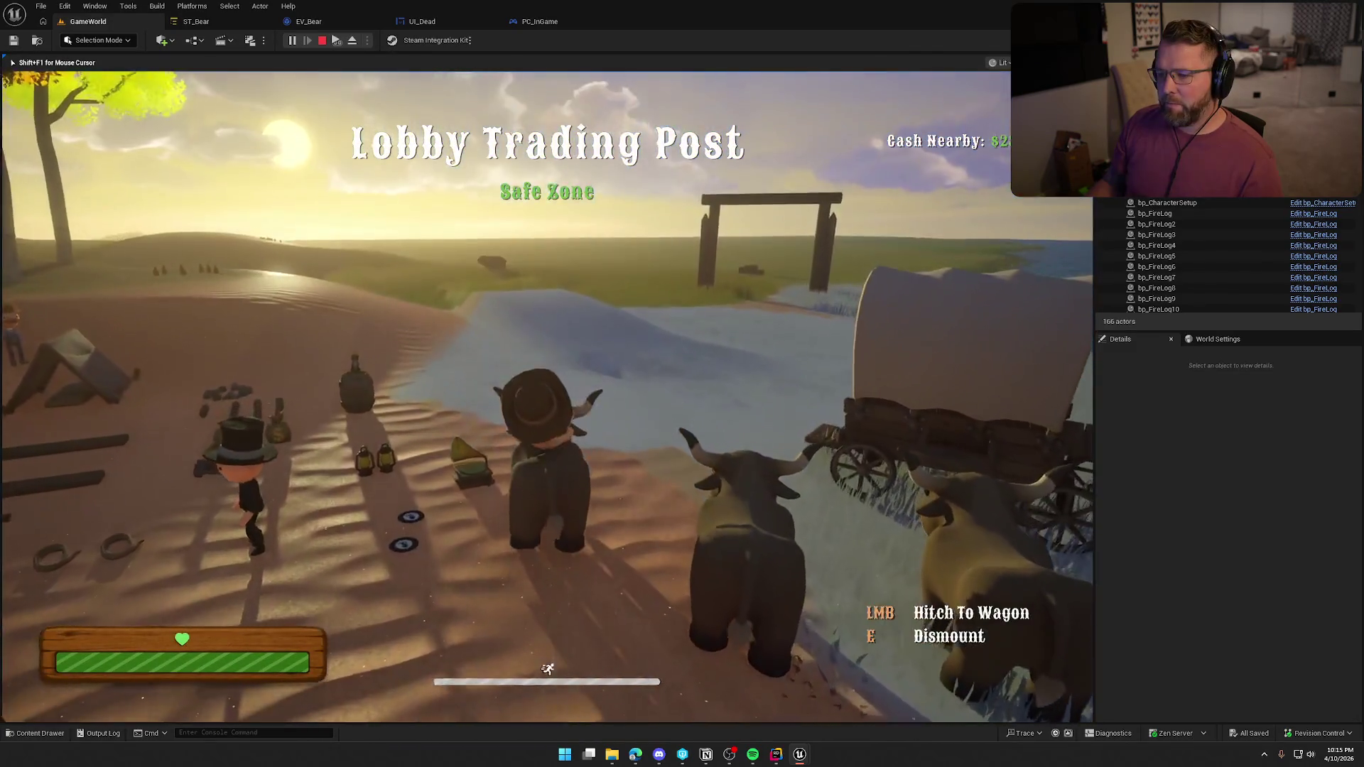
{"action": "key", "text": "a"}
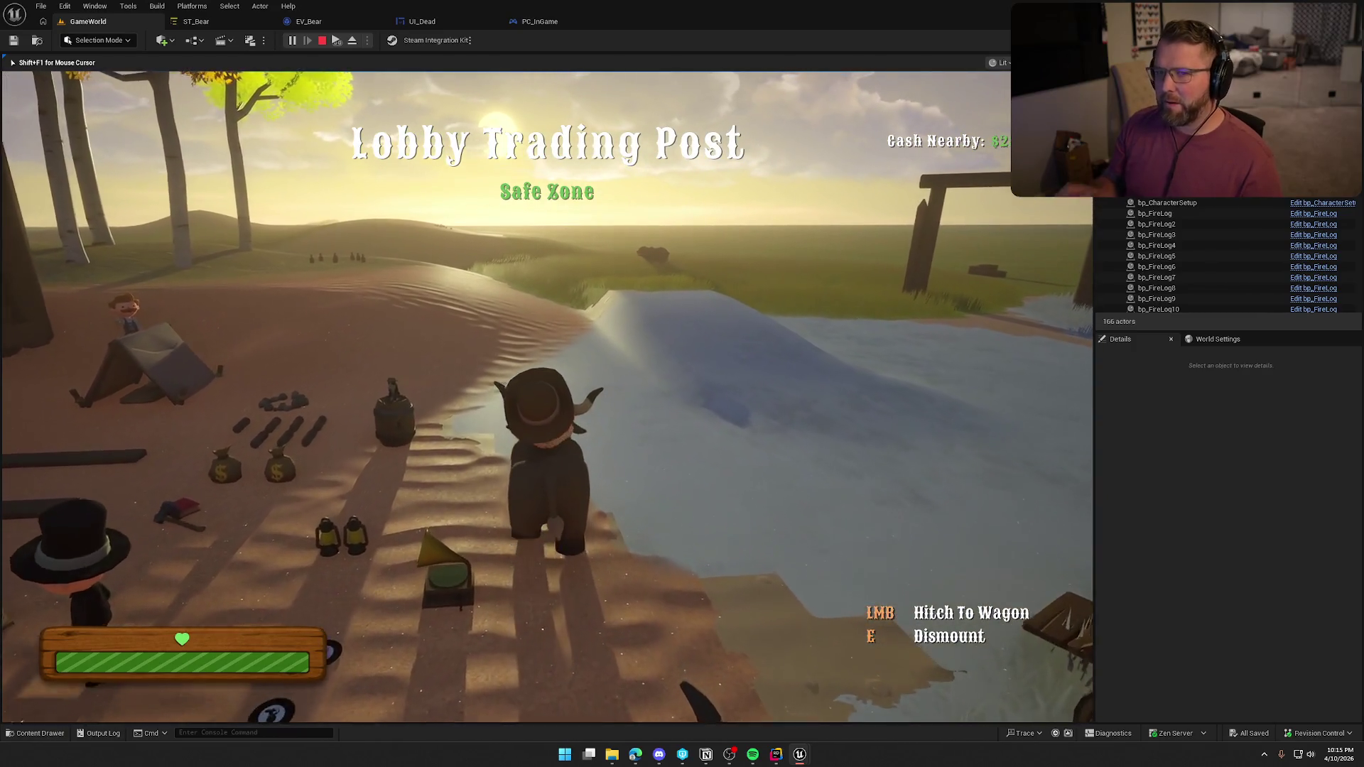
{"action": "key", "text": "a"}
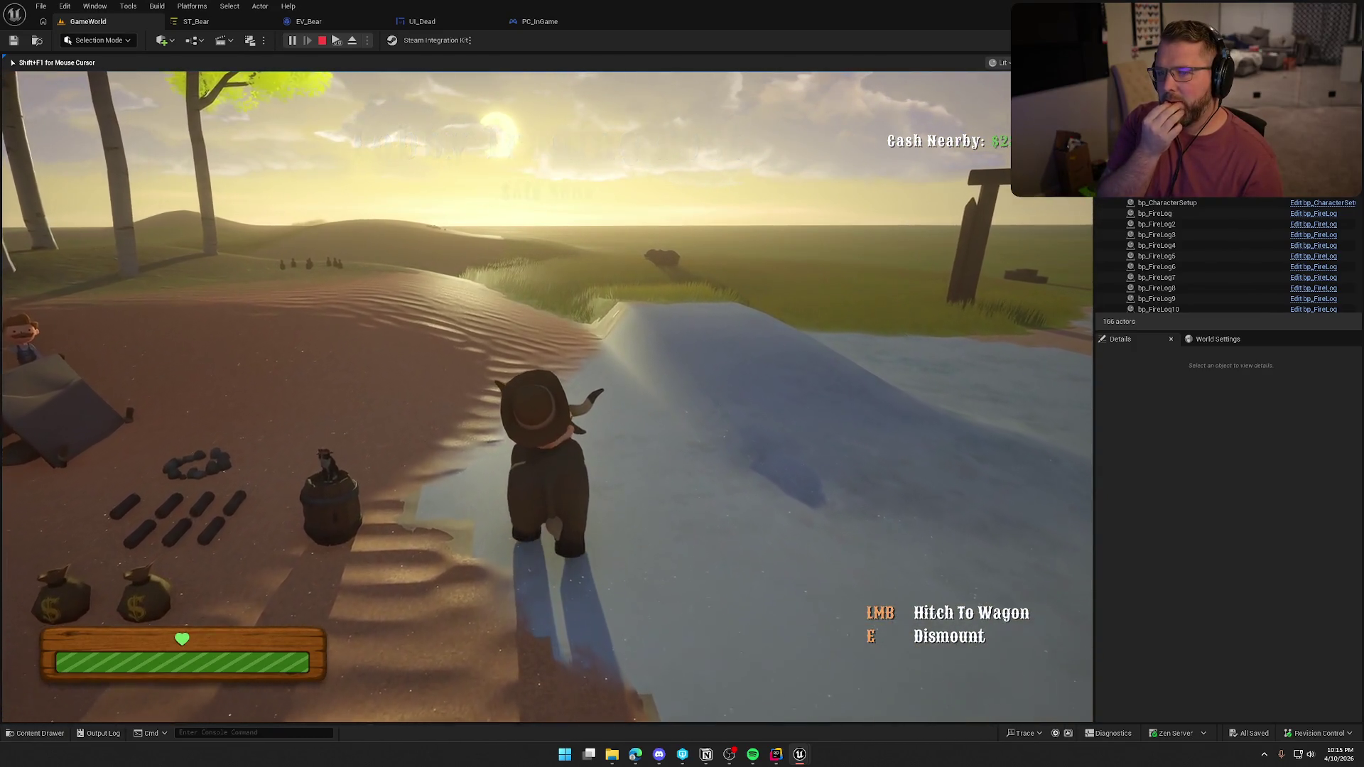
{"action": "key", "text": "w"}
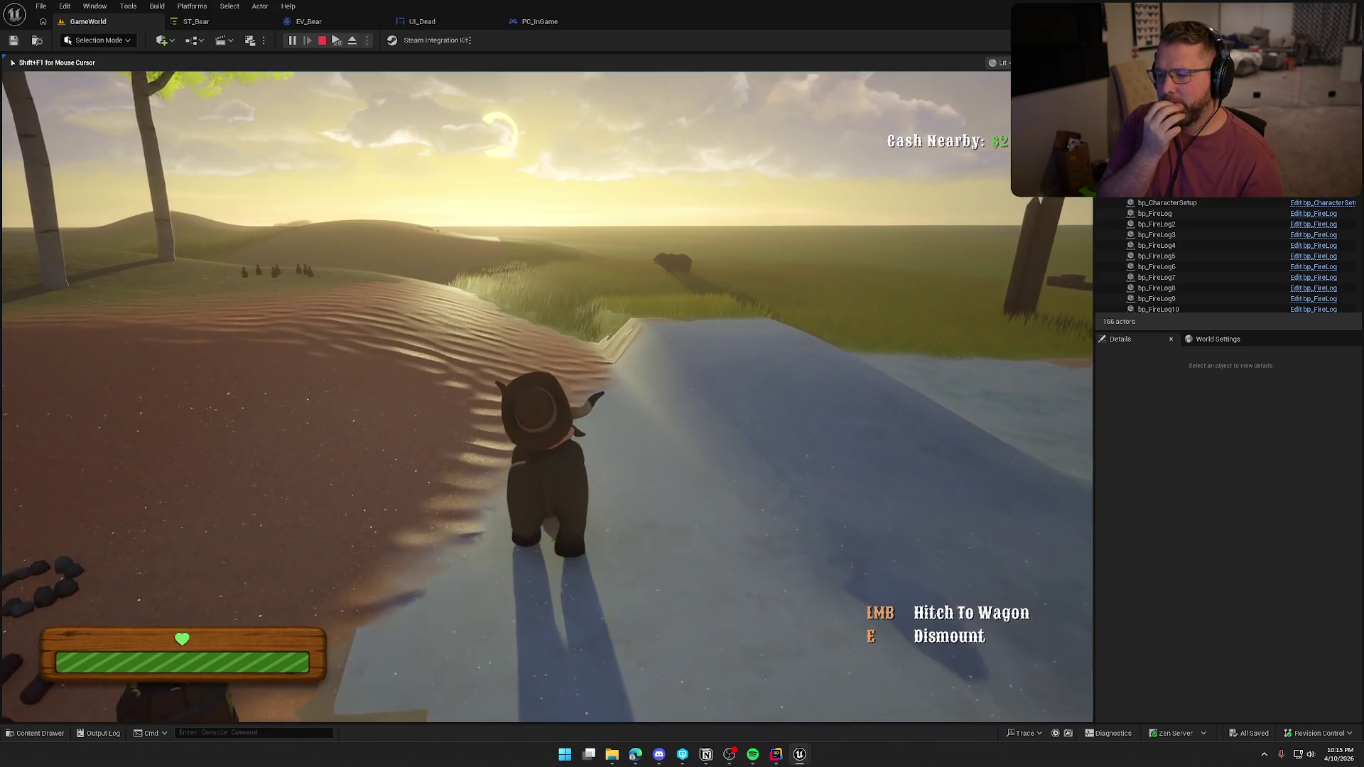
{"action": "key", "text": "w"}
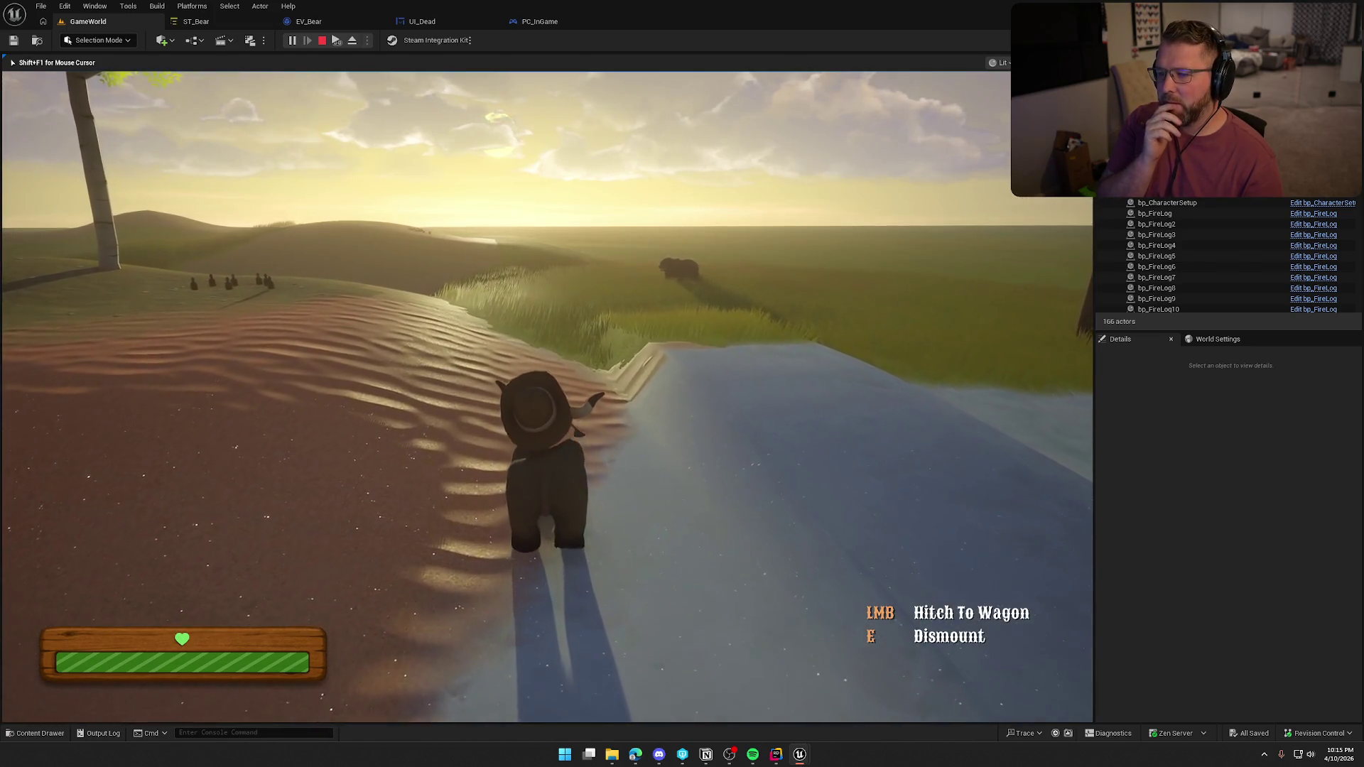
Ride the ox into the grass until the bear kills the player, then stop the session
{"action": "key", "text": "w"}
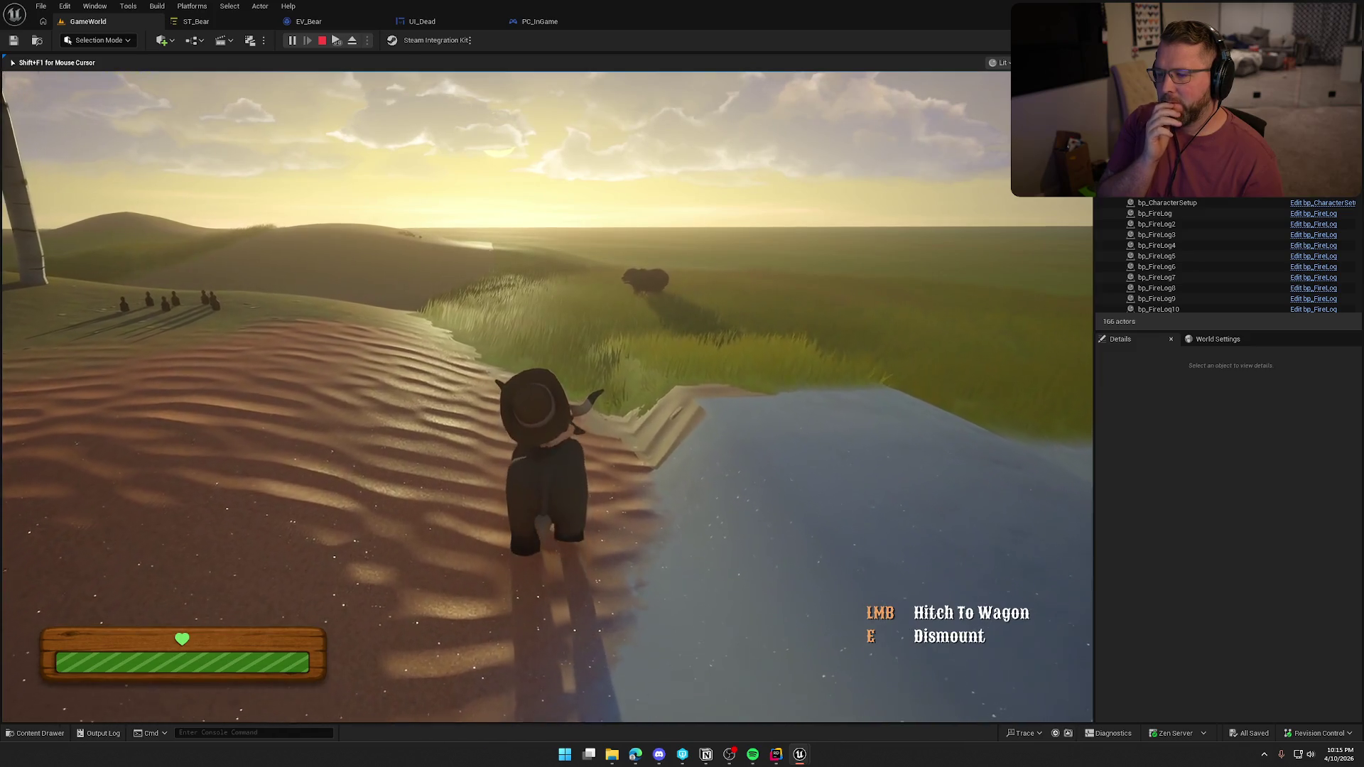
{"action": "key", "text": "w"}
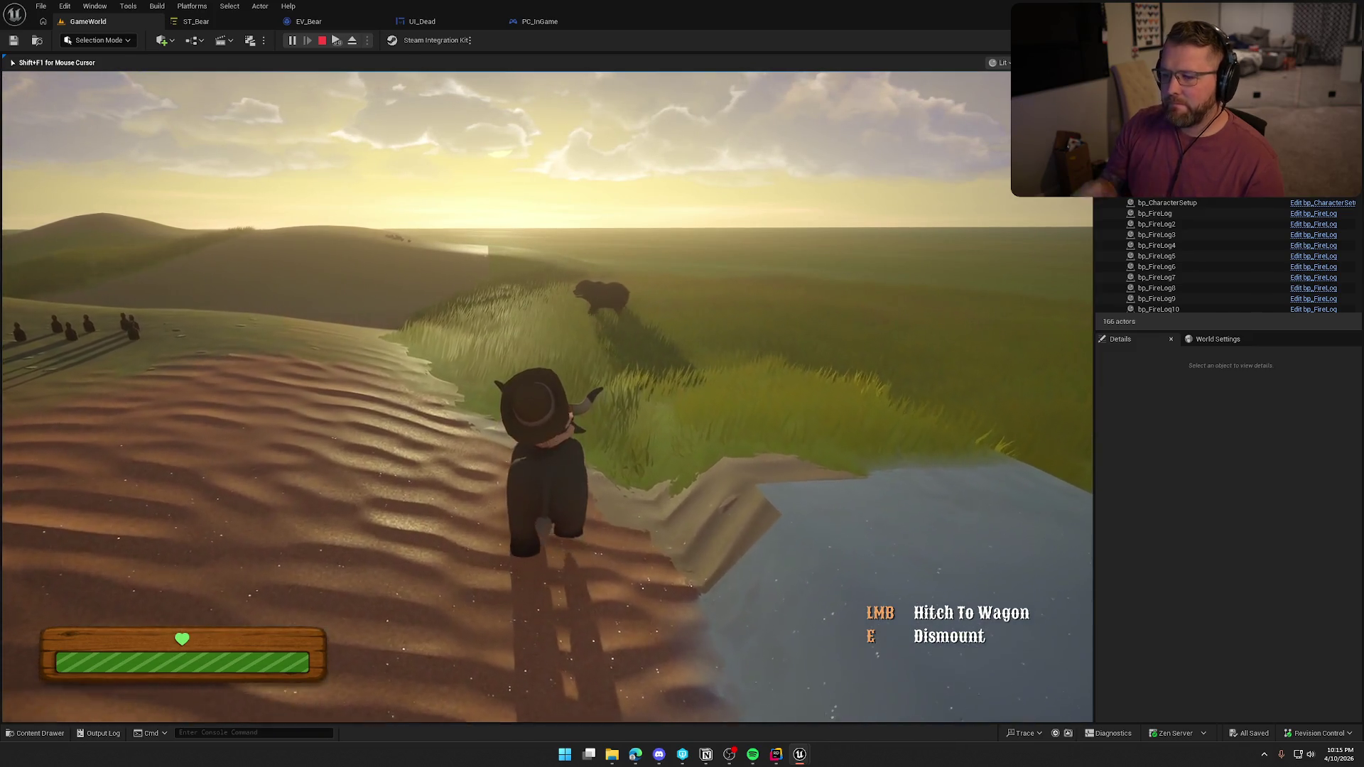
{"action": "key", "text": "w"}
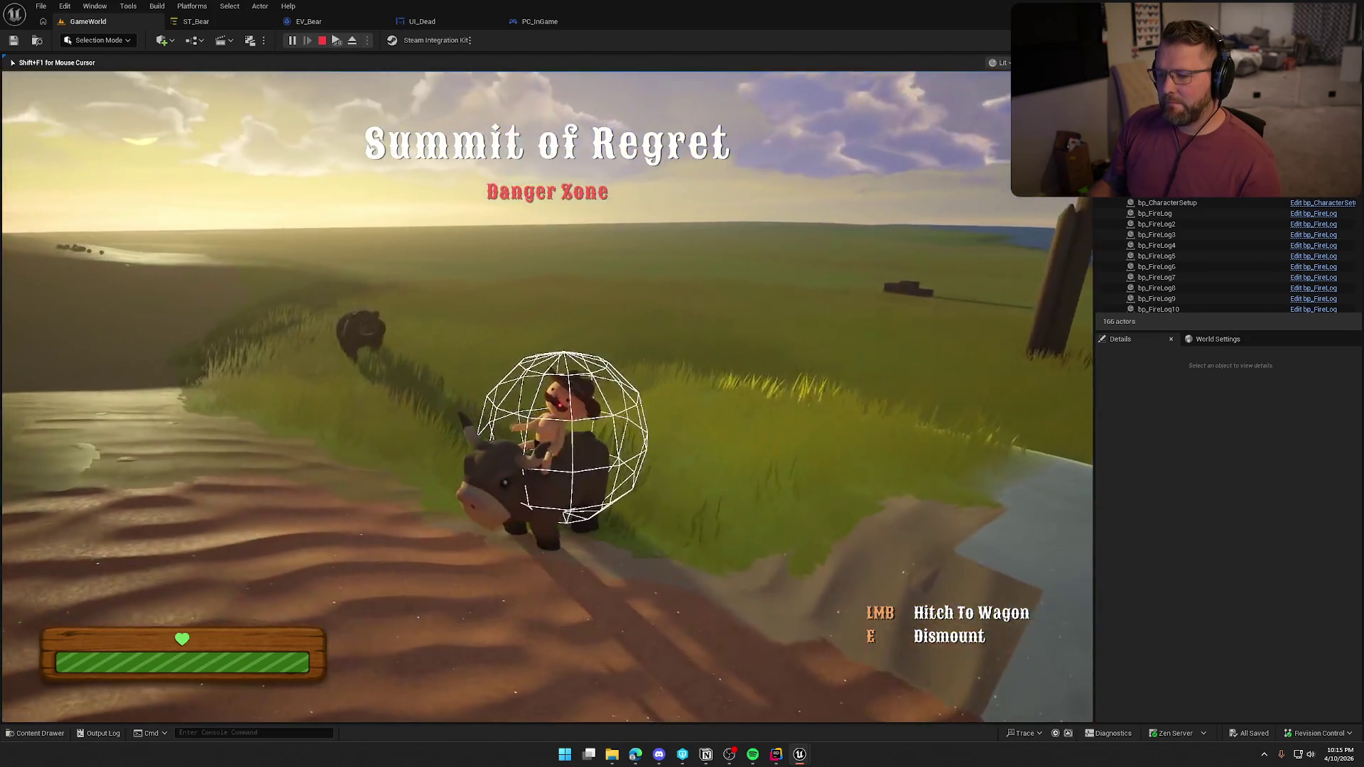
{"action": "key", "text": "w"}
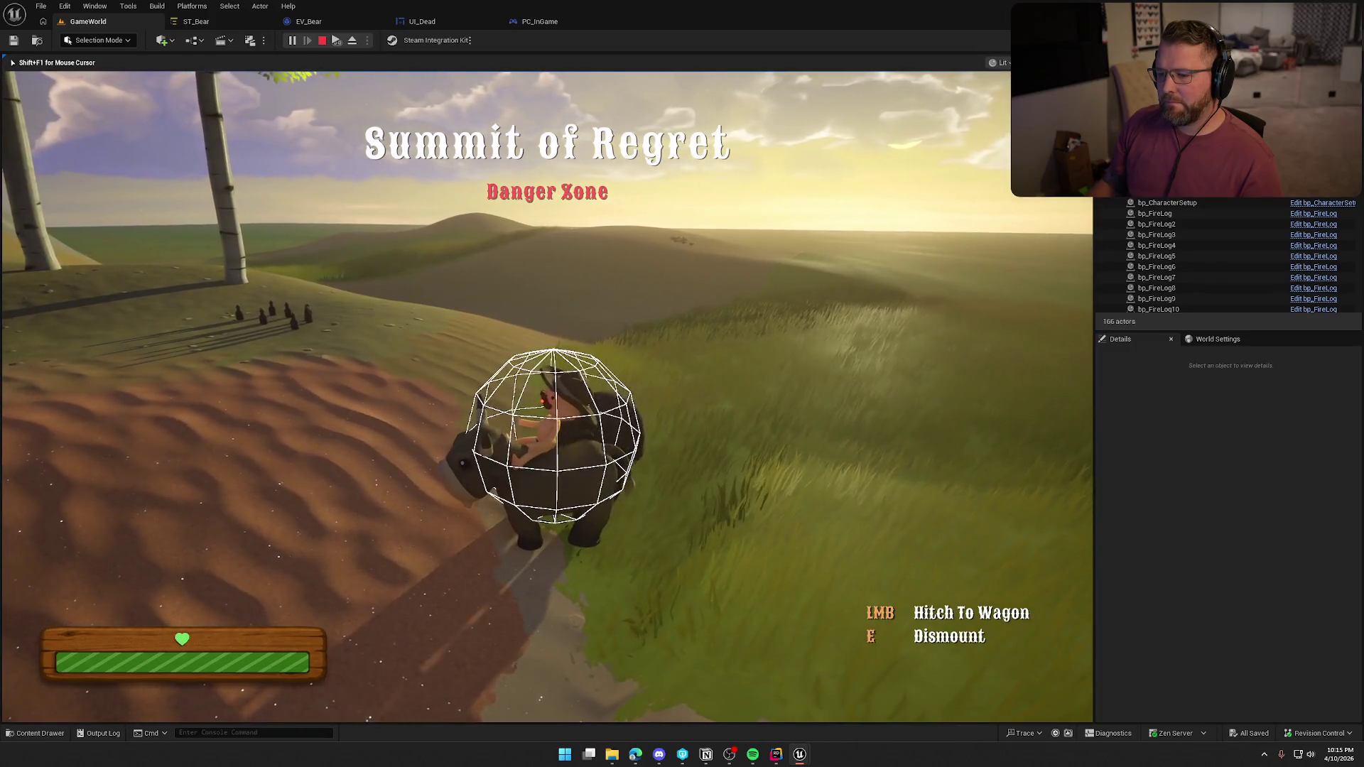
{"action": "key", "text": "w"}
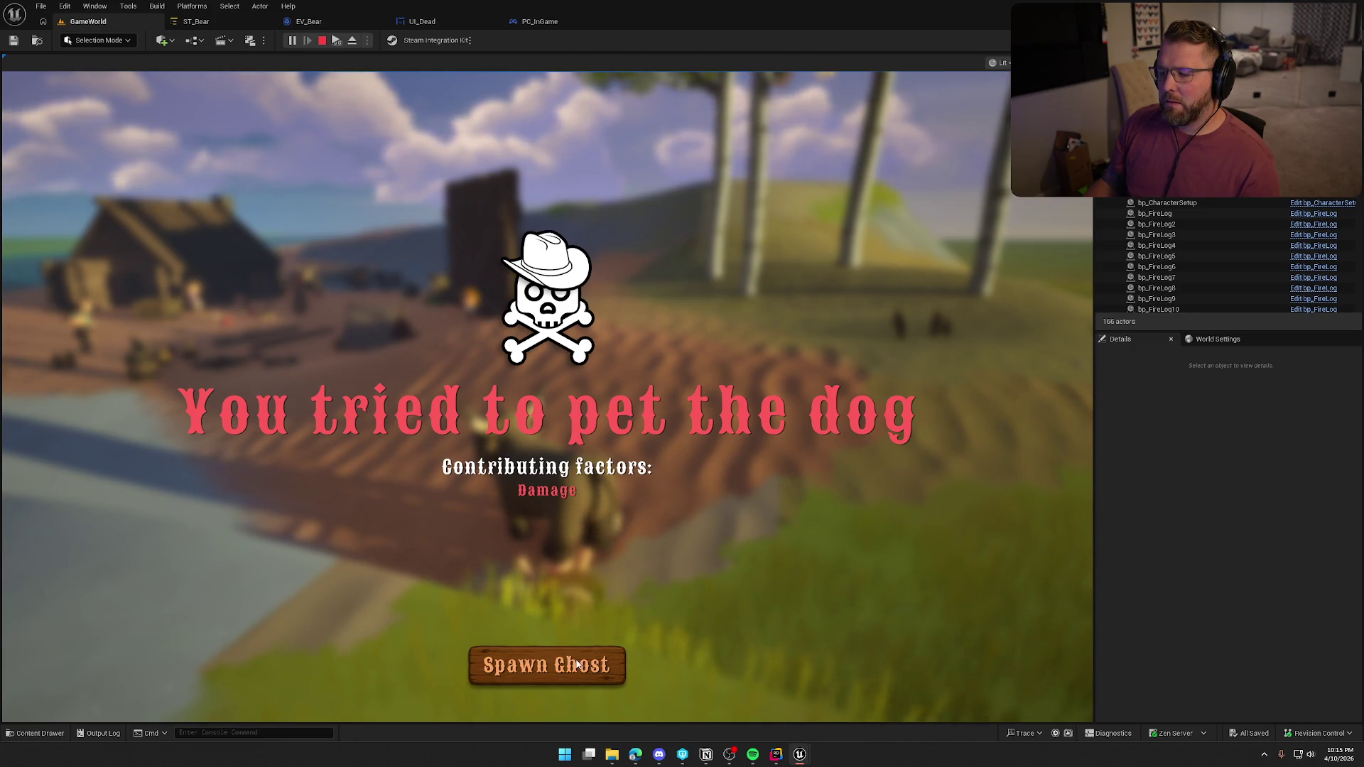
{"action": "key", "text": "Escape"}
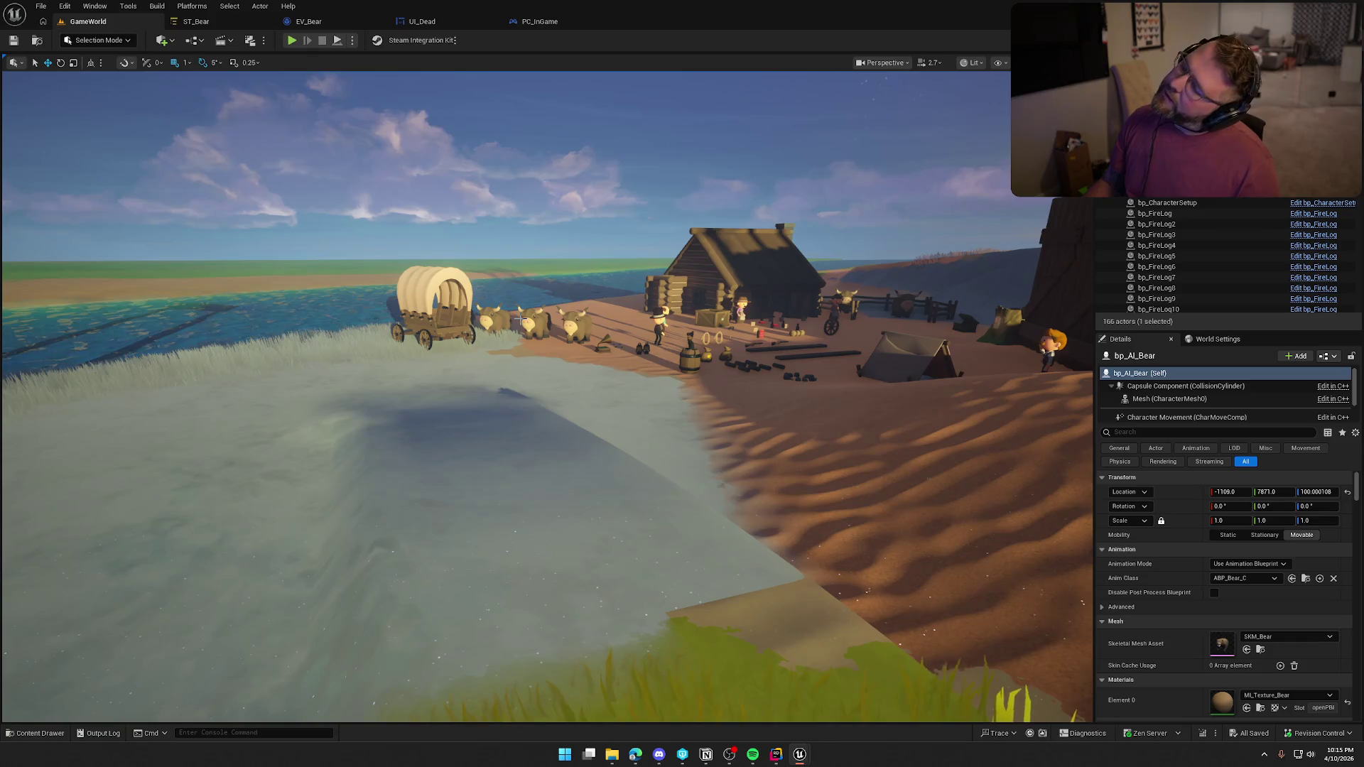
{"action": "left_click", "coordinate": [540, 21]}
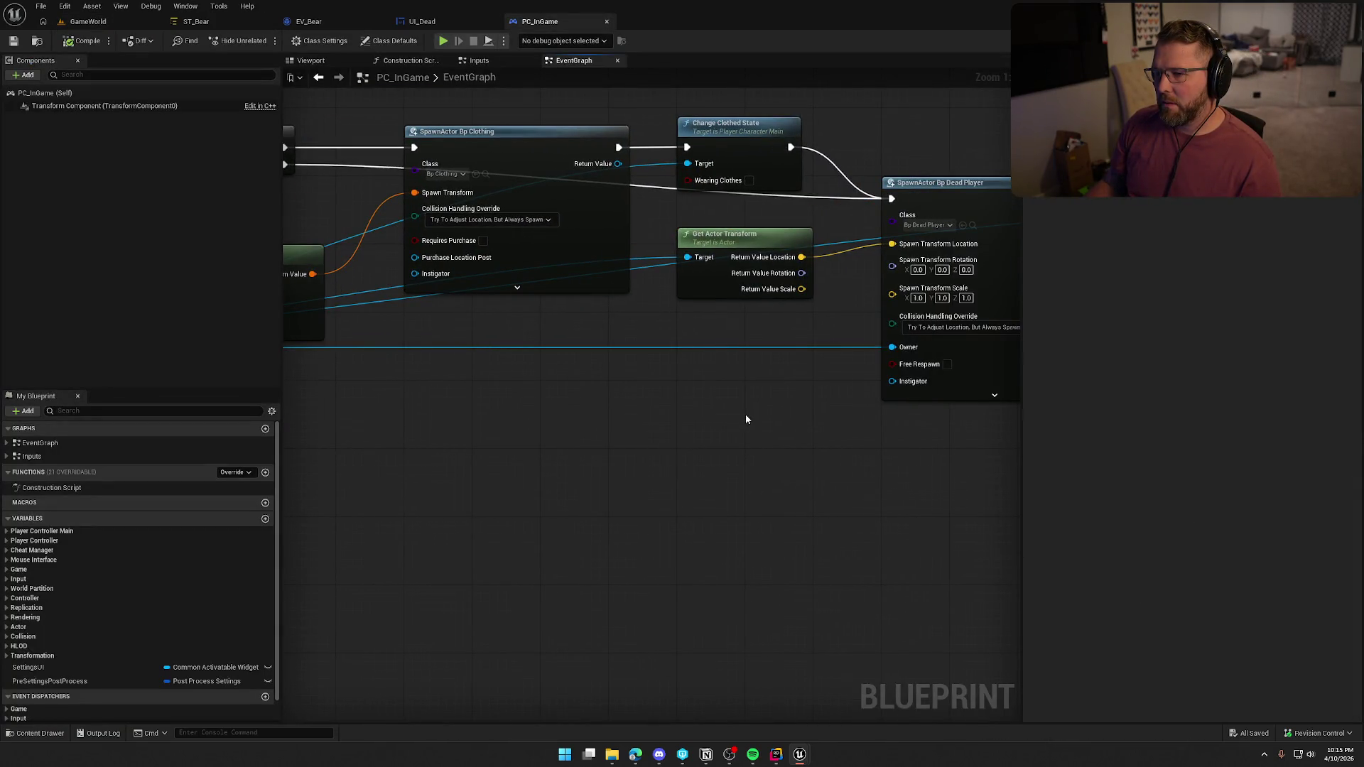
Find the Server_SpawnGhost nodes and inspect Spawn Grave Marker's source in Rider, then return to the editor
{"action": "left_click_drag", "start_coordinate": [746, 419], "coordinate": [361, 385]}
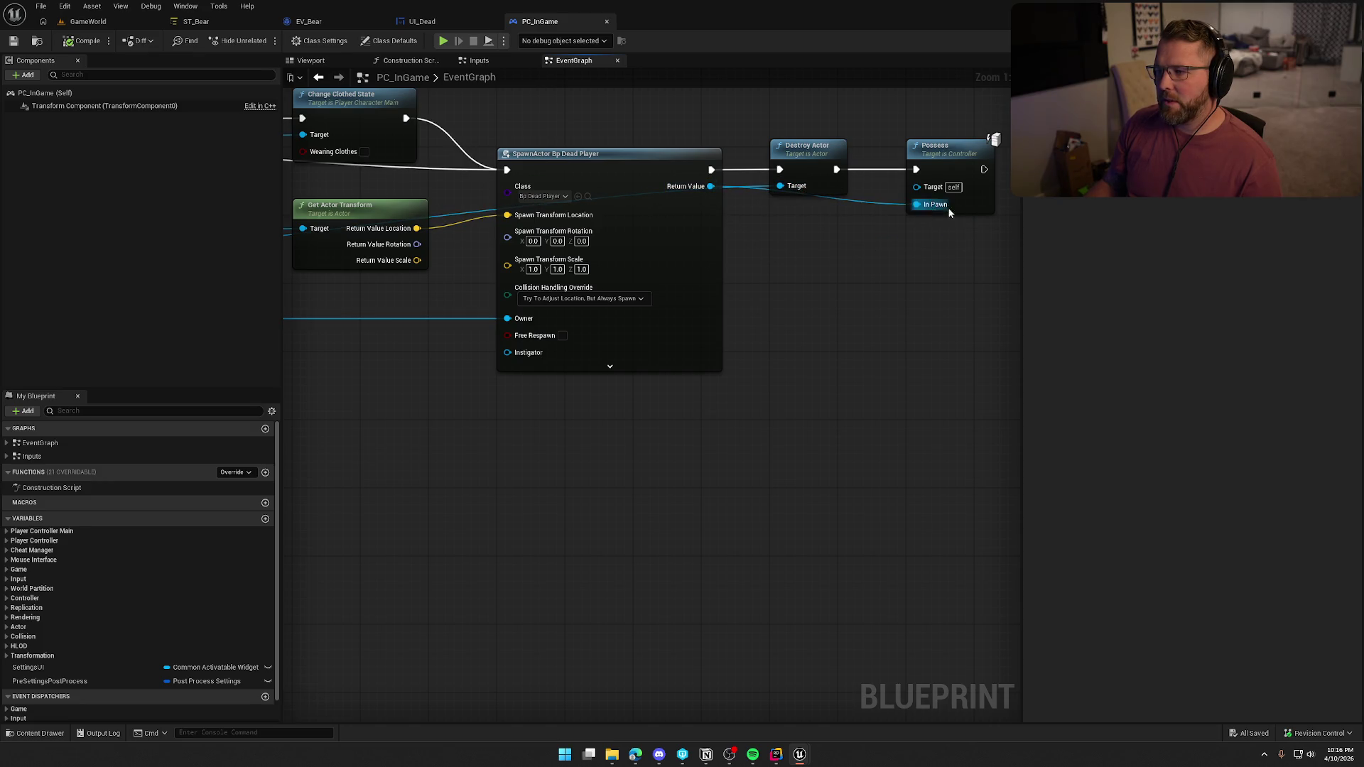
{"action": "mouse_move", "coordinate": [833, 312]}
{"action": "left_mouse_down"}
{"action": "mouse_move", "coordinate": [757, 500]}
{"action": "mouse_move", "coordinate": [979, 458]}
{"action": "left_mouse_up"}
{"action": "double_click", "coordinate": [670, 162]}
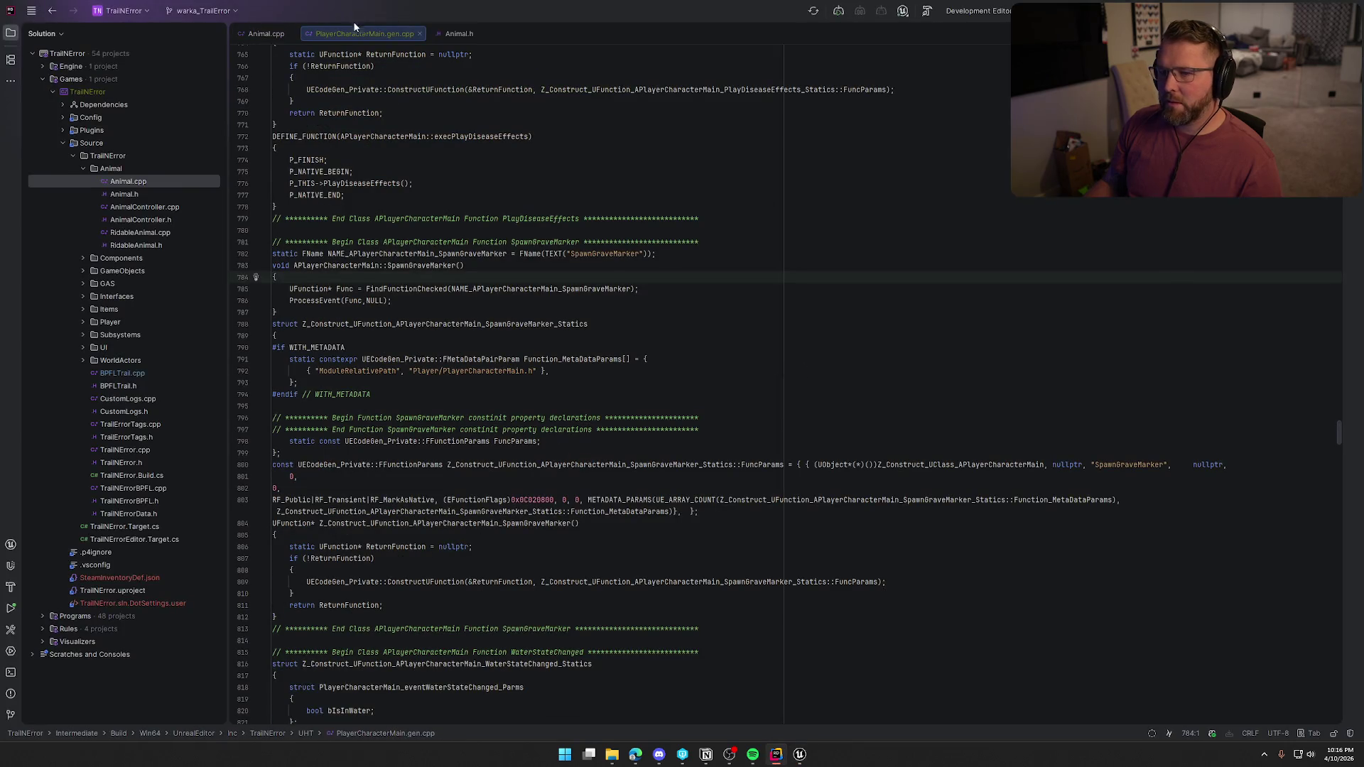
{"action": "middle_click", "coordinate": [355, 28]}
{"action": "left_click", "coordinate": [801, 759]}
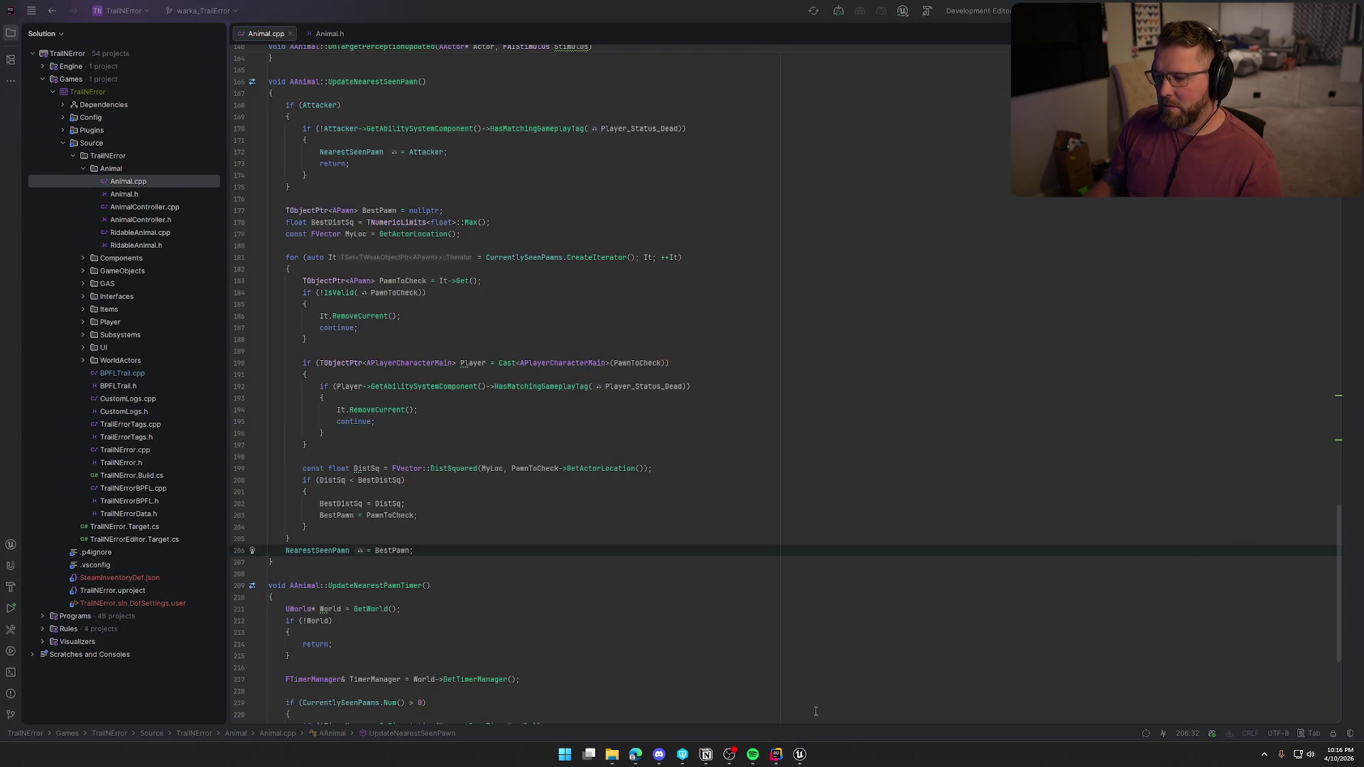
{"action": "left_click", "coordinate": [845, 703]}
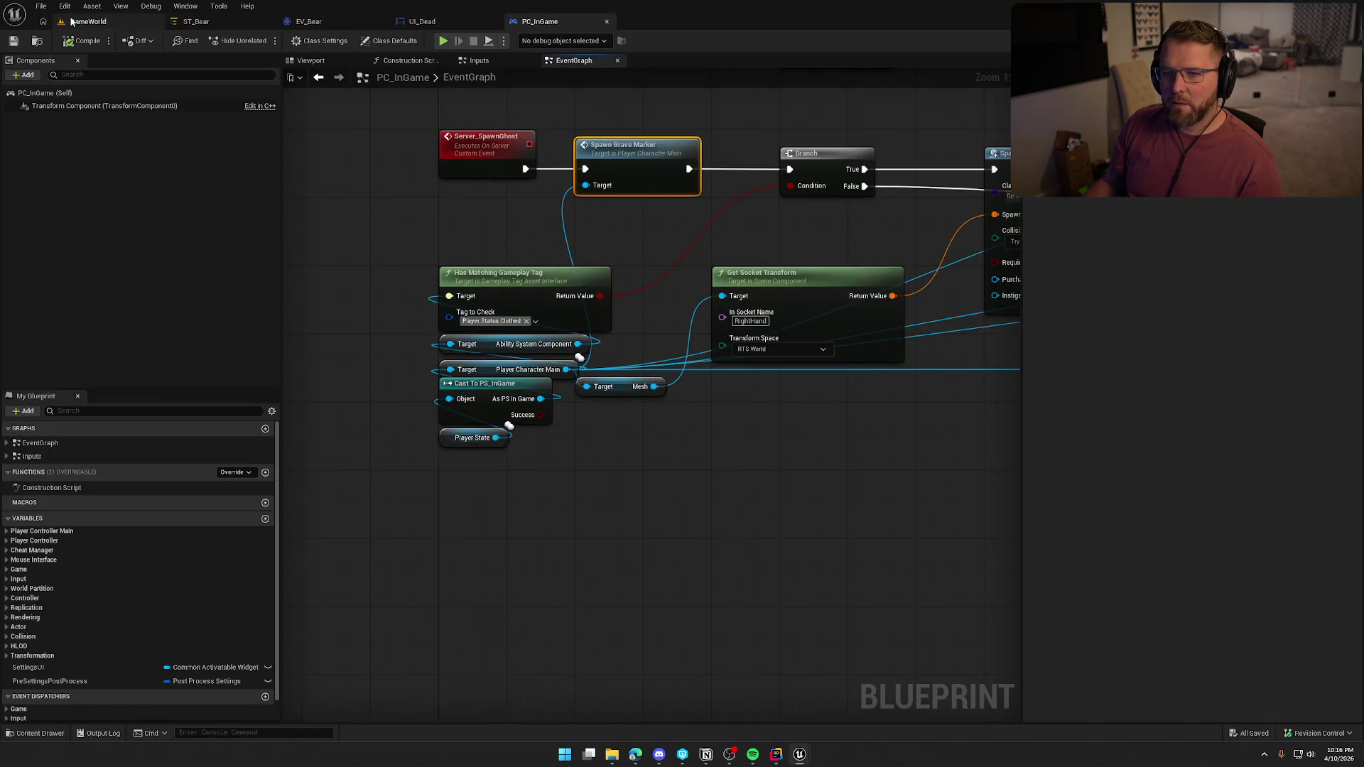
Open bp_Player from the Player folder and open its EventGraph from My Blueprint
{"action": "left_click", "coordinate": [88, 21]}
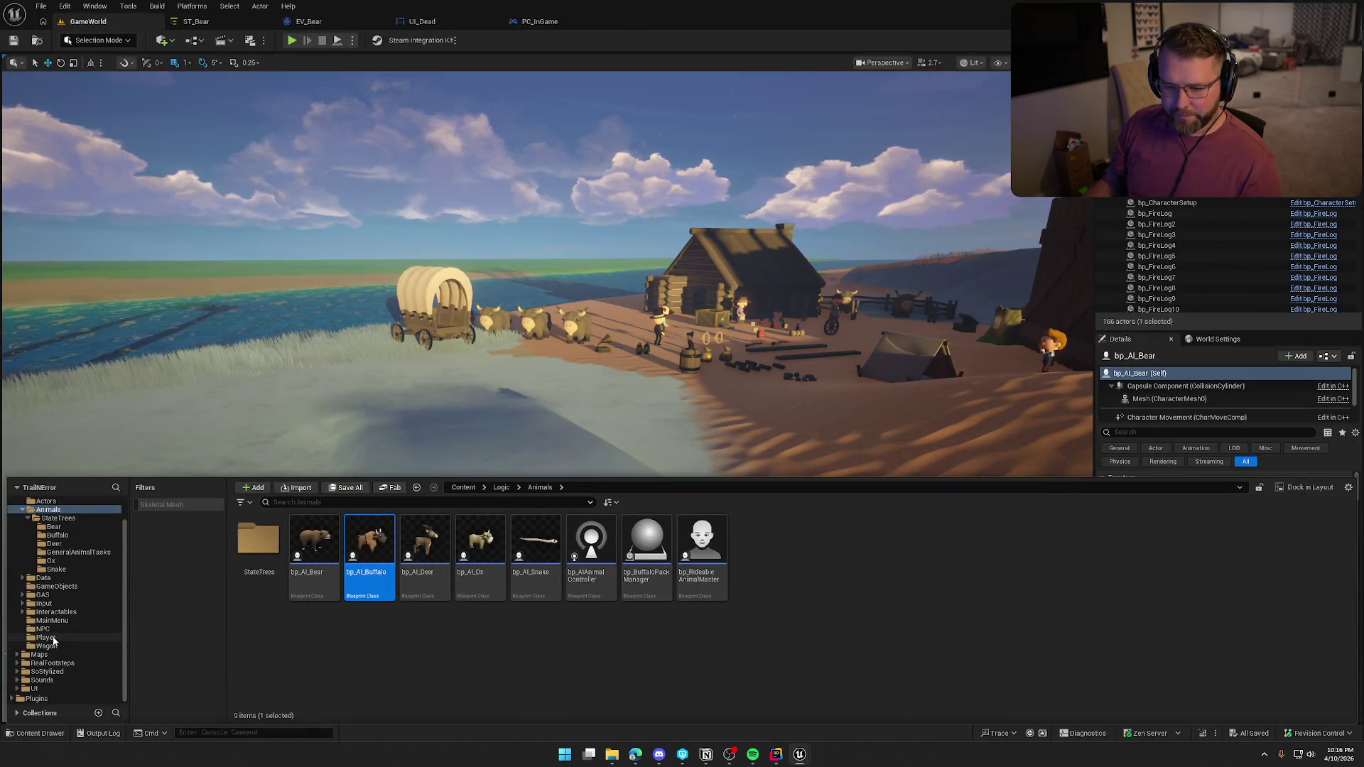
{"action": "left_click", "coordinate": [53, 639]}
{"action": "left_click", "coordinate": [314, 544]}
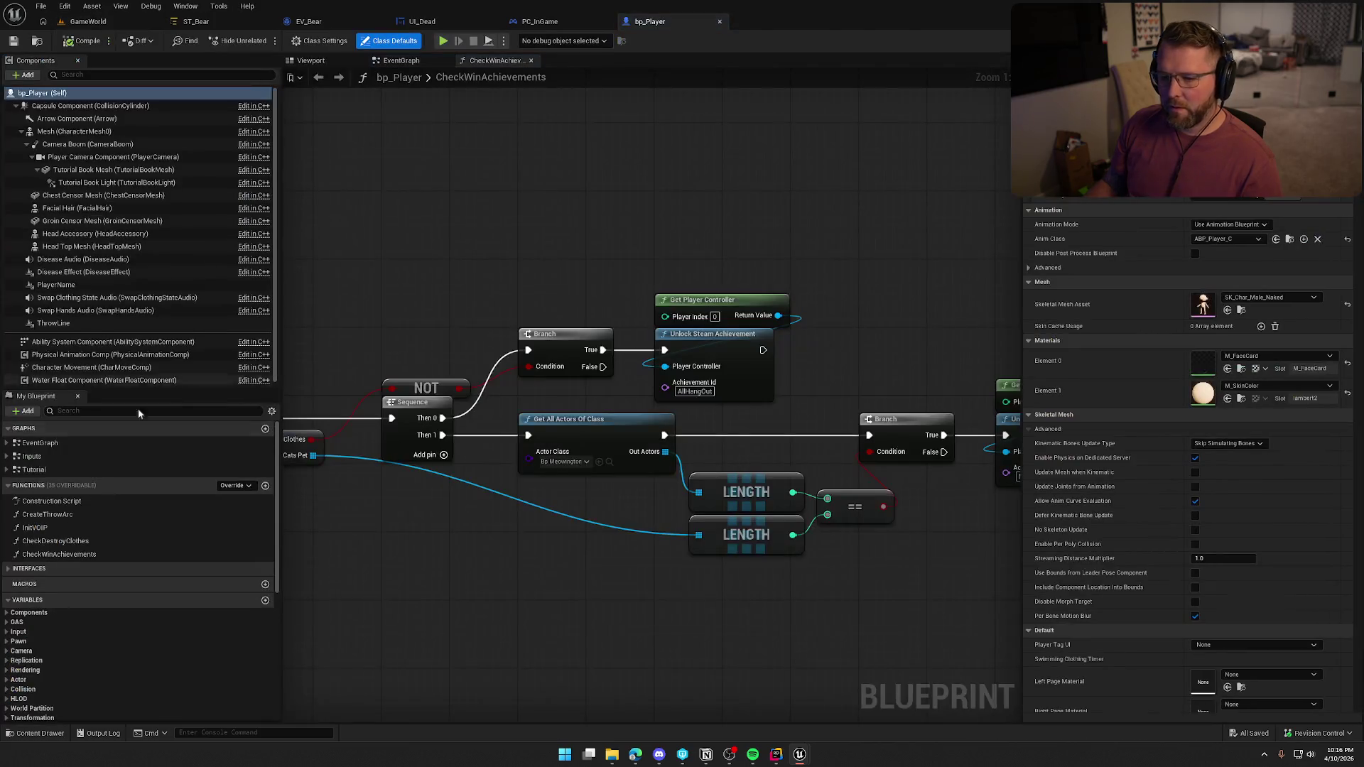
{"action": "left_click", "coordinate": [15, 442]}
{"action": "left_click", "coordinate": [14, 443]}
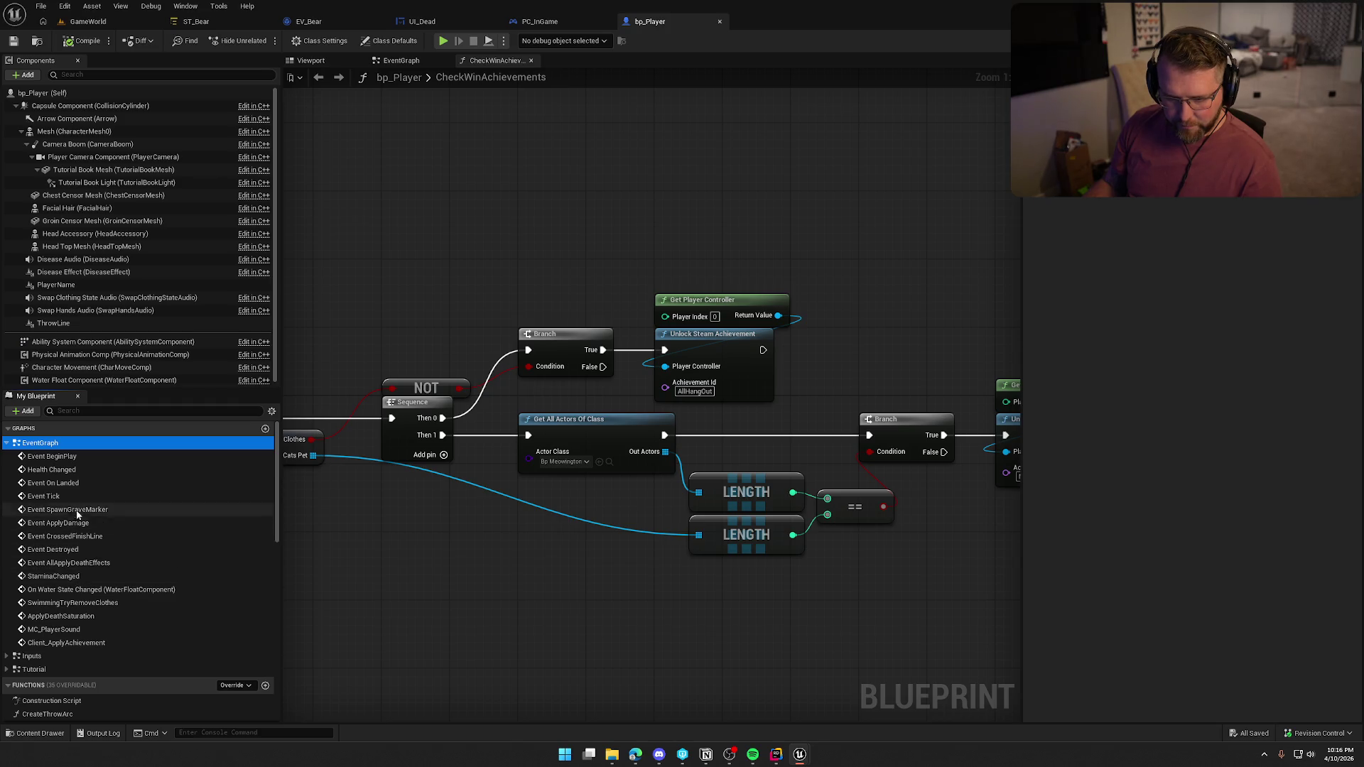
{"action": "double_click", "coordinate": [78, 509]}
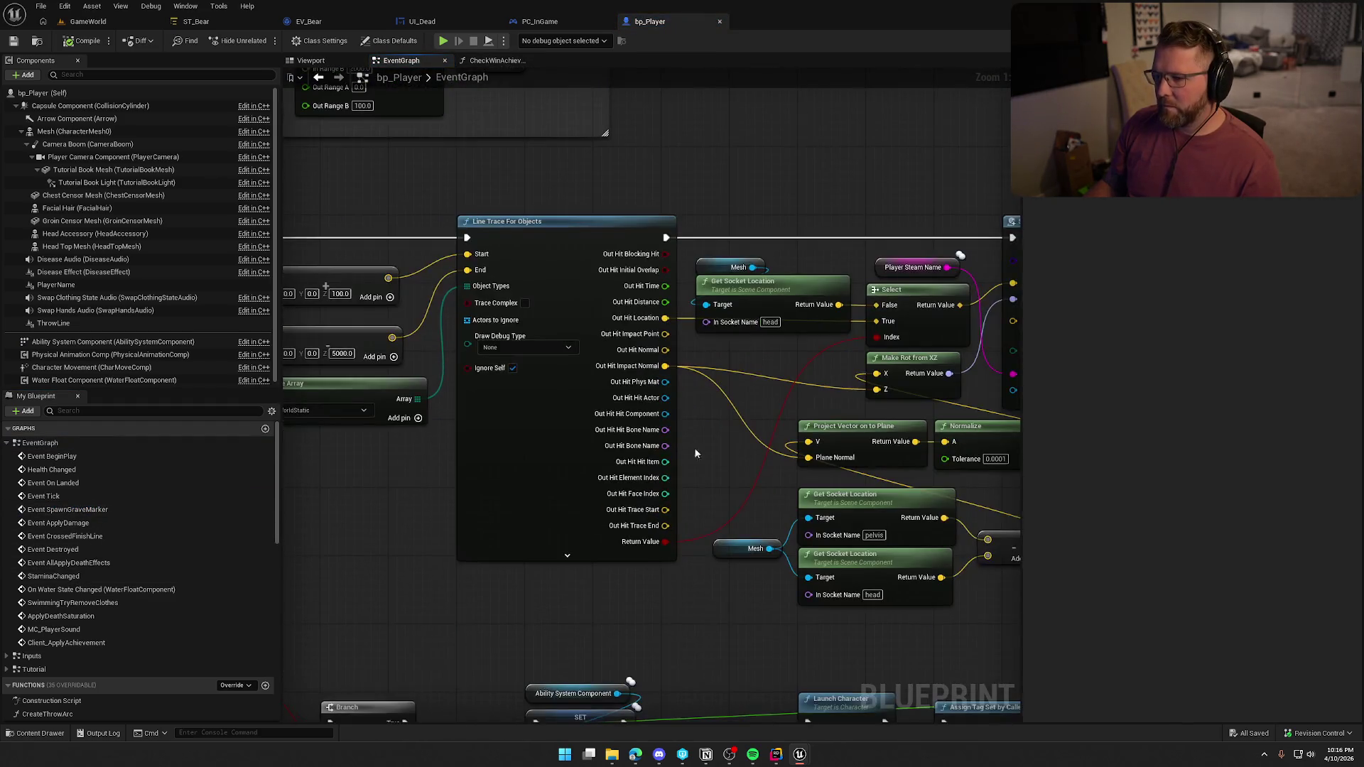
Wire the ApplyDeathSaturation event into AddSaturation's Play from Start and select the timeline chain
{"action": "mouse_move", "coordinate": [939, 381]}
{"action": "left_mouse_down"}
{"action": "mouse_move", "coordinate": [710, 177]}
{"action": "mouse_move", "coordinate": [604, 142]}
{"action": "mouse_move", "coordinate": [501, 337]}
{"action": "mouse_move", "coordinate": [559, 111]}
{"action": "left_mouse_up"}
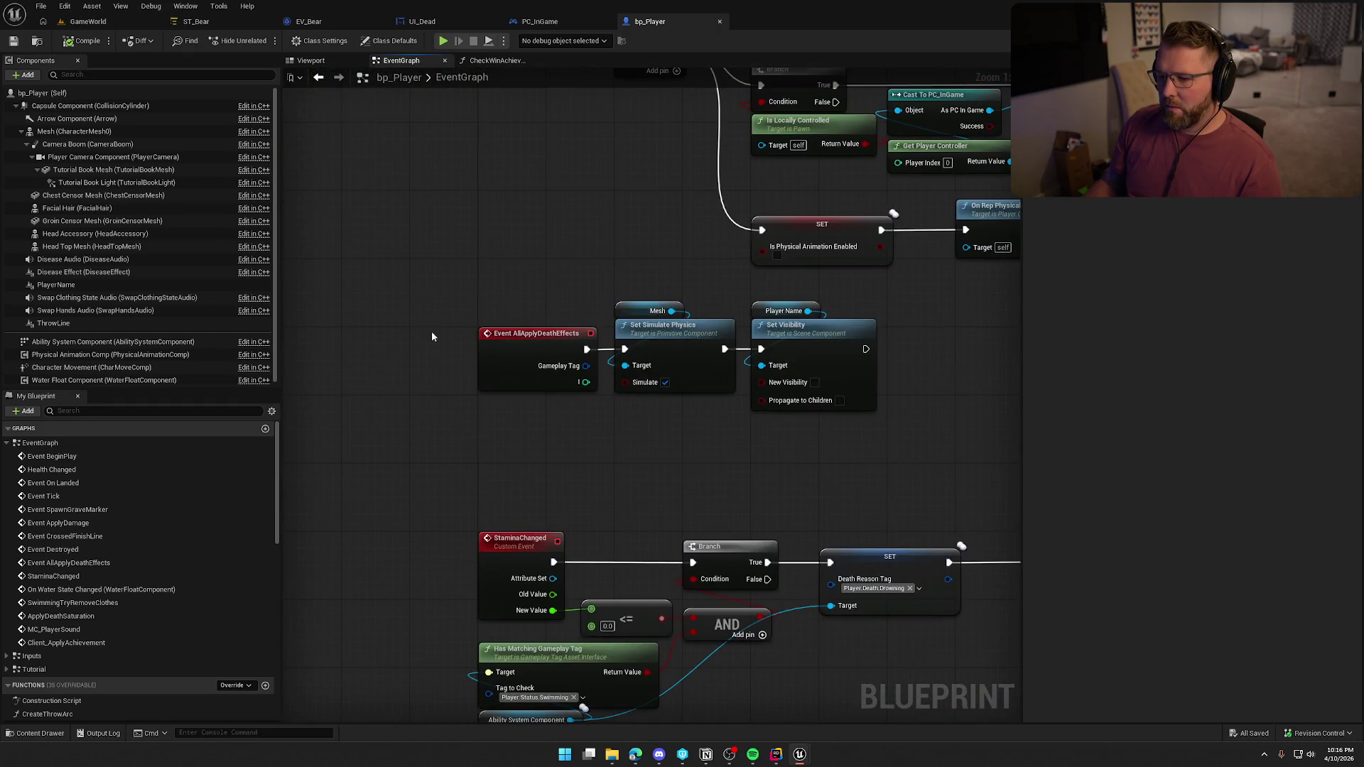
{"action": "mouse_move", "coordinate": [619, 439]}
{"action": "left_mouse_down"}
{"action": "mouse_move", "coordinate": [563, 415]}
{"action": "mouse_move", "coordinate": [617, 66]}
{"action": "left_mouse_up"}
{"action": "left_click_drag", "start_coordinate": [746, 476], "coordinate": [777, 433]}
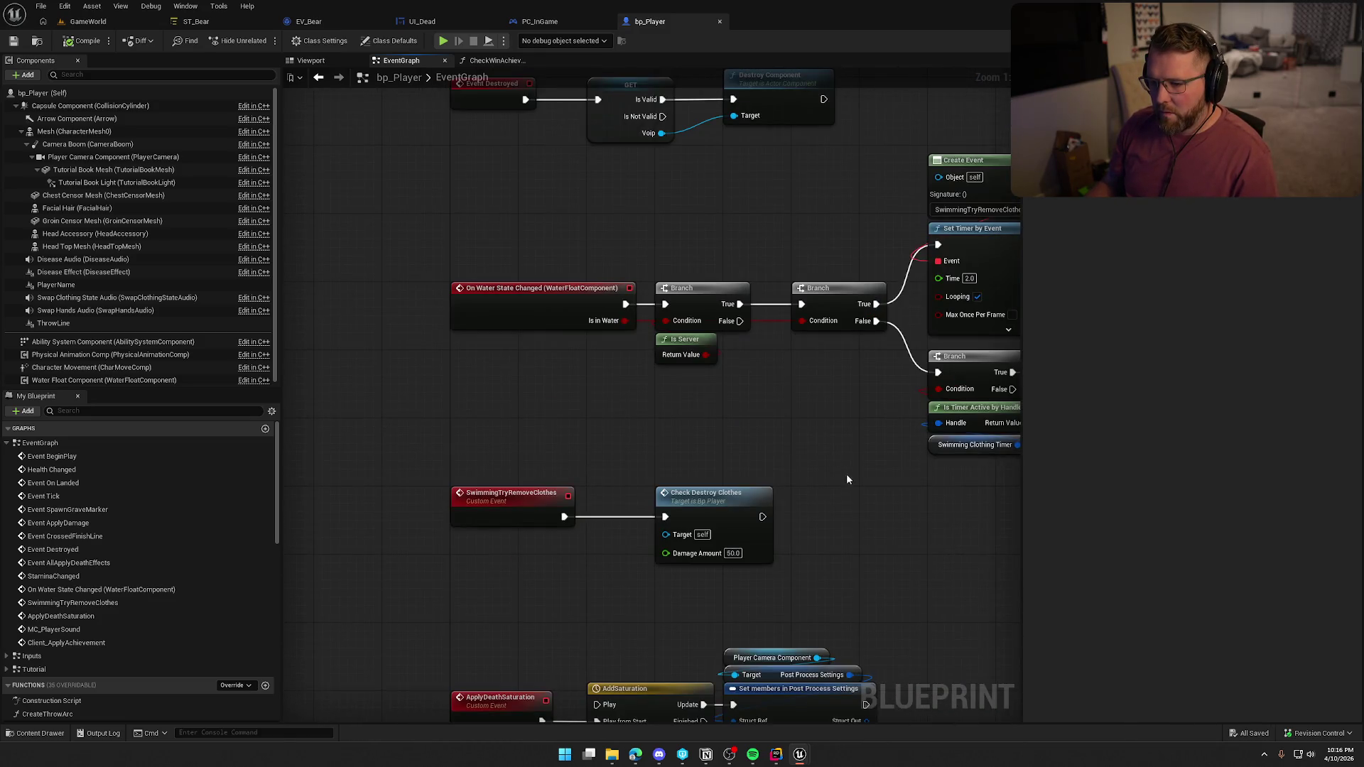
{"action": "left_click_drag", "start_coordinate": [843, 472], "coordinate": [785, 192]}
{"action": "left_click_drag", "start_coordinate": [855, 365], "coordinate": [839, 275]}
{"action": "left_click", "coordinate": [406, 267]}
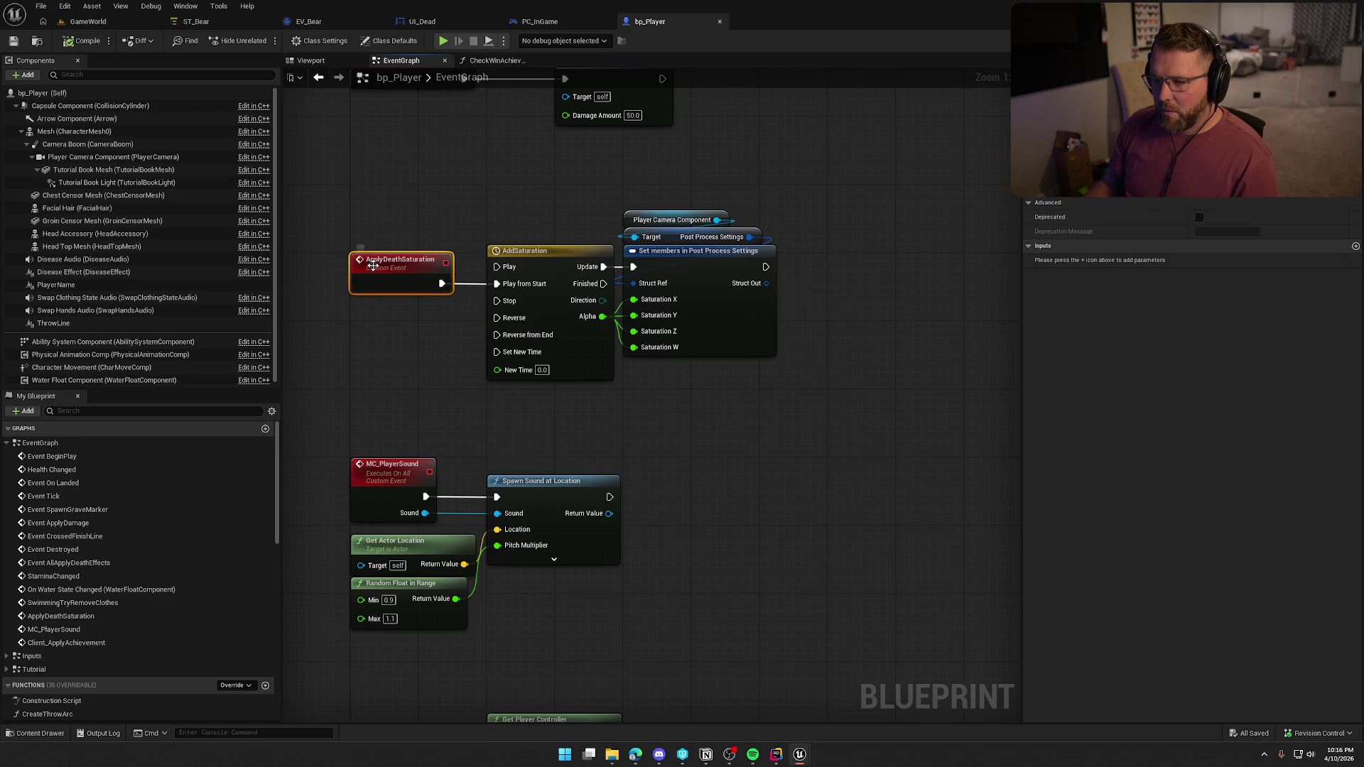
{"action": "right_click", "coordinate": [406, 267]}
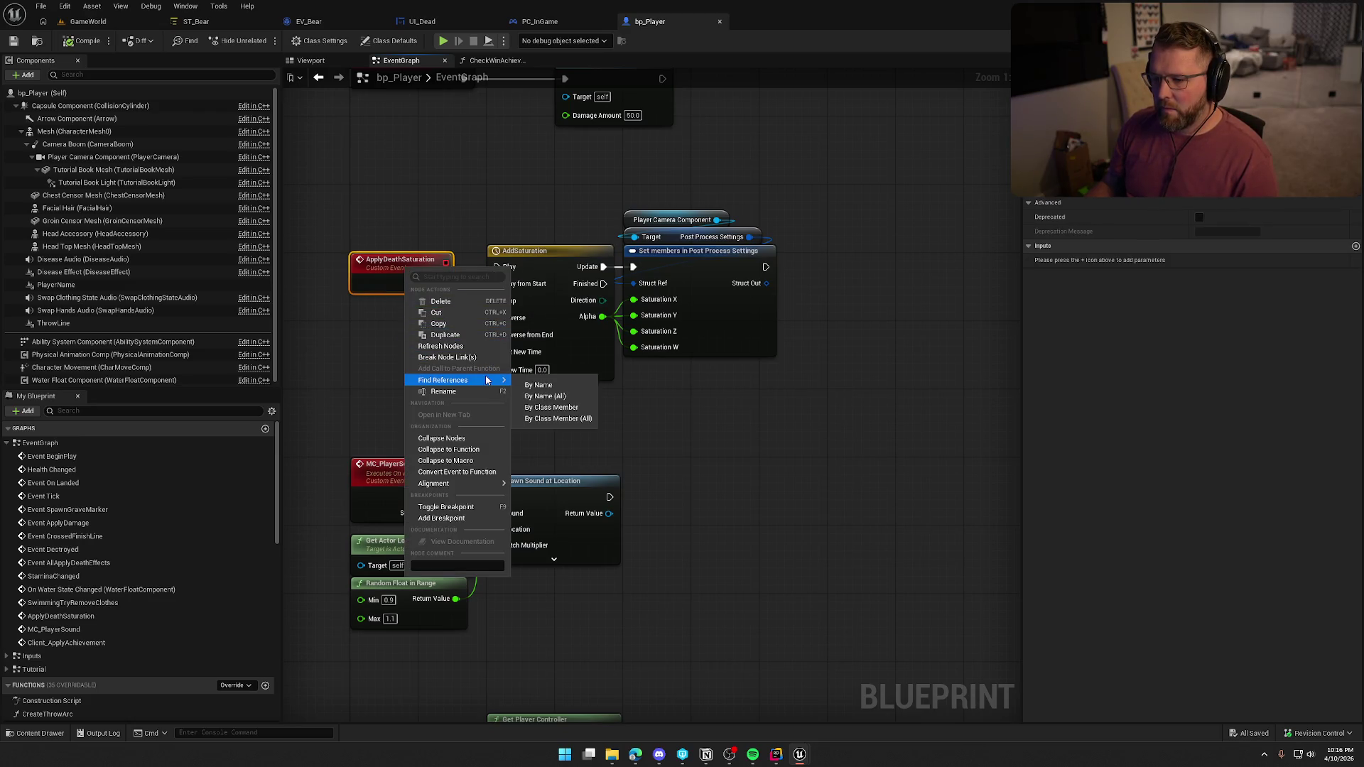
{"action": "left_click", "coordinate": [610, 426]}
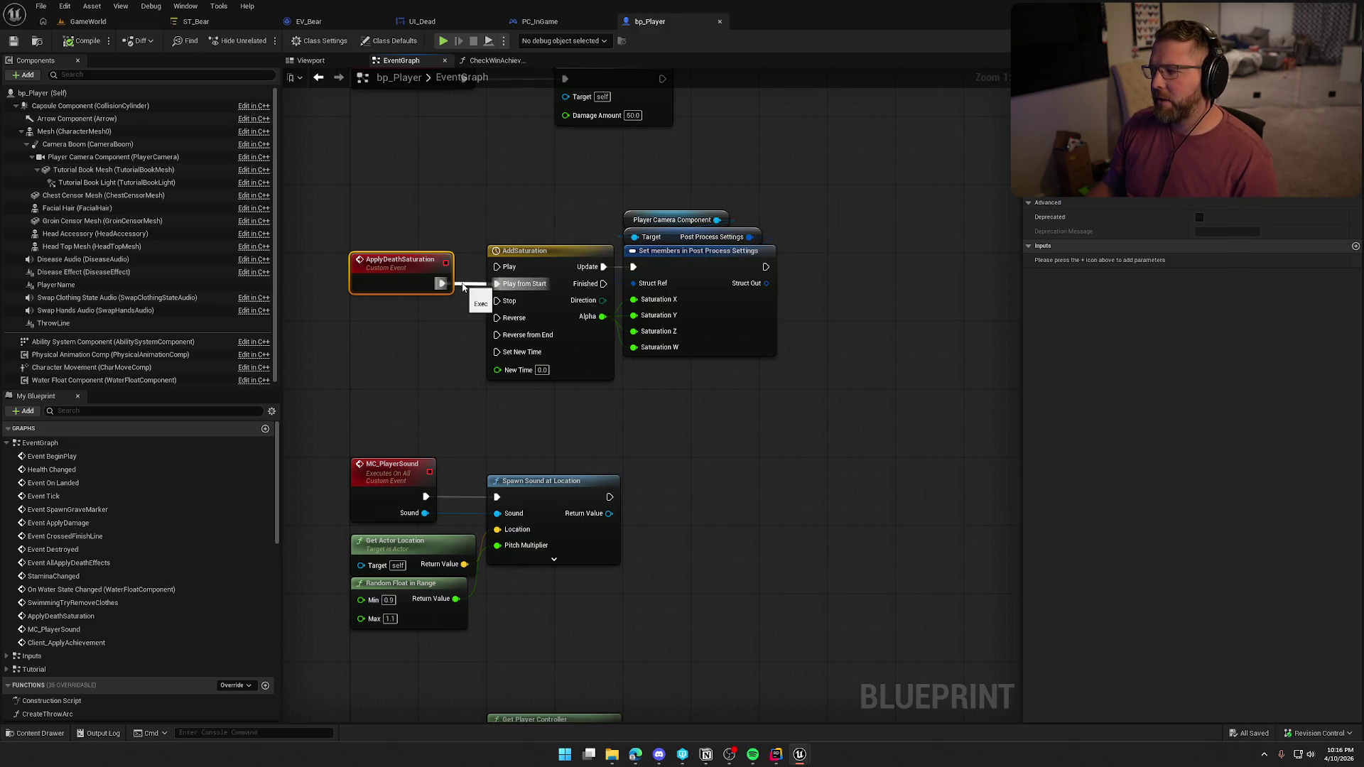
{"action": "left_click_drag", "start_coordinate": [476, 284], "coordinate": [482, 283]}
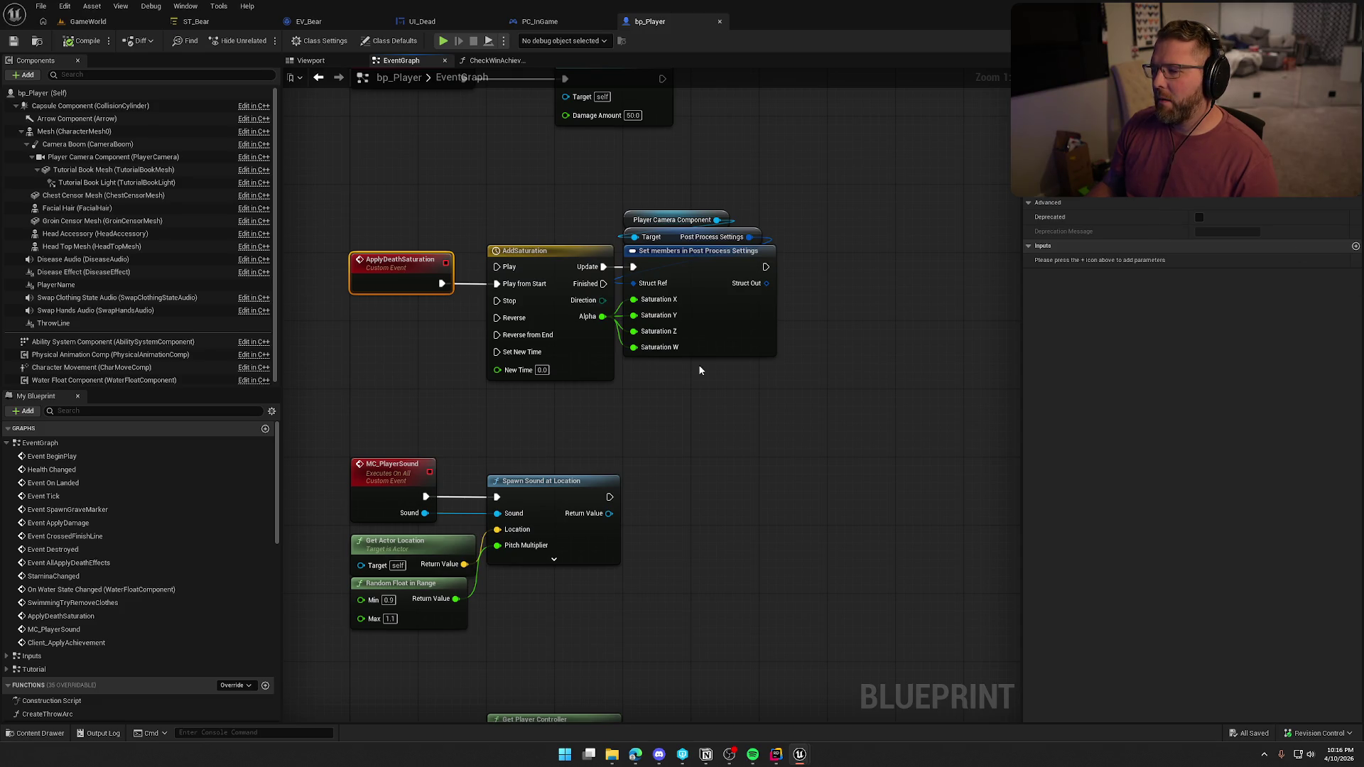
{"action": "mouse_move", "coordinate": [375, 173]}
{"action": "left_mouse_down"}
{"action": "mouse_move", "coordinate": [824, 361]}
{"action": "mouse_move", "coordinate": [827, 380]}
{"action": "left_mouse_up"}
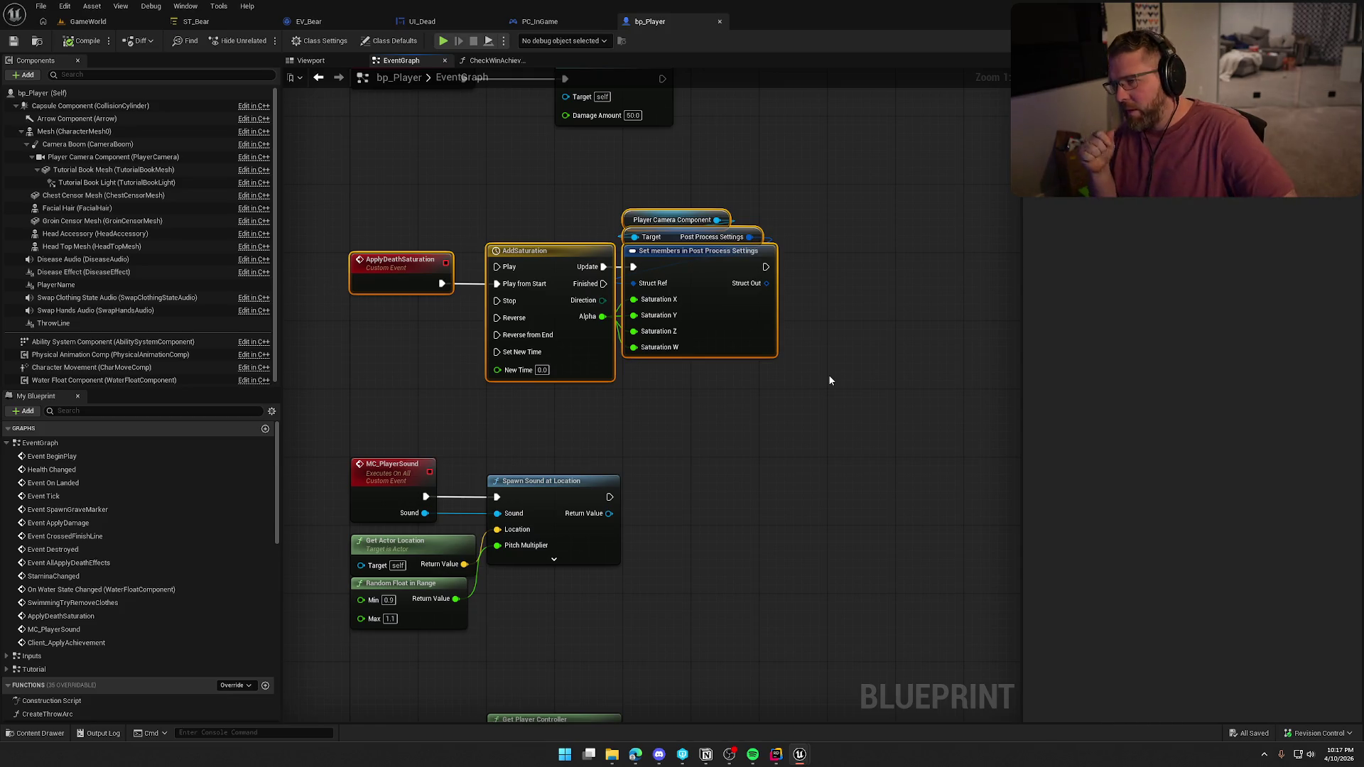
Place a Get Player Camera Manager node in bp_Player's graph via the 'get camera mana' search
{"action": "left_click_drag", "start_coordinate": [778, 365], "coordinate": [801, 430]}
{"action": "left_click", "coordinate": [529, 302]}
{"action": "right_click", "coordinate": [504, 249]}
{"action": "type", "text": "g"}
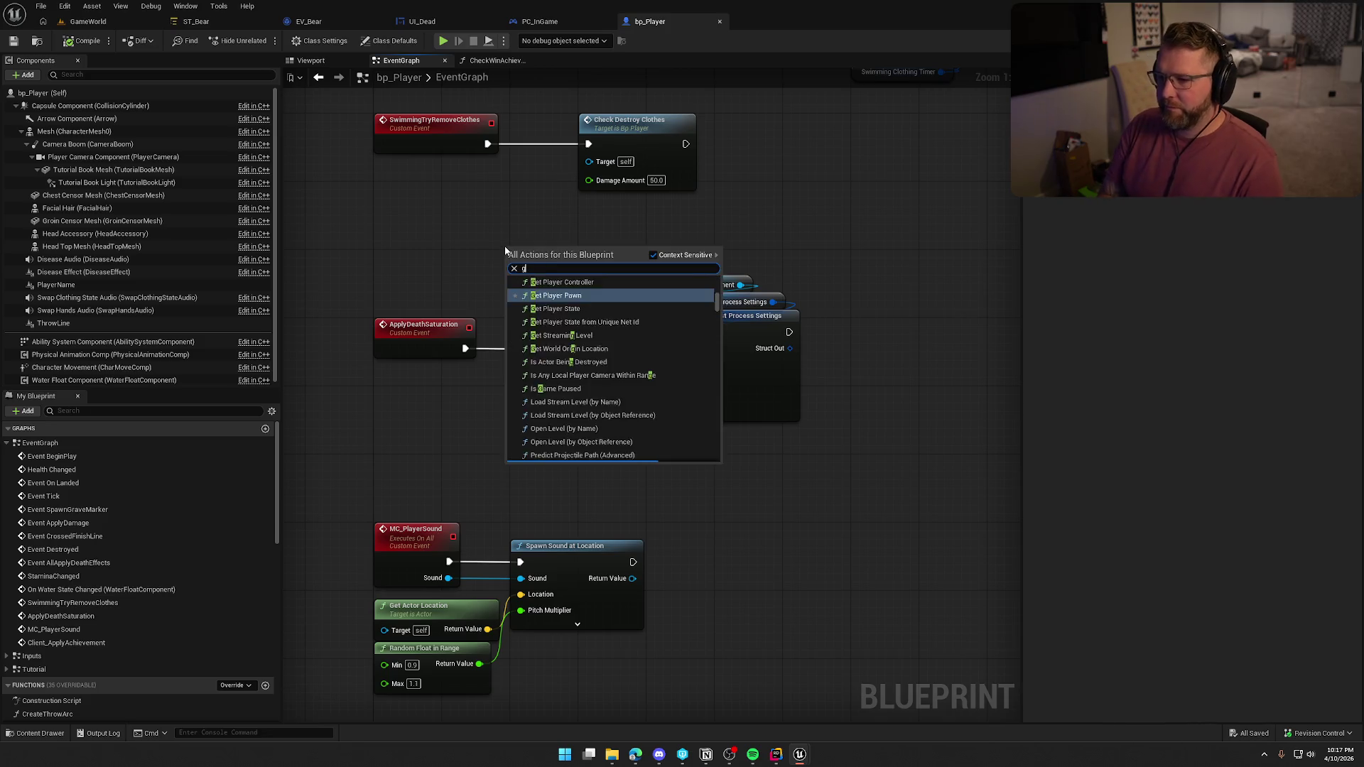
{"action": "type", "text": "et camera mana"}
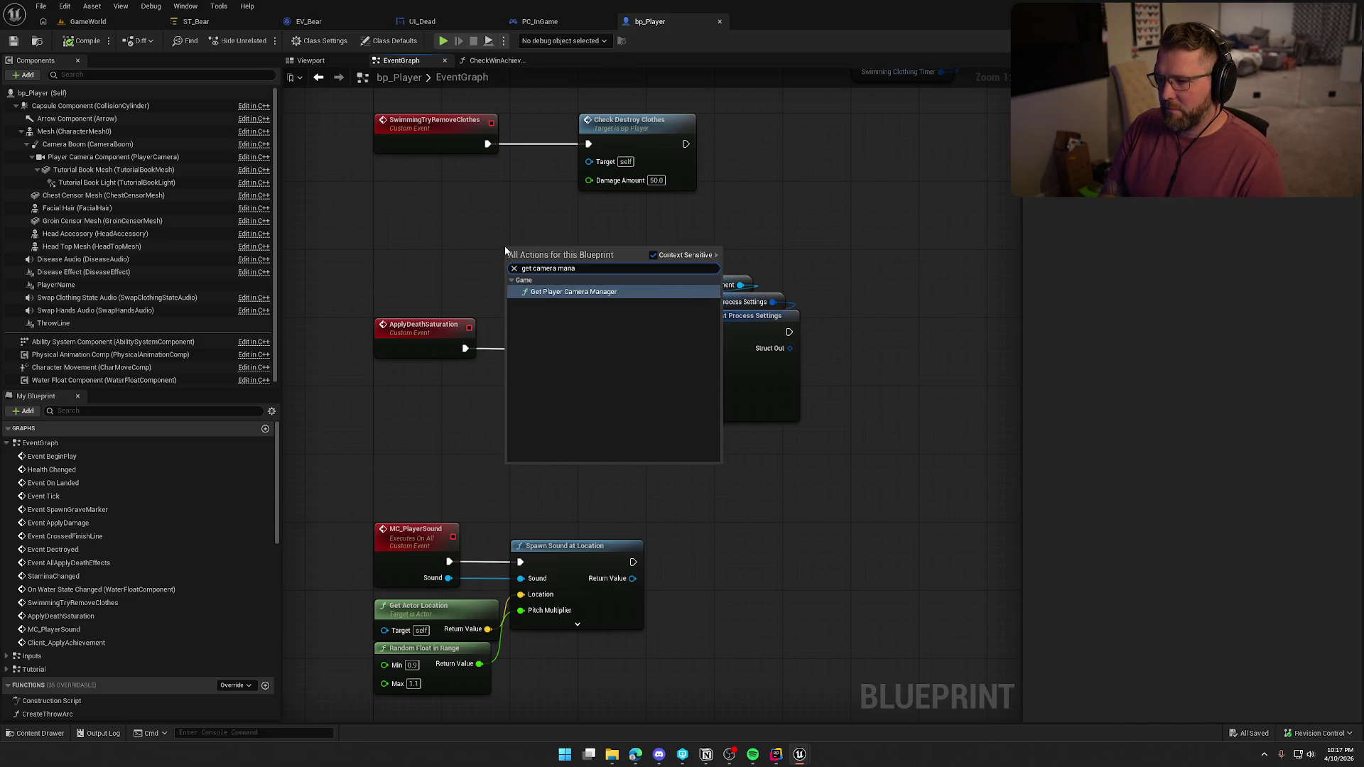
{"action": "key", "text": "Return"}
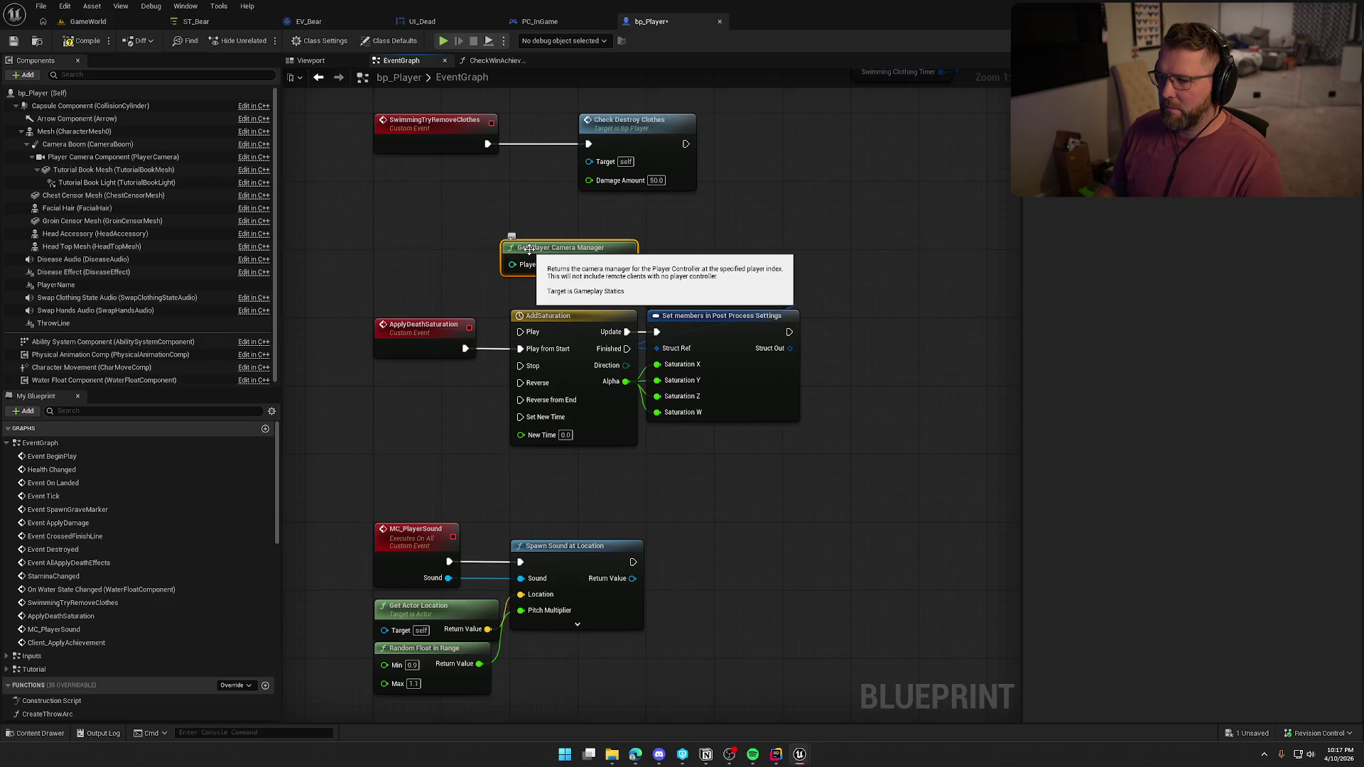
{"action": "left_click_drag", "start_coordinate": [625, 263], "coordinate": [707, 245]}
{"action": "type", "text": "get"}
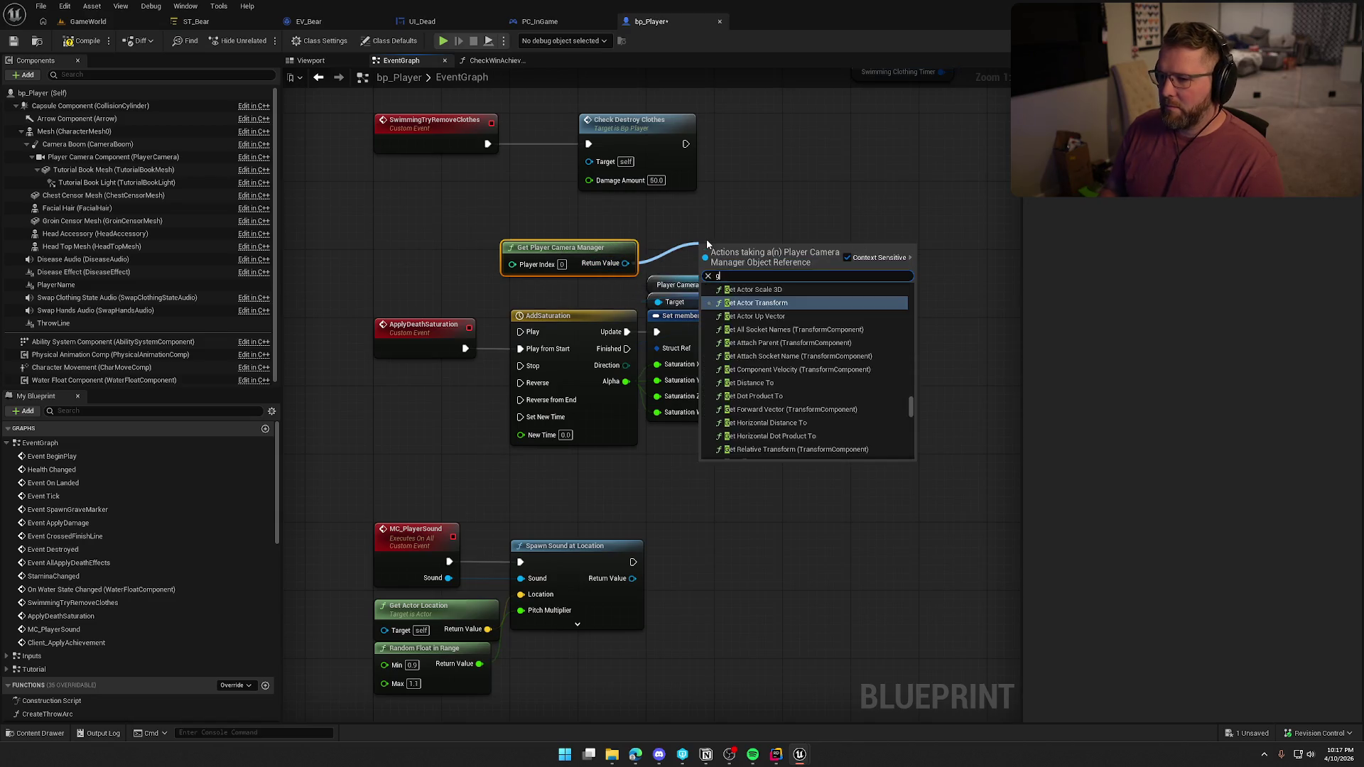
{"action": "key", "text": "Escape"}
{"action": "left_click", "coordinate": [538, 22]}
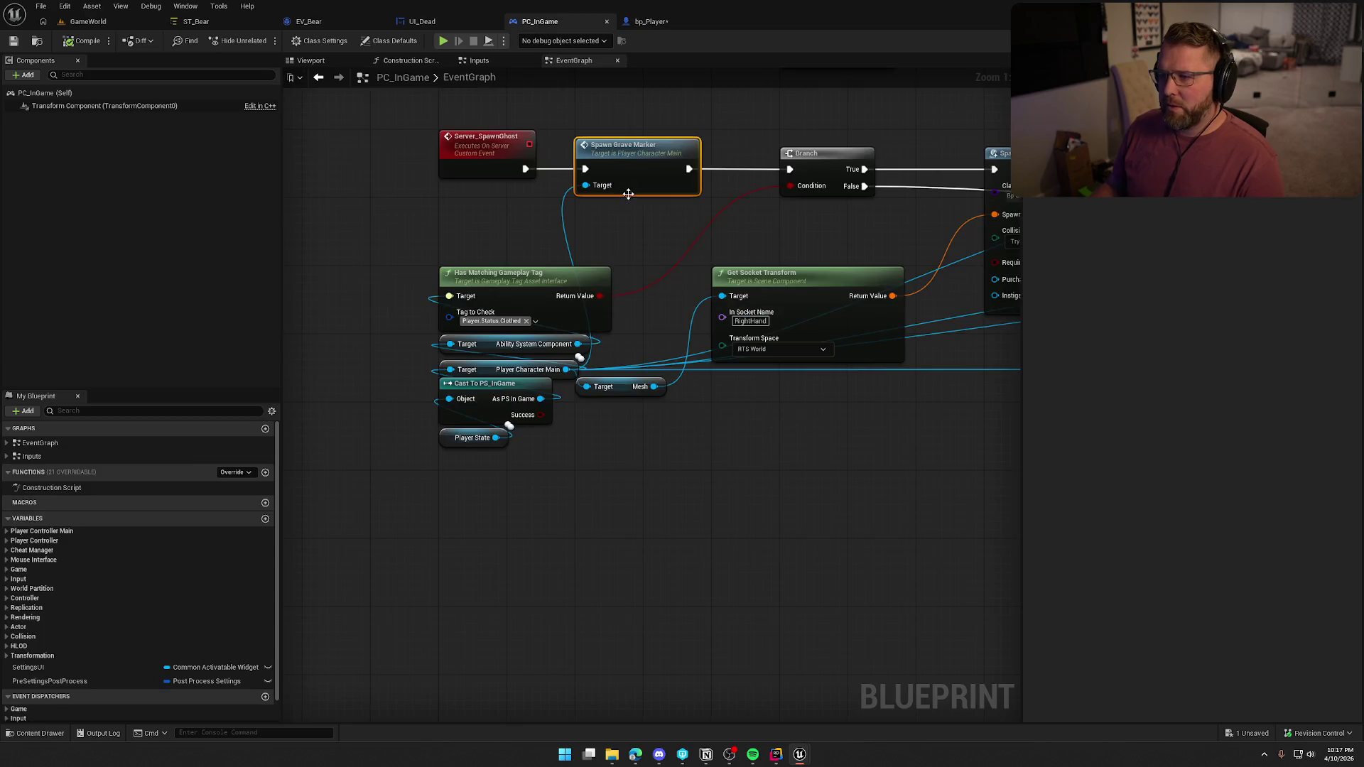
Open PC_InGame's Inputs graph and inspect the Get View Target and Get Component by Class saturation nodes
{"action": "scroll", "coordinate": [726, 241], "scroll_direction": "down", "scroll_amount": 3}
{"action": "mouse_move", "coordinate": [654, 309]}
{"action": "left_mouse_down"}
{"action": "mouse_move", "coordinate": [727, 569]}
{"action": "mouse_move", "coordinate": [530, 687]}
{"action": "mouse_move", "coordinate": [857, 694]}
{"action": "mouse_move", "coordinate": [924, 682]}
{"action": "mouse_move", "coordinate": [463, 557]}
{"action": "mouse_move", "coordinate": [463, 618]}
{"action": "left_mouse_up"}
{"action": "left_click_drag", "start_coordinate": [462, 512], "coordinate": [985, 511]}
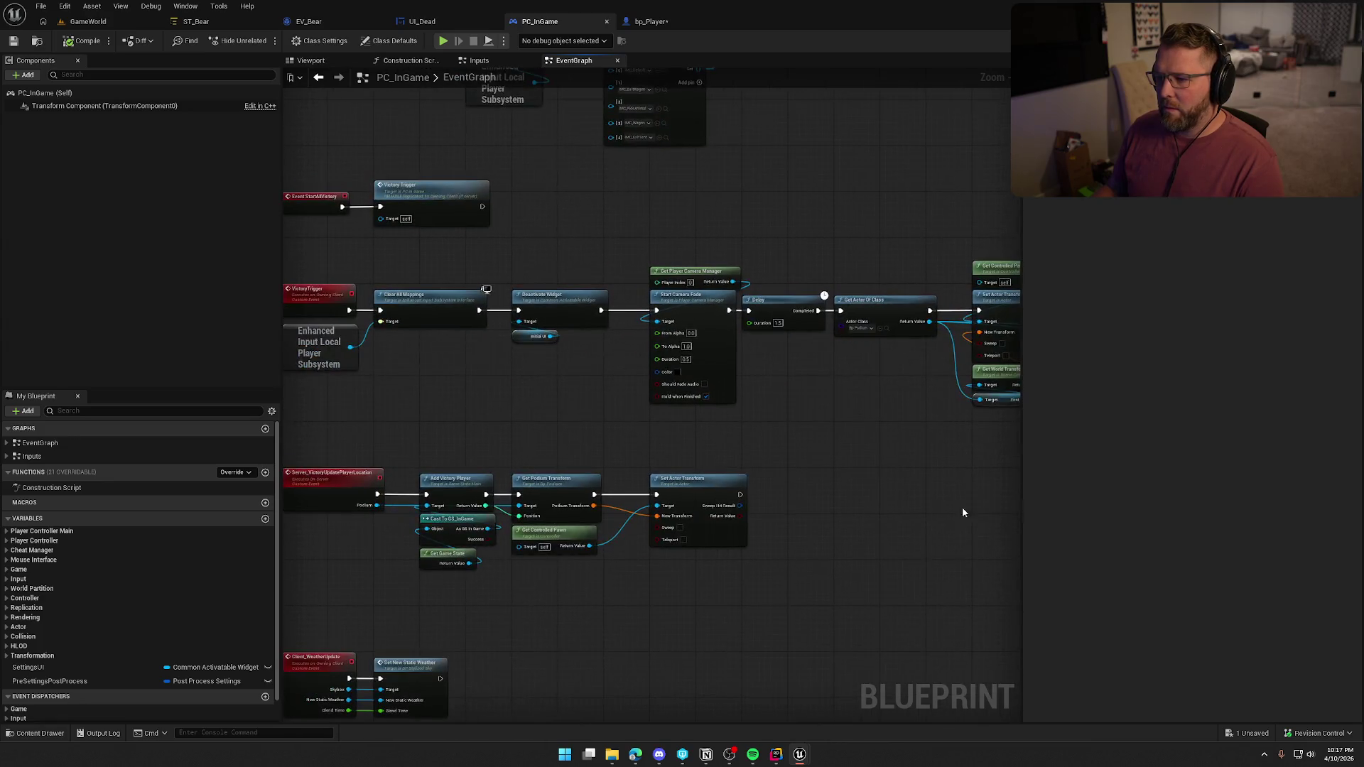
{"action": "left_click_drag", "start_coordinate": [506, 398], "coordinate": [583, 399]}
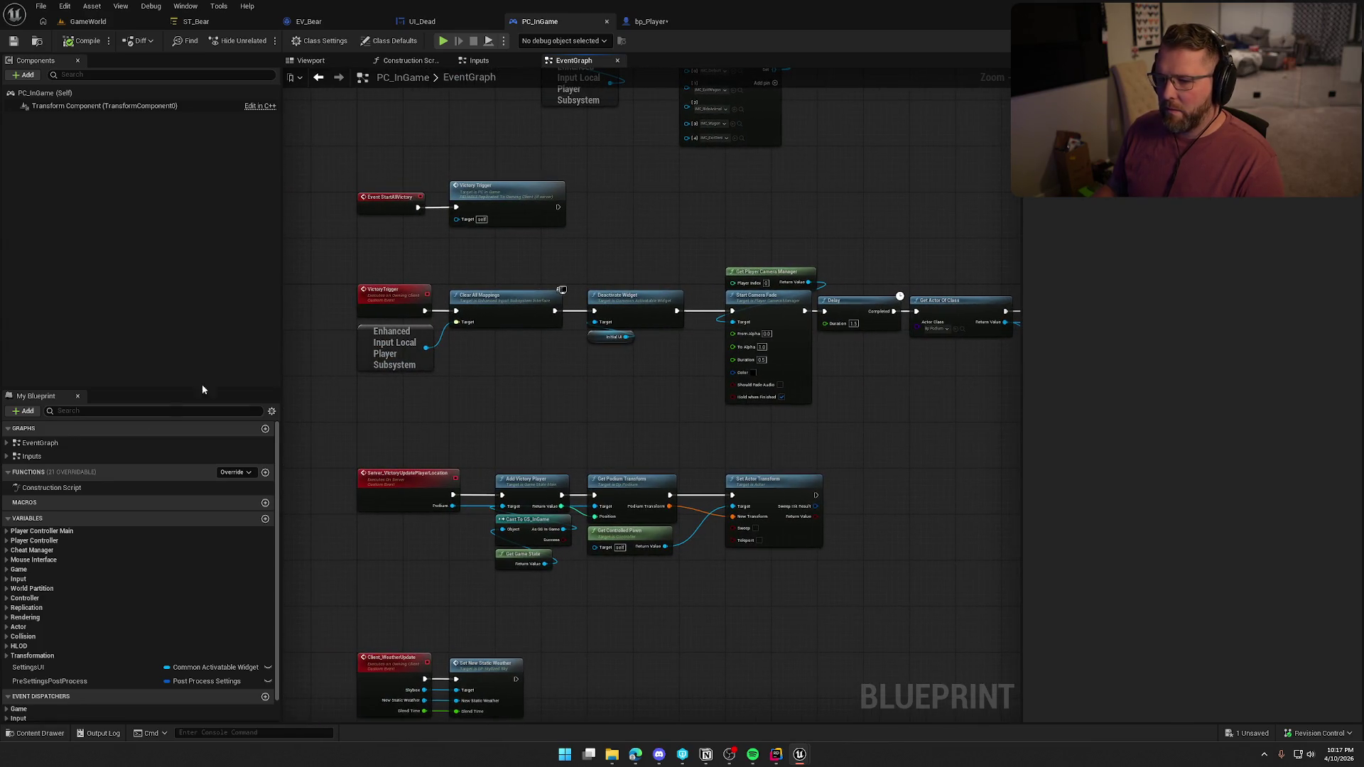
{"action": "left_click", "coordinate": [8, 456]}
{"action": "double_click", "coordinate": [58, 469]}
{"action": "mouse_move", "coordinate": [782, 554]}
{"action": "left_mouse_down"}
{"action": "mouse_move", "coordinate": [594, 539]}
{"action": "mouse_move", "coordinate": [313, 481]}
{"action": "mouse_move", "coordinate": [528, 539]}
{"action": "mouse_move", "coordinate": [451, 538]}
{"action": "mouse_move", "coordinate": [621, 542]}
{"action": "mouse_move", "coordinate": [717, 527]}
{"action": "left_mouse_up"}
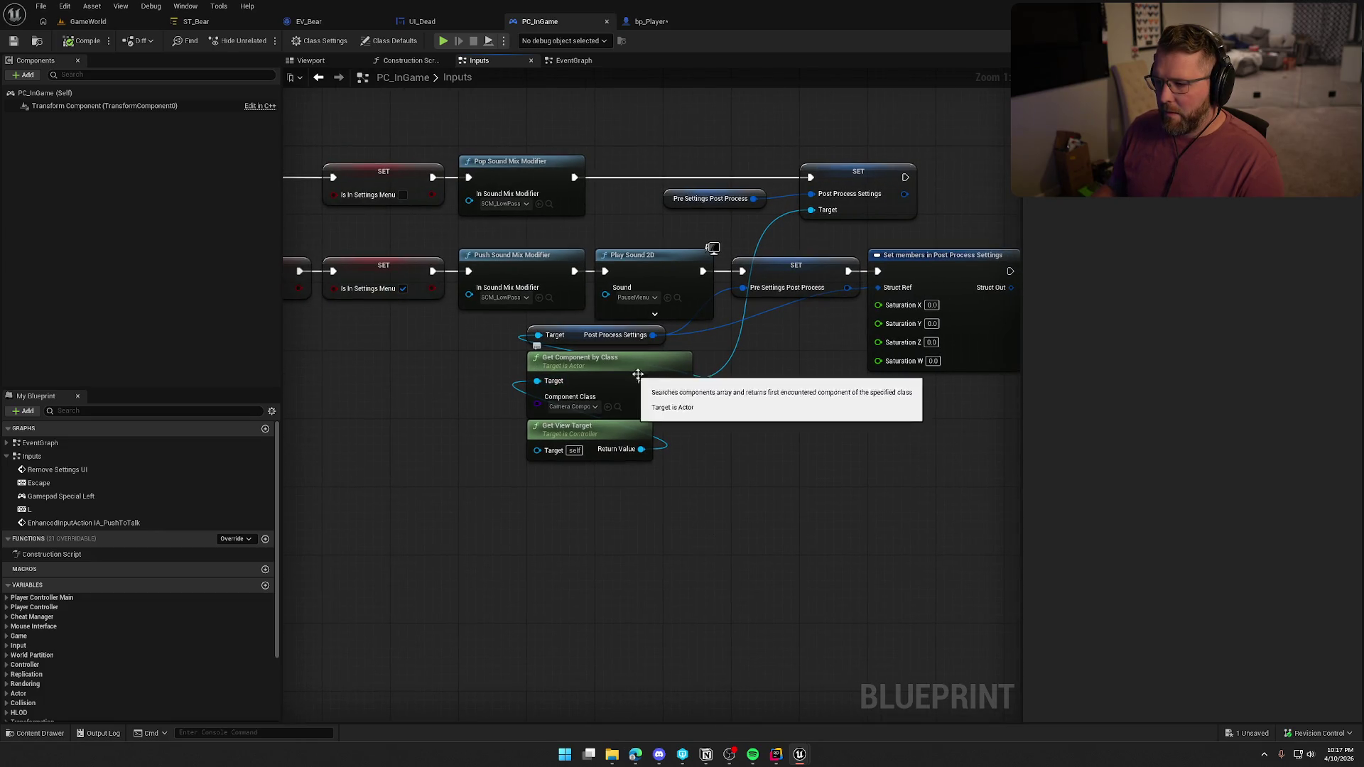
{"action": "mouse_move", "coordinate": [653, 486]}
{"action": "left_mouse_down"}
{"action": "mouse_move", "coordinate": [537, 444]}
{"action": "mouse_move", "coordinate": [501, 343]}
{"action": "mouse_move", "coordinate": [504, 363]}
{"action": "left_mouse_up"}
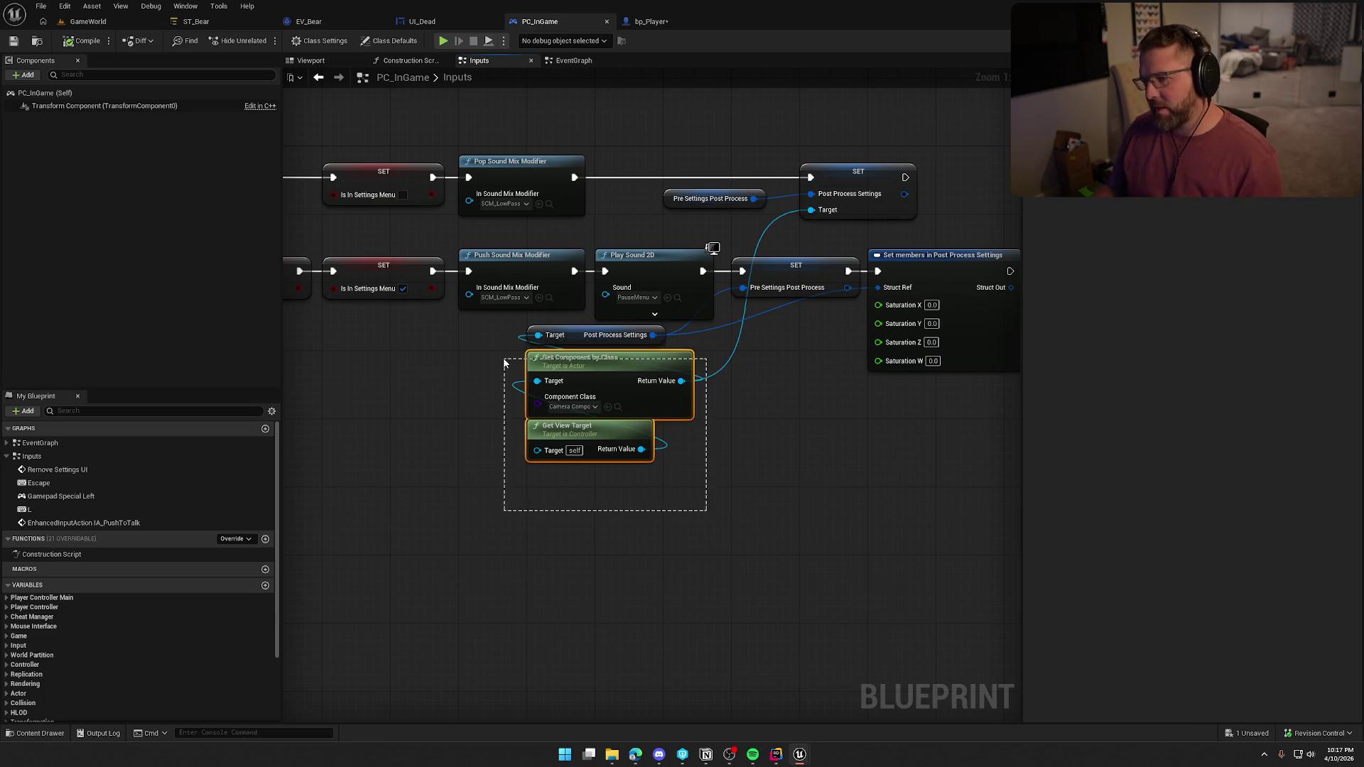
{"action": "left_click", "coordinate": [486, 557]}
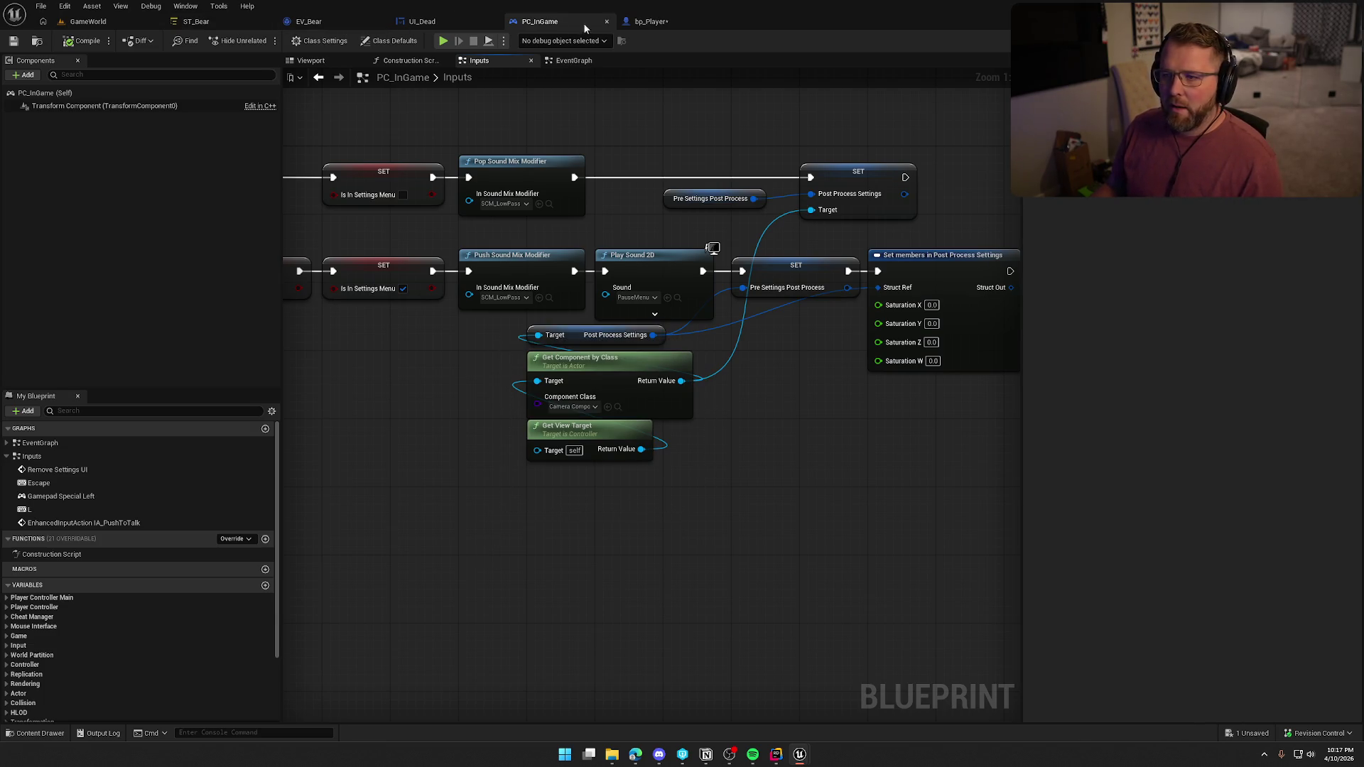
{"action": "left_click", "coordinate": [648, 22]}
Search bp_Player's actions for 'get view target' but close the menu without adding a node
{"action": "right_click", "coordinate": [756, 206]}
{"action": "type", "text": "get"}
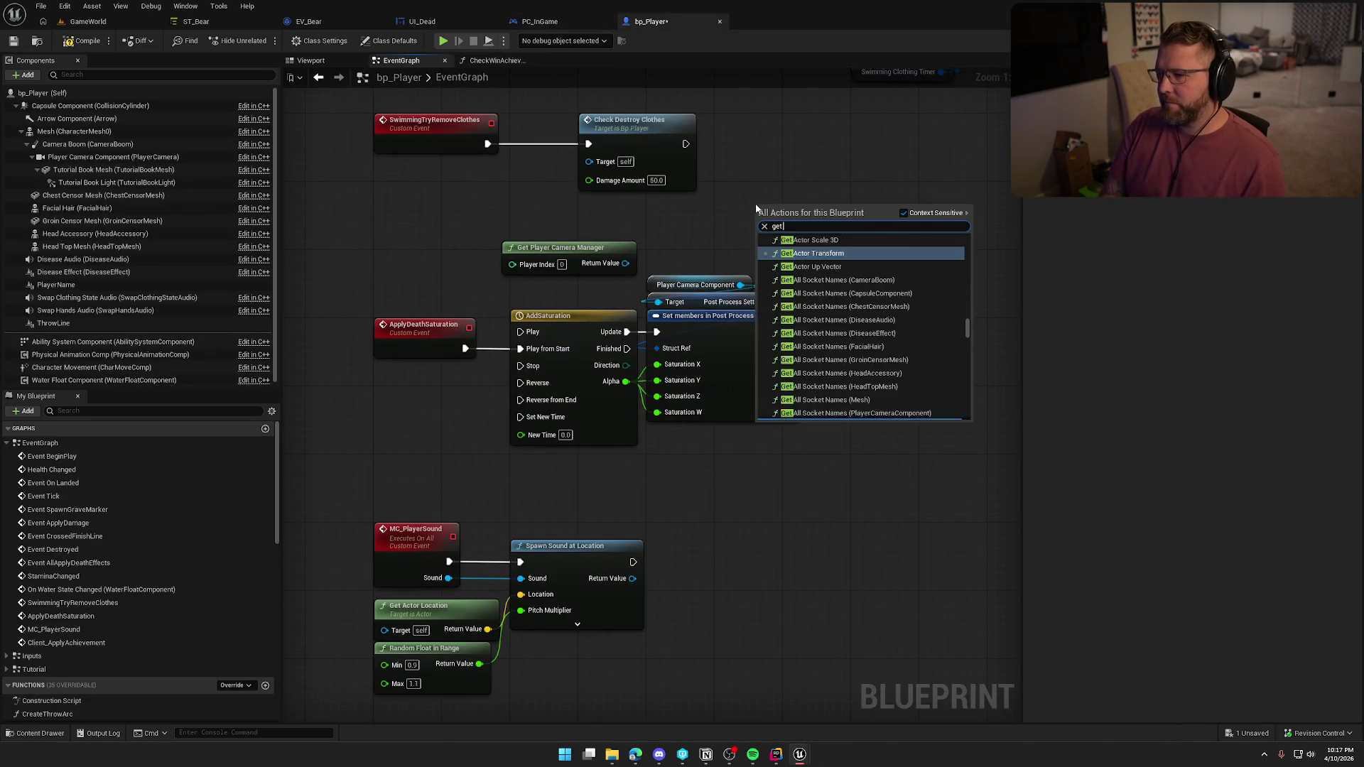
{"action": "type", "text": " view target"}
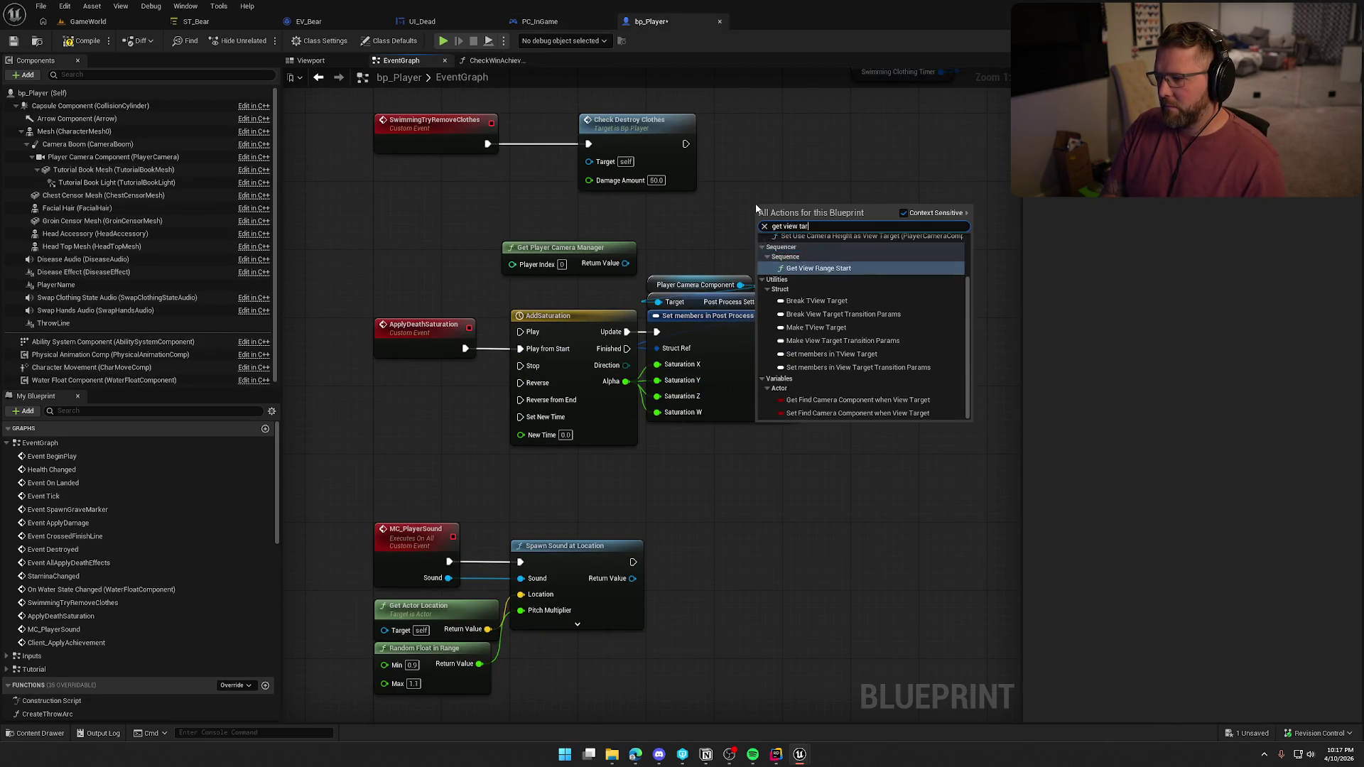
{"action": "scroll", "coordinate": [859, 346], "scroll_direction": "up", "scroll_amount": 1}
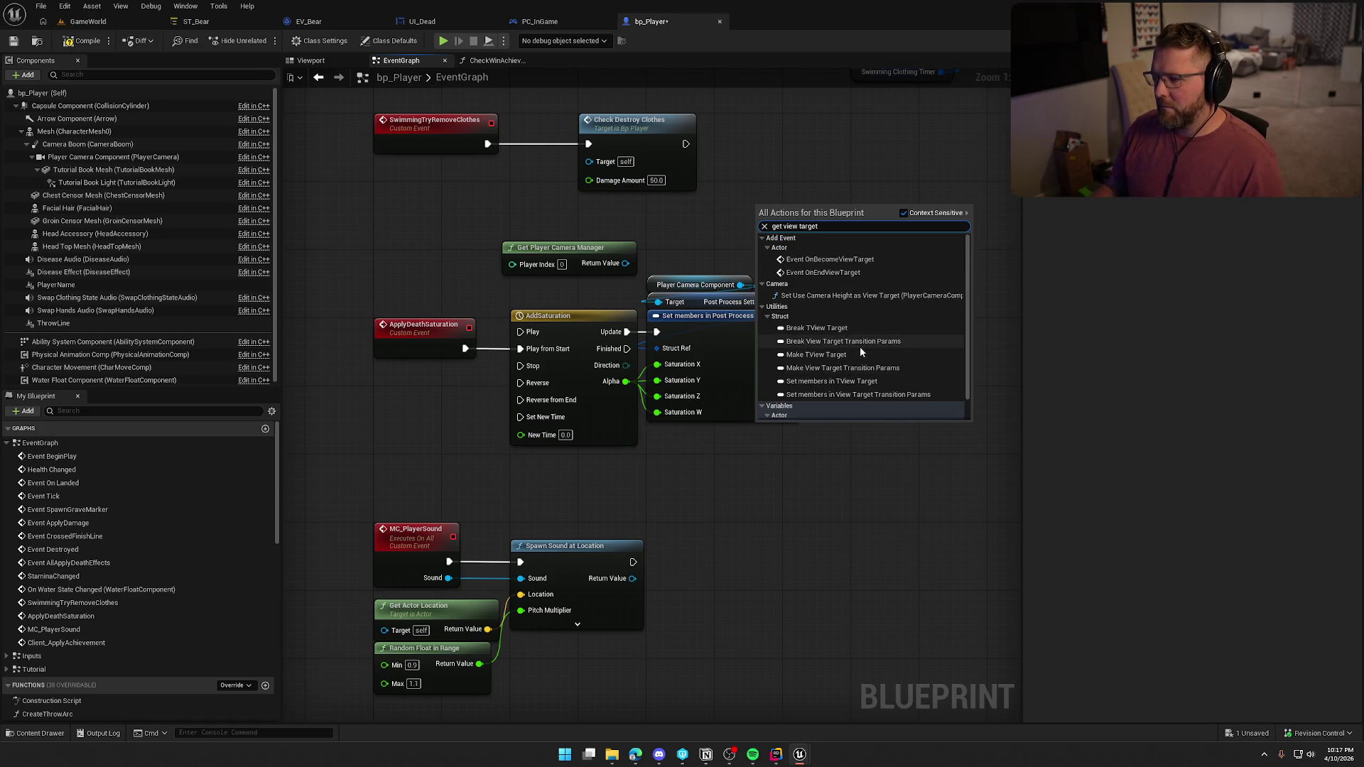
{"action": "left_click", "coordinate": [820, 165]}
{"action": "left_click", "coordinate": [525, 22]}
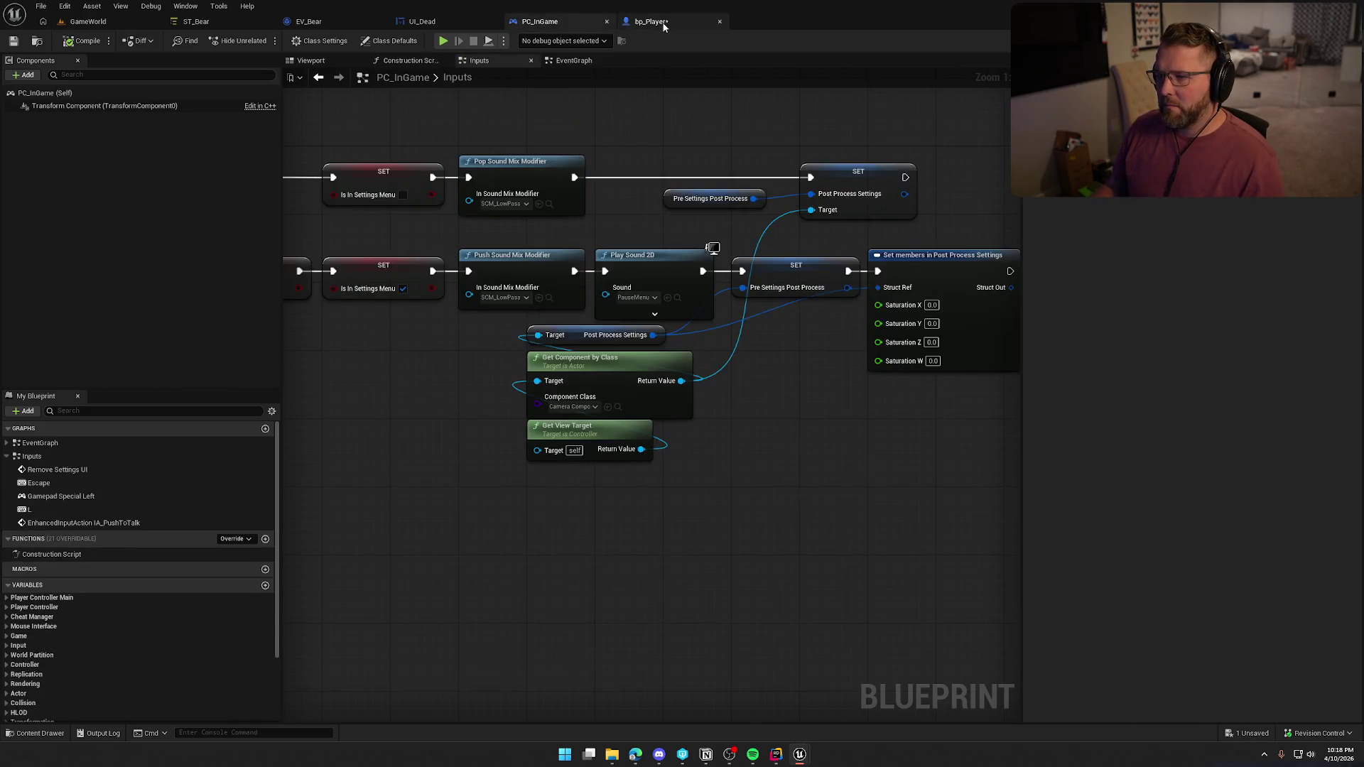
{"action": "left_click", "coordinate": [664, 26]}
{"action": "left_click_drag", "start_coordinate": [858, 259], "coordinate": [792, 222]}
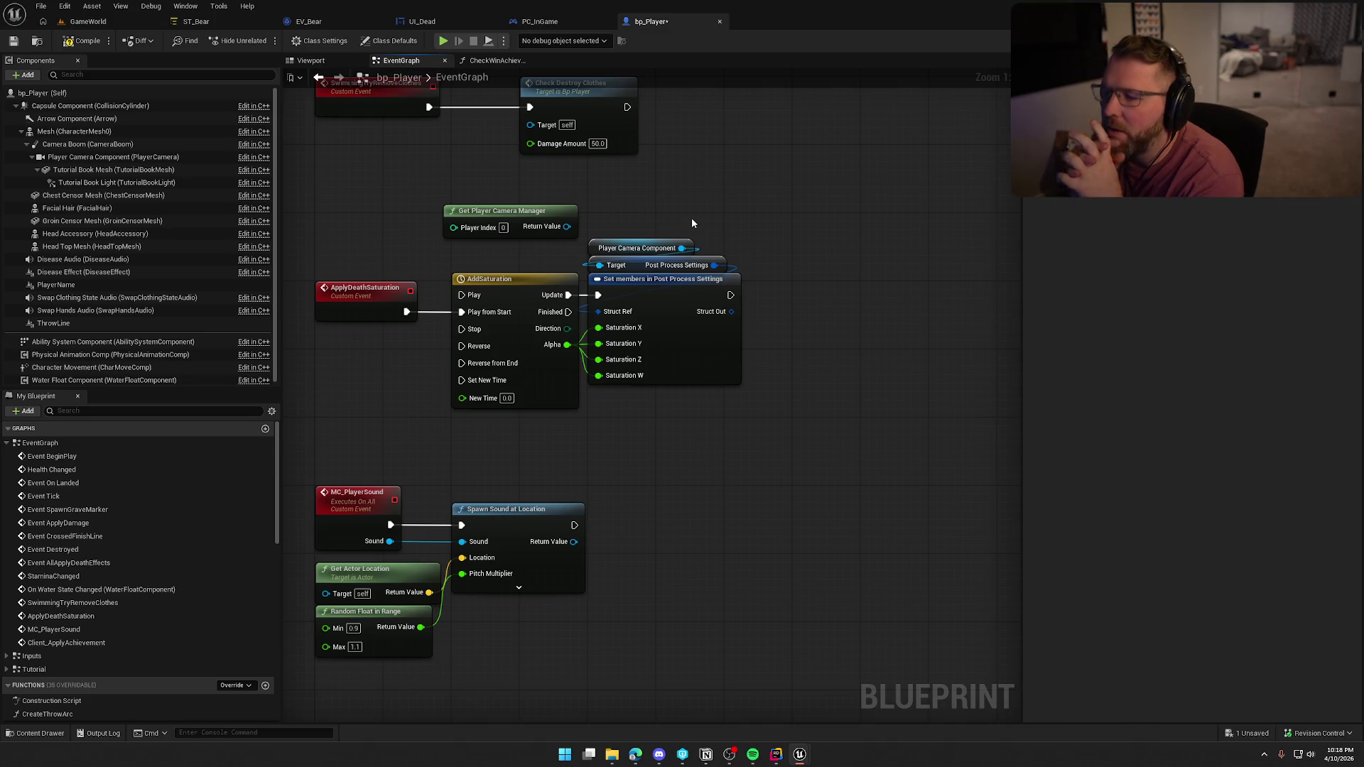
Delete the stray Get Player Camera Manager node from bp_Player's graph
{"action": "left_click", "coordinate": [533, 211]}
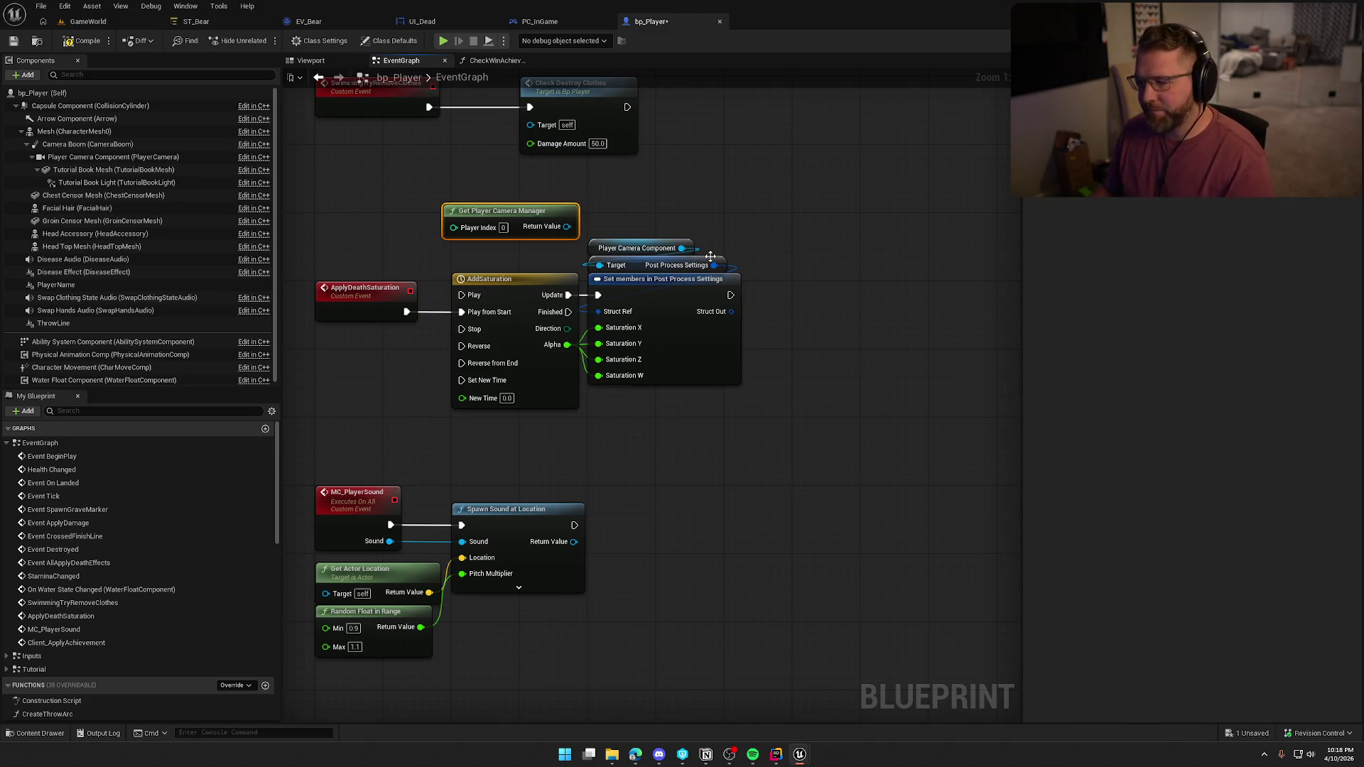
{"action": "key", "text": "Delete"}
{"action": "left_click_drag", "start_coordinate": [796, 466], "coordinate": [354, 229]}
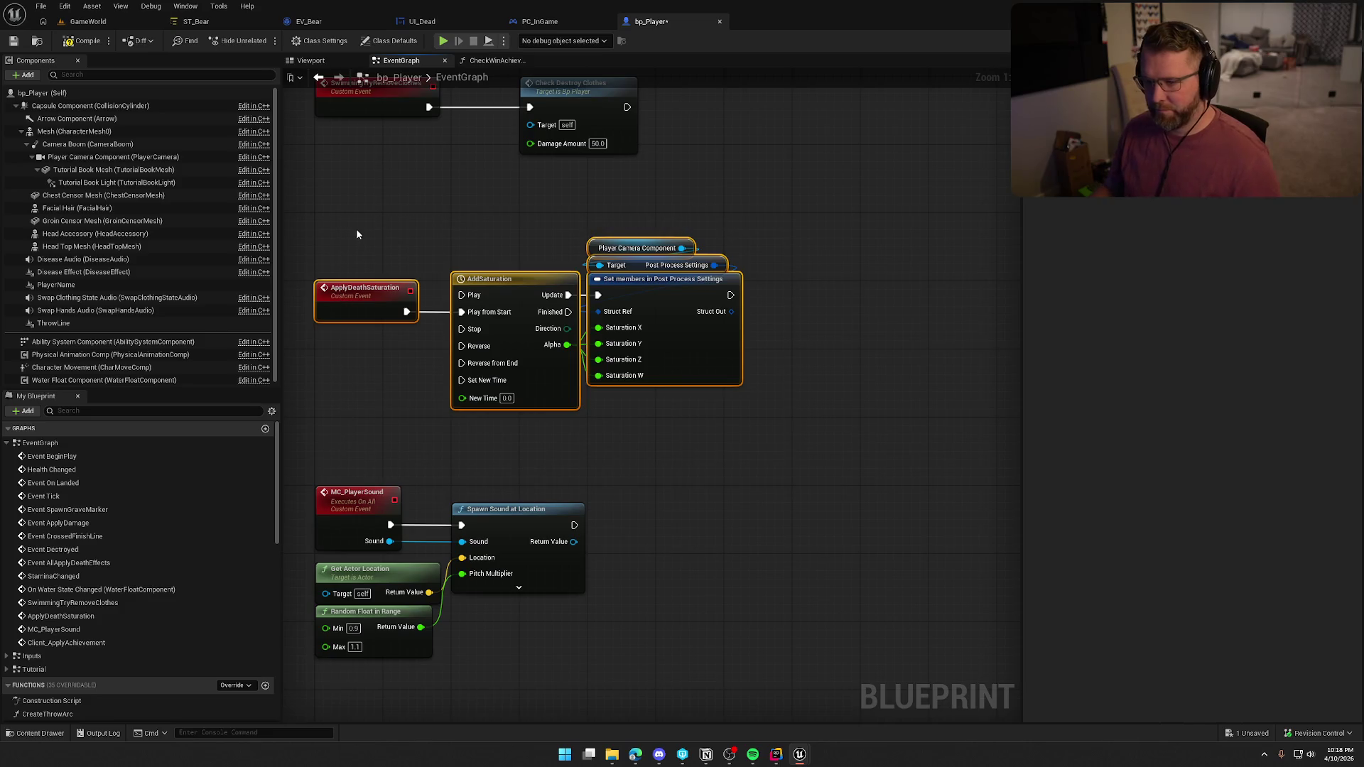
Rename the ApplyDeathSaturation event to ApplyDesaturation
{"action": "left_click", "coordinate": [367, 297]}
{"action": "key", "text": "F2"}
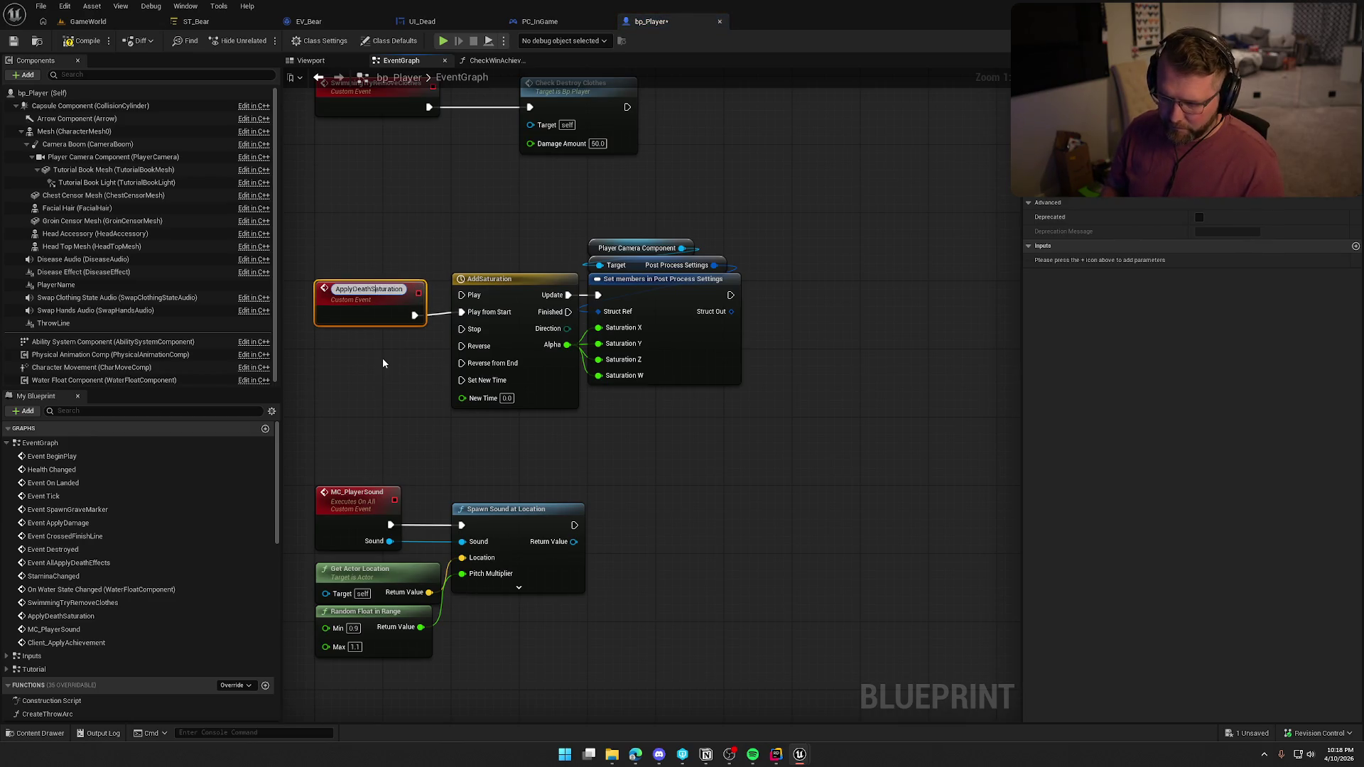
{"action": "key", "text": "BackSpace"}
{"action": "key", "text": "BackSpace"}
{"action": "key", "text": "BackSpace"}
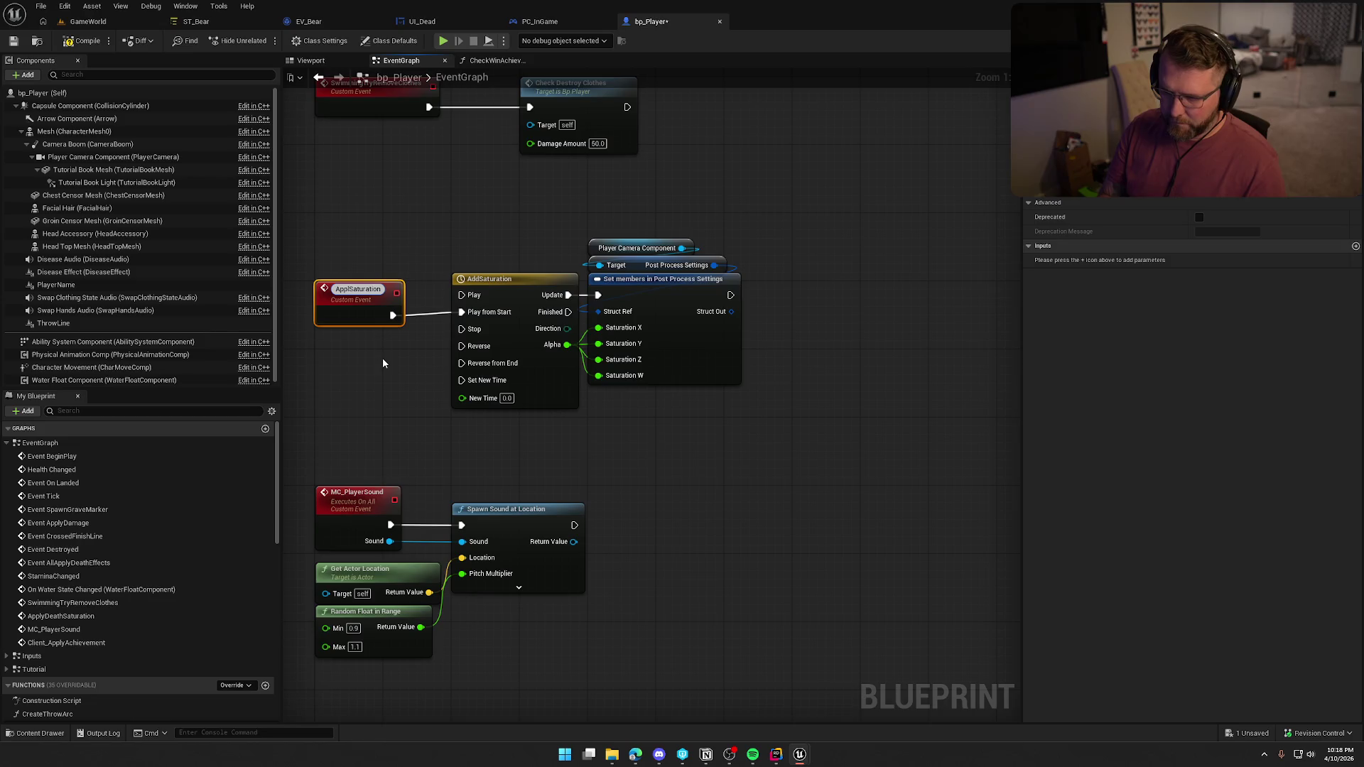
{"action": "type", "text": "lyDe"}
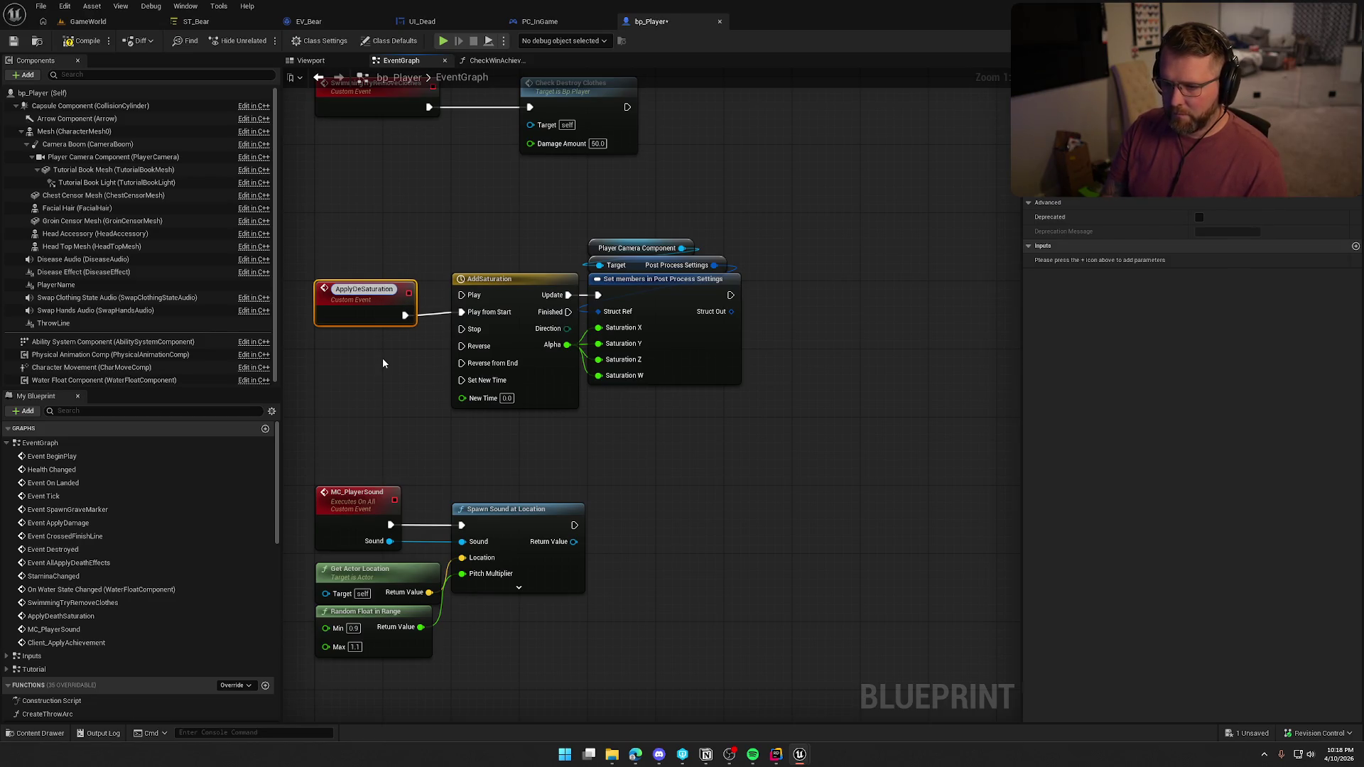
{"action": "key", "text": "Delete"}
{"action": "type", "text": "s"}
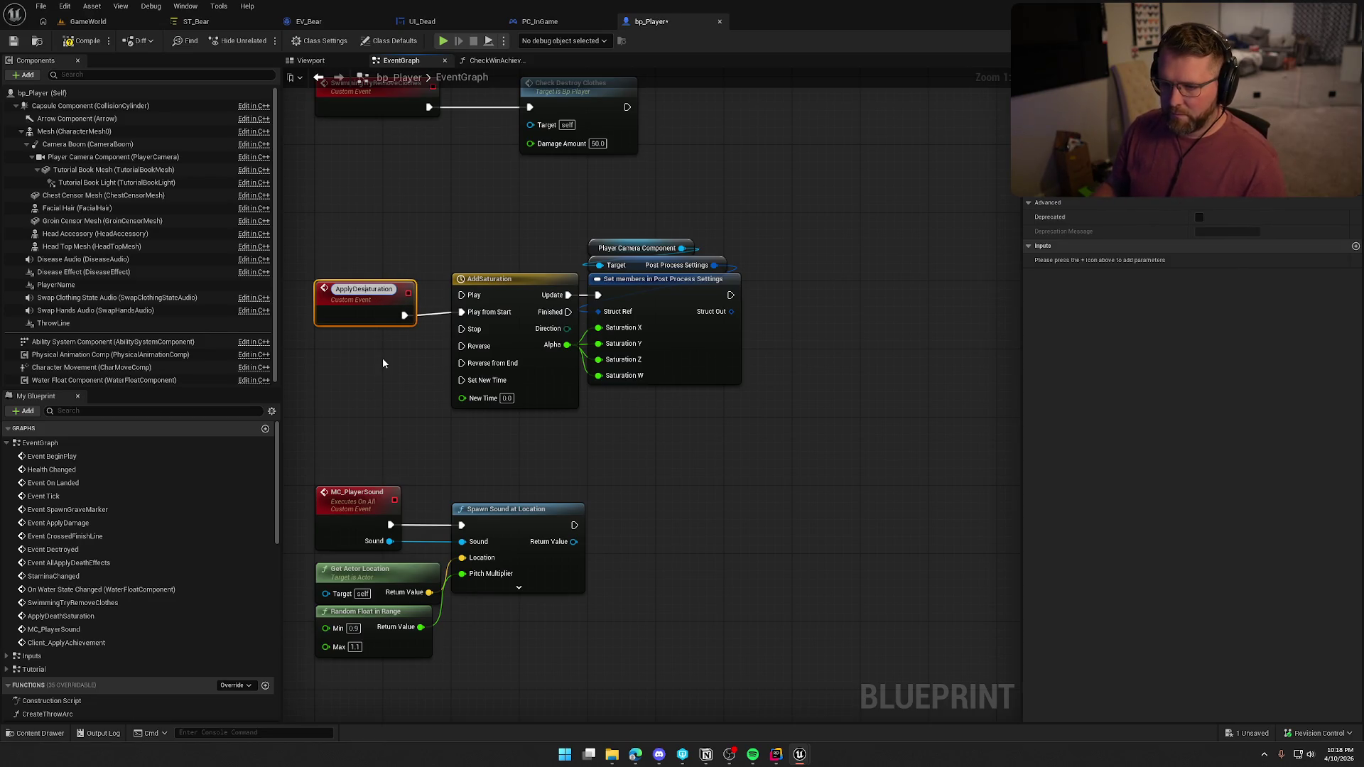
{"action": "left_click", "coordinate": [382, 359]}
{"action": "left_click_drag", "start_coordinate": [330, 213], "coordinate": [744, 430]}
{"action": "left_click", "coordinate": [526, 30]}
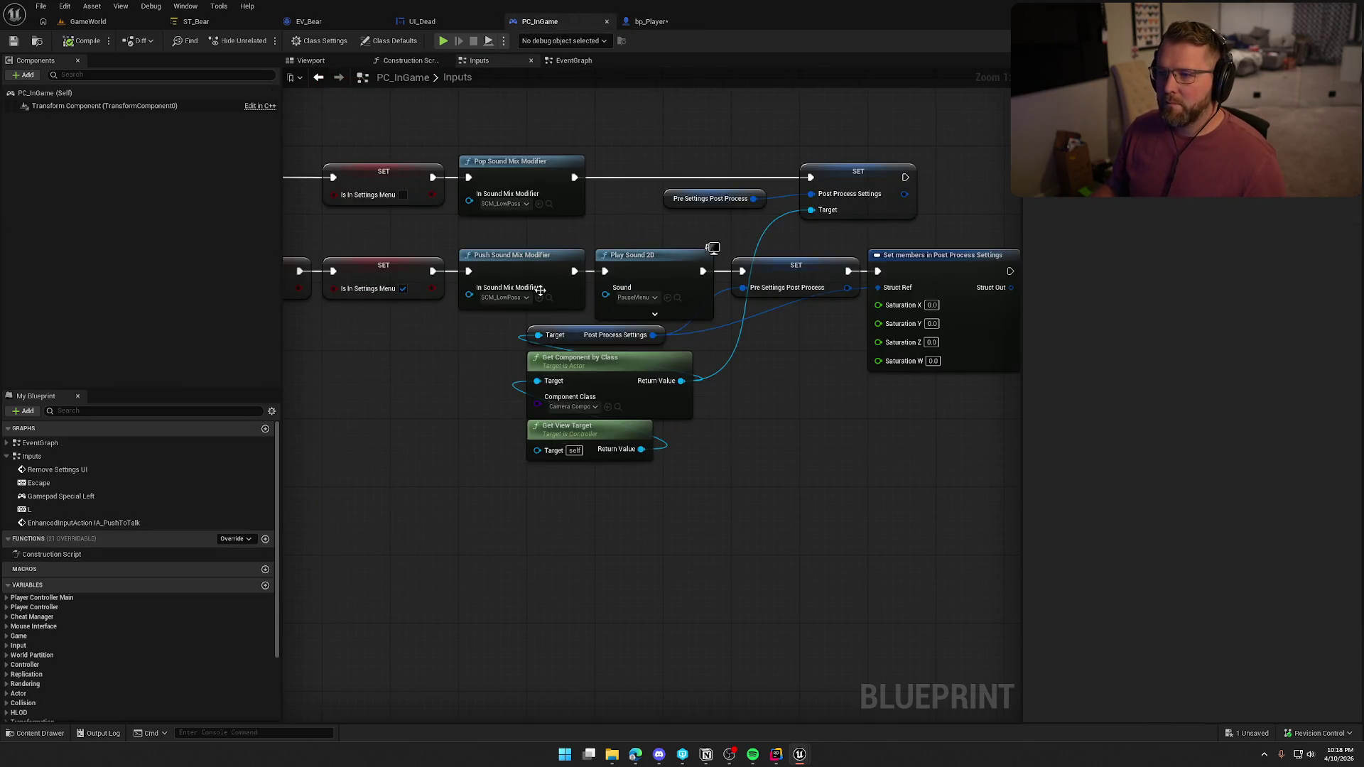
Paste the copied desaturation nodes into PC_InGame's EventGraph and move them into empty space
{"action": "mouse_move", "coordinate": [740, 480]}
{"action": "left_mouse_down"}
{"action": "mouse_move", "coordinate": [672, 468]}
{"action": "mouse_move", "coordinate": [517, 523]}
{"action": "left_mouse_up"}
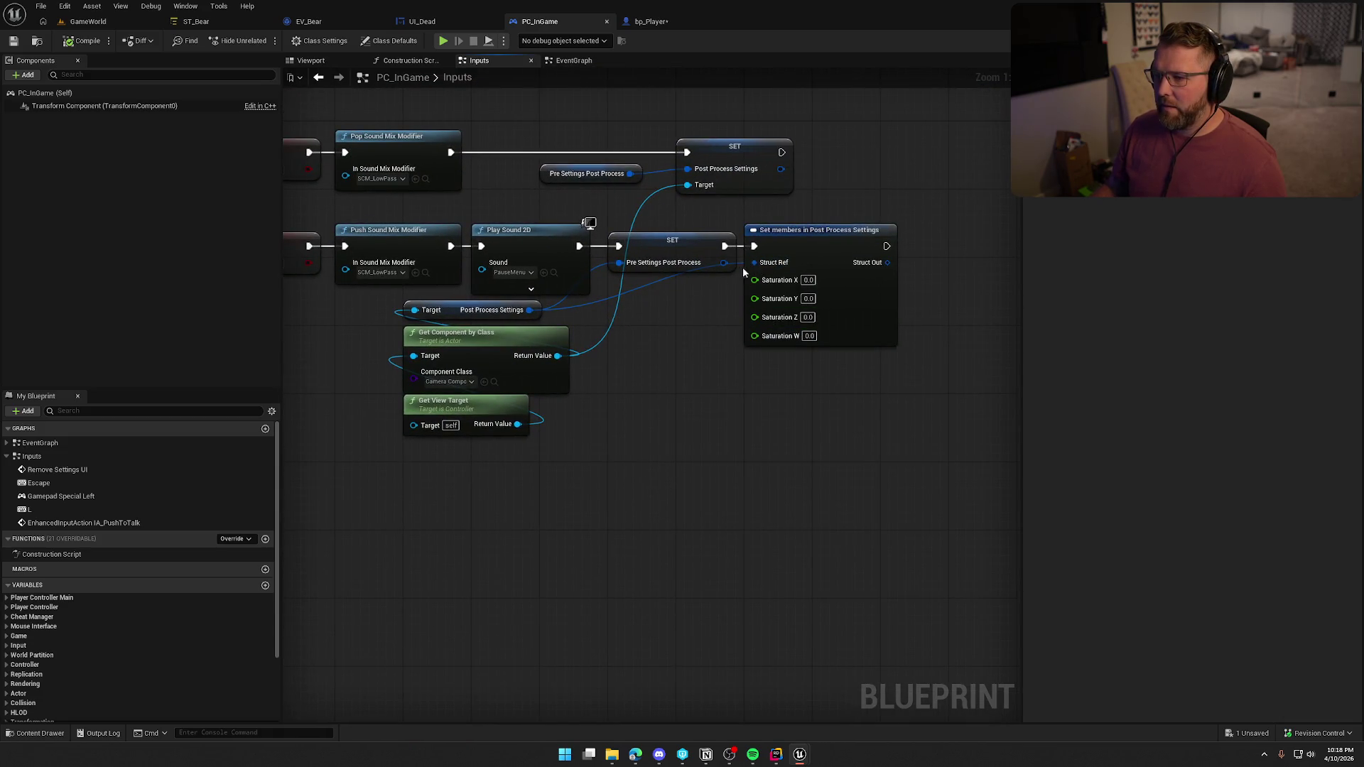
{"action": "mouse_move", "coordinate": [559, 468]}
{"action": "left_mouse_down"}
{"action": "mouse_move", "coordinate": [715, 459]}
{"action": "mouse_move", "coordinate": [740, 426]}
{"action": "mouse_move", "coordinate": [561, 389]}
{"action": "left_mouse_up"}
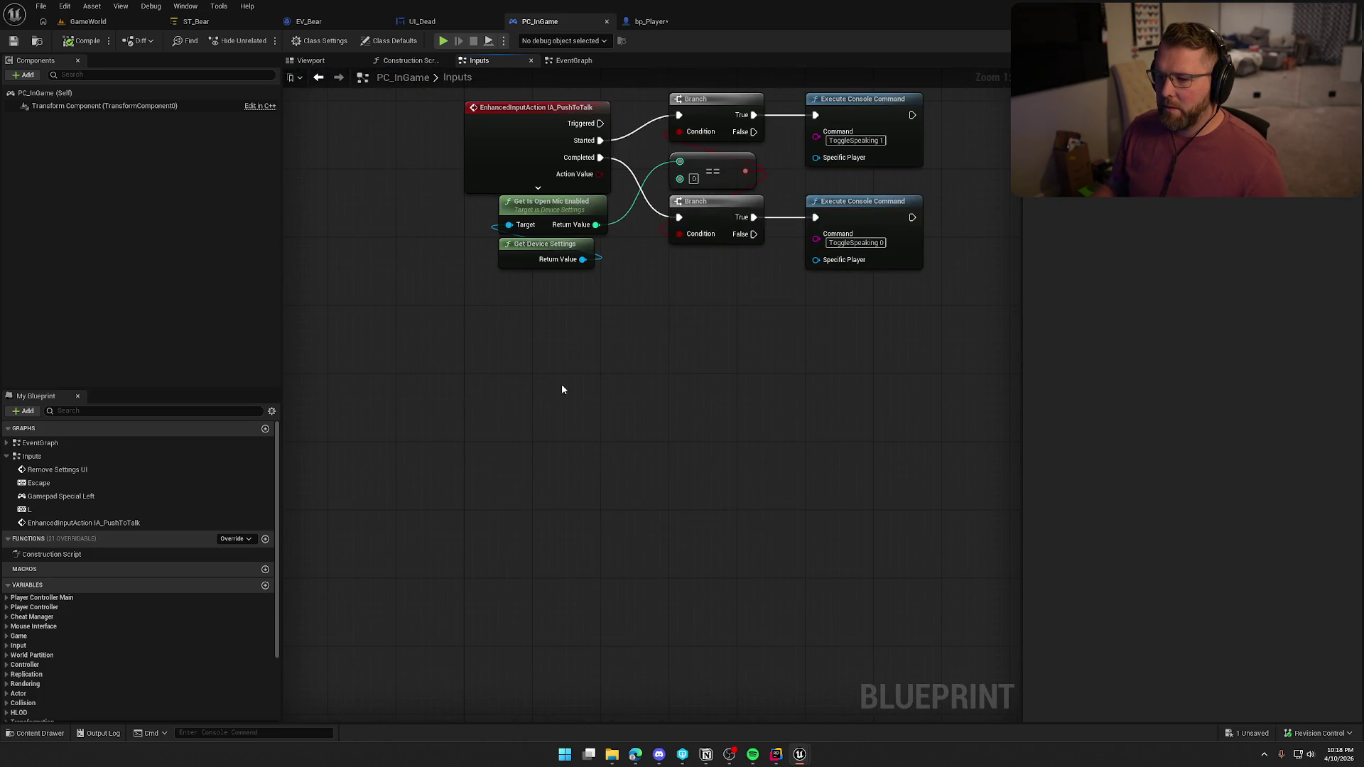
{"action": "left_click", "coordinate": [8, 443]}
{"action": "left_click", "coordinate": [6, 444]}
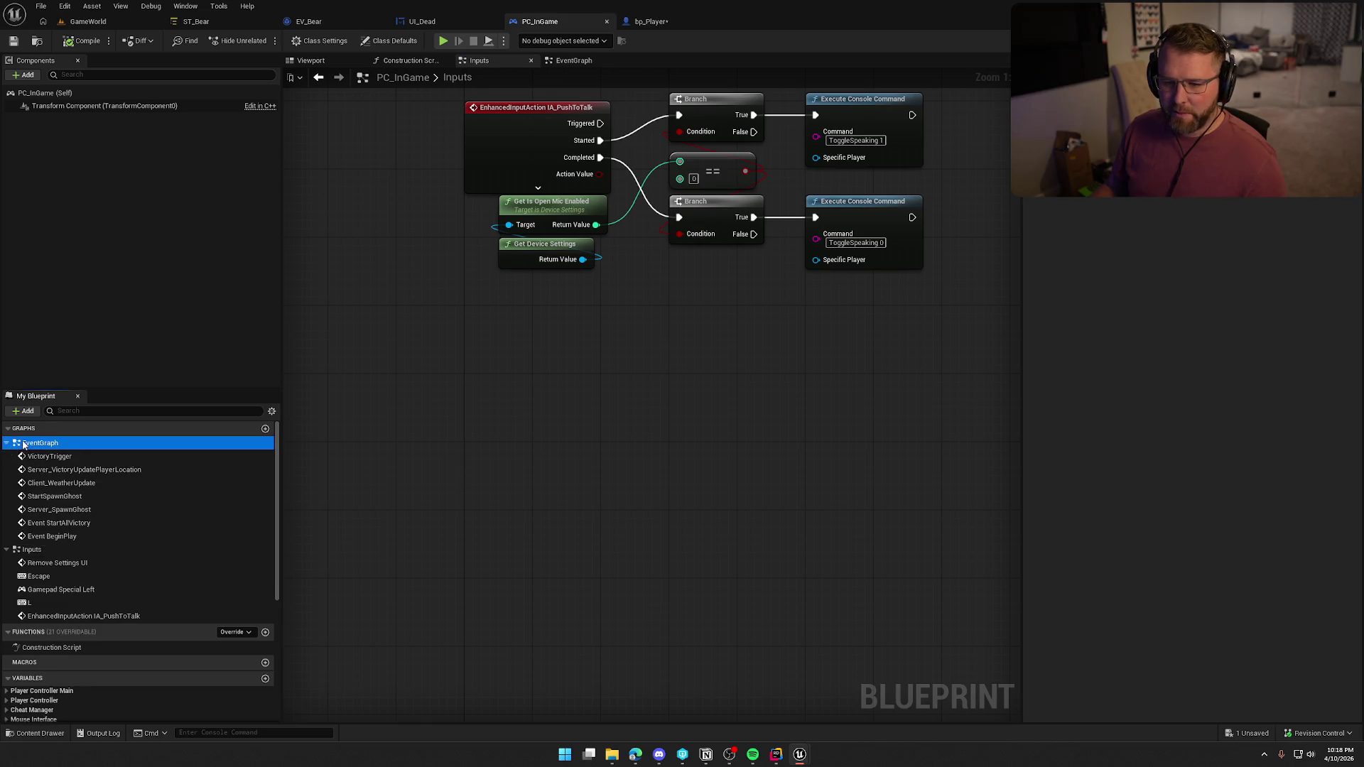
{"action": "double_click", "coordinate": [24, 444]}
{"action": "scroll", "coordinate": [463, 570], "scroll_direction": "down", "scroll_amount": 3}
{"action": "scroll", "coordinate": [564, 322], "scroll_direction": "up", "scroll_amount": 5}
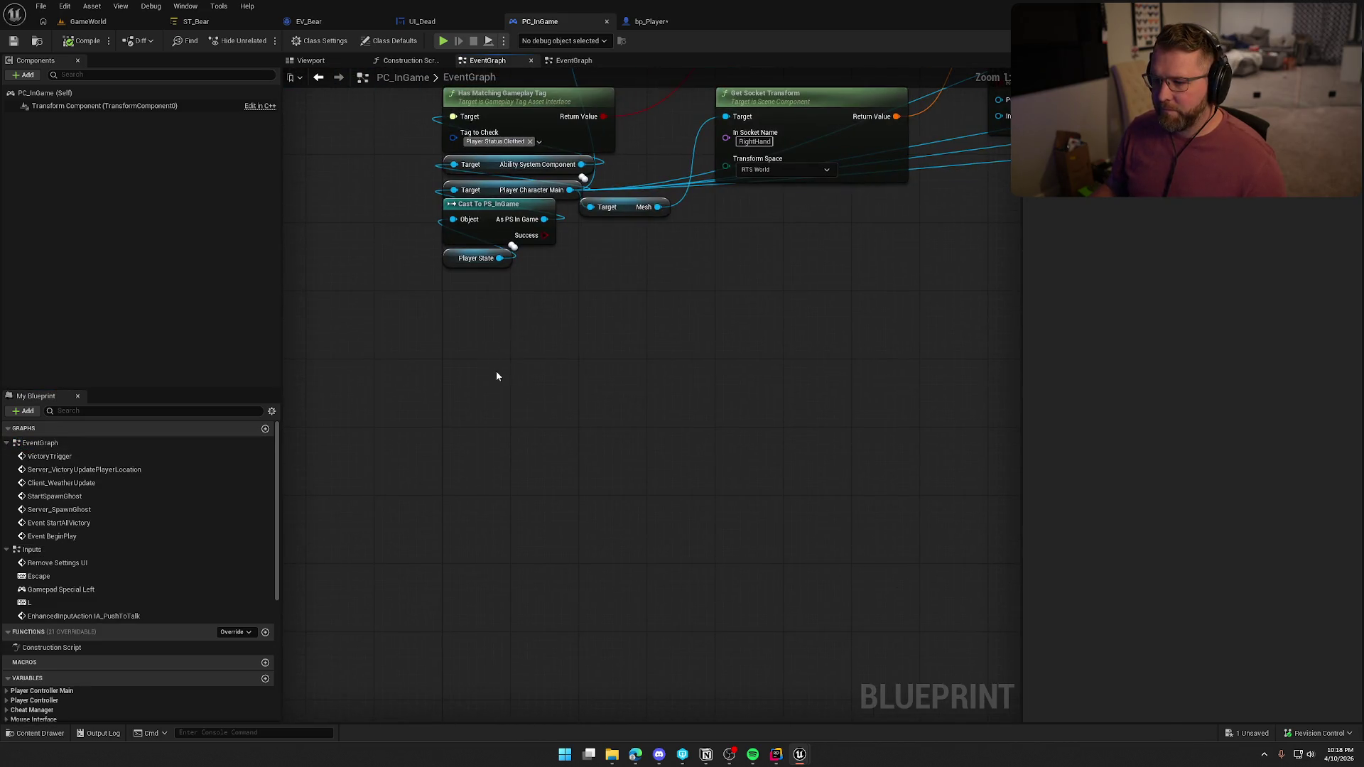
{"action": "key", "text": "ctrl+v"}
{"action": "mouse_move", "coordinate": [404, 379]}
{"action": "left_mouse_down"}
{"action": "mouse_move", "coordinate": [577, 365]}
{"action": "mouse_move", "coordinate": [543, 356]}
{"action": "left_mouse_up"}
{"action": "left_click", "coordinate": [508, 345]}
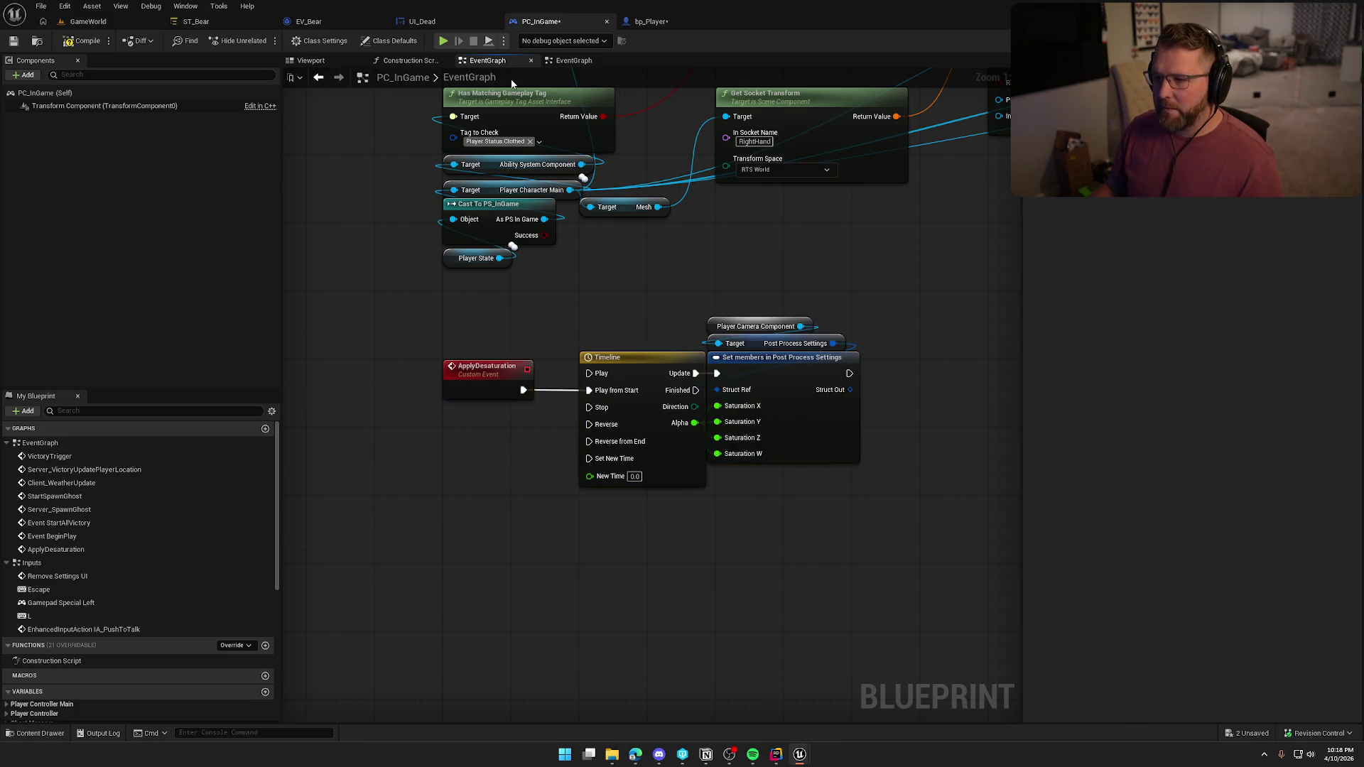
Select the Get View Target and Get Component nodes in Remove Settings UI, then close the duplicate graph
{"action": "left_click", "coordinate": [560, 62]}
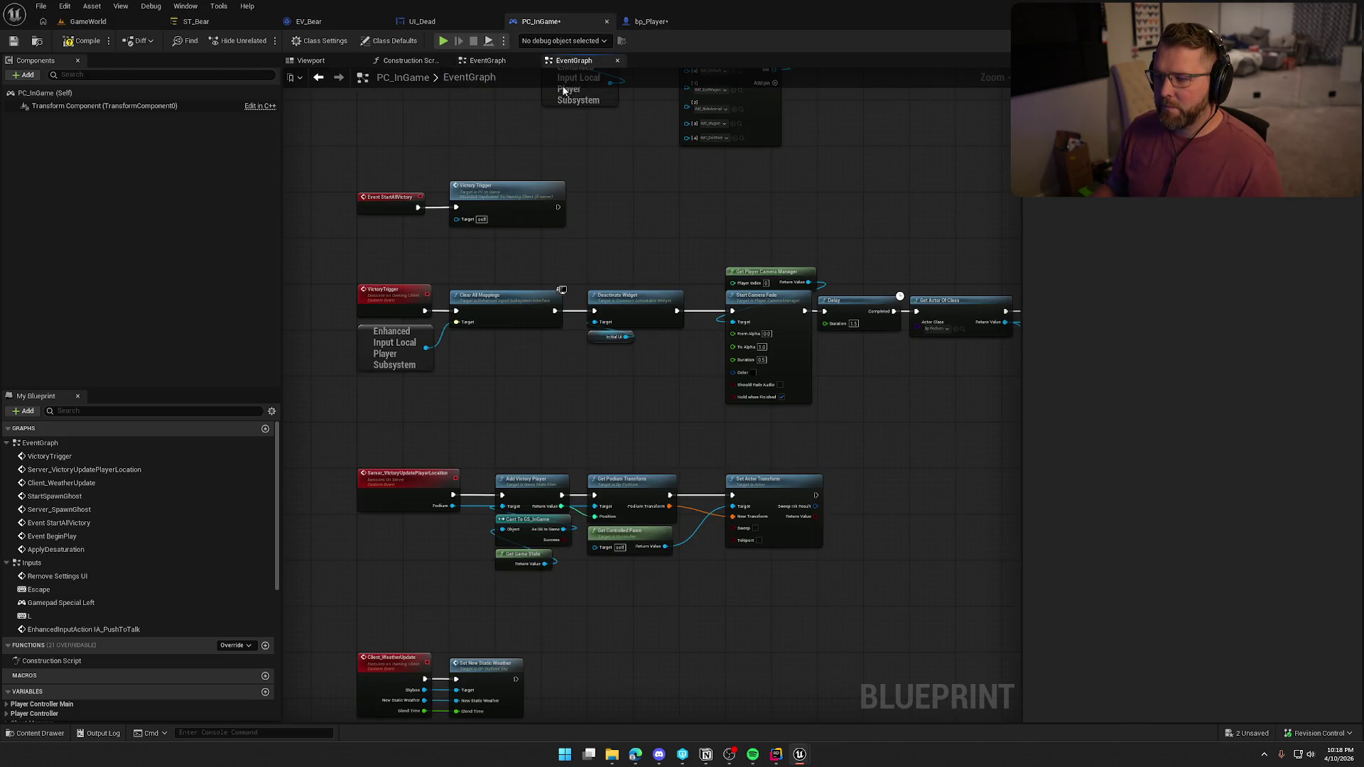
{"action": "double_click", "coordinate": [57, 576]}
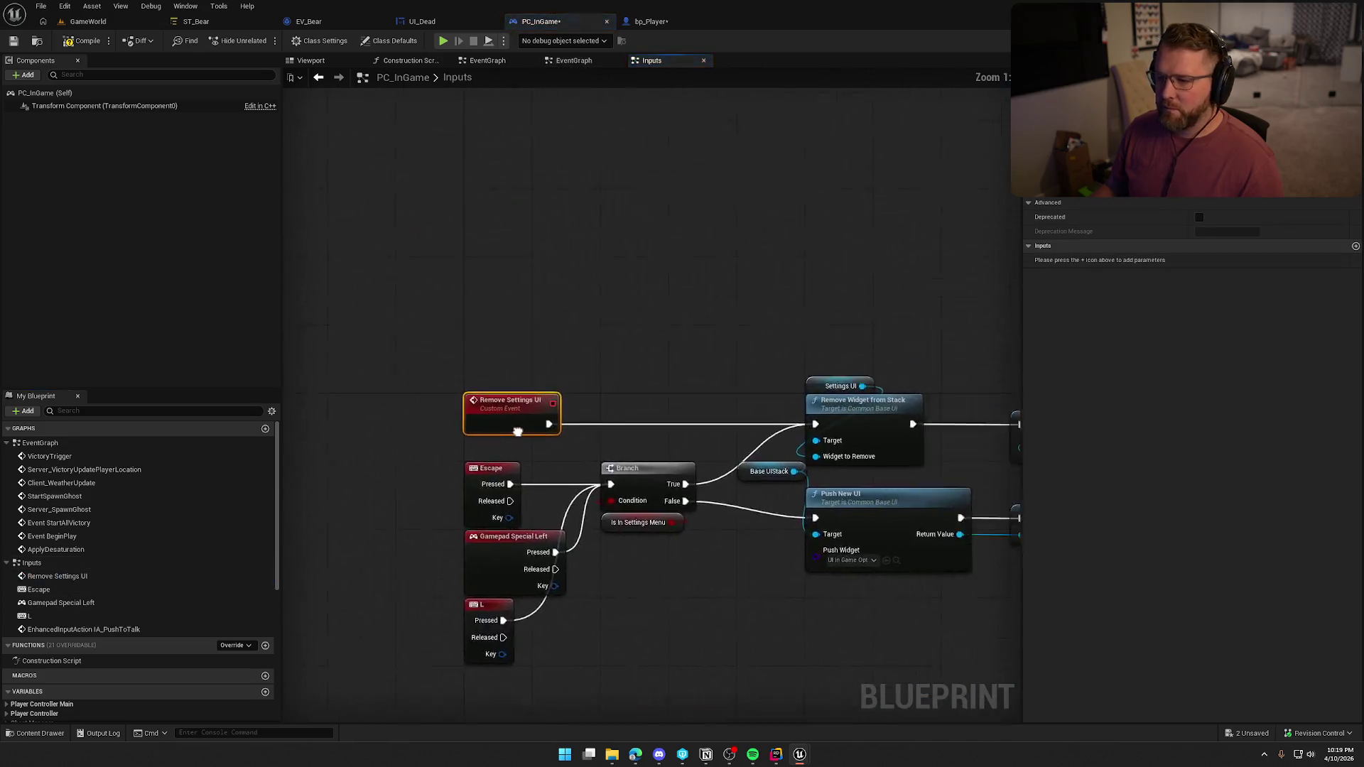
{"action": "left_click_drag", "start_coordinate": [566, 489], "coordinate": [427, 321]}
{"action": "left_click_drag", "start_coordinate": [696, 434], "coordinate": [605, 433]}
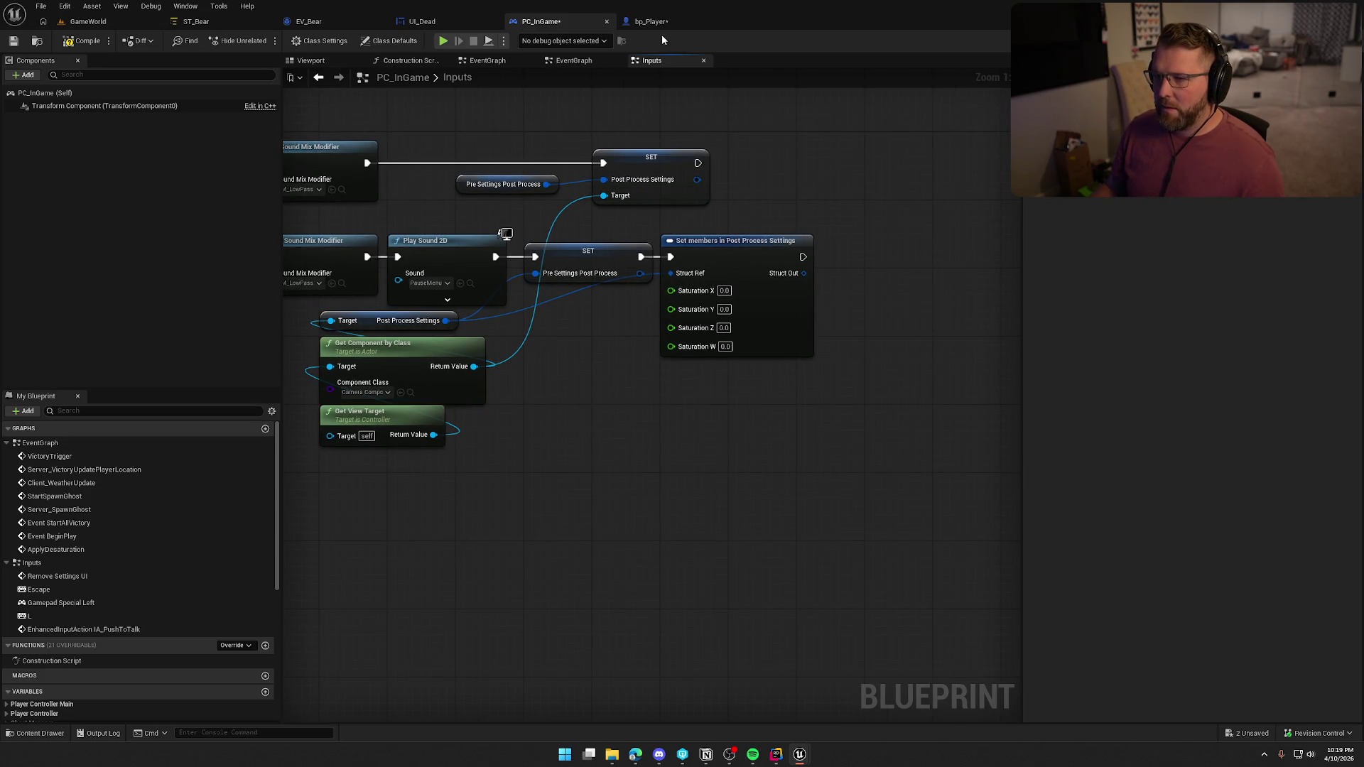
{"action": "middle_click", "coordinate": [564, 62]}
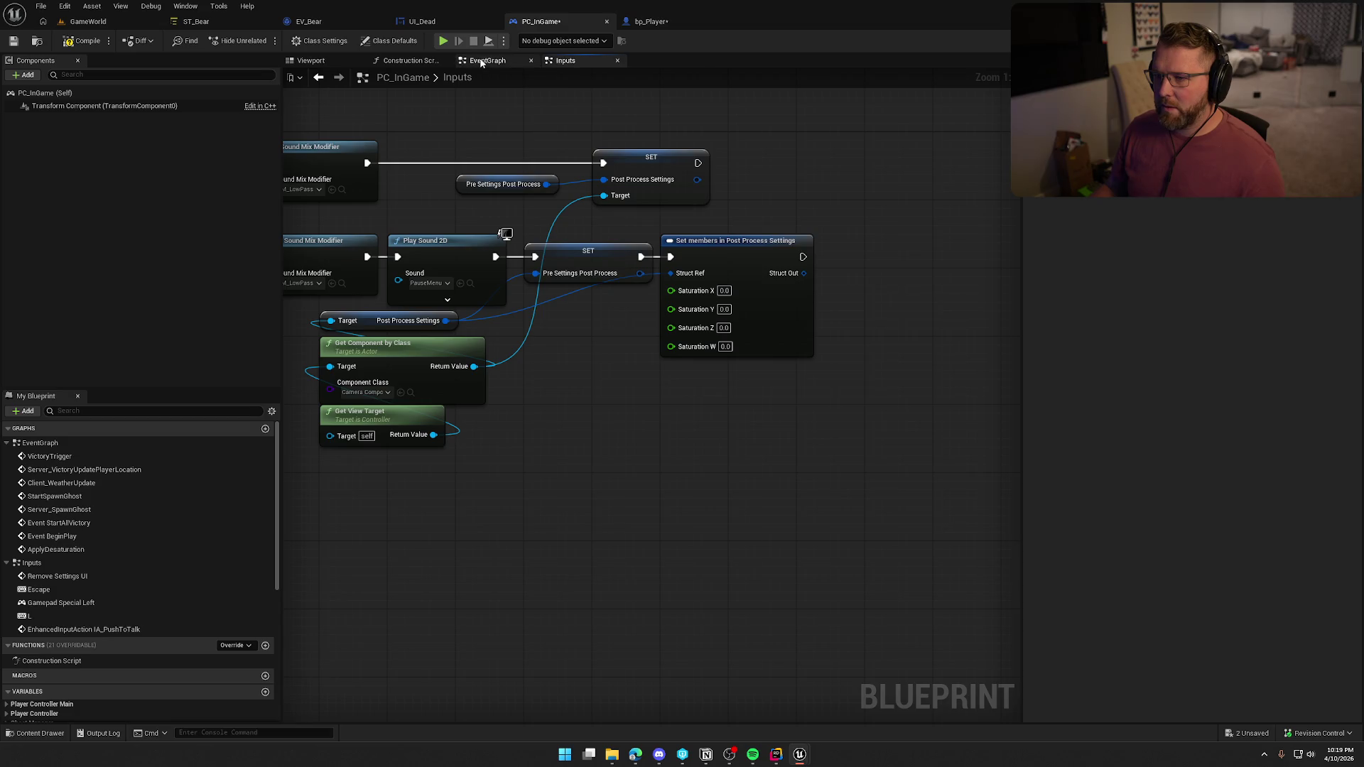
{"action": "left_click", "coordinate": [487, 60]}
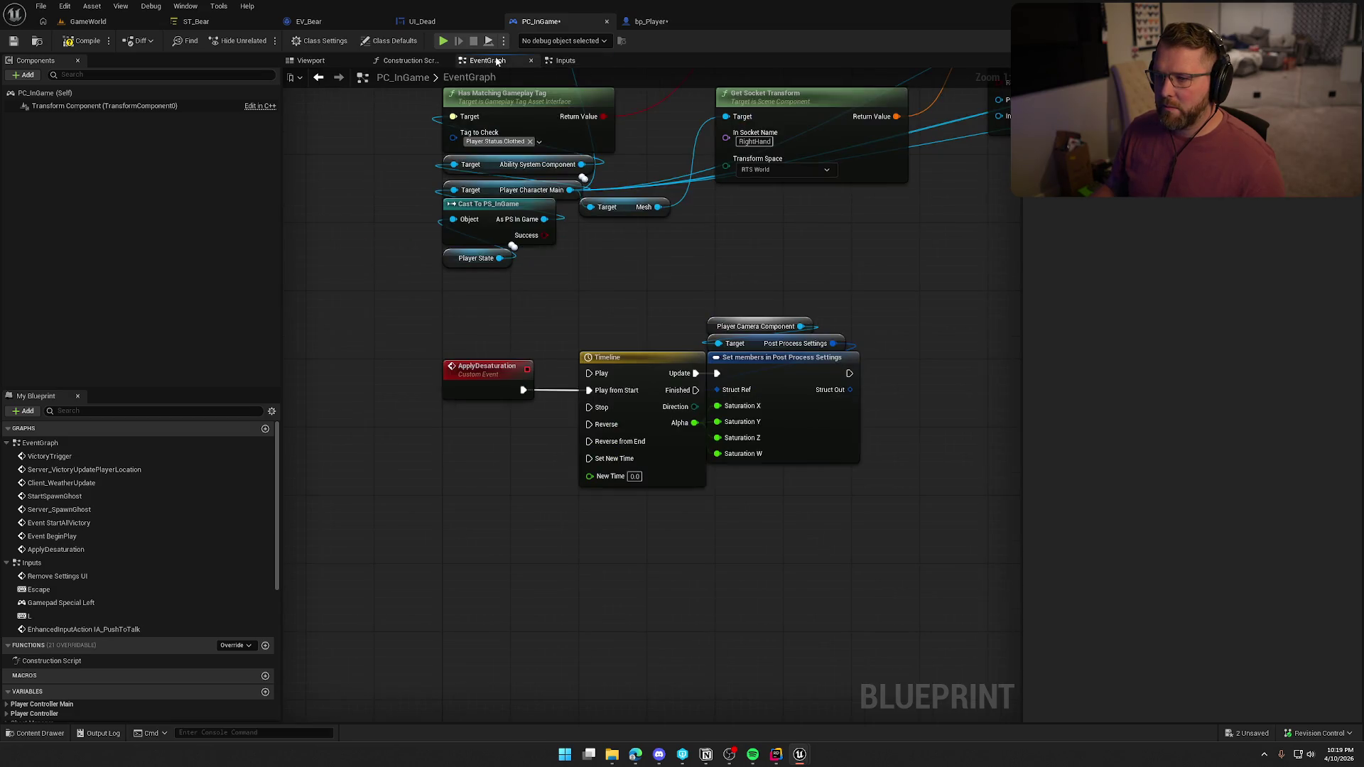
Replace the Player Camera Component getters with pasted Get View Target and Get Component by Class nodes
{"action": "key", "text": "ctrl+v"}
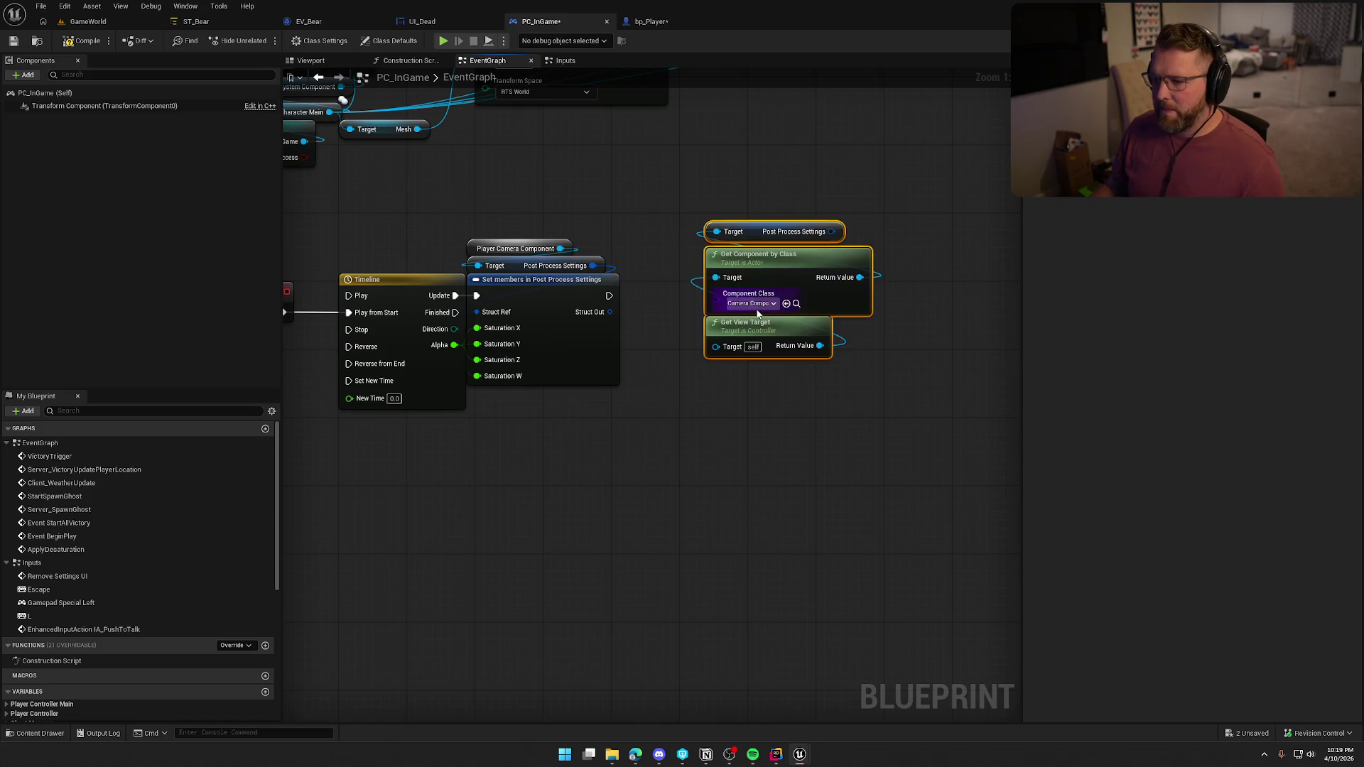
{"action": "left_click_drag", "start_coordinate": [713, 273], "coordinate": [462, 462]}
{"action": "left_click_drag", "start_coordinate": [730, 367], "coordinate": [820, 350]}
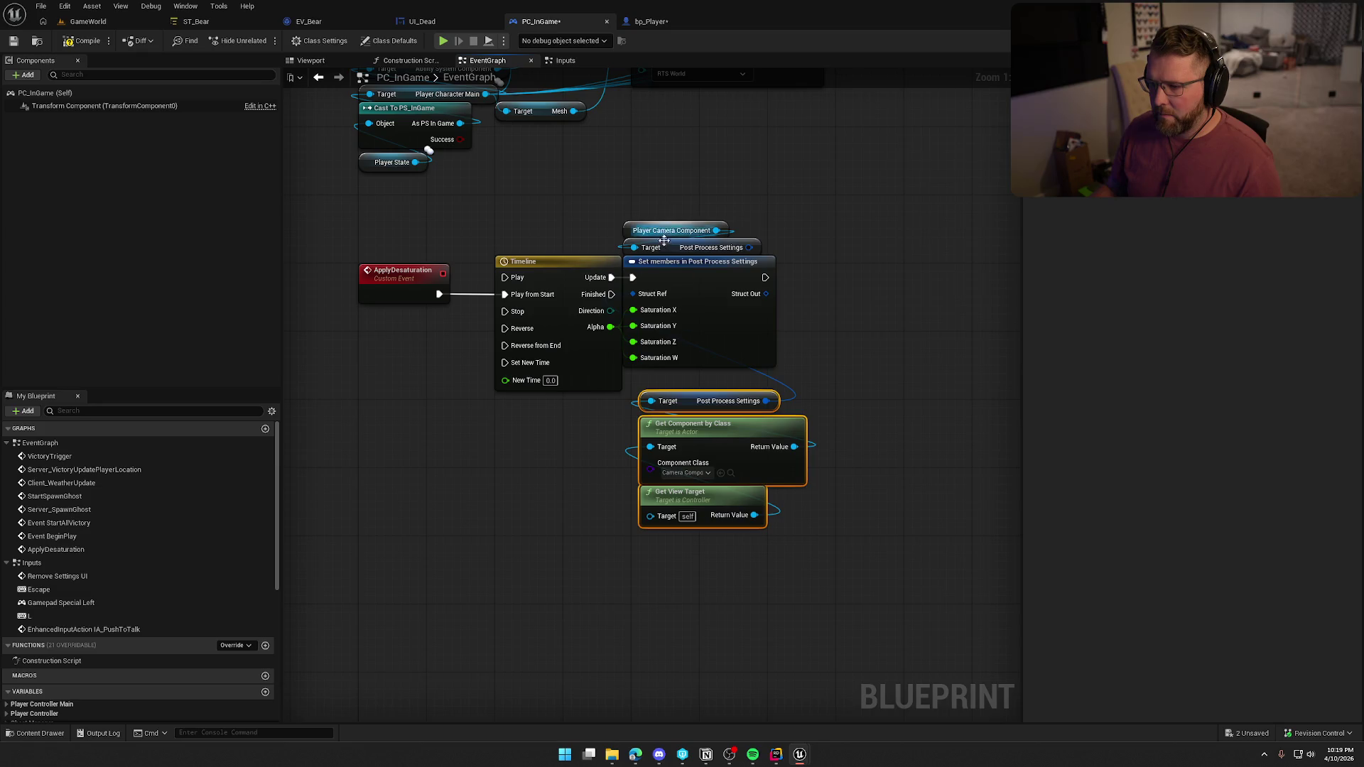
{"action": "mouse_move", "coordinate": [640, 213]}
{"action": "left_mouse_down"}
{"action": "mouse_move", "coordinate": [750, 246]}
{"action": "mouse_move", "coordinate": [769, 273]}
{"action": "left_mouse_up"}
{"action": "key", "text": "Delete"}
{"action": "mouse_move", "coordinate": [788, 569]}
{"action": "left_mouse_down"}
{"action": "mouse_move", "coordinate": [701, 432]}
{"action": "mouse_move", "coordinate": [637, 391]}
{"action": "mouse_move", "coordinate": [756, 384]}
{"action": "left_mouse_up"}
{"action": "left_click", "coordinate": [820, 548]}
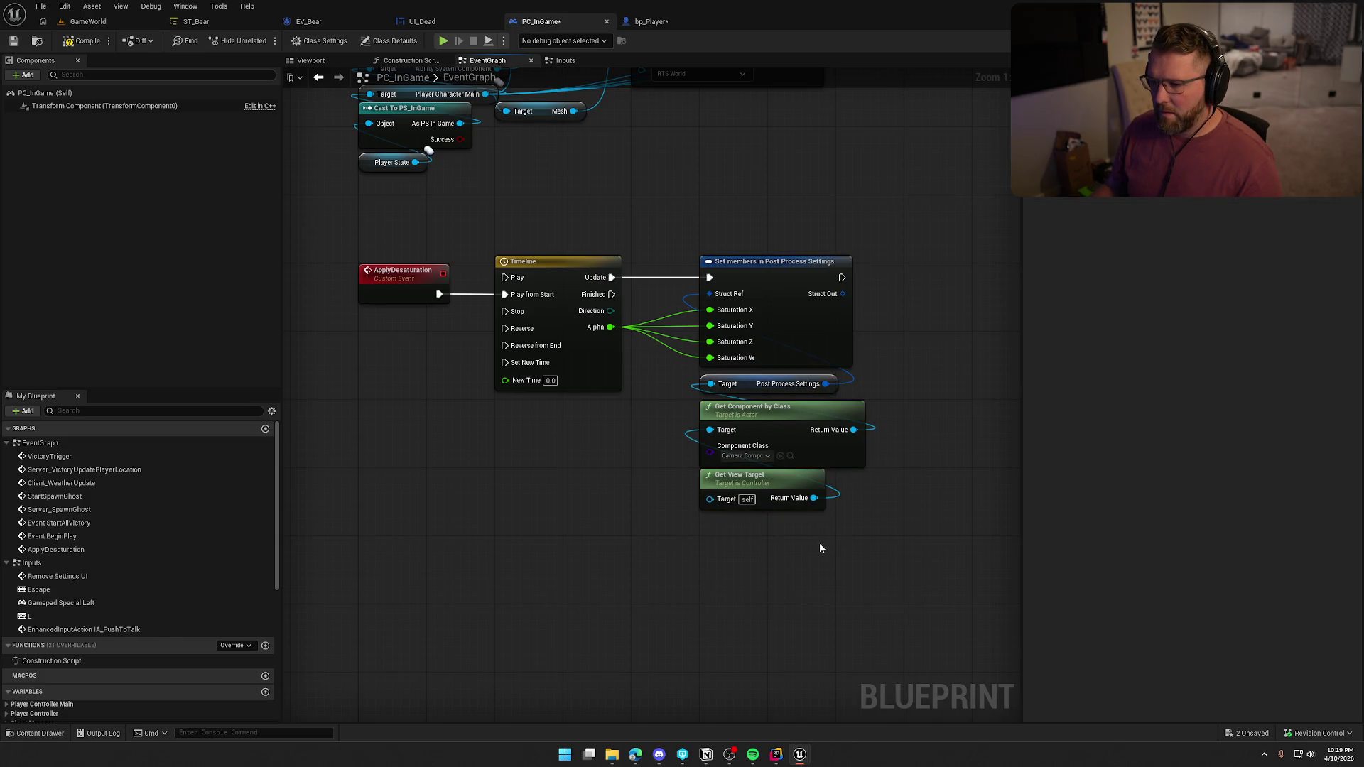
Save PC_InGame, select the ApplyDesaturation chain, and switch to bp_Player
{"action": "key", "text": "ctrl+s"}
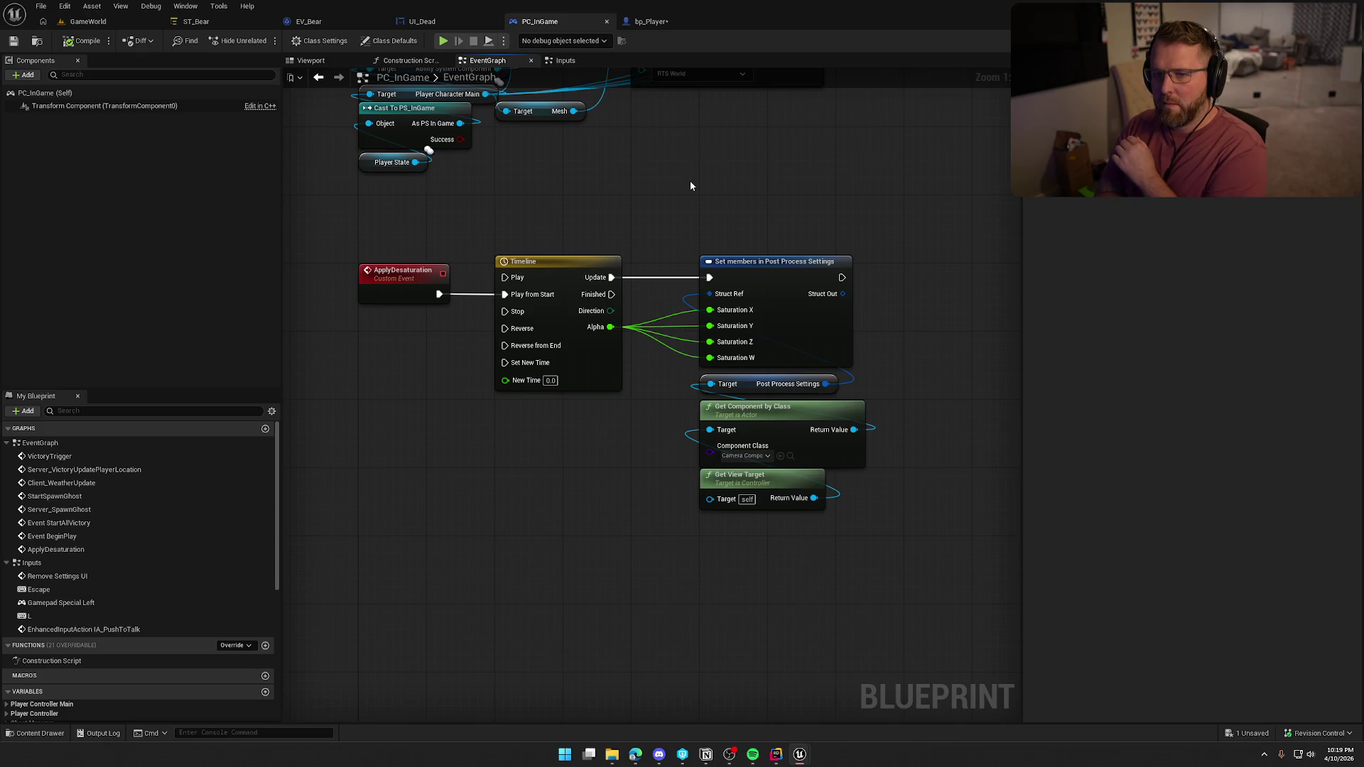
{"action": "mouse_move", "coordinate": [353, 226]}
{"action": "left_mouse_down"}
{"action": "mouse_move", "coordinate": [436, 304]}
{"action": "mouse_move", "coordinate": [810, 560]}
{"action": "left_mouse_up"}
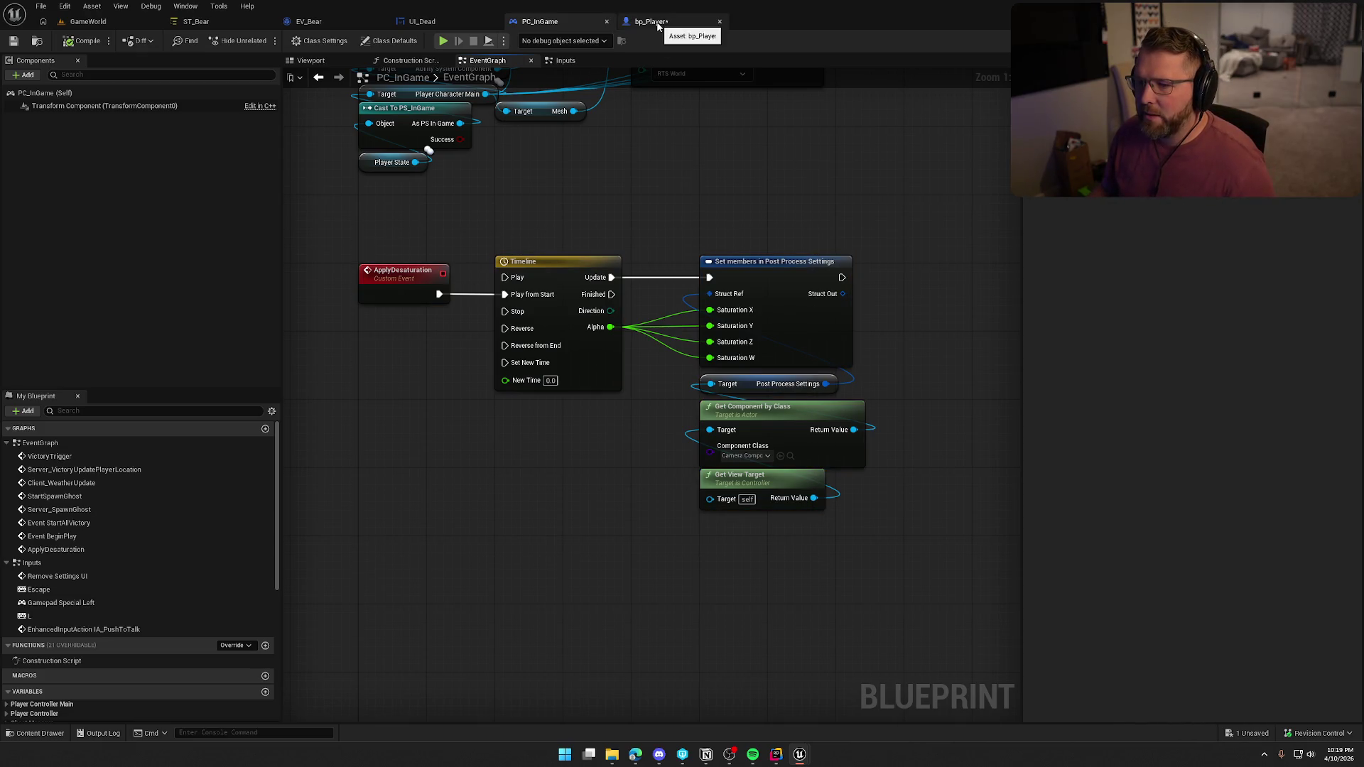
{"action": "left_click", "coordinate": [652, 22]}
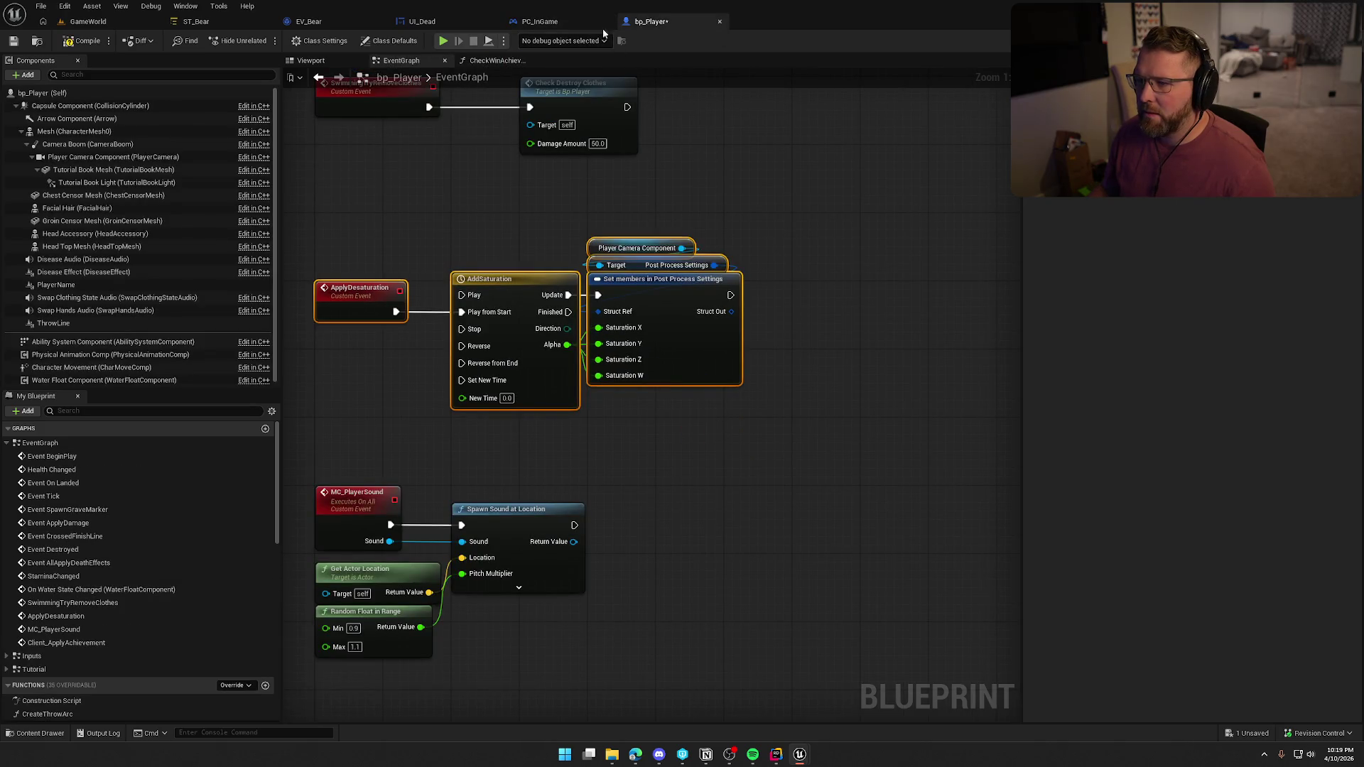
In the Inputs graph, add an Apply Desaturation call after SET and delete Set members
{"action": "left_click", "coordinate": [547, 22]}
{"action": "left_click", "coordinate": [565, 61]}
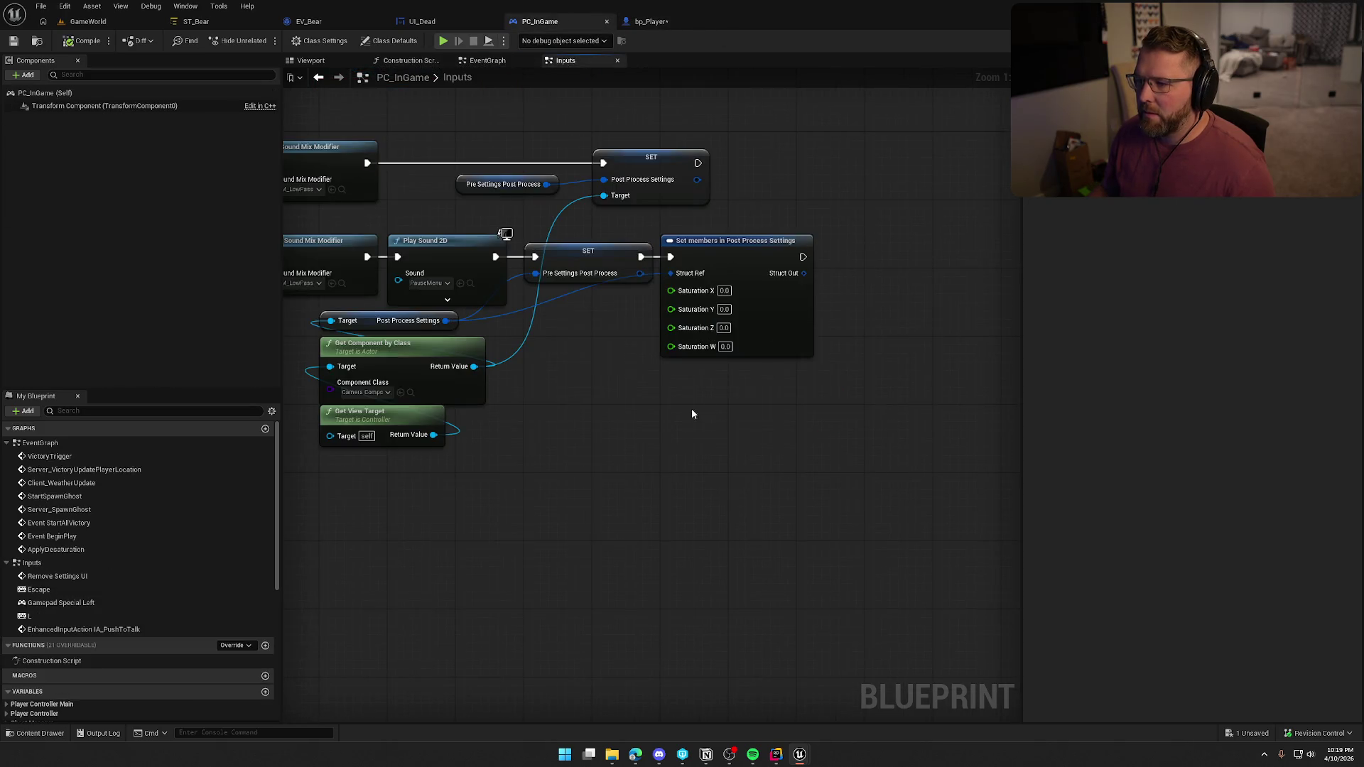
{"action": "right_click", "coordinate": [615, 390]}
{"action": "type", "text": "apply de"}
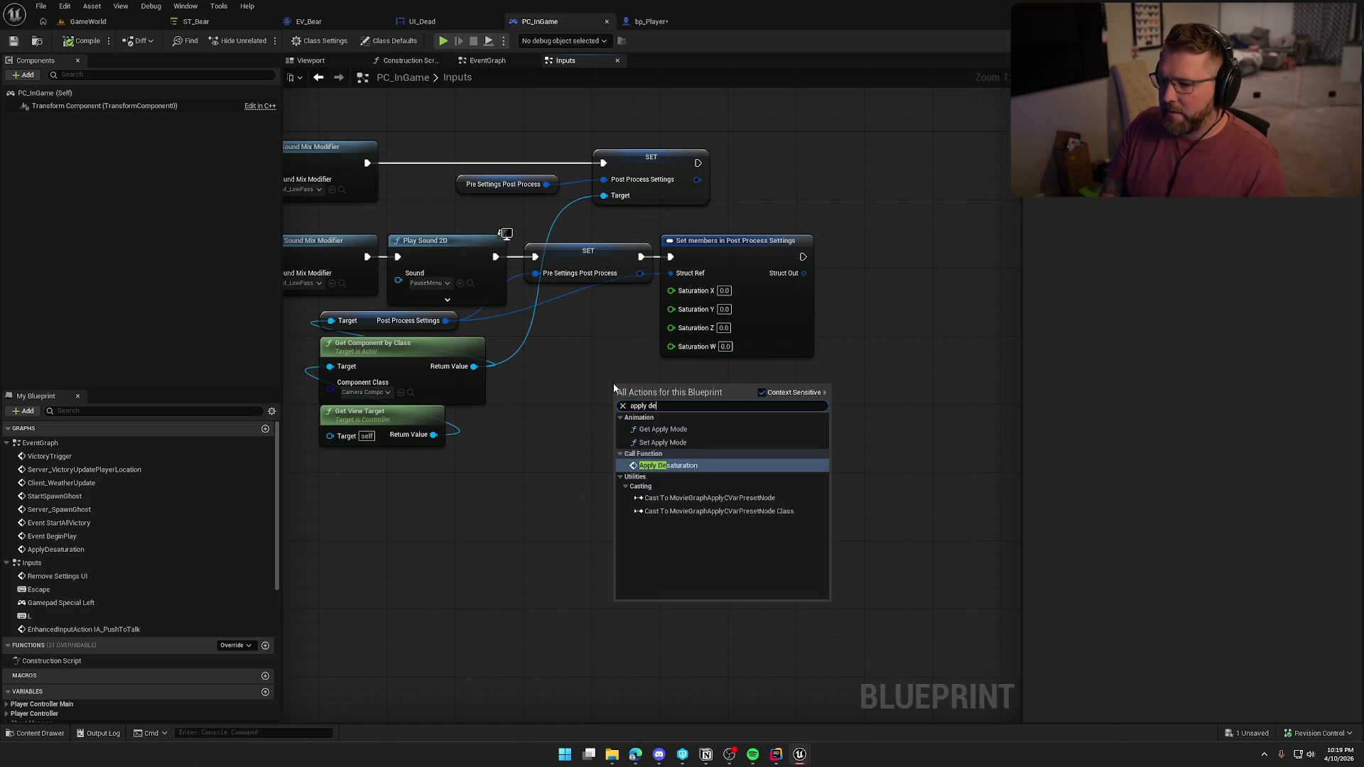
{"action": "key", "text": "Return"}
{"action": "mouse_move", "coordinate": [617, 412]}
{"action": "left_mouse_down"}
{"action": "mouse_move", "coordinate": [640, 282]}
{"action": "mouse_move", "coordinate": [702, 423]}
{"action": "mouse_move", "coordinate": [641, 256]}
{"action": "left_mouse_up"}
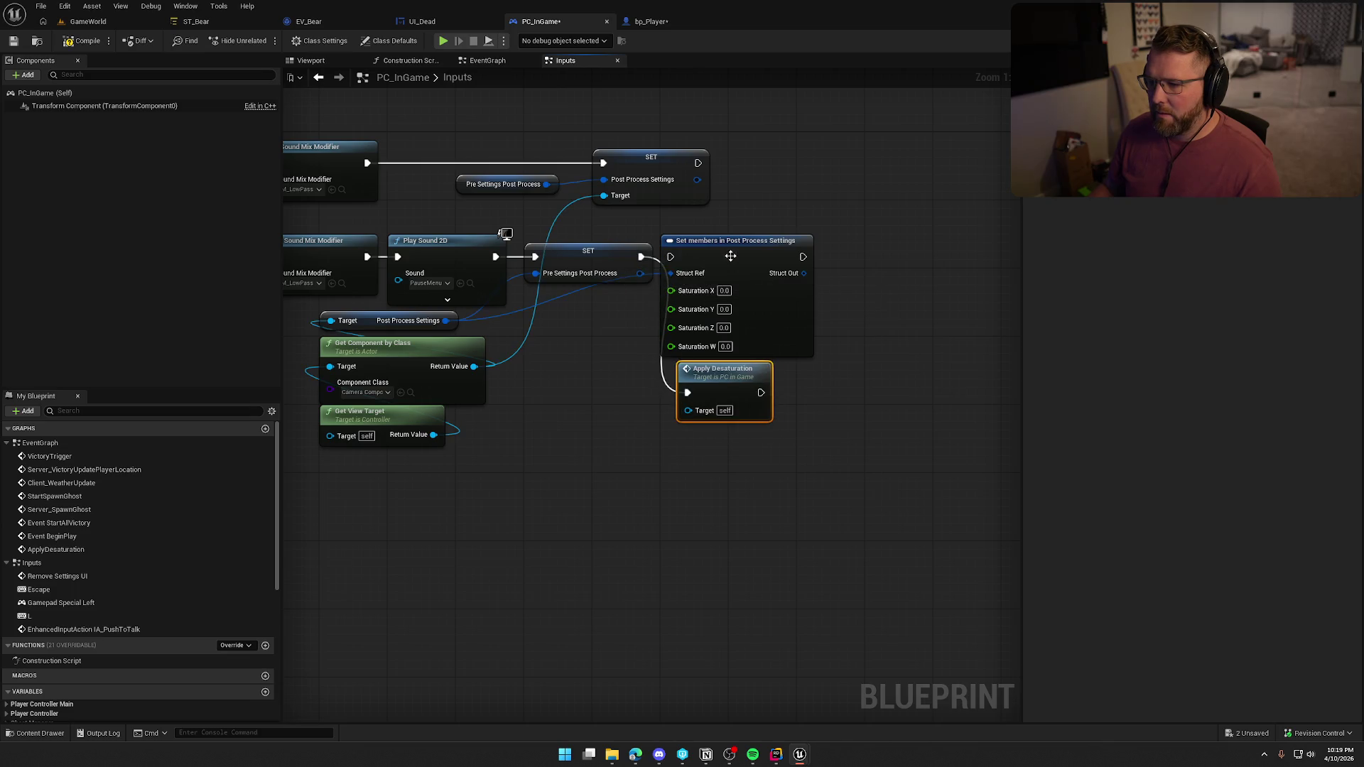
{"action": "left_click", "coordinate": [782, 307]}
{"action": "key", "text": "Delete"}
{"action": "left_click_drag", "start_coordinate": [730, 375], "coordinate": [722, 251]}
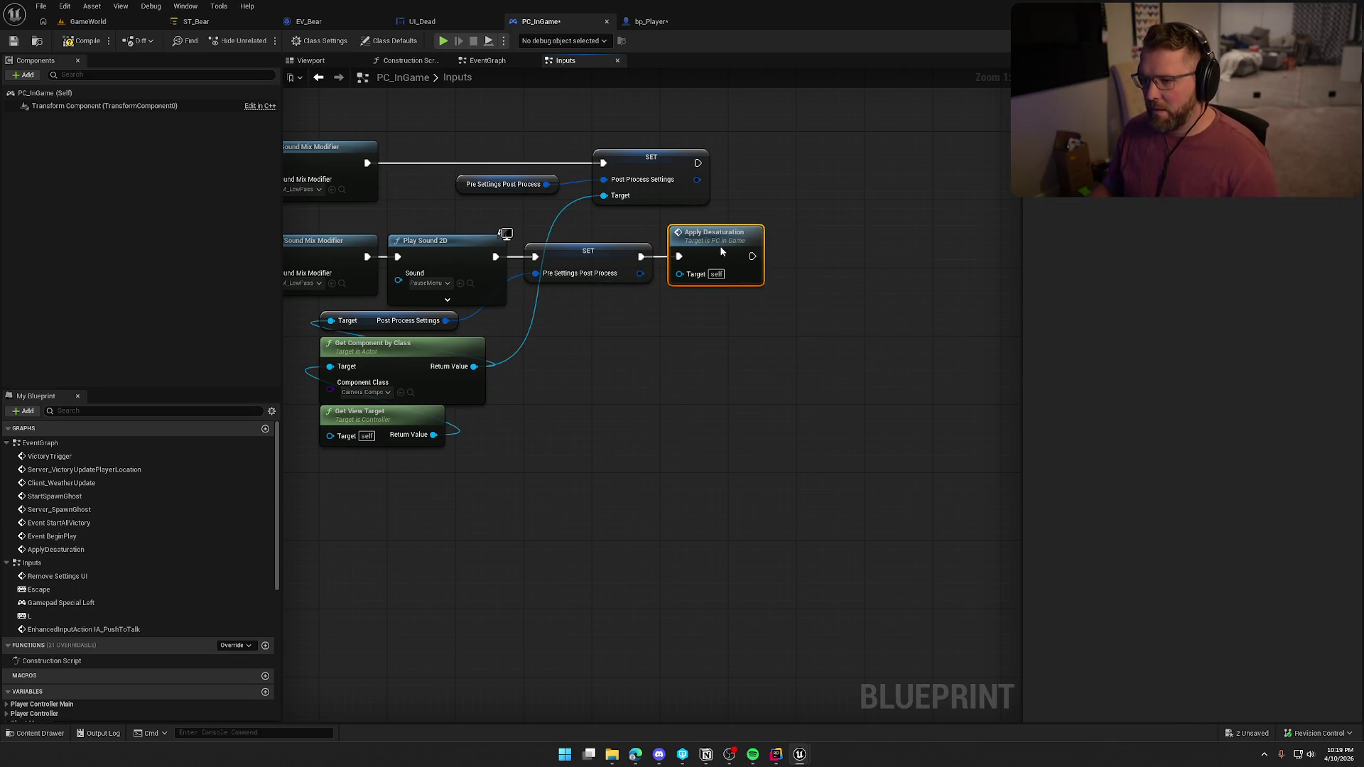
{"action": "left_click", "coordinate": [691, 368]}
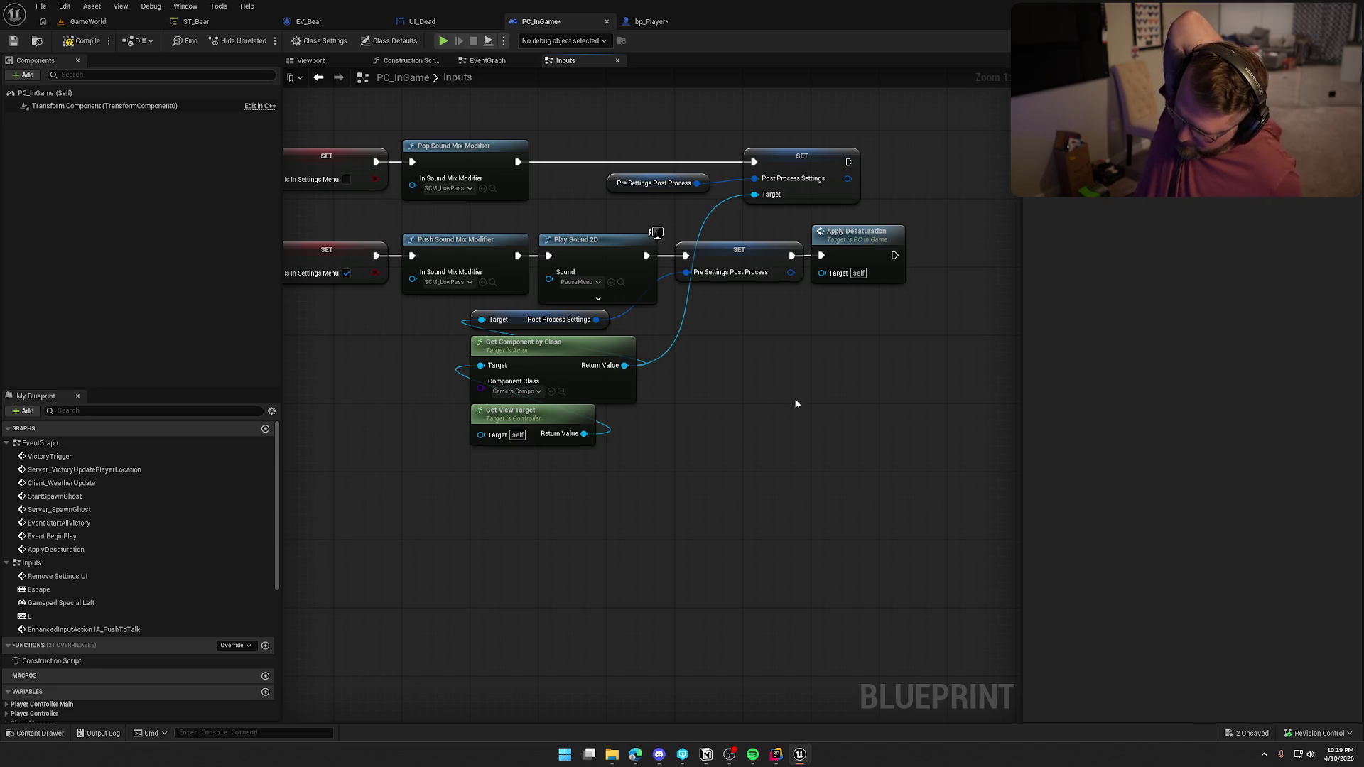
Select the Pre Settings SET node to reuse it in the EventGraph
{"action": "mouse_move", "coordinate": [613, 491]}
{"action": "left_mouse_down"}
{"action": "mouse_move", "coordinate": [502, 327]}
{"action": "mouse_move", "coordinate": [740, 338]}
{"action": "mouse_move", "coordinate": [752, 327]}
{"action": "left_mouse_up"}
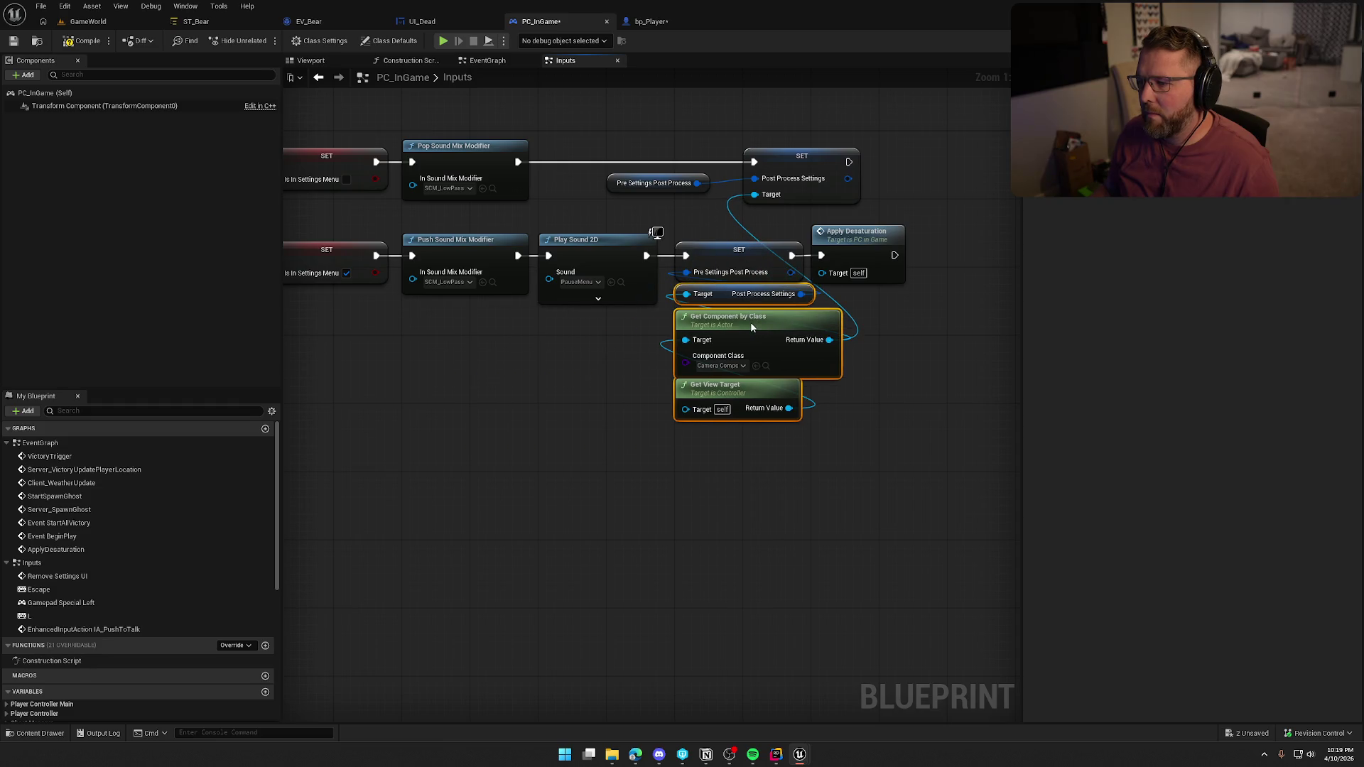
{"action": "left_click_drag", "start_coordinate": [786, 483], "coordinate": [637, 487]}
{"action": "left_click", "coordinate": [590, 256], "text": "ctrl"}
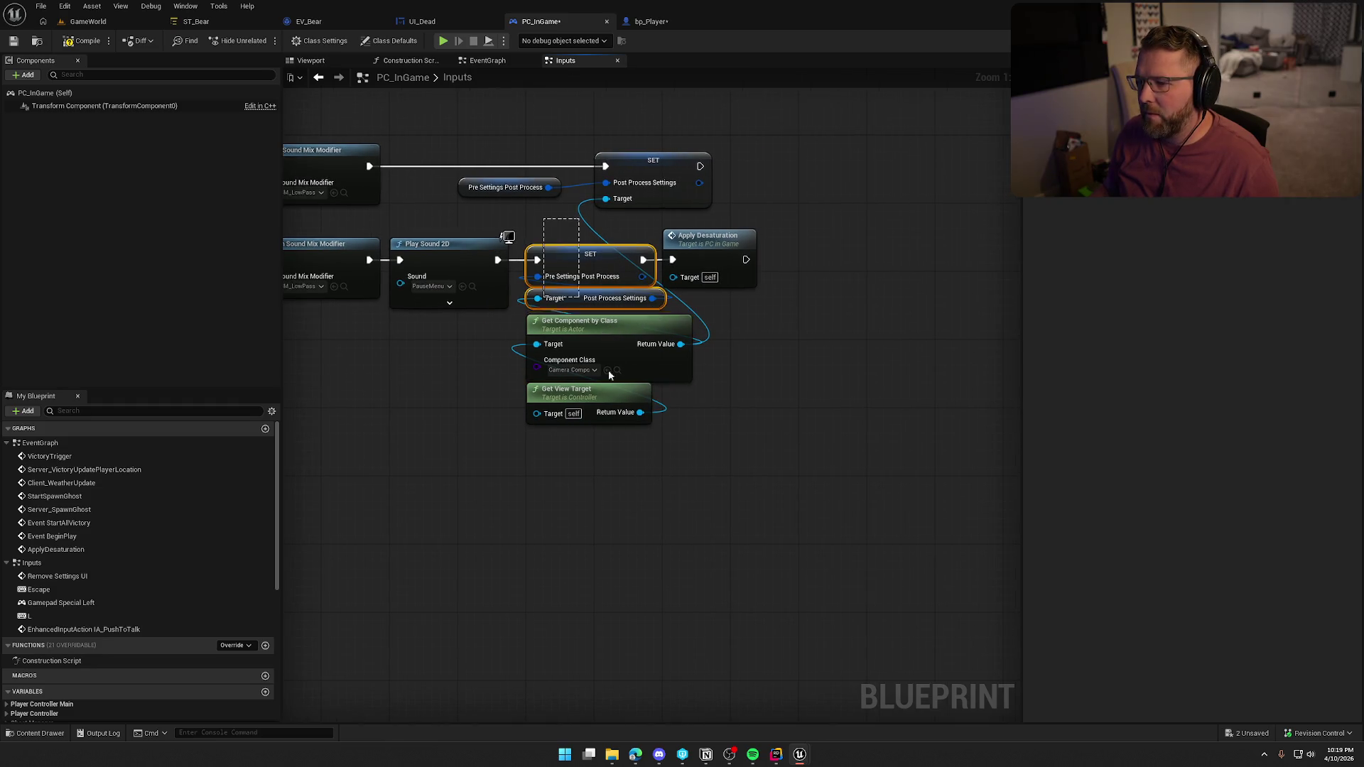
{"action": "left_click", "coordinate": [589, 274]}
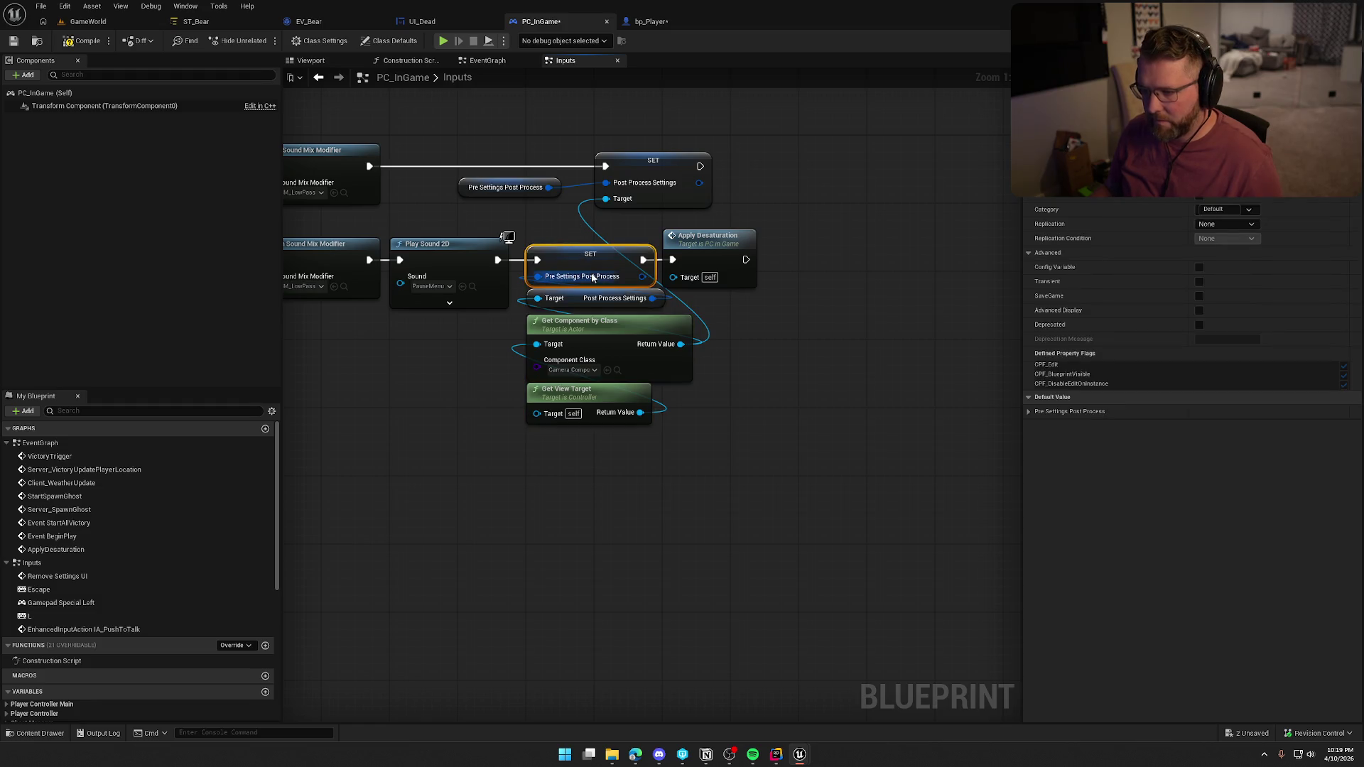
{"action": "left_click", "coordinate": [499, 61]}
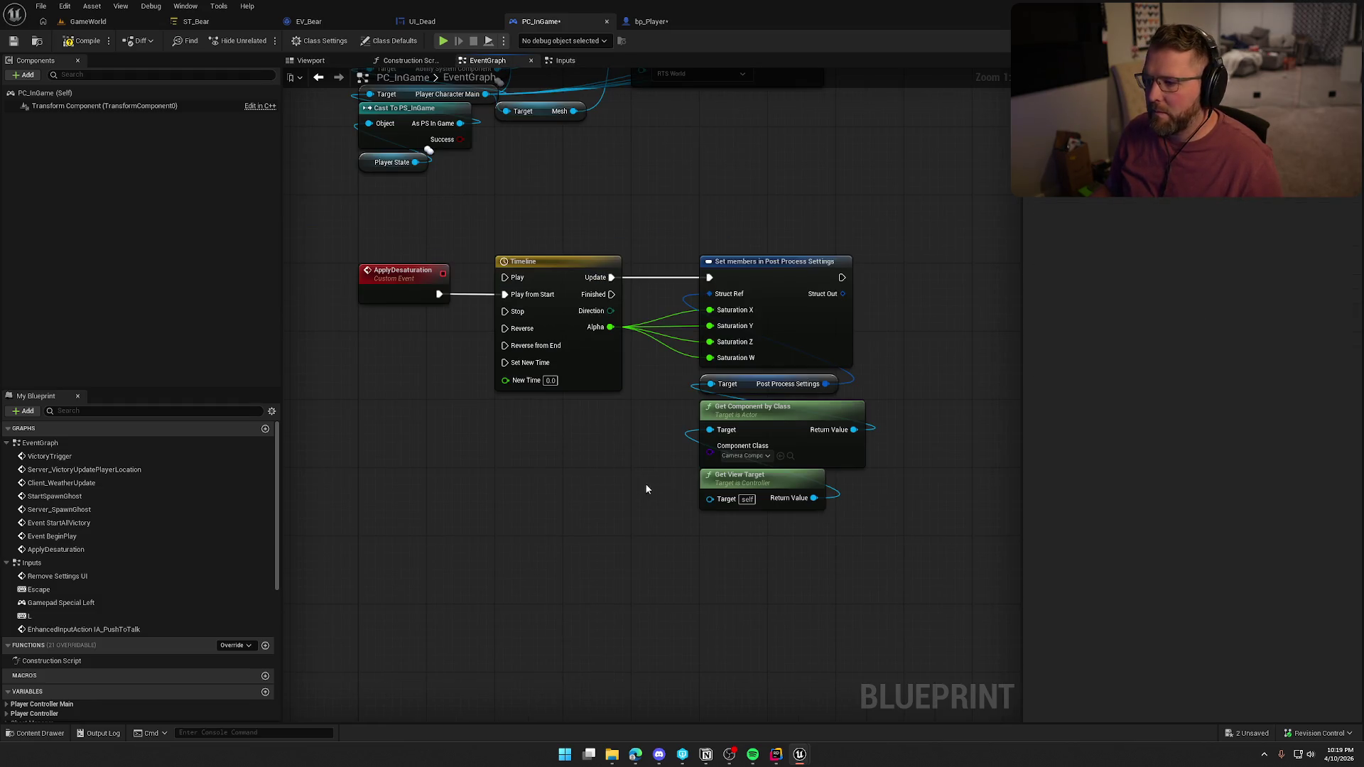
Insert the pasted Pre Settings Post Process SET between ApplyDesaturation and the Timeline, then compile and save
{"action": "left_click_drag", "start_coordinate": [532, 236], "coordinate": [858, 523]}
{"action": "left_click_drag", "start_coordinate": [580, 265], "coordinate": [717, 264]}
{"action": "mouse_move", "coordinate": [888, 414]}
{"action": "left_mouse_down"}
{"action": "mouse_move", "coordinate": [459, 413]}
{"action": "mouse_move", "coordinate": [411, 371]}
{"action": "left_mouse_up"}
{"action": "key", "text": "ctrl+v"}
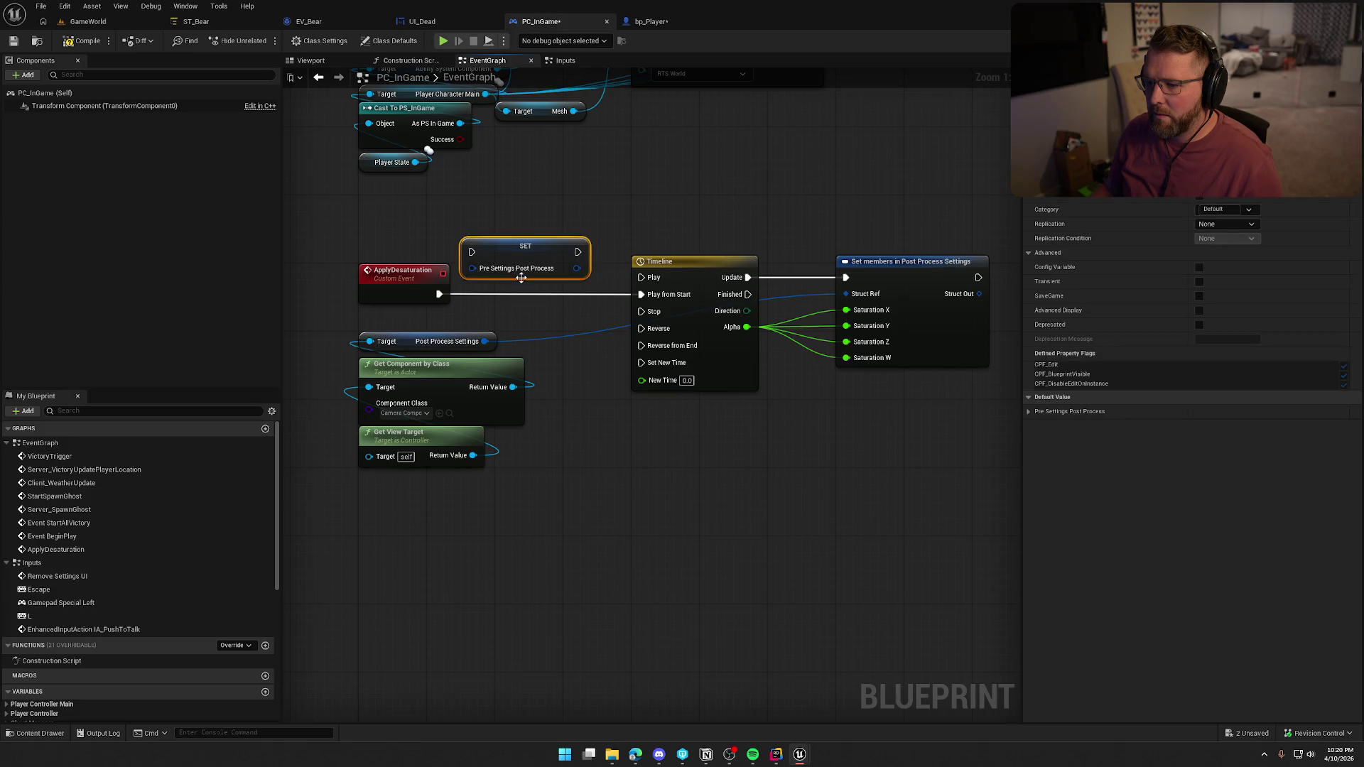
{"action": "mouse_move", "coordinate": [517, 245]}
{"action": "left_mouse_down"}
{"action": "mouse_move", "coordinate": [552, 289]}
{"action": "mouse_move", "coordinate": [682, 302]}
{"action": "mouse_move", "coordinate": [642, 295]}
{"action": "left_mouse_up"}
{"action": "left_click", "coordinate": [732, 447]}
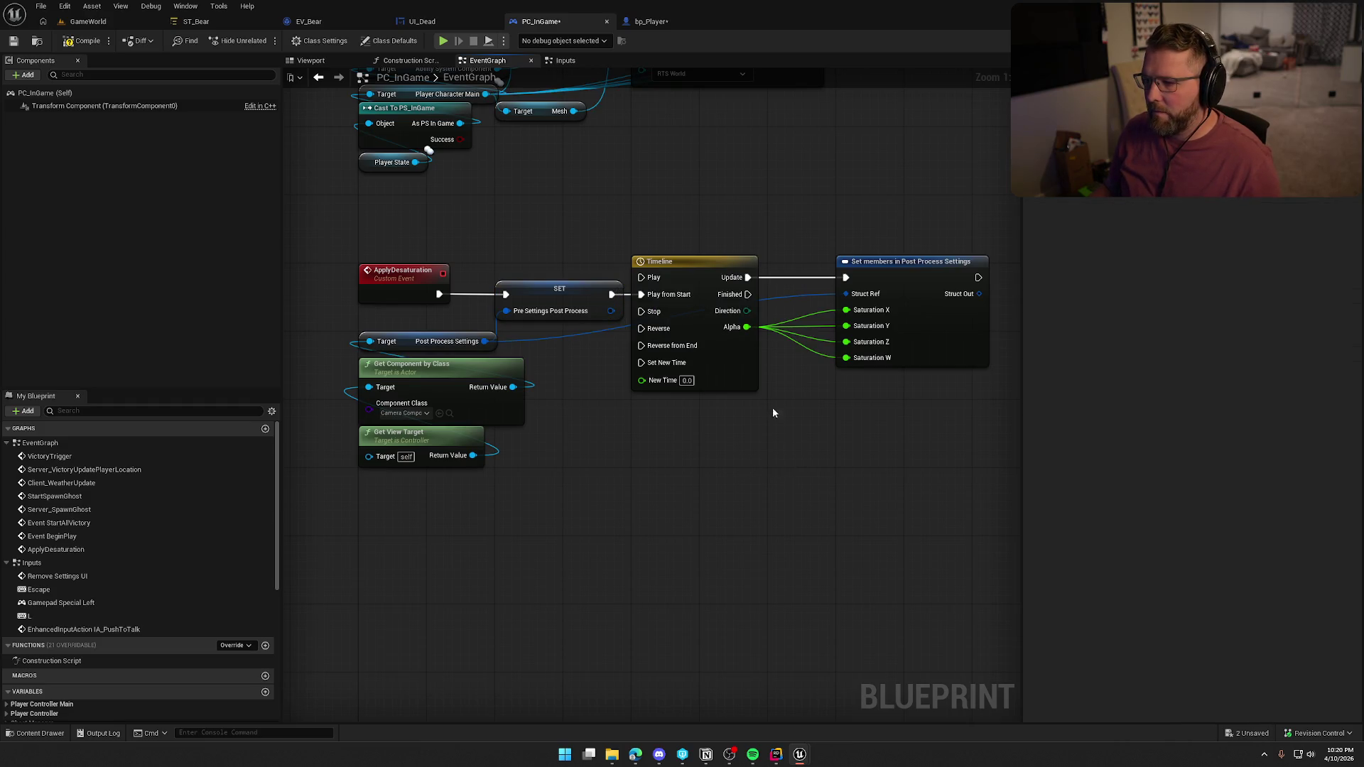
{"action": "left_click_drag", "start_coordinate": [918, 285], "coordinate": [850, 285]}
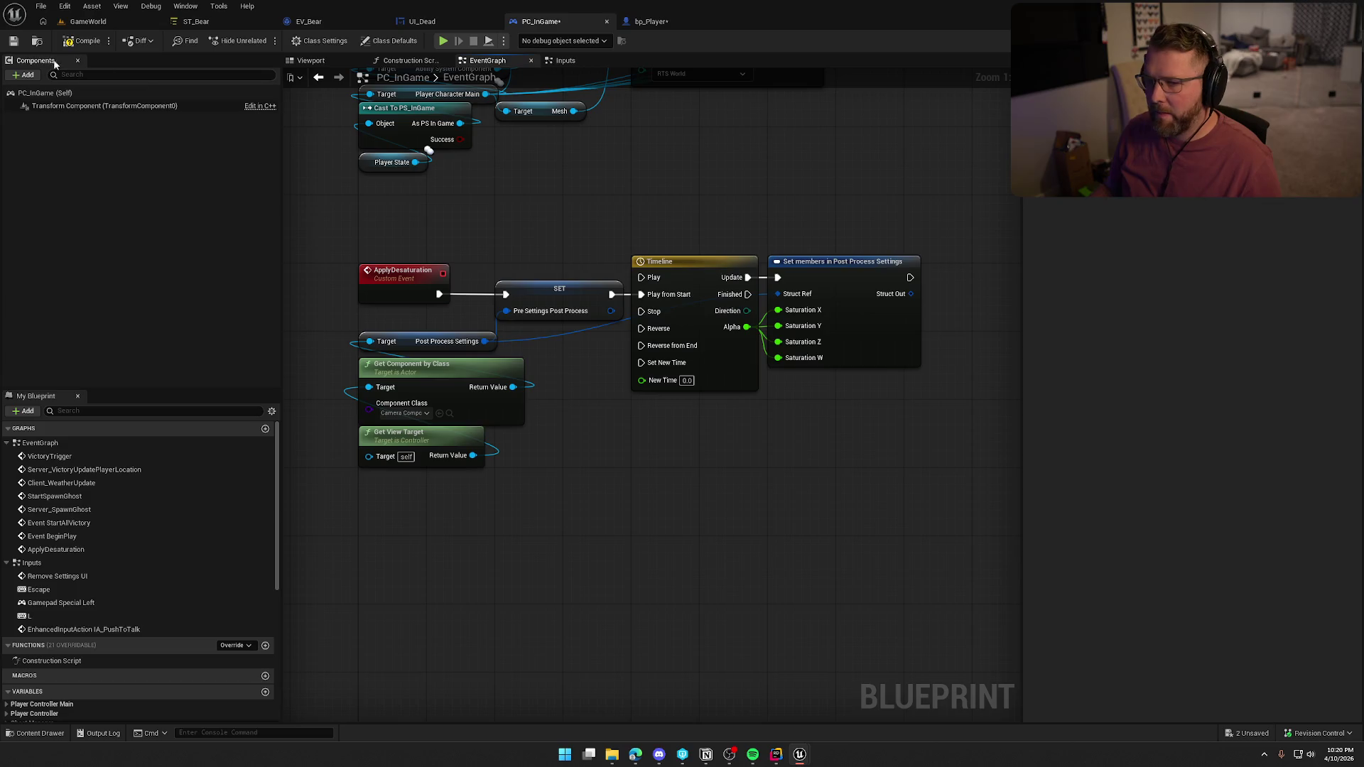
{"action": "left_click", "coordinate": [80, 42]}
Delete the Pre Settings SET and Post Process Settings getter from the Inputs graph
{"action": "left_click", "coordinate": [578, 62]}
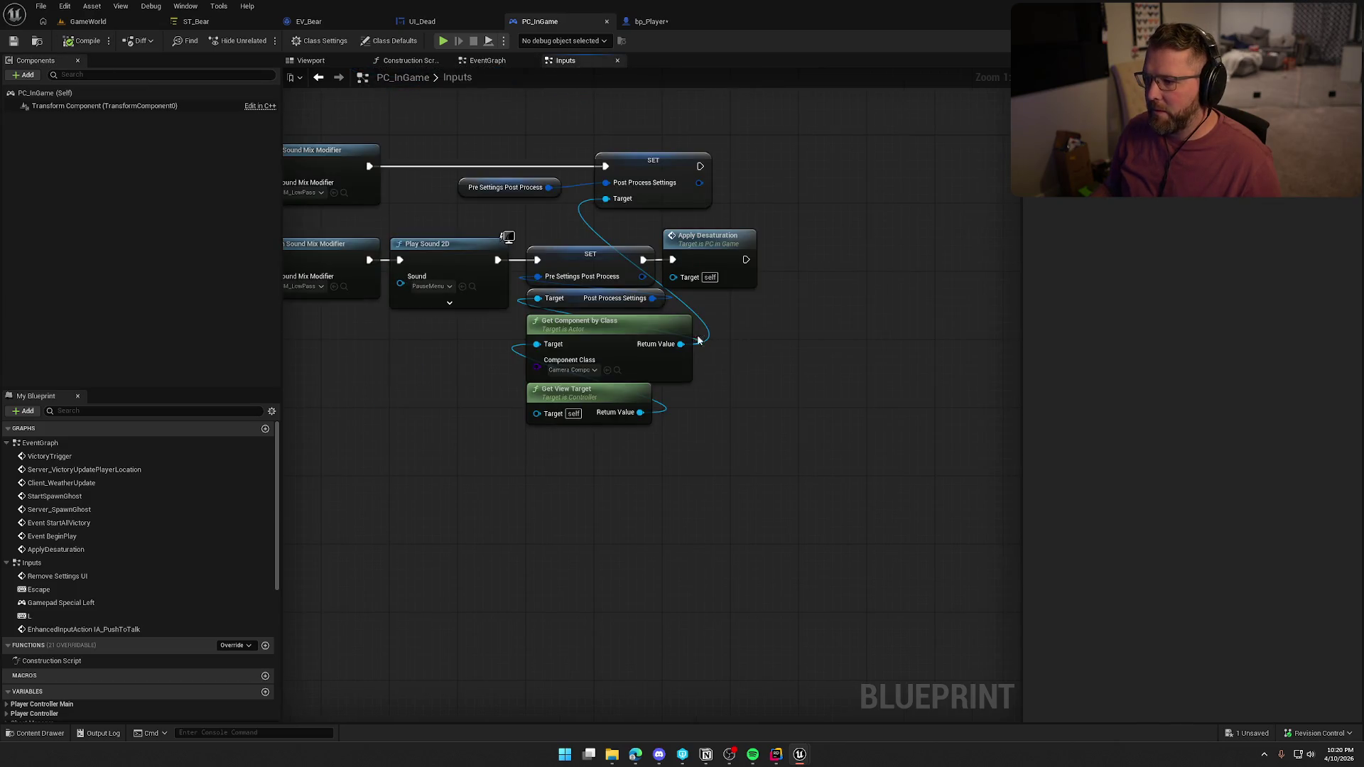
{"action": "left_click", "coordinate": [586, 260]}
{"action": "key", "text": "Delete"}
{"action": "mouse_move", "coordinate": [579, 264]}
{"action": "left_mouse_down"}
{"action": "mouse_move", "coordinate": [593, 460]}
{"action": "mouse_move", "coordinate": [590, 308]}
{"action": "left_mouse_up"}
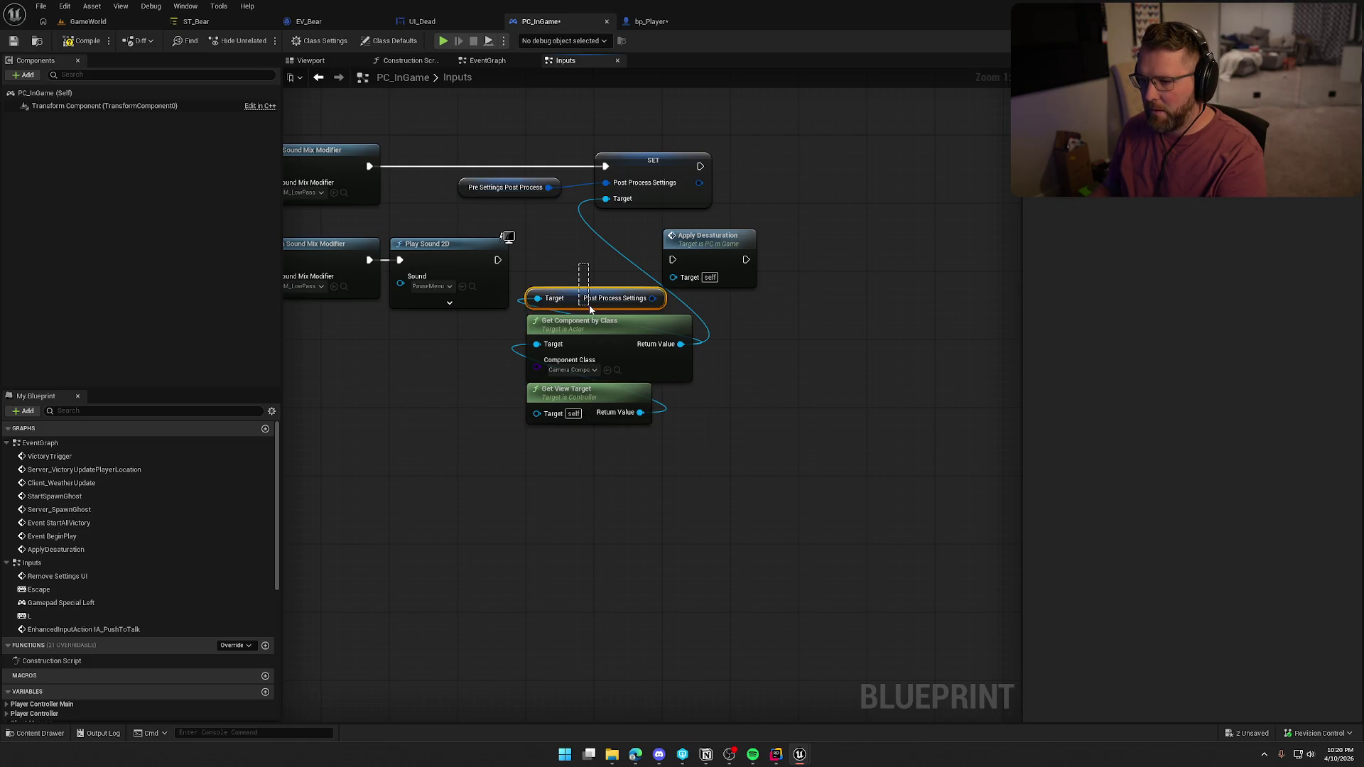
{"action": "key", "text": "Delete"}
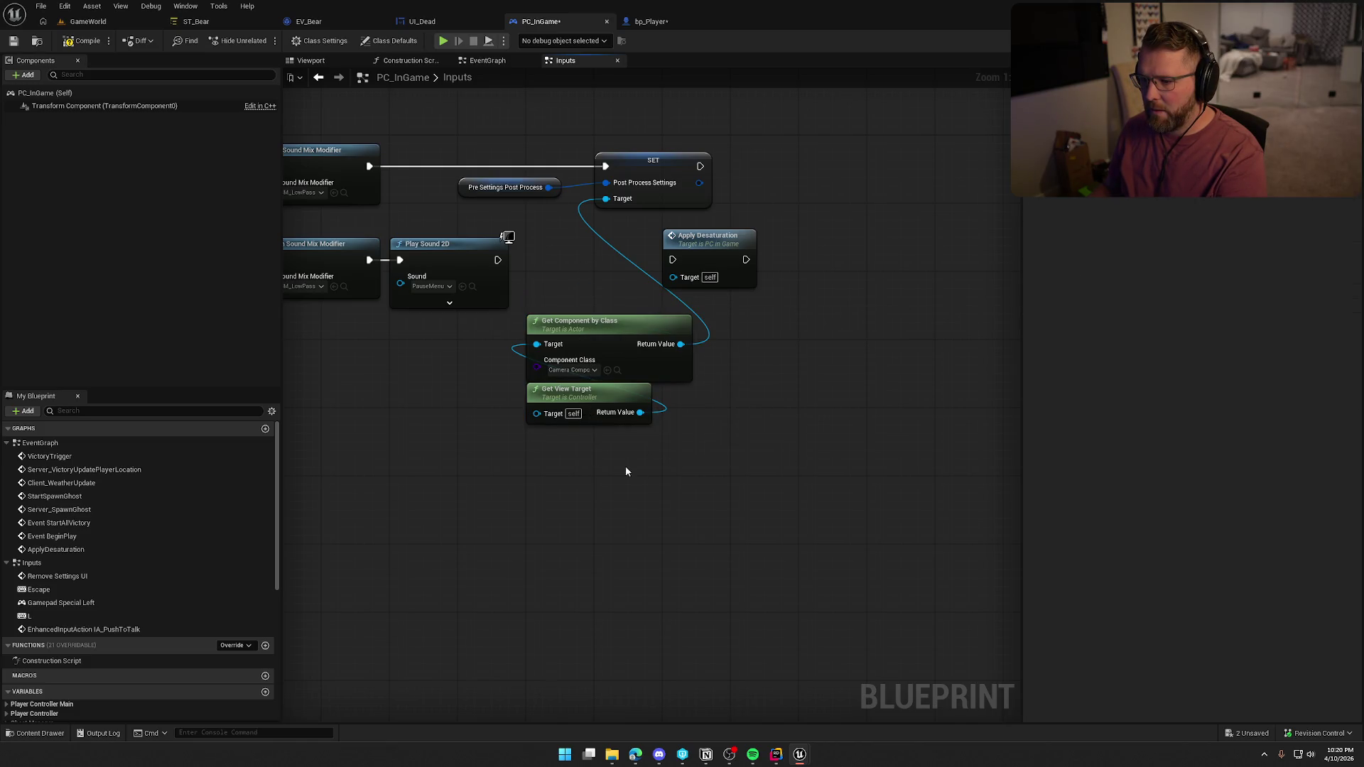
{"action": "left_click_drag", "start_coordinate": [600, 385], "coordinate": [572, 253]}
{"action": "left_click", "coordinate": [610, 341], "text": "shift"}
{"action": "mouse_move", "coordinate": [611, 341]}
{"action": "left_mouse_down"}
{"action": "mouse_move", "coordinate": [669, 117]}
{"action": "mouse_move", "coordinate": [675, 148]}
{"action": "left_mouse_up"}
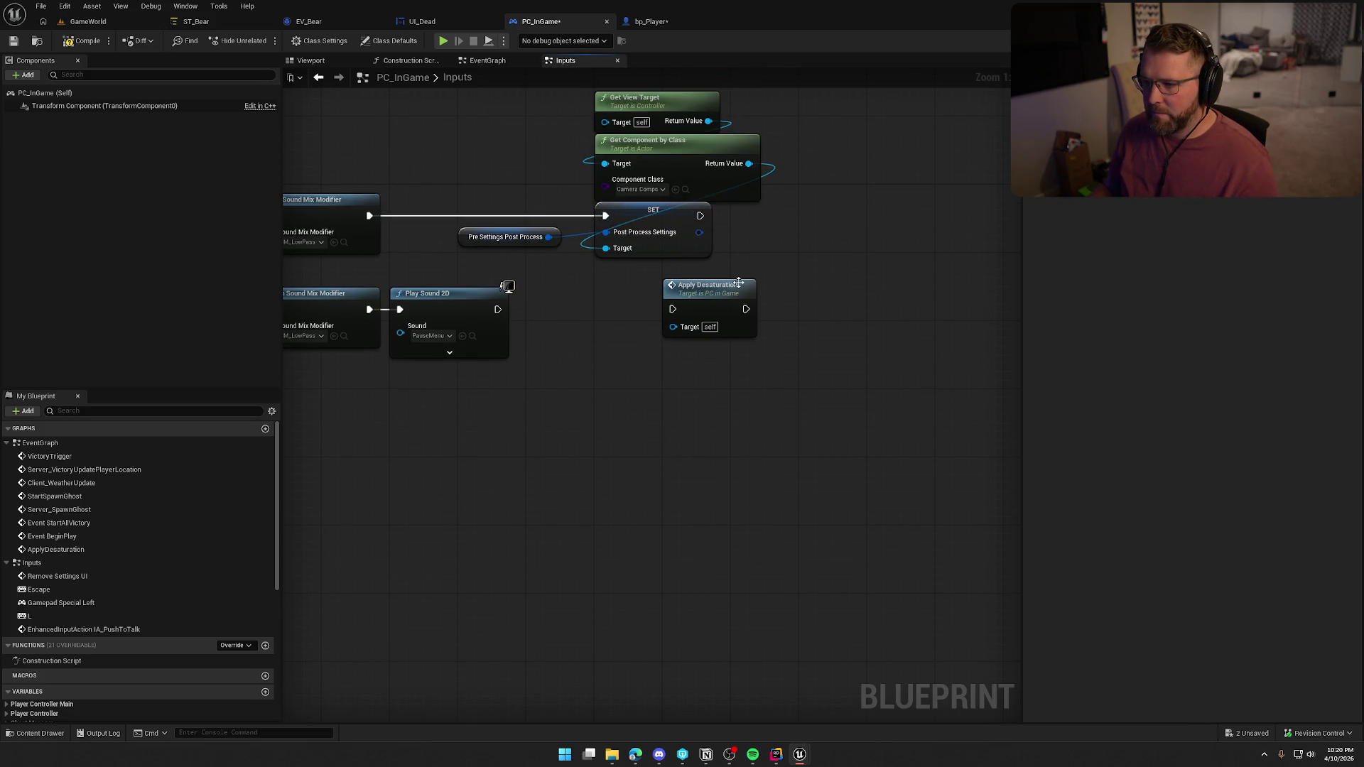
Wire Play Sound 2D into Apply Desaturation and tidy the nearby nodes
{"action": "left_click_drag", "start_coordinate": [678, 310], "coordinate": [497, 309]}
{"action": "left_click_drag", "start_coordinate": [707, 285], "coordinate": [570, 285]}
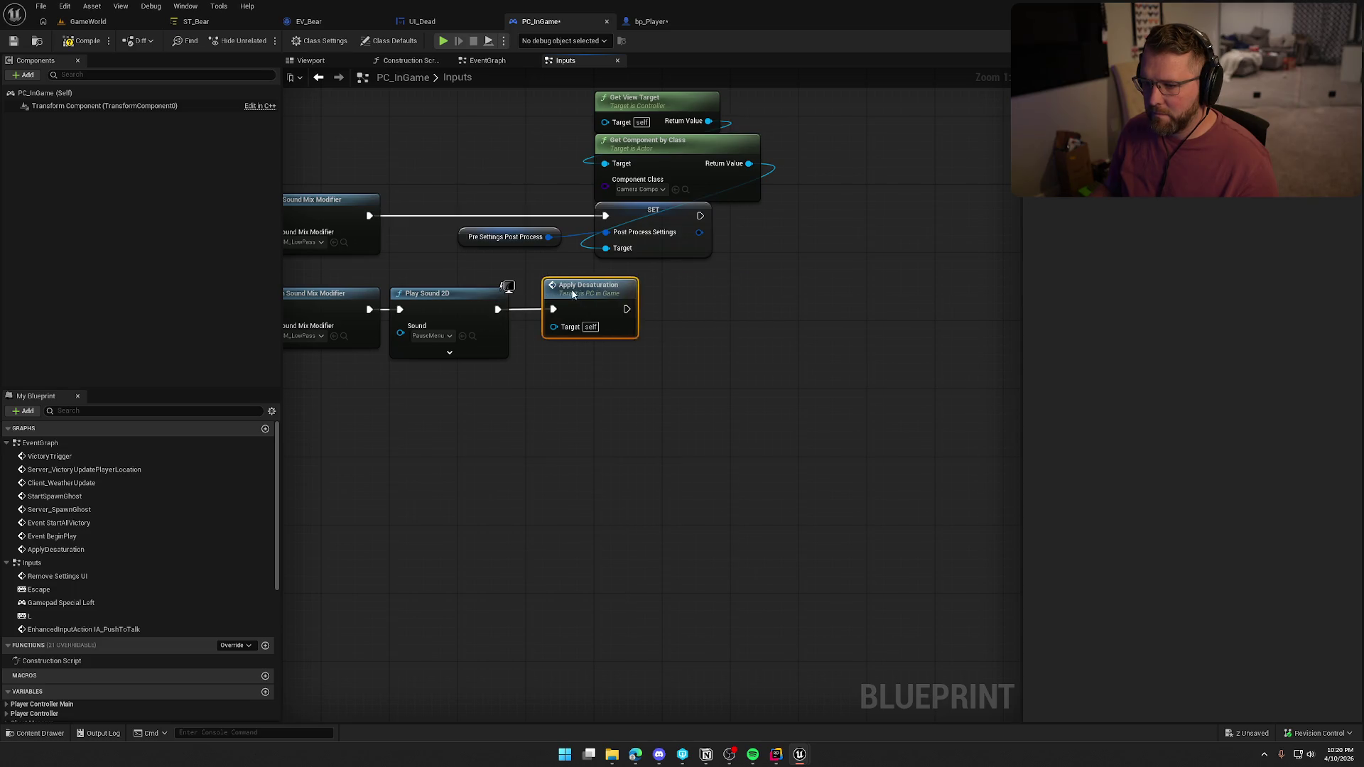
{"action": "left_click_drag", "start_coordinate": [704, 327], "coordinate": [852, 372]}
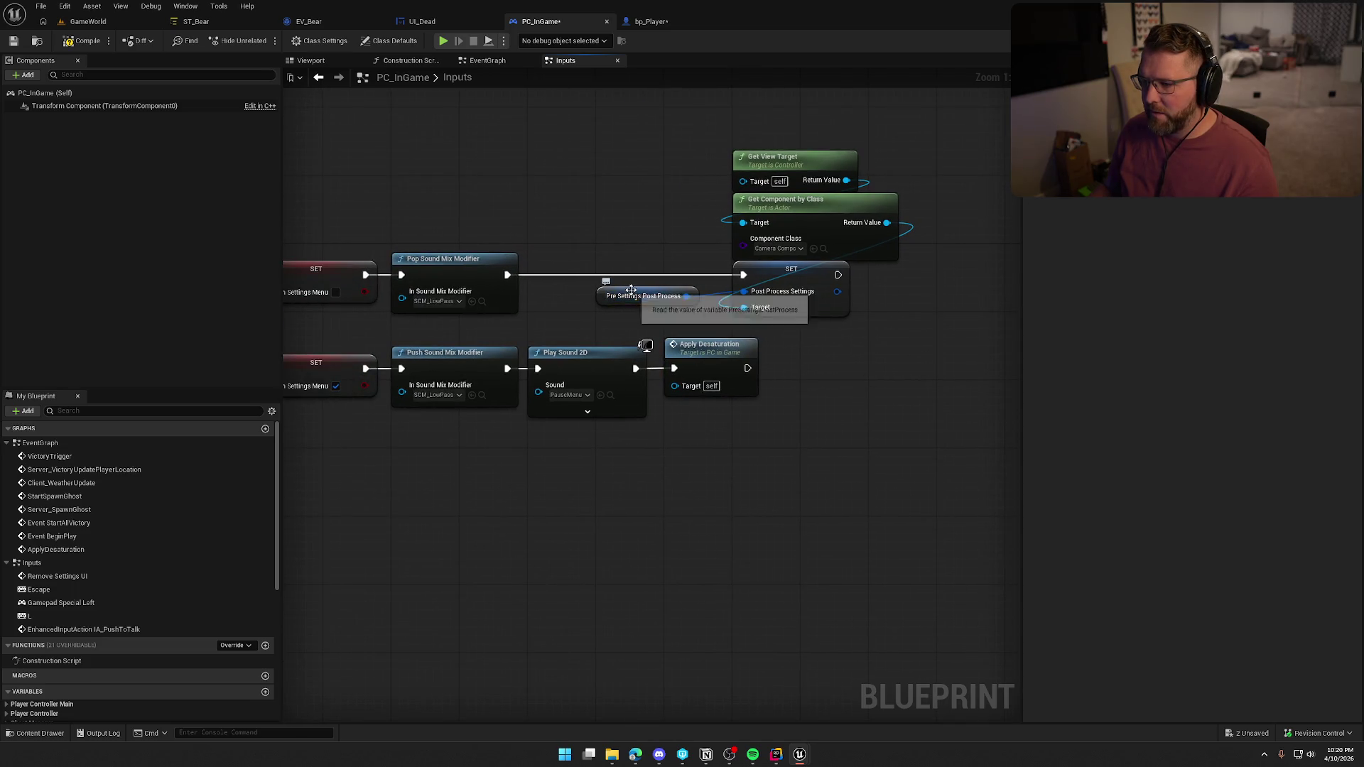
{"action": "mouse_move", "coordinate": [632, 298]}
{"action": "left_mouse_down"}
{"action": "mouse_move", "coordinate": [590, 237]}
{"action": "mouse_move", "coordinate": [742, 328]}
{"action": "mouse_move", "coordinate": [782, 329]}
{"action": "mouse_move", "coordinate": [606, 290]}
{"action": "left_mouse_up"}
{"action": "left_click", "coordinate": [441, 181]}
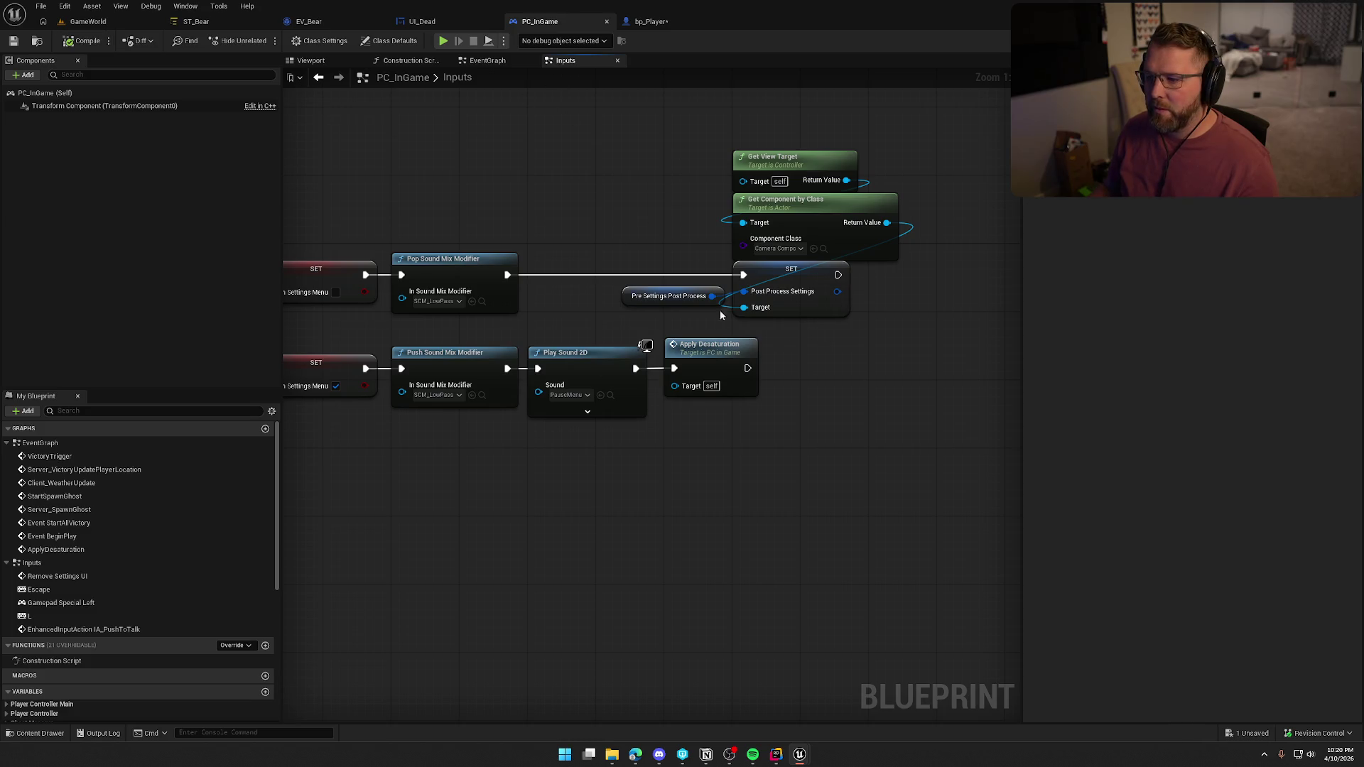
{"action": "left_click", "coordinate": [427, 21]}
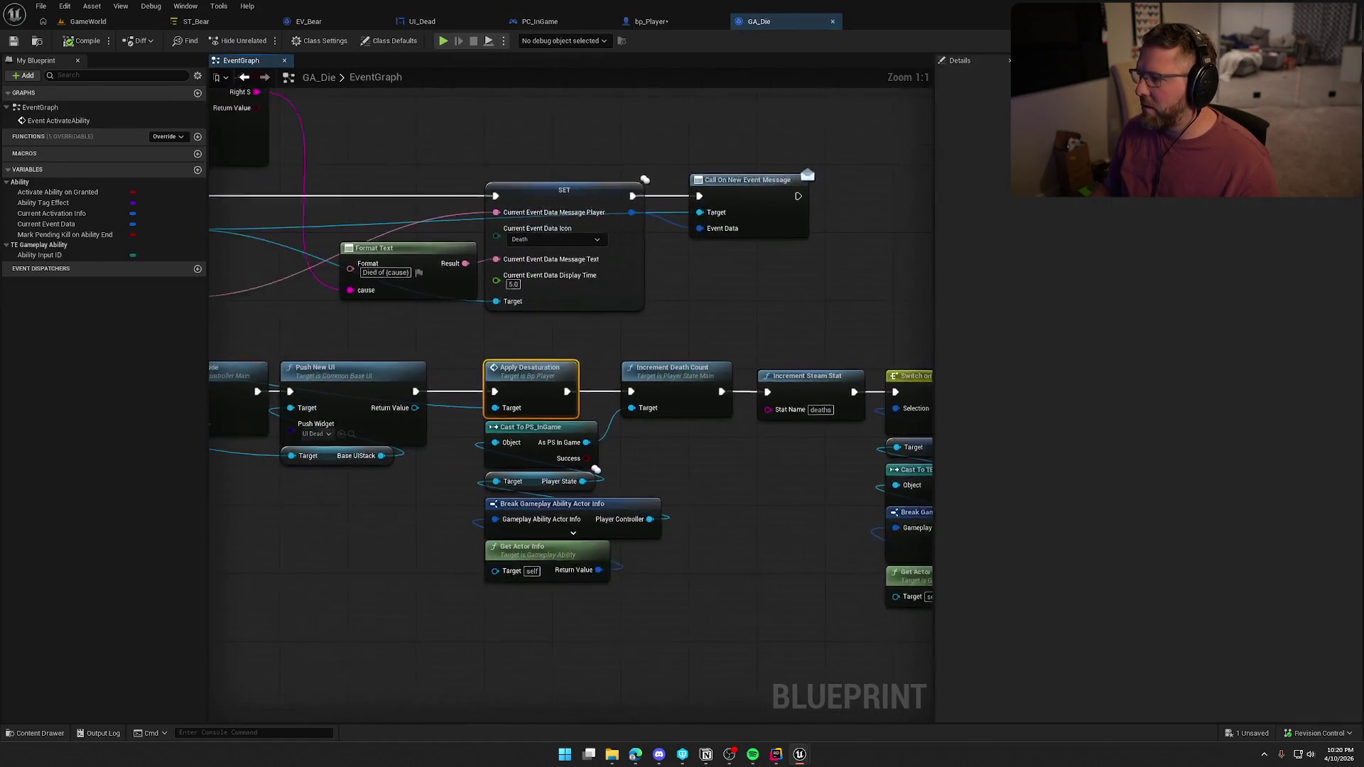
In GA_Die, add PC In Game's Apply Desaturation between Push New UI and Increment Death Count
{"action": "scroll", "coordinate": [627, 510], "scroll_direction": "down", "scroll_amount": 2}
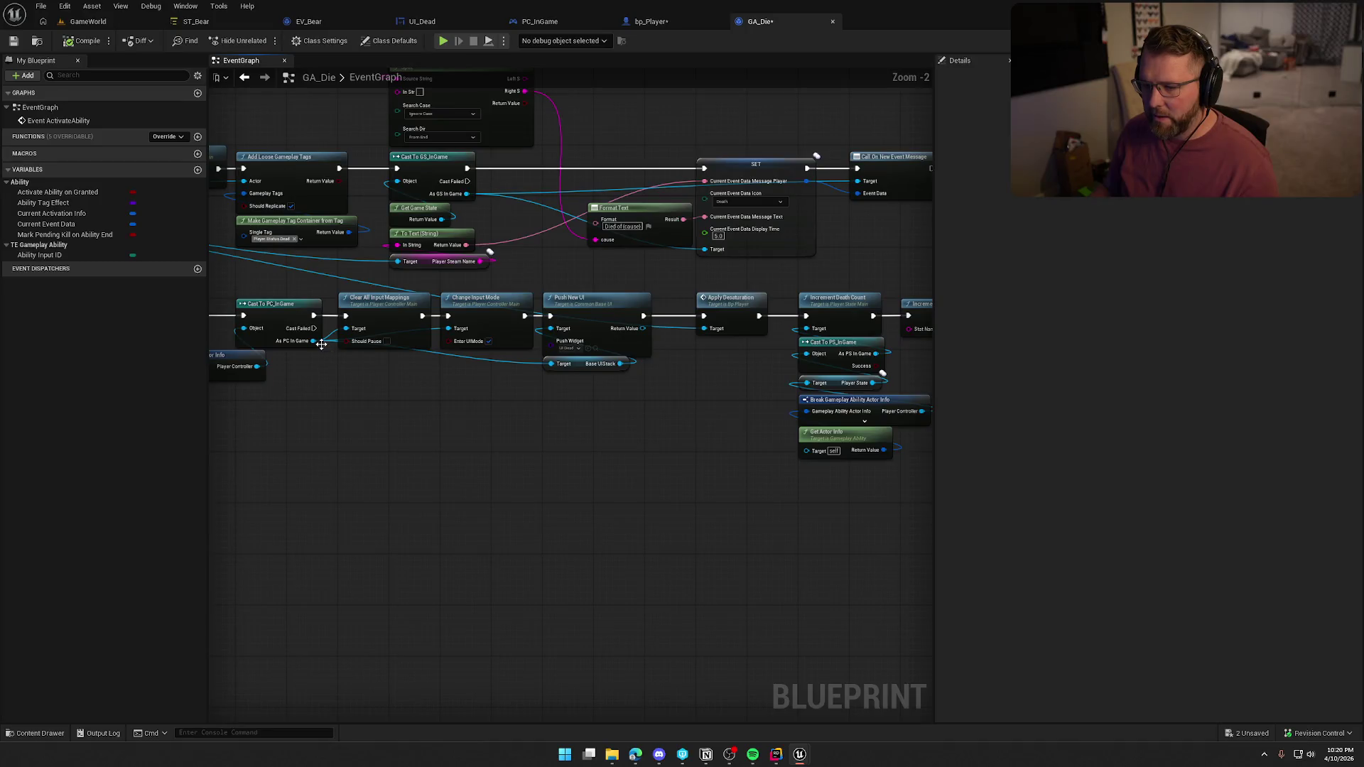
{"action": "left_click_drag", "start_coordinate": [313, 341], "coordinate": [680, 387]}
{"action": "type", "text": "applyd"}
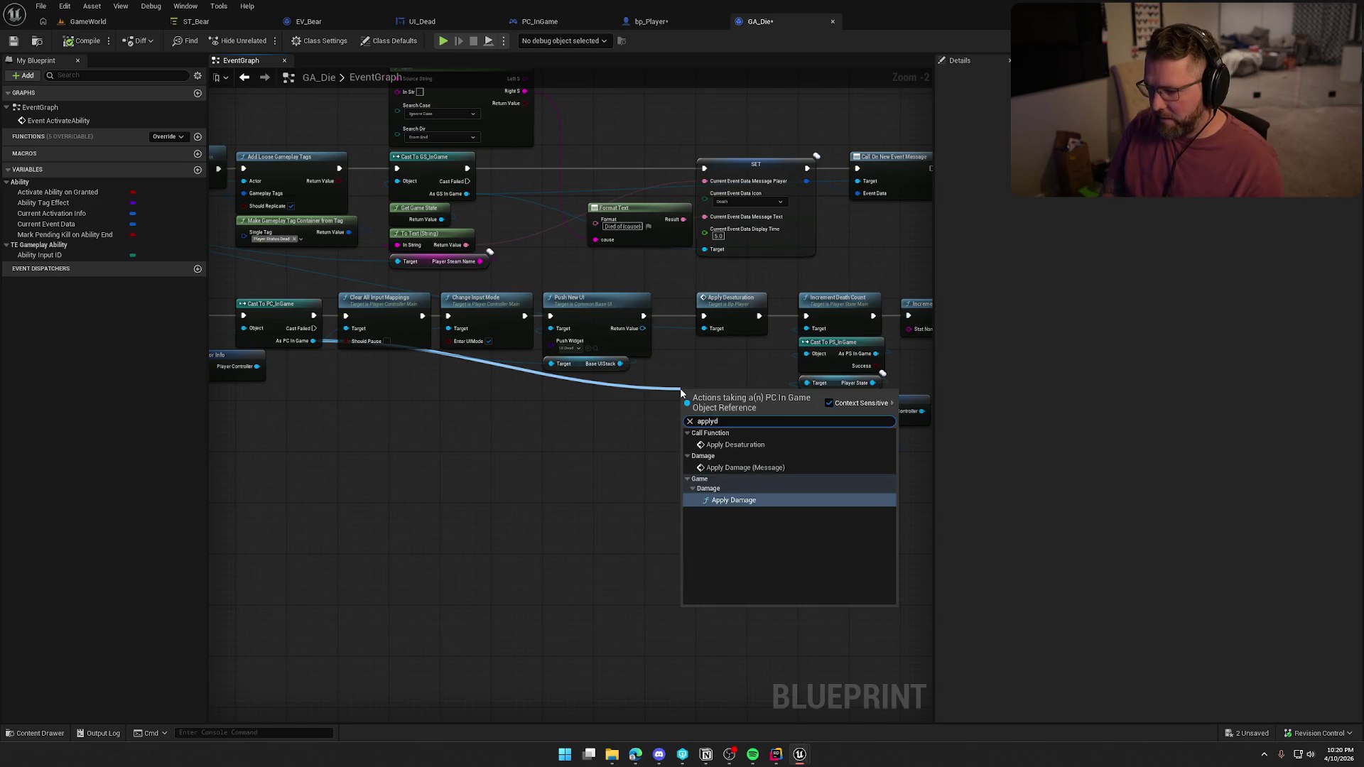
{"action": "left_click", "coordinate": [724, 445]}
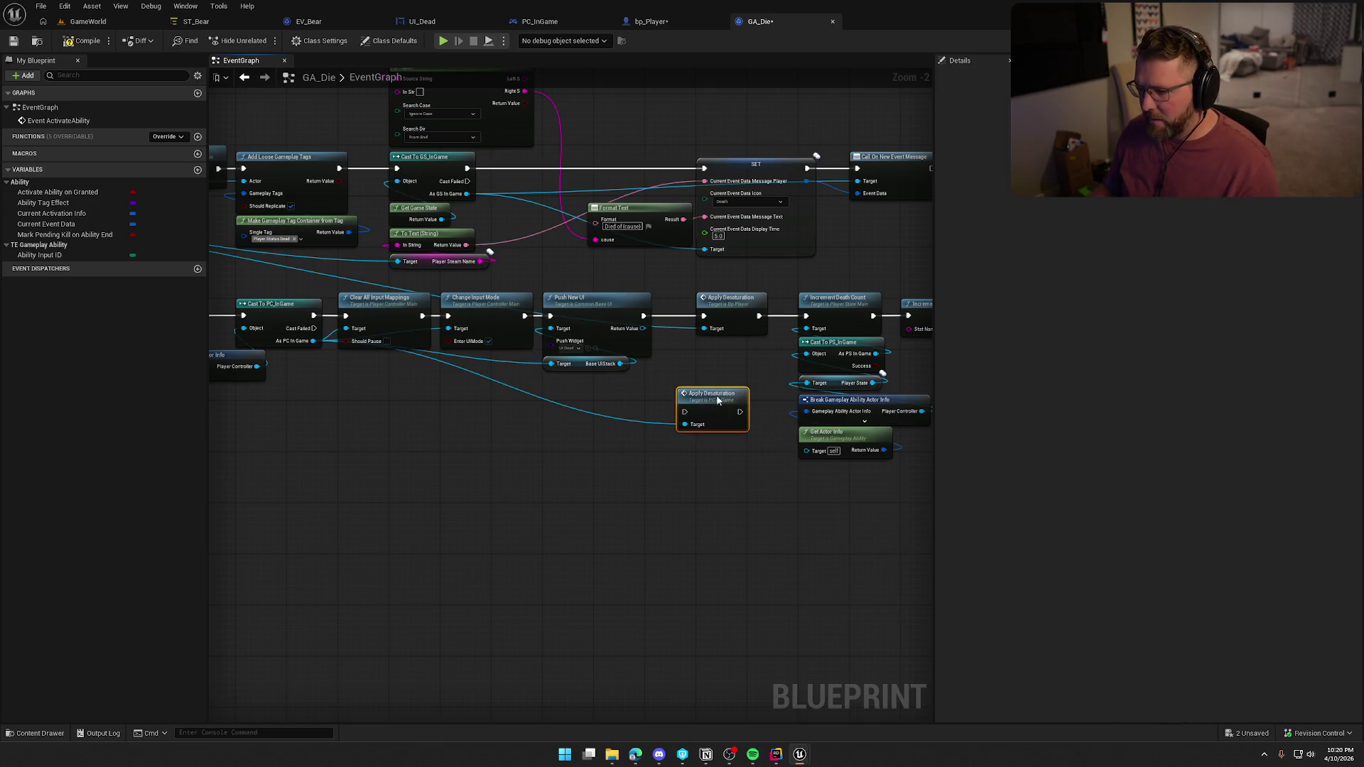
{"action": "scroll", "coordinate": [723, 357], "scroll_direction": "up", "scroll_amount": 2}
{"action": "left_click_drag", "start_coordinate": [723, 356], "coordinate": [615, 476]}
{"action": "mouse_move", "coordinate": [639, 363]}
{"action": "left_mouse_down"}
{"action": "mouse_move", "coordinate": [664, 372]}
{"action": "mouse_move", "coordinate": [553, 327]}
{"action": "left_mouse_up"}
{"action": "left_click_drag", "start_coordinate": [710, 389], "coordinate": [757, 323]}
Remove the old bp_Player desaturation call and save the blueprints, checking them out
{"action": "left_click", "coordinate": [654, 300]}
{"action": "key", "text": "Delete"}
{"action": "left_click_drag", "start_coordinate": [668, 378], "coordinate": [651, 319]}
{"action": "key", "text": "ctrl+shift+s"}
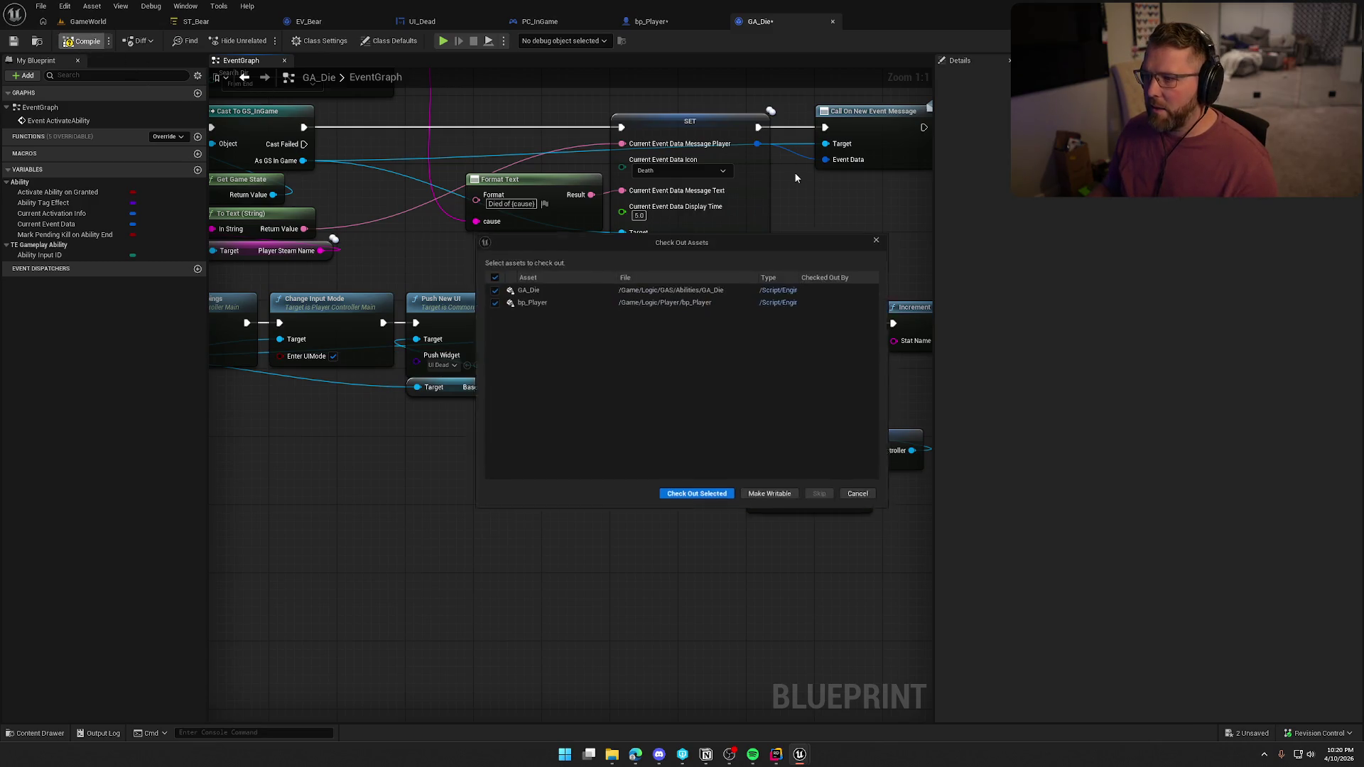
{"action": "left_click", "coordinate": [697, 498]}
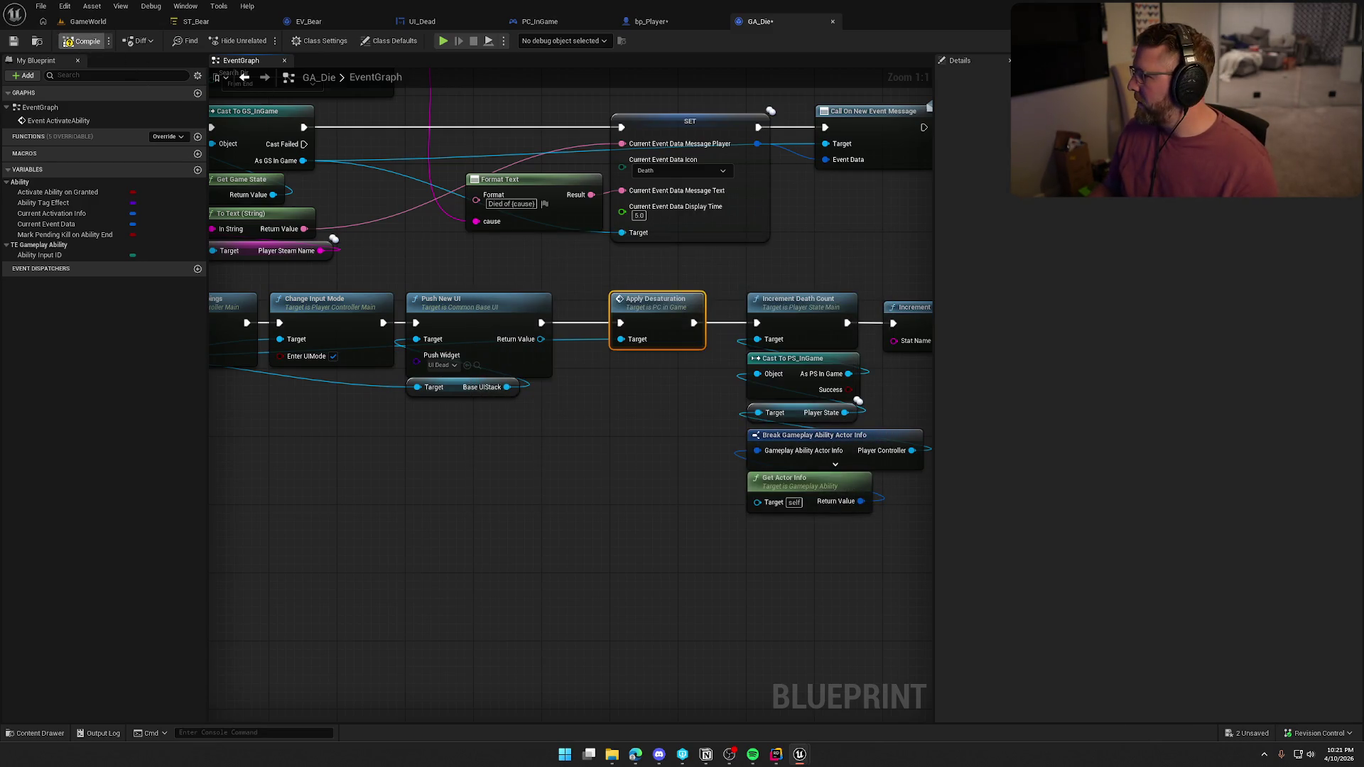
Delete bp_Player's old ApplyDesaturation node group and close the gap with the remaining nodes
{"action": "double_click", "coordinate": [657, 305]}
{"action": "left_click_drag", "start_coordinate": [702, 433], "coordinate": [391, 249]}
{"action": "key", "text": "Delete"}
{"action": "mouse_move", "coordinate": [387, 317]}
{"action": "left_mouse_down"}
{"action": "mouse_move", "coordinate": [659, 713]}
{"action": "mouse_move", "coordinate": [822, 636]}
{"action": "left_mouse_up"}
{"action": "scroll", "coordinate": [553, 363], "scroll_direction": "down", "scroll_amount": 3}
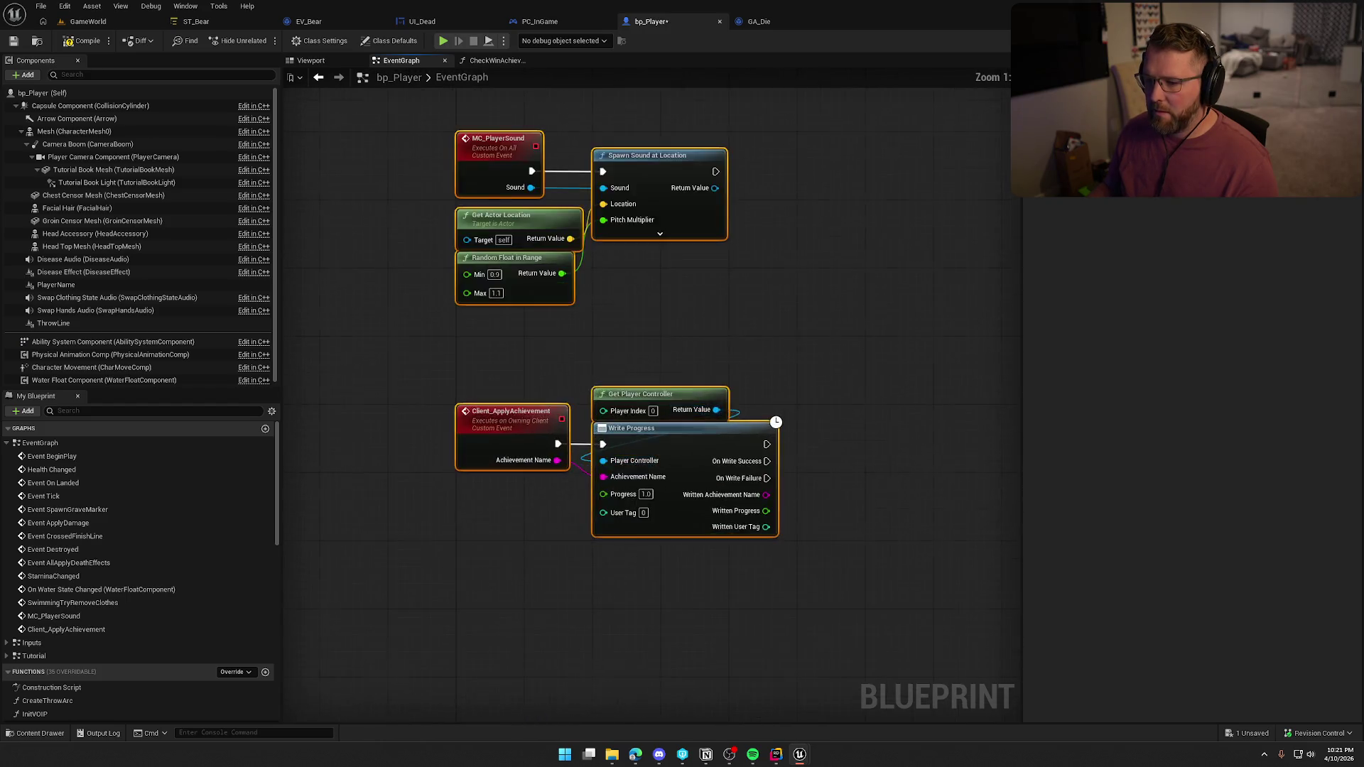
{"action": "left_click_drag", "start_coordinate": [568, 410], "coordinate": [569, 302]}
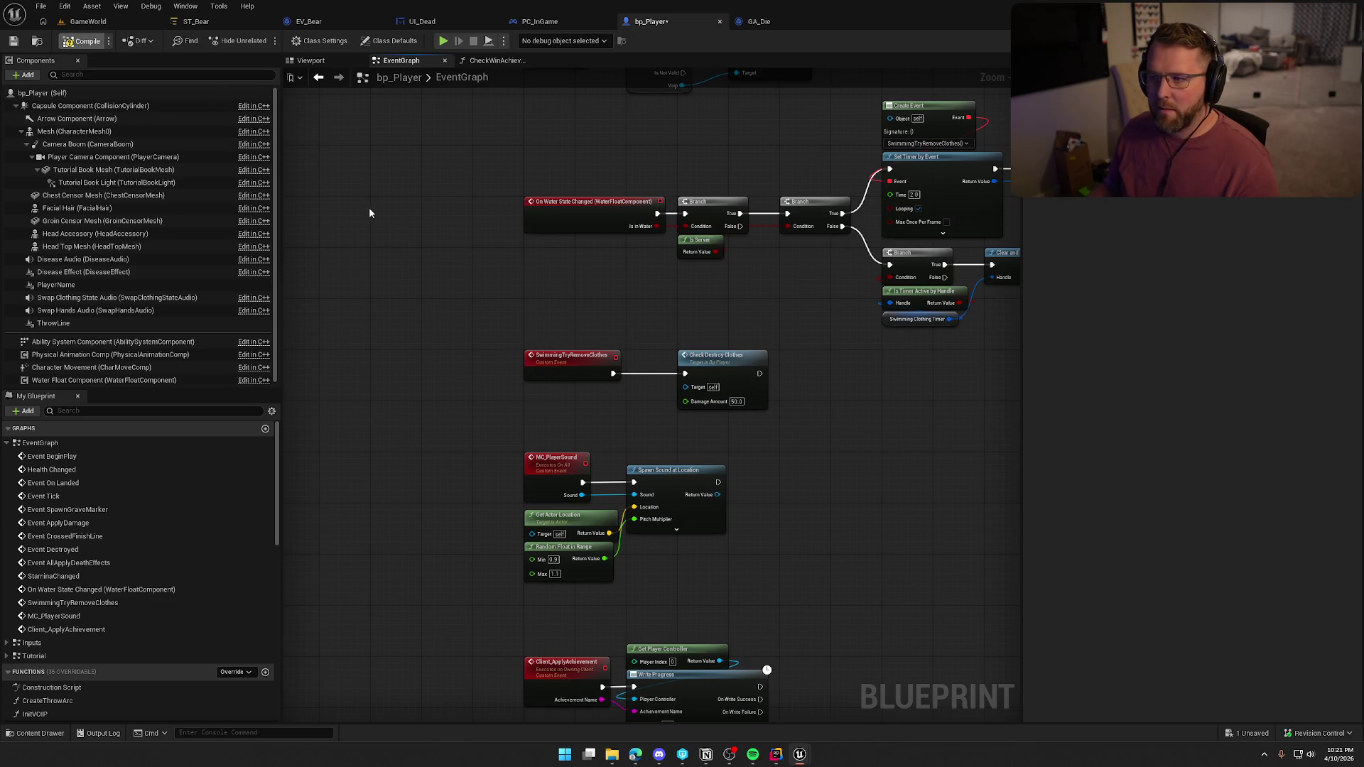
{"action": "left_click", "coordinate": [118, 20]}
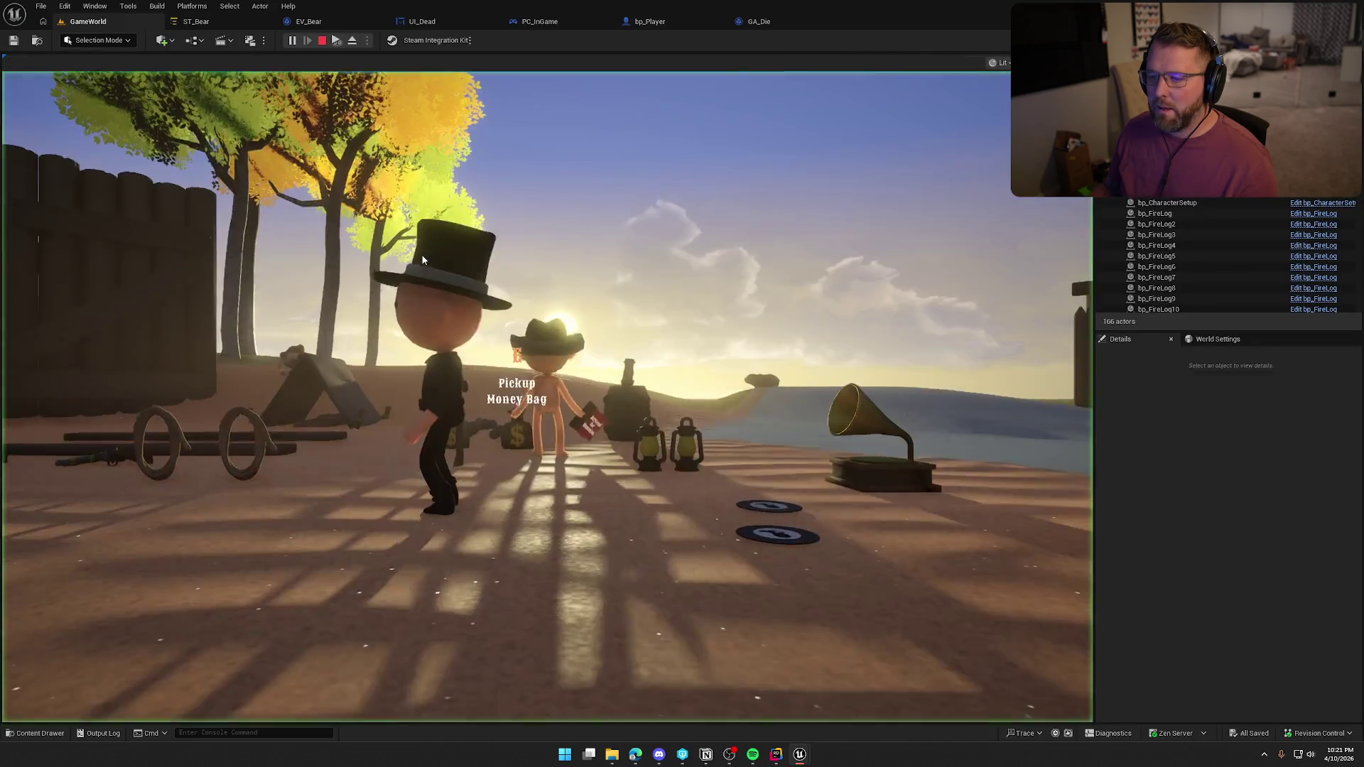
Run into the water and ride the ox until dying, see the greyscale screen, spawn the ghost, then stop
{"action": "left_click", "coordinate": [422, 260]}
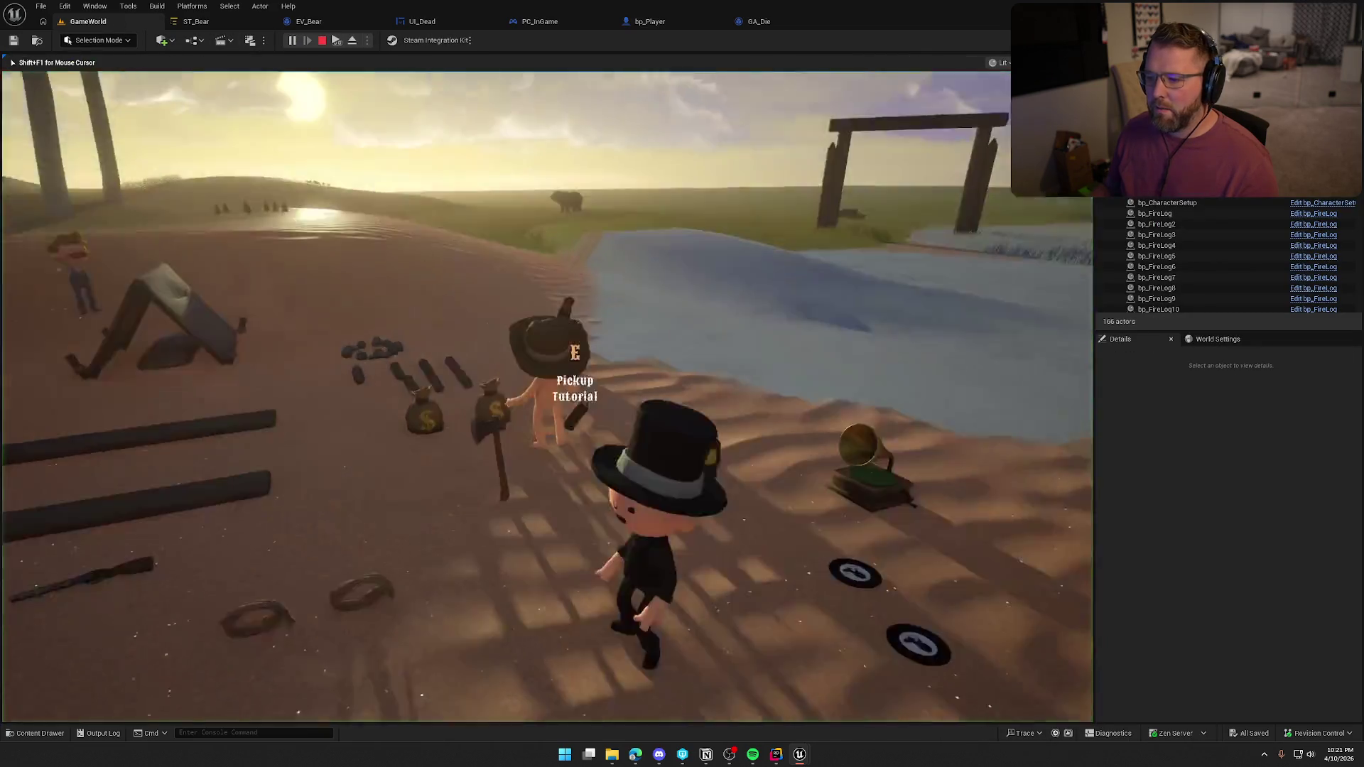
{"action": "key", "text": "shift+w"}
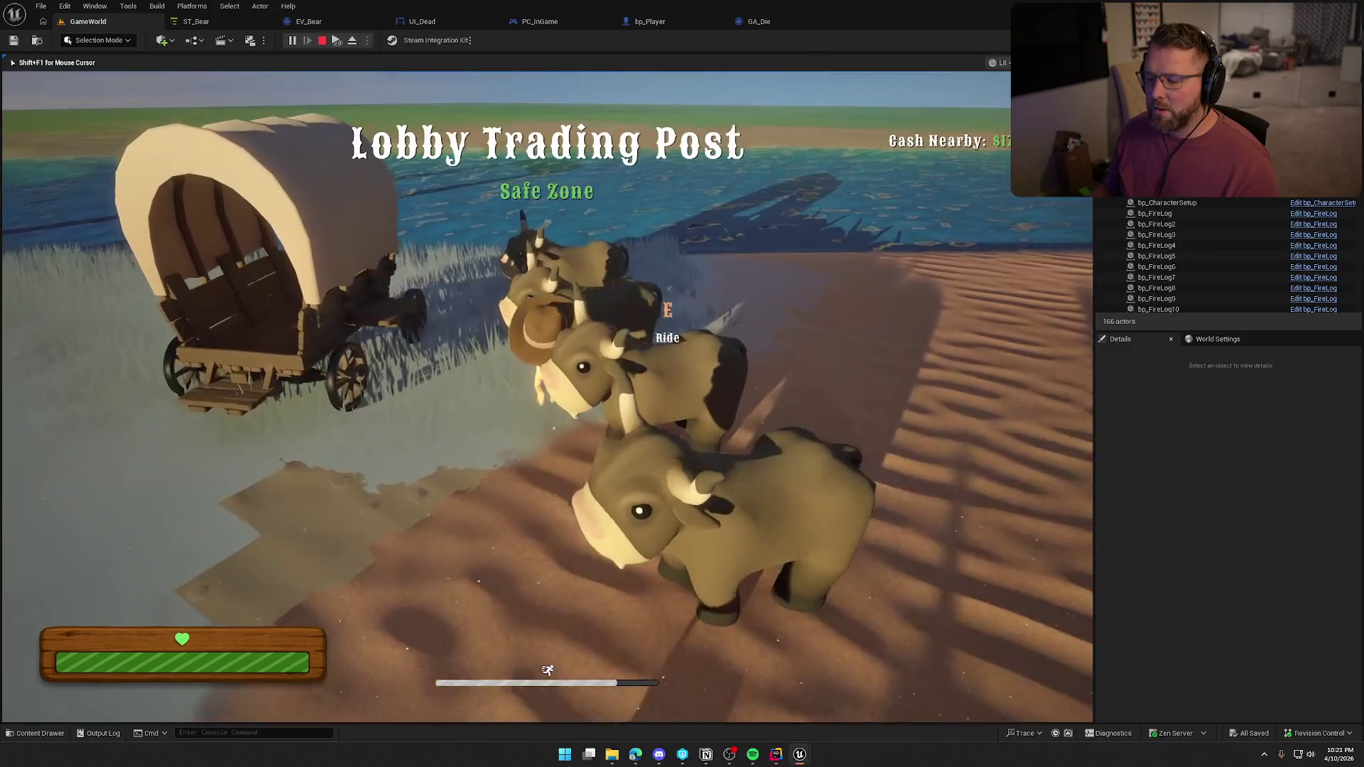
{"action": "key", "text": "shift+w"}
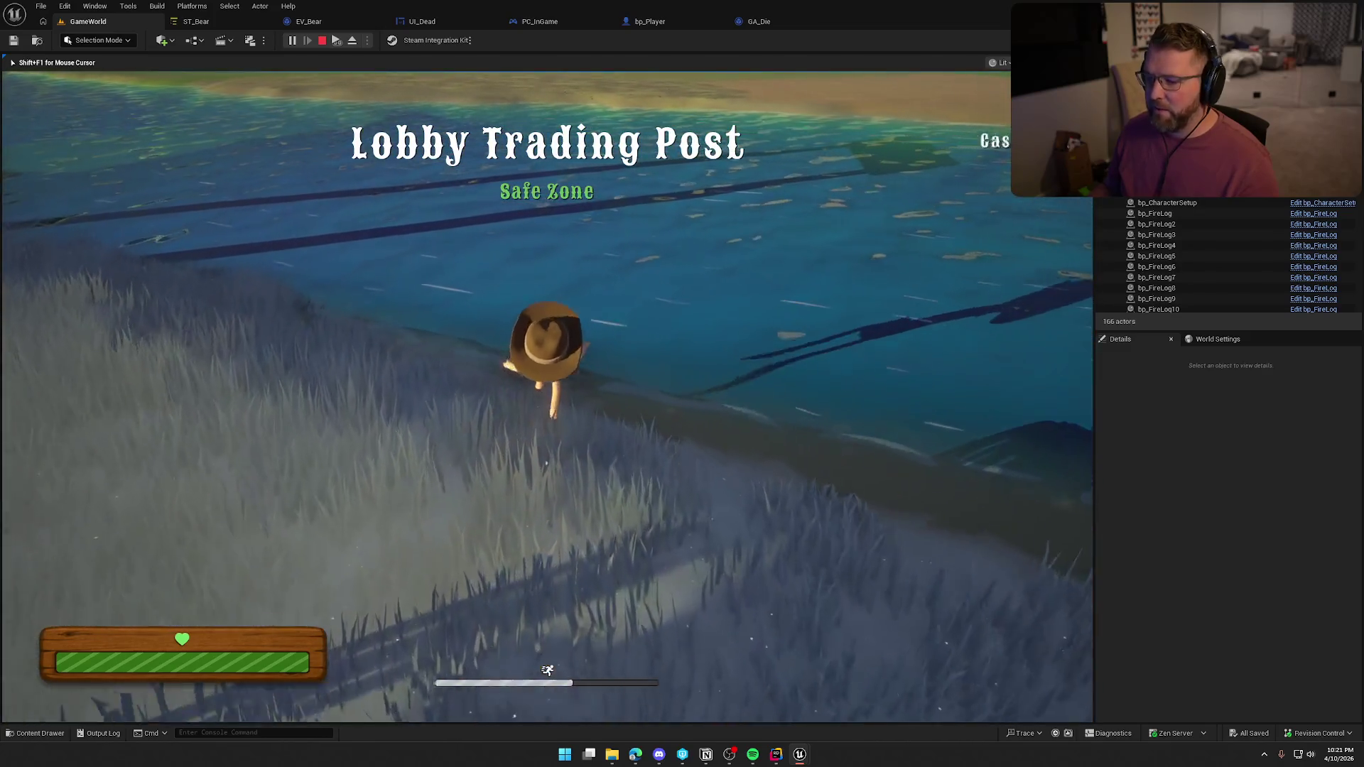
{"action": "key", "text": "shift+w"}
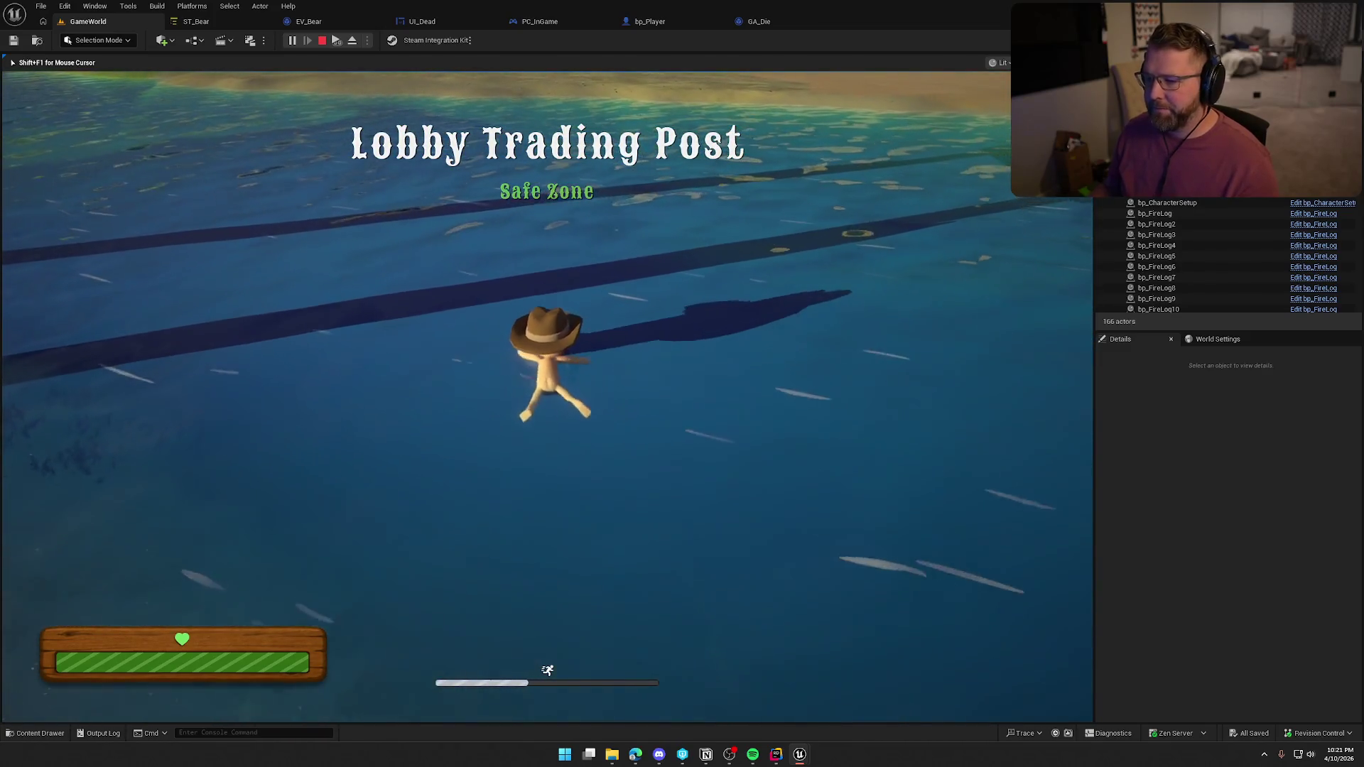
{"action": "key", "text": "shift+w"}
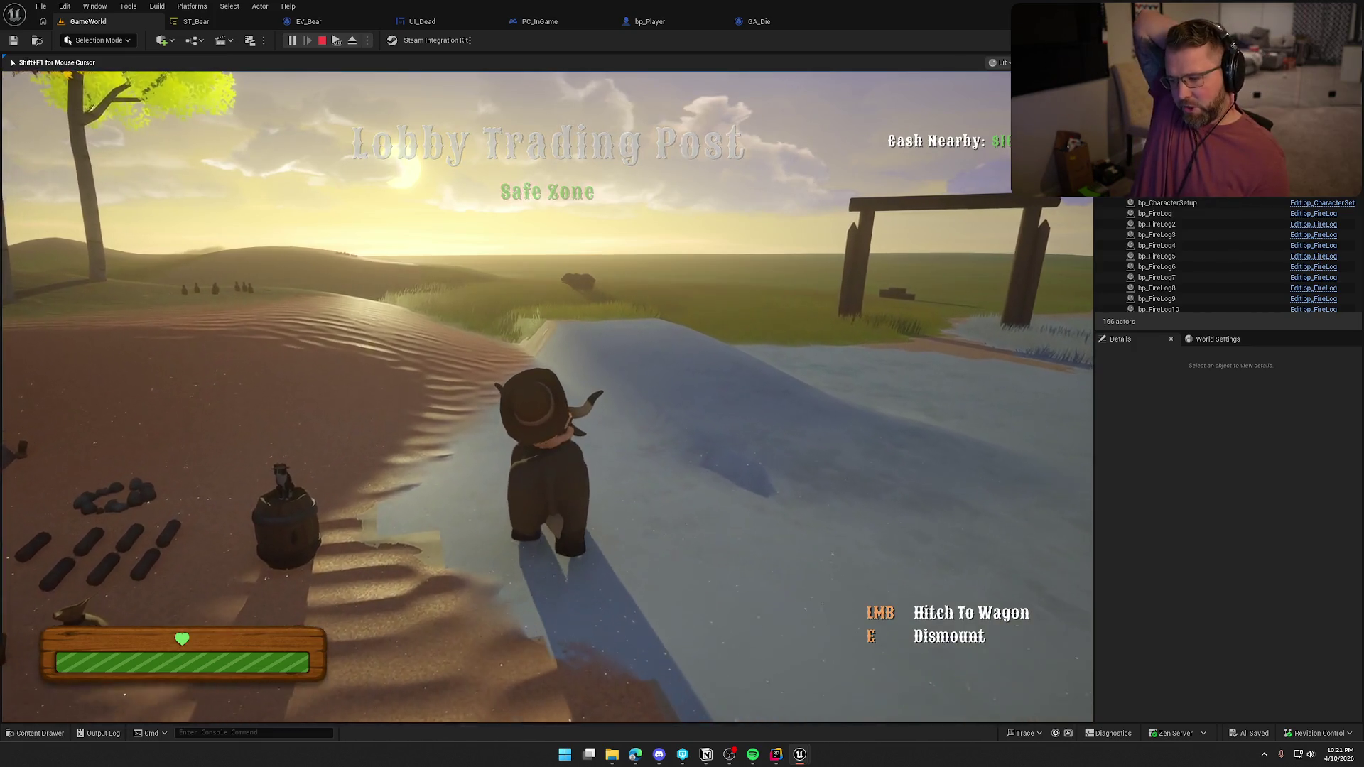
{"action": "key", "text": "w"}
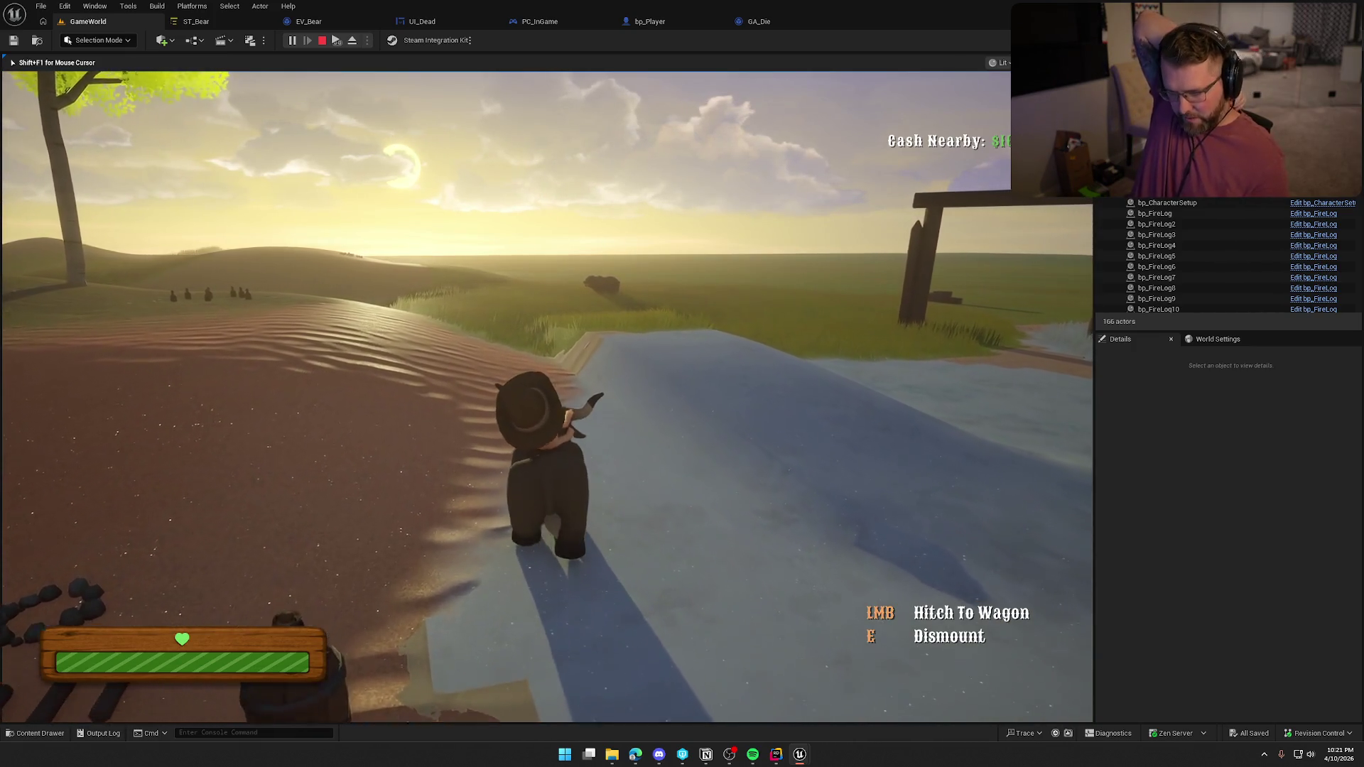
{"action": "key", "text": "a"}
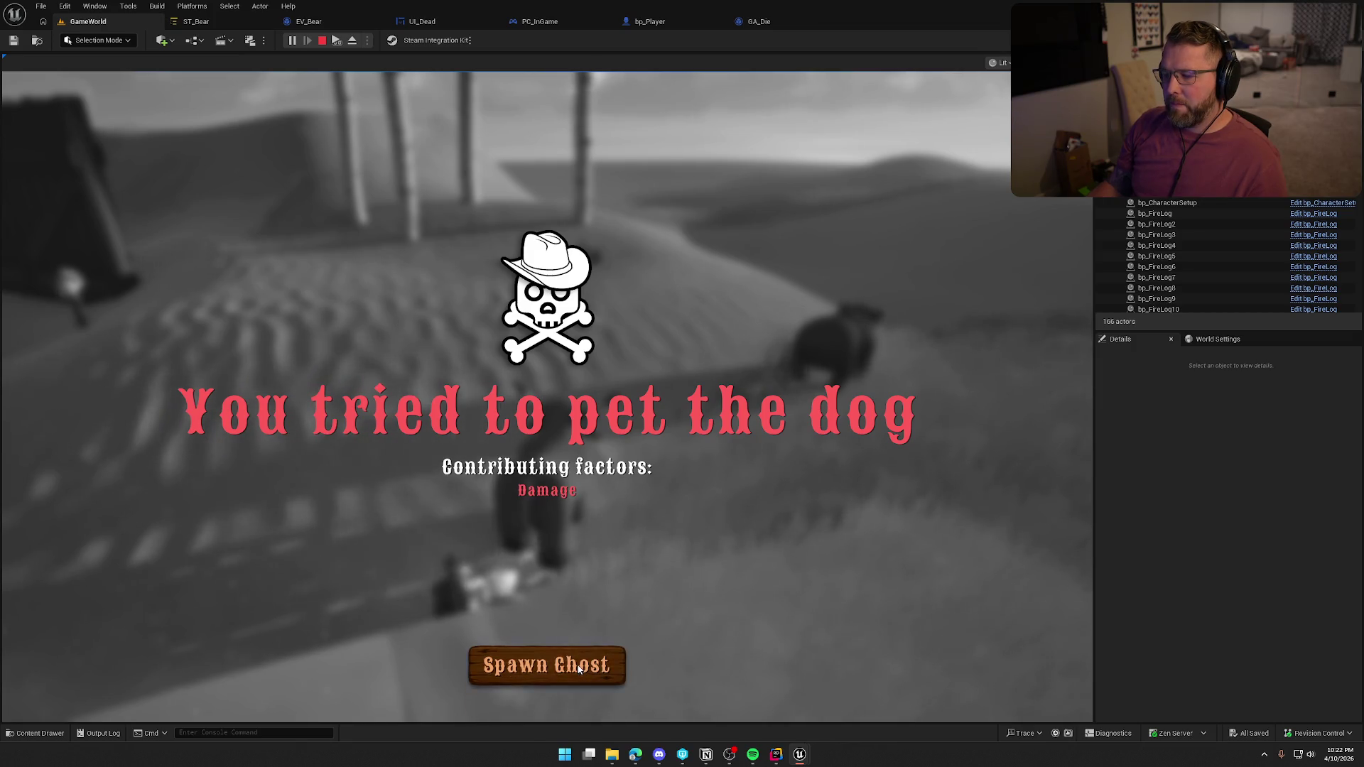
{"action": "left_click", "coordinate": [547, 665]}
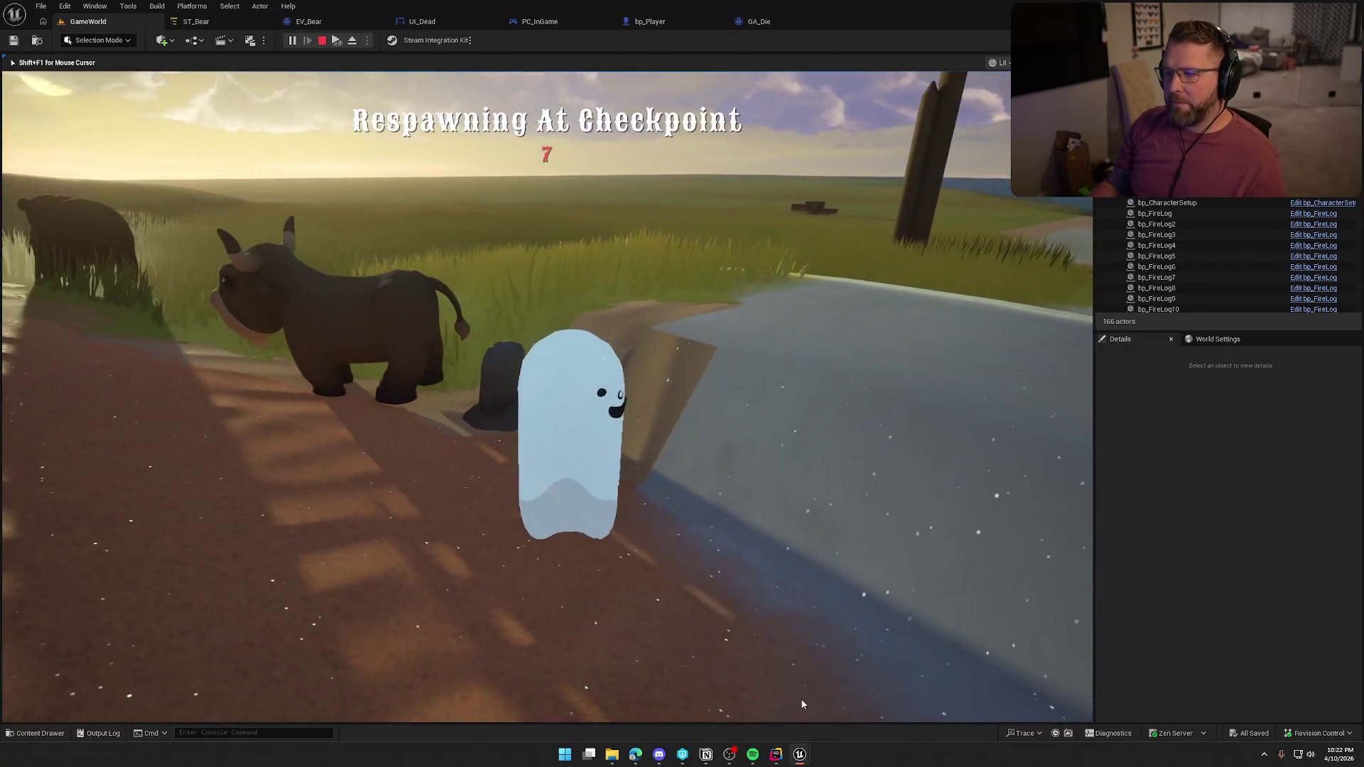
{"action": "key", "text": "Escape"}
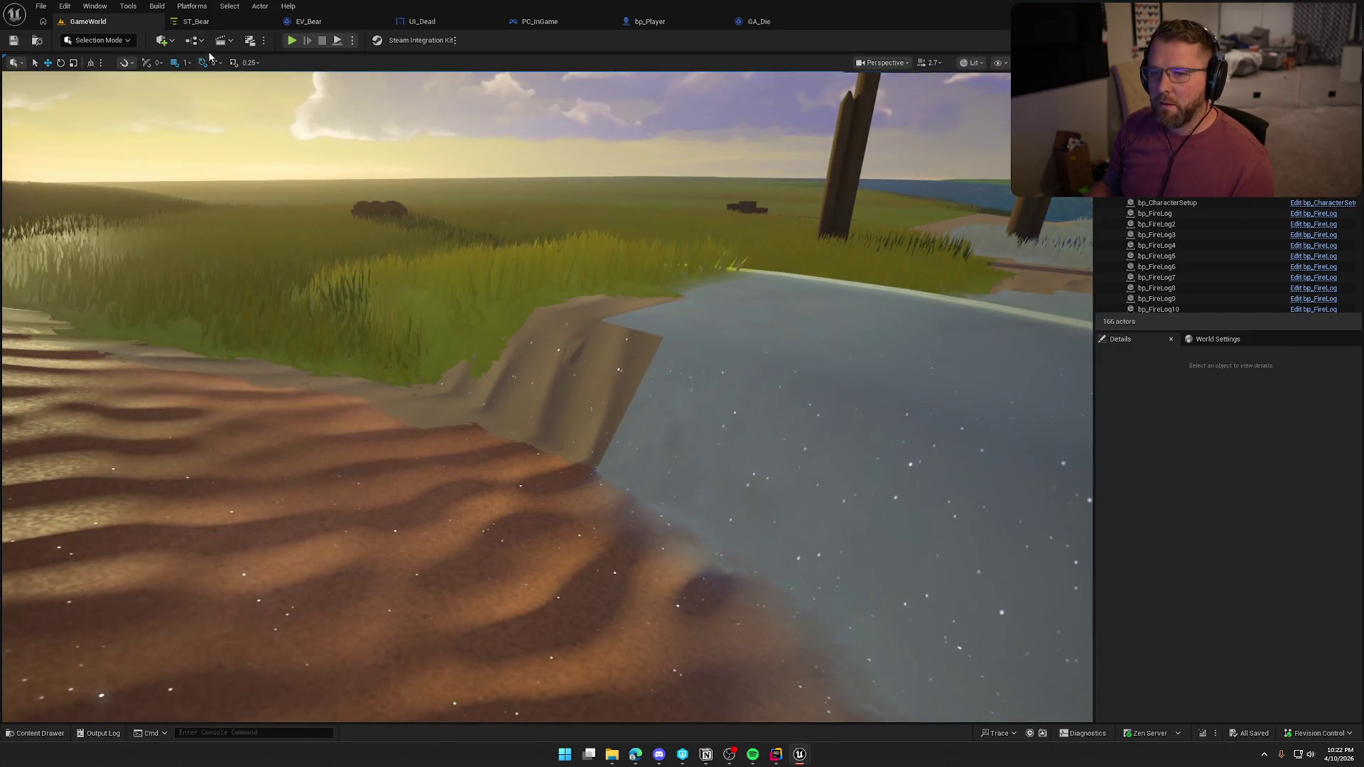
View the ST_Bear state tree, then stop and restart the play session with Alt+P
{"action": "left_click", "coordinate": [196, 21]}
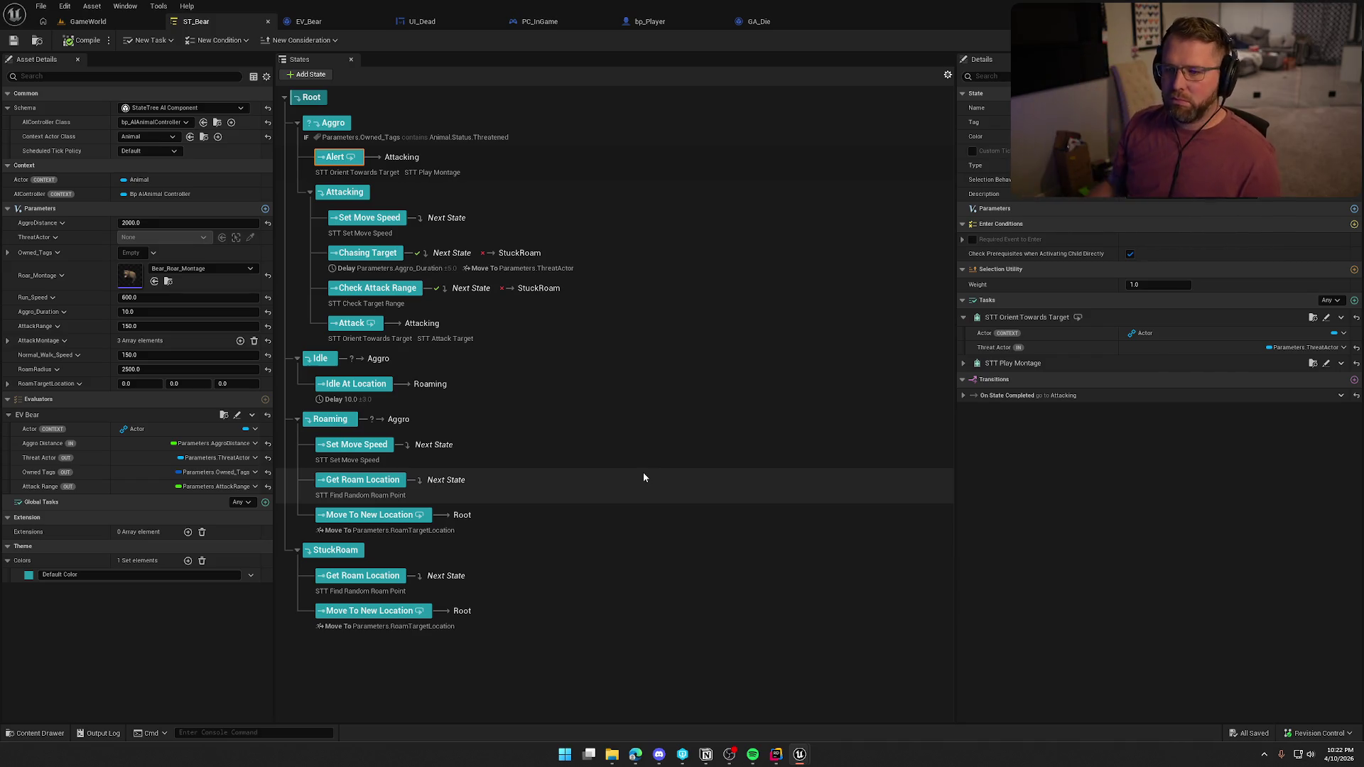
{"action": "left_click", "coordinate": [89, 23]}
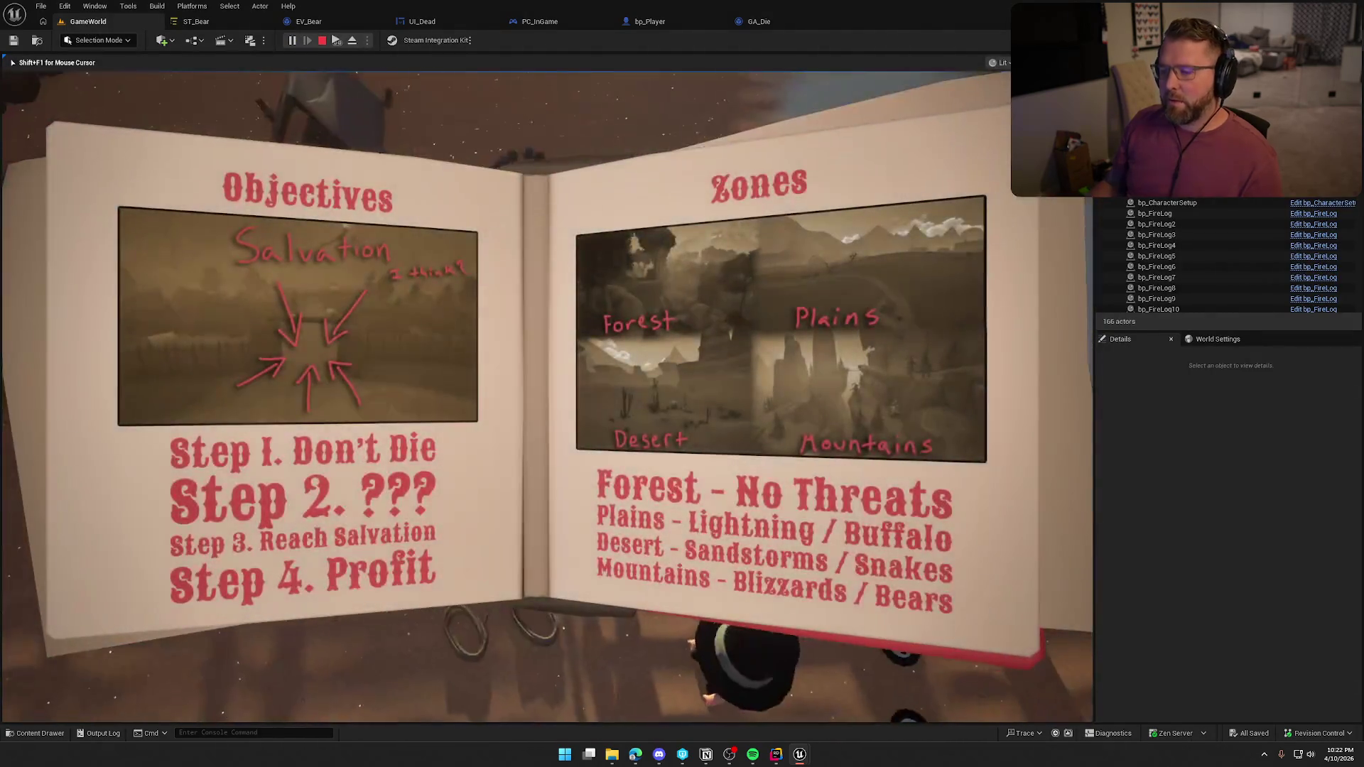
{"action": "key", "text": "Escape"}
{"action": "left_click", "coordinate": [82, 24]}
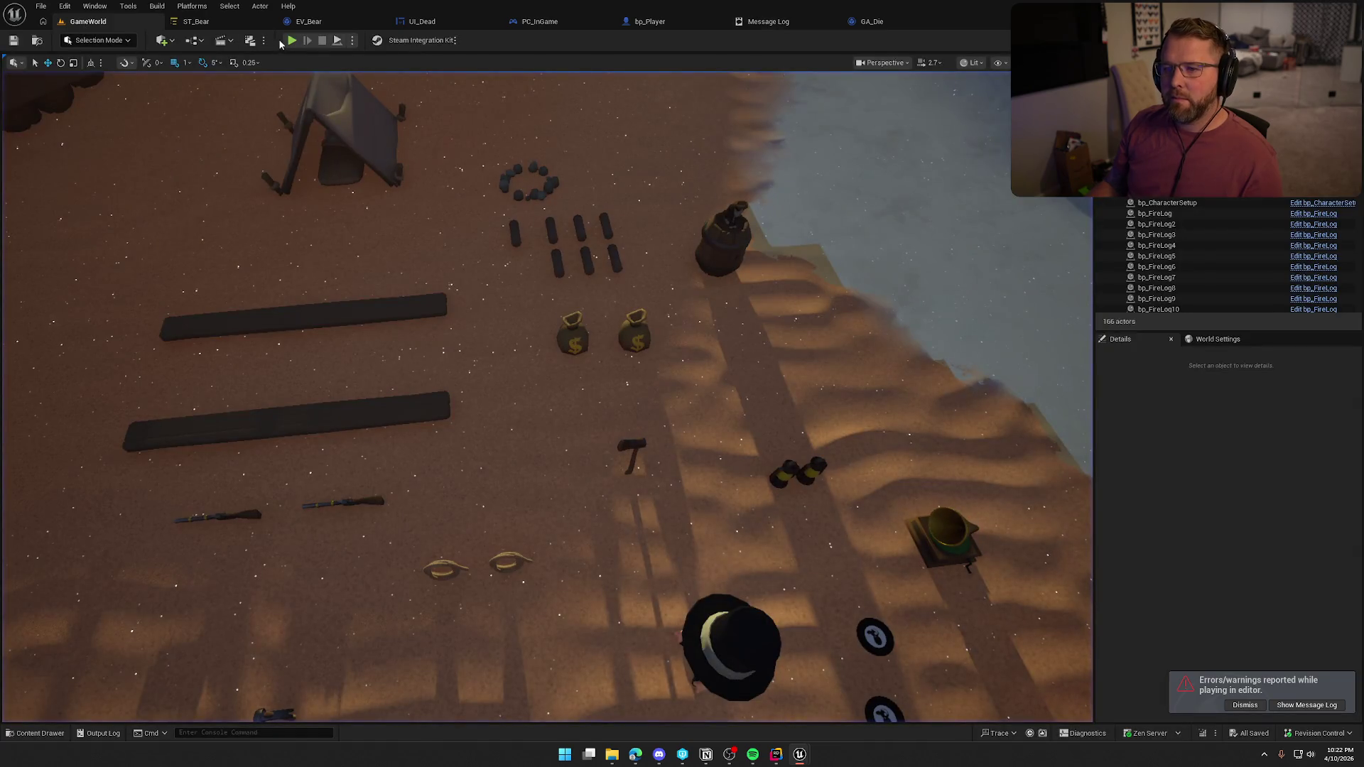
{"action": "key", "text": "alt+p"}
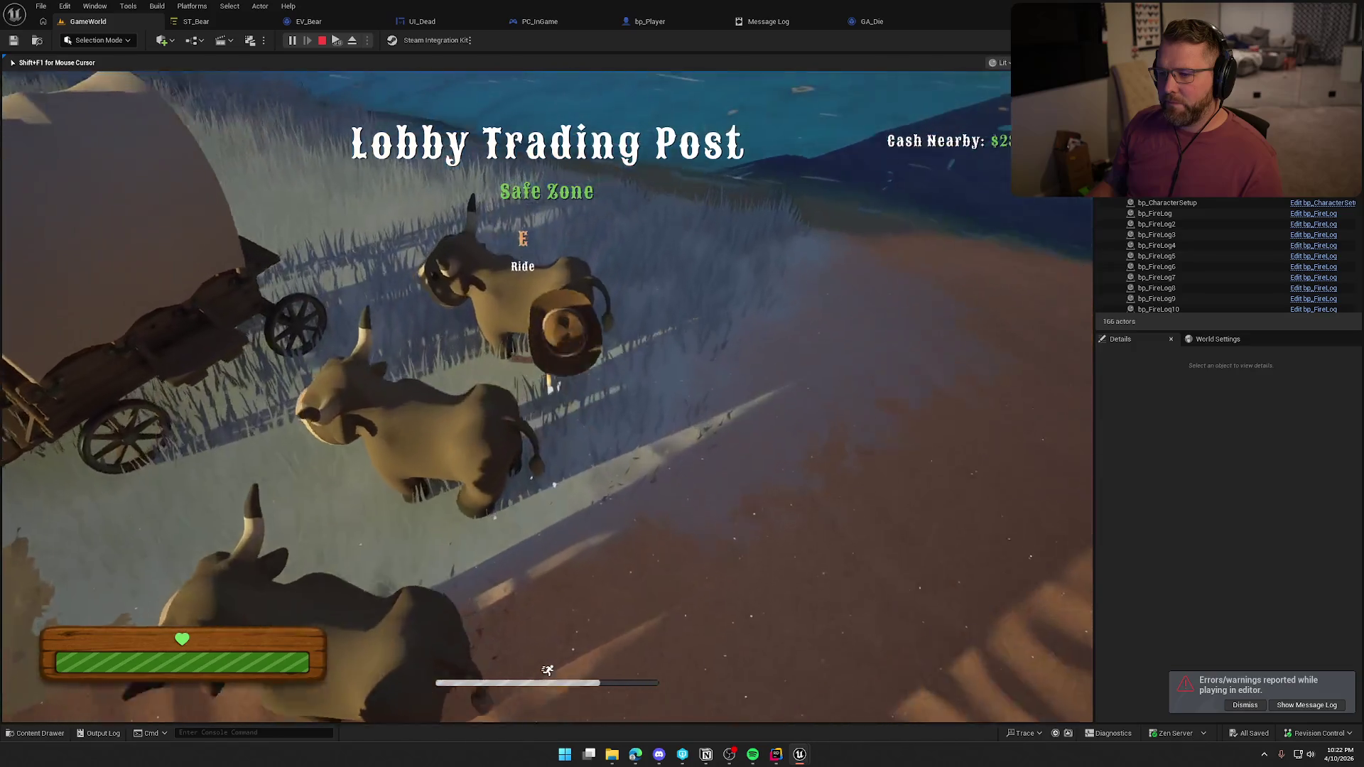
Mount and dismount the ox, climb into the wagon, and drive it toward the water
{"action": "key", "text": "e"}
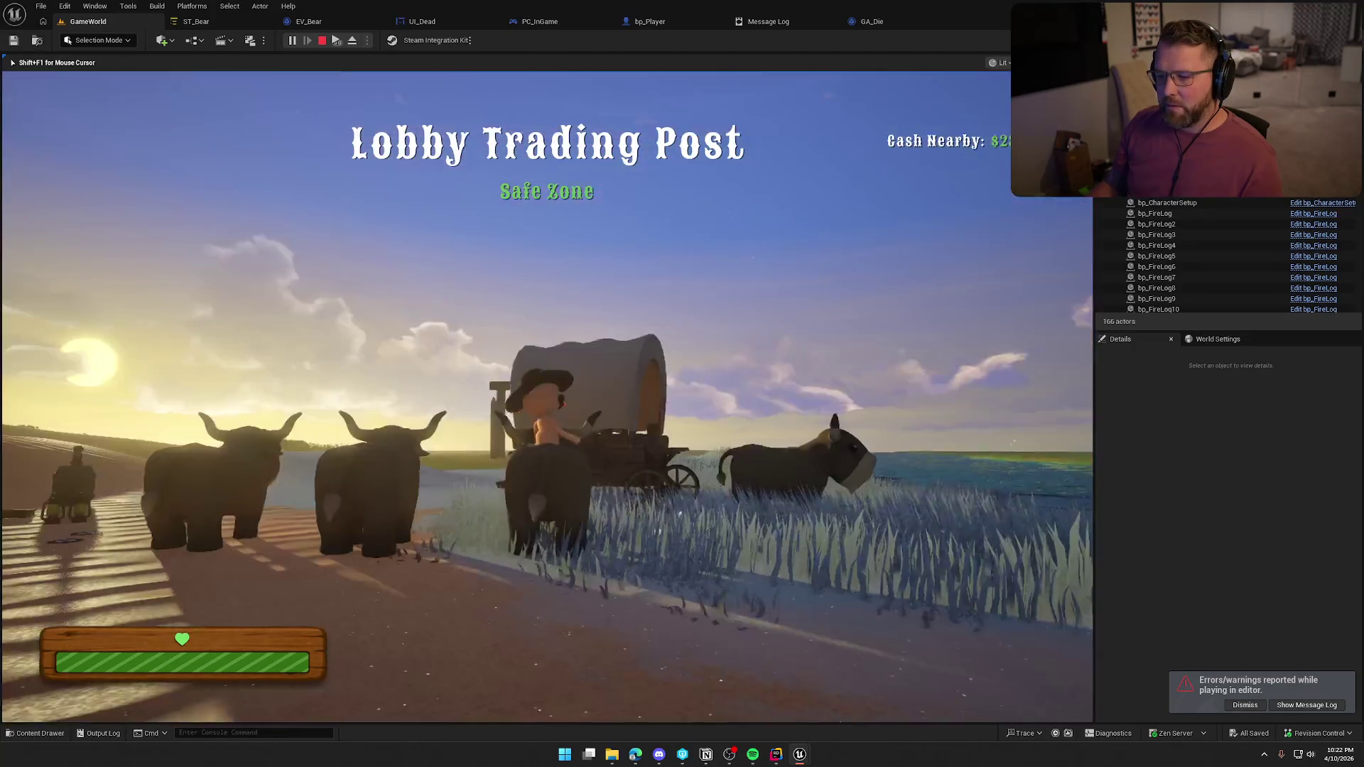
{"action": "key", "text": "e"}
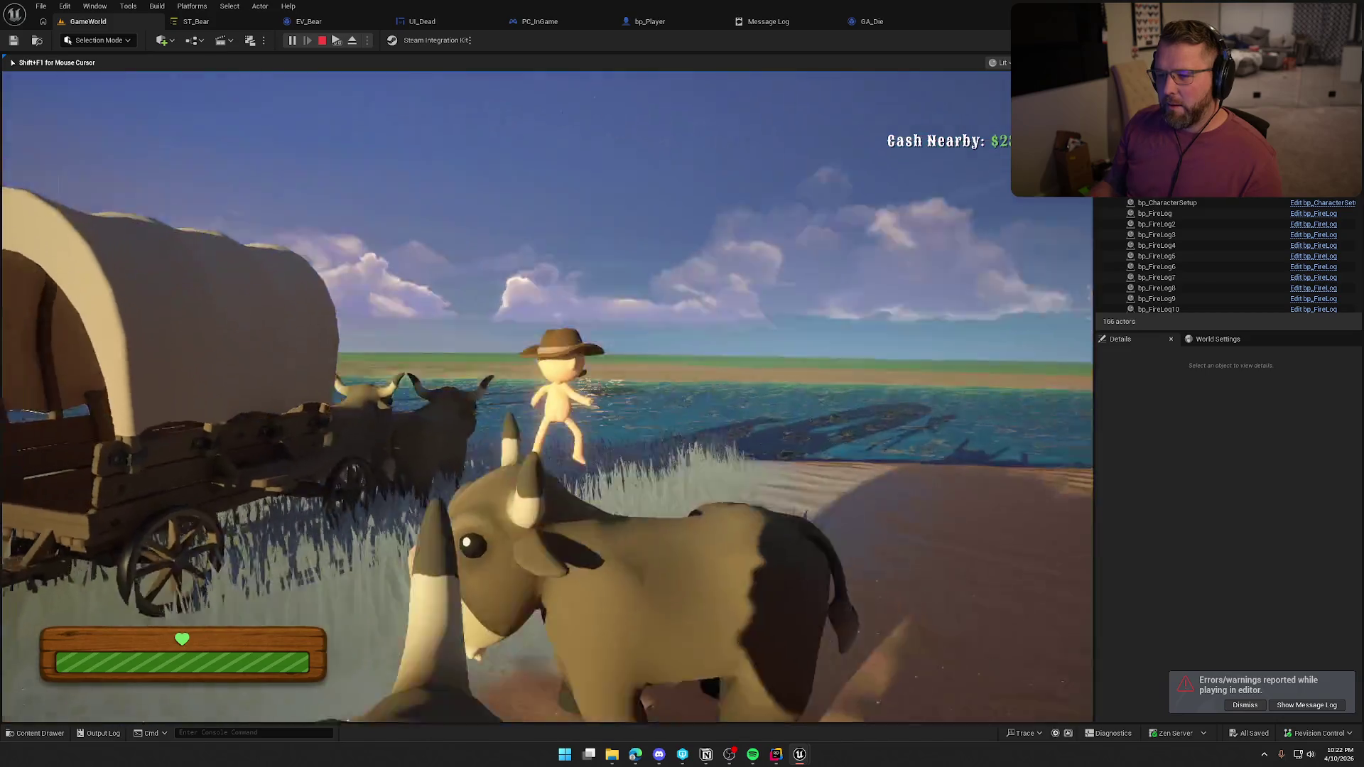
{"action": "key", "text": "e"}
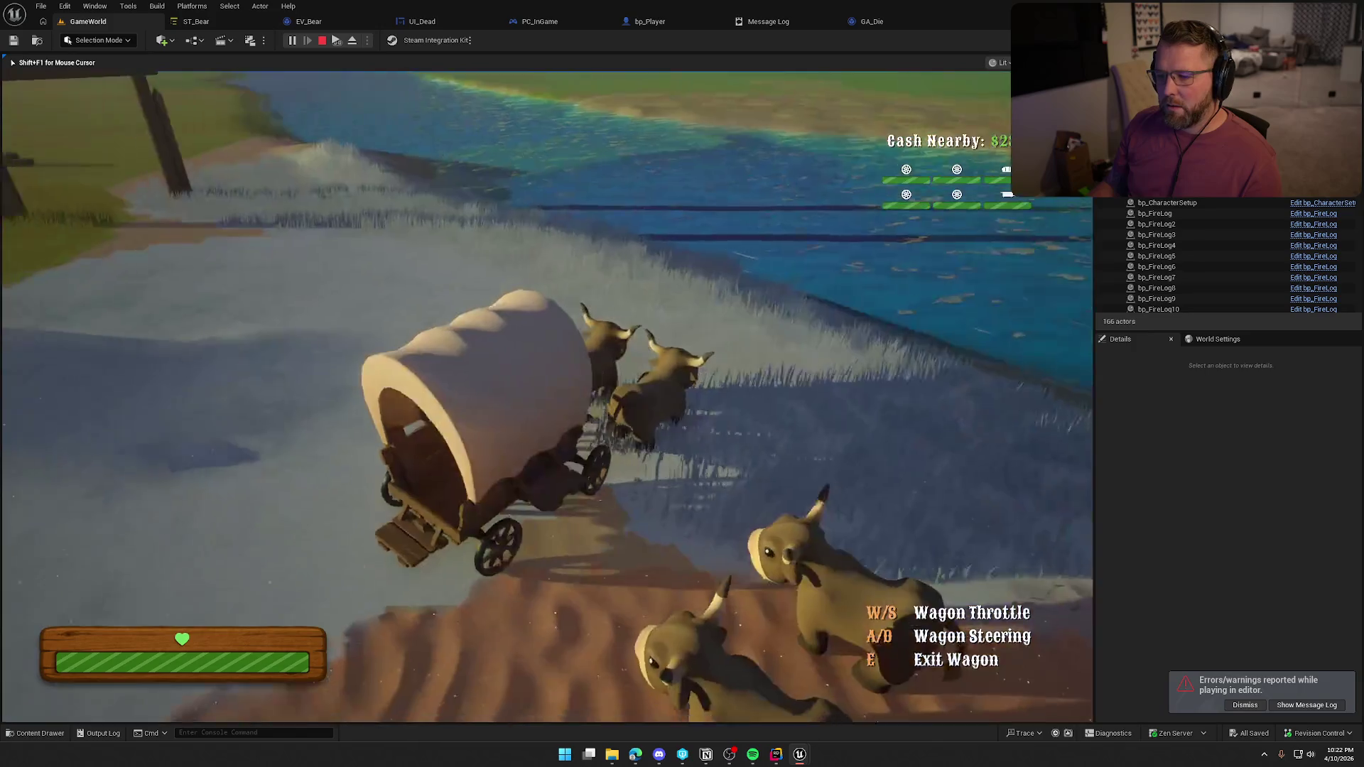
{"action": "key", "text": "w"}
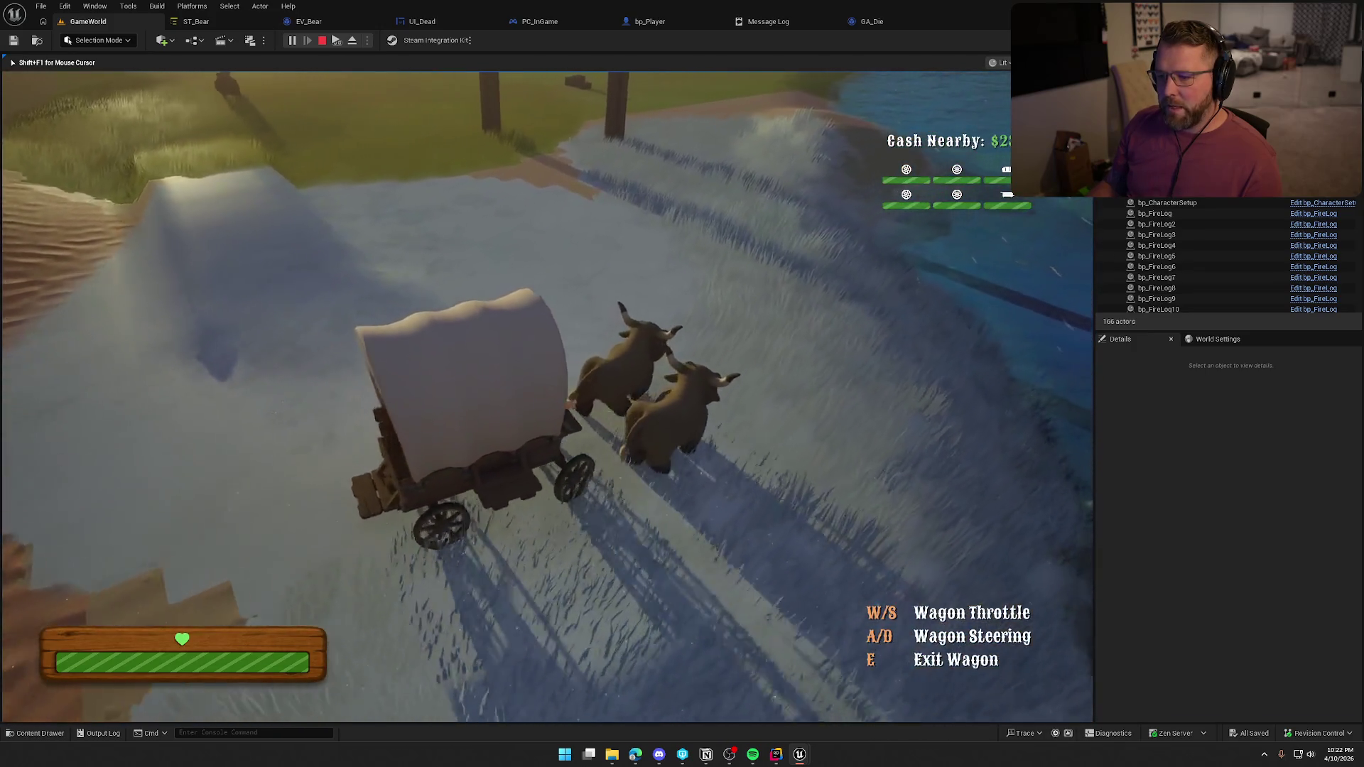
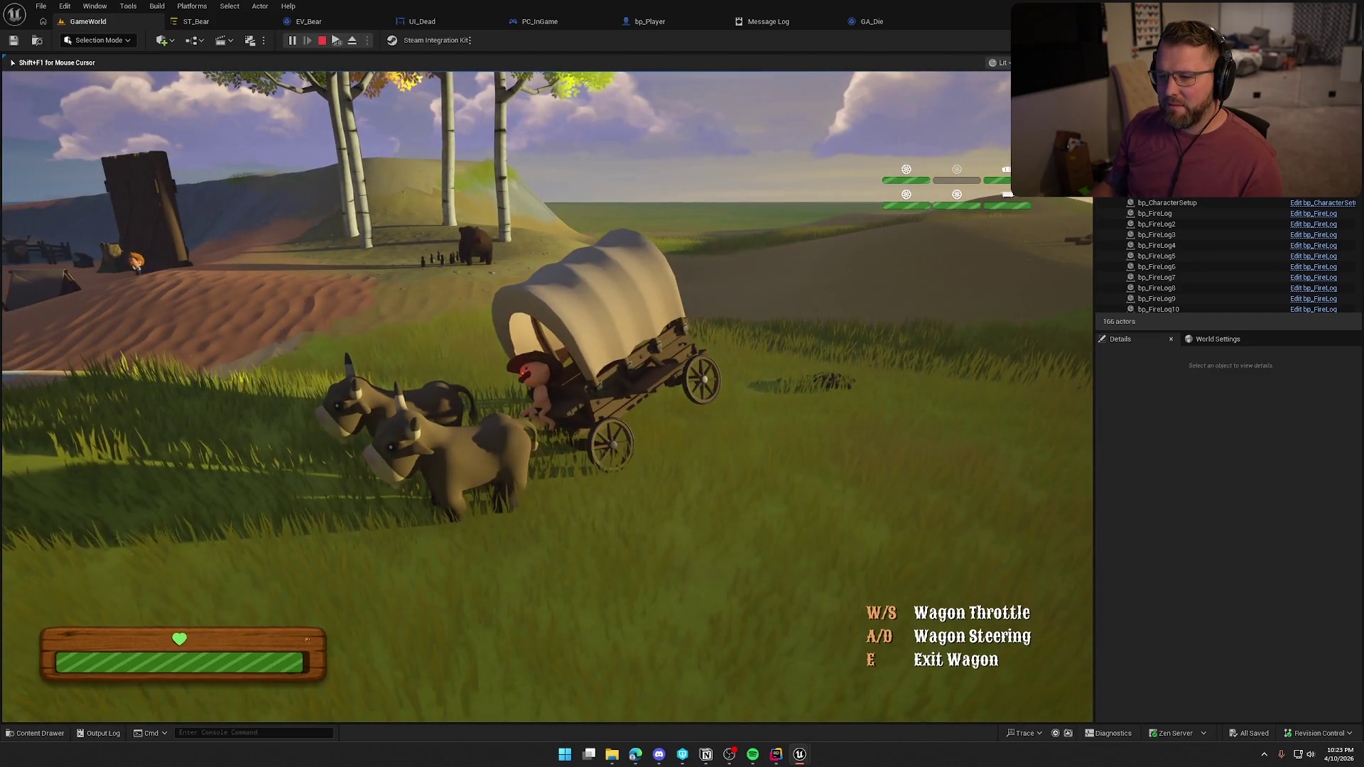
Step off the wagon, run away, then climb back aboard and drive it toward the river
{"action": "key", "text": "e"}
{"action": "key", "text": "shift+w"}
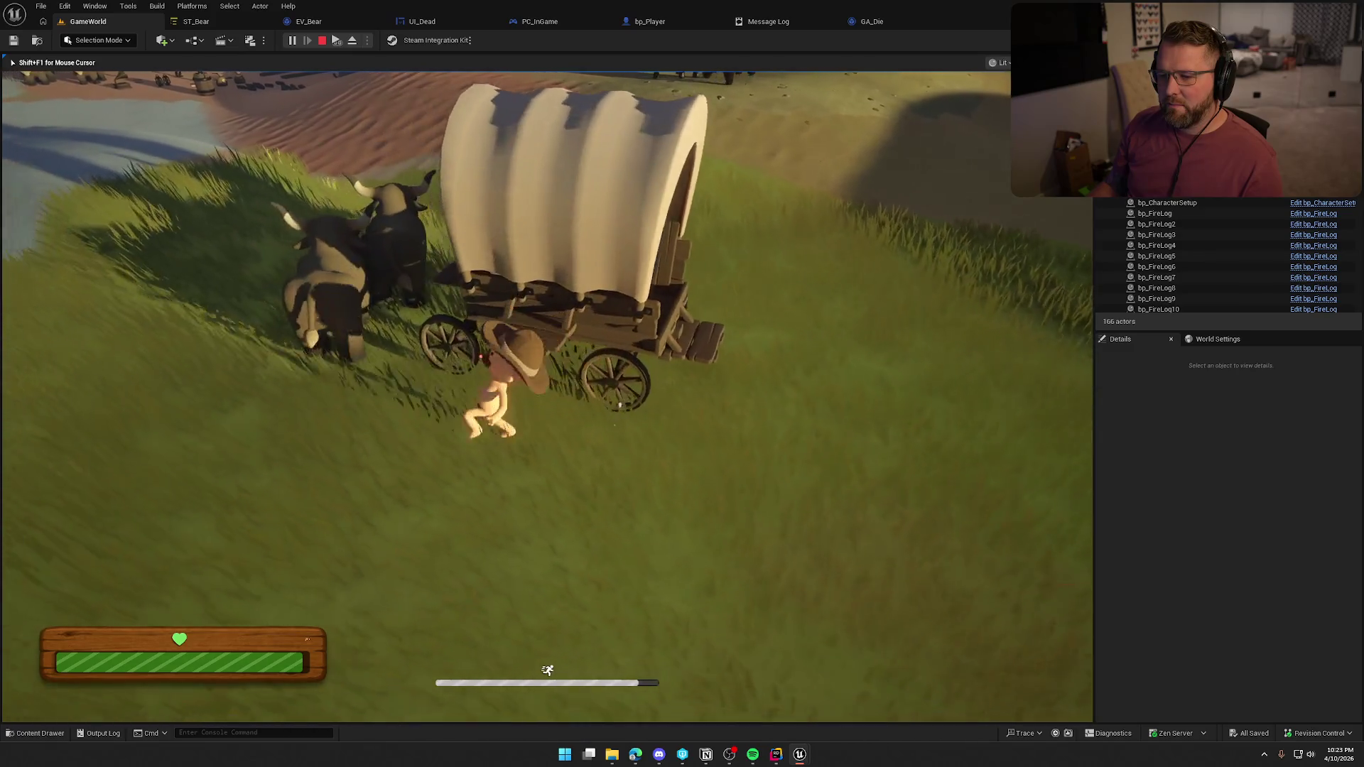
{"action": "key", "text": "e"}
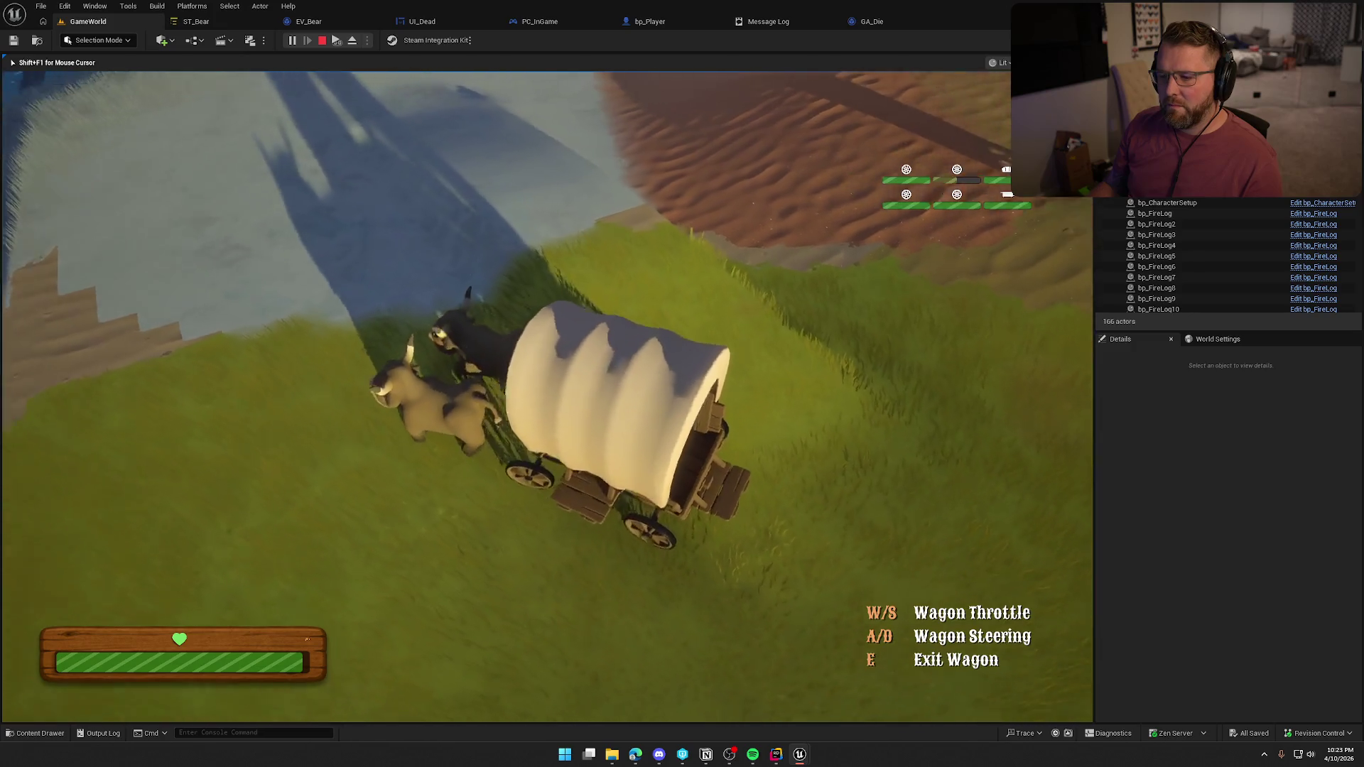
{"action": "key", "text": "w"}
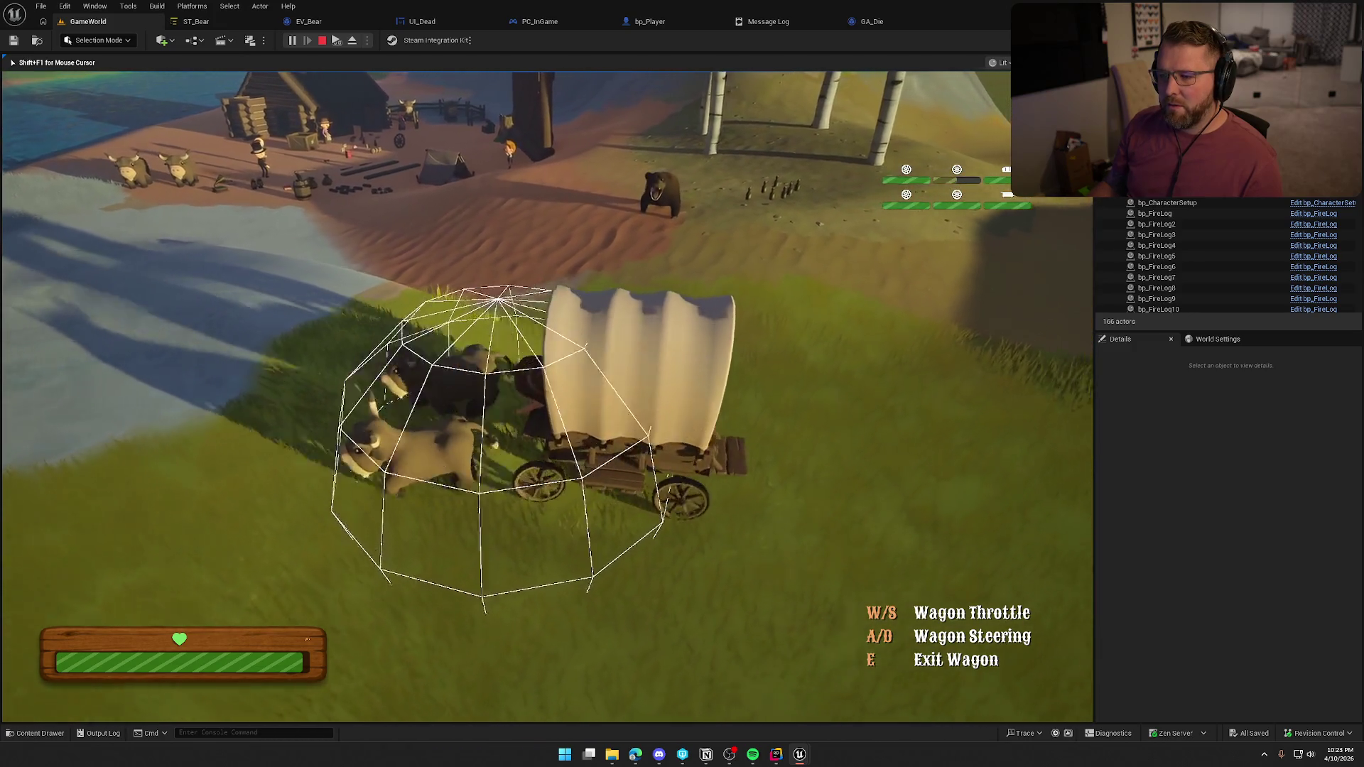
{"action": "key", "text": "d"}
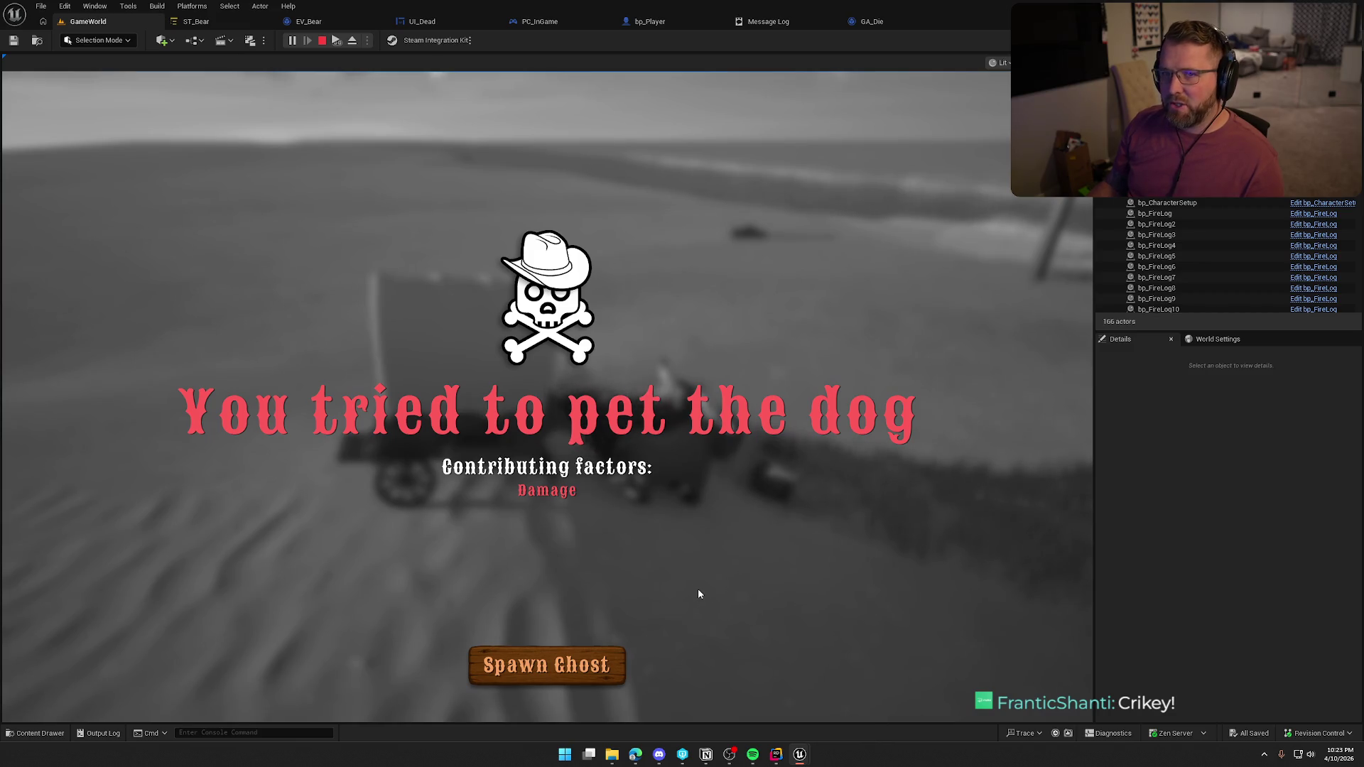
Respawn as a ghost, move it along the road, and end the play-test session
{"action": "left_click", "coordinate": [569, 675]}
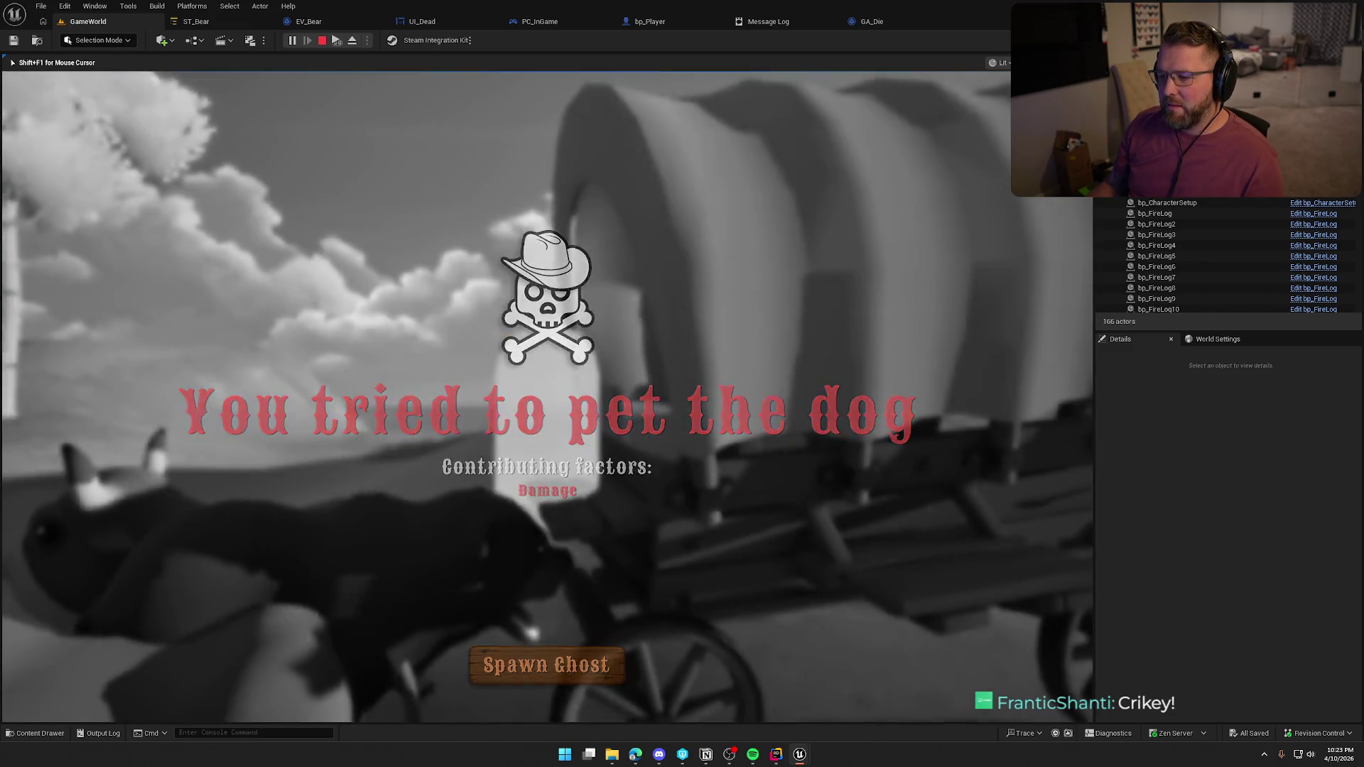
{"action": "key", "text": "w"}
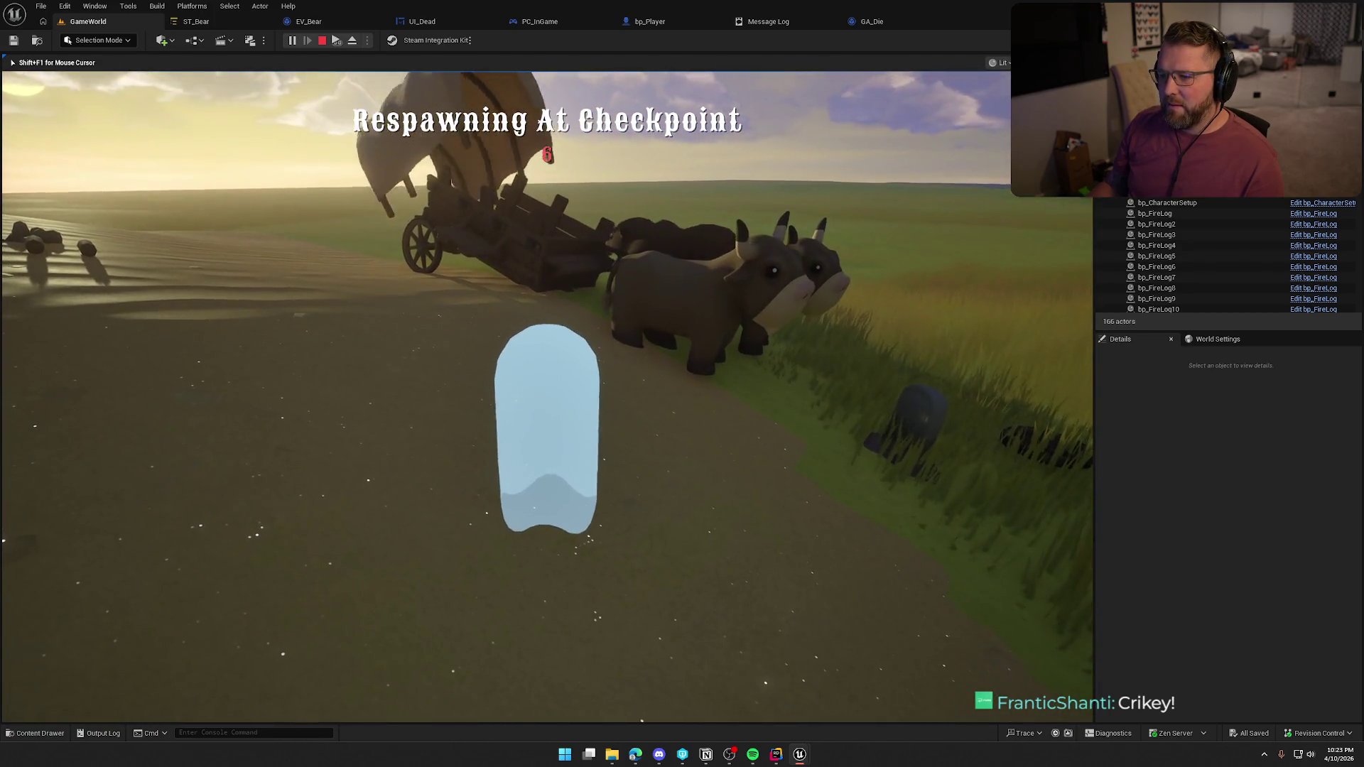
{"action": "key", "text": "Escape"}
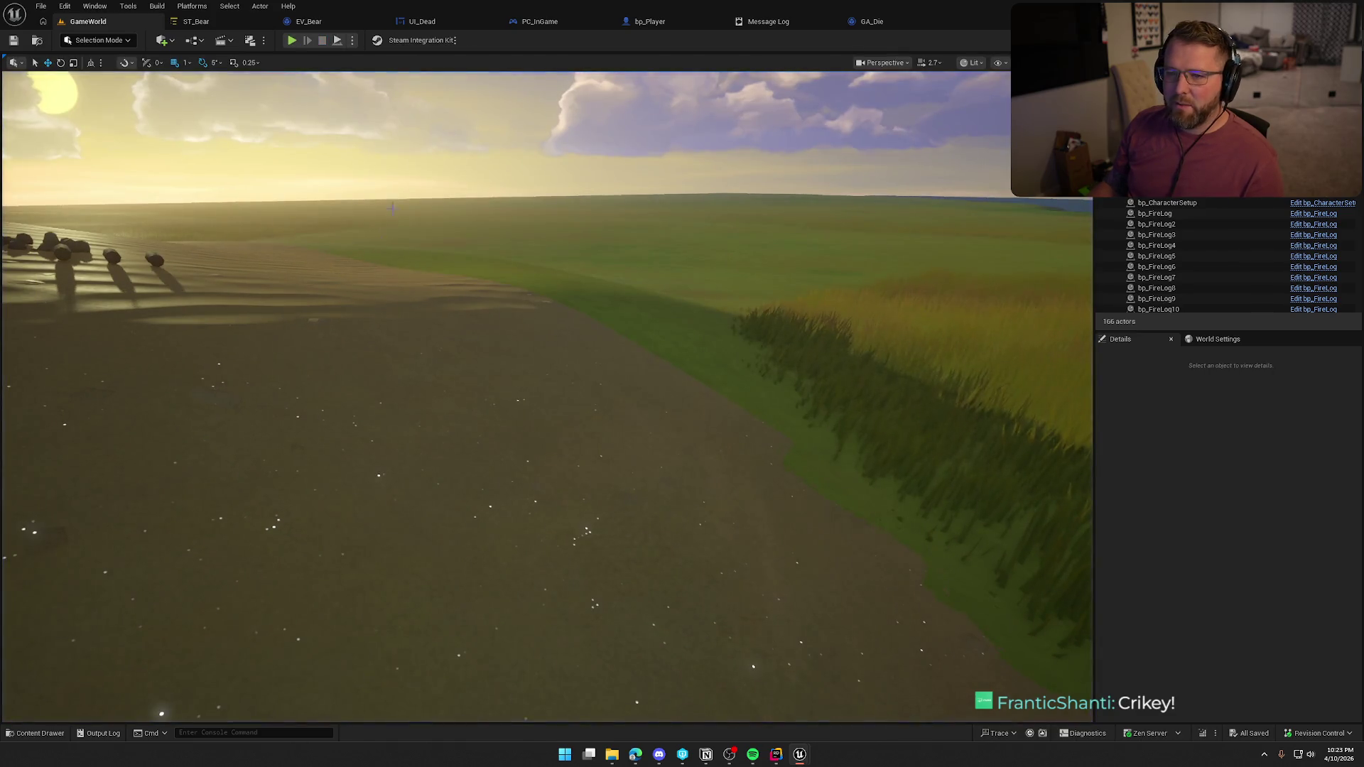
In EV_Bear's event graph, change the Add node's extra range value to 100.0
{"action": "left_click", "coordinate": [308, 21]}
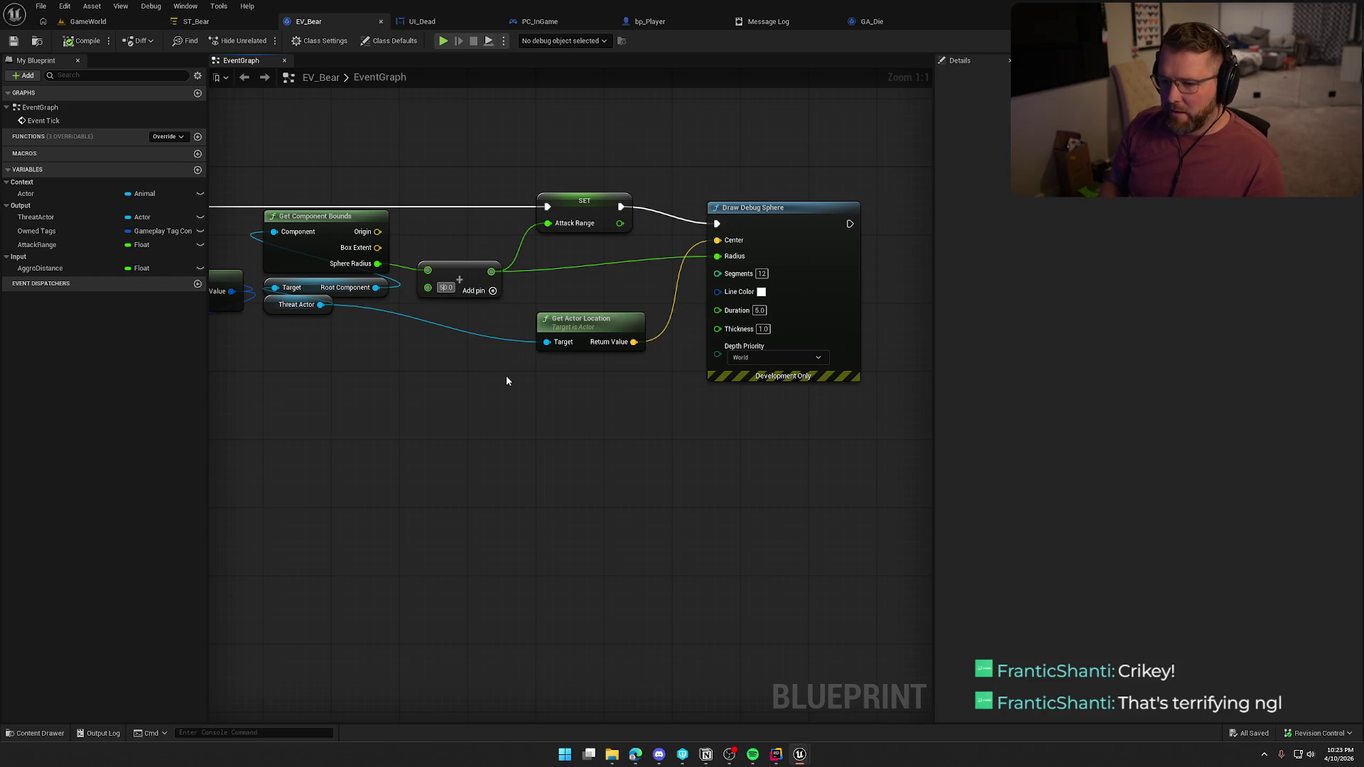
{"action": "key", "text": "BackSpace"}
{"action": "type", "text": "10"}
{"action": "key", "text": "Return"}
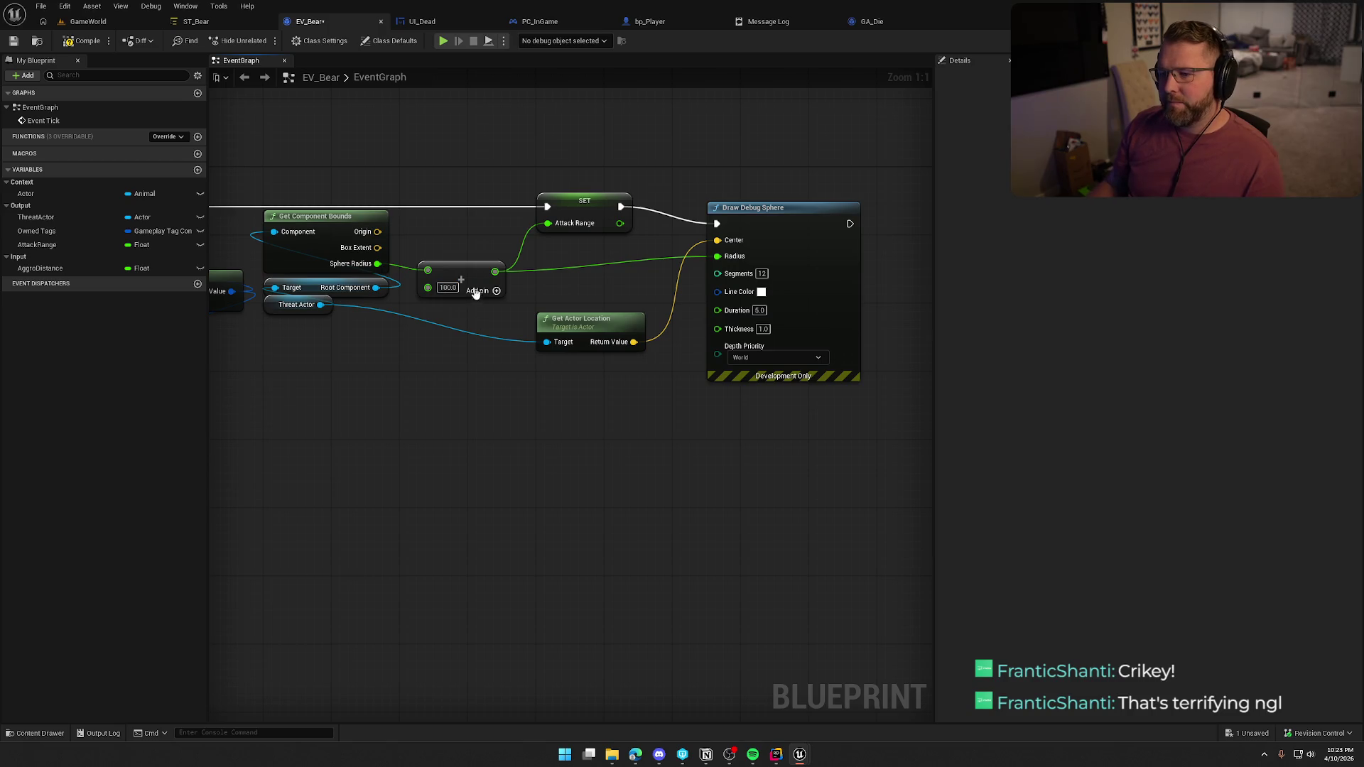
Tidy the Add and Draw Debug Sphere nodes, compile and save EV_Bear, and start playing
{"action": "mouse_move", "coordinate": [471, 278]}
{"action": "left_mouse_down"}
{"action": "mouse_move", "coordinate": [472, 253]}
{"action": "mouse_move", "coordinate": [454, 253]}
{"action": "left_mouse_up"}
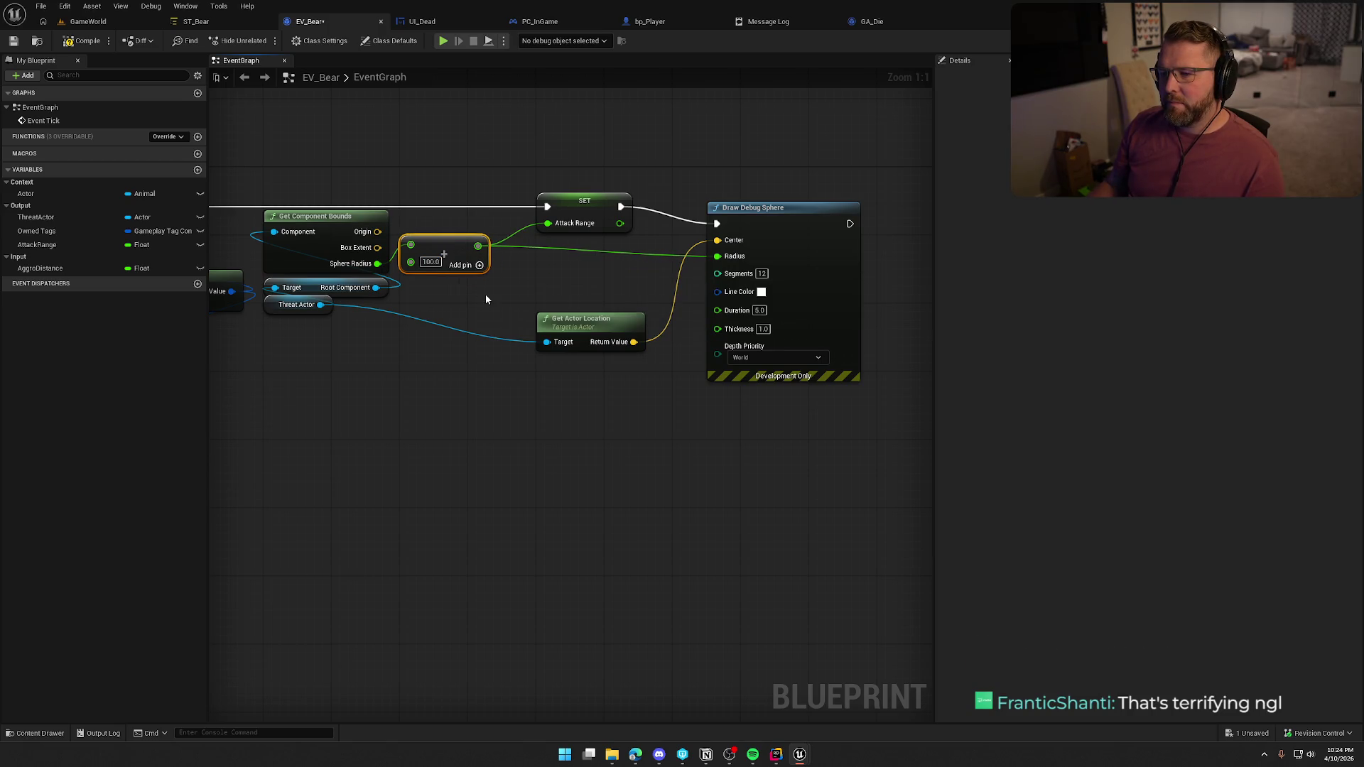
{"action": "left_click_drag", "start_coordinate": [774, 224], "coordinate": [741, 208]}
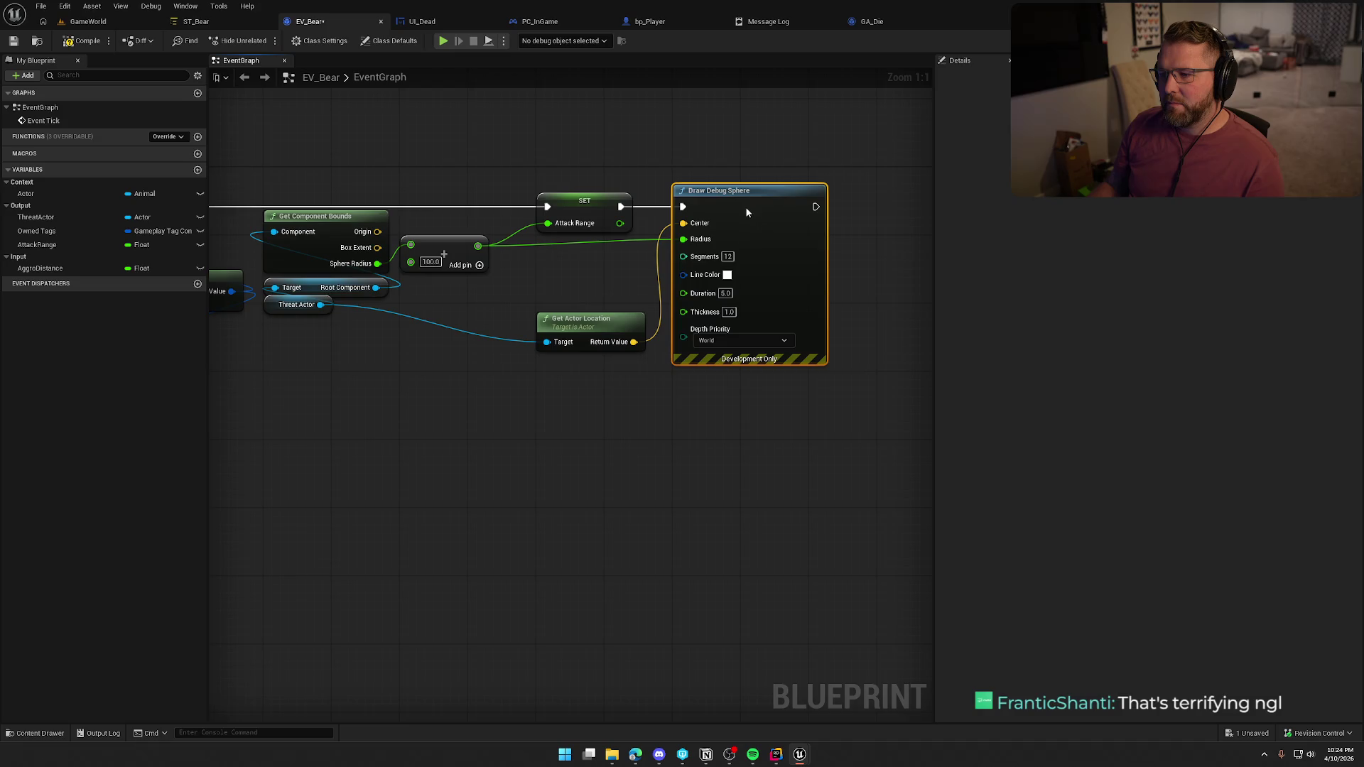
{"action": "left_click", "coordinate": [549, 127]}
{"action": "left_click", "coordinate": [82, 41]}
{"action": "left_click", "coordinate": [88, 22]}
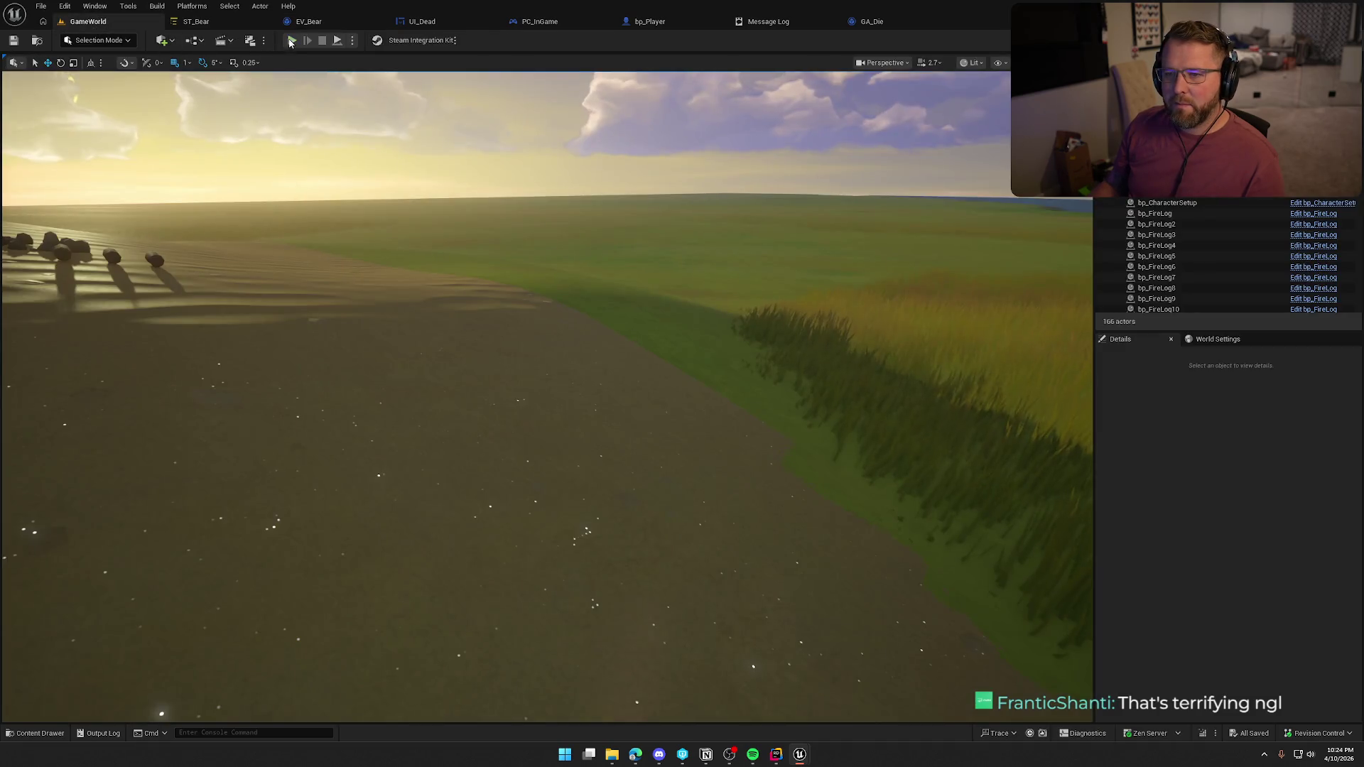
{"action": "key", "text": "alt+p"}
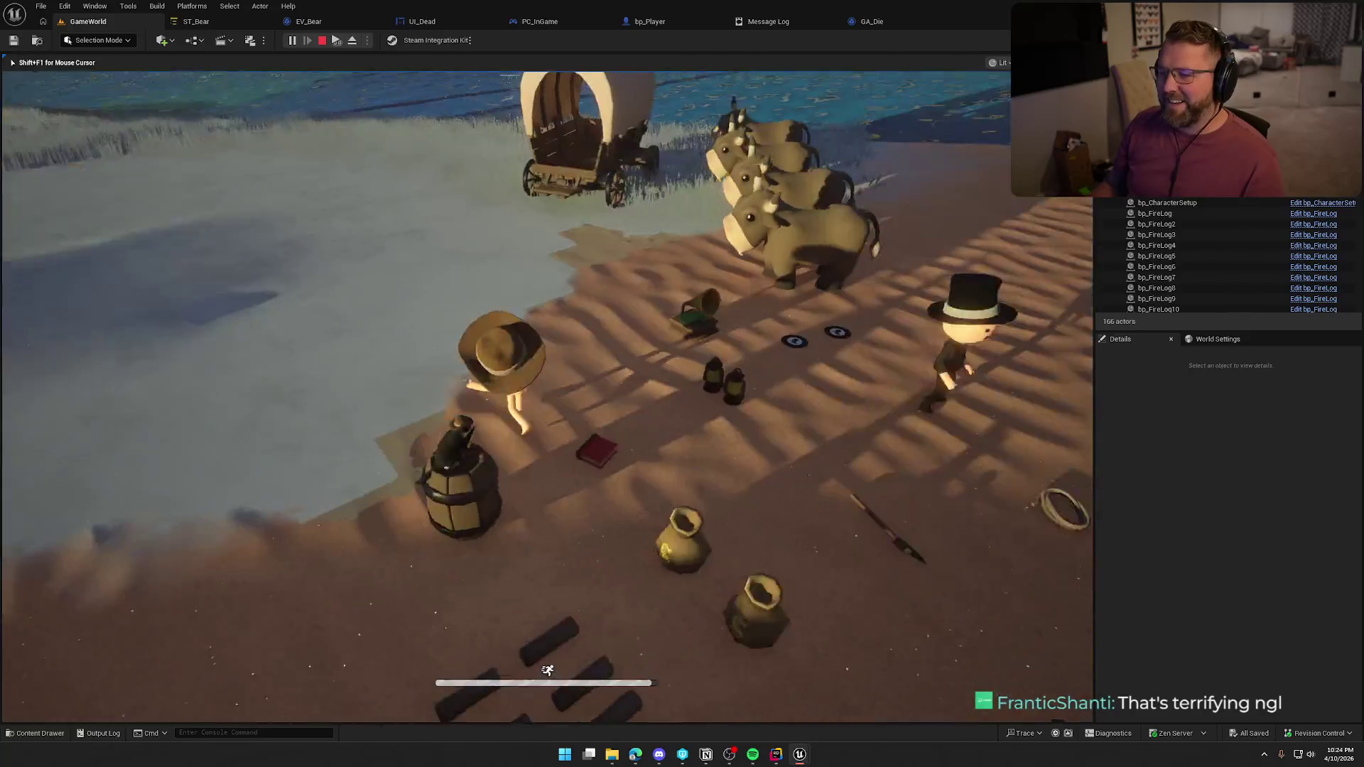
Mount an ox, dismount, then take the wagon seat and drive away from the bear
{"action": "key", "text": "w"}
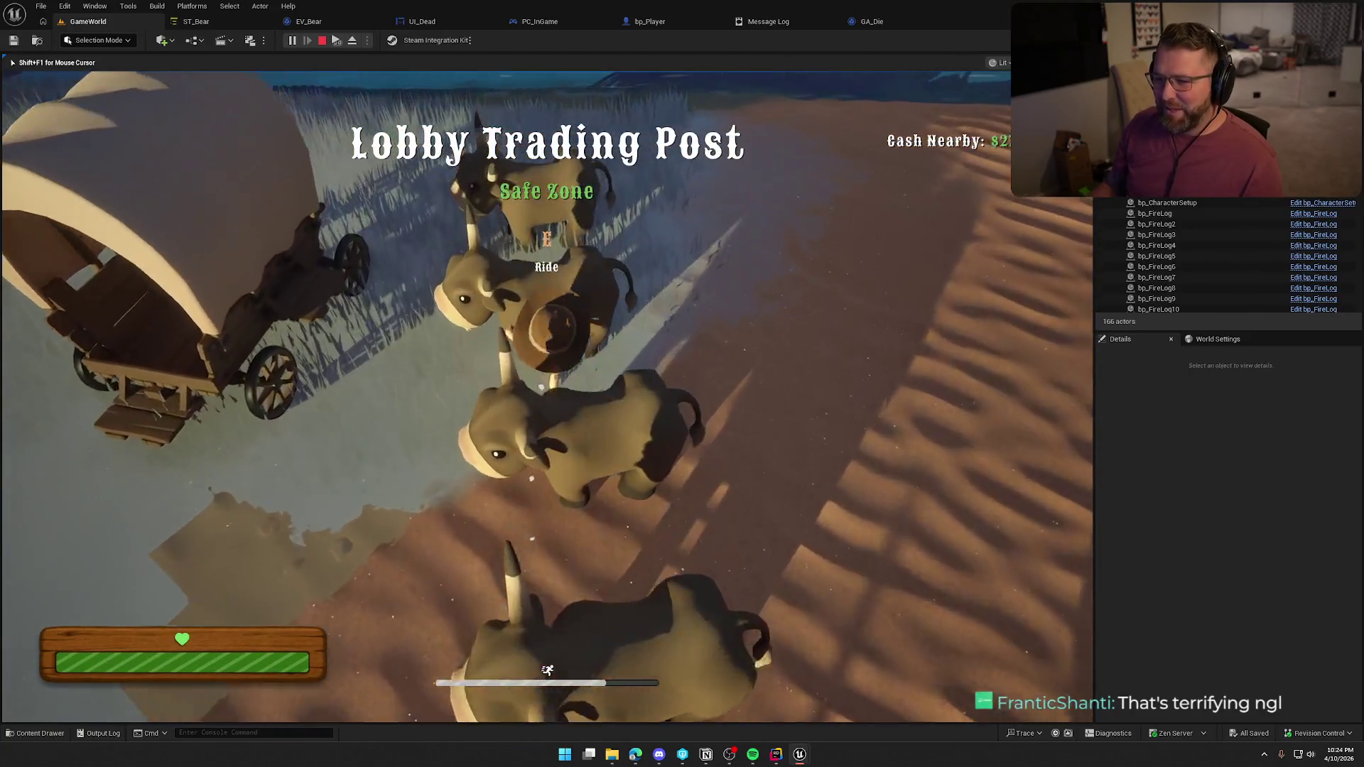
{"action": "key", "text": "e"}
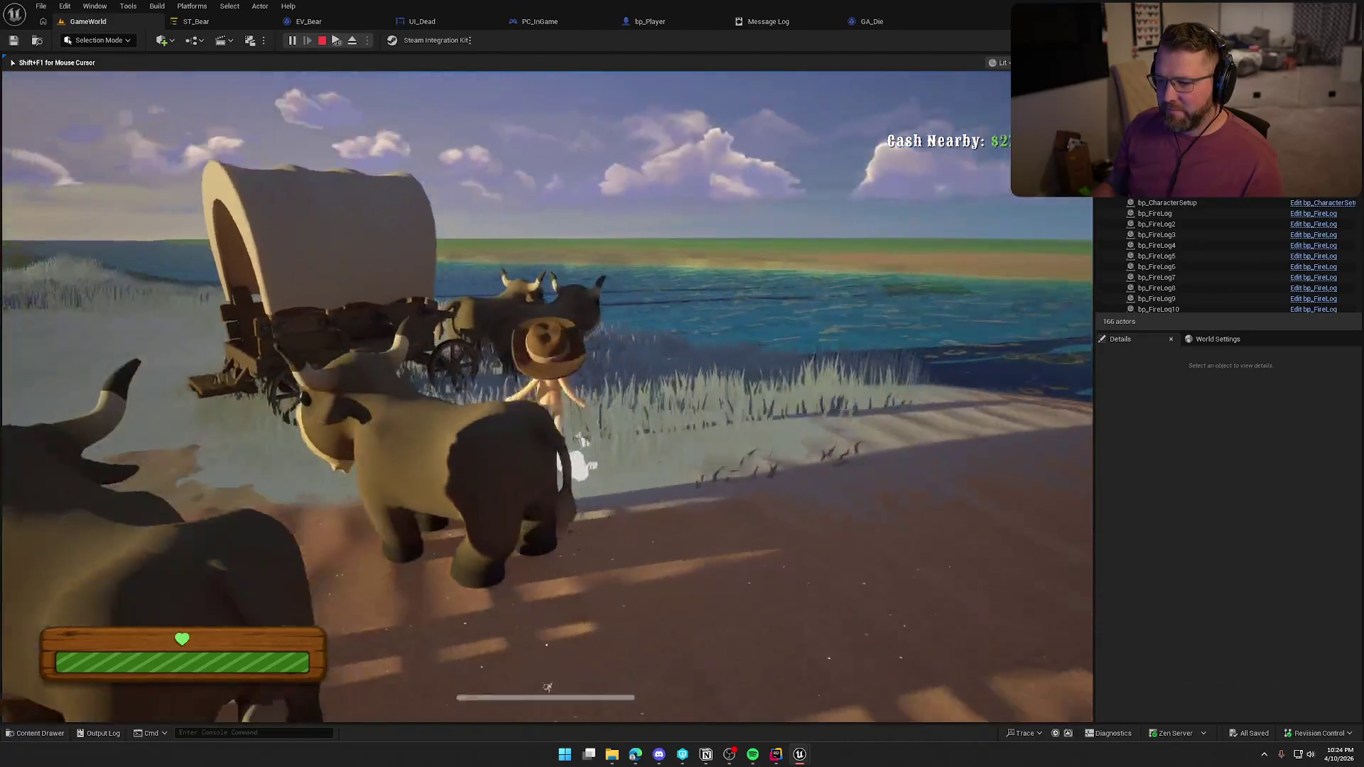
{"action": "key", "text": "f"}
{"action": "key", "text": "e"}
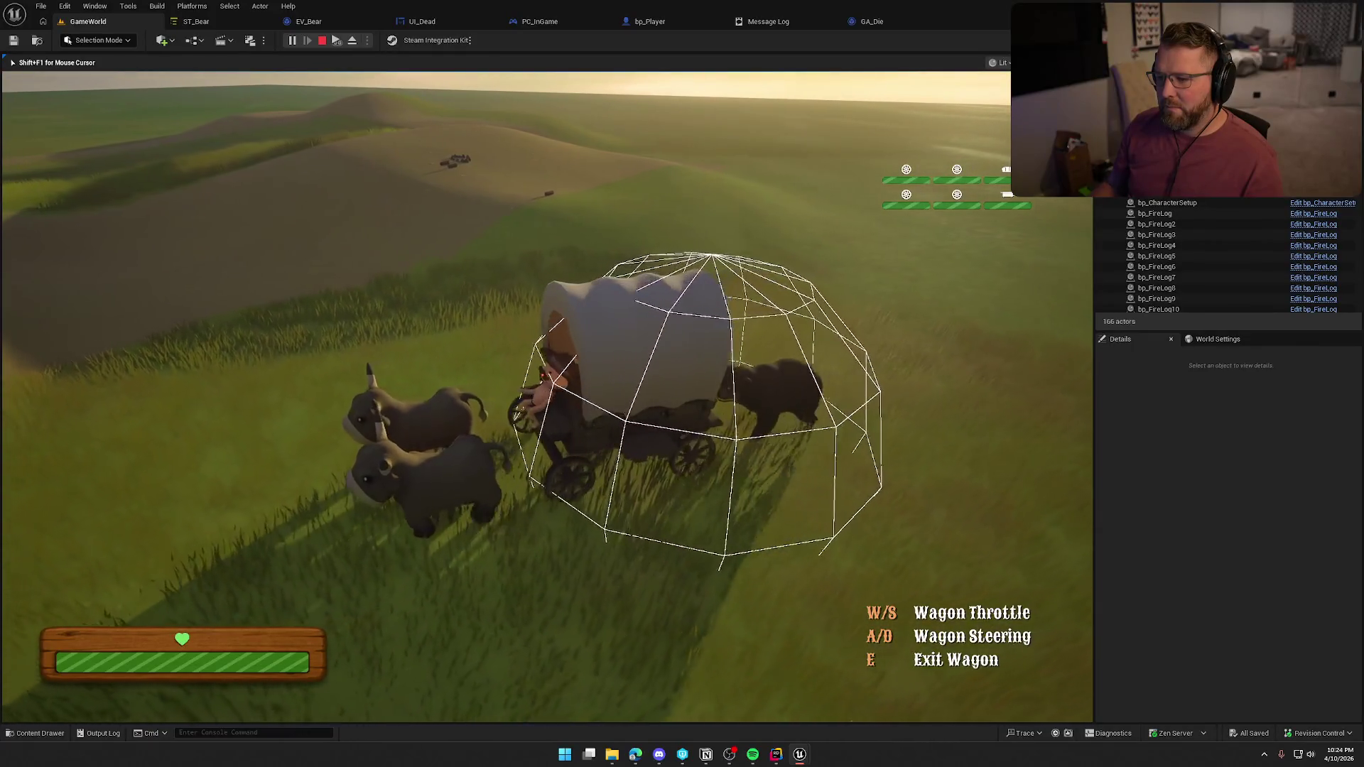
{"action": "key", "text": "w"}
Leave the wagon on foot and run back past the oxen toward the trading post
{"action": "key", "text": "e"}
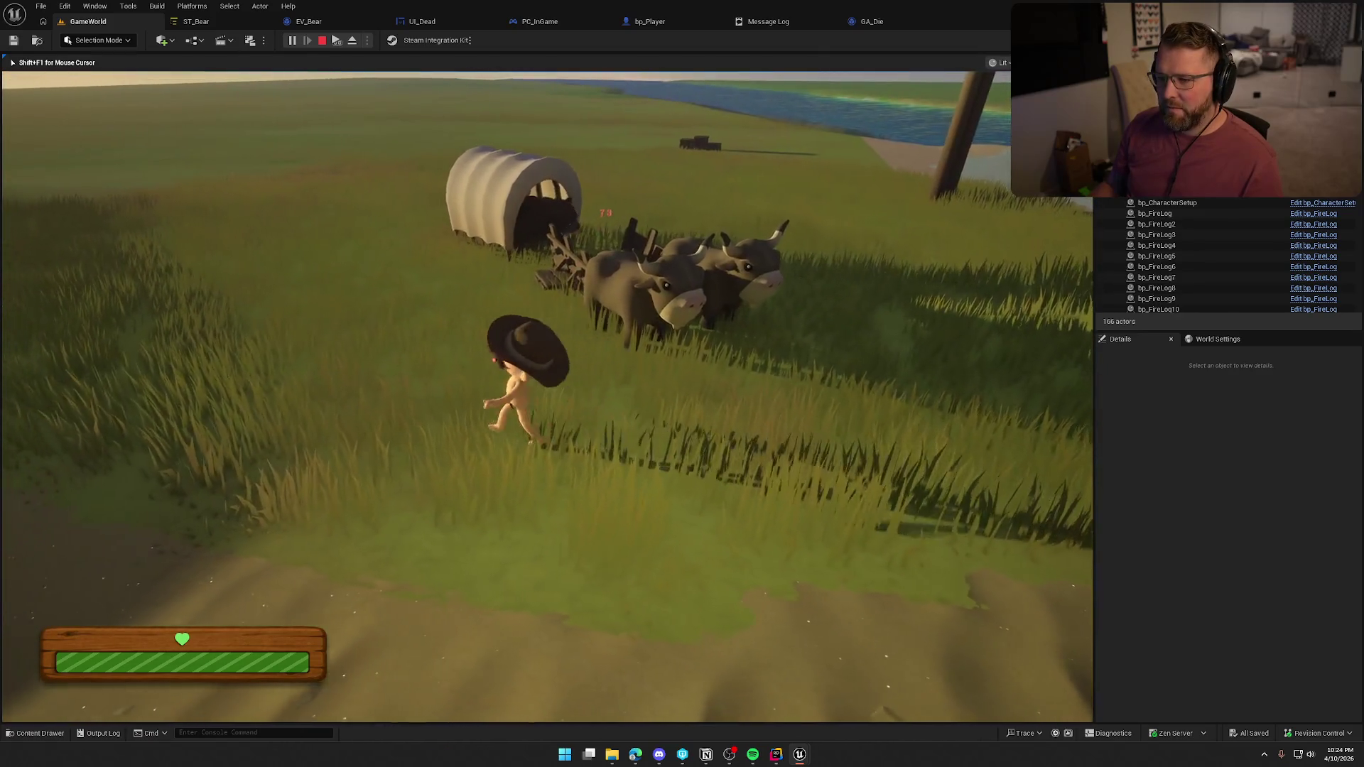
{"action": "key", "text": "s"}
{"action": "key", "text": "w"}
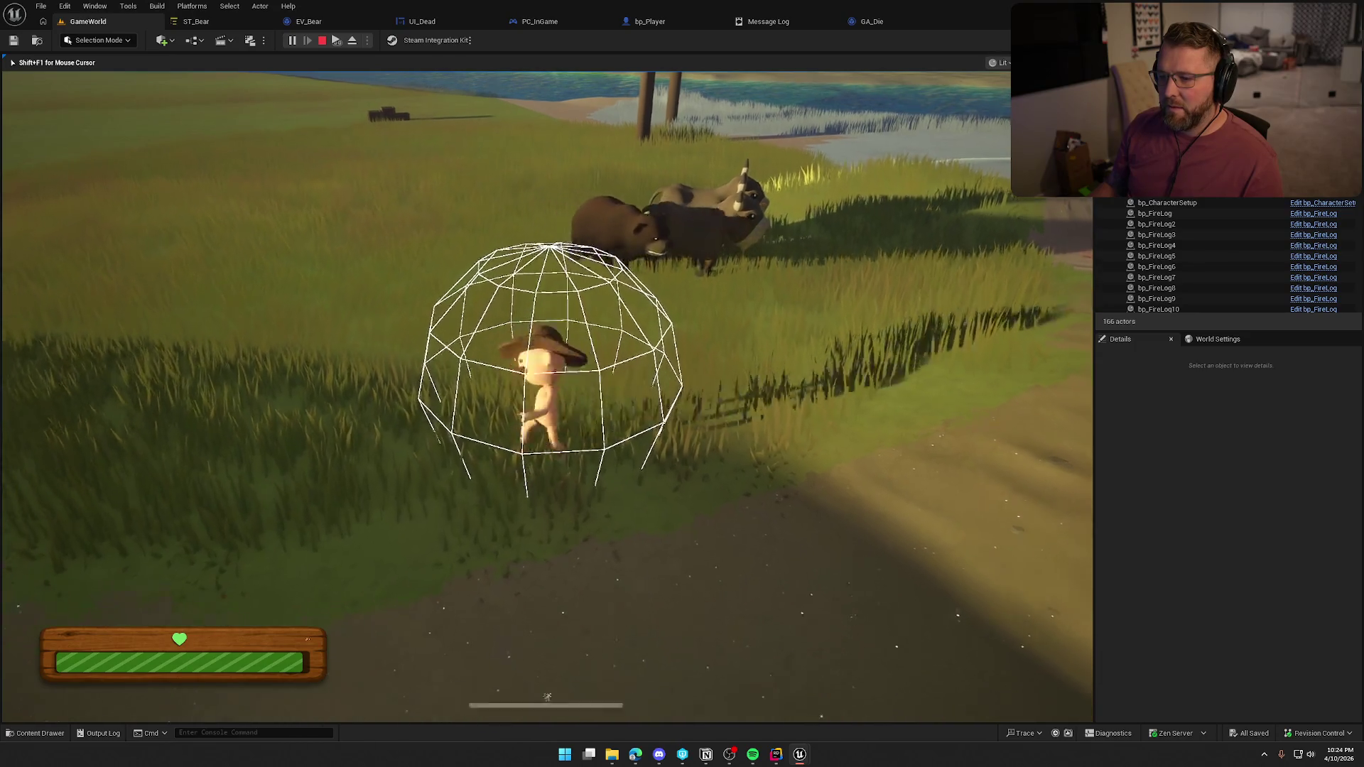
{"action": "key", "text": "w"}
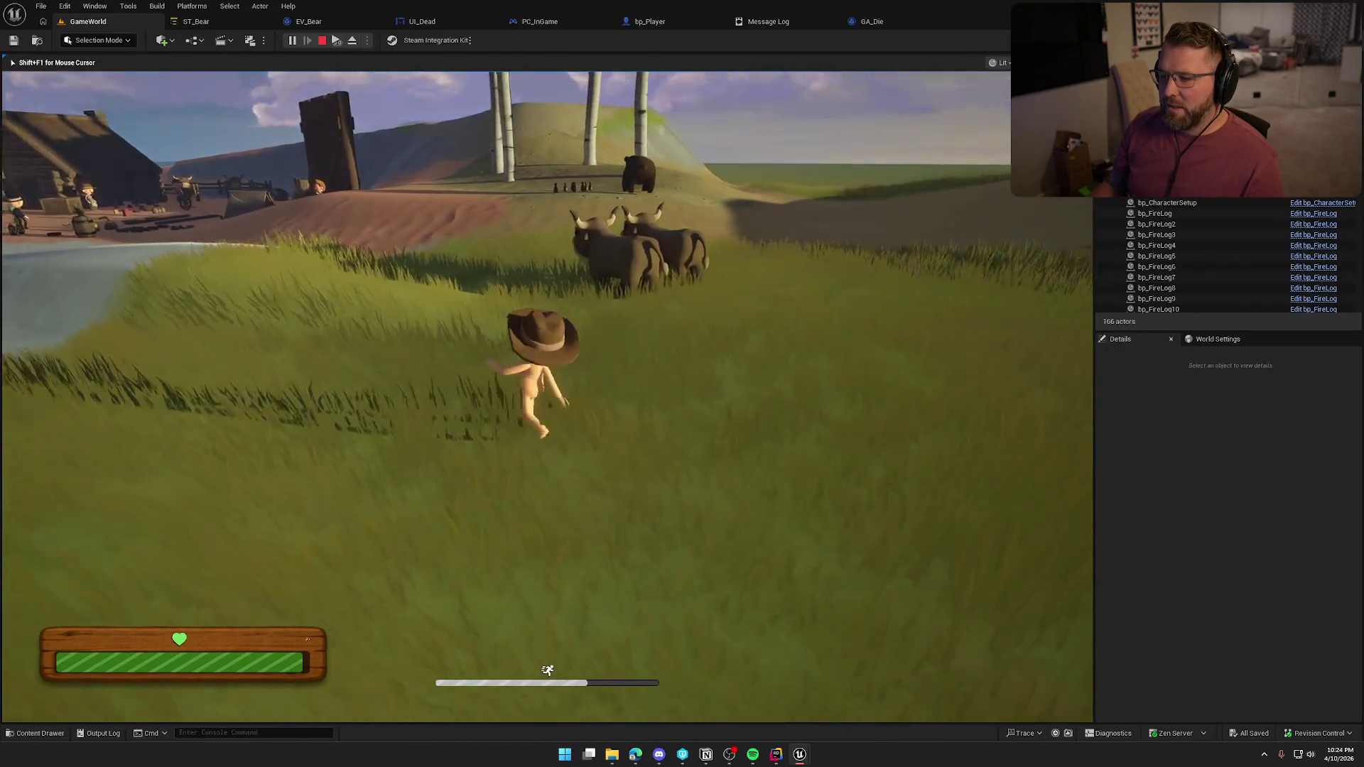
Run to the camp, pick up the gun, roam along the ridge, then throw the gun down
{"action": "key", "text": "w"}
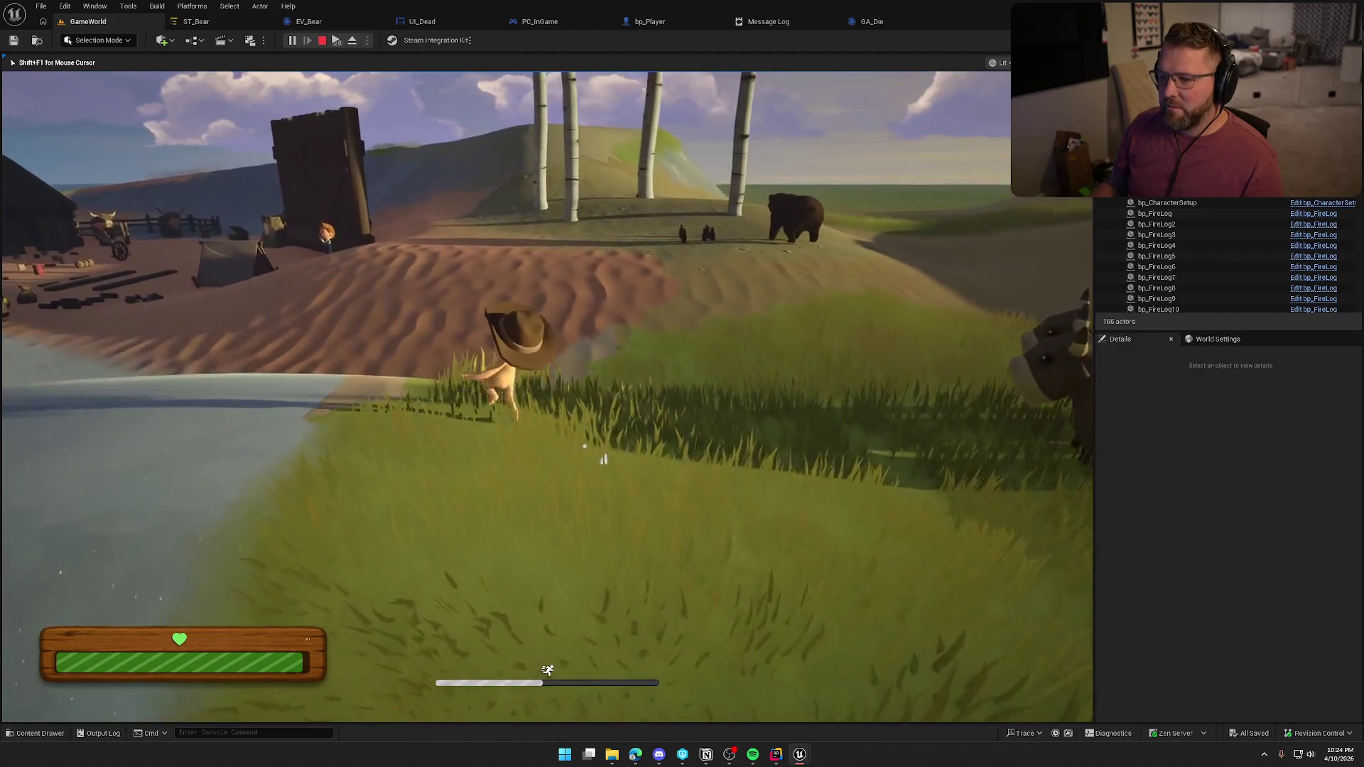
{"action": "key", "text": "w"}
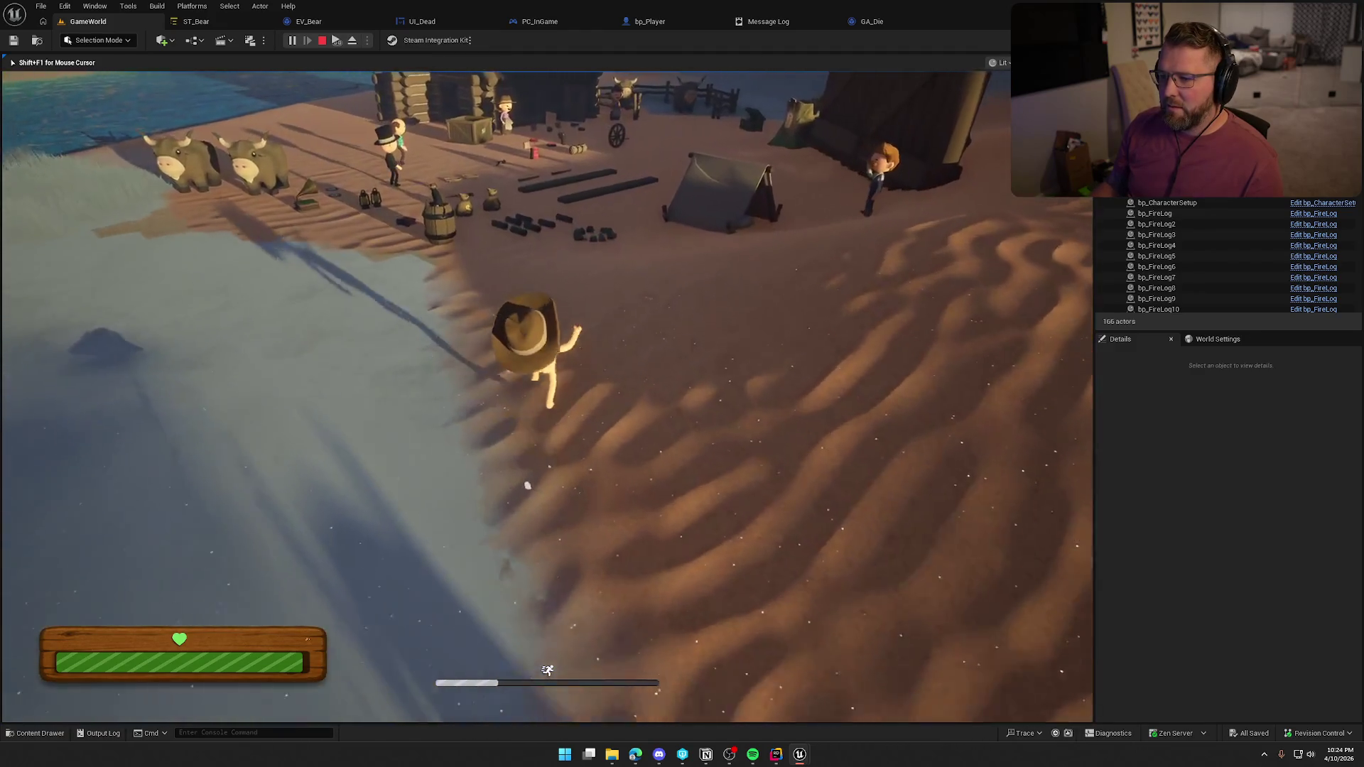
{"action": "key", "text": "w"}
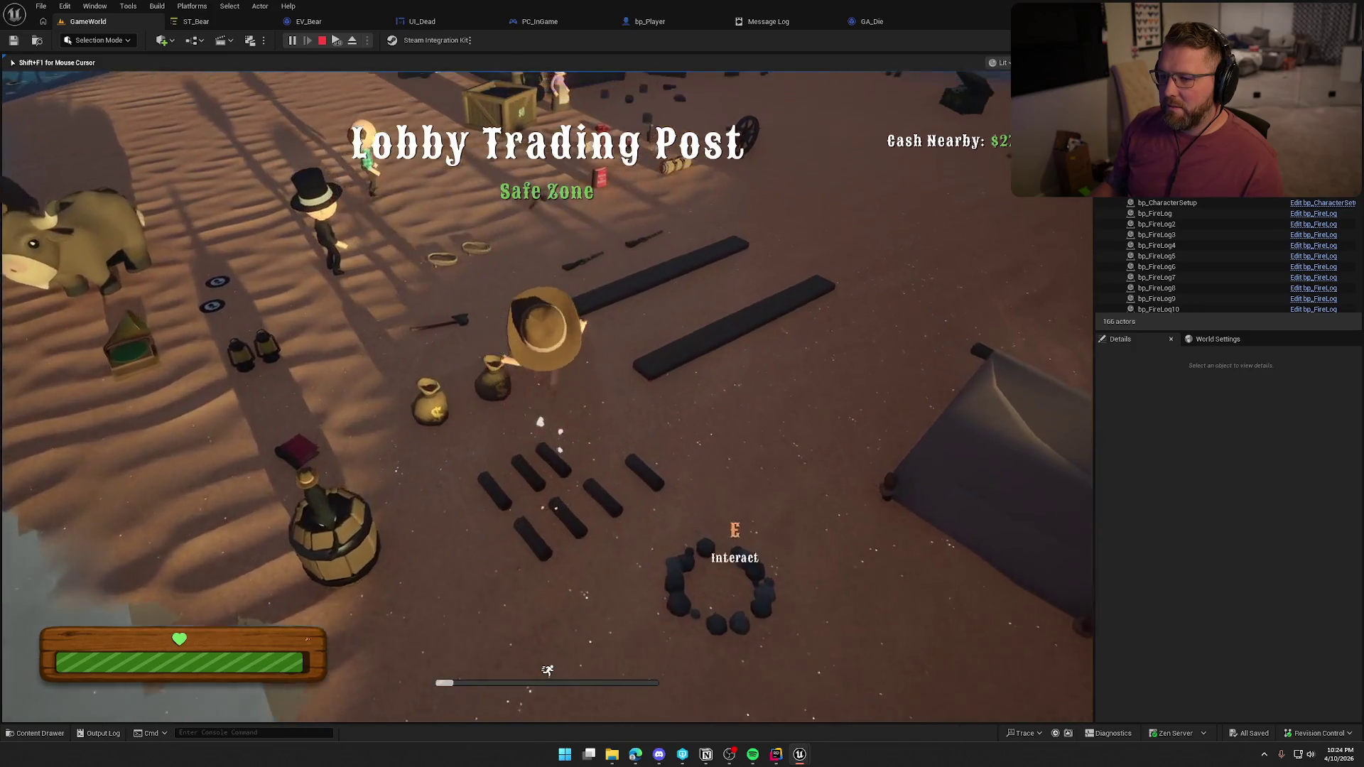
{"action": "key", "text": "w"}
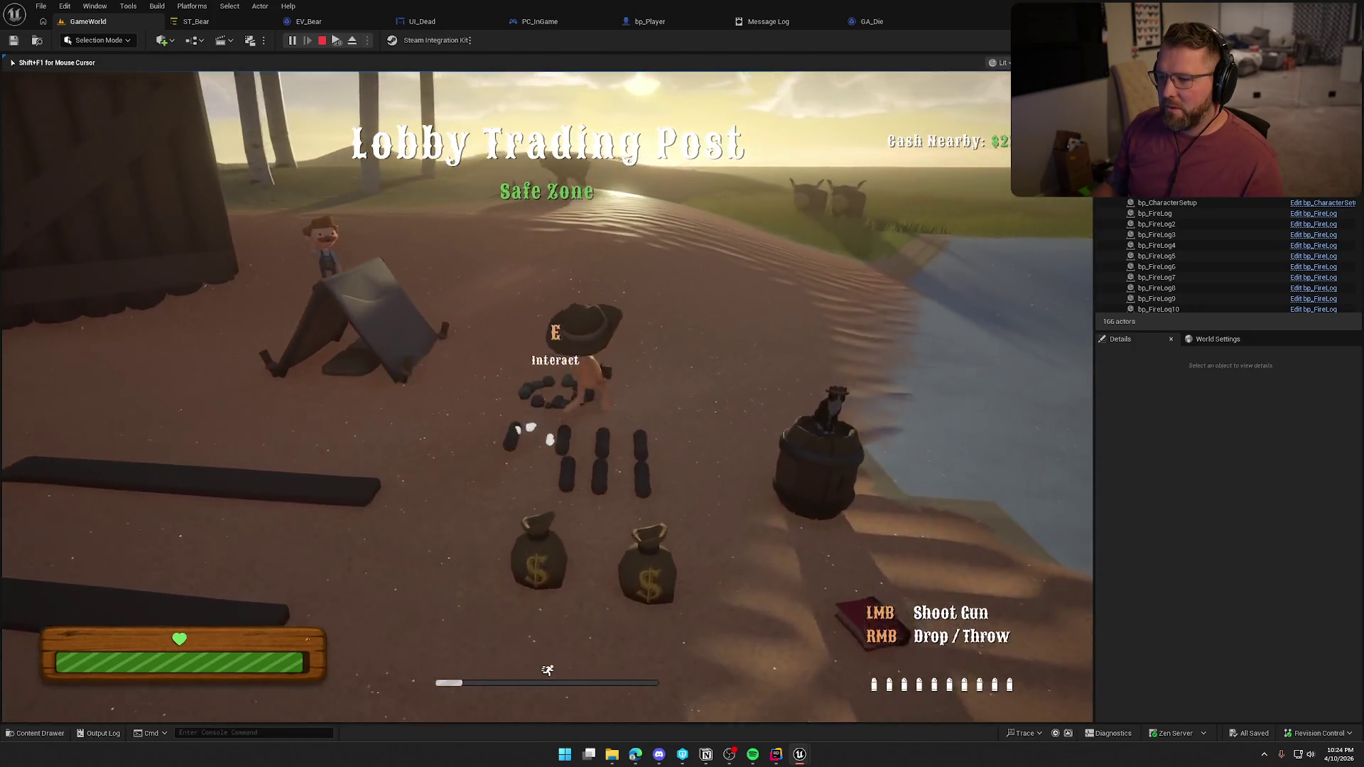
{"action": "key", "text": "w"}
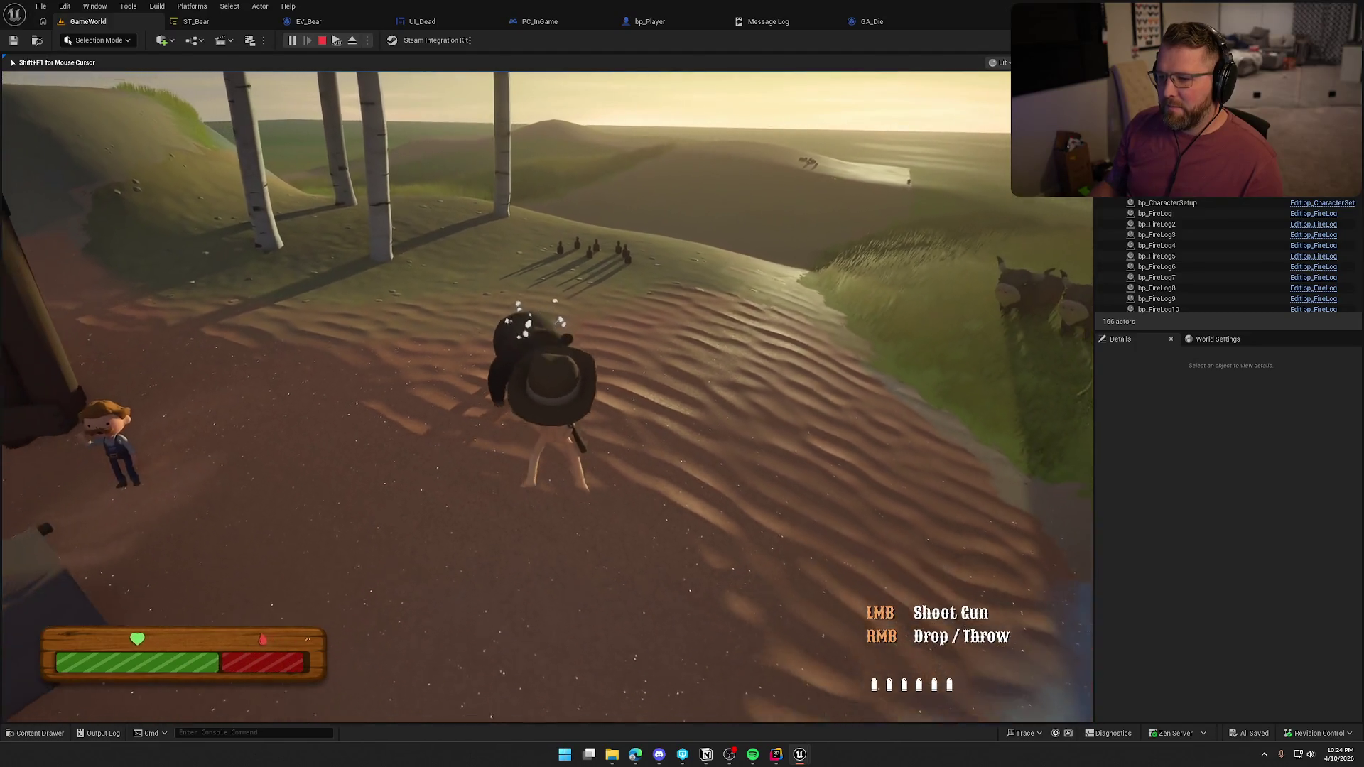
{"action": "key", "text": "w"}
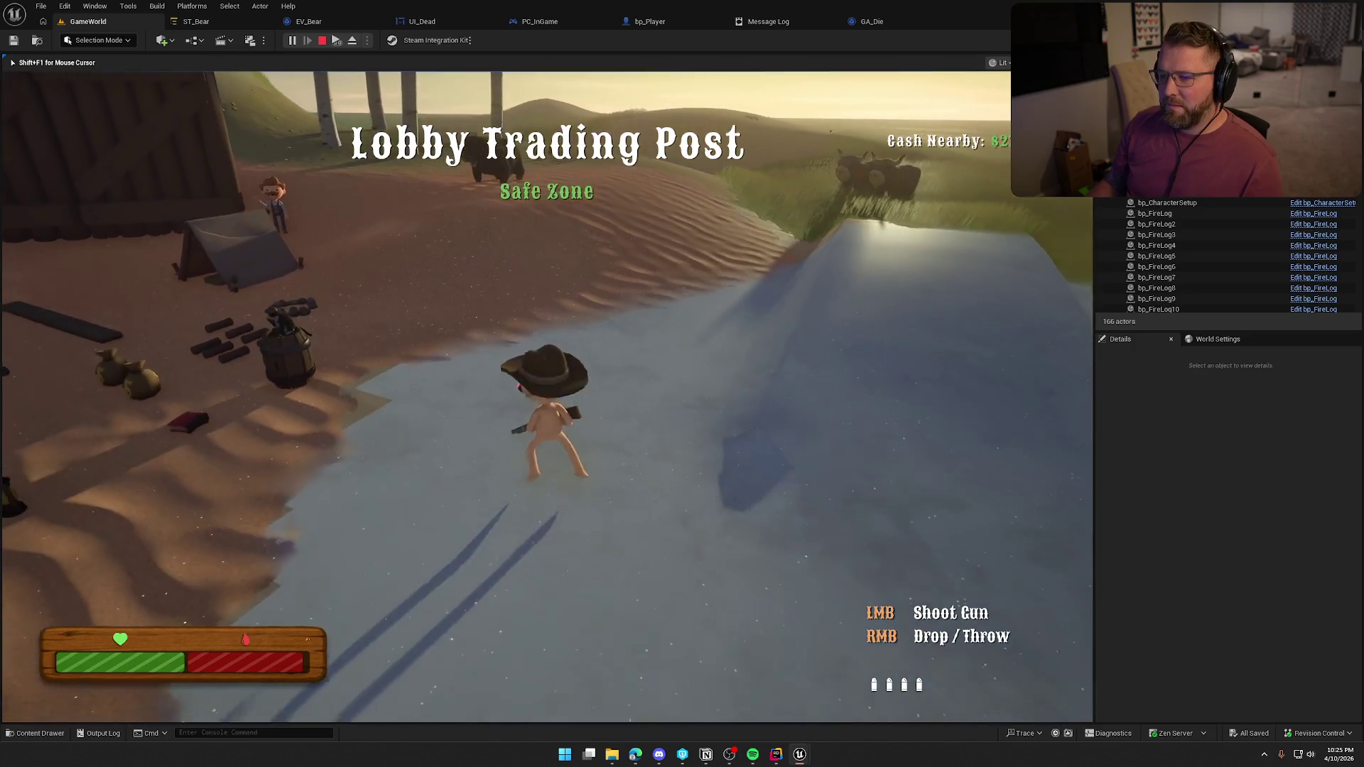
{"action": "key", "text": "w"}
{"action": "right_click", "coordinate": [547, 396]}
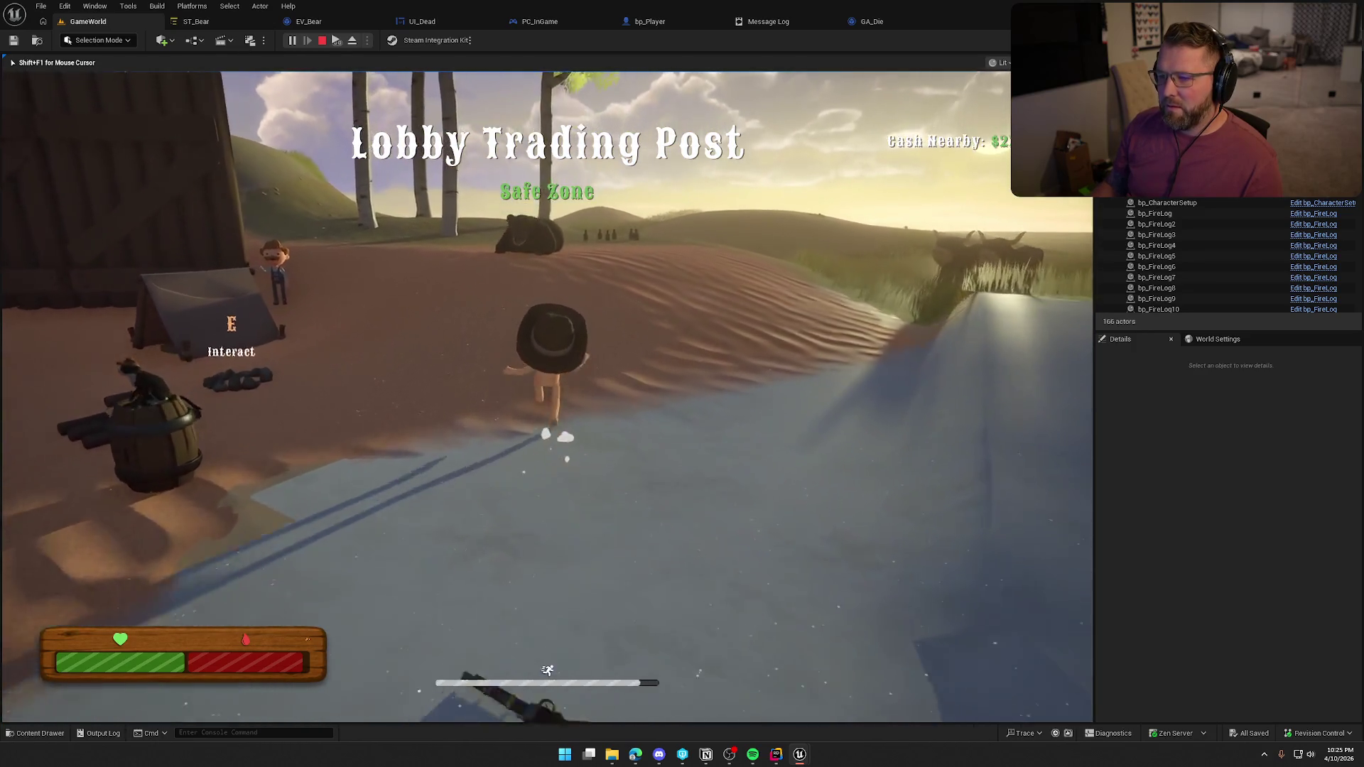
{"action": "key", "text": "w"}
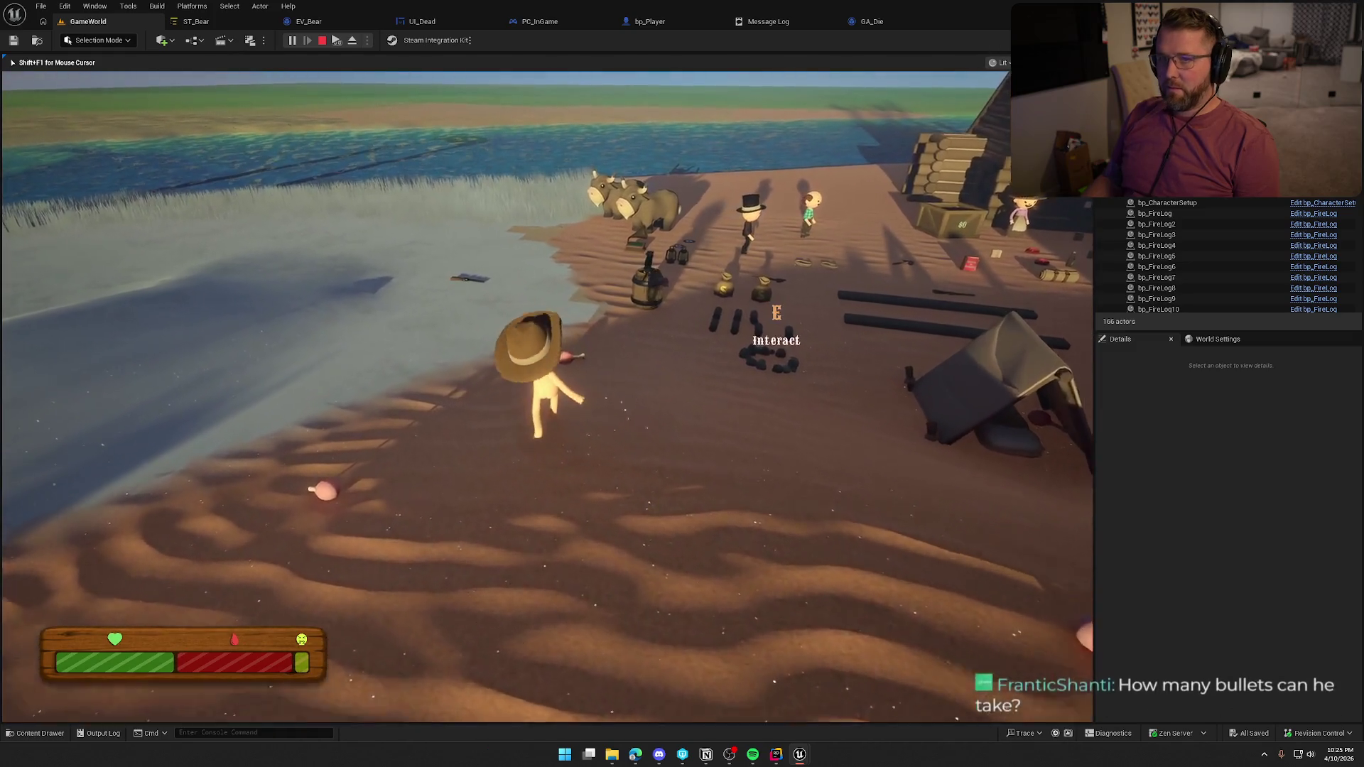
Pick up raw food, drop the gun on the sand, walk to the food, and stop playing
{"action": "key", "text": "e"}
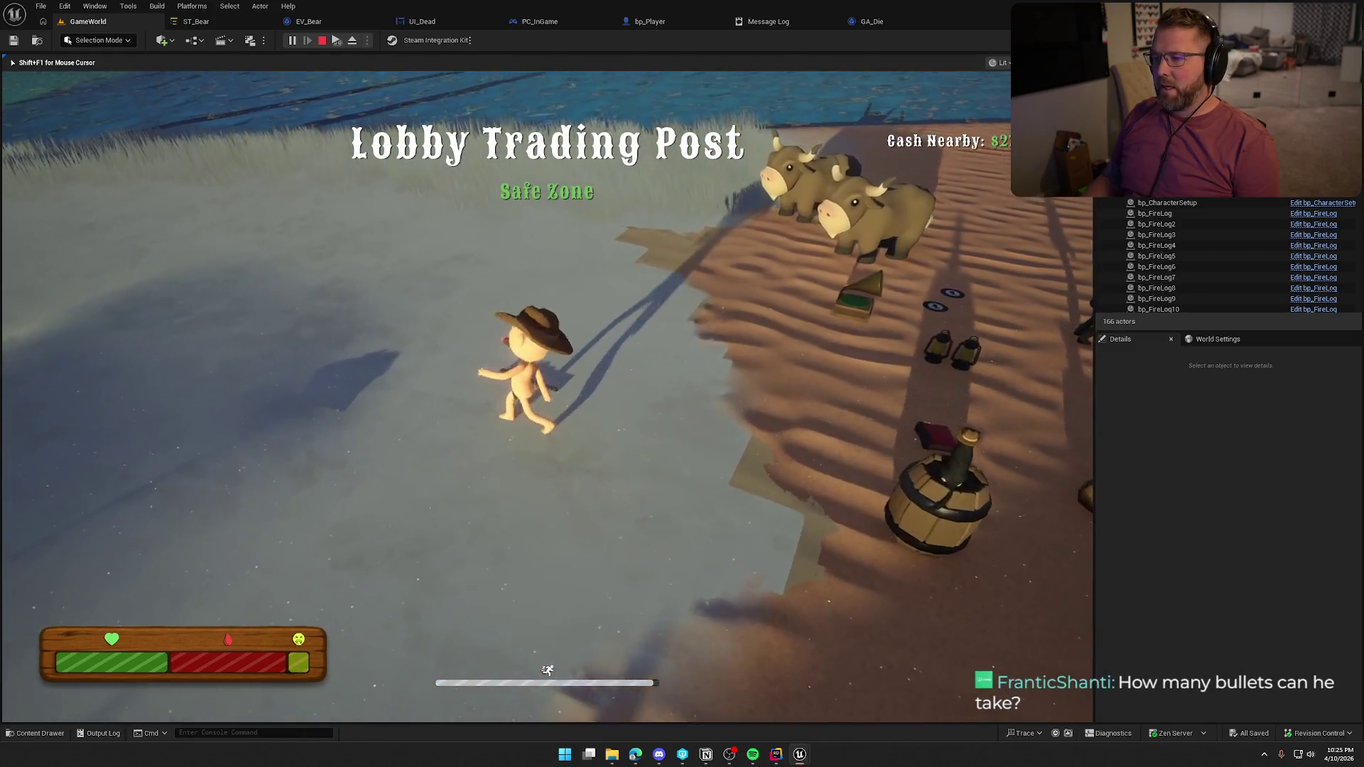
{"action": "key", "text": "w"}
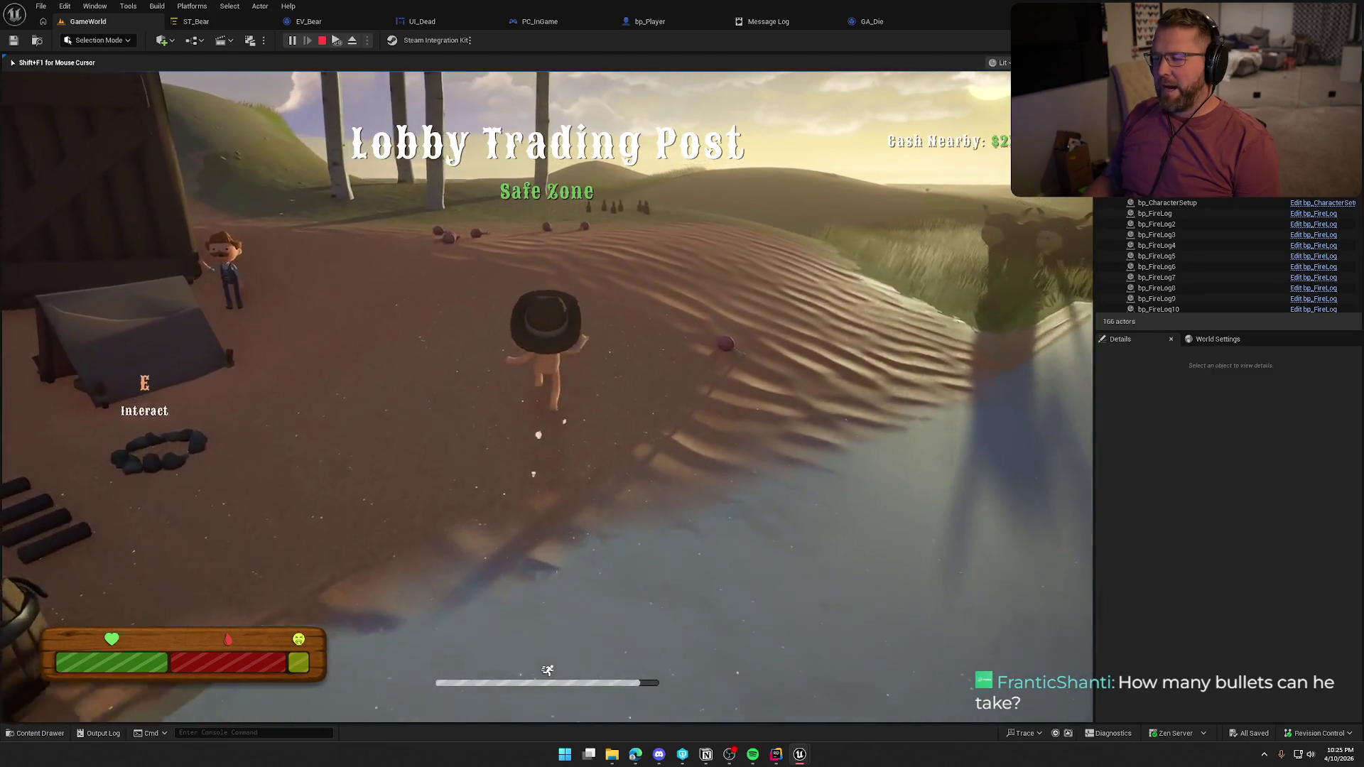
{"action": "key", "text": "s"}
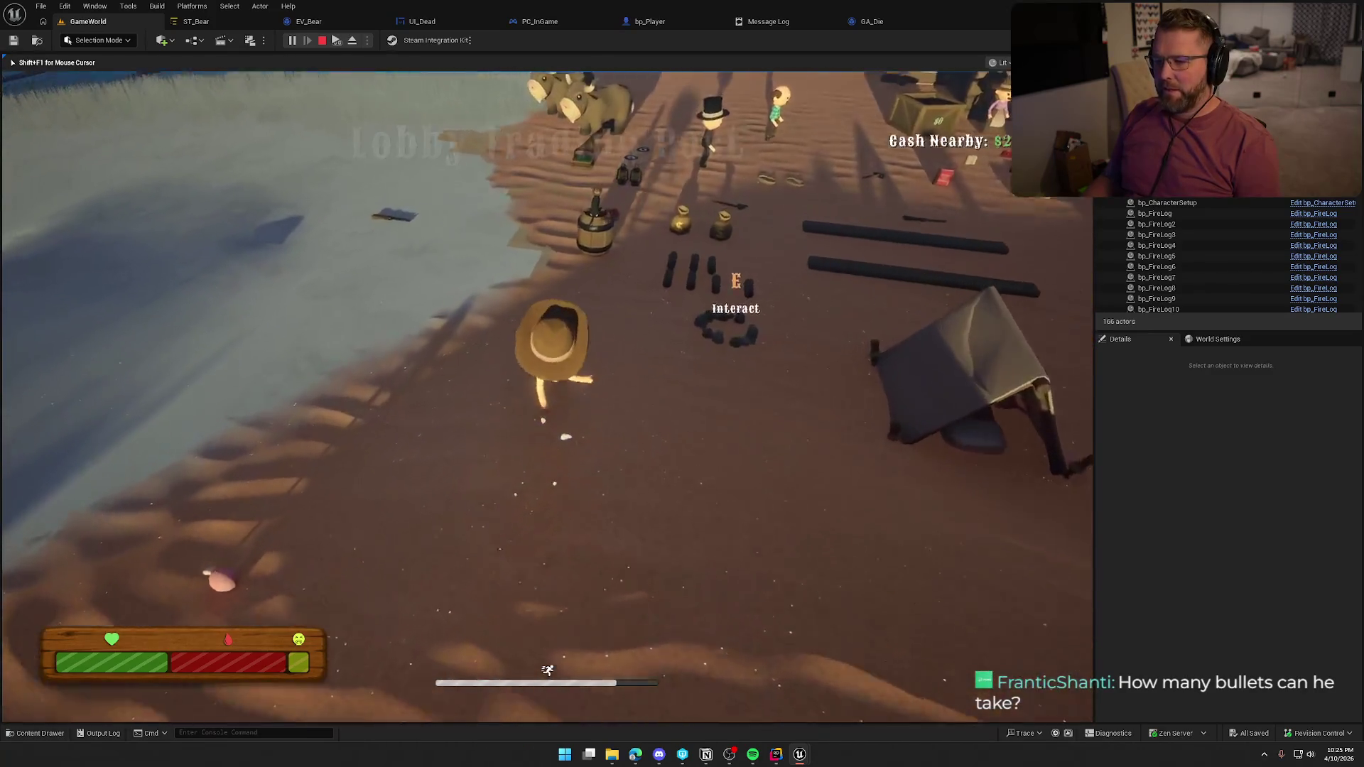
{"action": "key", "text": "w"}
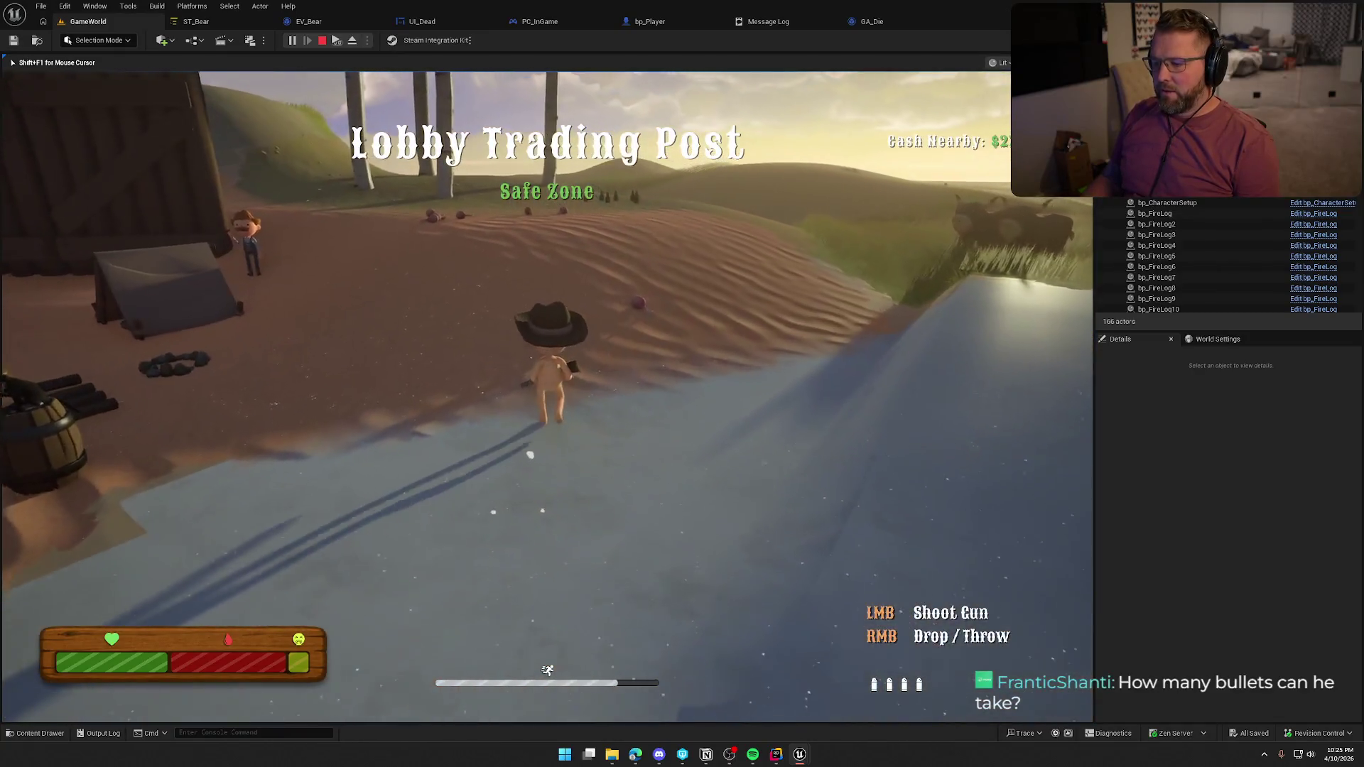
{"action": "right_click", "coordinate": [547, 396]}
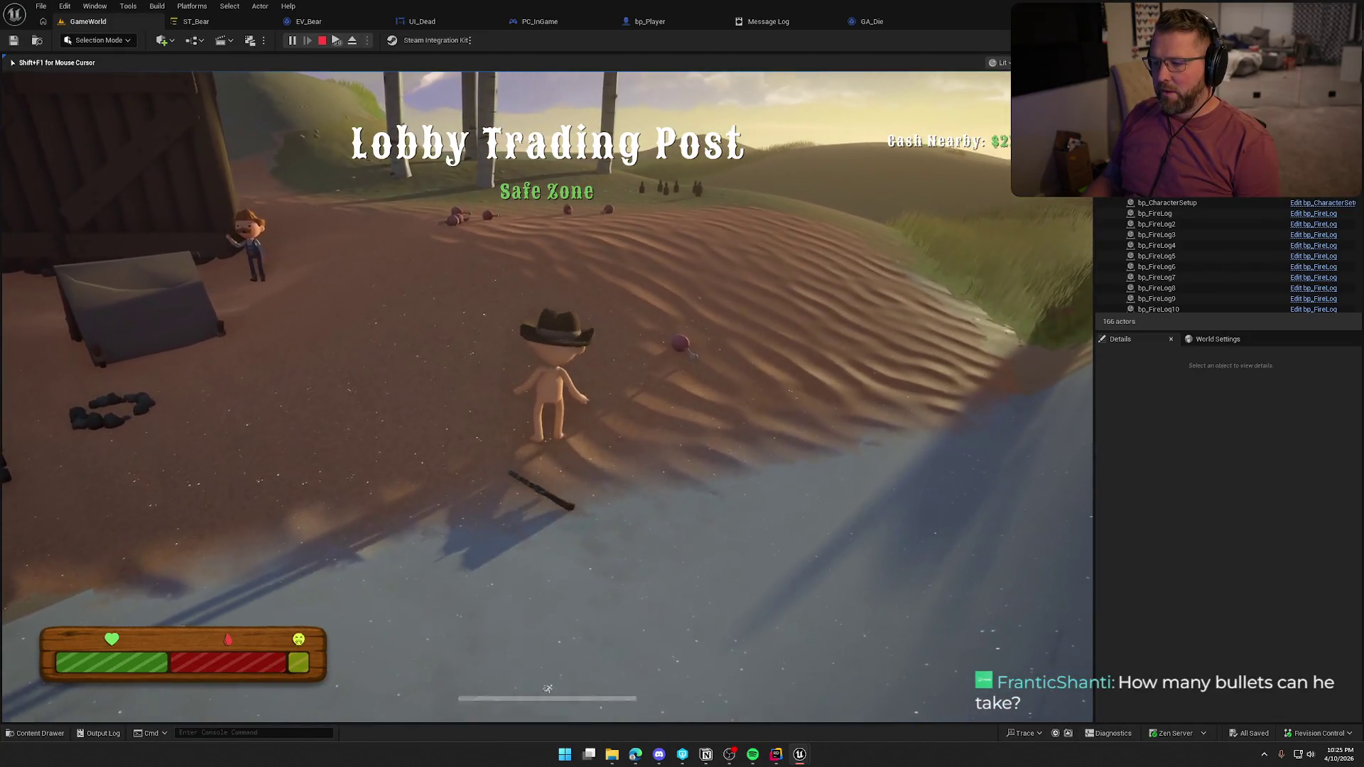
{"action": "key", "text": "shift+w"}
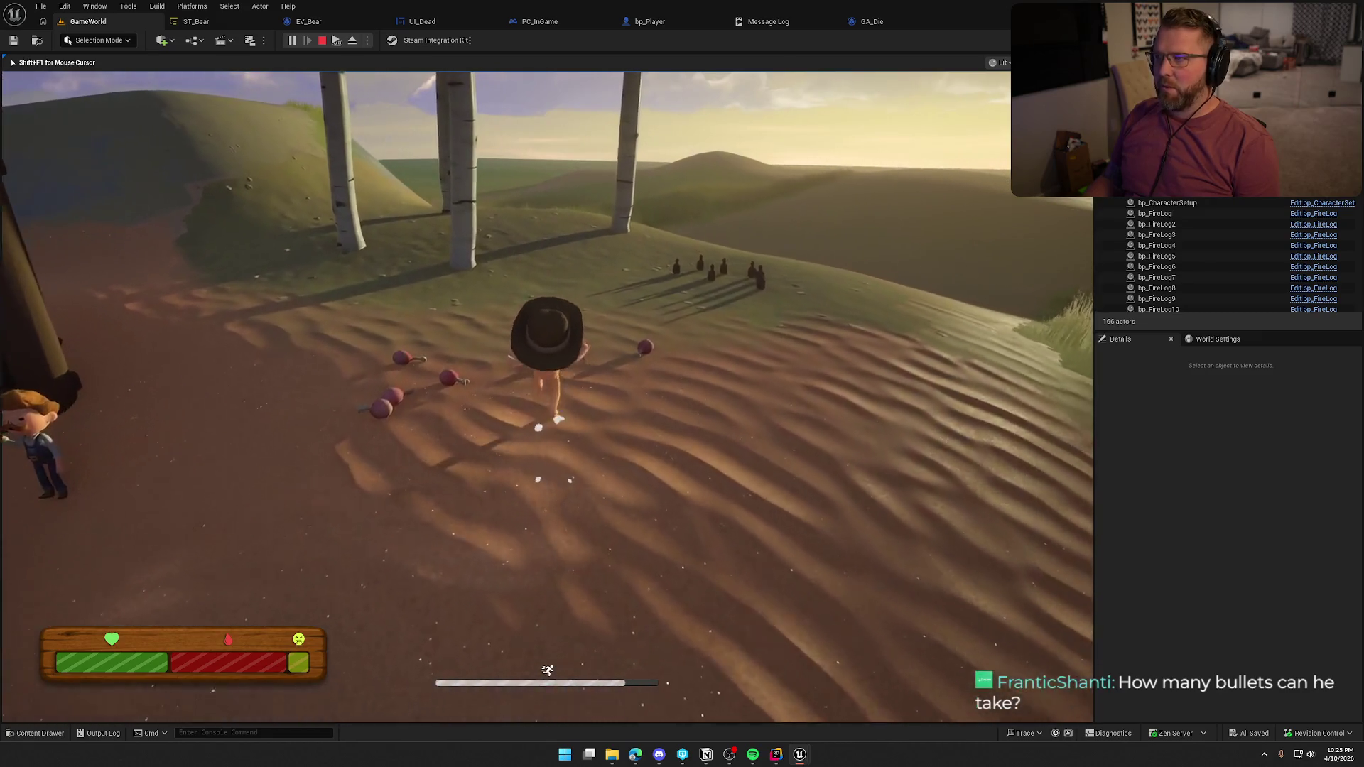
{"action": "key", "text": "w"}
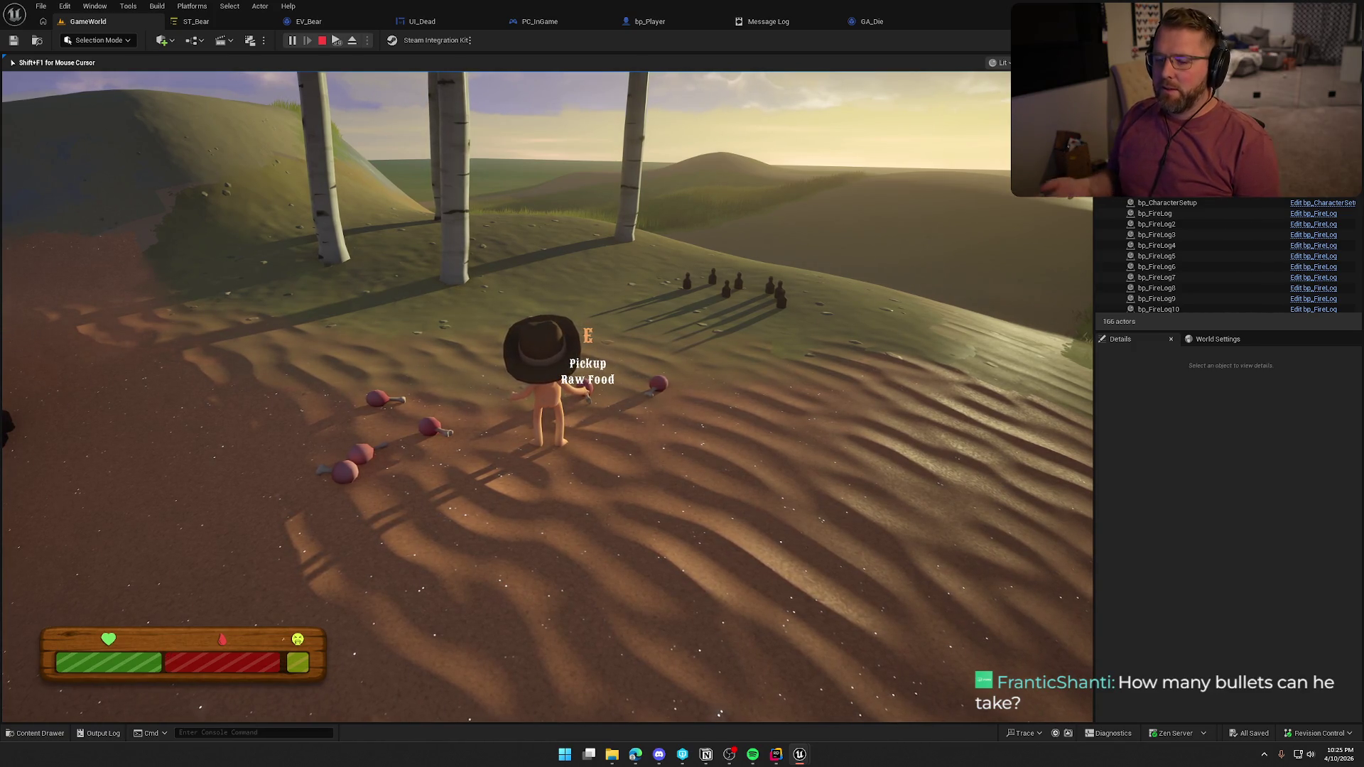
{"action": "key", "text": "Escape"}
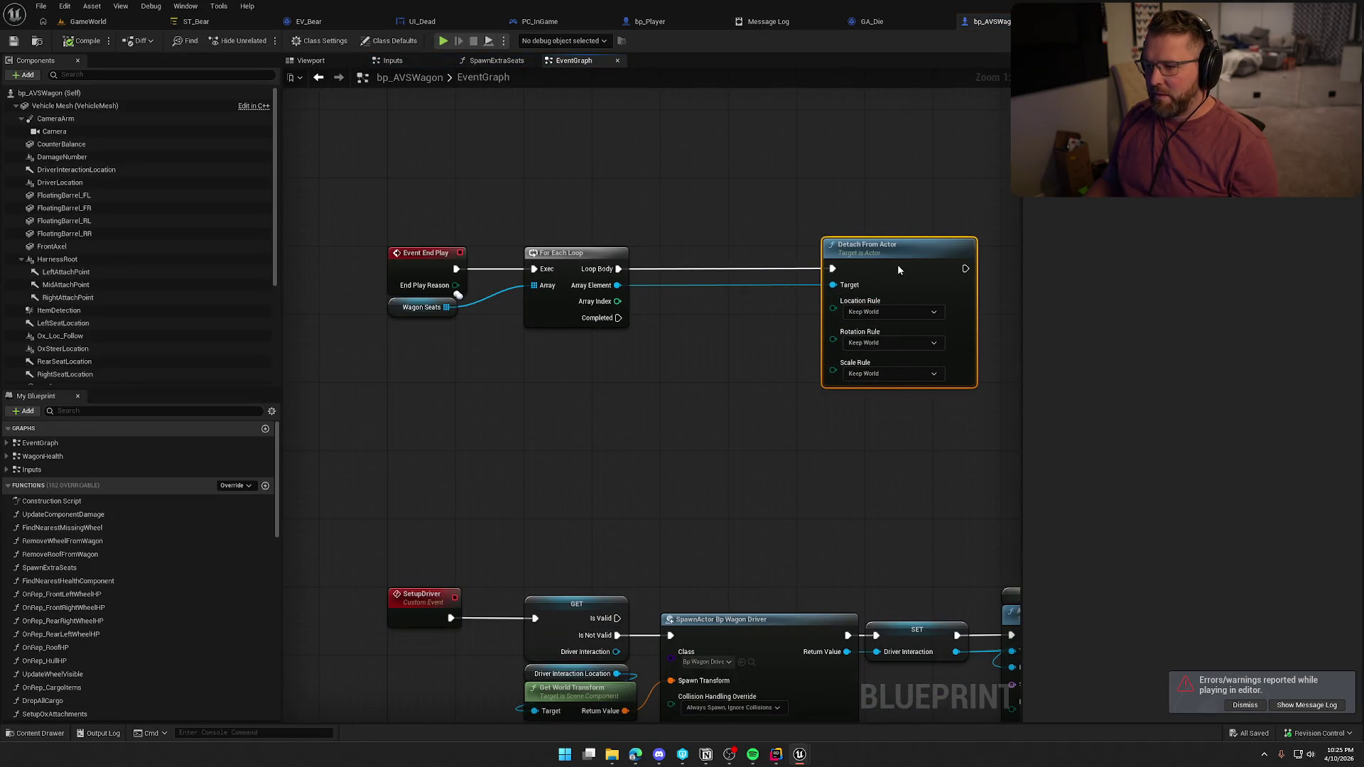
Insert an Is Valid check between the seat loop and Detach From Actor so only valid seats detach
{"action": "left_click_drag", "start_coordinate": [899, 269], "coordinate": [874, 269]}
{"action": "left_click_drag", "start_coordinate": [673, 315], "coordinate": [672, 315]}
{"action": "type", "text": "is val"}
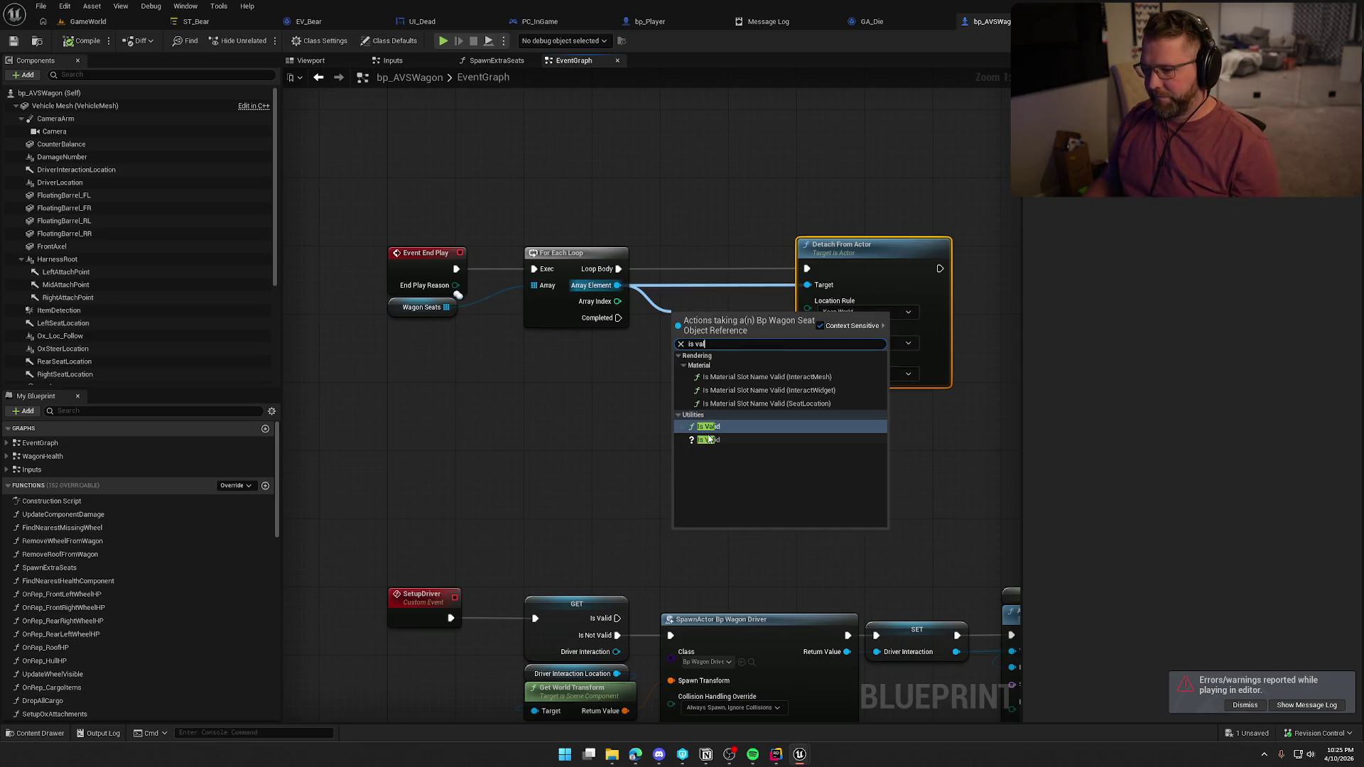
{"action": "left_click", "coordinate": [708, 440]}
{"action": "mouse_move", "coordinate": [615, 277]}
{"action": "left_mouse_down"}
{"action": "mouse_move", "coordinate": [679, 328]}
{"action": "mouse_move", "coordinate": [695, 253]}
{"action": "left_mouse_up"}
{"action": "left_click_drag", "start_coordinate": [805, 269], "coordinate": [807, 268]}
{"action": "left_click", "coordinate": [555, 155]}
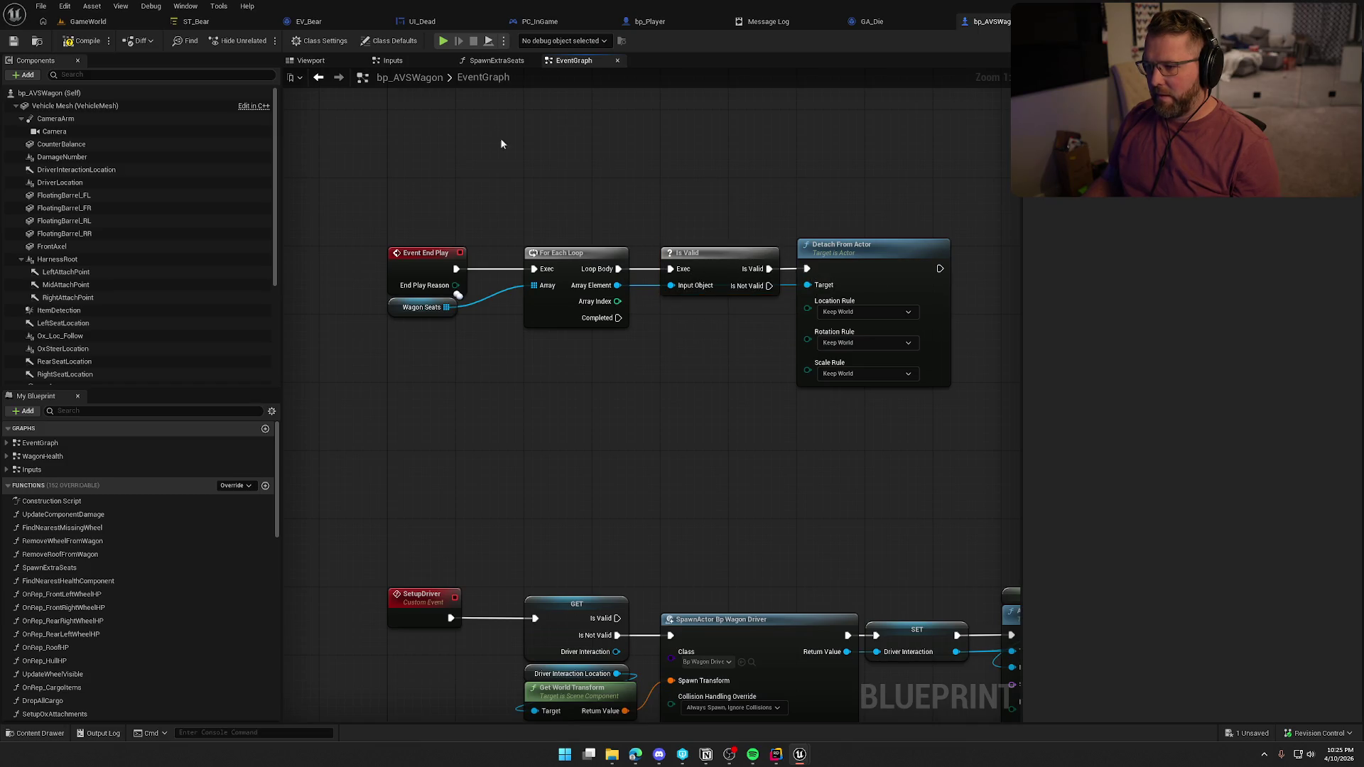
Save and check out bp_AVSWagon, close it, and dismiss the message log
{"action": "key", "text": "ctrl+s"}
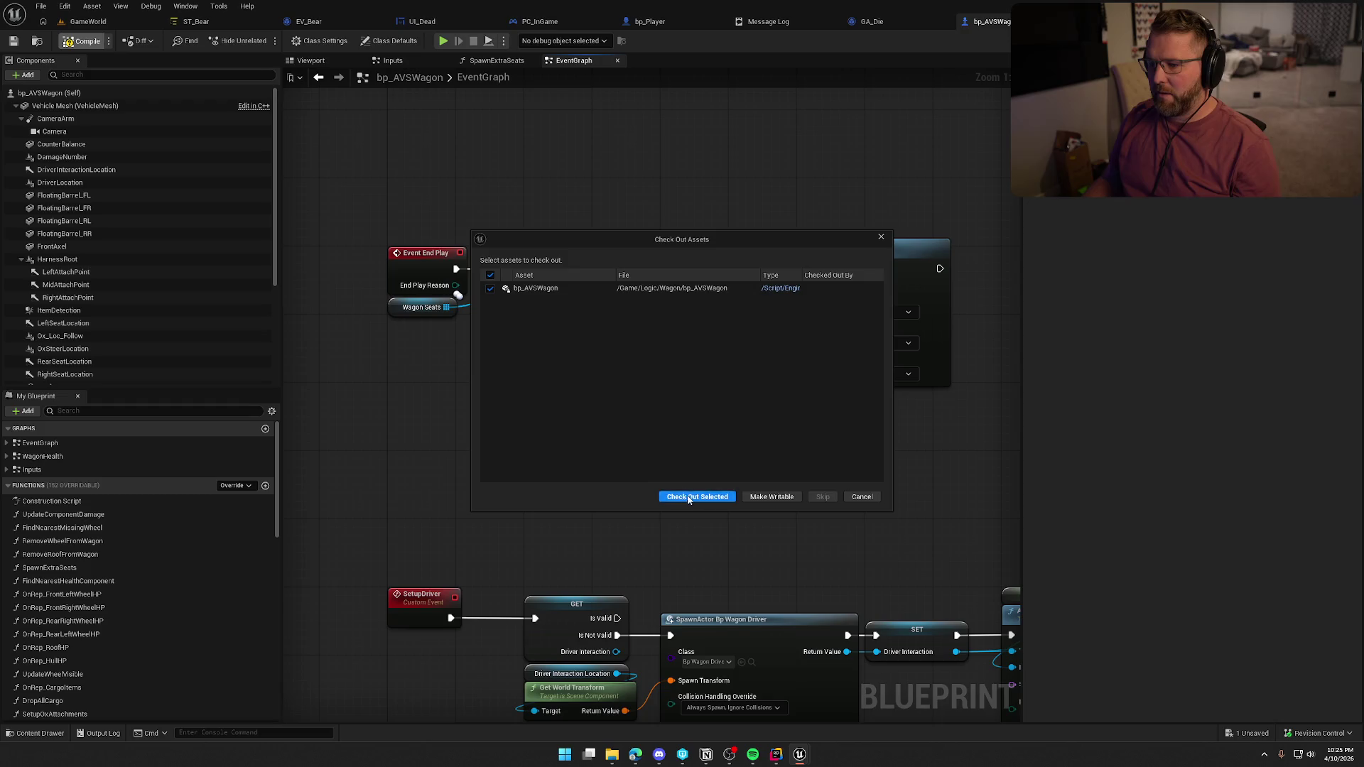
{"action": "left_click", "coordinate": [688, 497]}
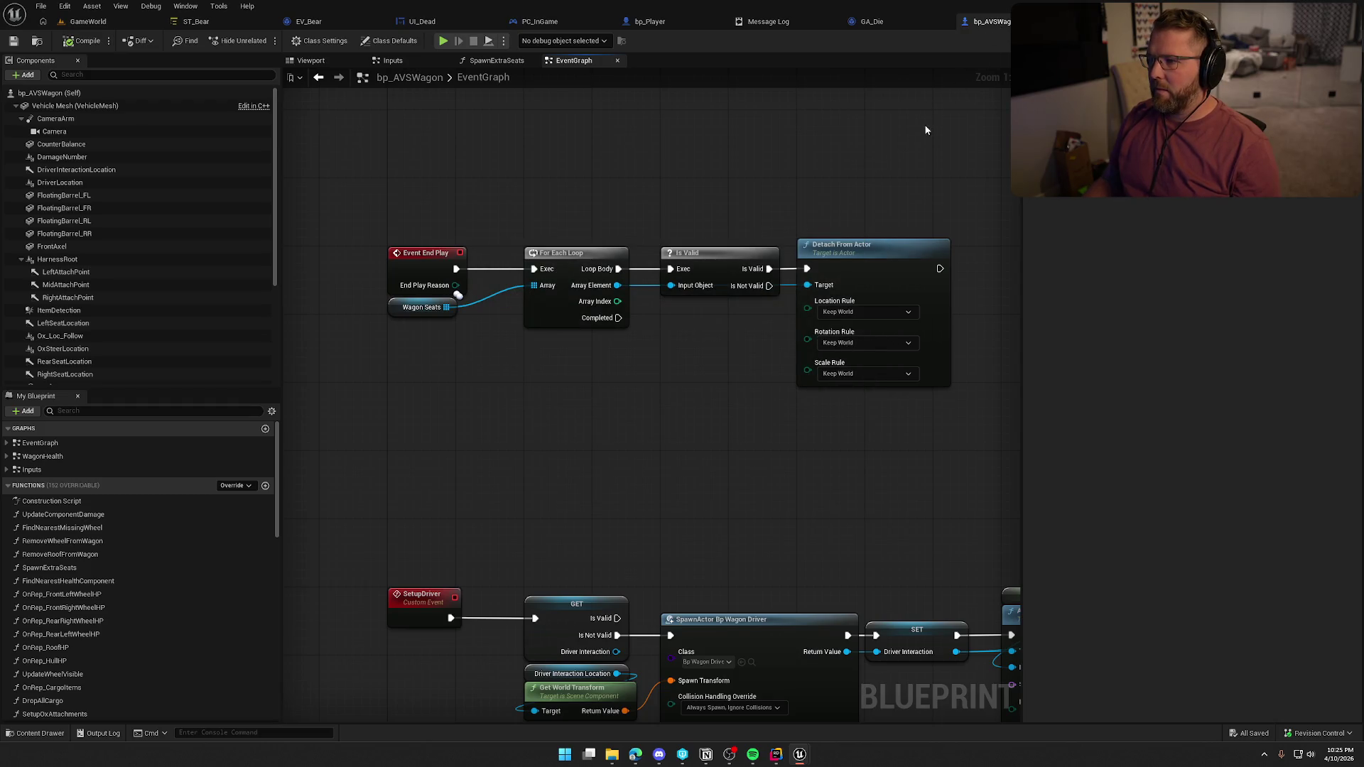
{"action": "key", "text": "ctrl+w"}
{"action": "left_click", "coordinate": [760, 24]}
{"action": "middle_click", "coordinate": [761, 24]}
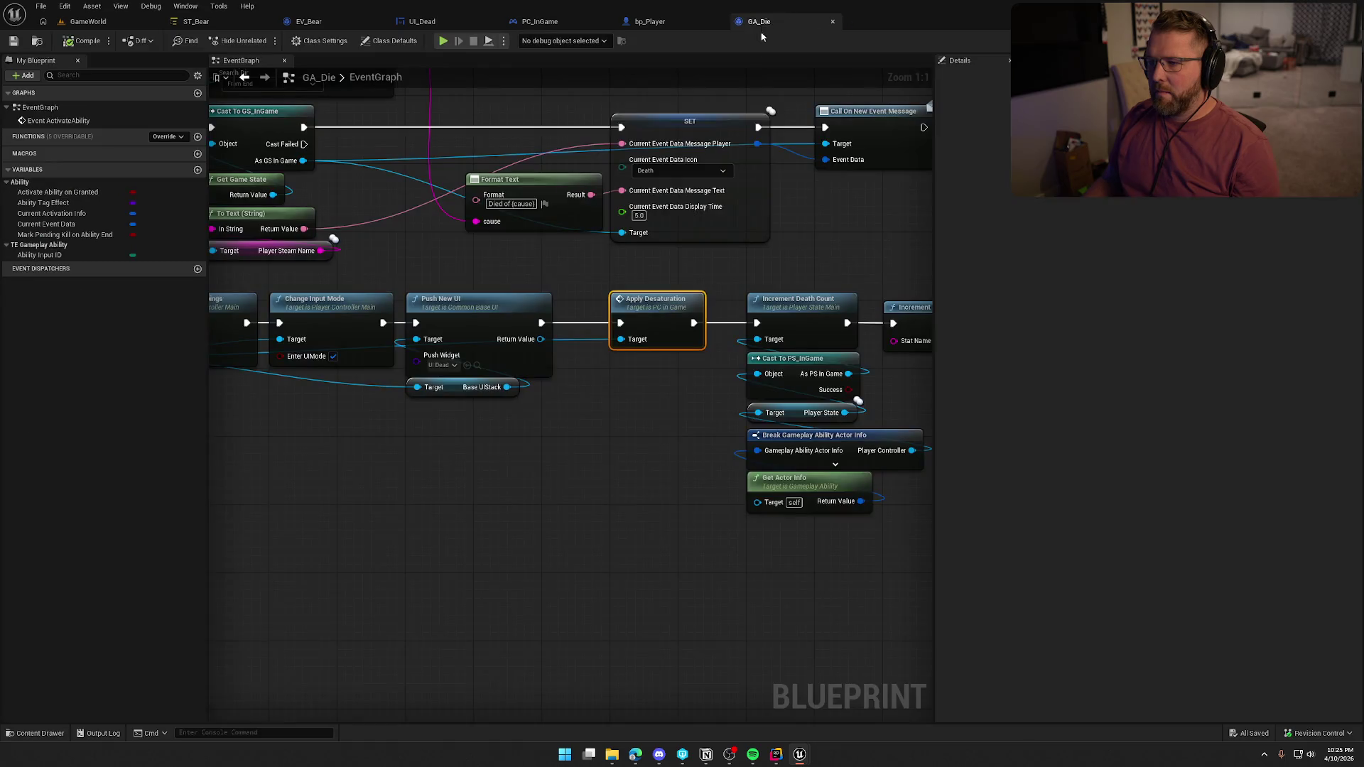
Pan GA_Die's event graph to view the death-cause Split nodes, then return to GameWorld
{"action": "left_click", "coordinate": [493, 102]}
{"action": "mouse_move", "coordinate": [493, 103]}
{"action": "left_mouse_down"}
{"action": "mouse_move", "coordinate": [599, 228]}
{"action": "mouse_move", "coordinate": [746, 250]}
{"action": "left_mouse_up"}
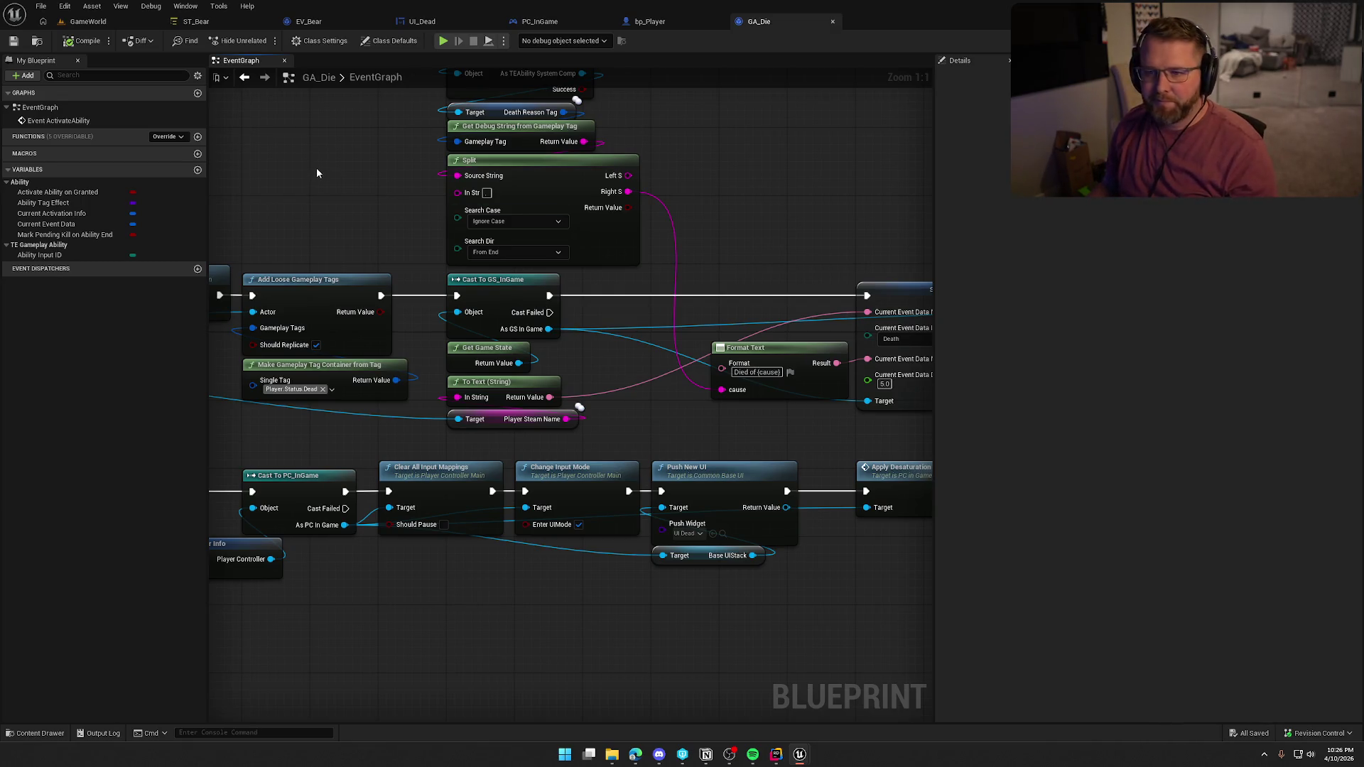
{"action": "left_click", "coordinate": [88, 21]}
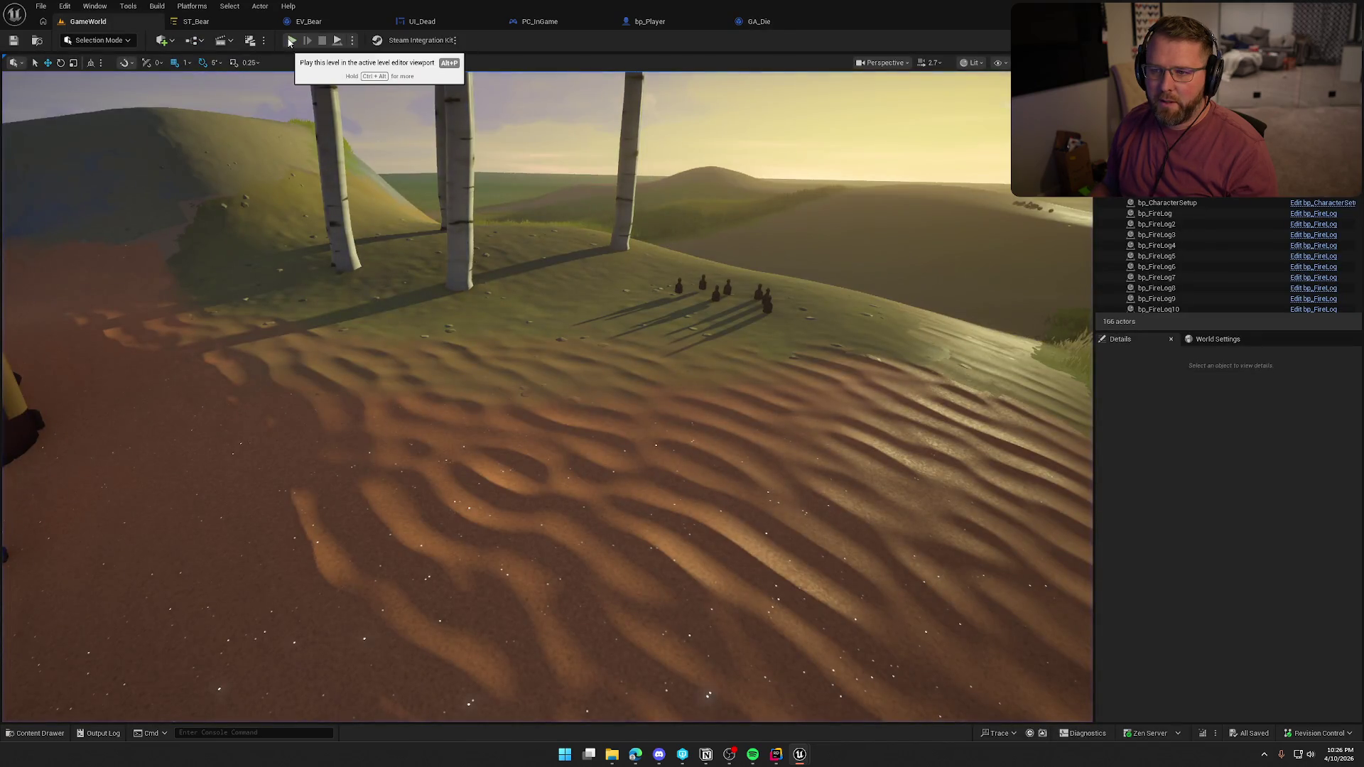
Move bp_AI_Bear next to the trading post camp (location 50, 6029) and launch a new play test
{"action": "left_click", "coordinate": [291, 41]}
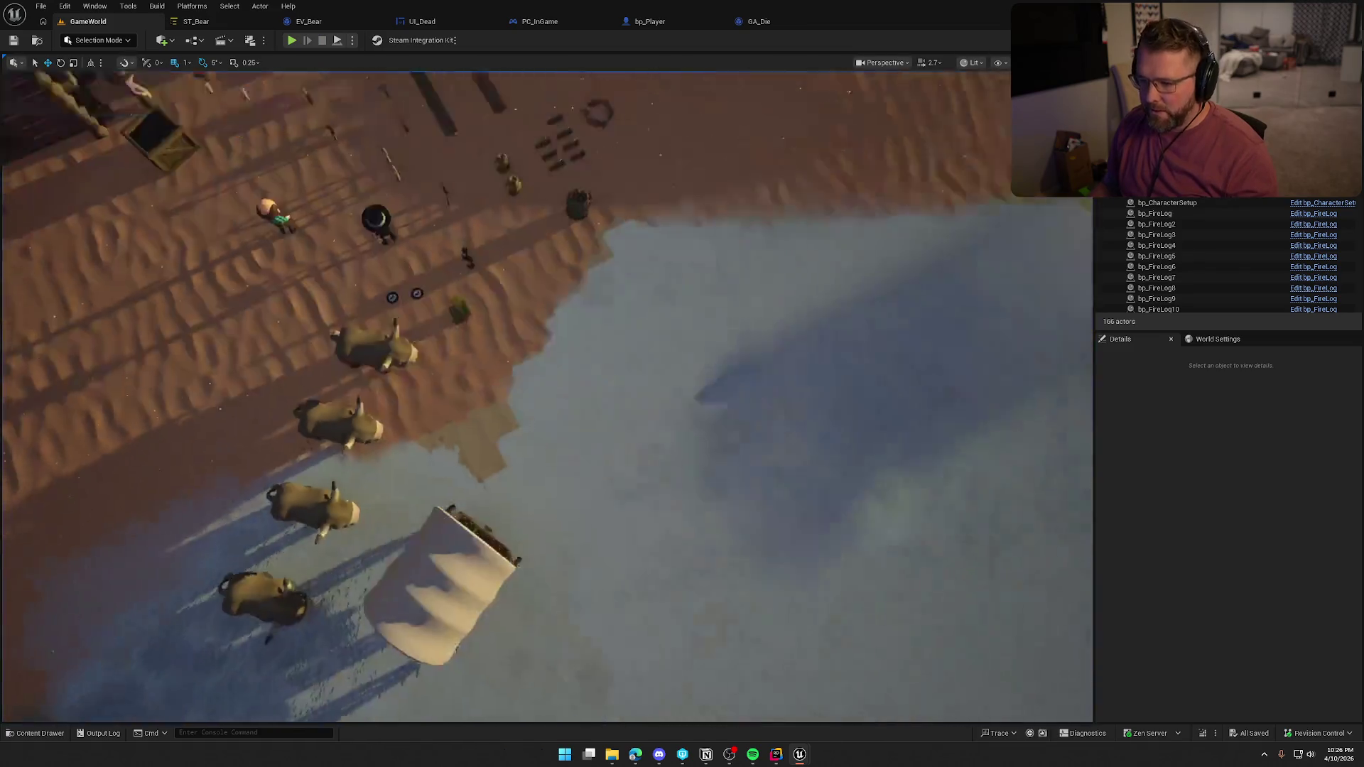
{"action": "key", "text": "Escape"}
{"action": "left_click", "coordinate": [775, 347]}
{"action": "left_click_drag", "start_coordinate": [760, 315], "coordinate": [723, 565]}
{"action": "left_click_drag", "start_coordinate": [666, 640], "coordinate": [667, 640]}
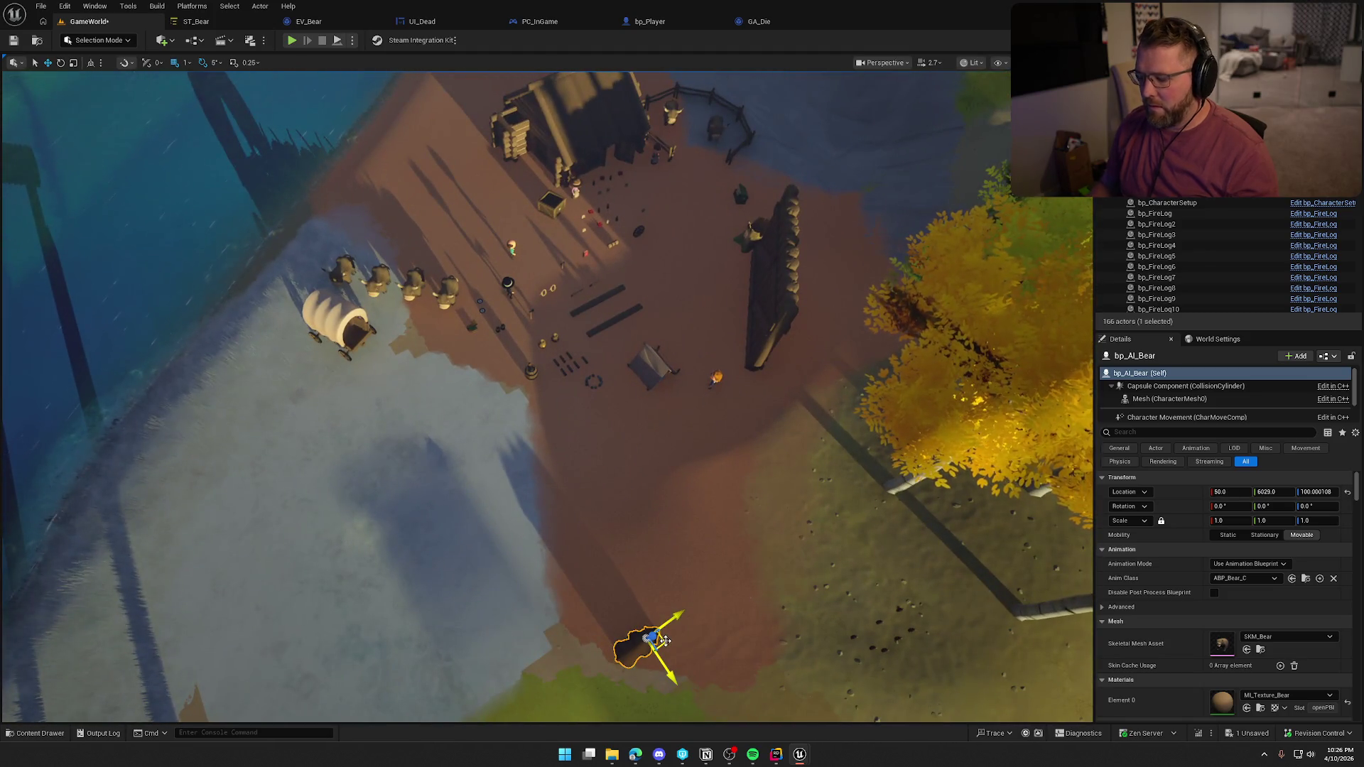
{"action": "key", "text": "Escape"}
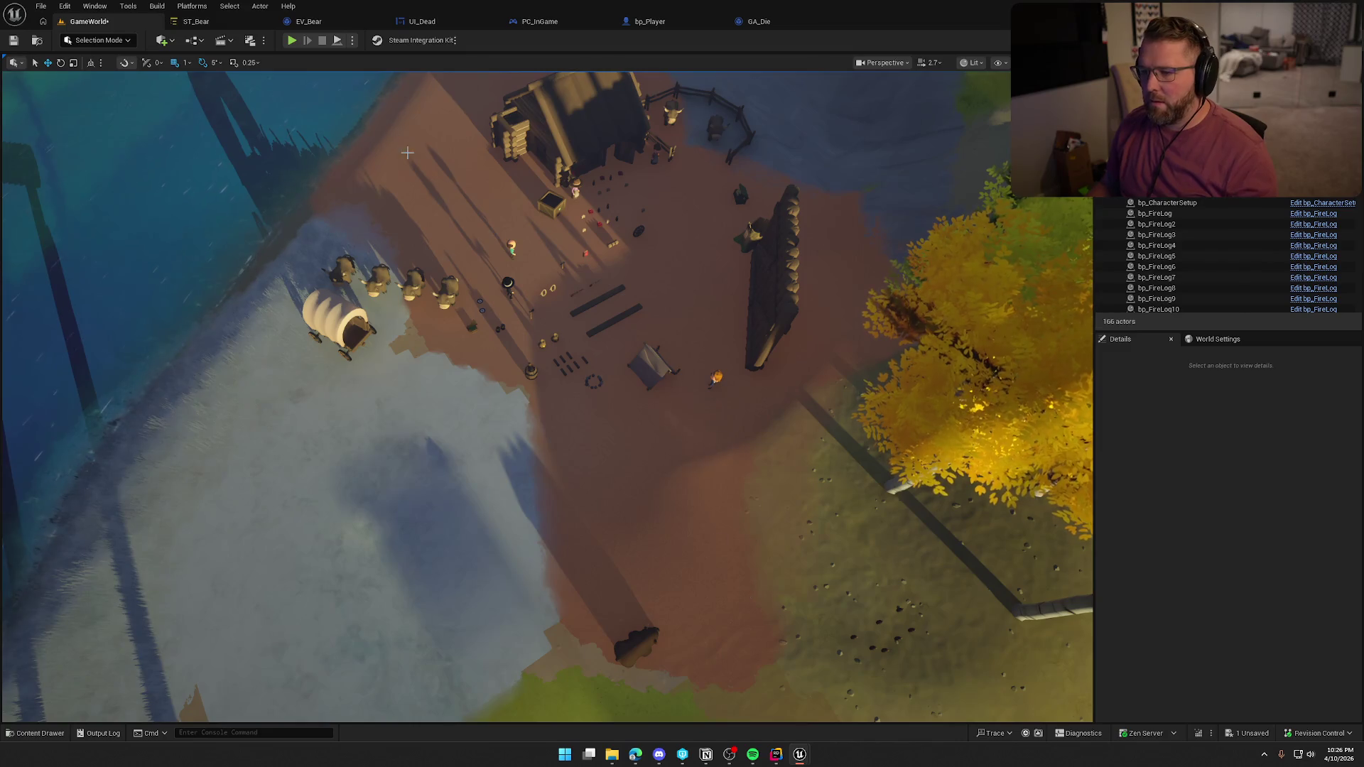
{"action": "key", "text": "alt+p"}
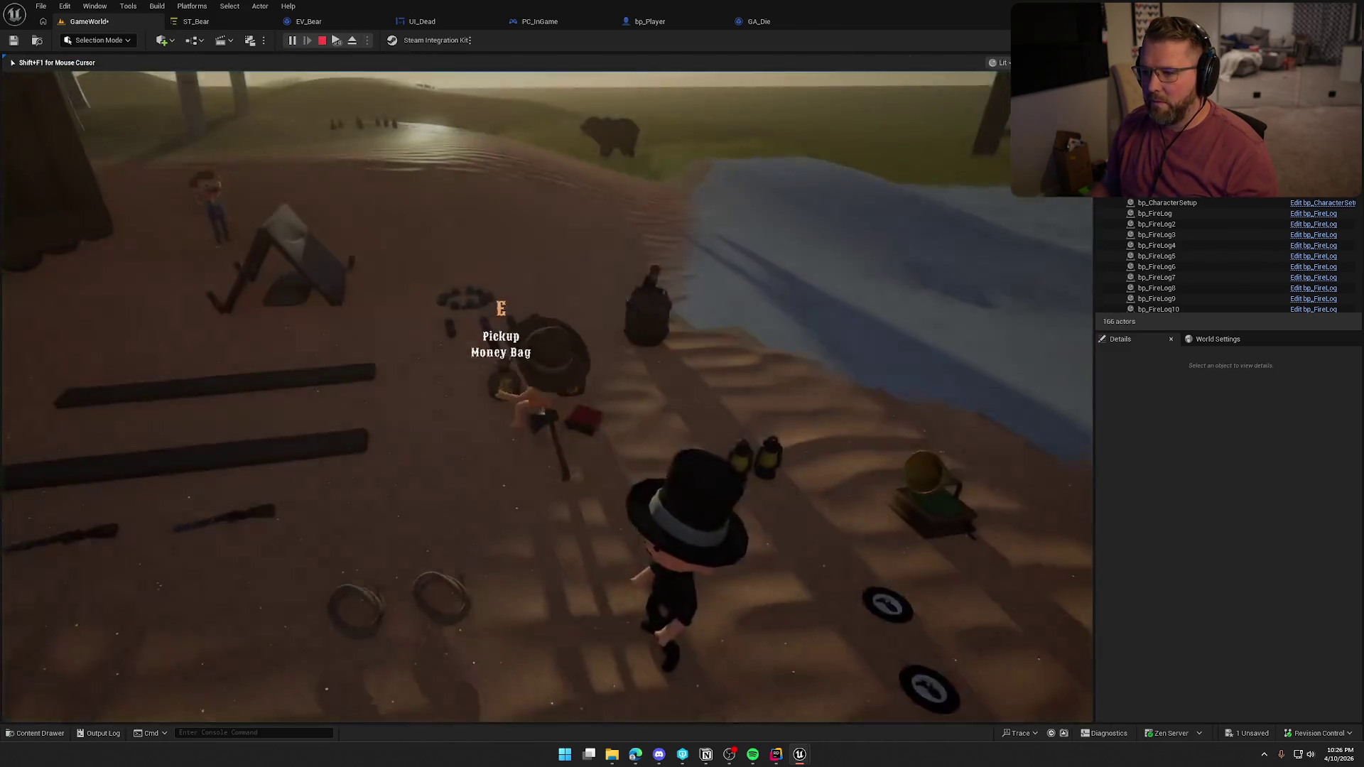
Run across the sand into the tent, lie down, get out, and enter the tent again
{"action": "key", "text": "shift+w"}
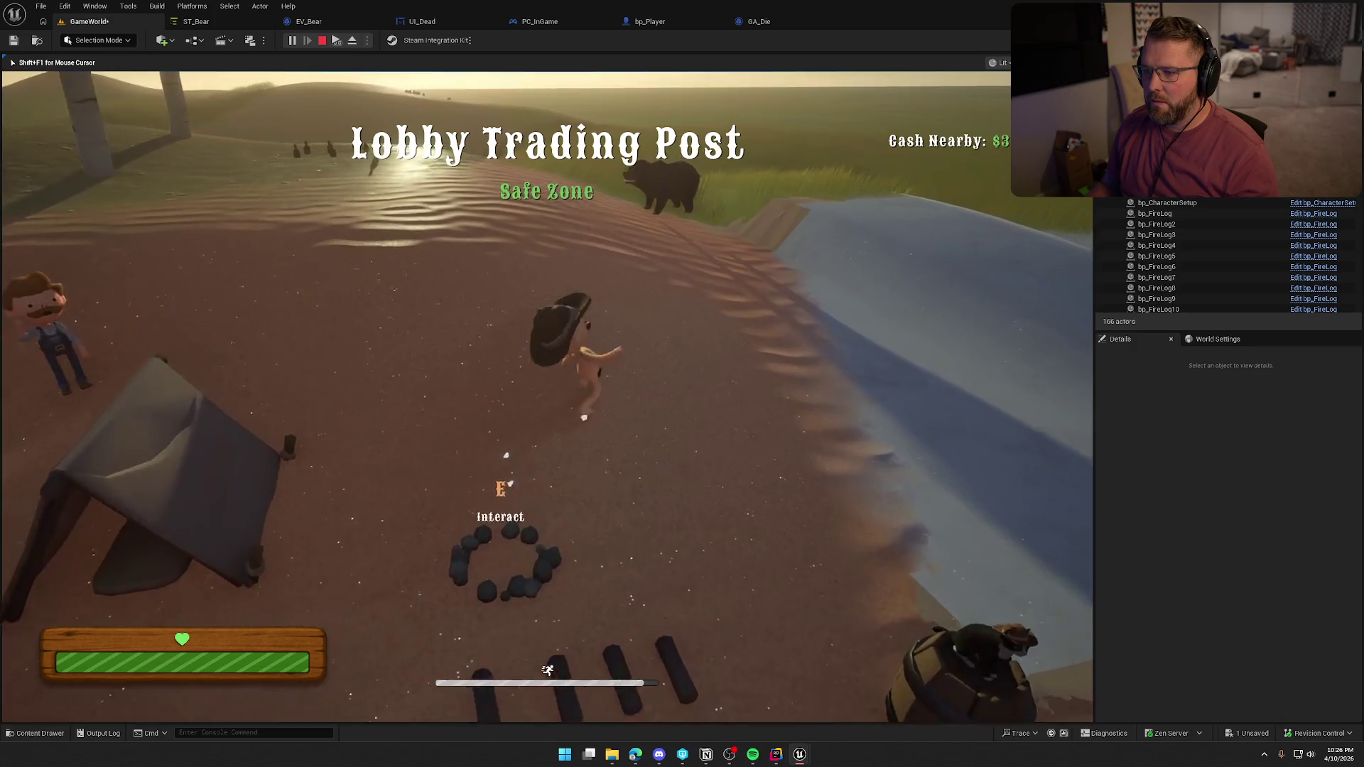
{"action": "key", "text": "w"}
{"action": "key", "text": "e"}
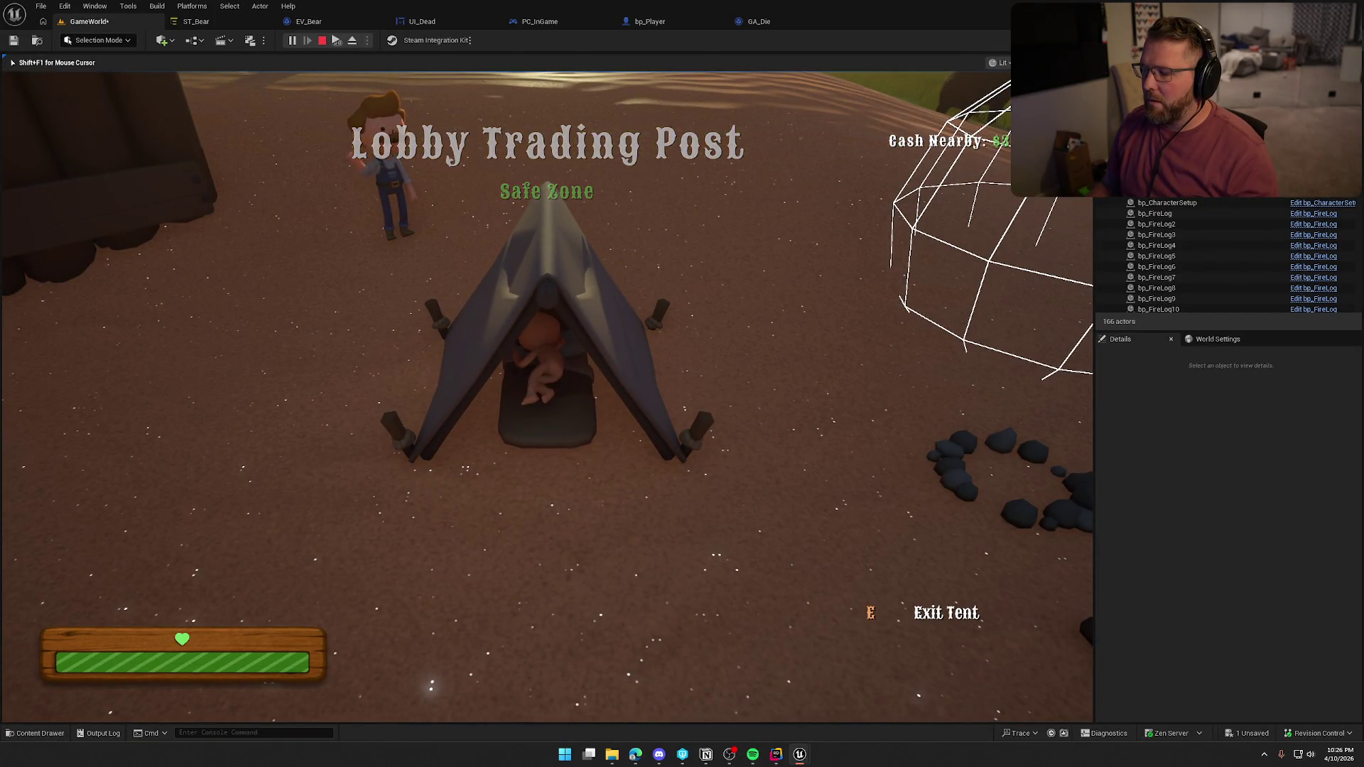
{"action": "key", "text": "e"}
{"action": "key", "text": "shift+w"}
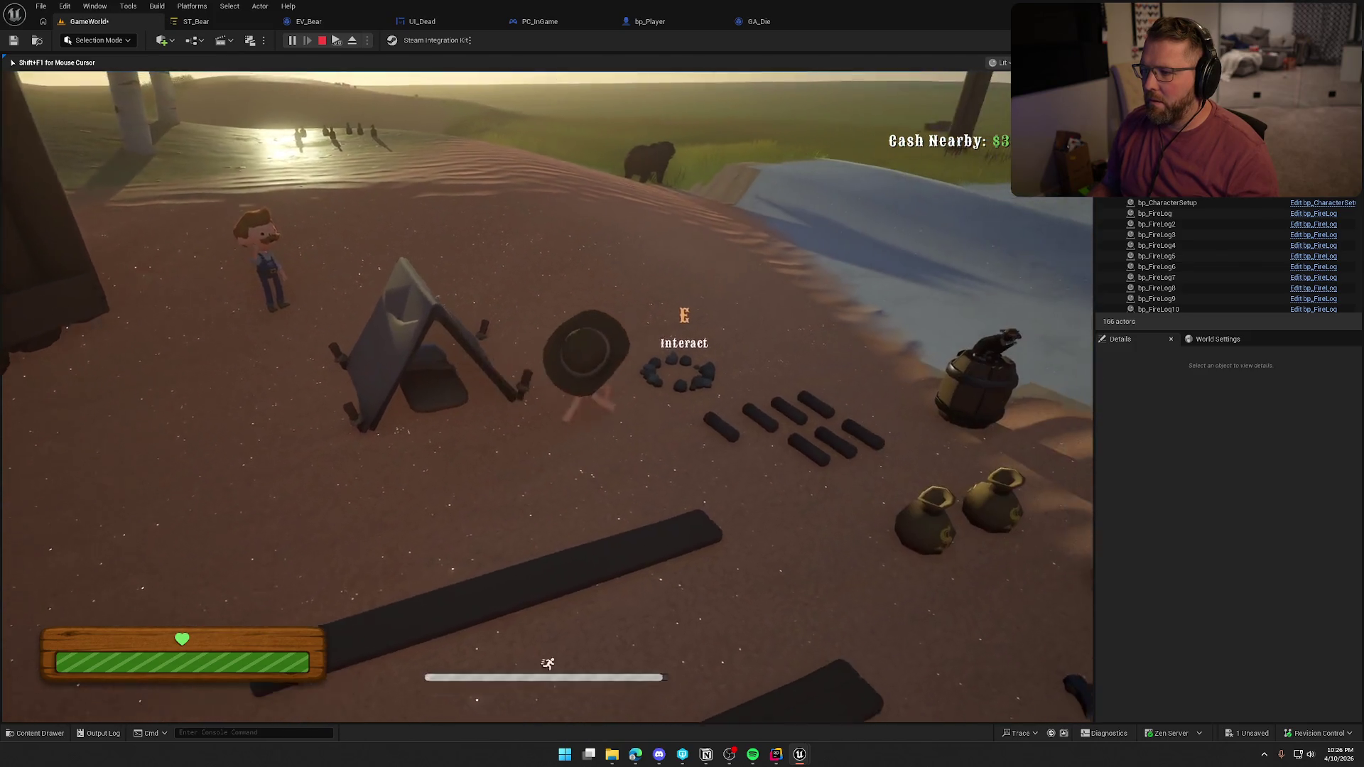
{"action": "key", "text": "s"}
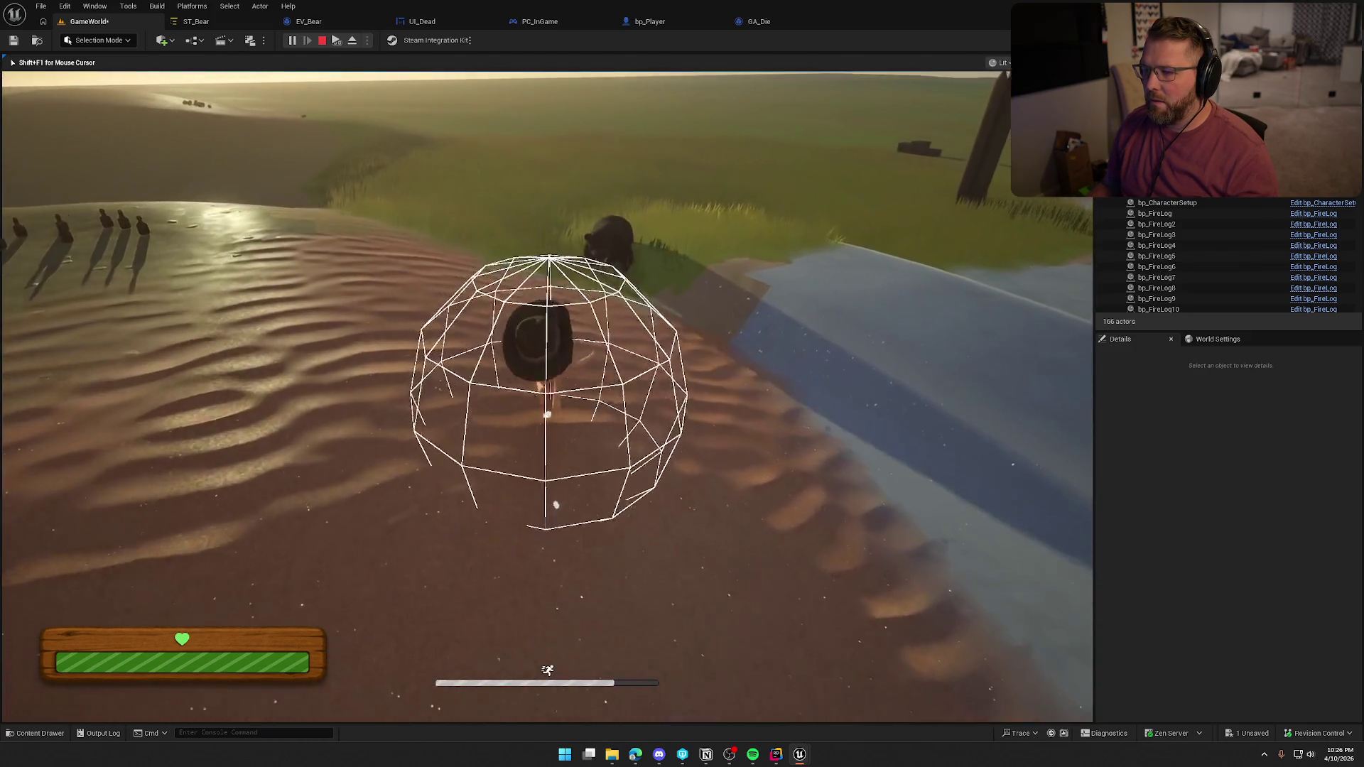
{"action": "key", "text": "s"}
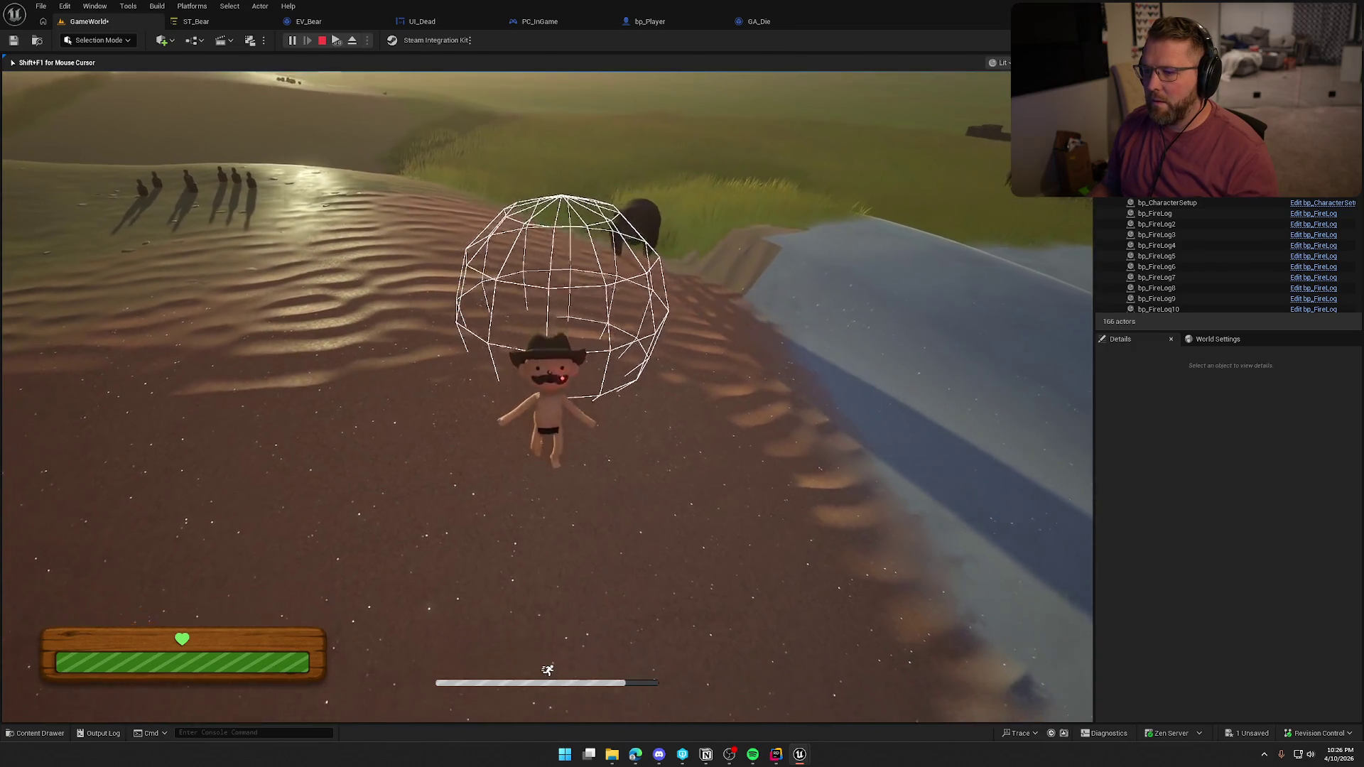
{"action": "key", "text": "e"}
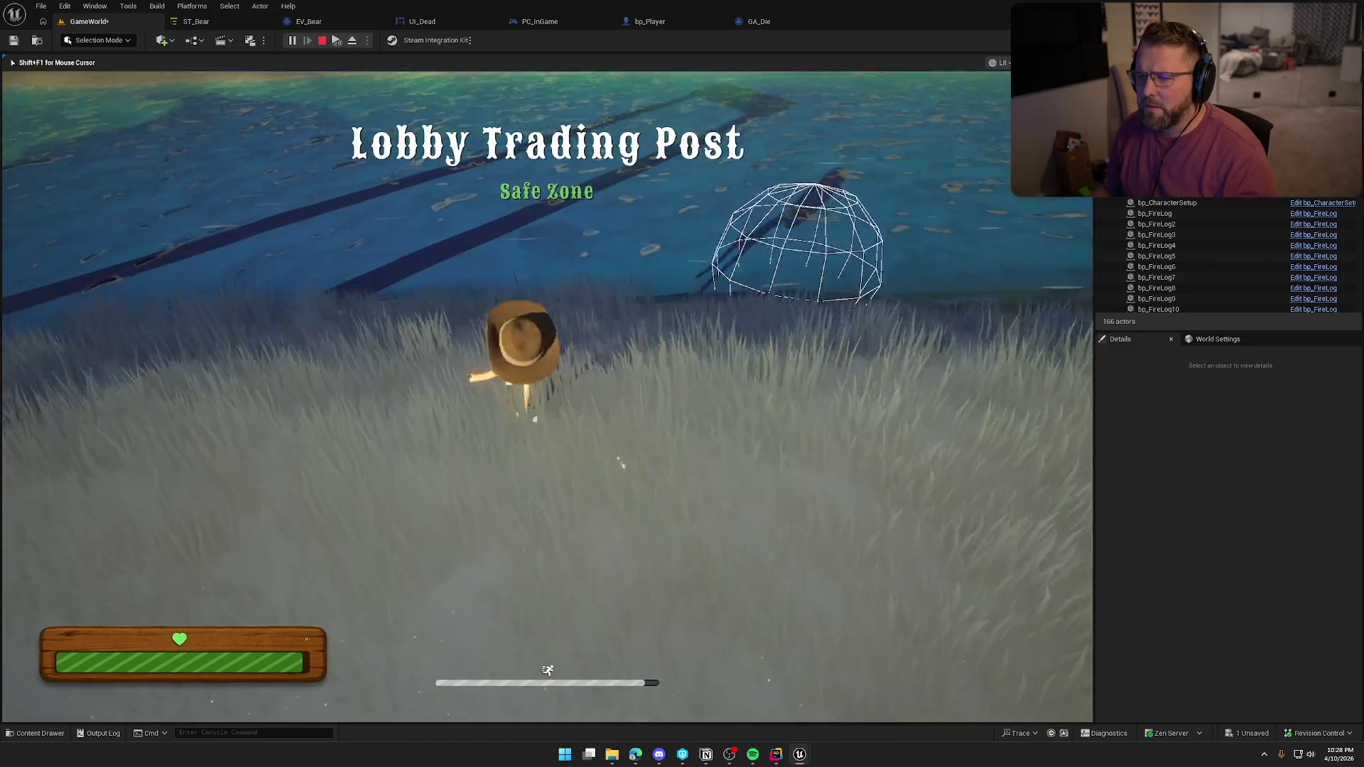
Sprint past the wagon and along the wooden wall, around the birch tree, and up the hill
{"action": "key", "text": "shift+s"}
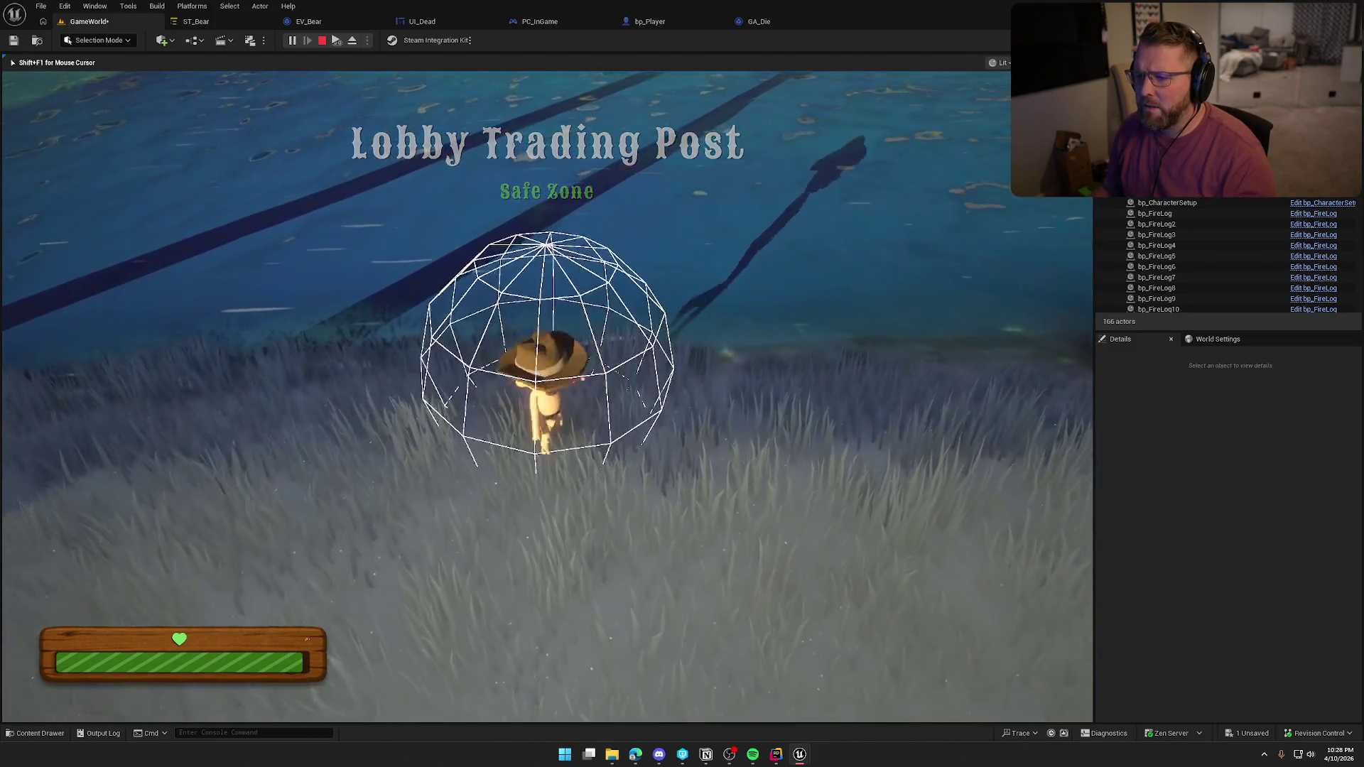
{"action": "key", "text": "shift+w"}
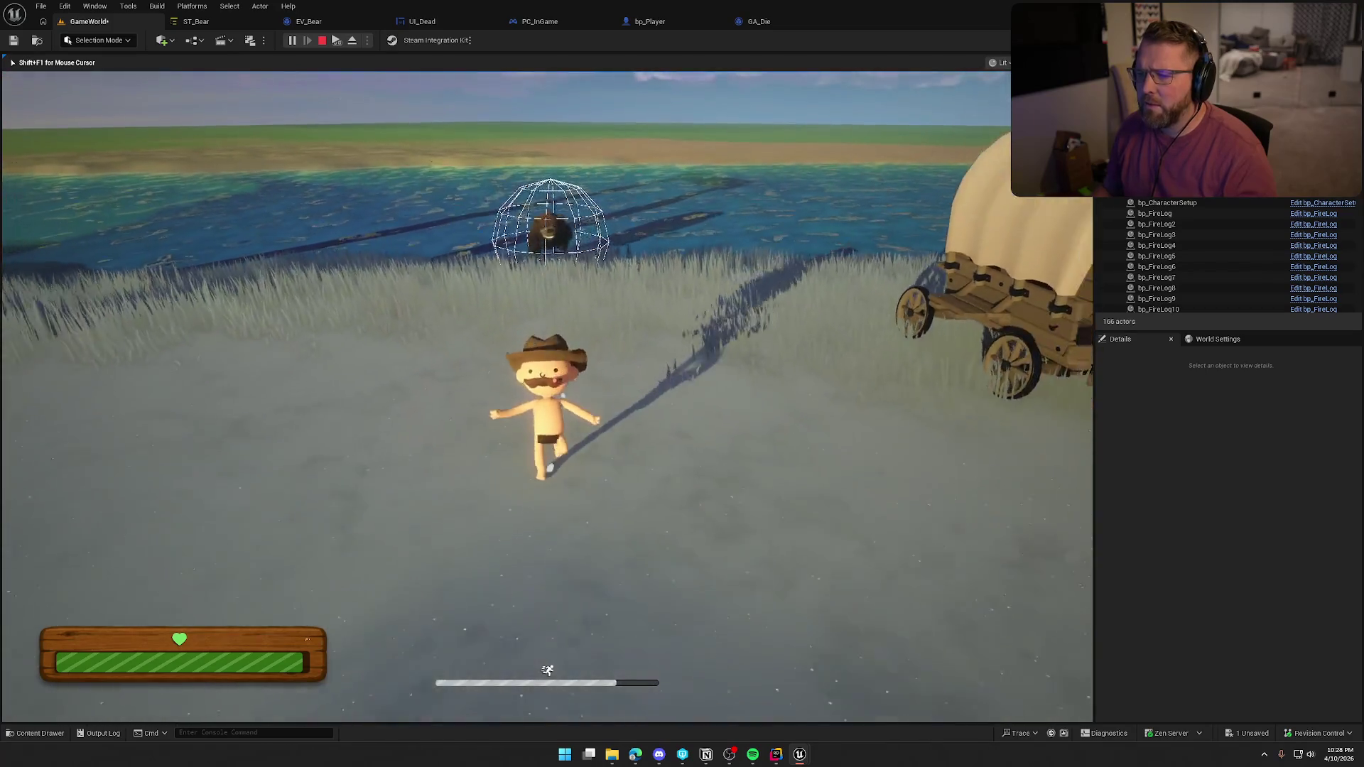
{"action": "key", "text": "shift+w"}
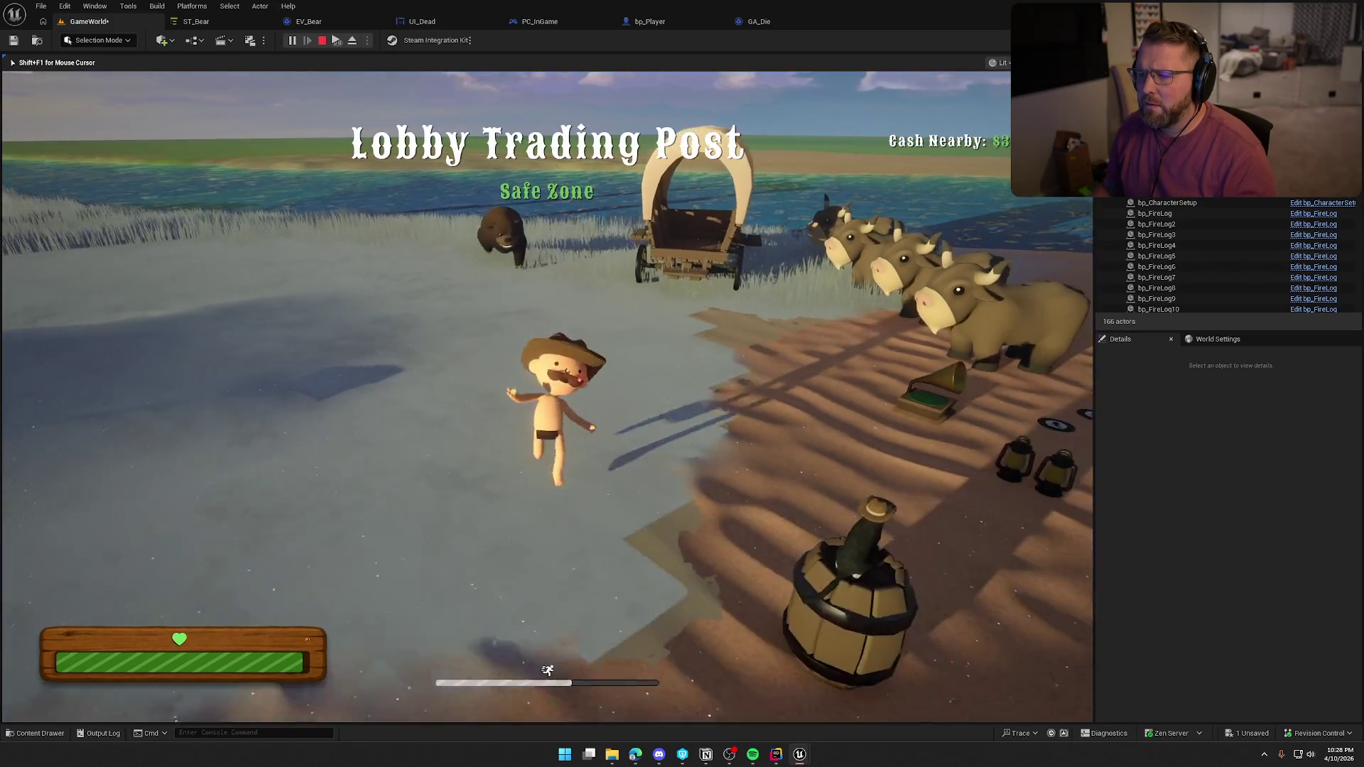
{"action": "key", "text": "shift+d"}
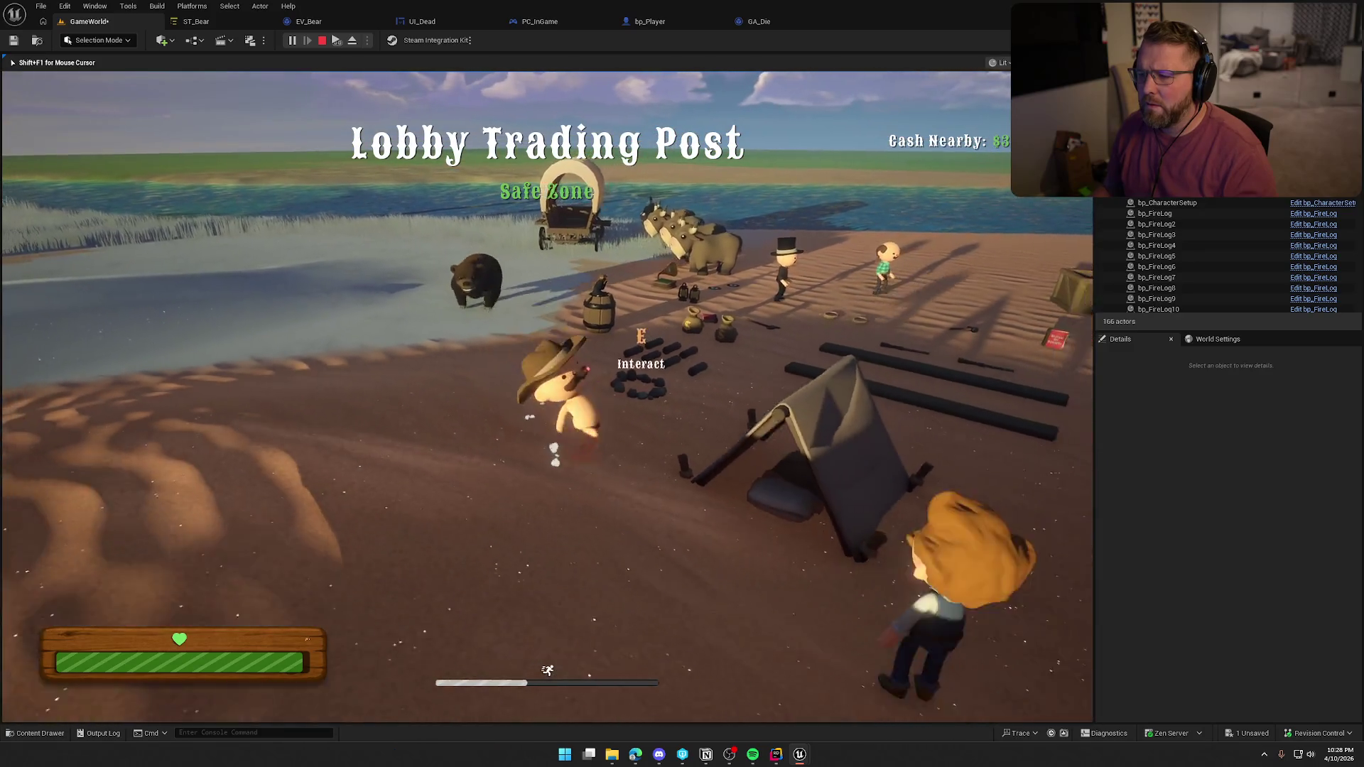
{"action": "key", "text": "shift+s"}
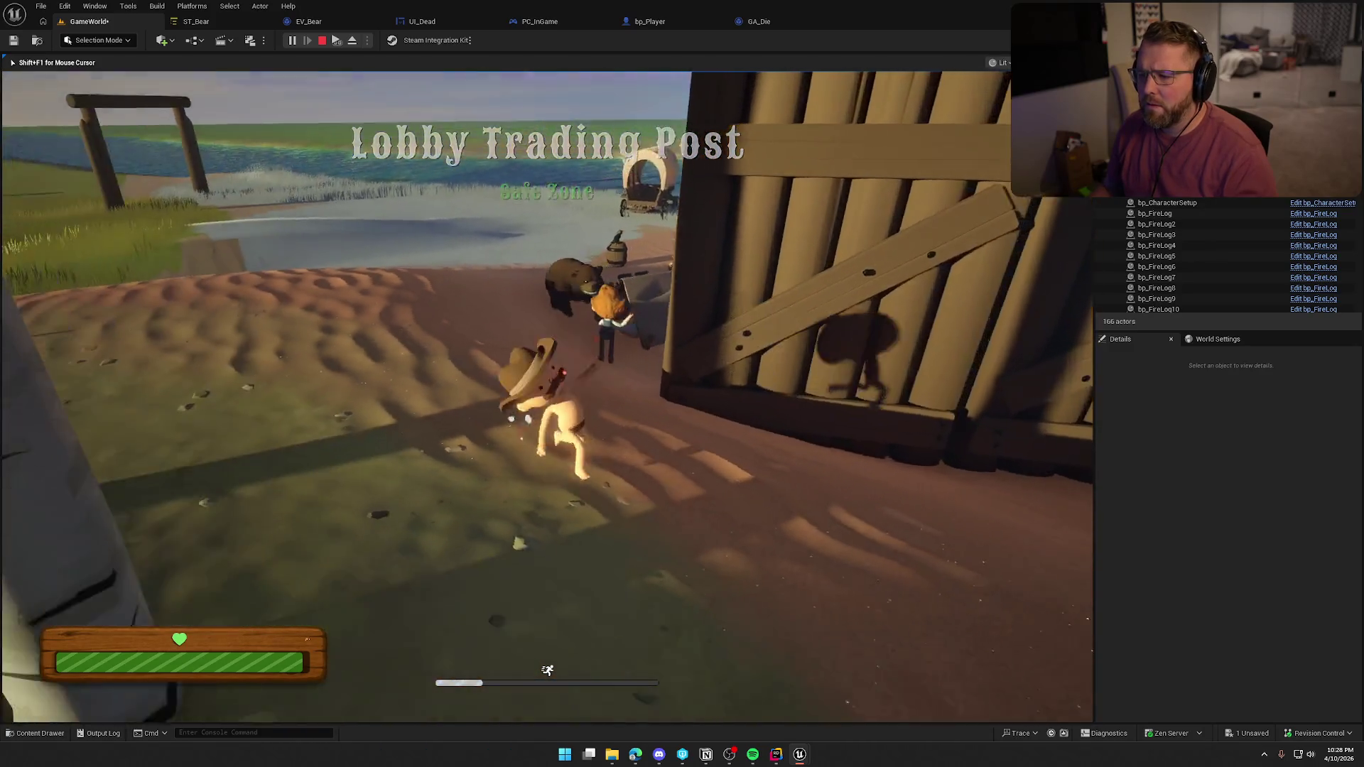
{"action": "key", "text": "shift+w"}
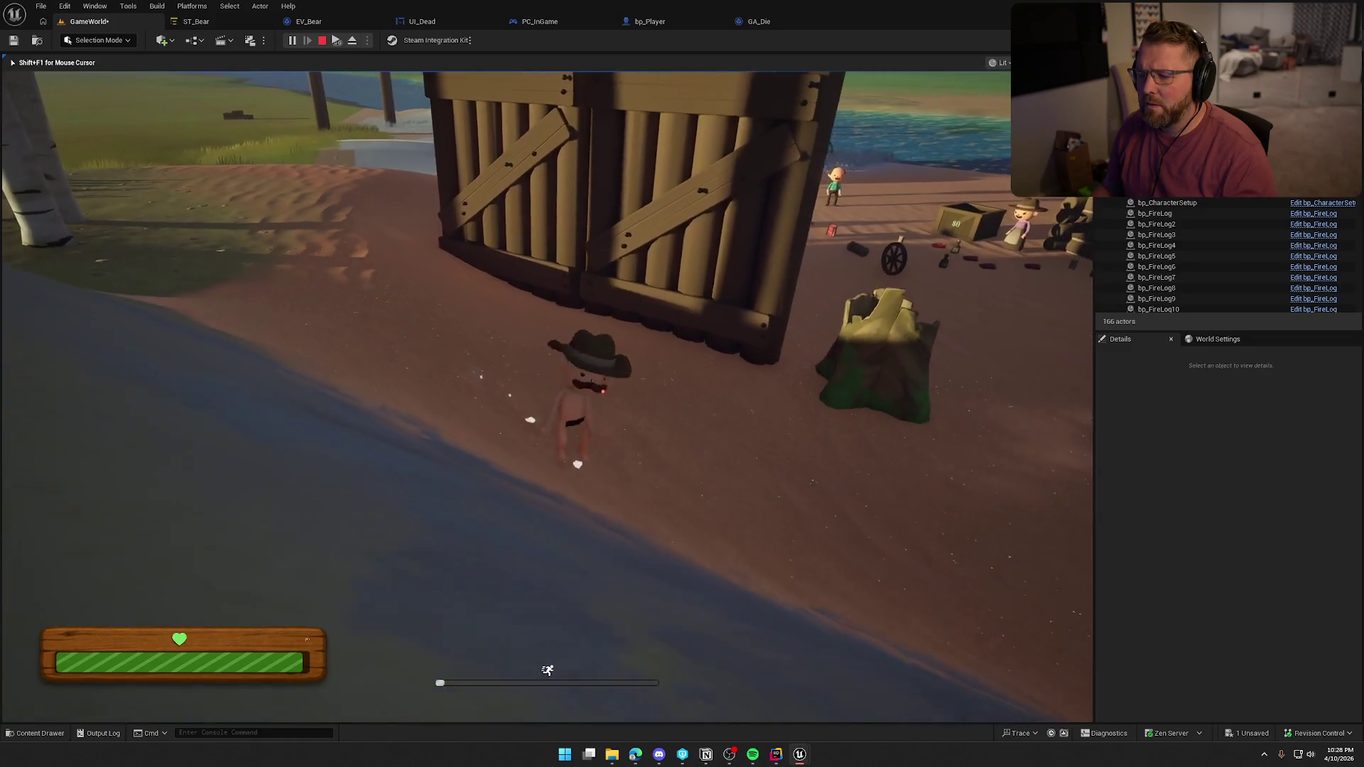
{"action": "key", "text": "w"}
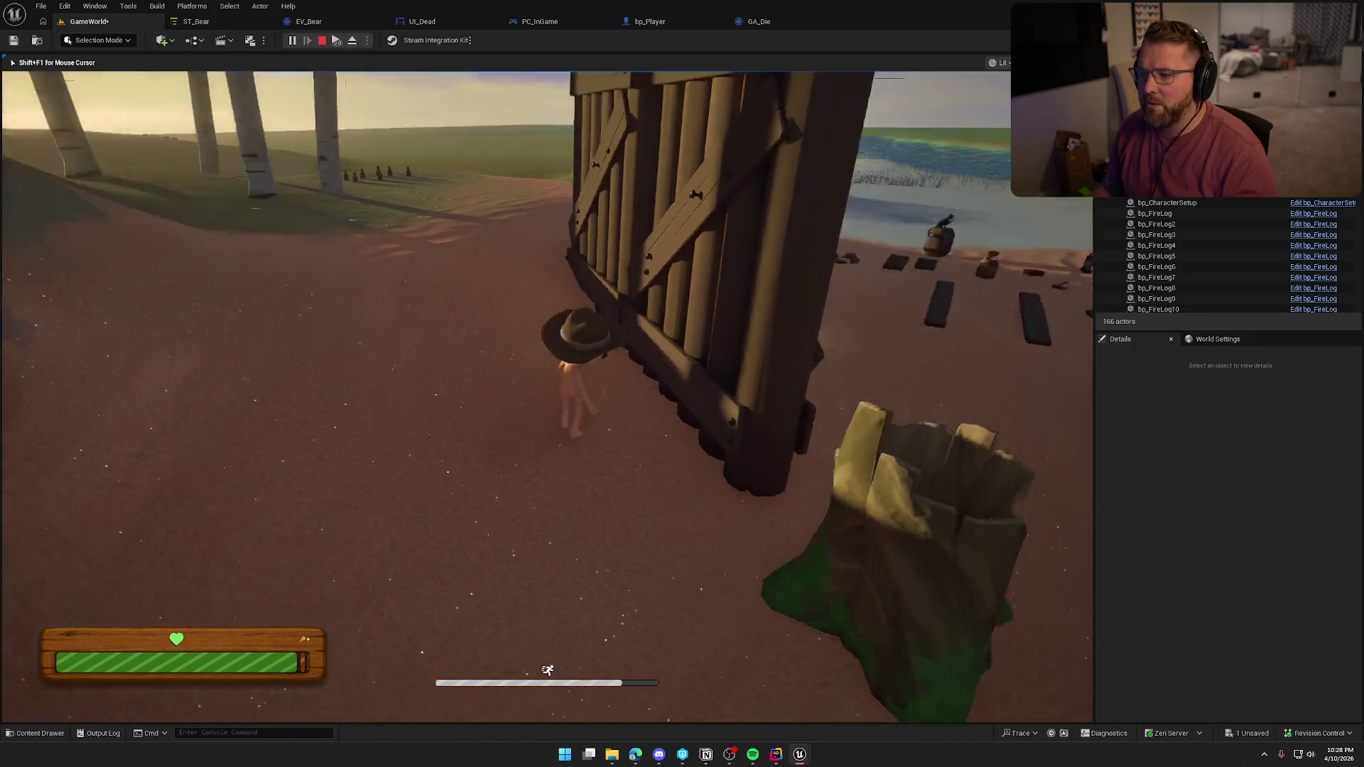
{"action": "key", "text": "w"}
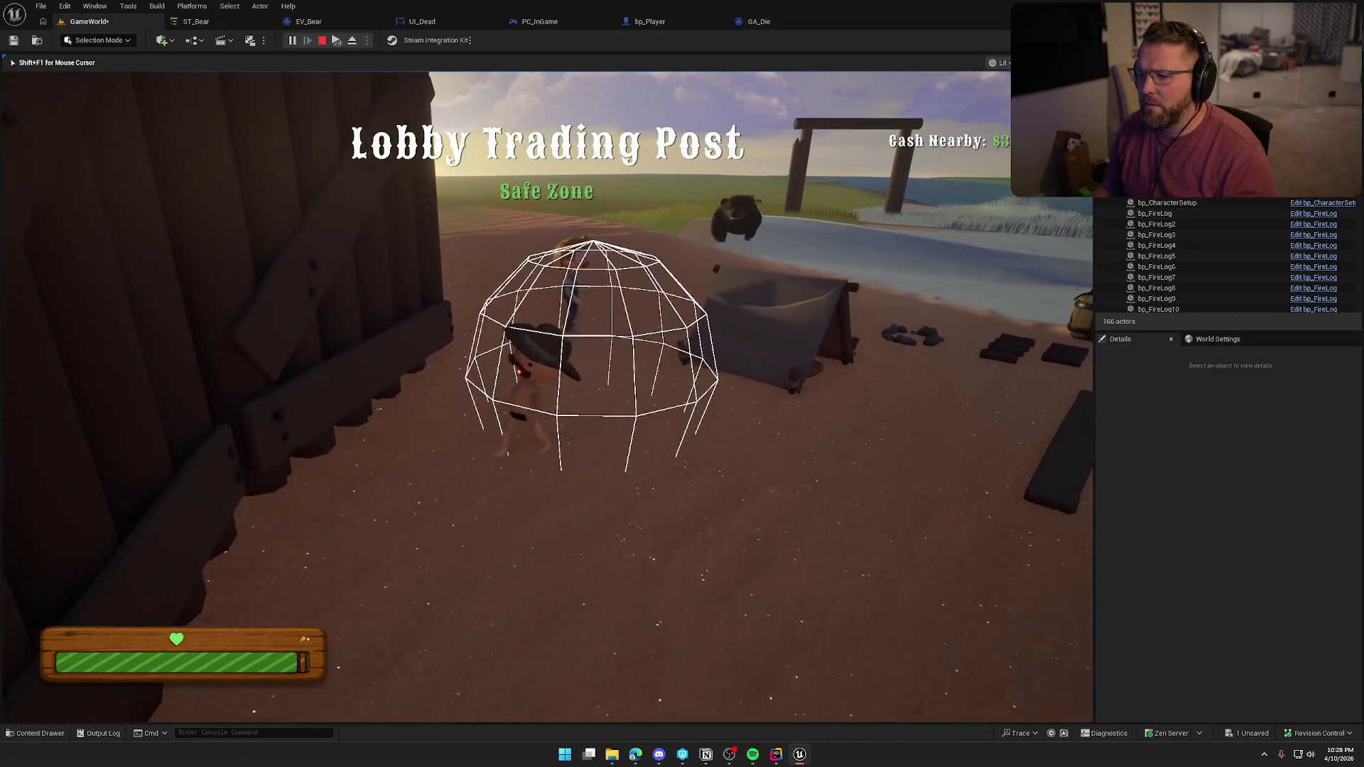
{"action": "key", "text": "shift+w"}
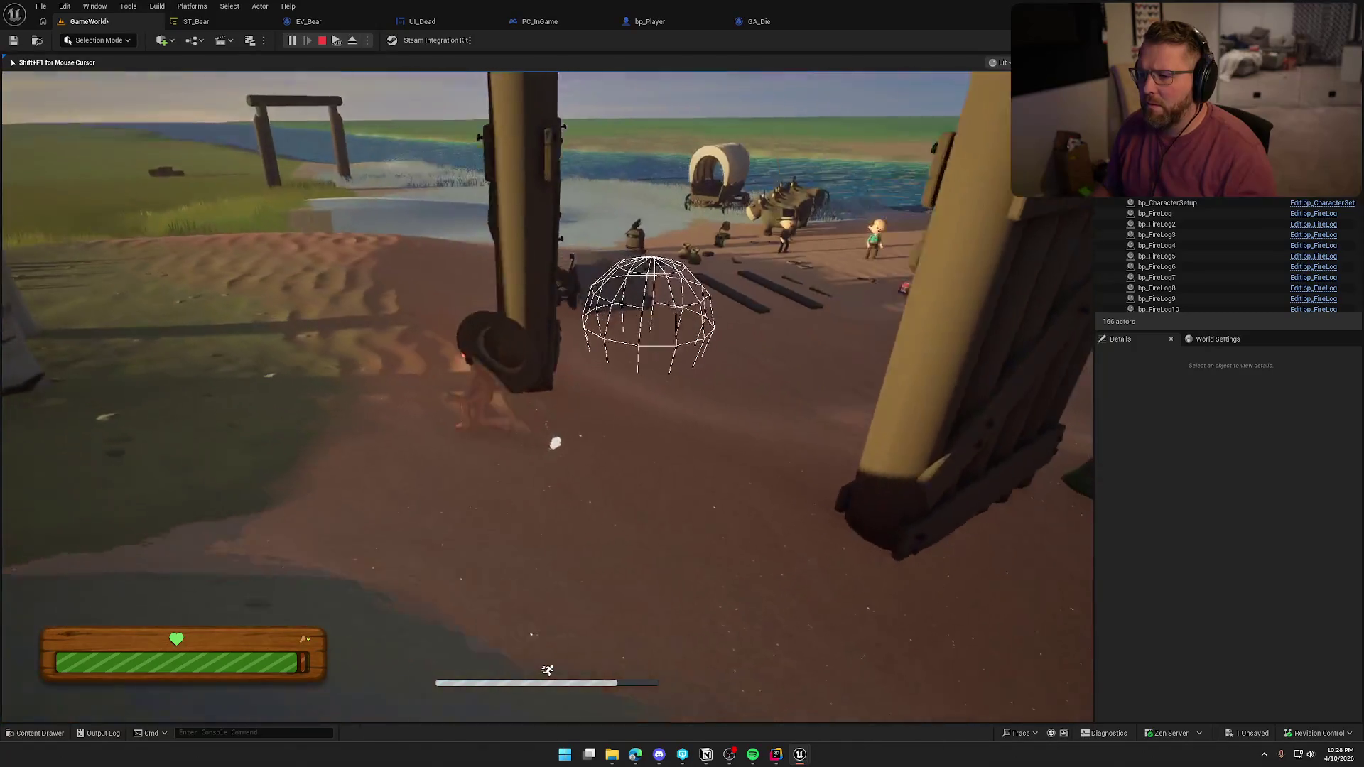
{"action": "key", "text": "w"}
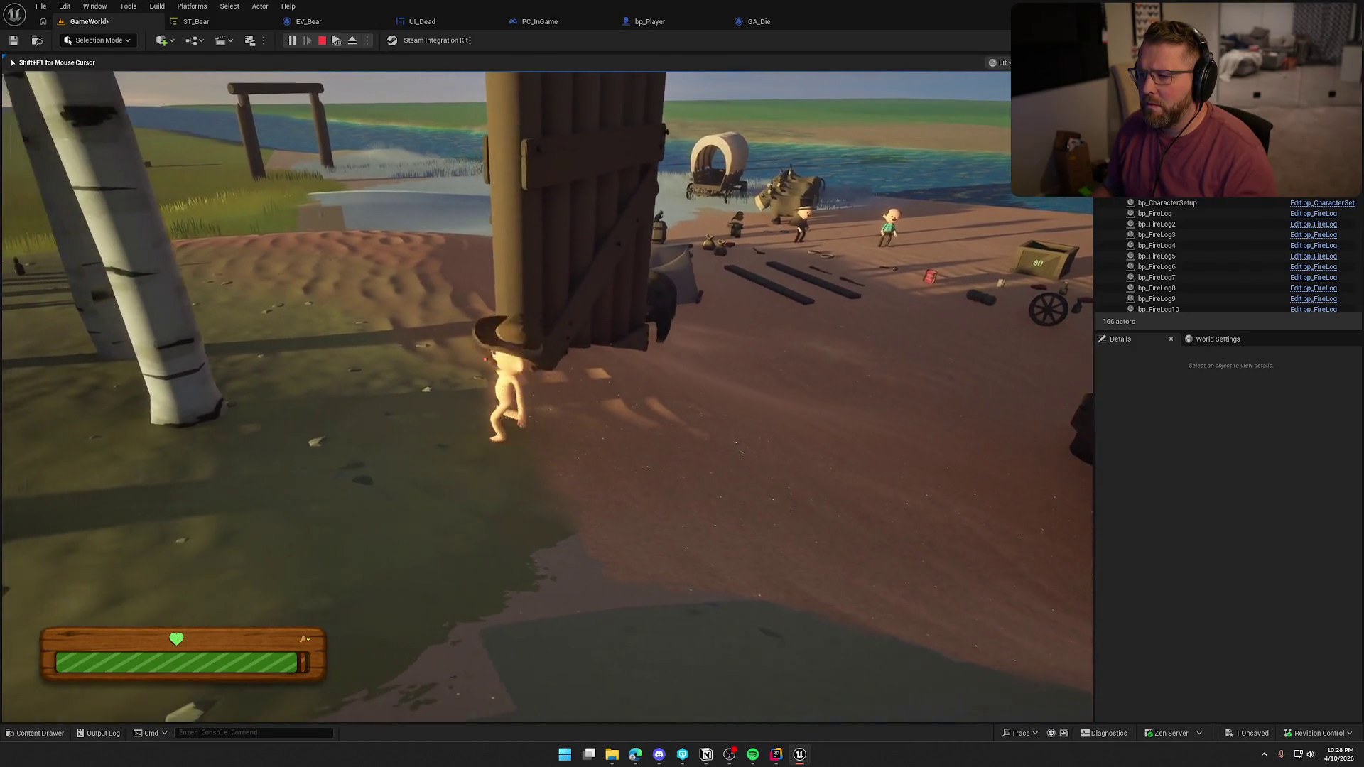
{"action": "key", "text": "w"}
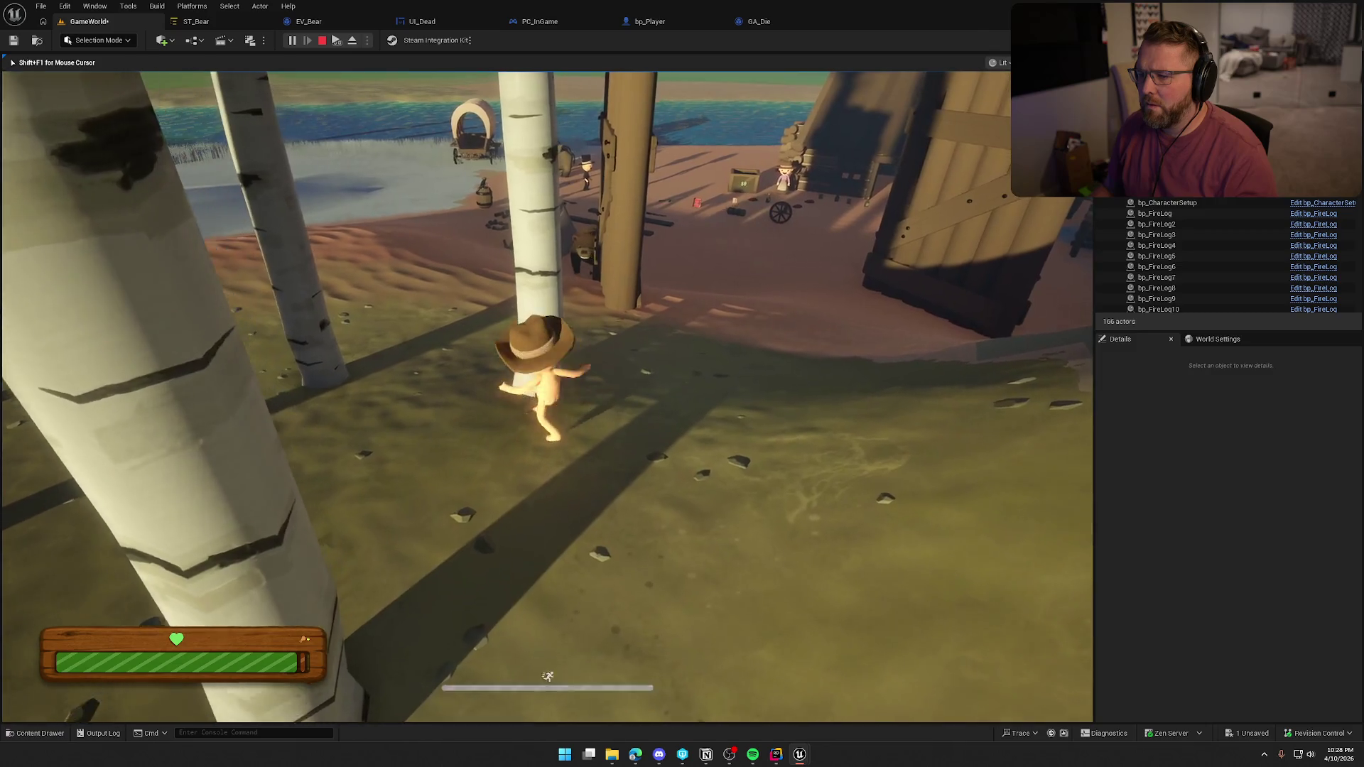
{"action": "key", "text": "shift"}
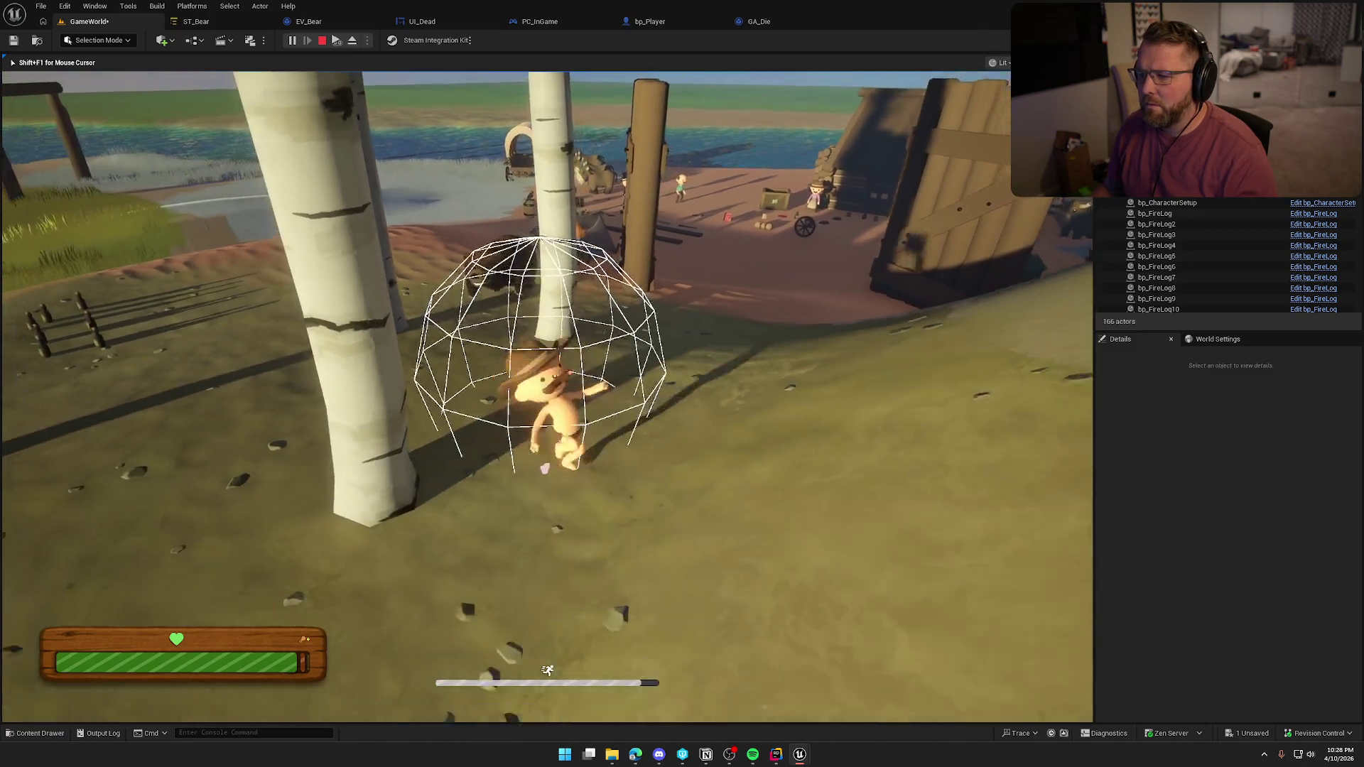
Keep the character climbing the slope, correcting leftward, and sprint over the hilltop
{"action": "key", "text": "w"}
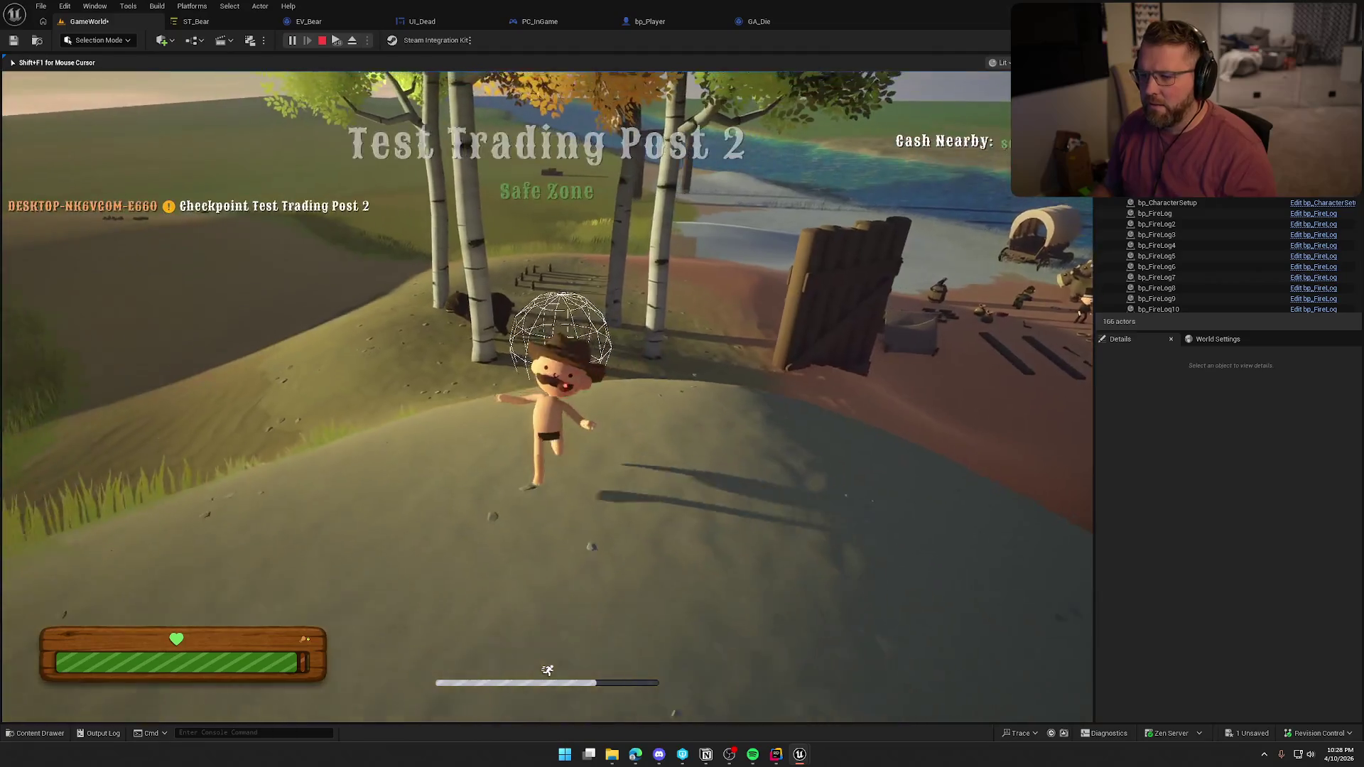
{"action": "key", "text": "w"}
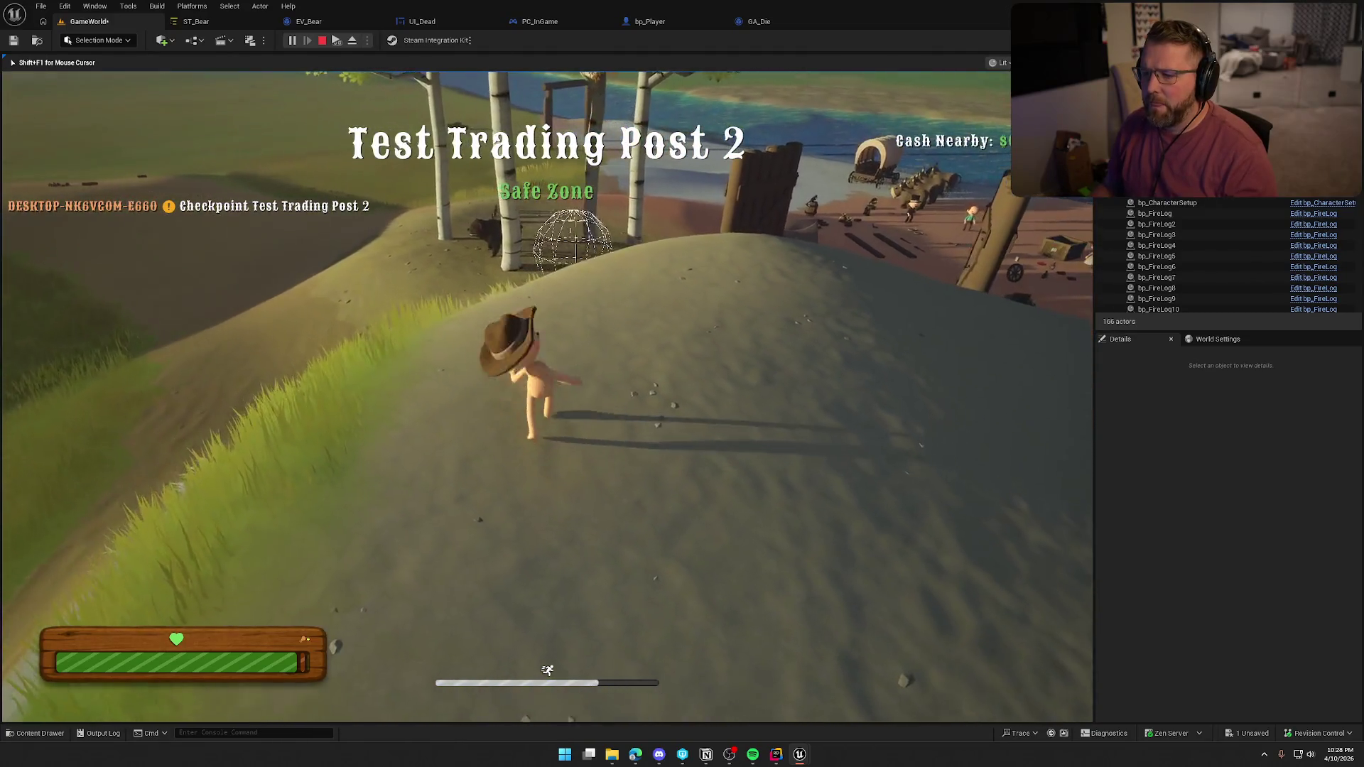
{"action": "key", "text": "w"}
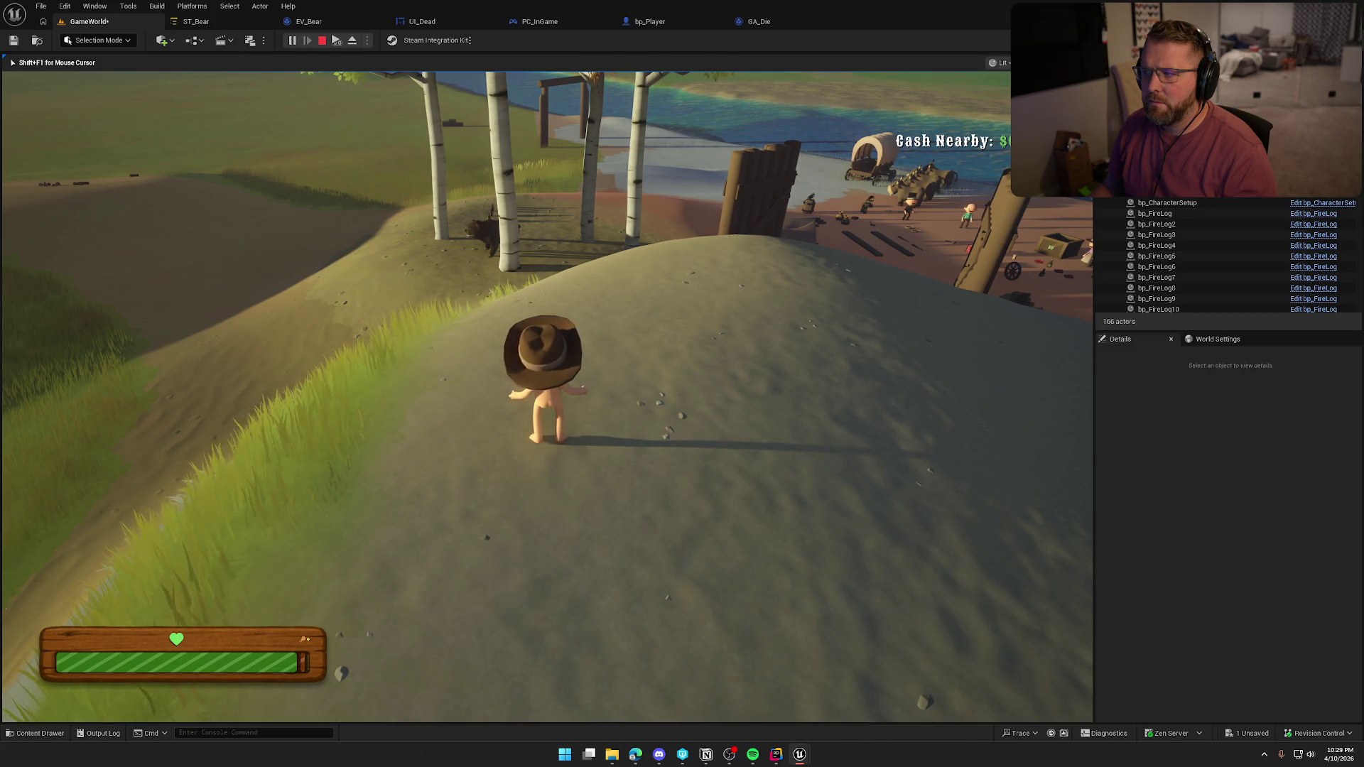
{"action": "key", "text": "a"}
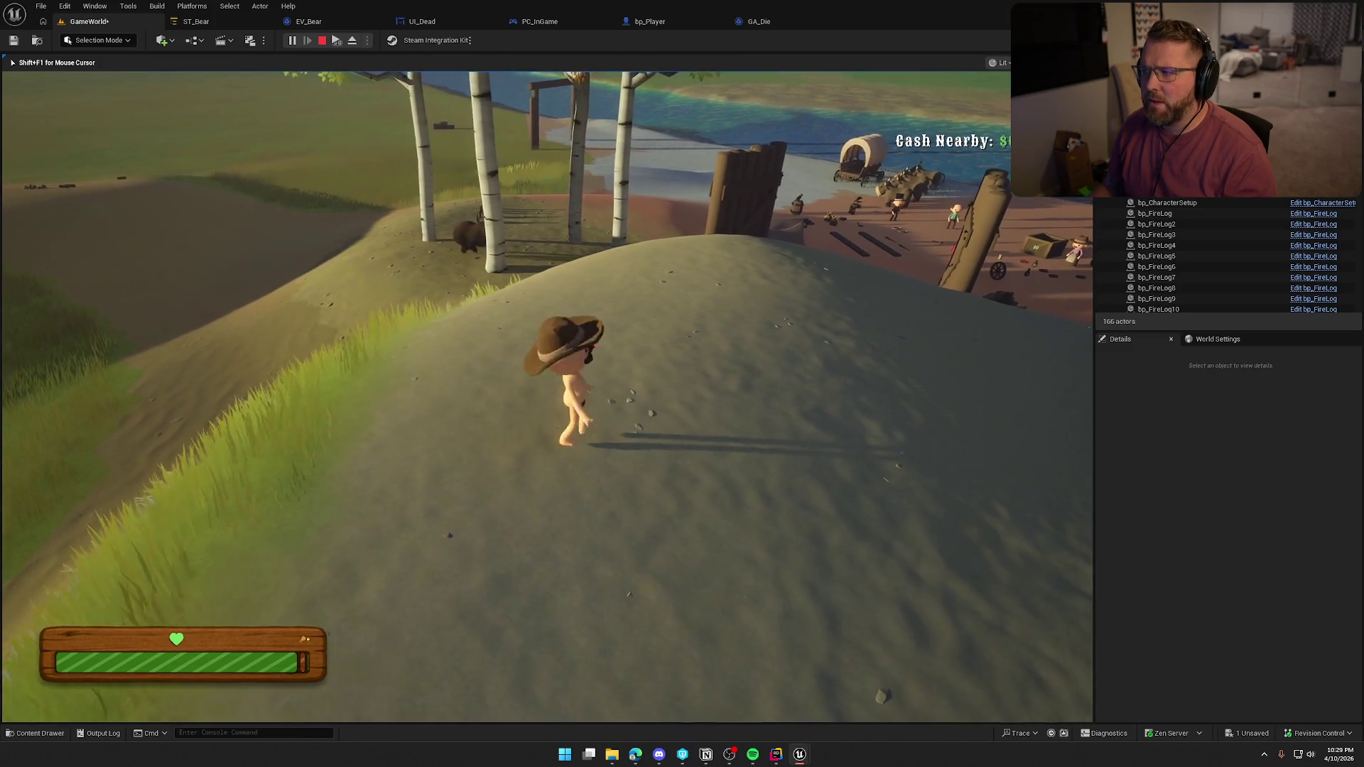
{"action": "key", "text": "w"}
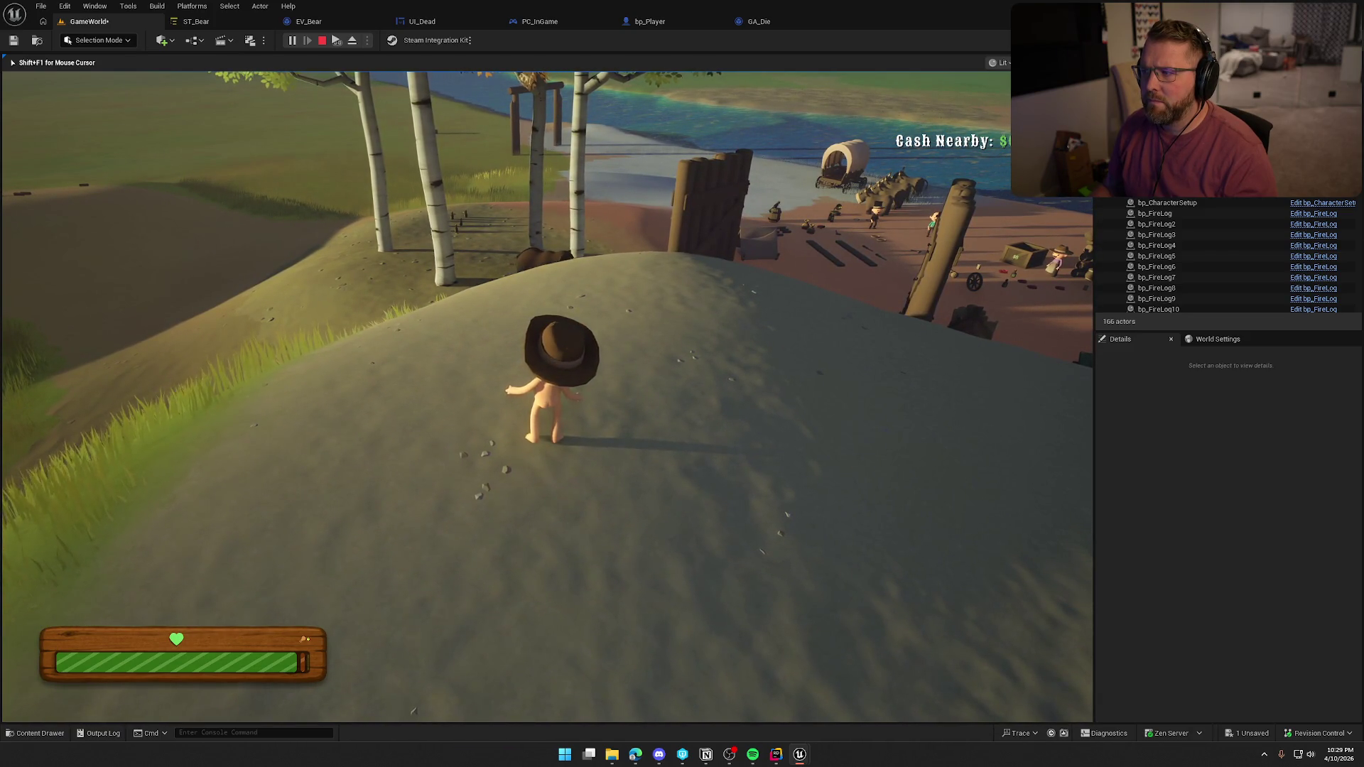
{"action": "key", "text": "w"}
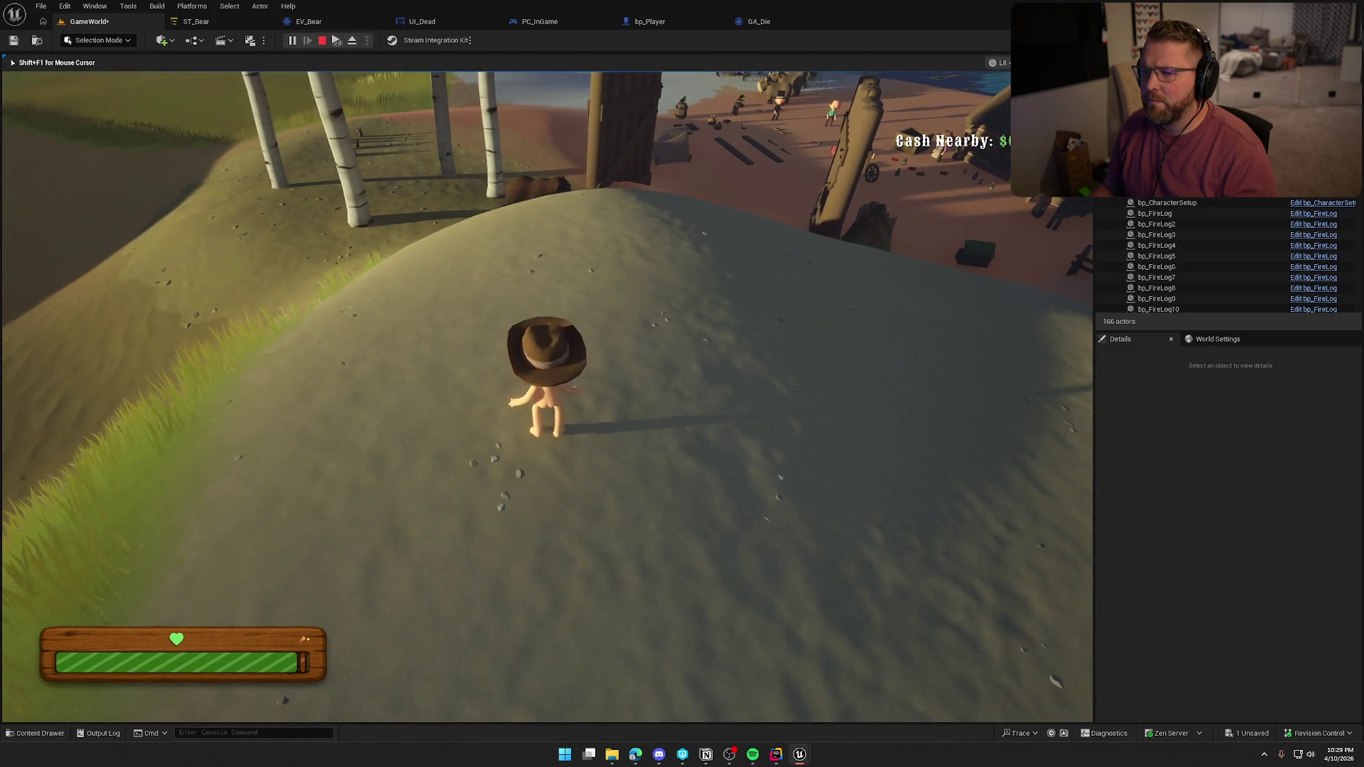
{"action": "key", "text": "shift"}
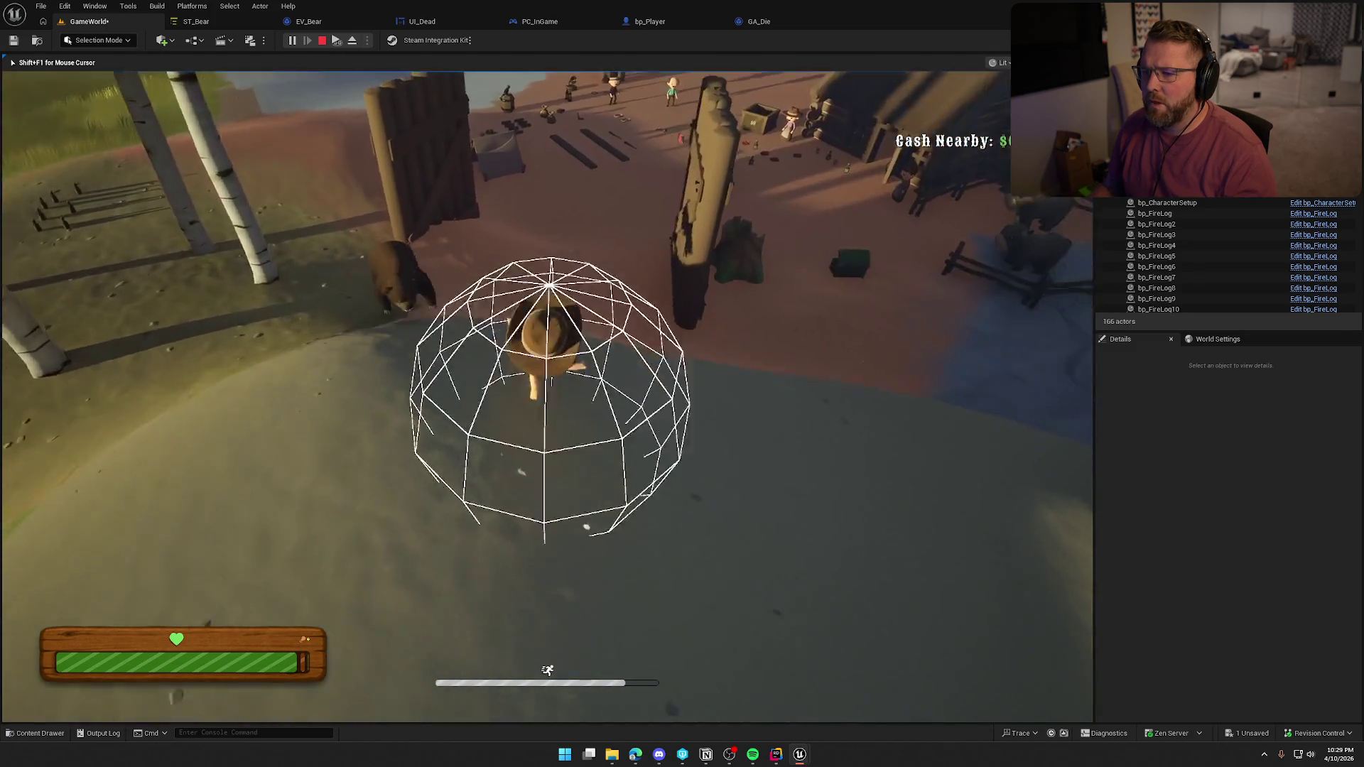
Sprint downhill into the Lobby Trading Post and move around the tent
{"action": "key", "text": "w"}
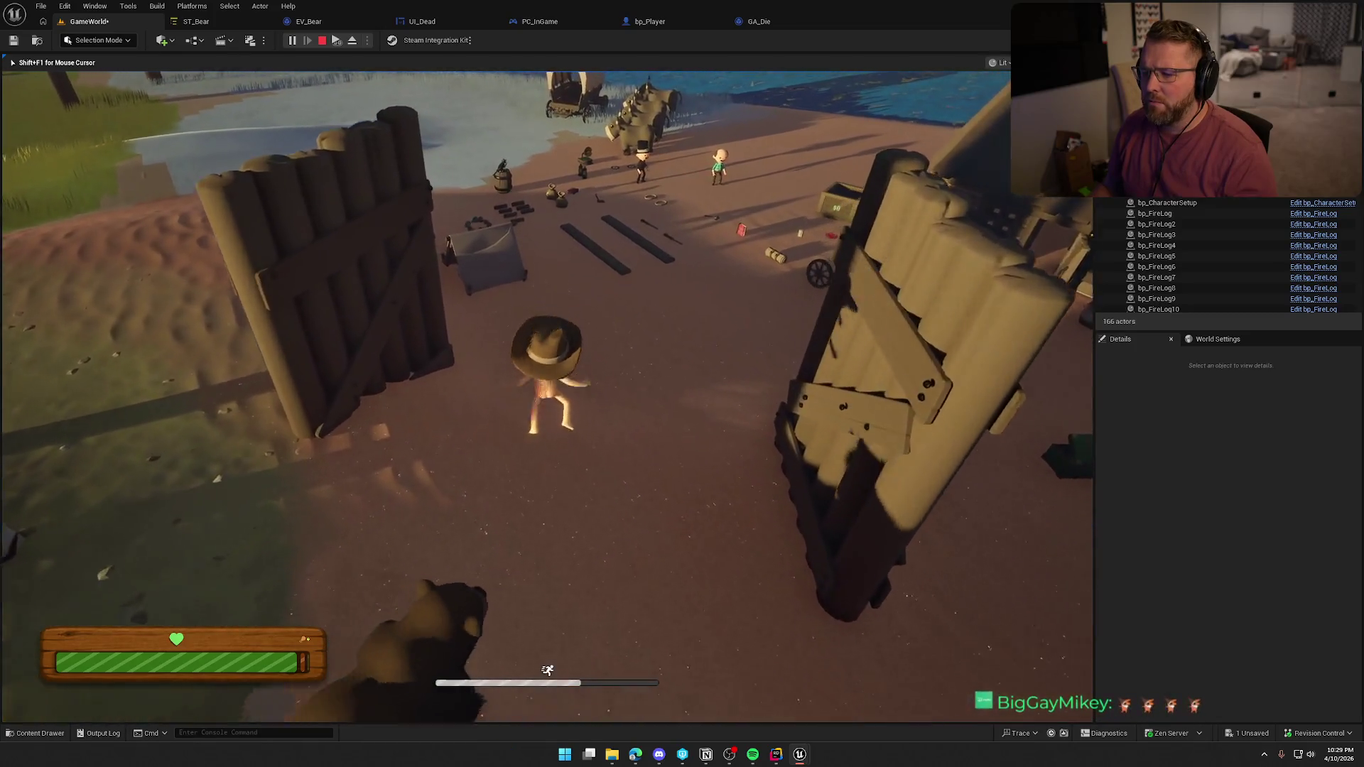
{"action": "key", "text": "w"}
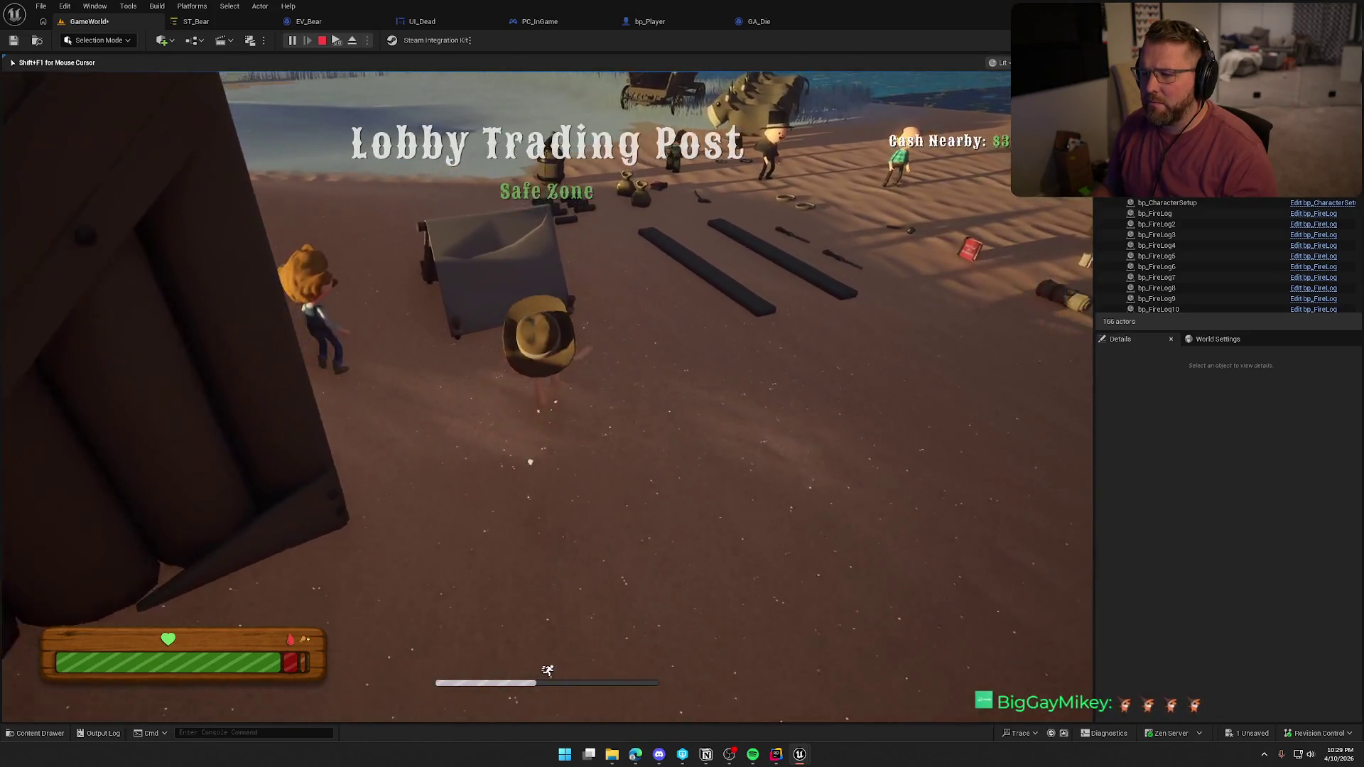
{"action": "key", "text": "w"}
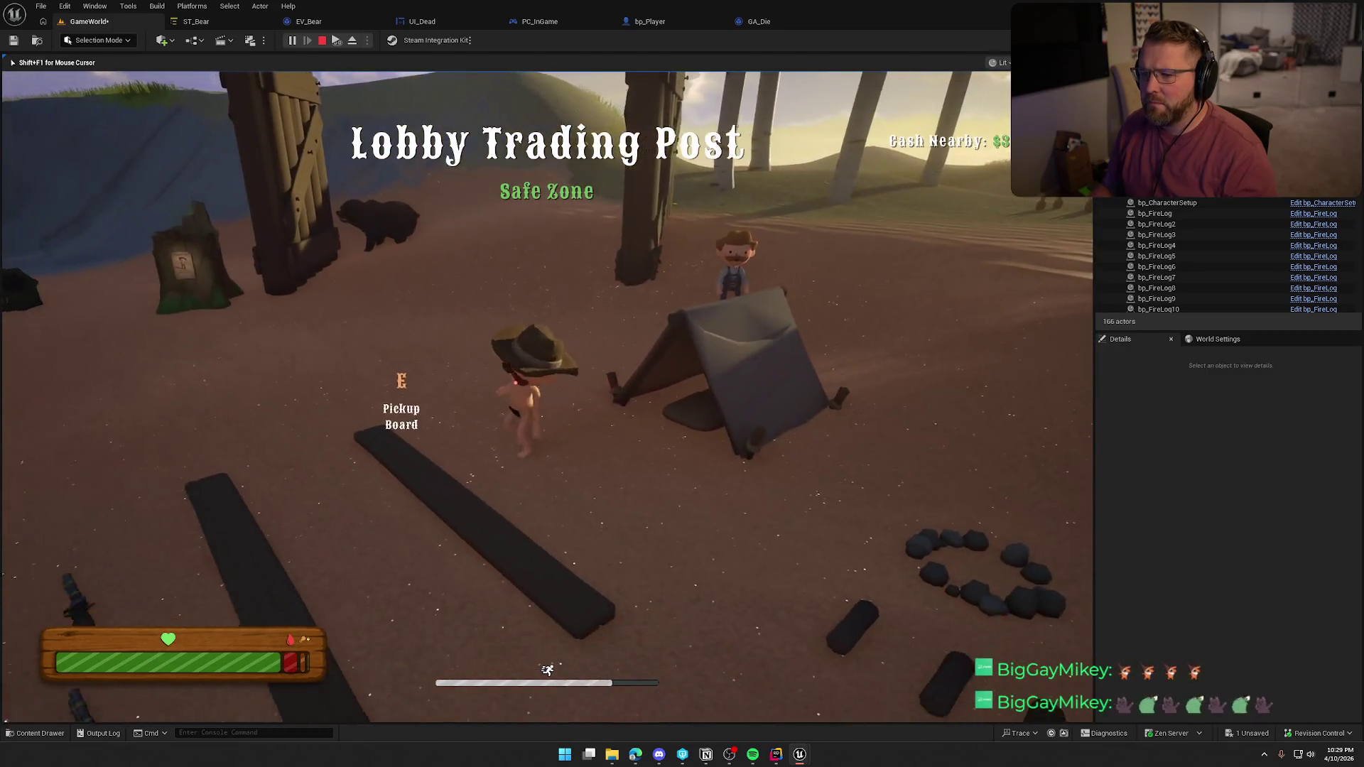
{"action": "key", "text": "w"}
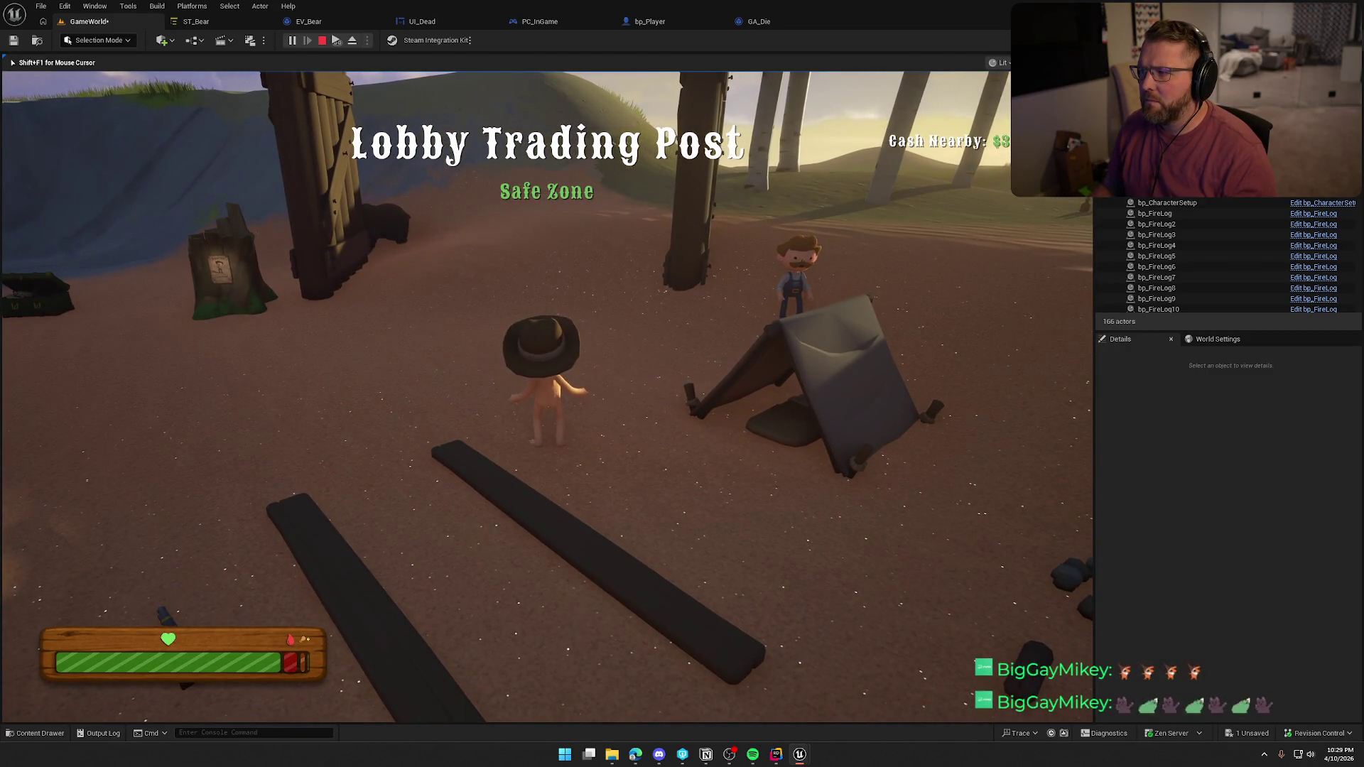
{"action": "key", "text": "w"}
{"action": "key", "text": "shift"}
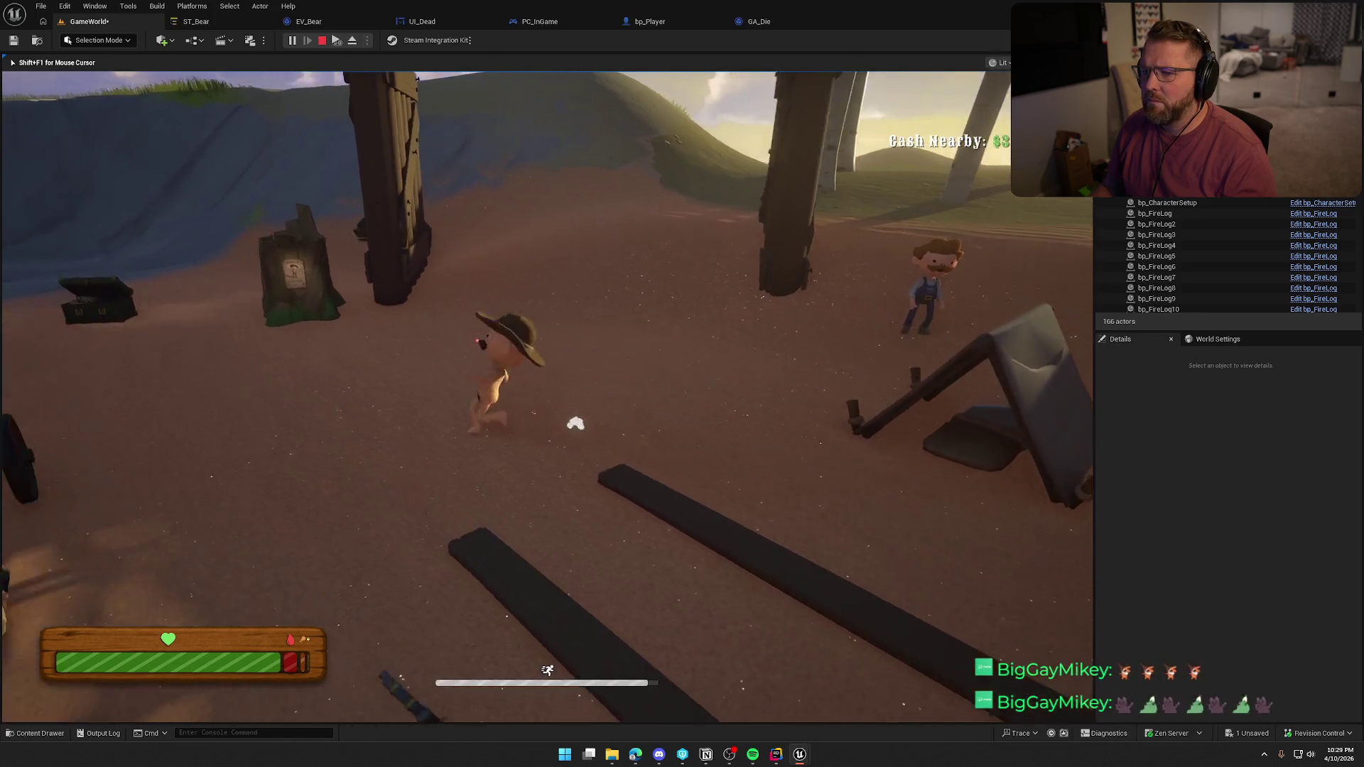
{"action": "key", "text": "w"}
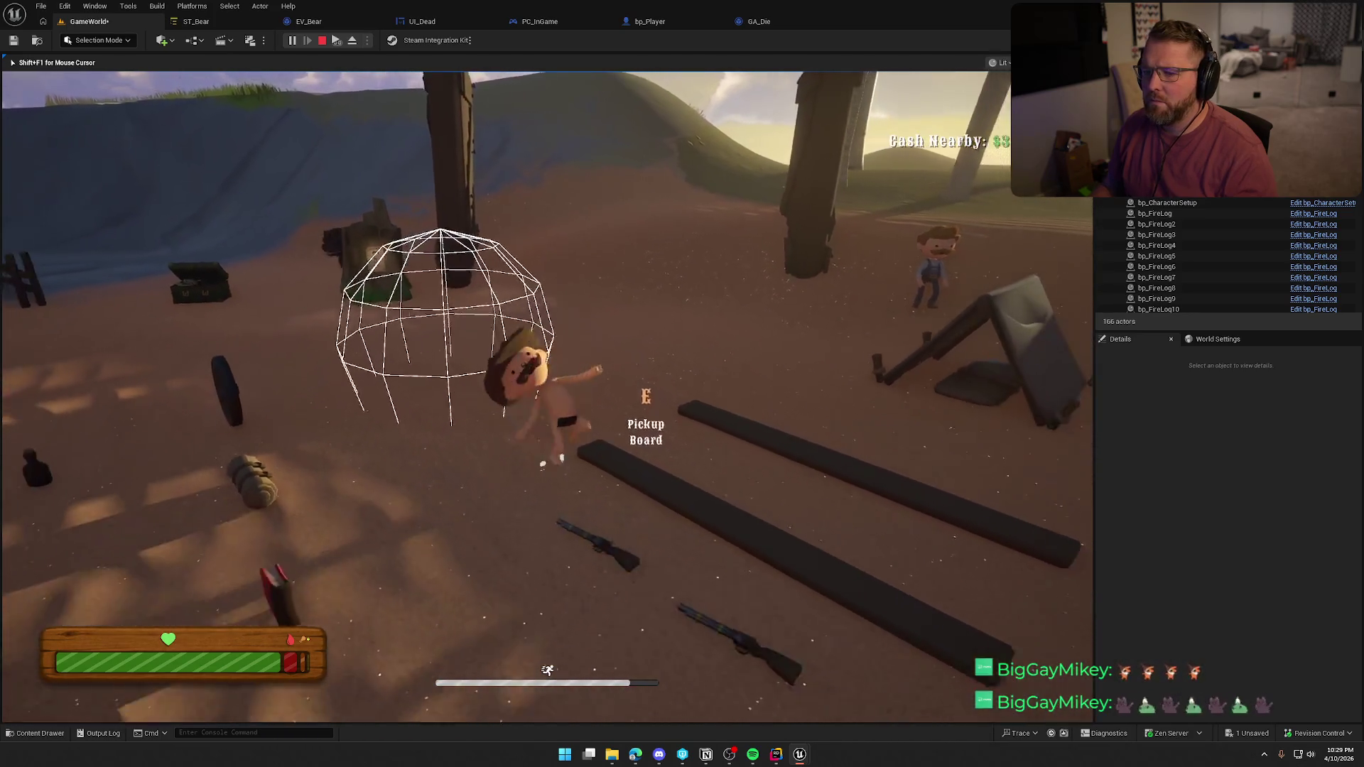
{"action": "key", "text": "w"}
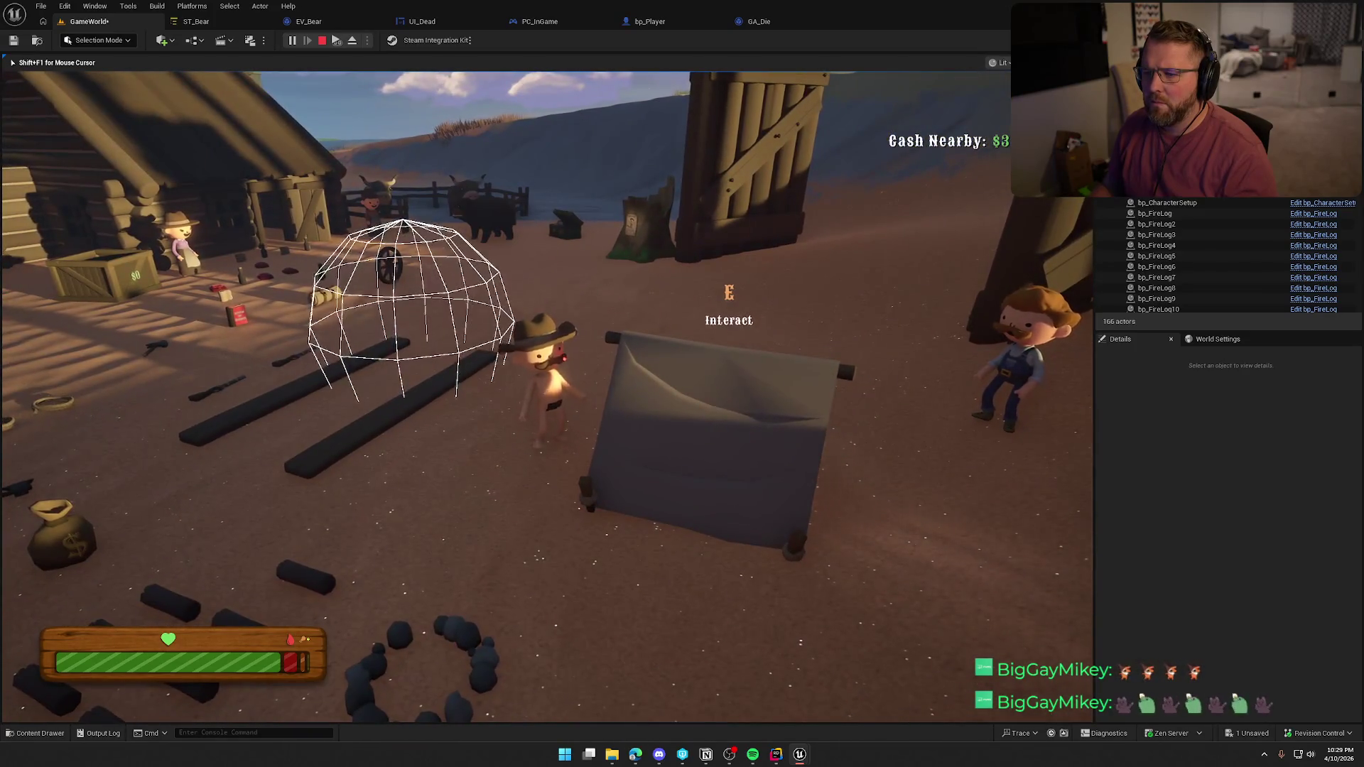
{"action": "key", "text": "w"}
{"action": "key", "text": "shift"}
{"action": "key", "text": "w"}
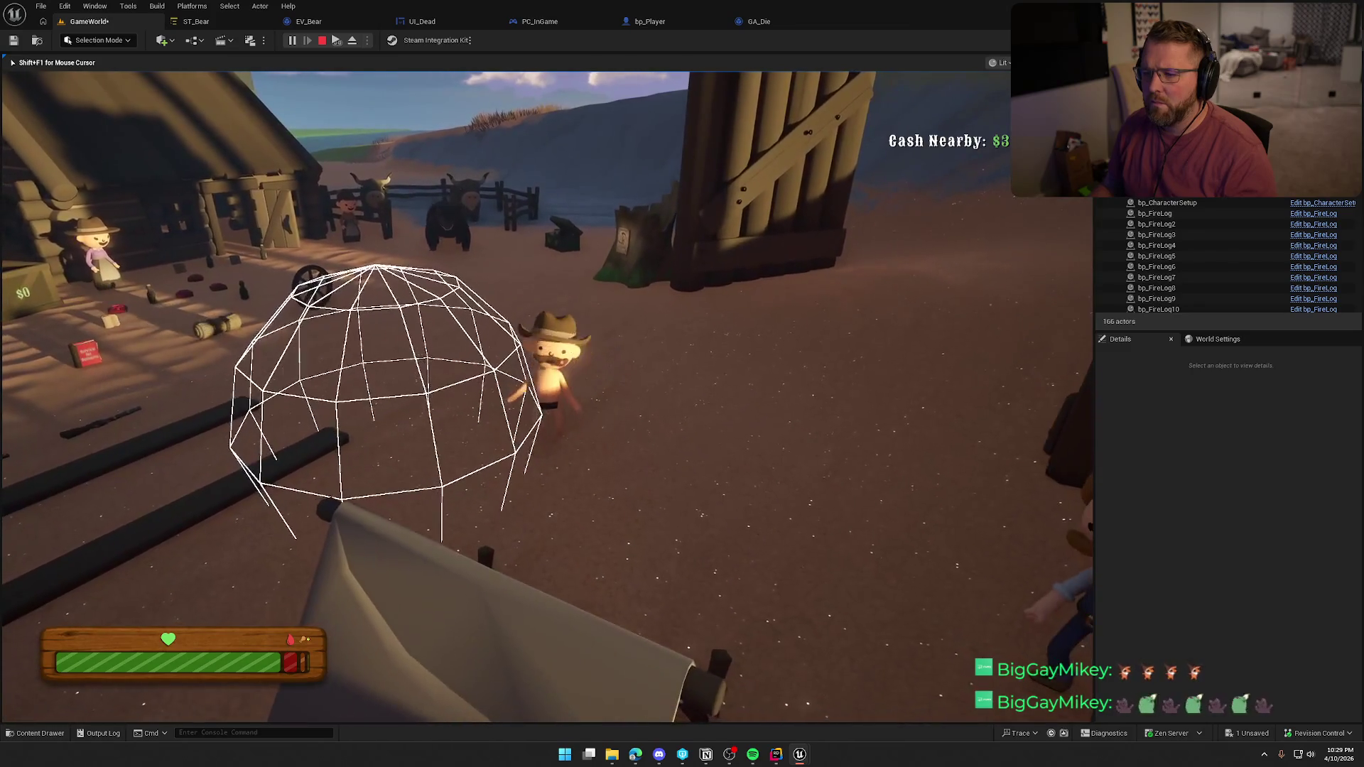
{"action": "key", "text": "w"}
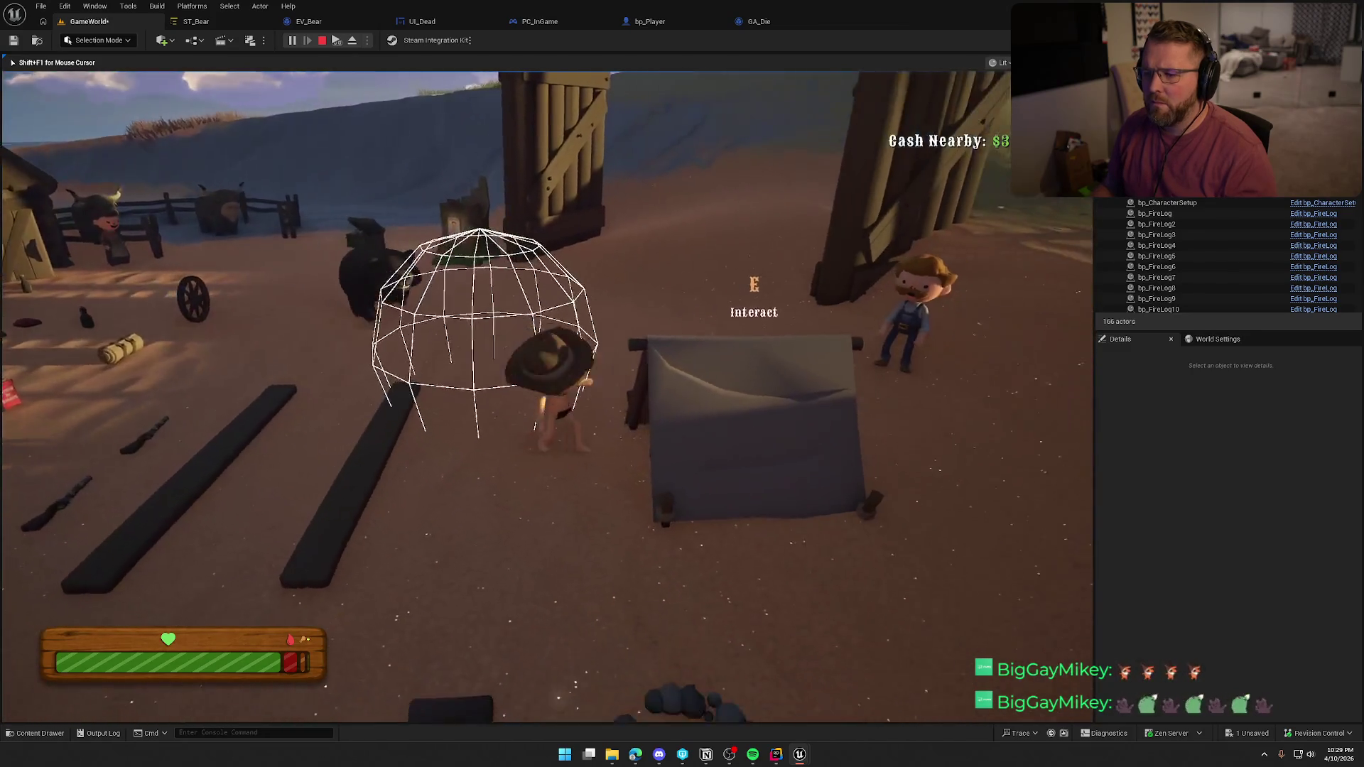
Sleep in the tent through the night, then head to the oxen and show the navigation mesh overlay
{"action": "key", "text": "e"}
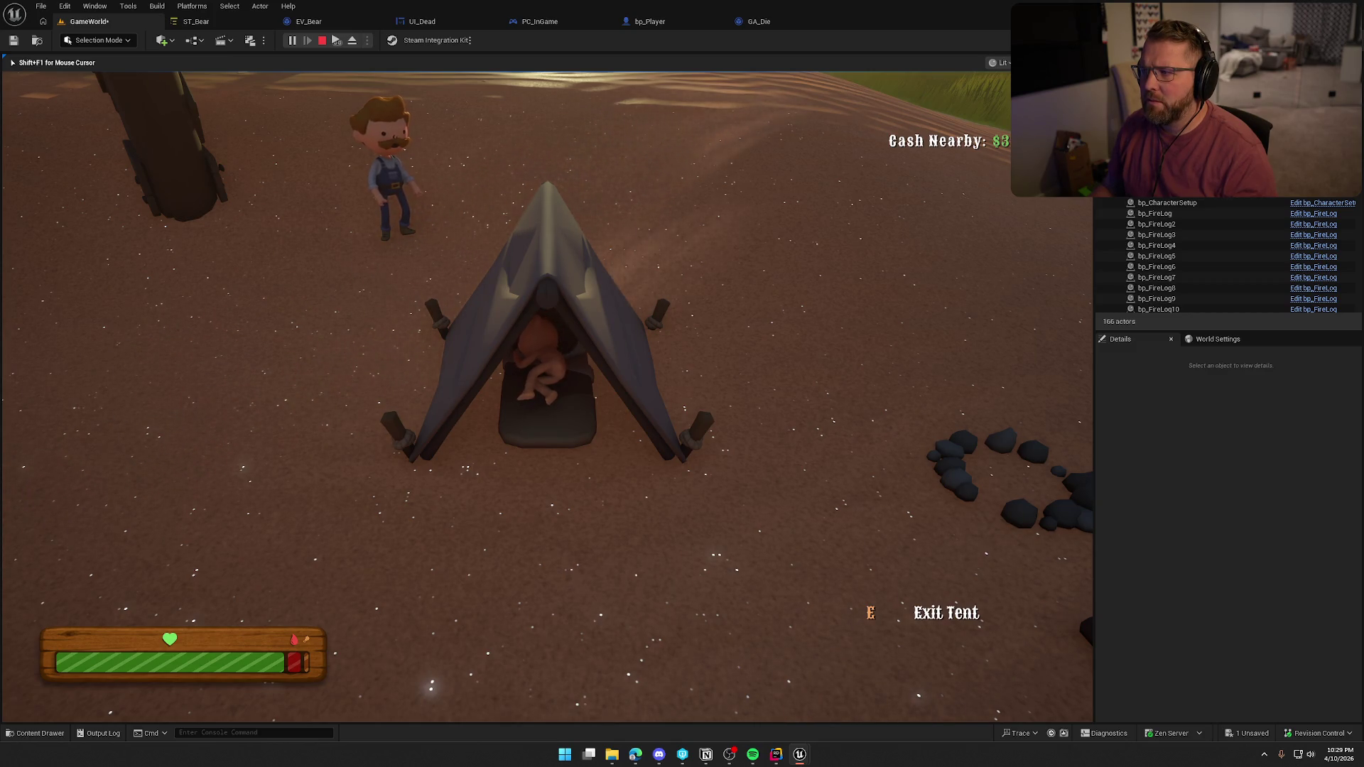
{"action": "key", "text": "e"}
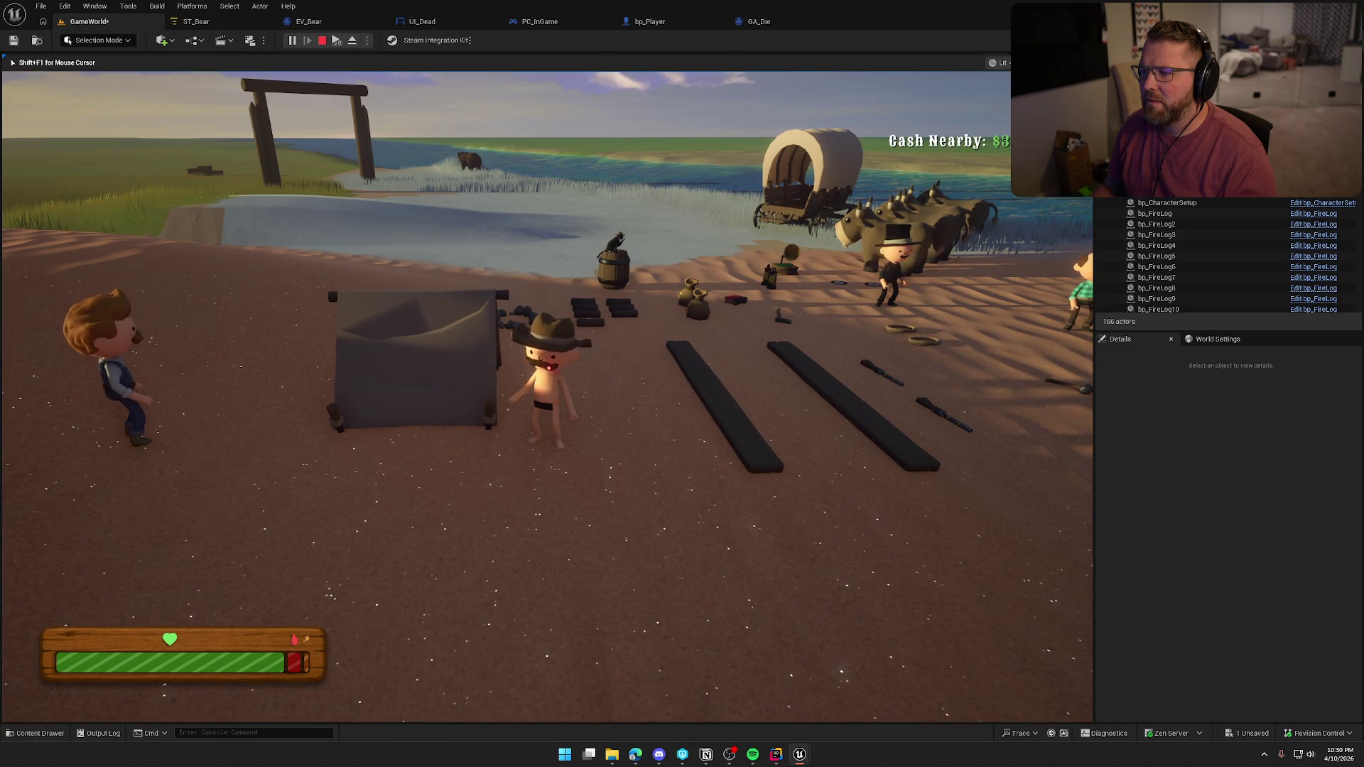
{"action": "key", "text": "w"}
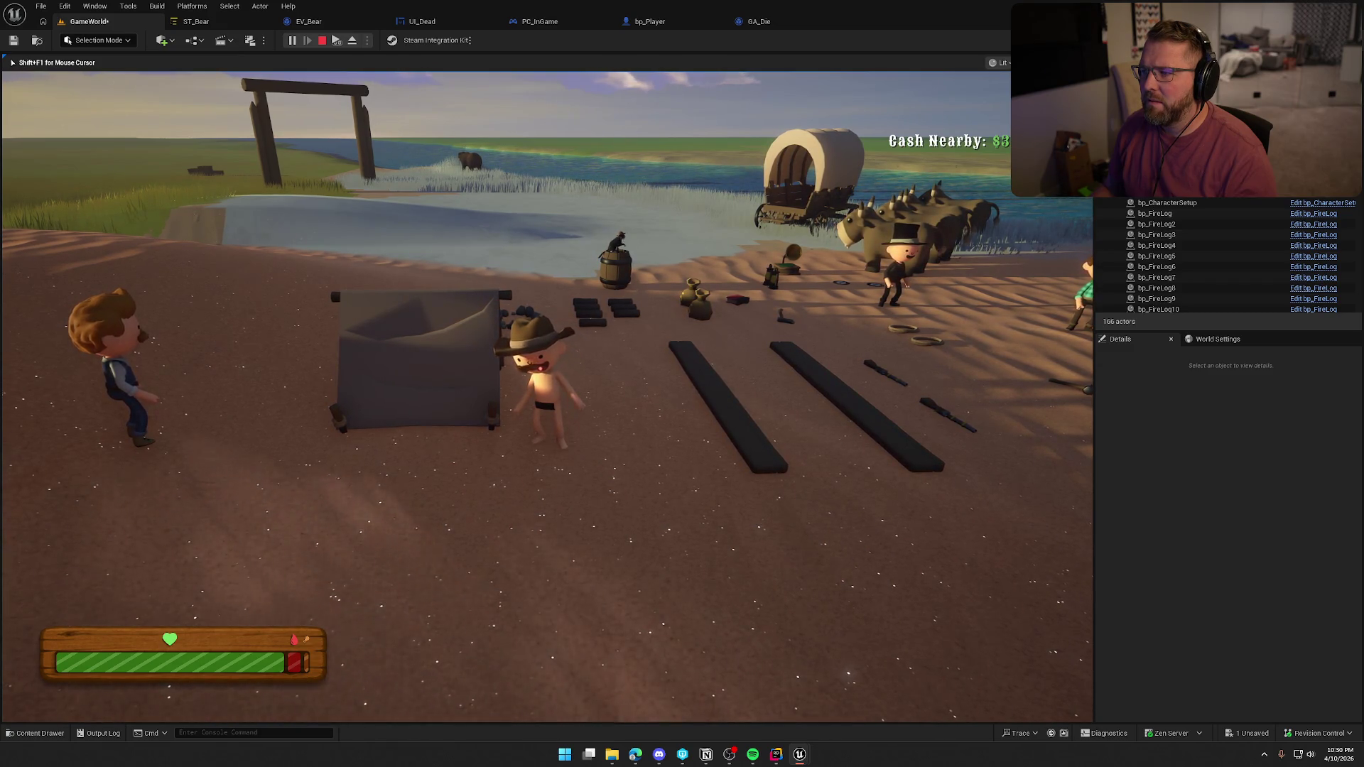
{"action": "key", "text": "shift"}
{"action": "key", "text": "w"}
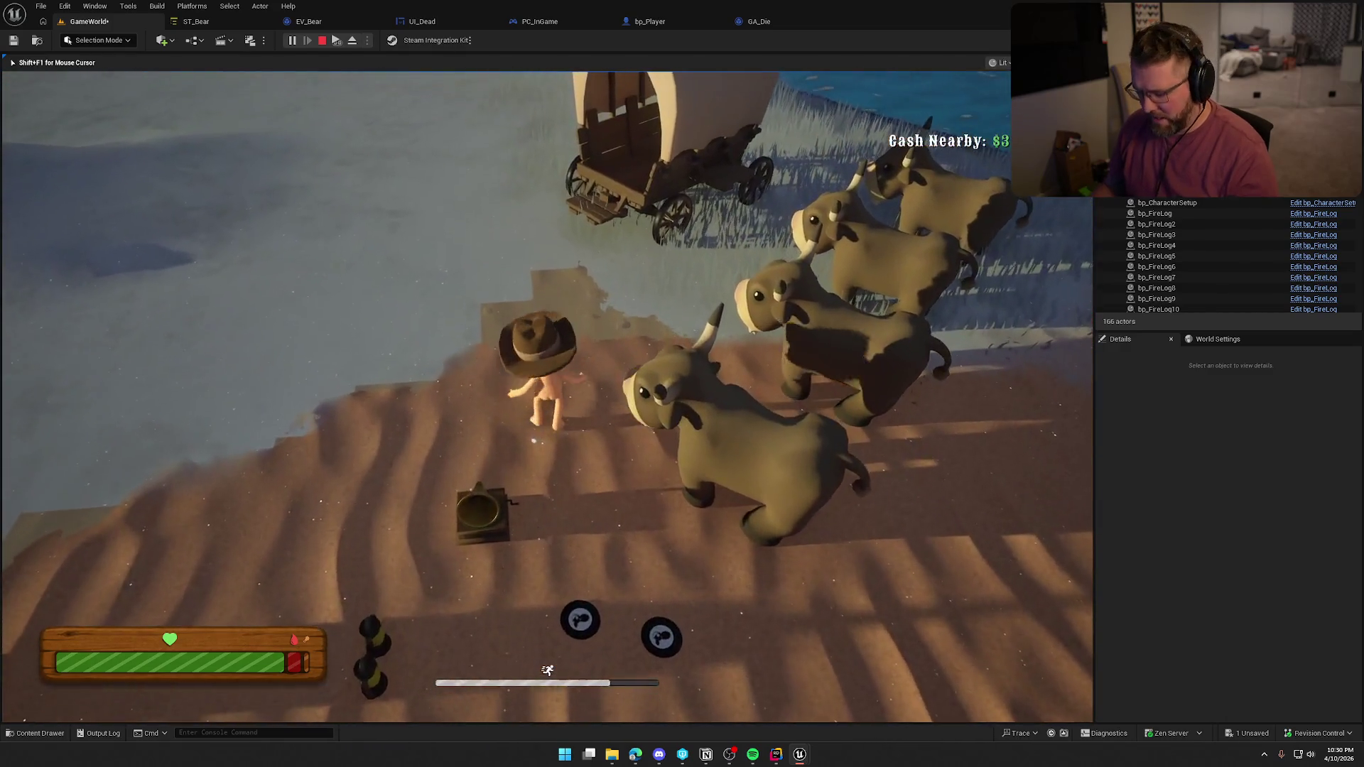
{"action": "key", "text": "p"}
Walk around the wagon and oxen, moving in and out of the wireframe dome
{"action": "key", "text": "w"}
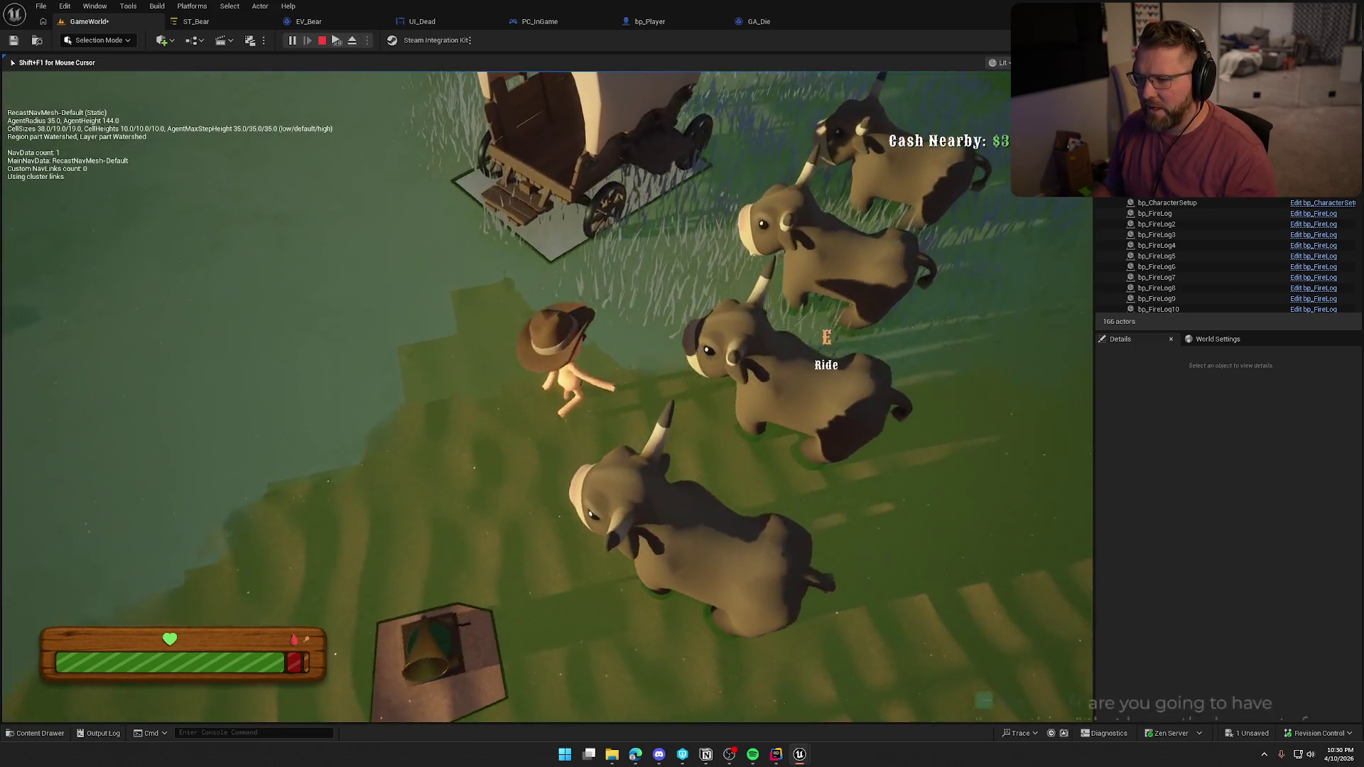
{"action": "key", "text": "w"}
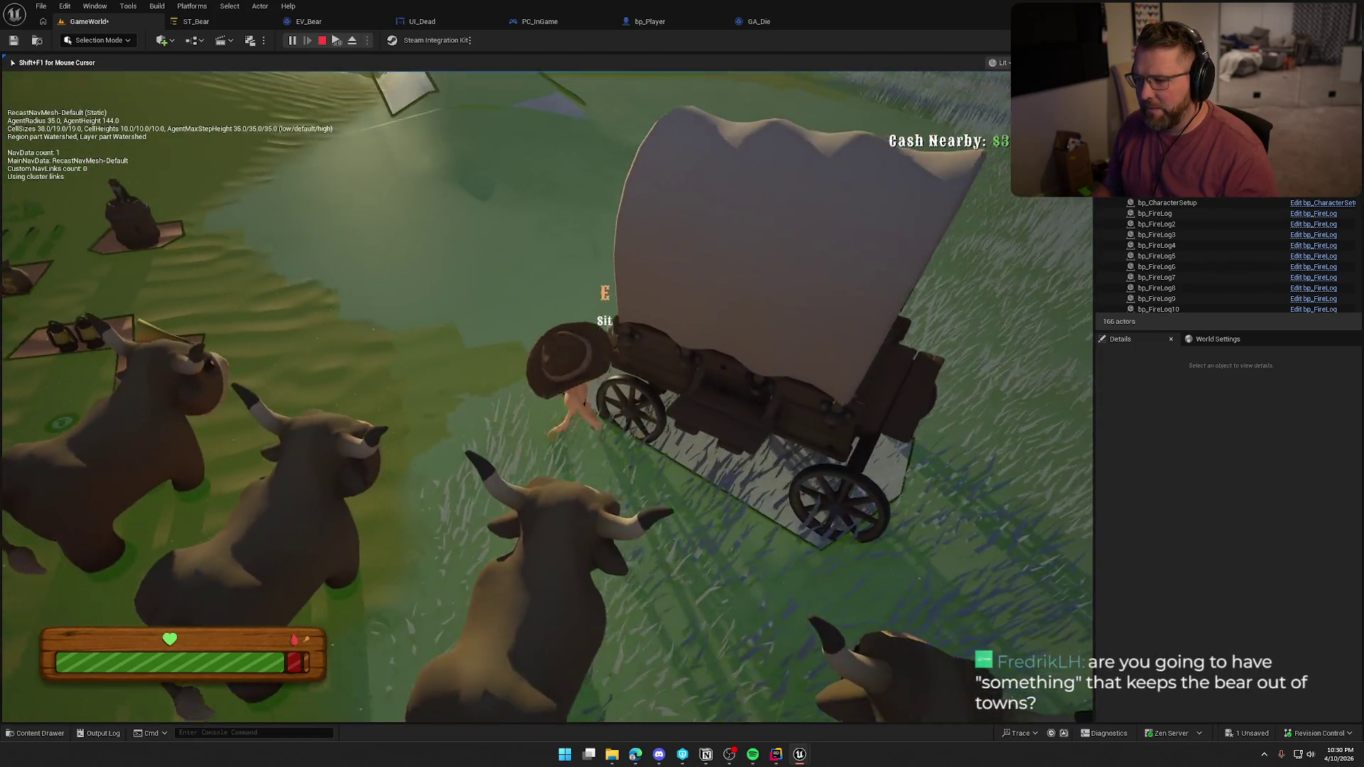
{"action": "key", "text": "s"}
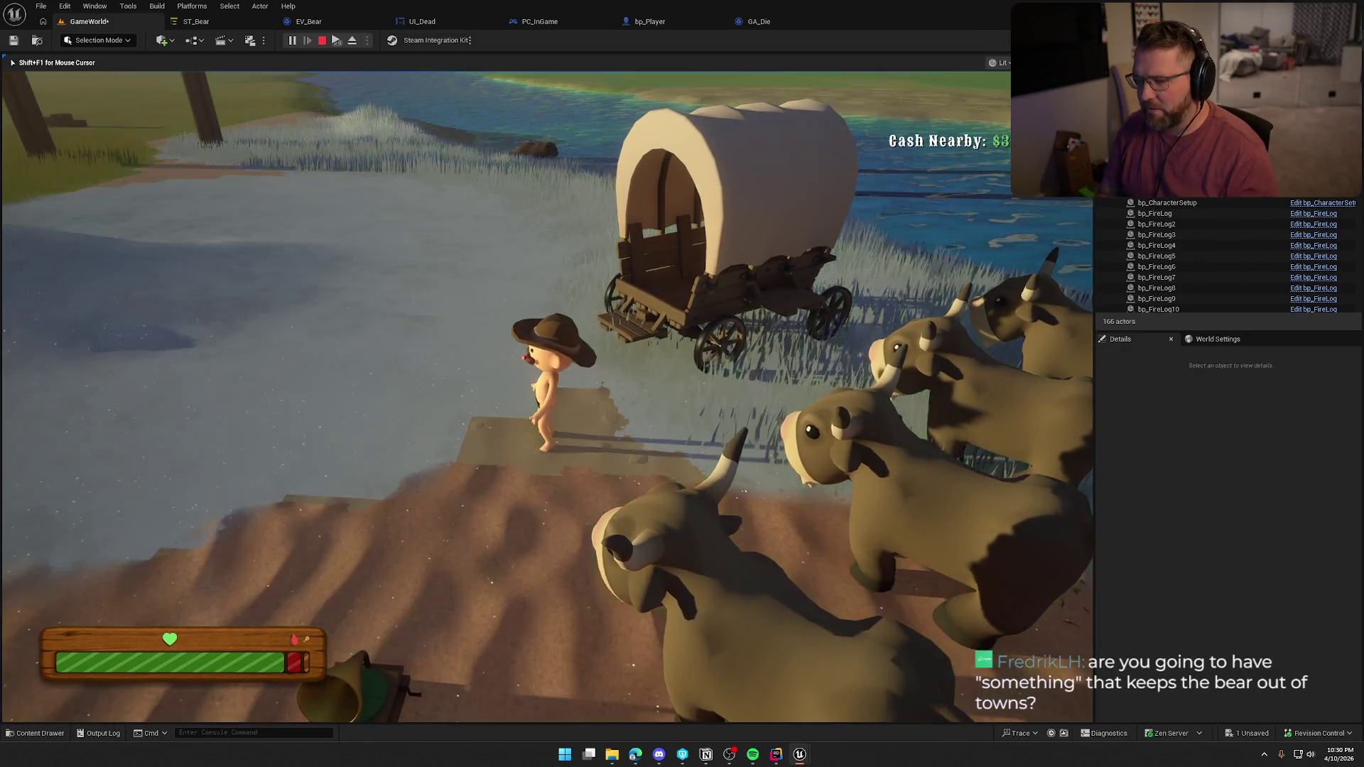
{"action": "key", "text": "s"}
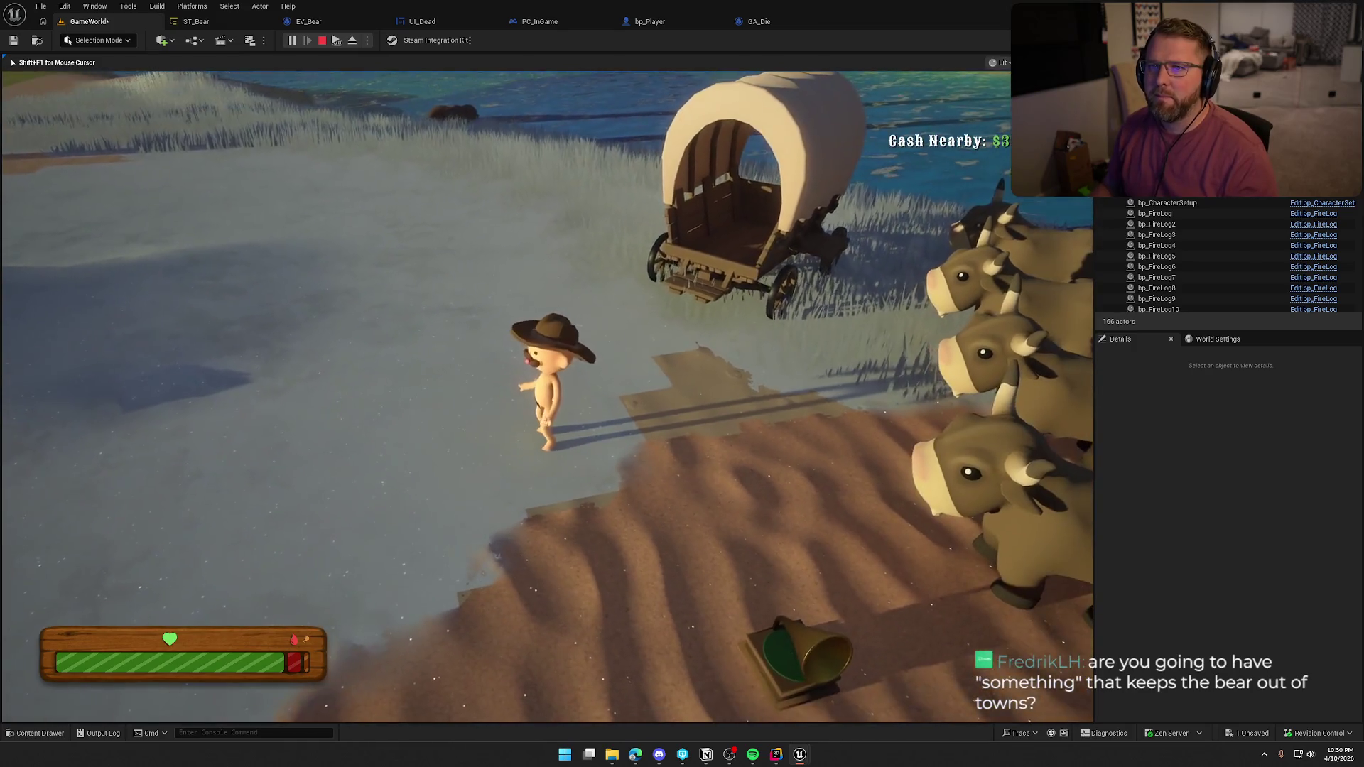
{"action": "key", "text": "s"}
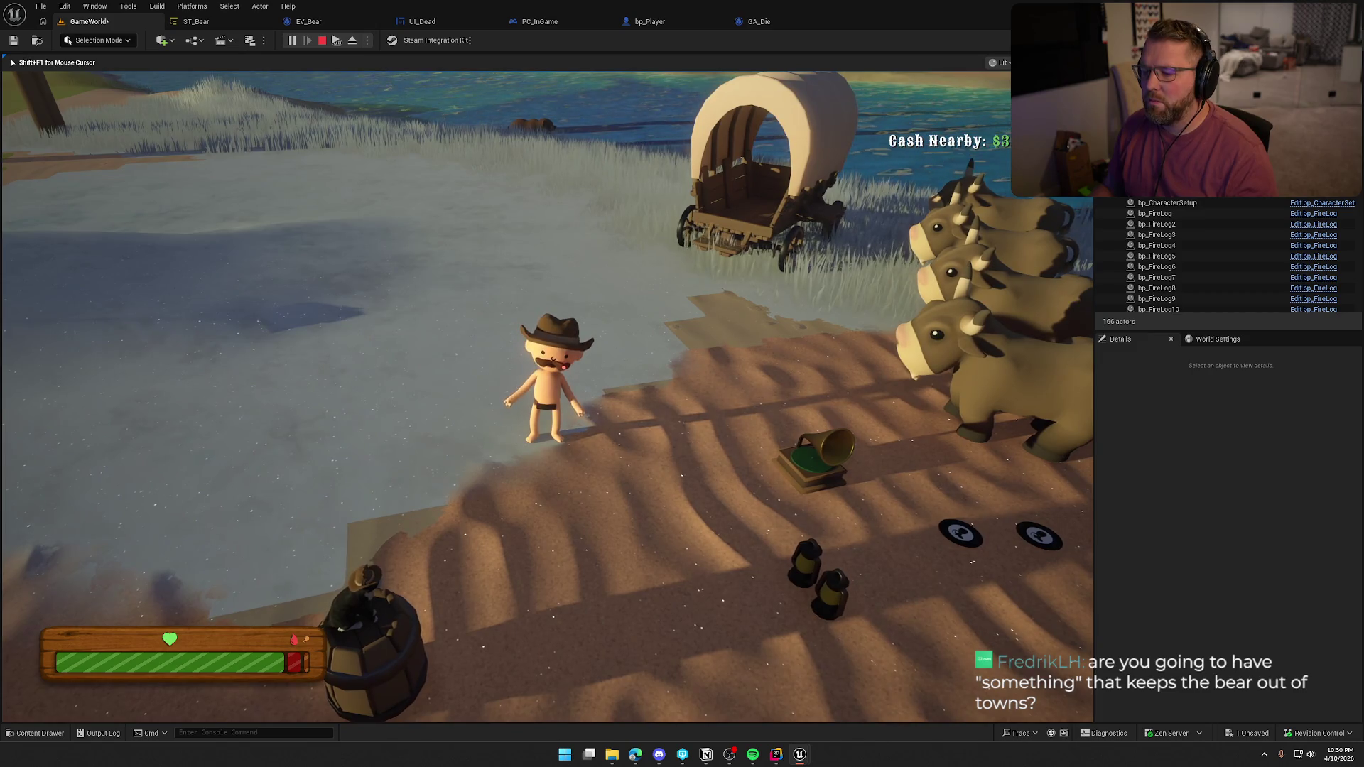
{"action": "key", "text": "d"}
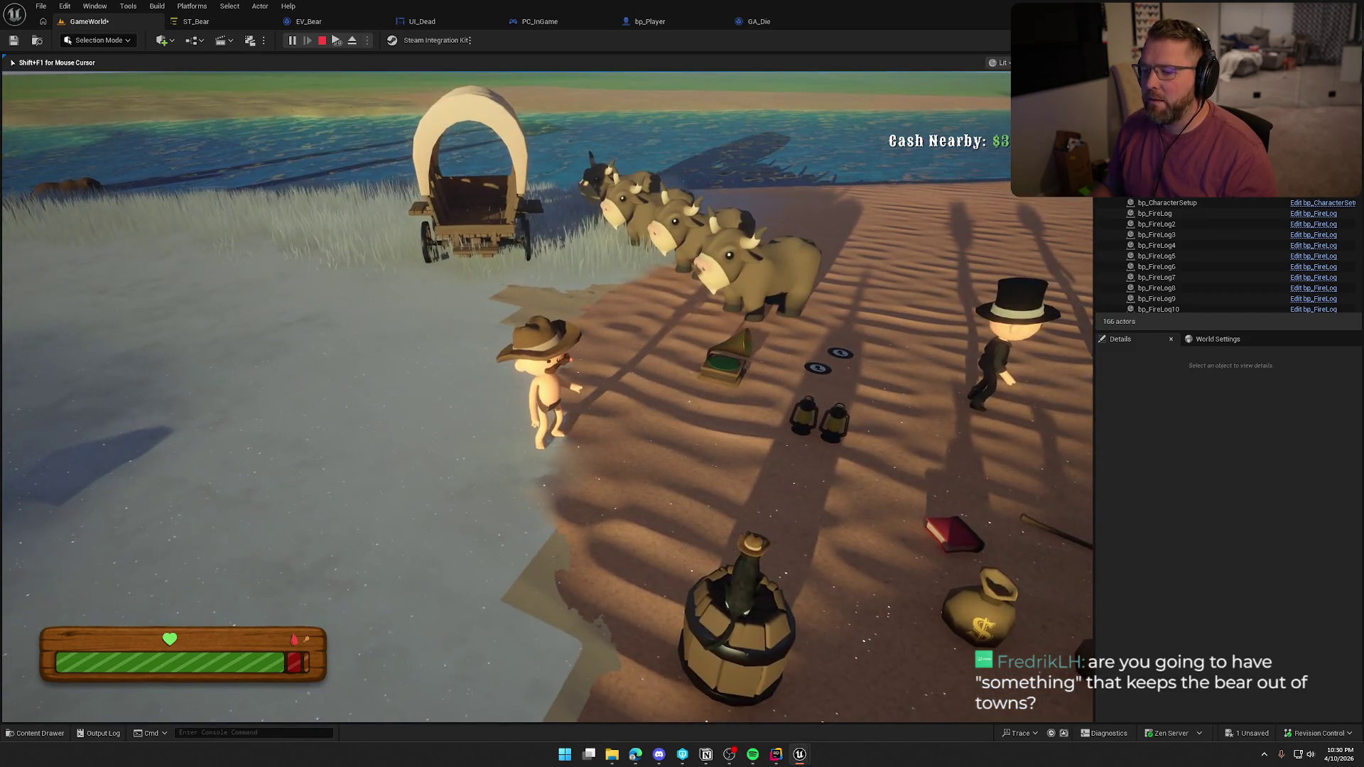
{"action": "key", "text": "shift+w"}
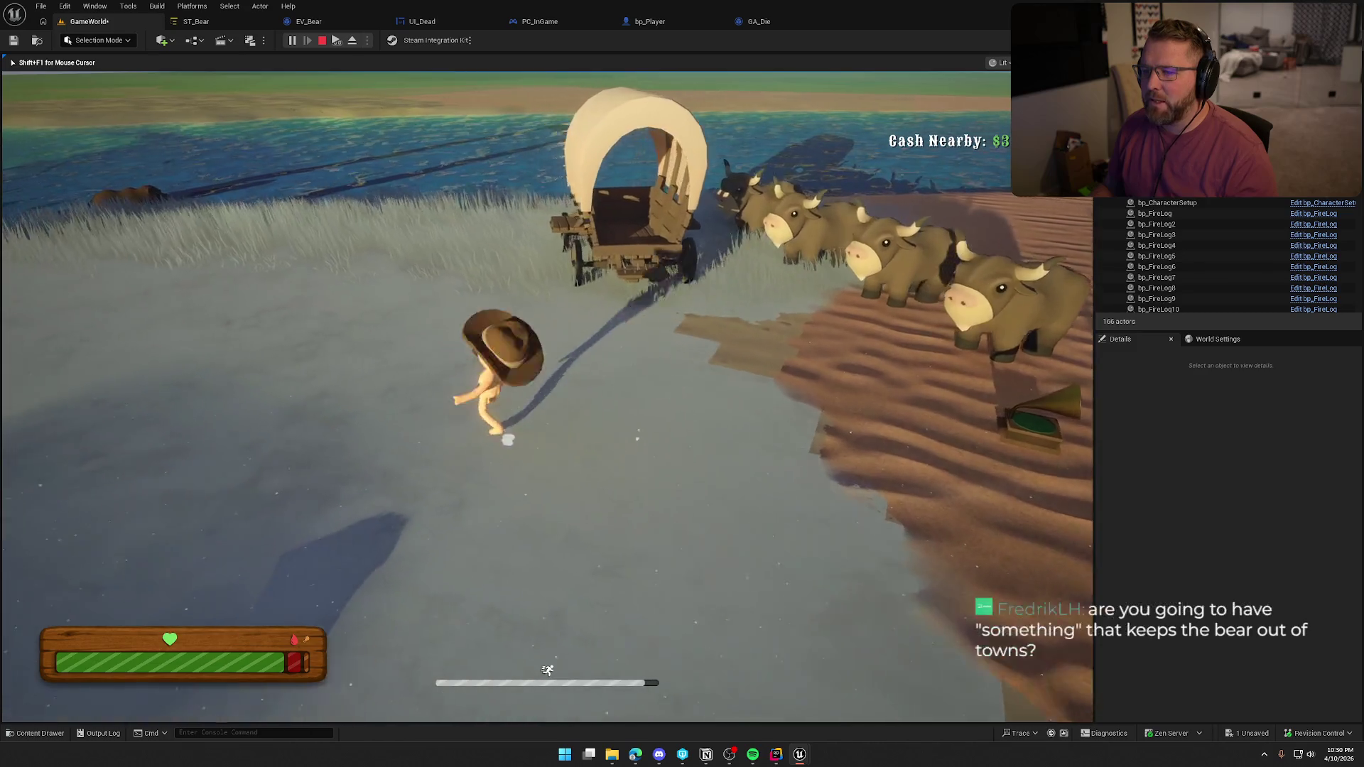
{"action": "key", "text": "a"}
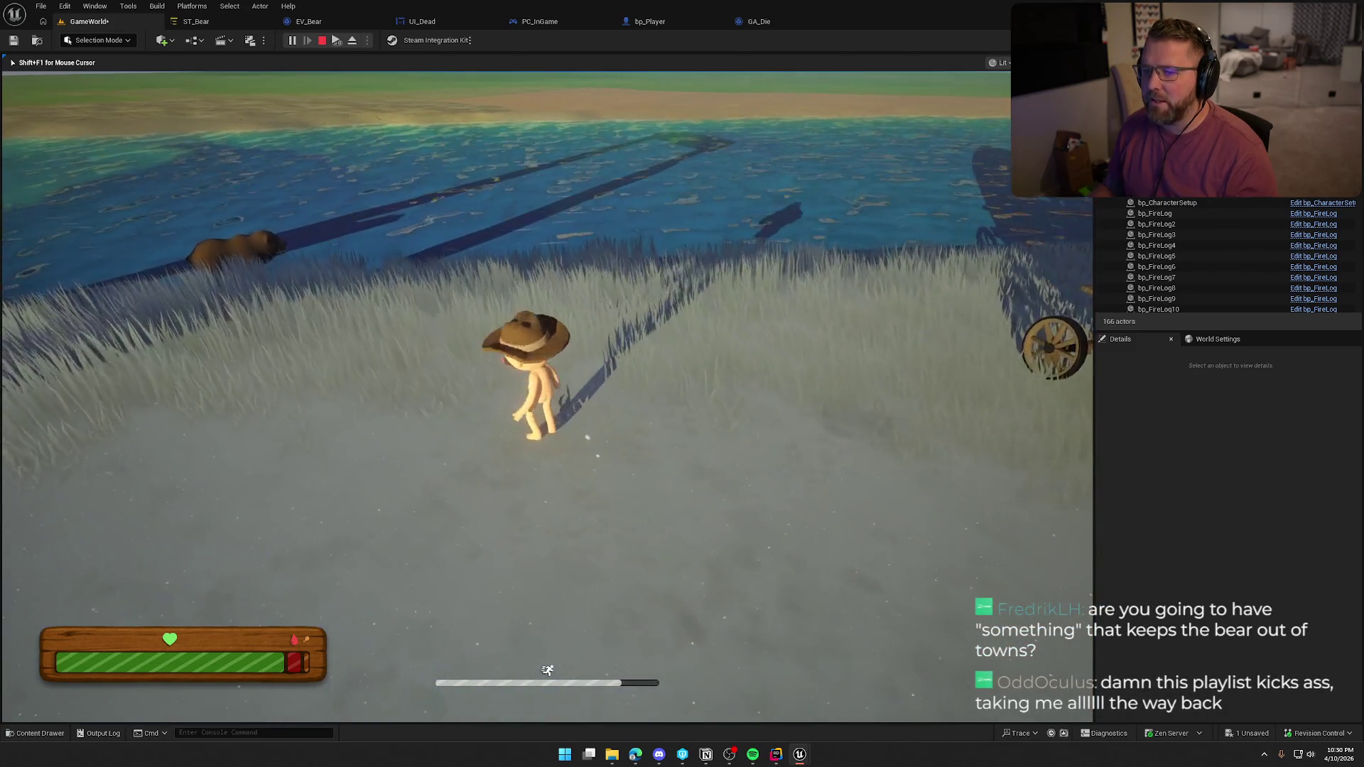
{"action": "key", "text": "w"}
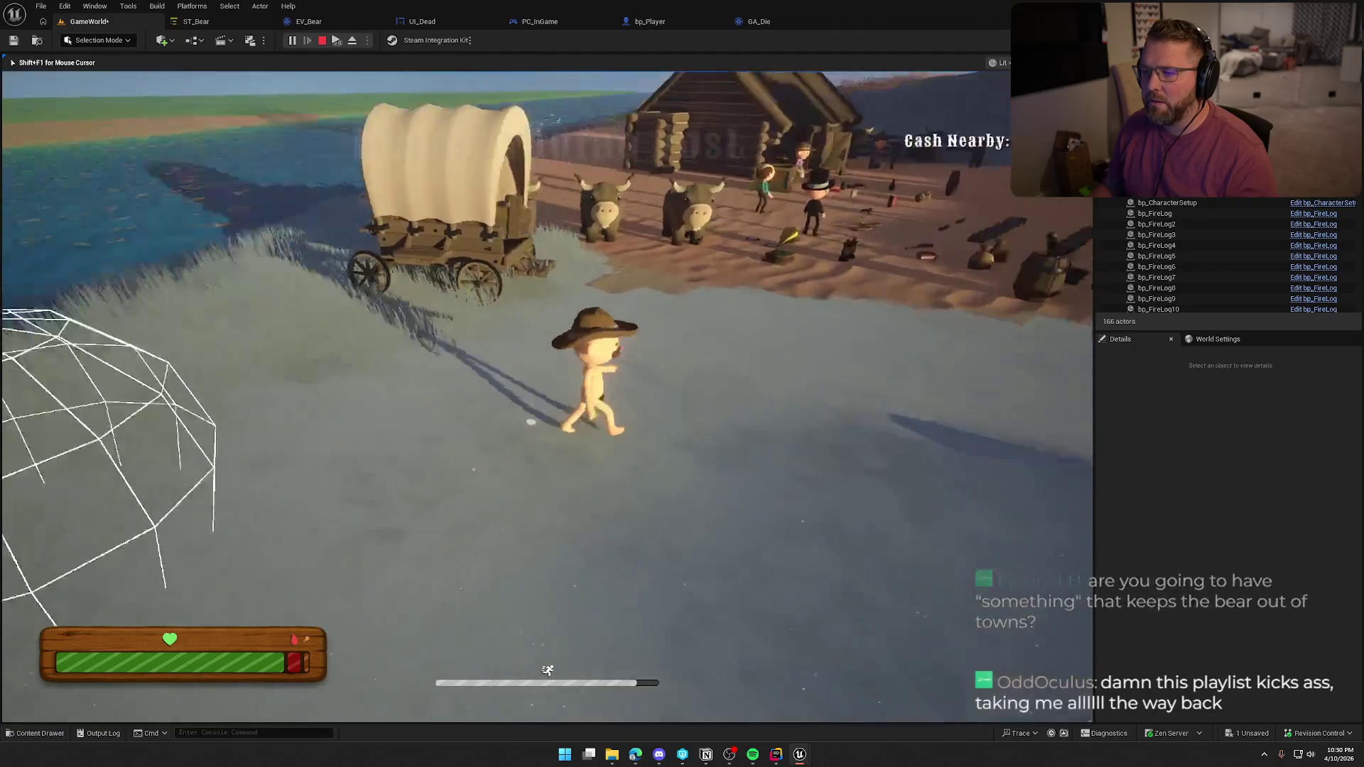
{"action": "key", "text": "s"}
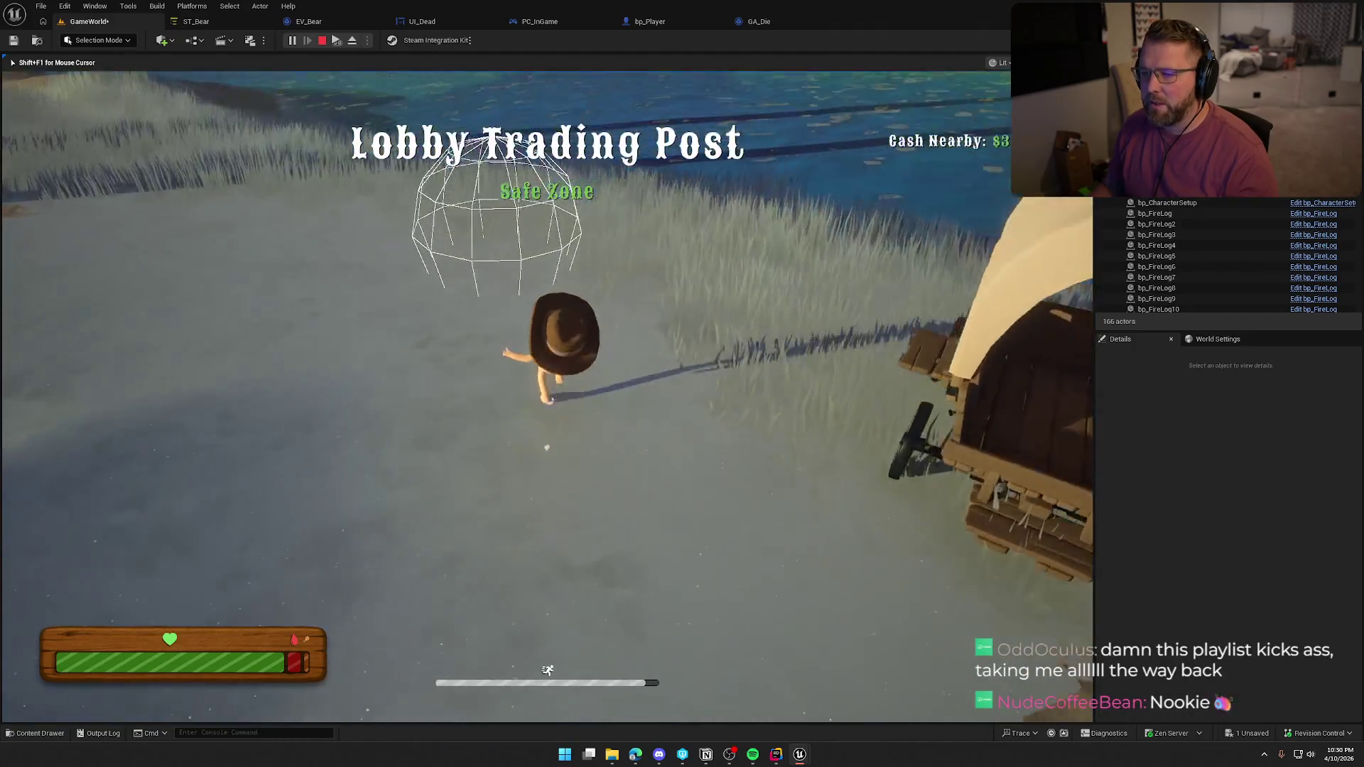
Wade and swim into the water, return to shore, and walk past the wagon into the trading post
{"action": "key", "text": "w"}
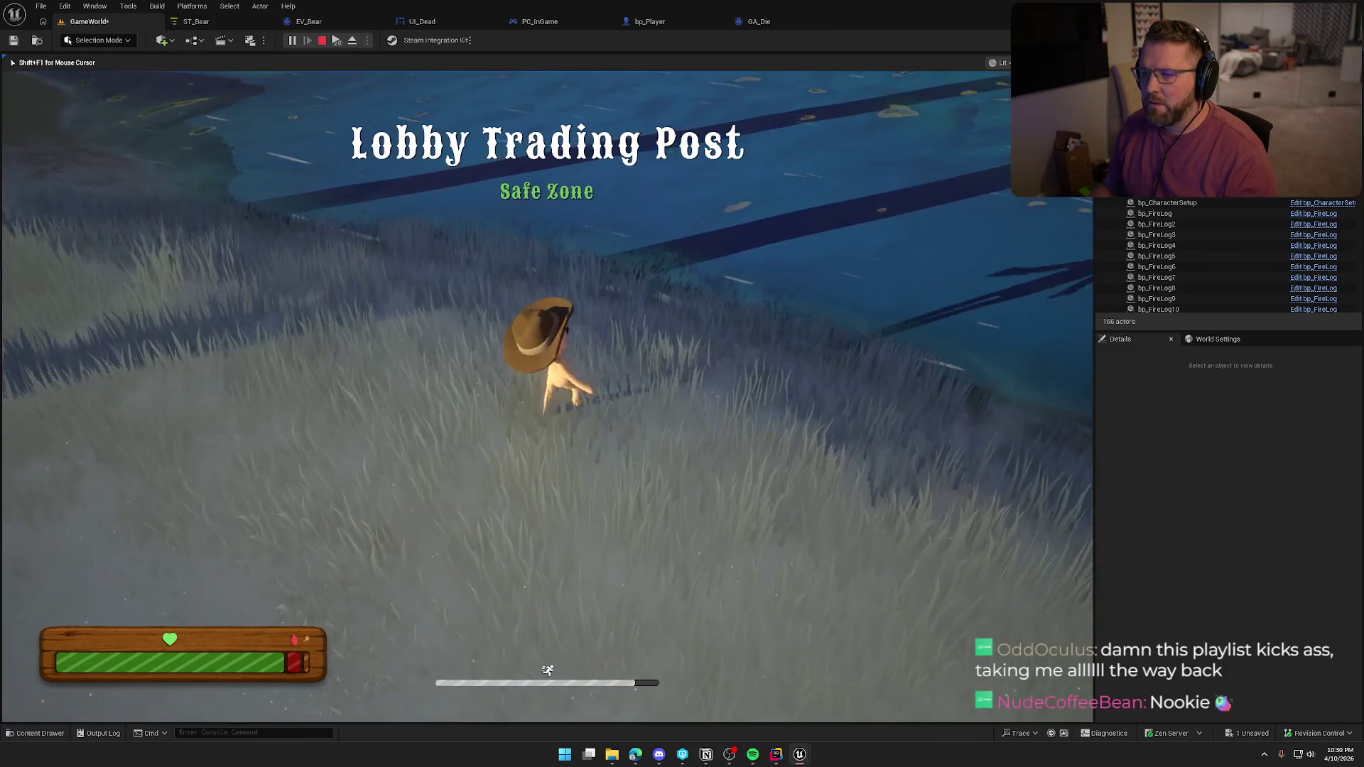
{"action": "key", "text": "w"}
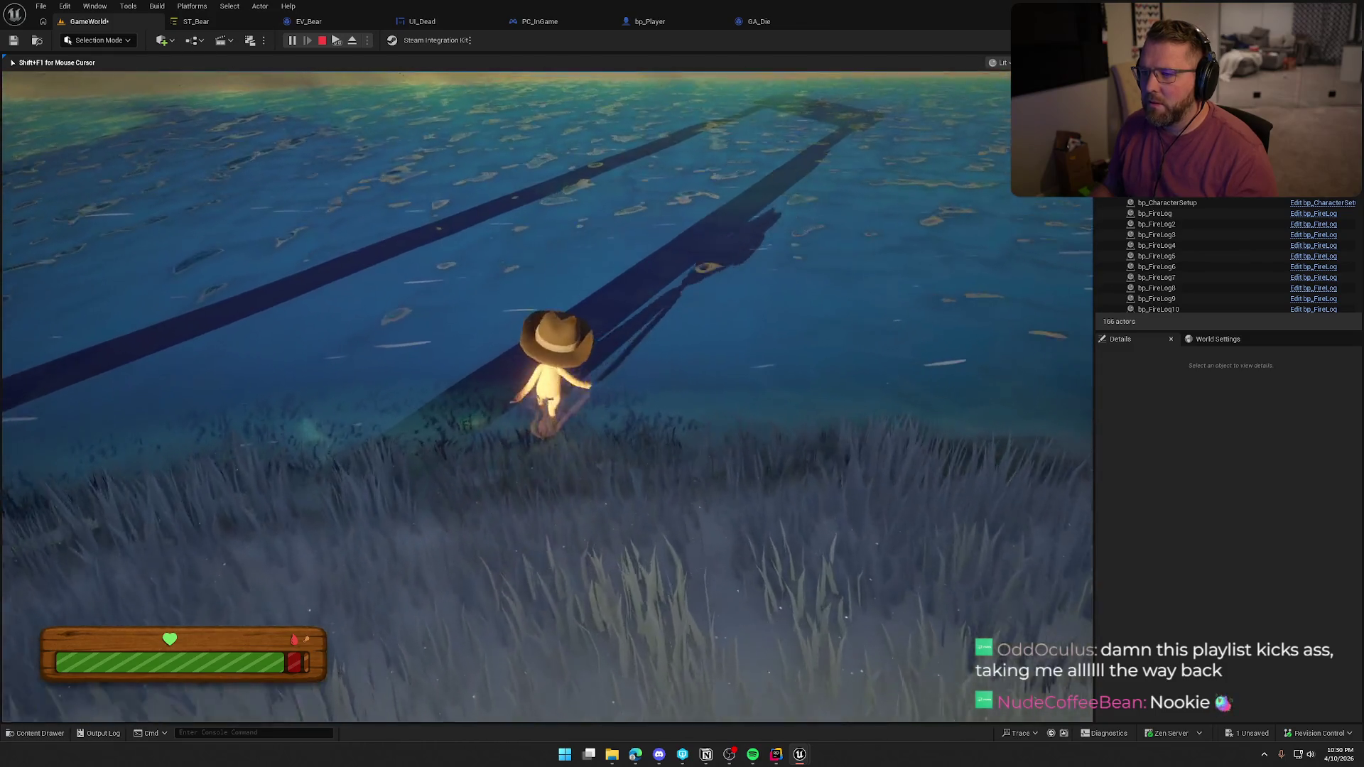
{"action": "key", "text": "w"}
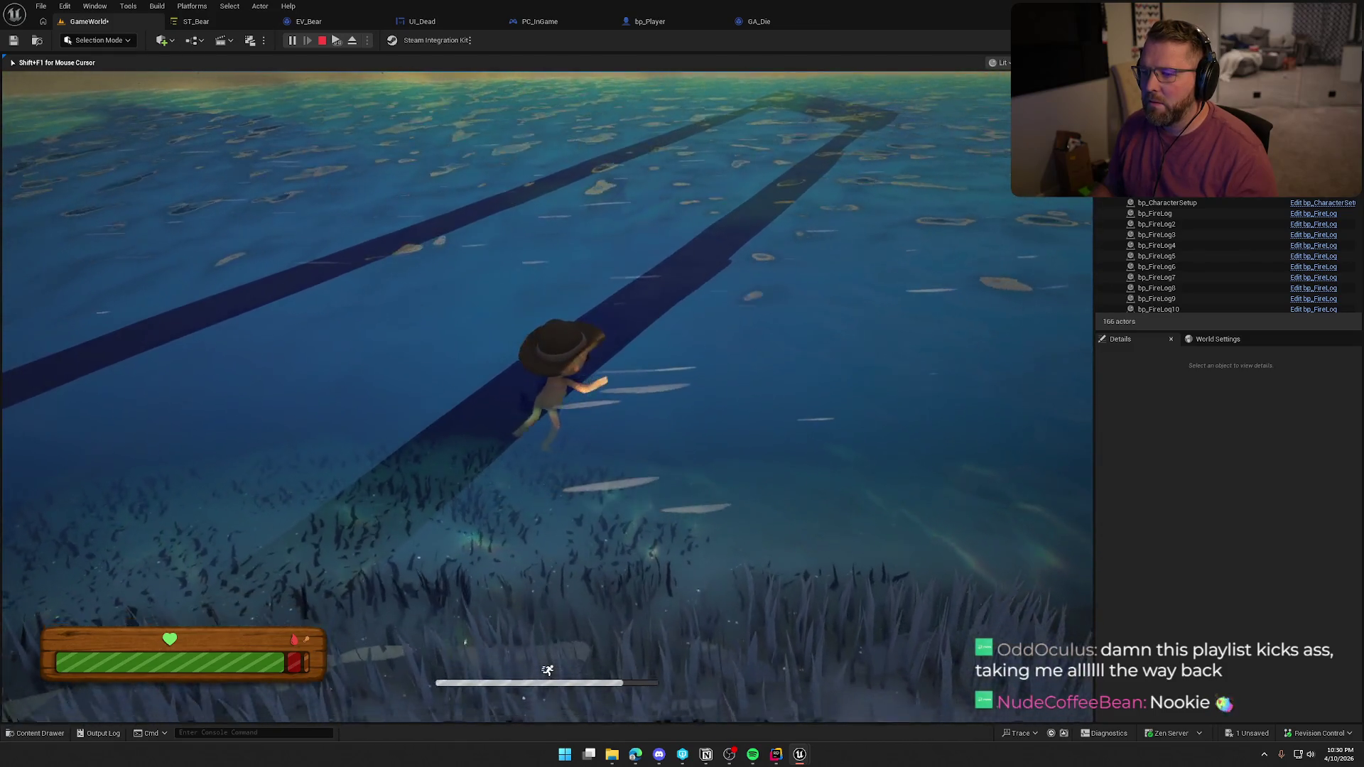
{"action": "key", "text": "w"}
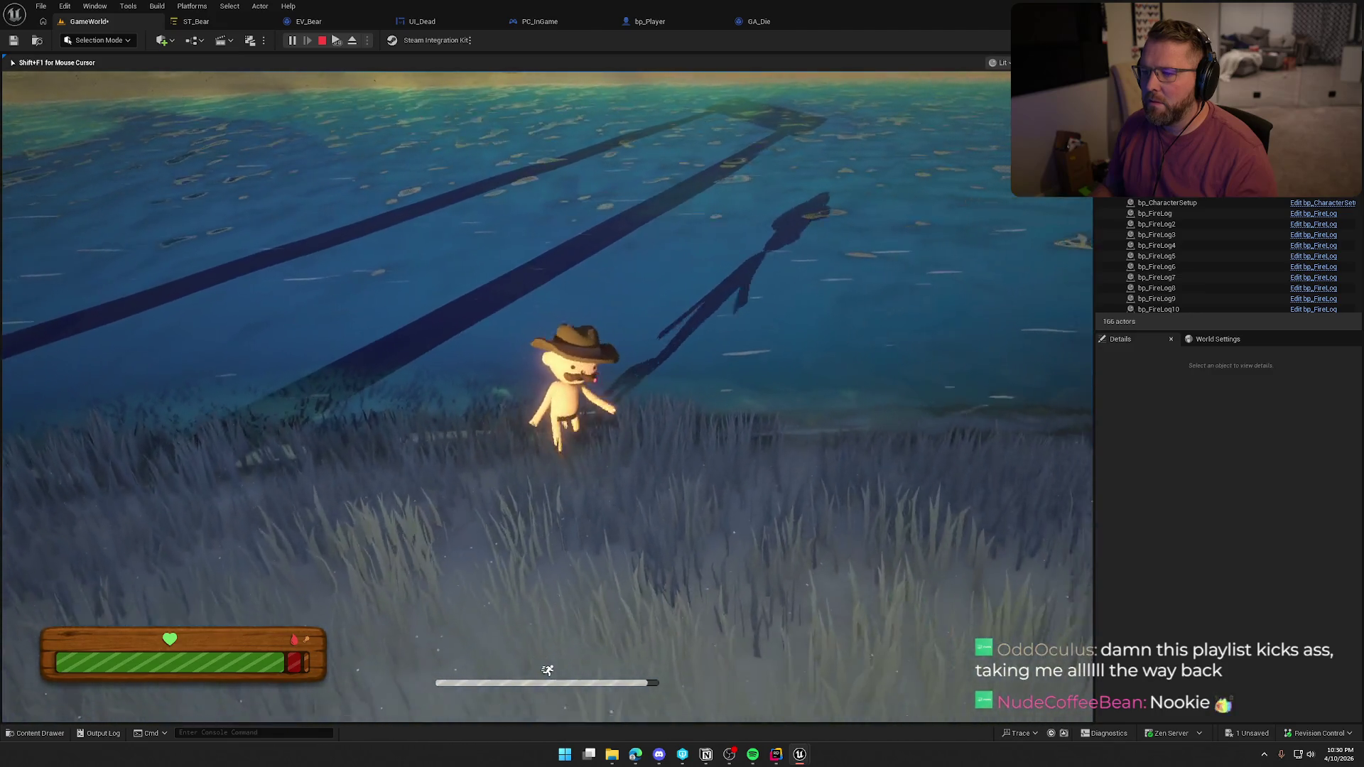
{"action": "key", "text": "w"}
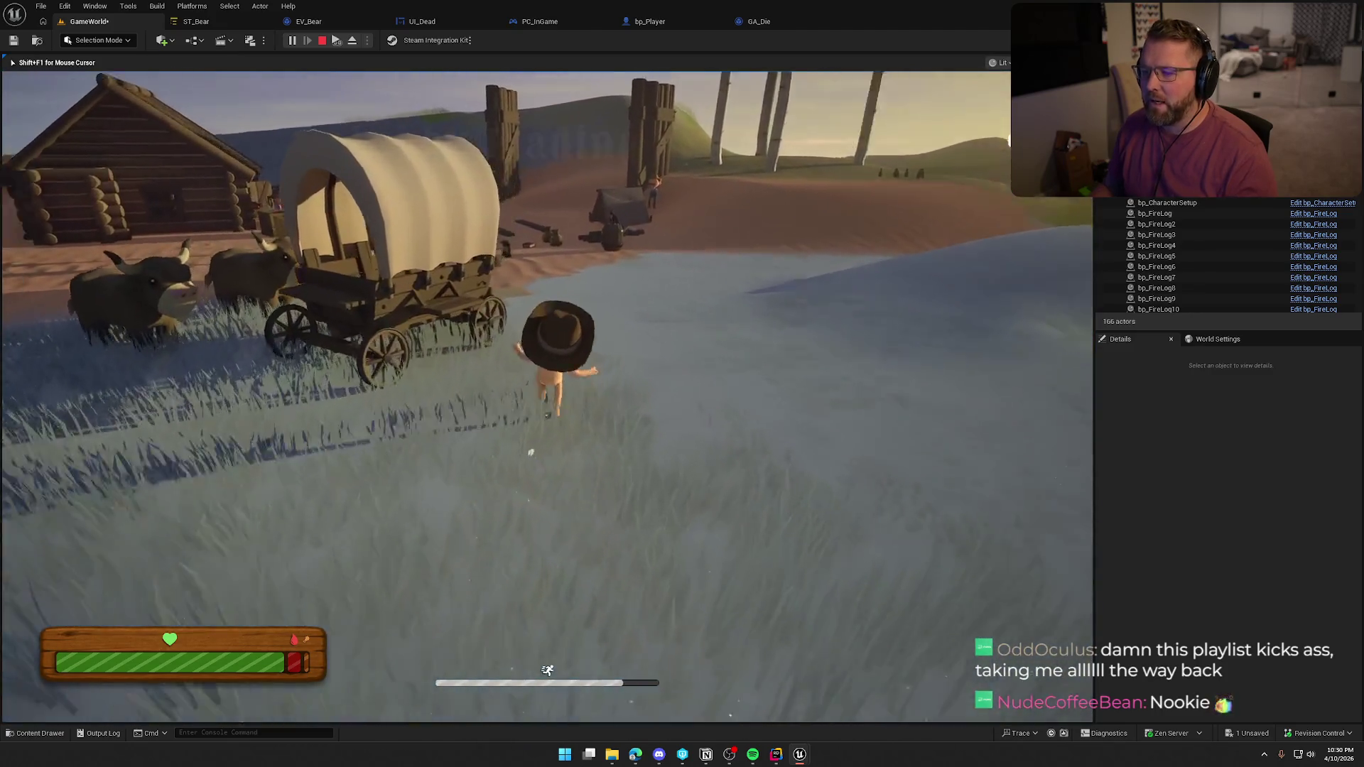
{"action": "key", "text": "w"}
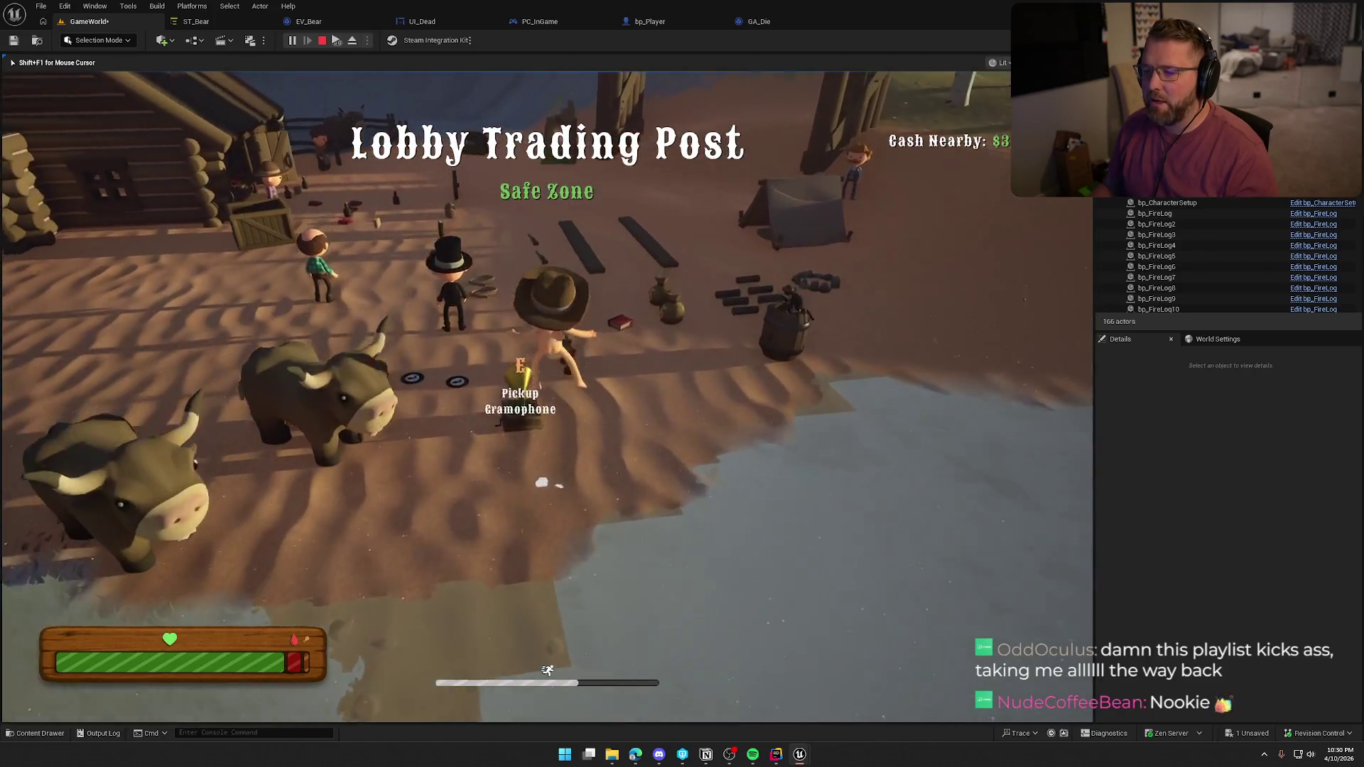
{"action": "key", "text": "w"}
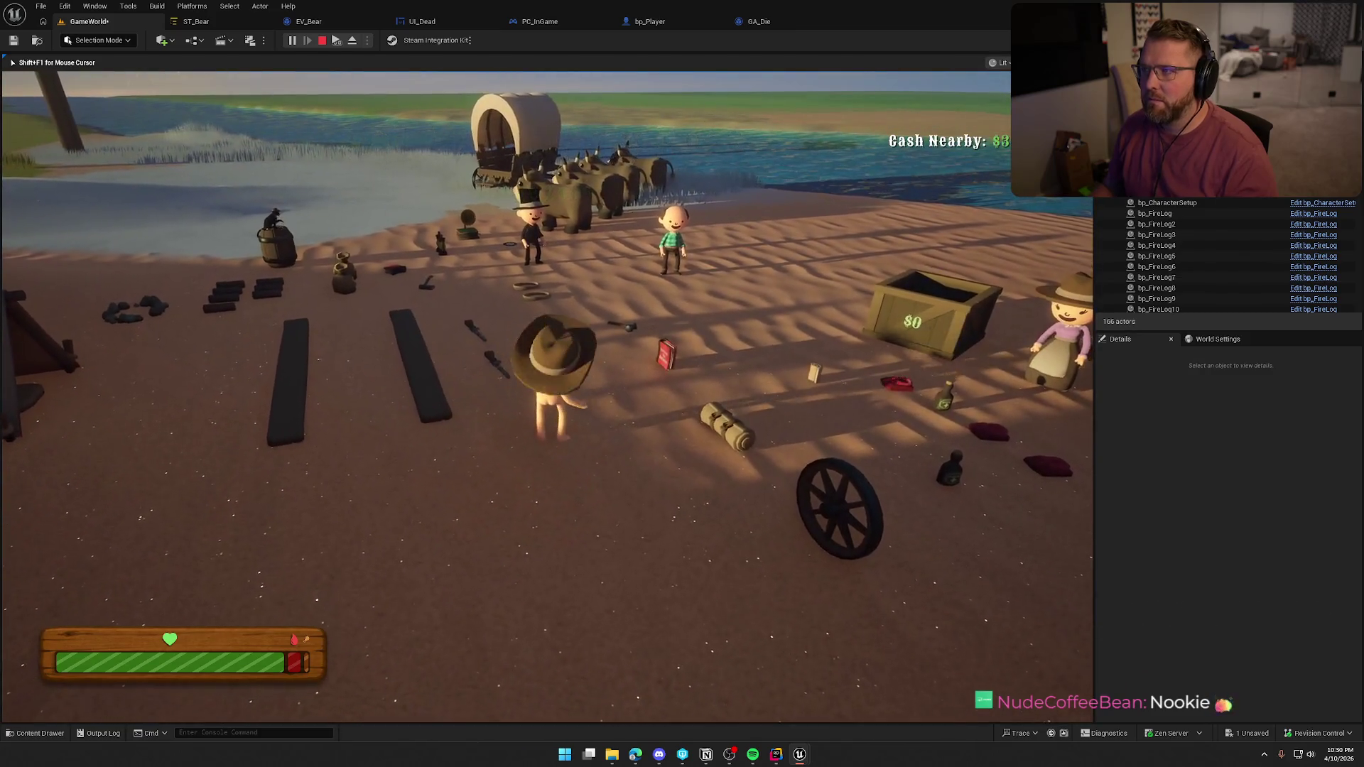
Restart the play test and run the character over to the fire pit
{"action": "key", "text": "Escape"}
{"action": "key", "text": "alt+p"}
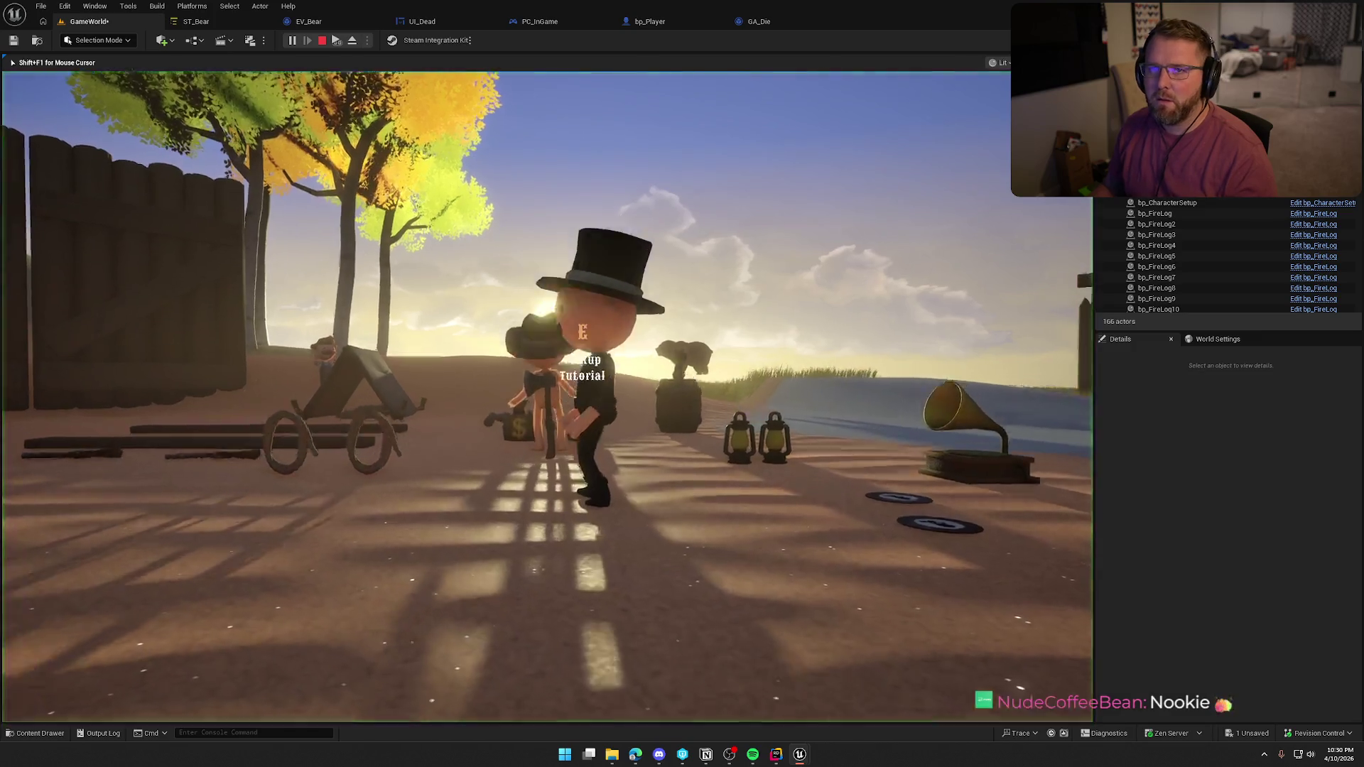
{"action": "key", "text": "w"}
{"action": "key", "text": "s"}
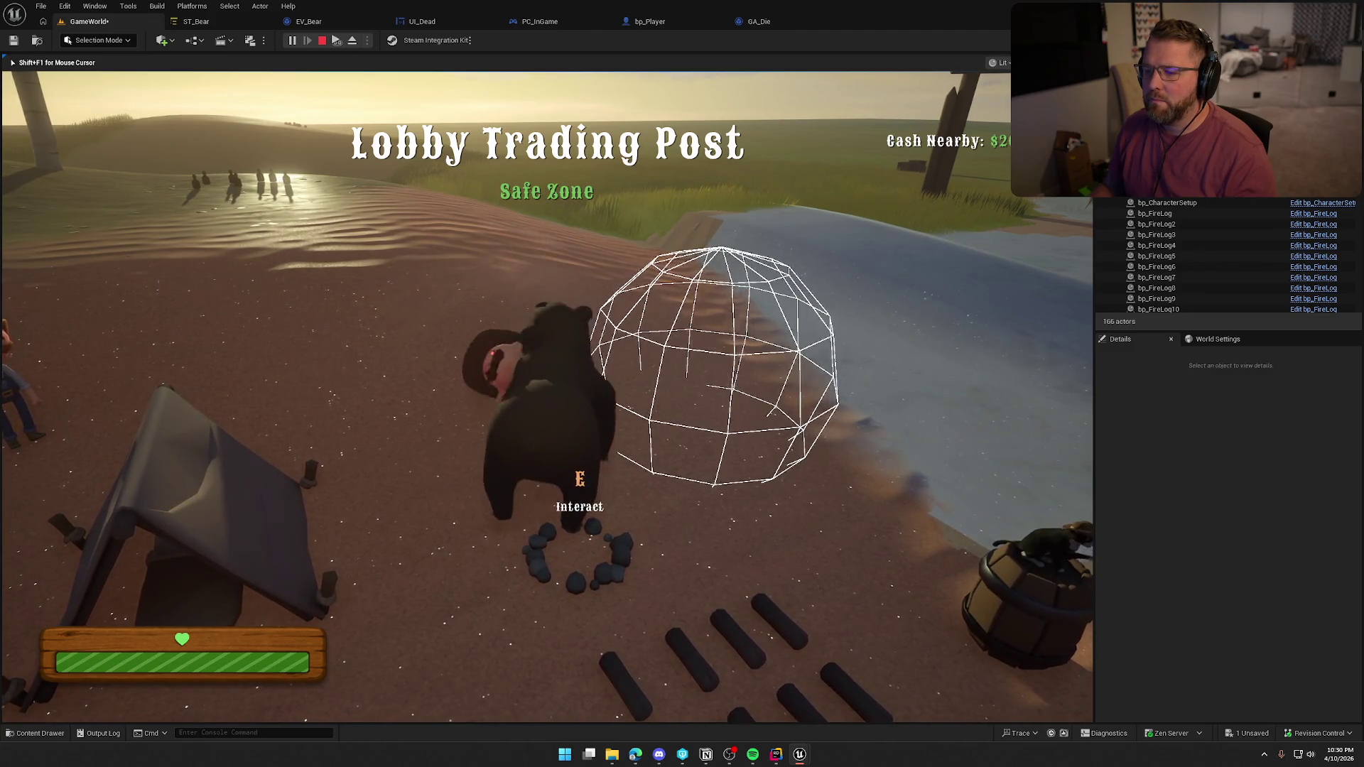
Run forward as the bear arrives and pick up the axe
{"action": "key", "text": "w"}
{"action": "key", "text": "s"}
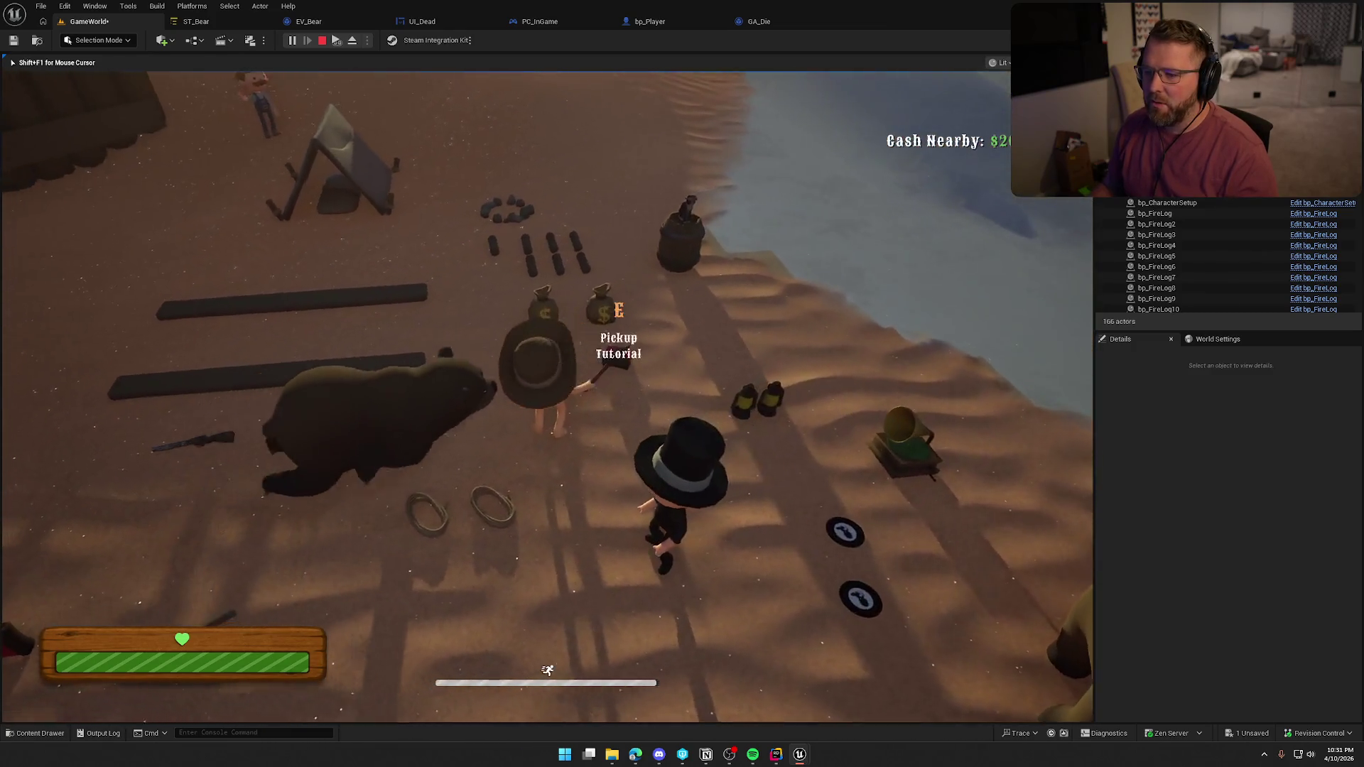
{"action": "key", "text": "e"}
{"action": "key", "text": "w"}
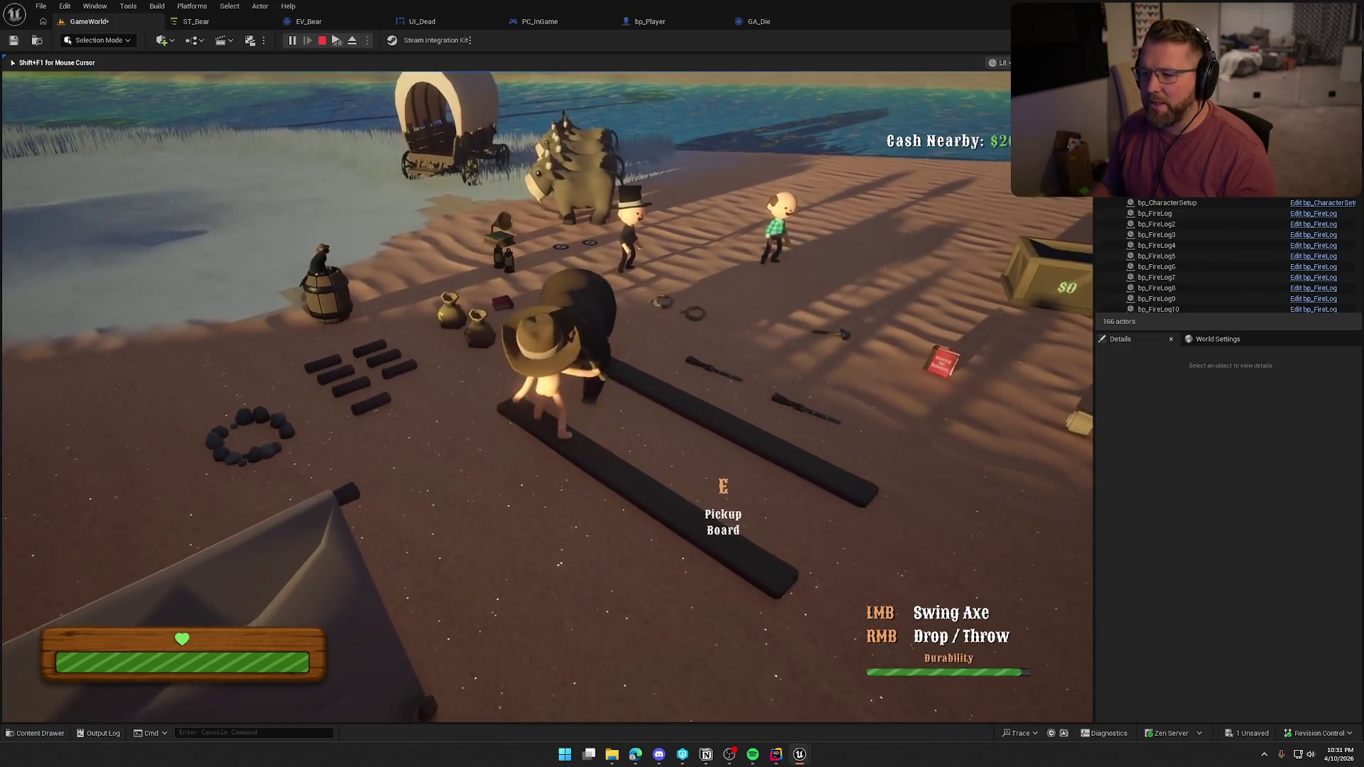
Retreat into the Lobby Trading Post safe zone, then turn back toward the bear
{"action": "key", "text": "w"}
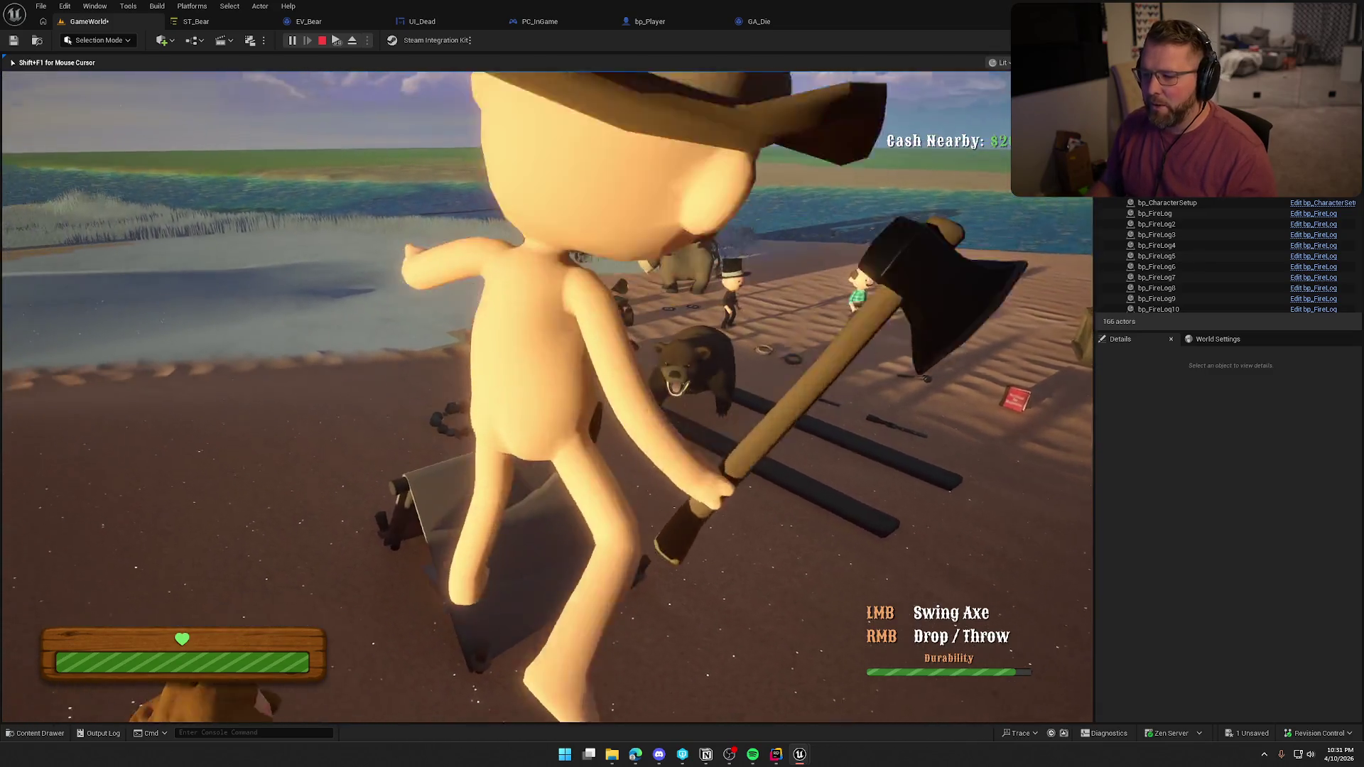
{"action": "key", "text": "shift+w"}
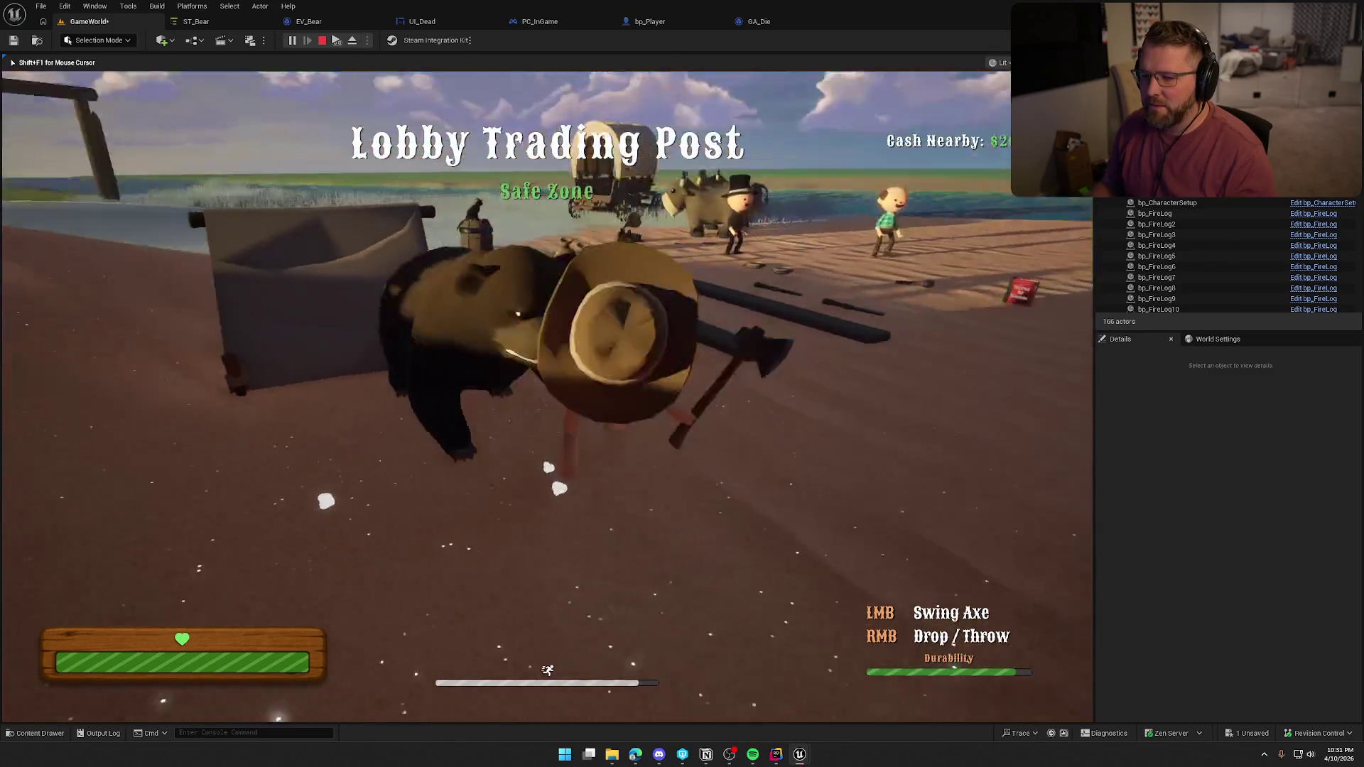
{"action": "key", "text": "w"}
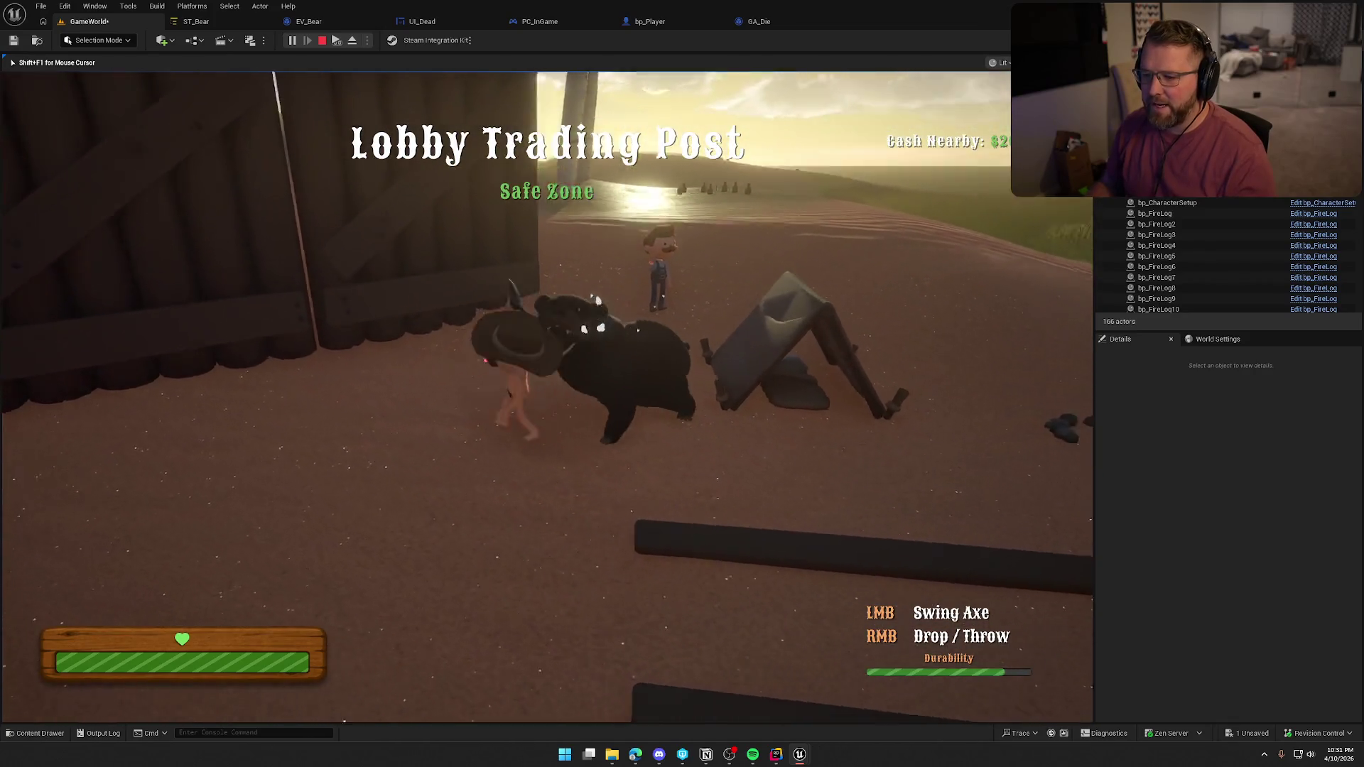
{"action": "key", "text": "w"}
Hit the bear with the axe, throw it to finish the bear off, and collect the raw food
{"action": "key", "text": "w"}
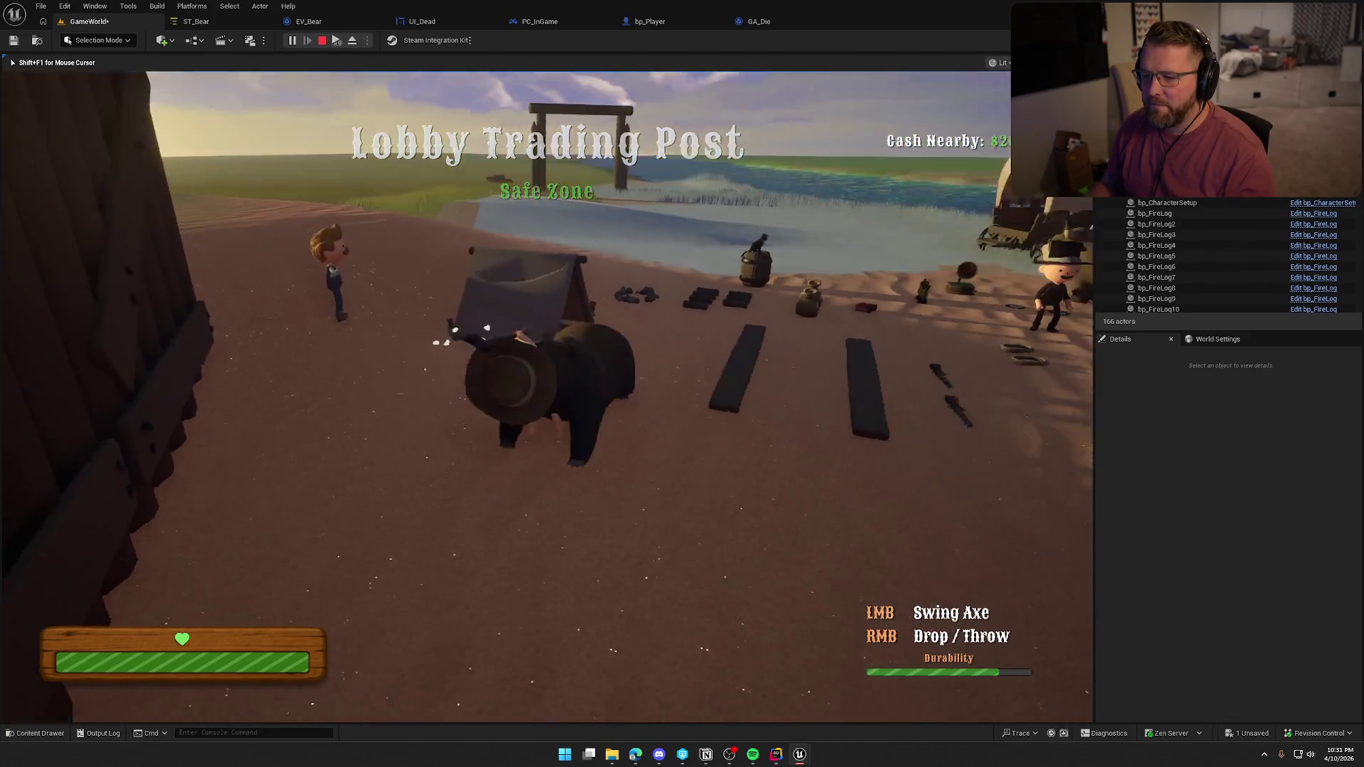
{"action": "key", "text": "w"}
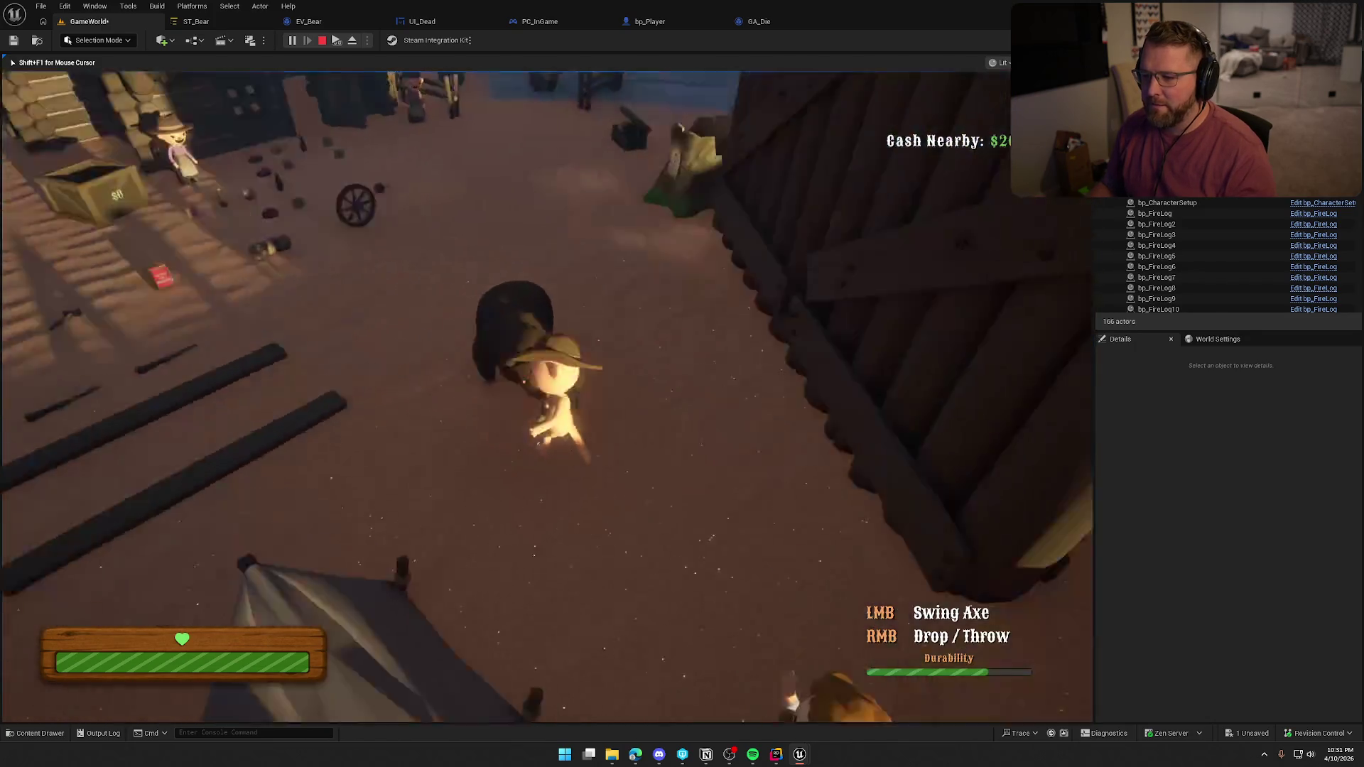
{"action": "key", "text": "w"}
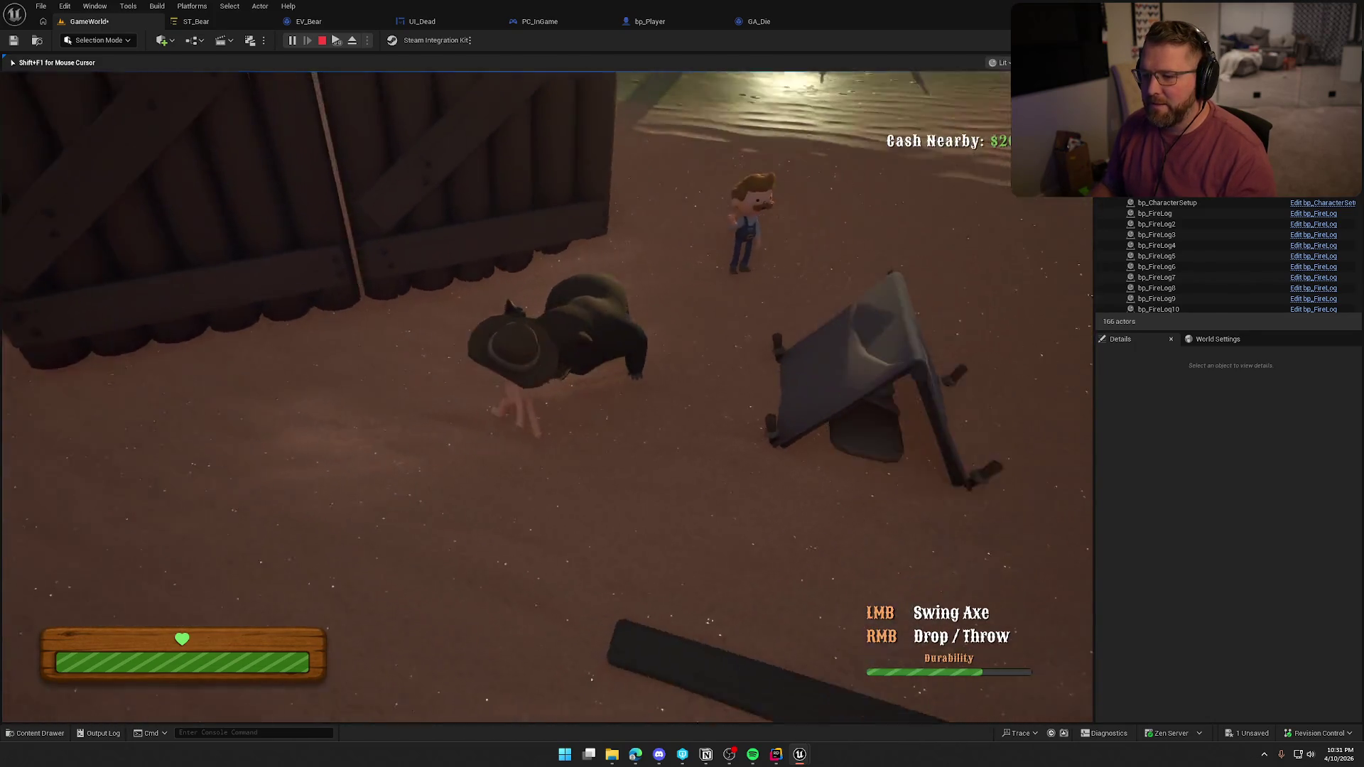
{"action": "key", "text": "w"}
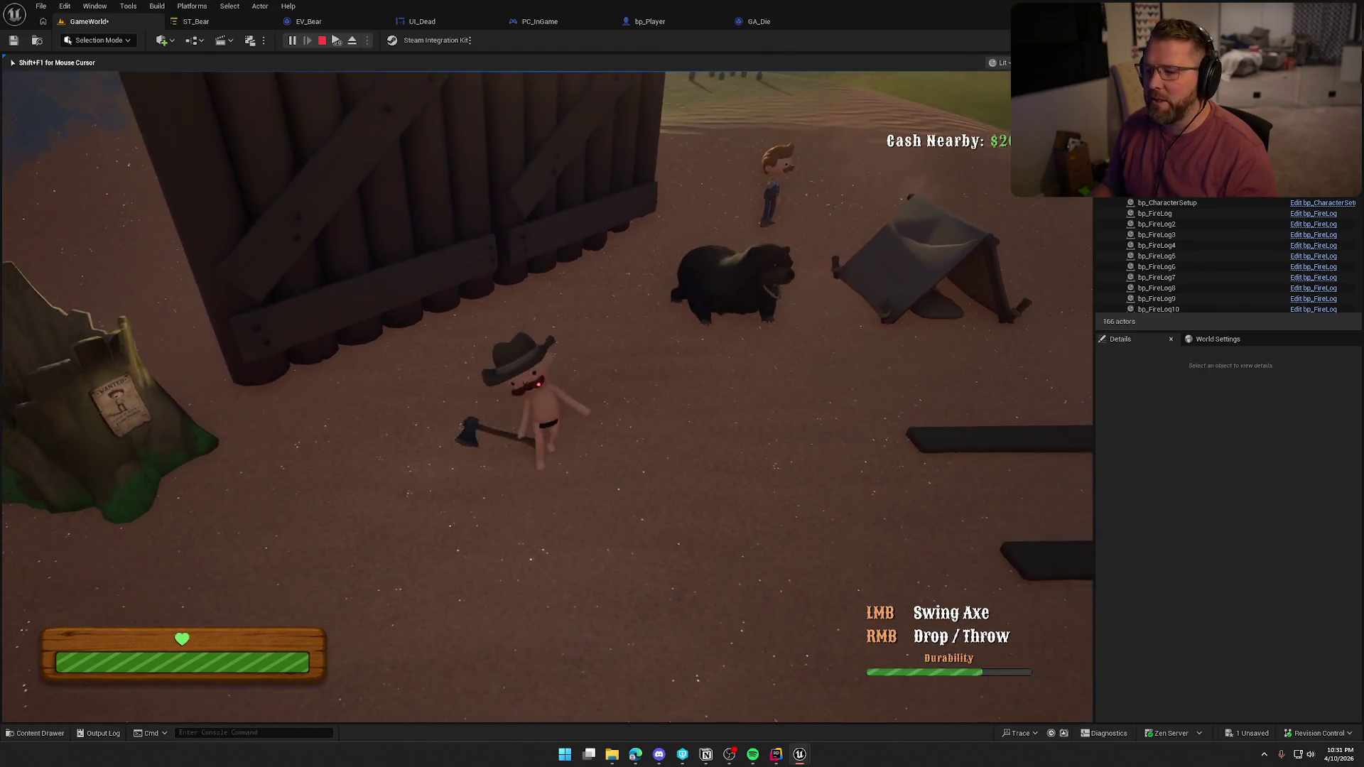
{"action": "right_click", "coordinate": [547, 397]}
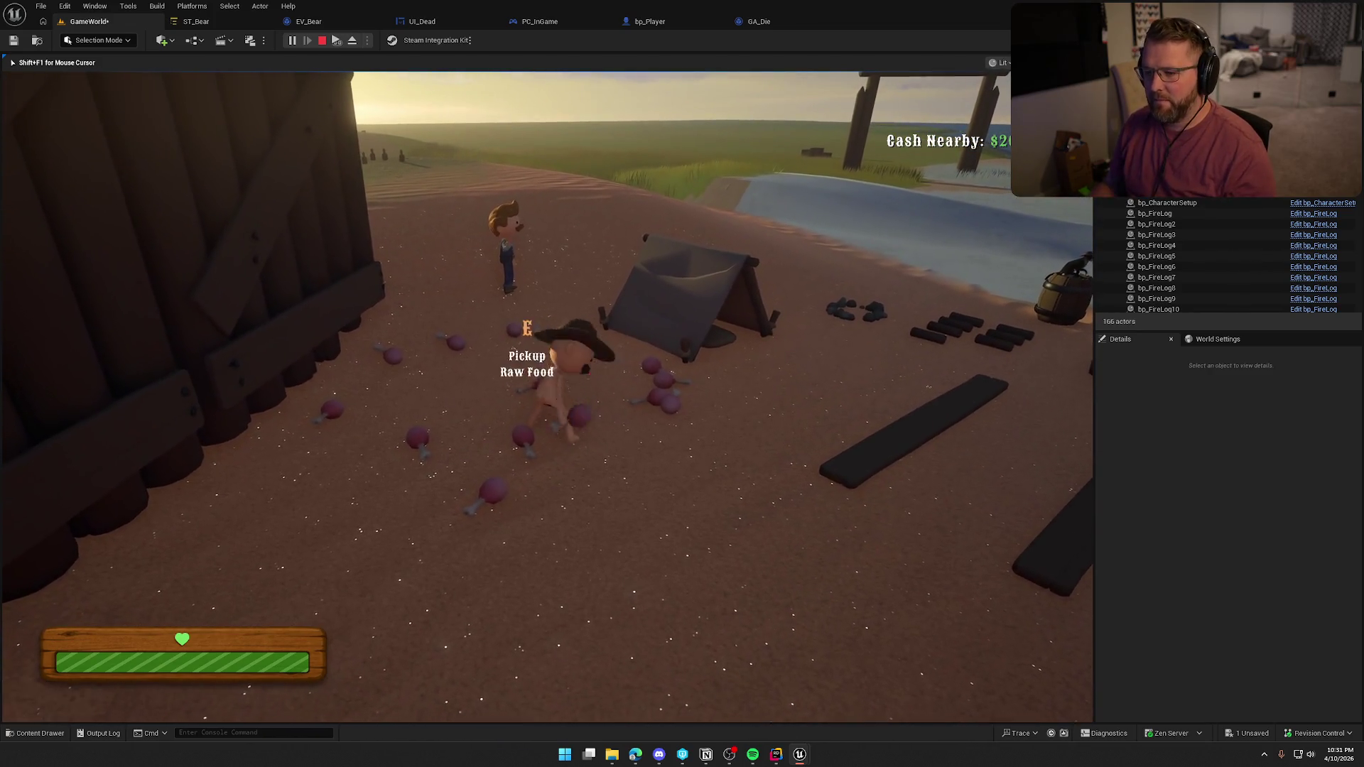
{"action": "key", "text": "e"}
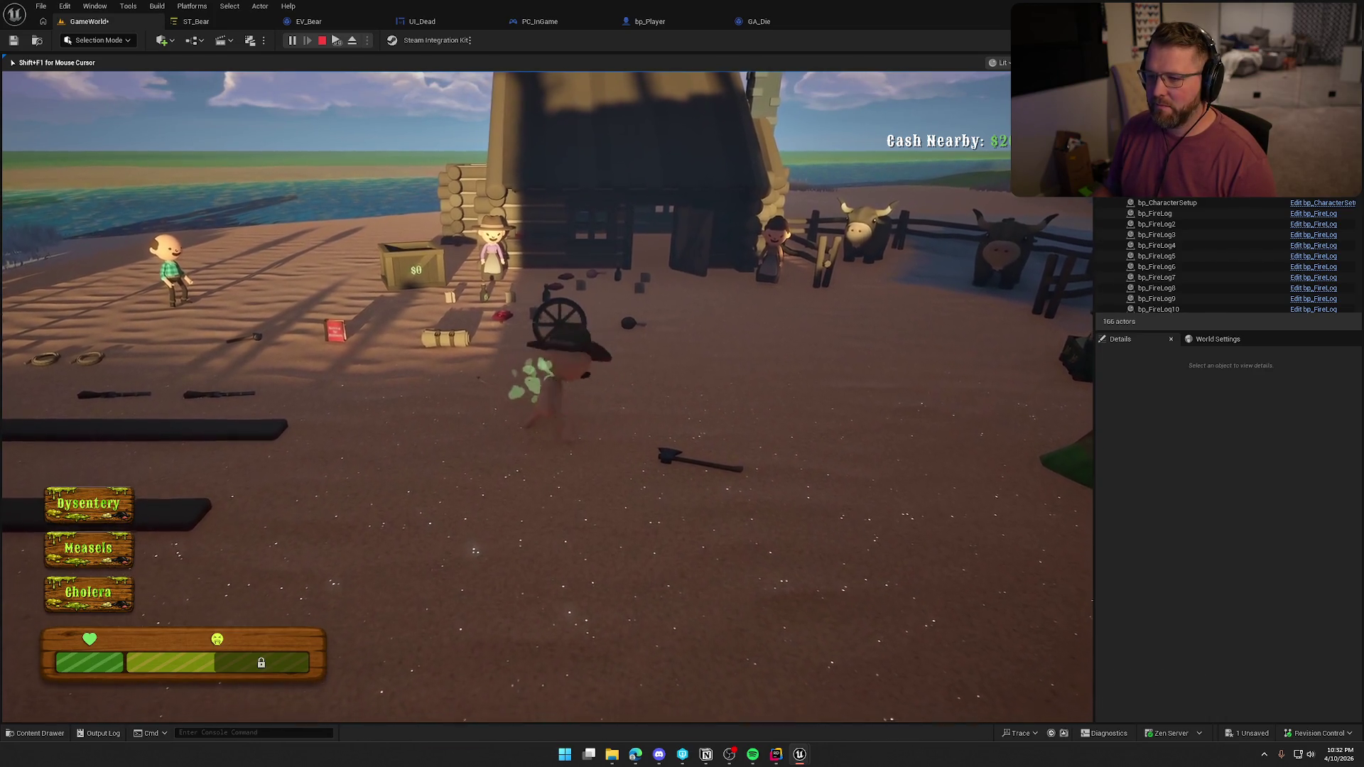
Go to the shop's sell crate and buy Medicine
{"action": "key", "text": "shift+w"}
{"action": "key", "text": "w"}
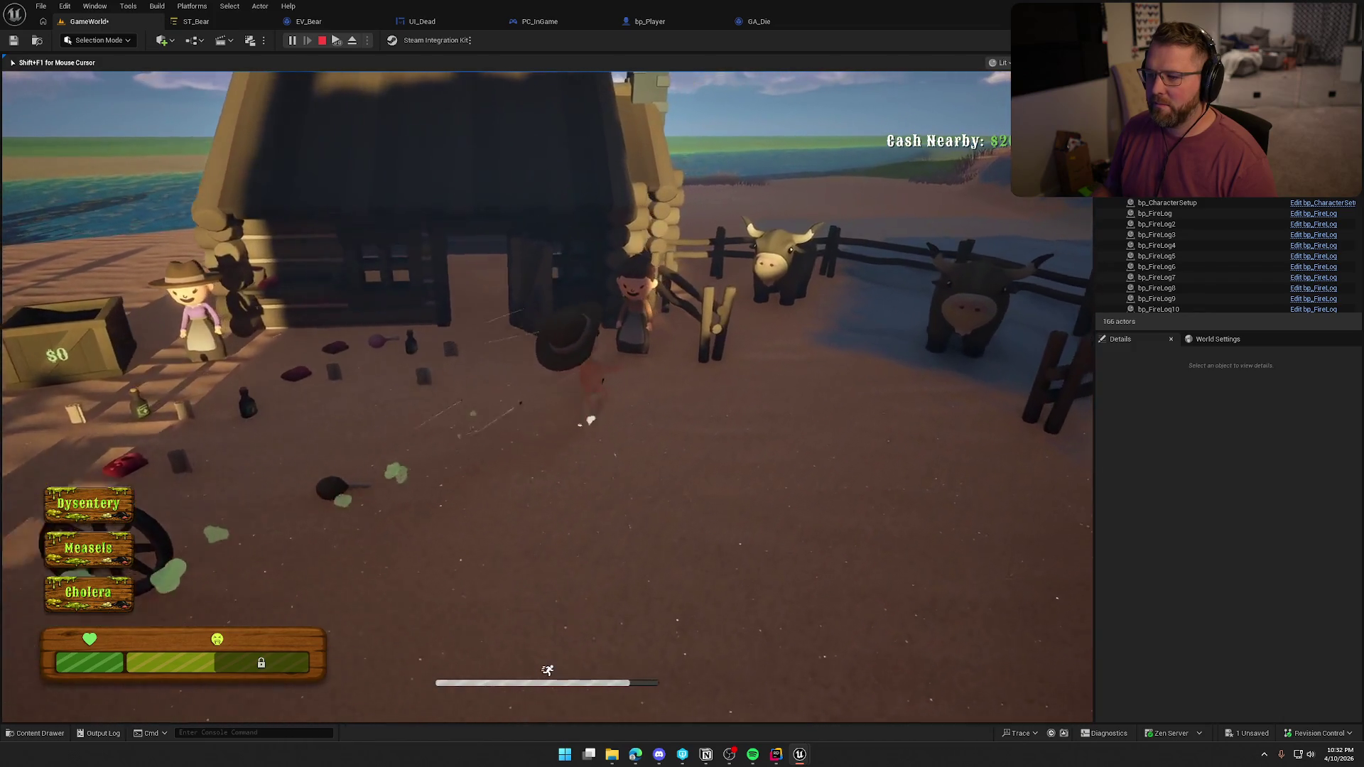
{"action": "key", "text": "shift+a"}
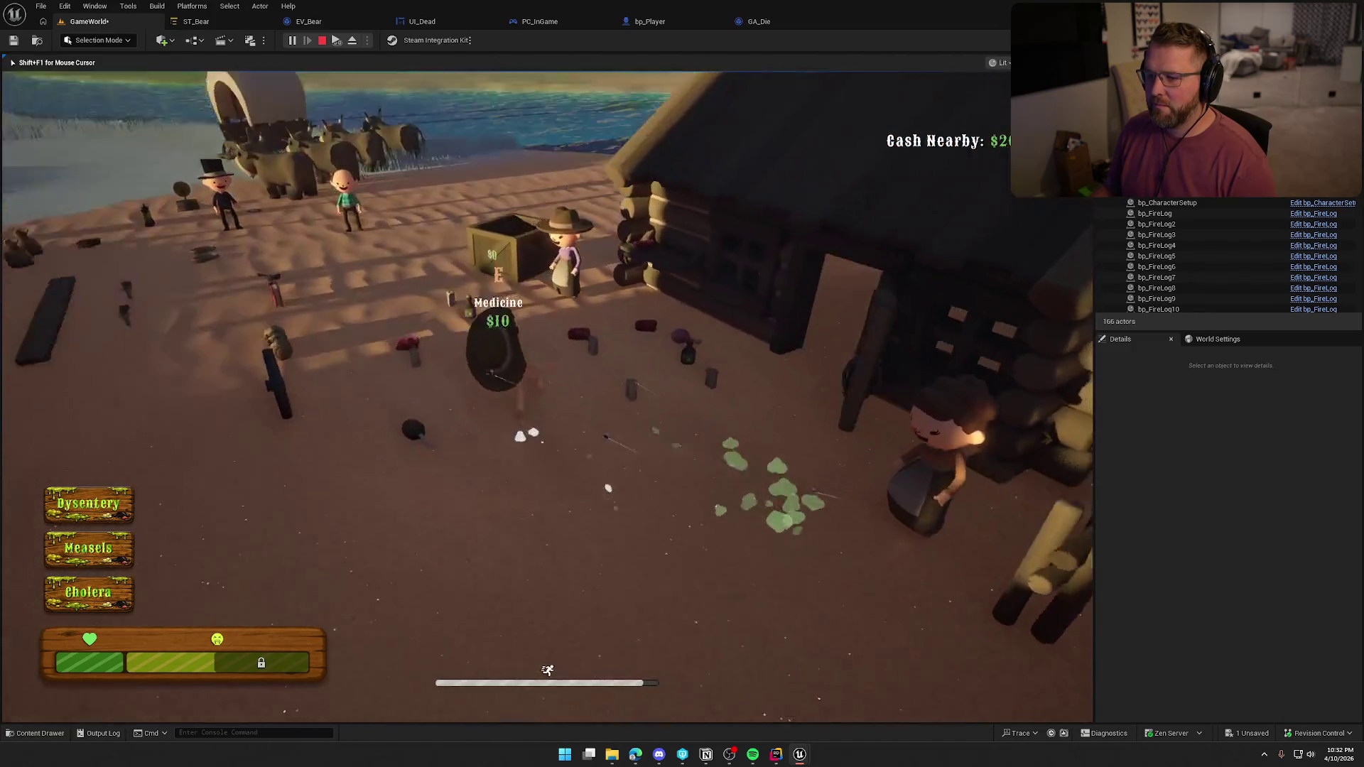
{"action": "key", "text": "w"}
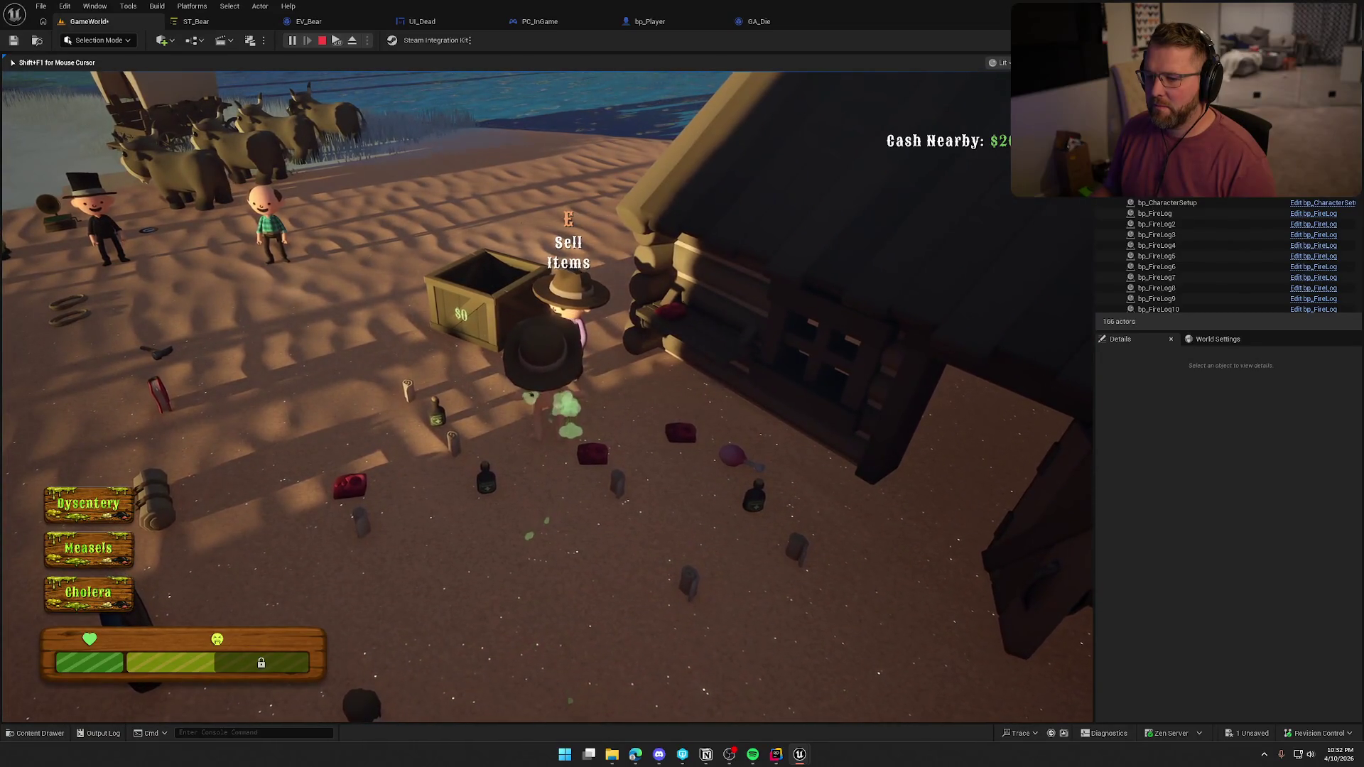
{"action": "key", "text": "e"}
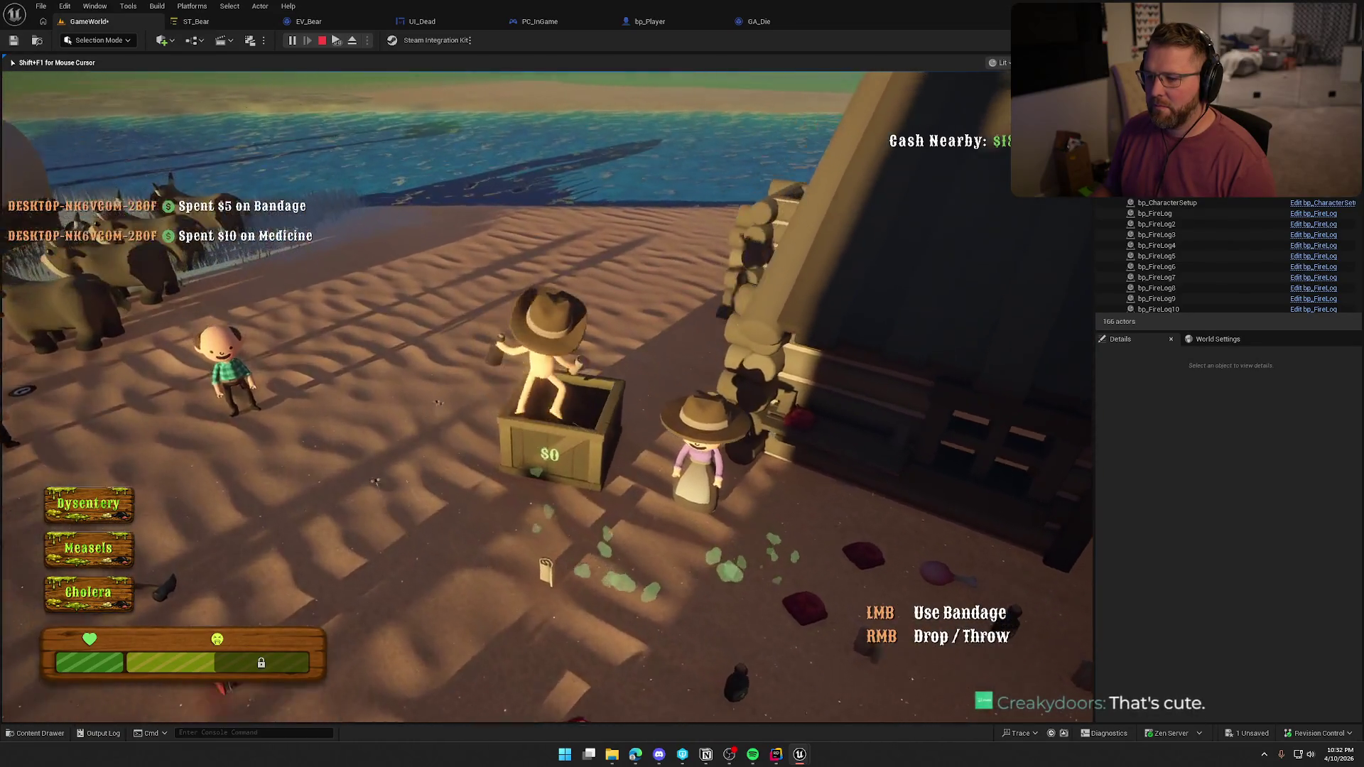
Walk to the healer and pay for Heal Disease twice to cure dysentery and cholera
{"action": "key", "text": "s"}
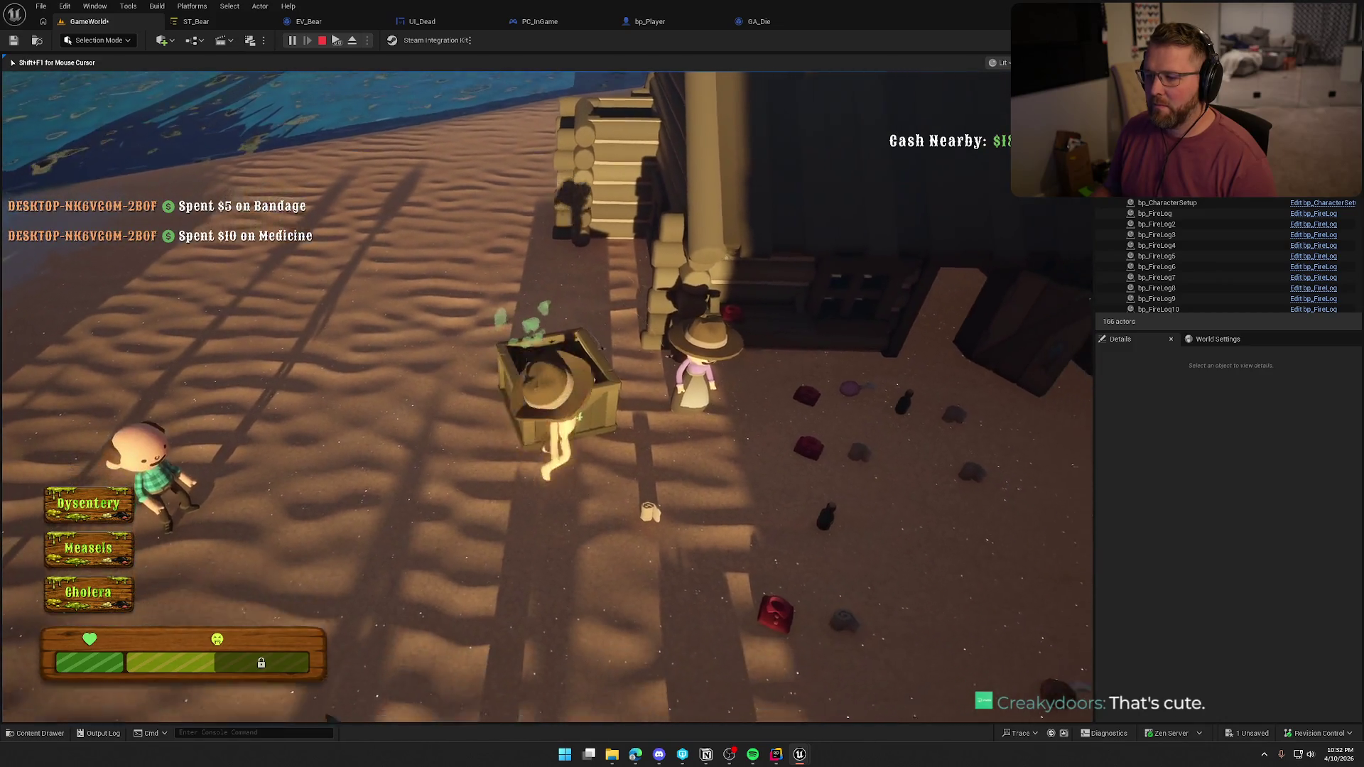
{"action": "key", "text": "w"}
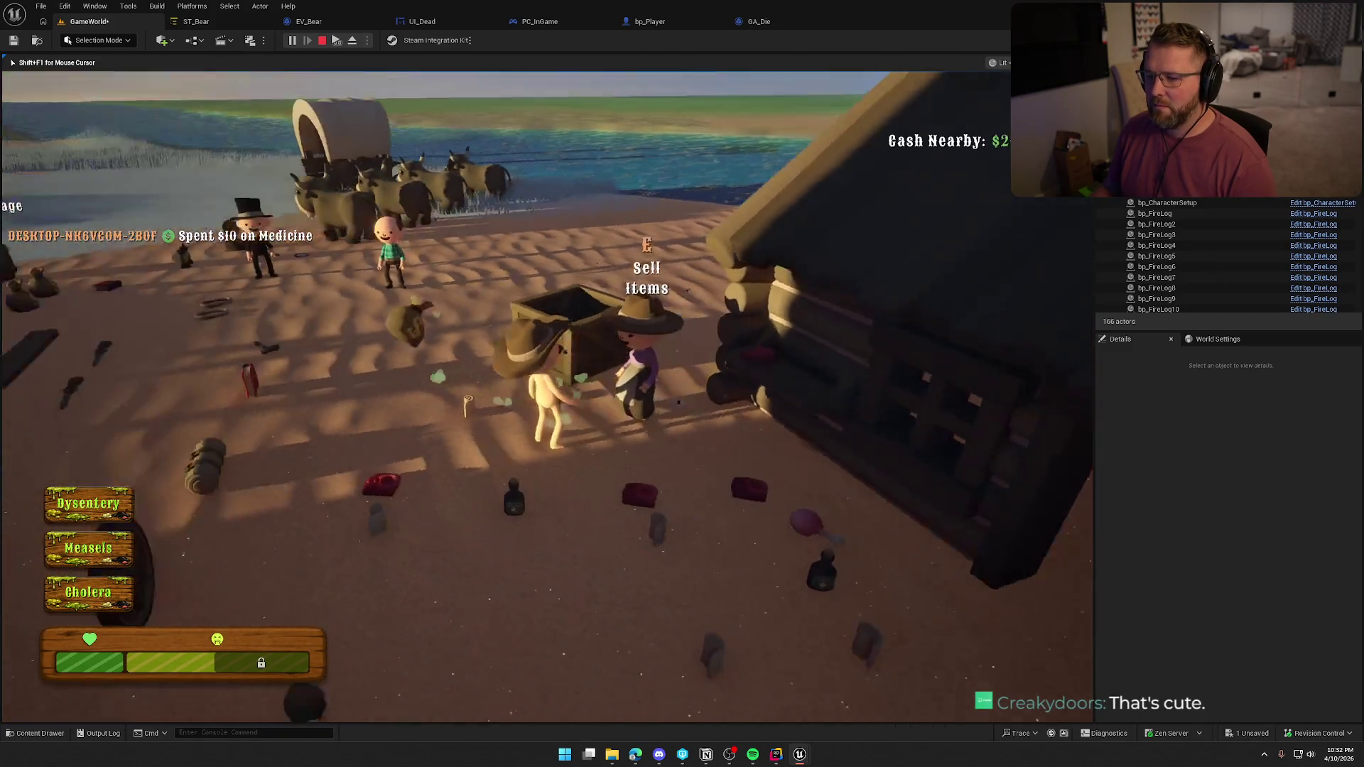
{"action": "key", "text": "w"}
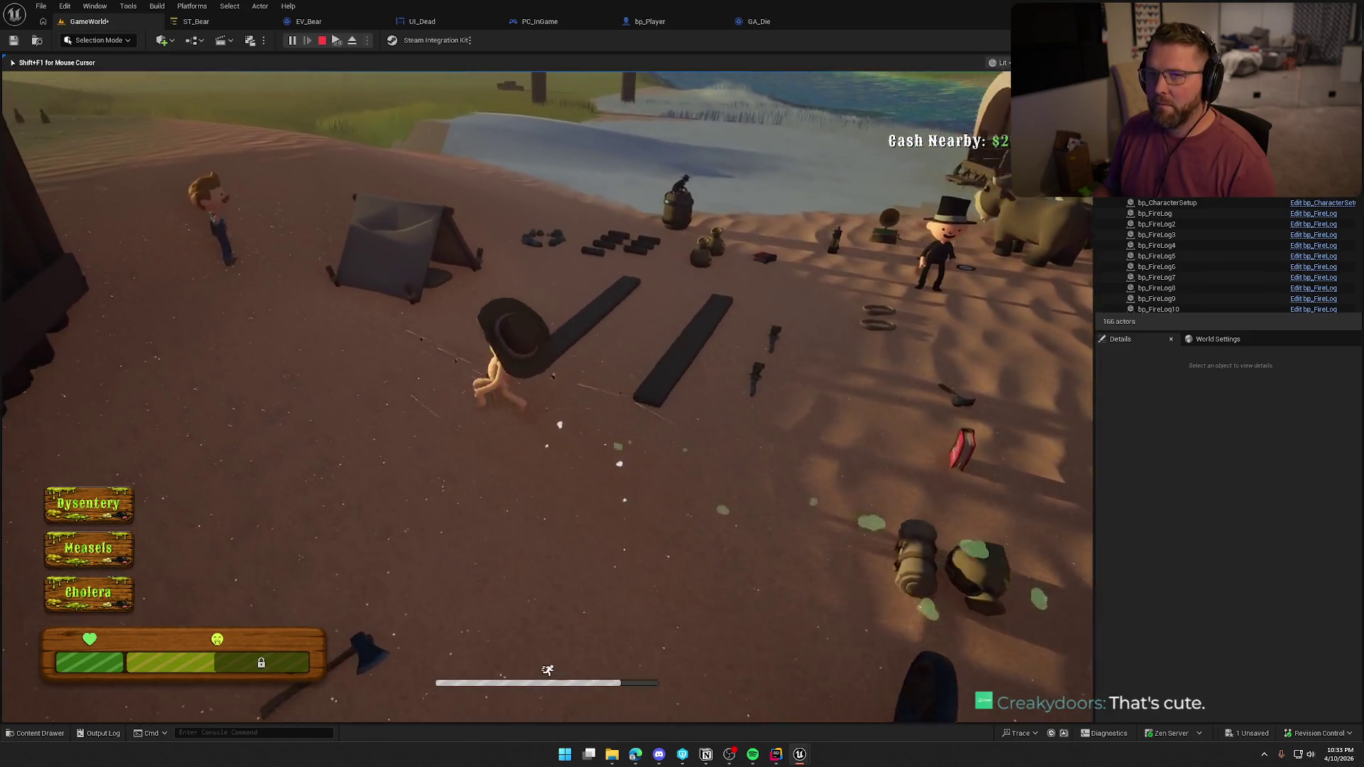
{"action": "key", "text": "w"}
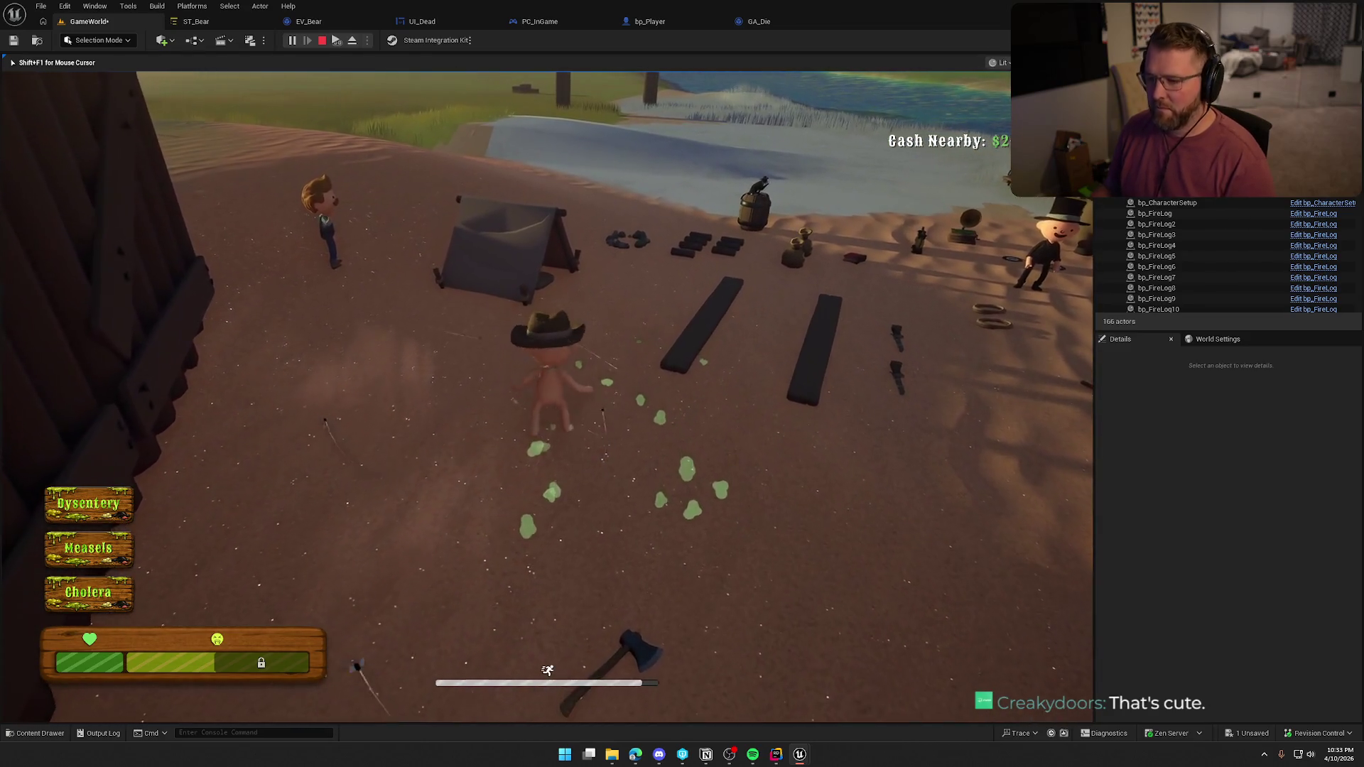
{"action": "key", "text": "w"}
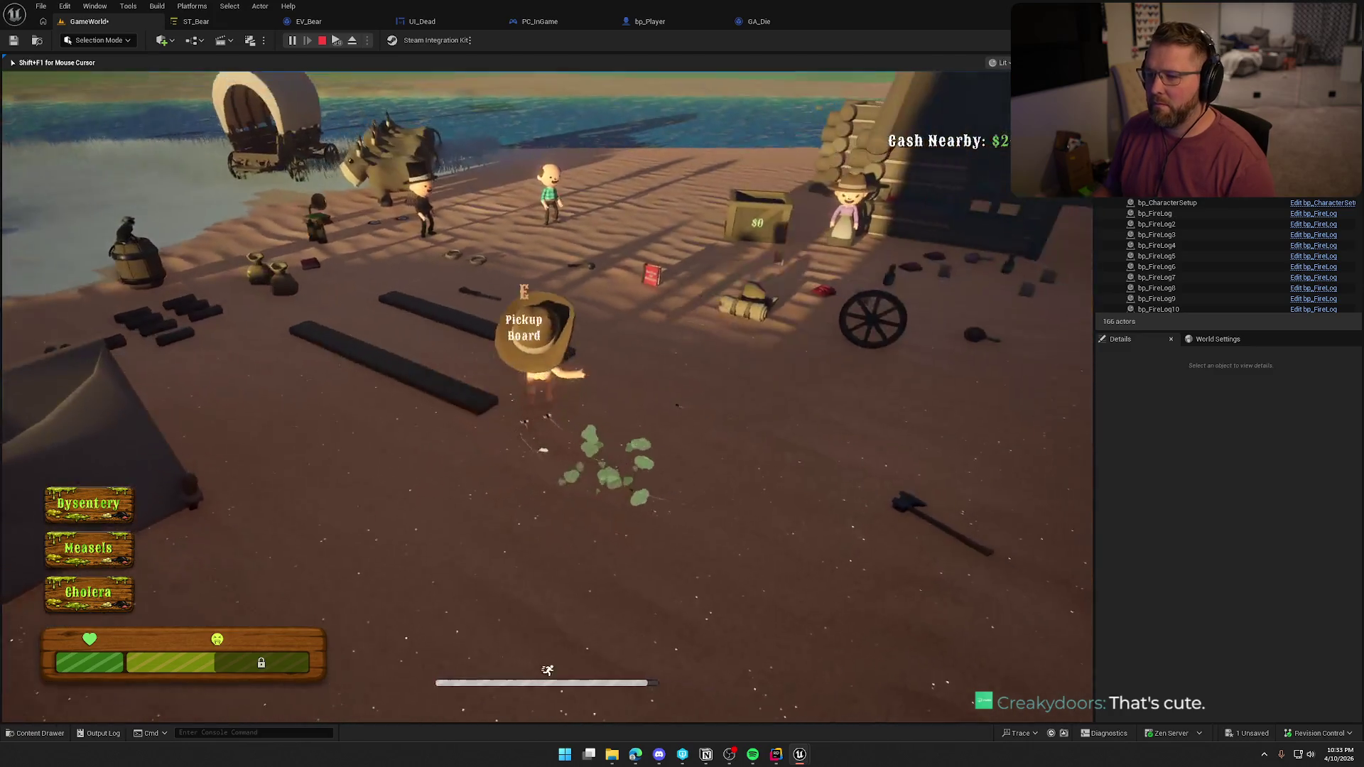
{"action": "key", "text": "w"}
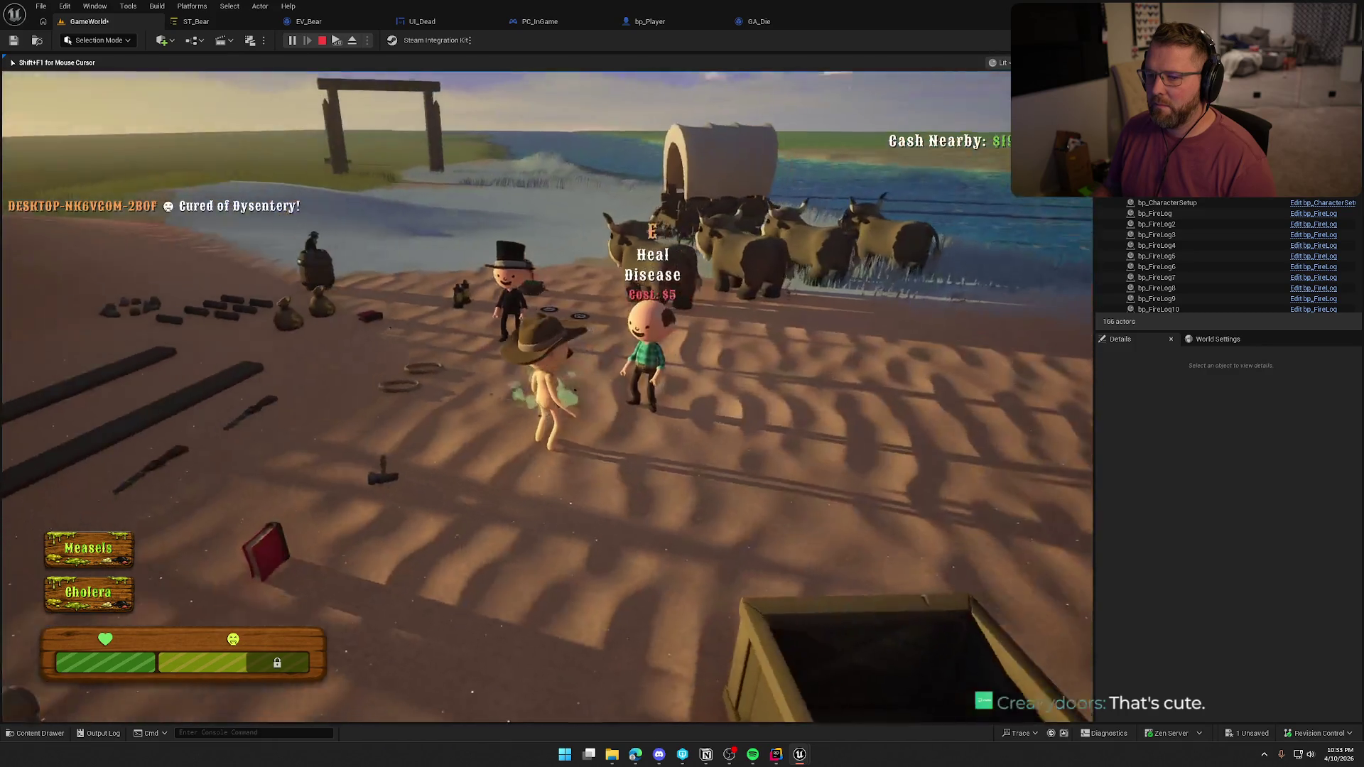
{"action": "key", "text": "e"}
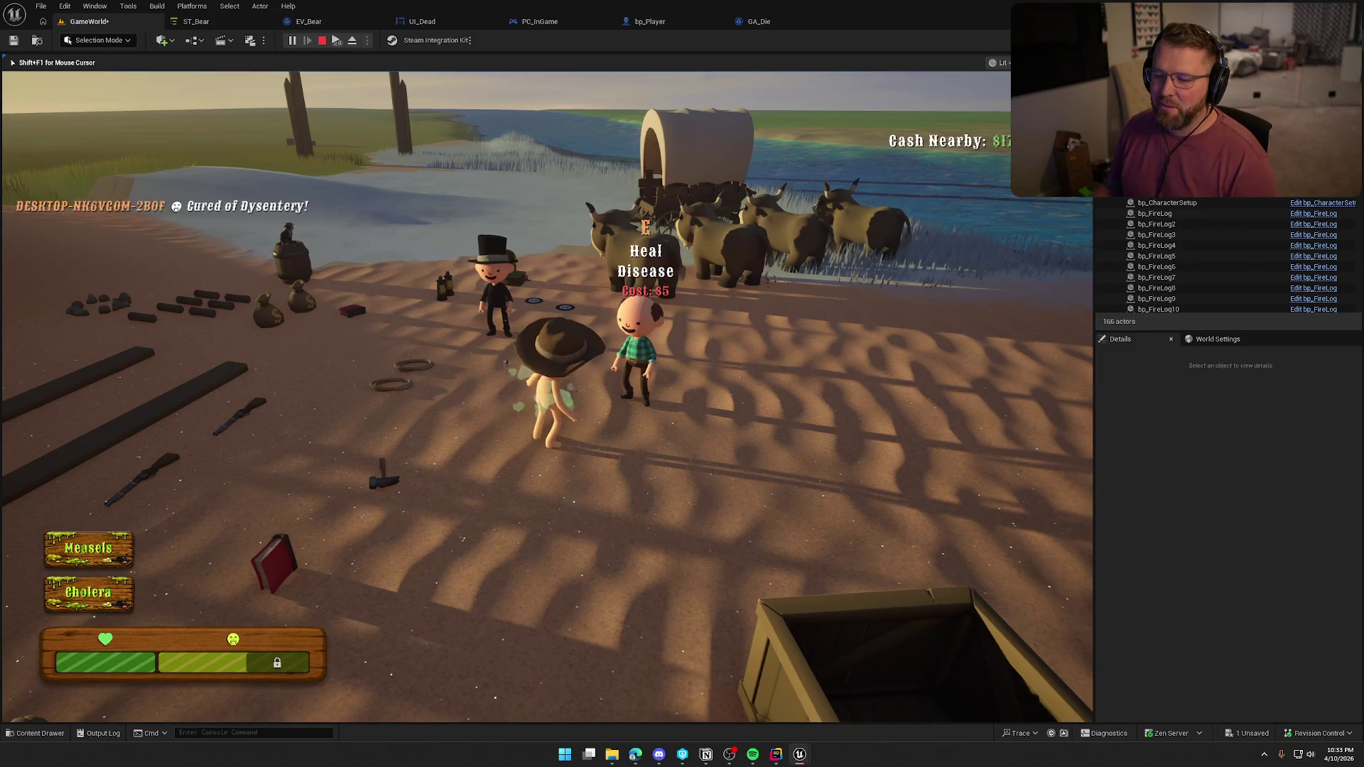
{"action": "key", "text": "e"}
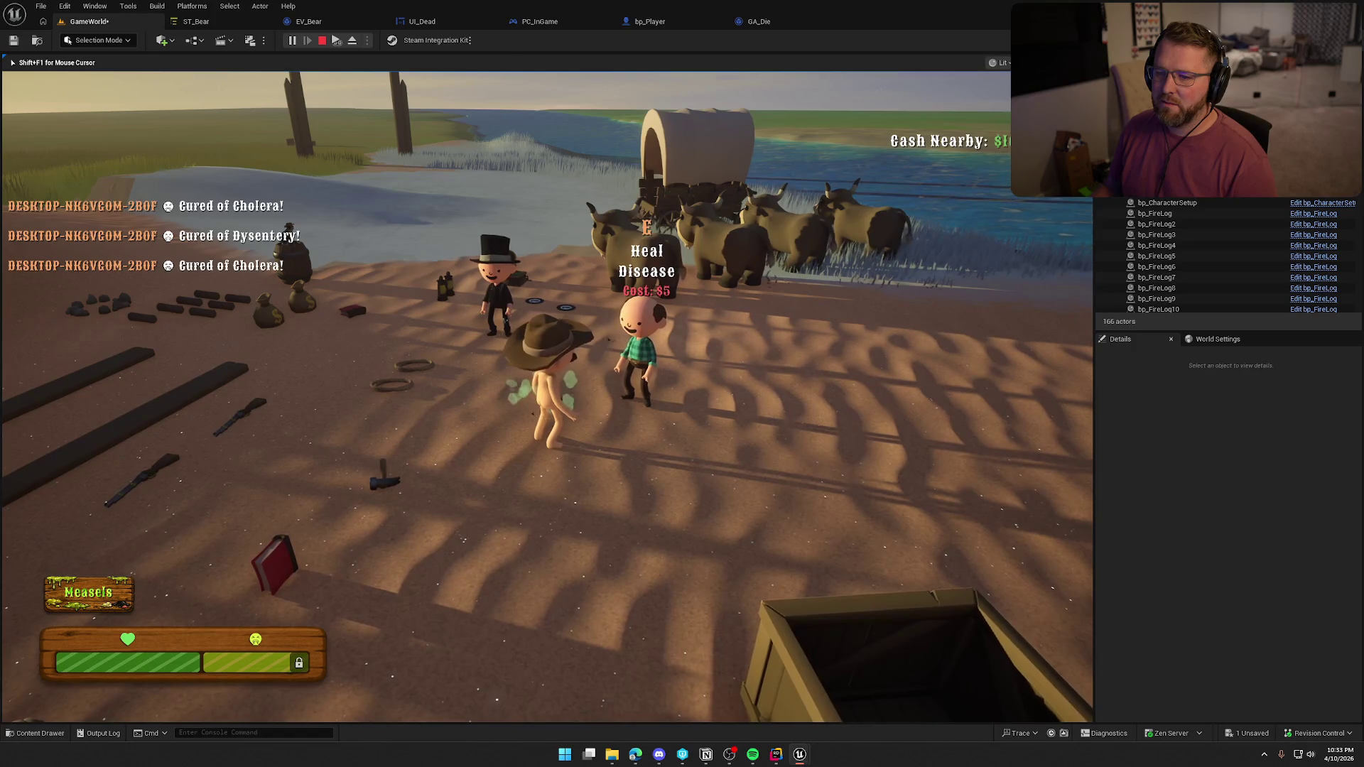
Pay to cure the measles, then sprint past the tent and up the hill toward Test Trading Post 2
{"action": "key", "text": "e"}
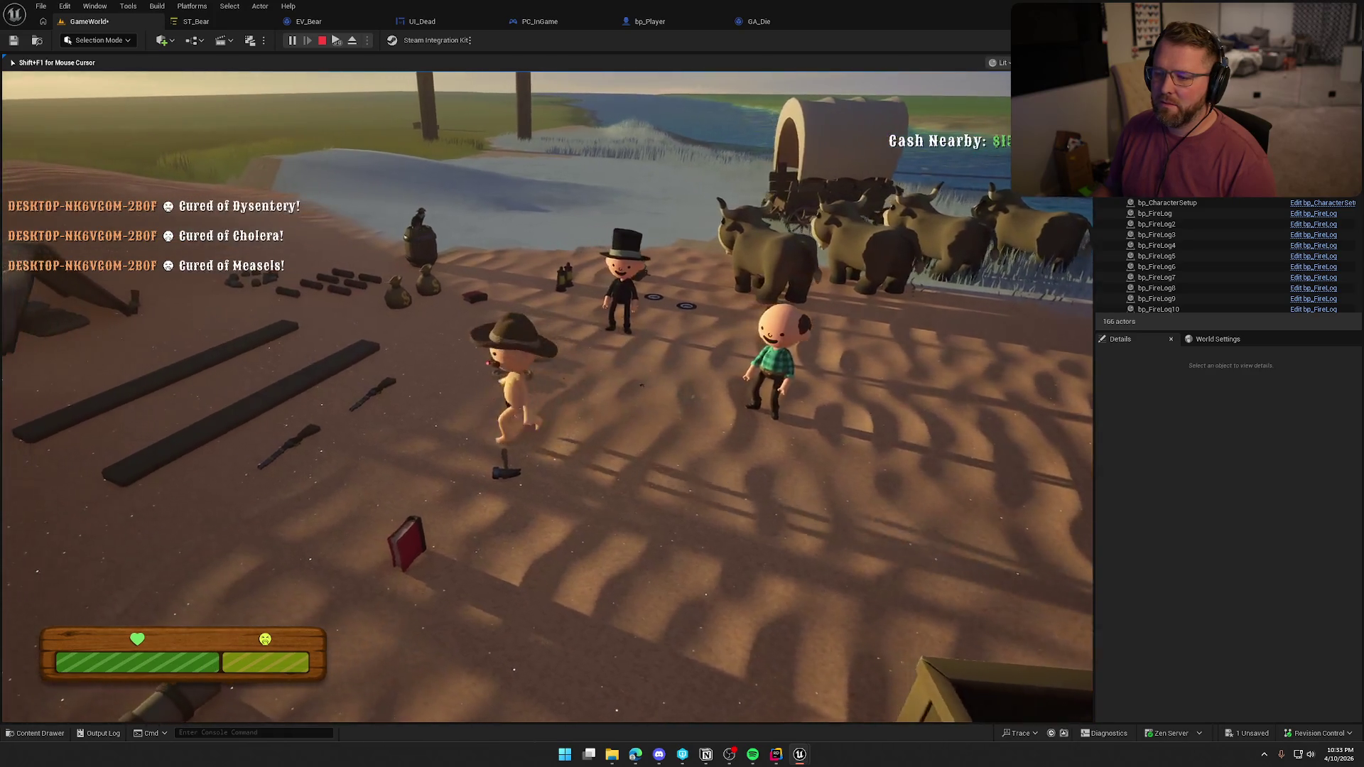
{"action": "key", "text": "shift+w"}
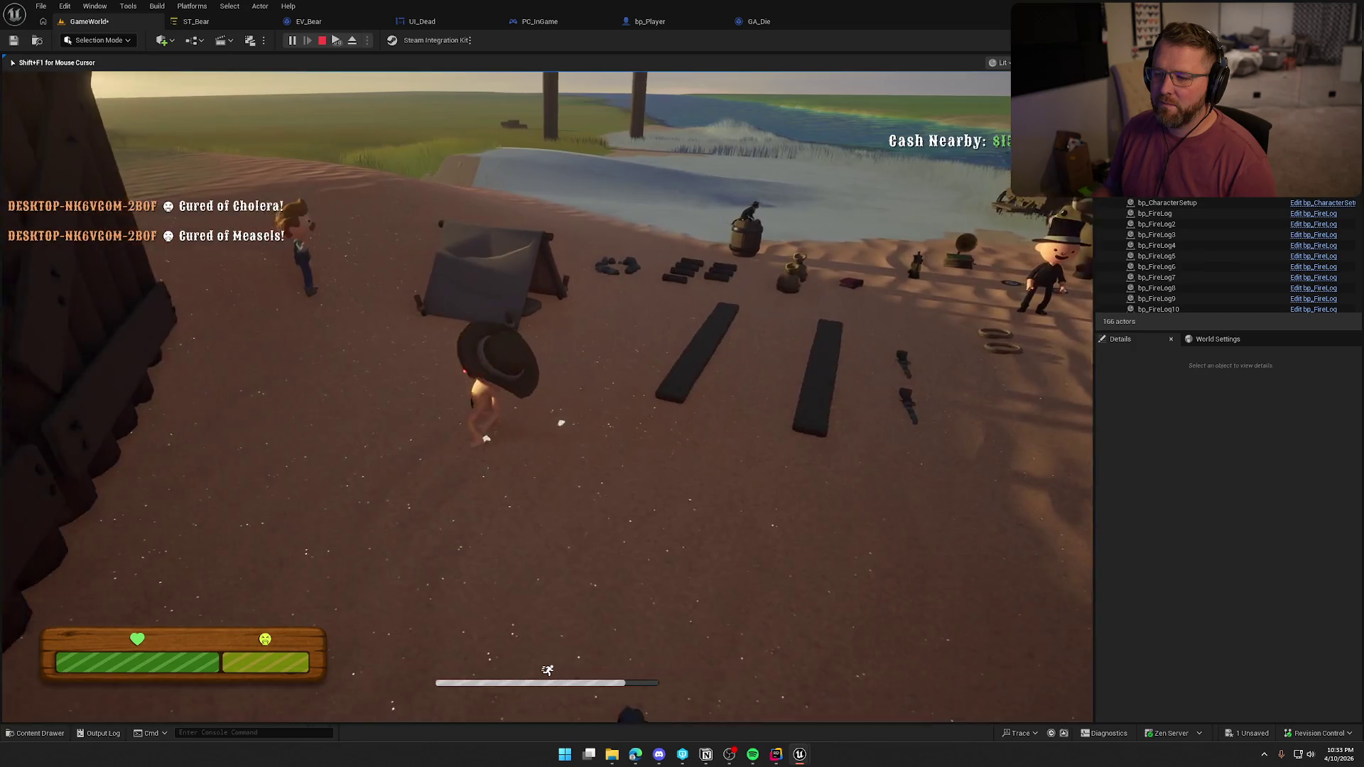
{"action": "key", "text": "shift+w"}
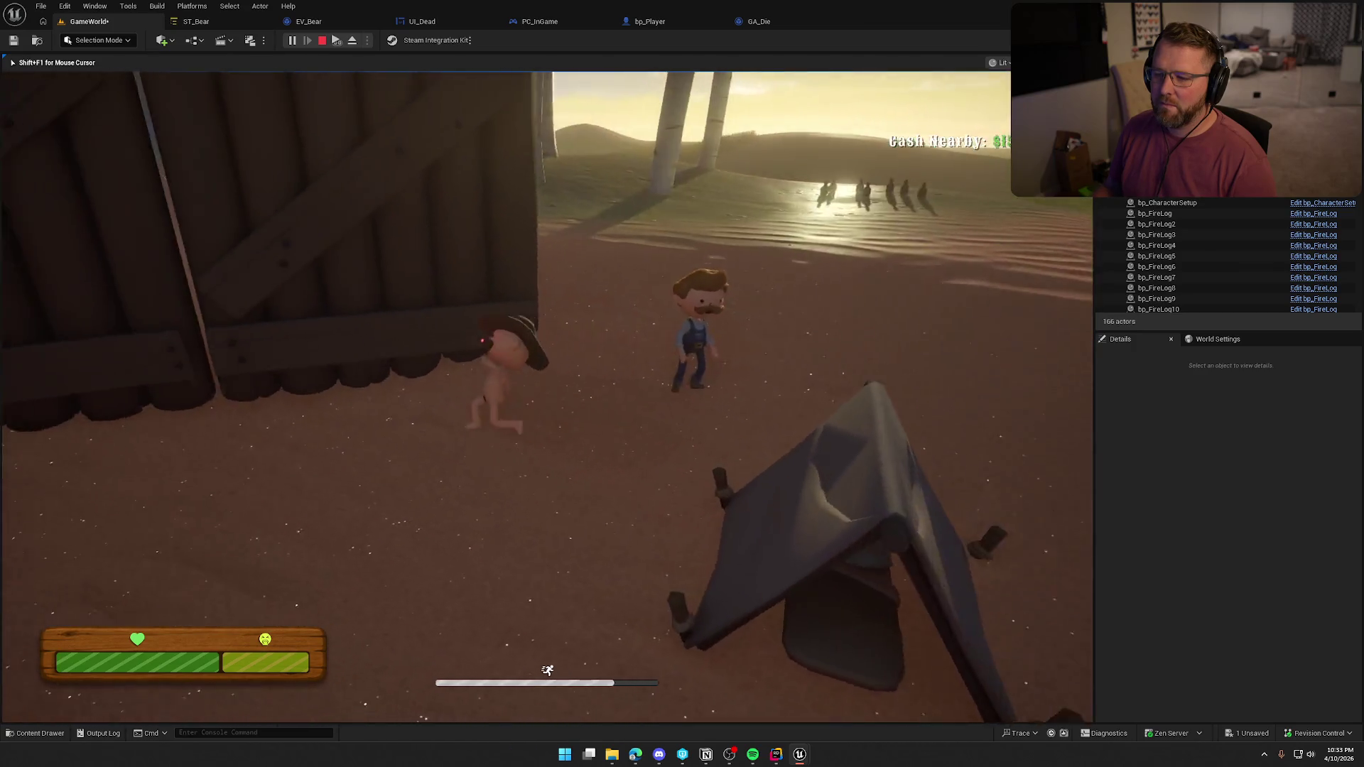
{"action": "key", "text": "shift+w"}
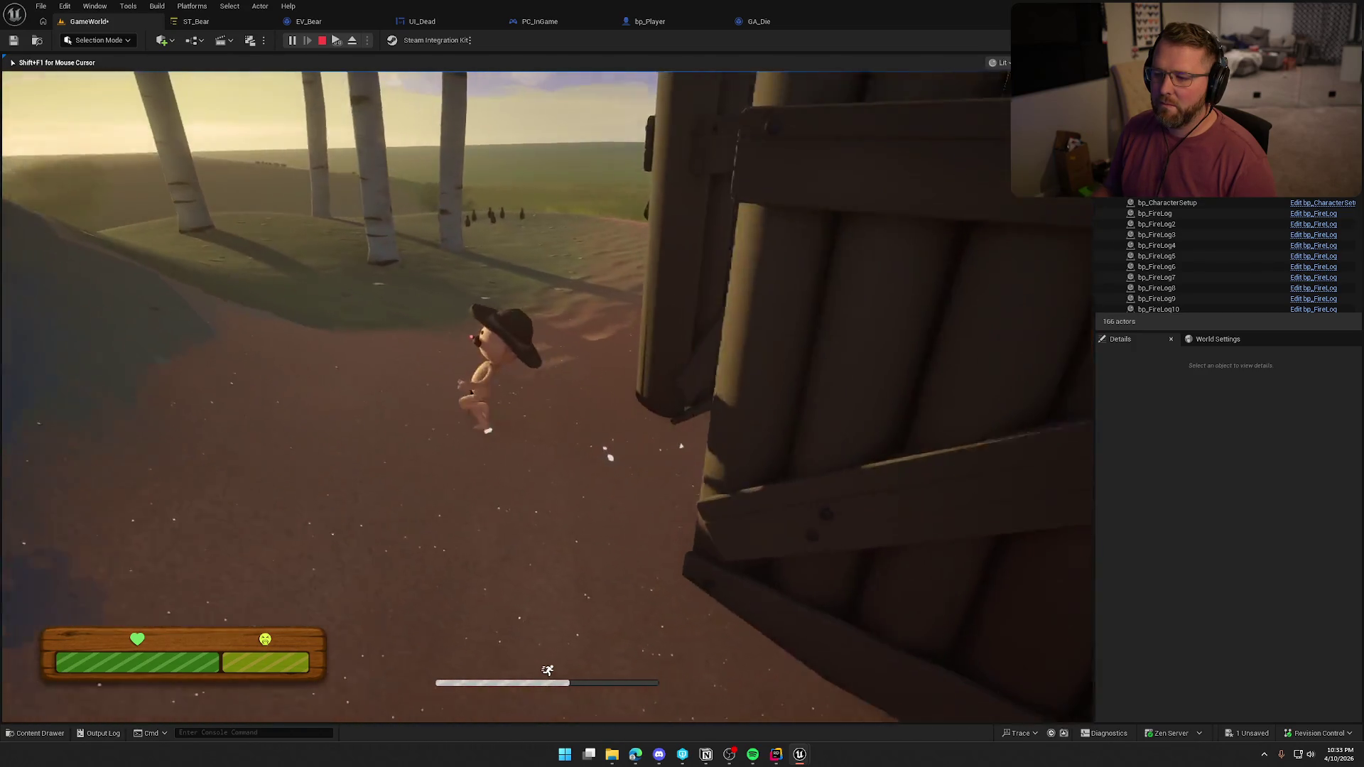
{"action": "key", "text": "shift+w"}
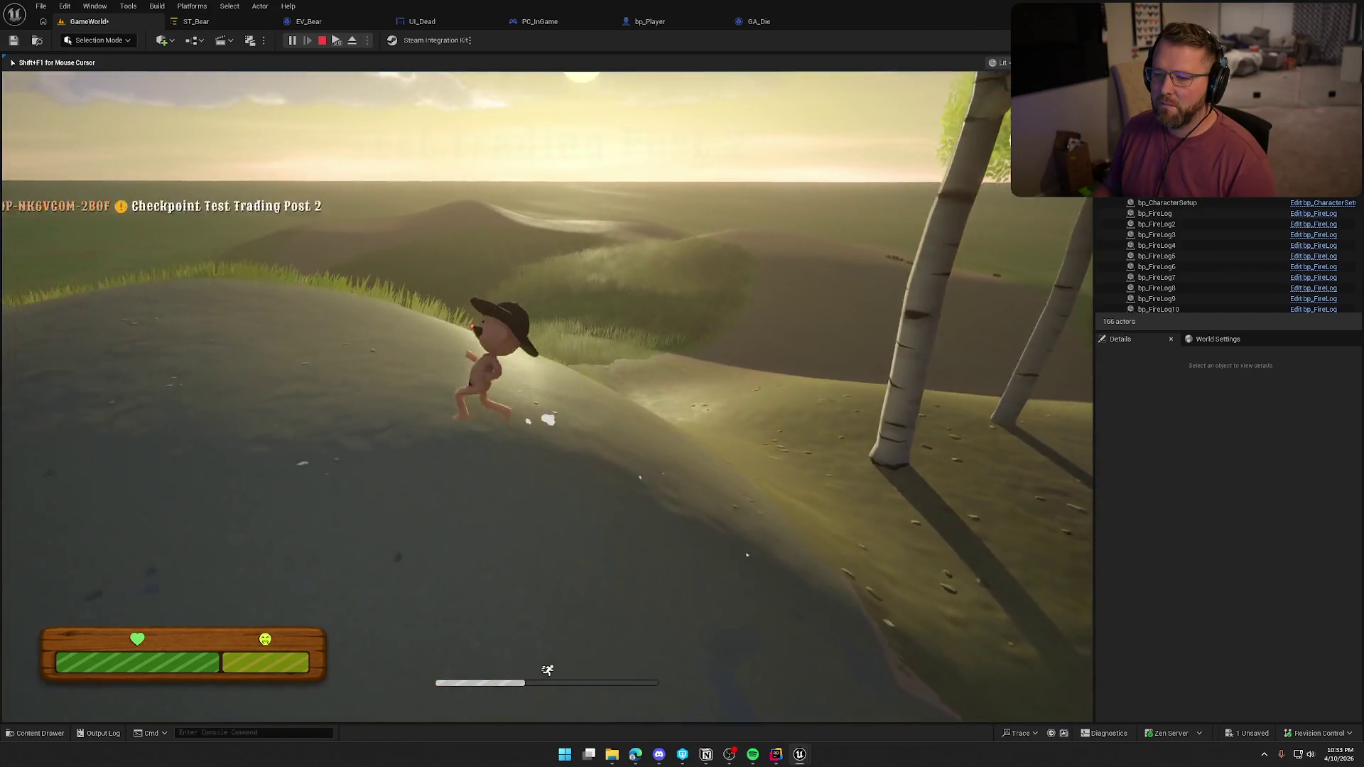
{"action": "key", "text": "shift+w"}
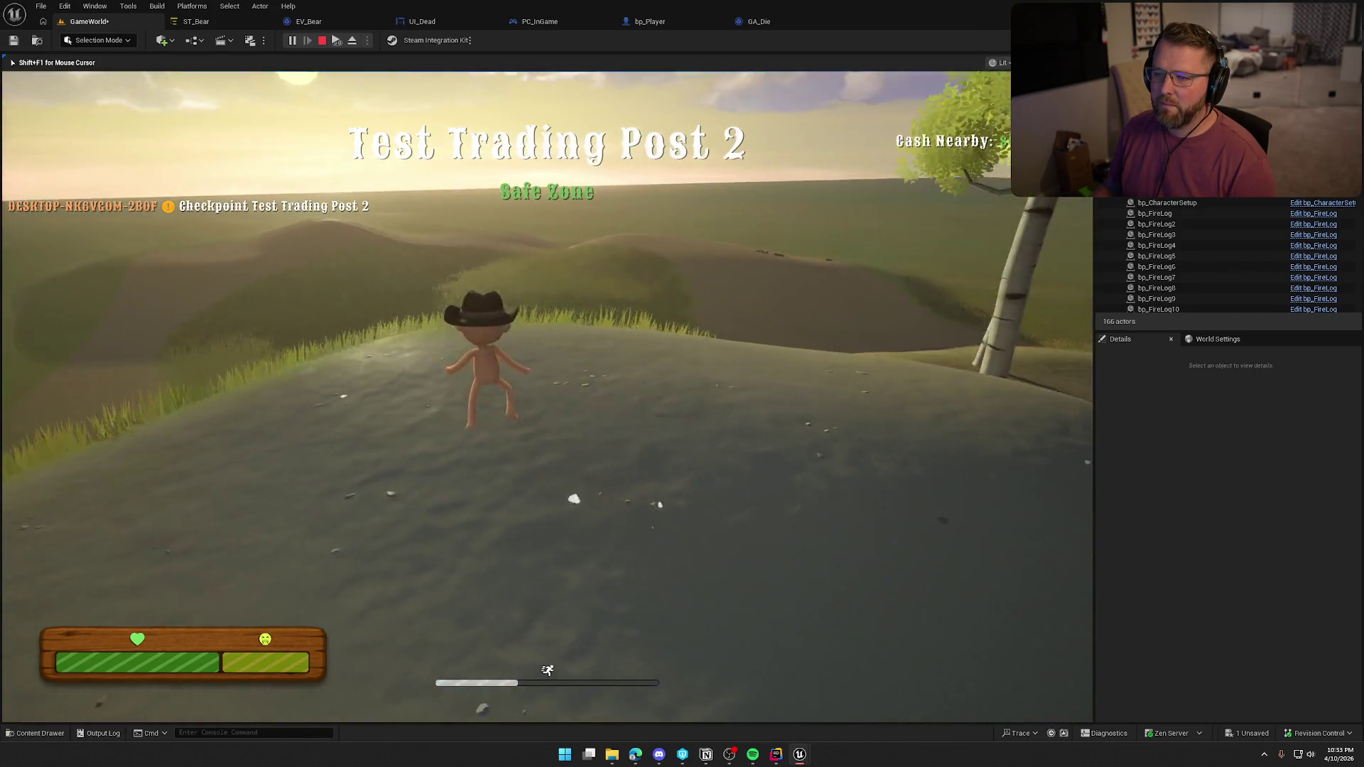
Walk across the hilltop and back toward the camp, then stop the play-test
{"action": "key", "text": "w"}
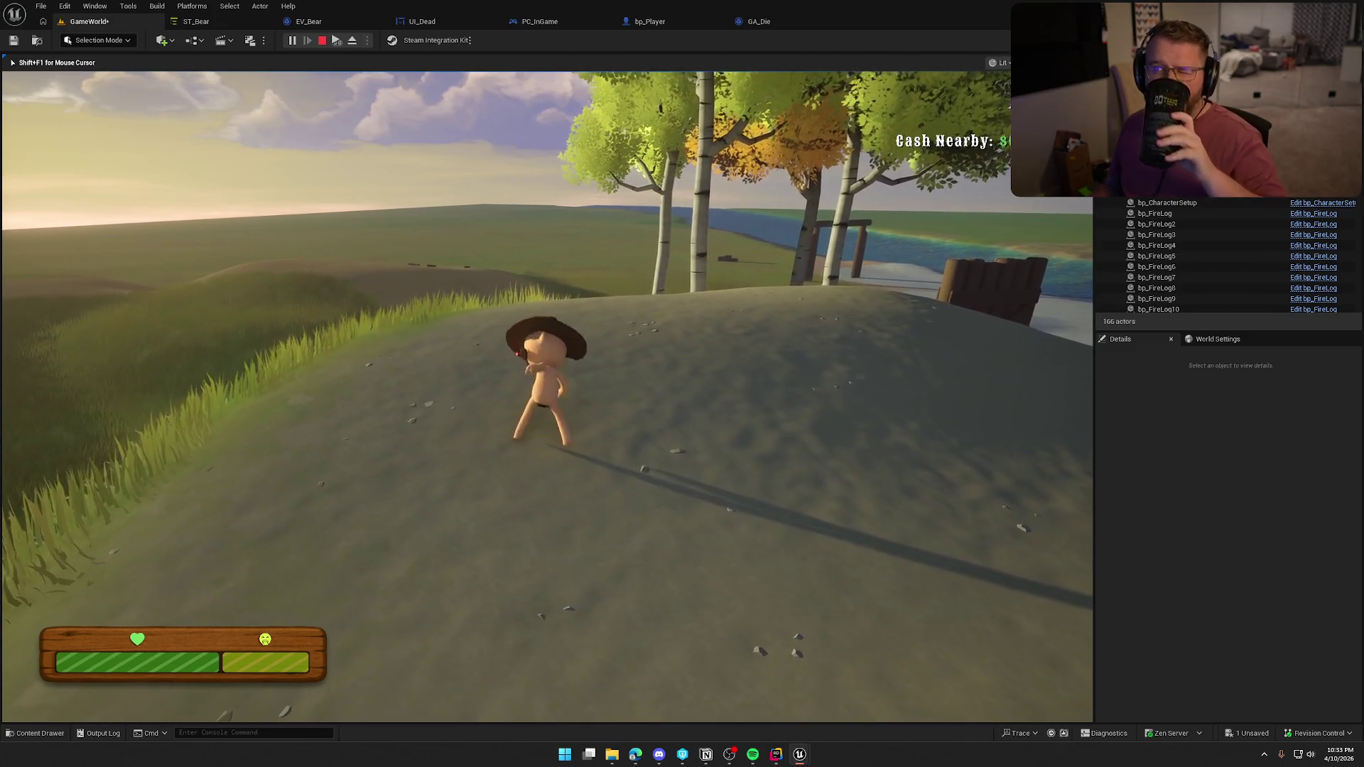
{"action": "key", "text": "w"}
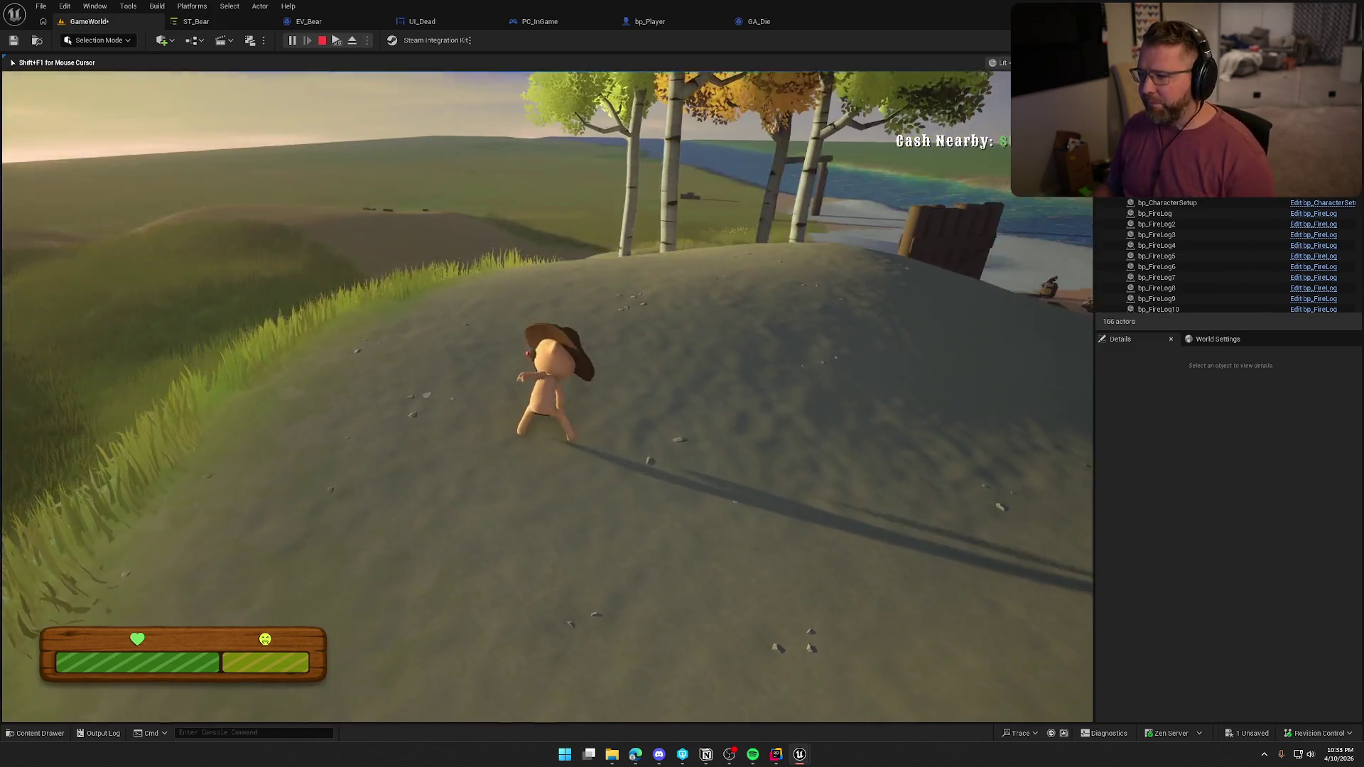
{"action": "key", "text": "shift"}
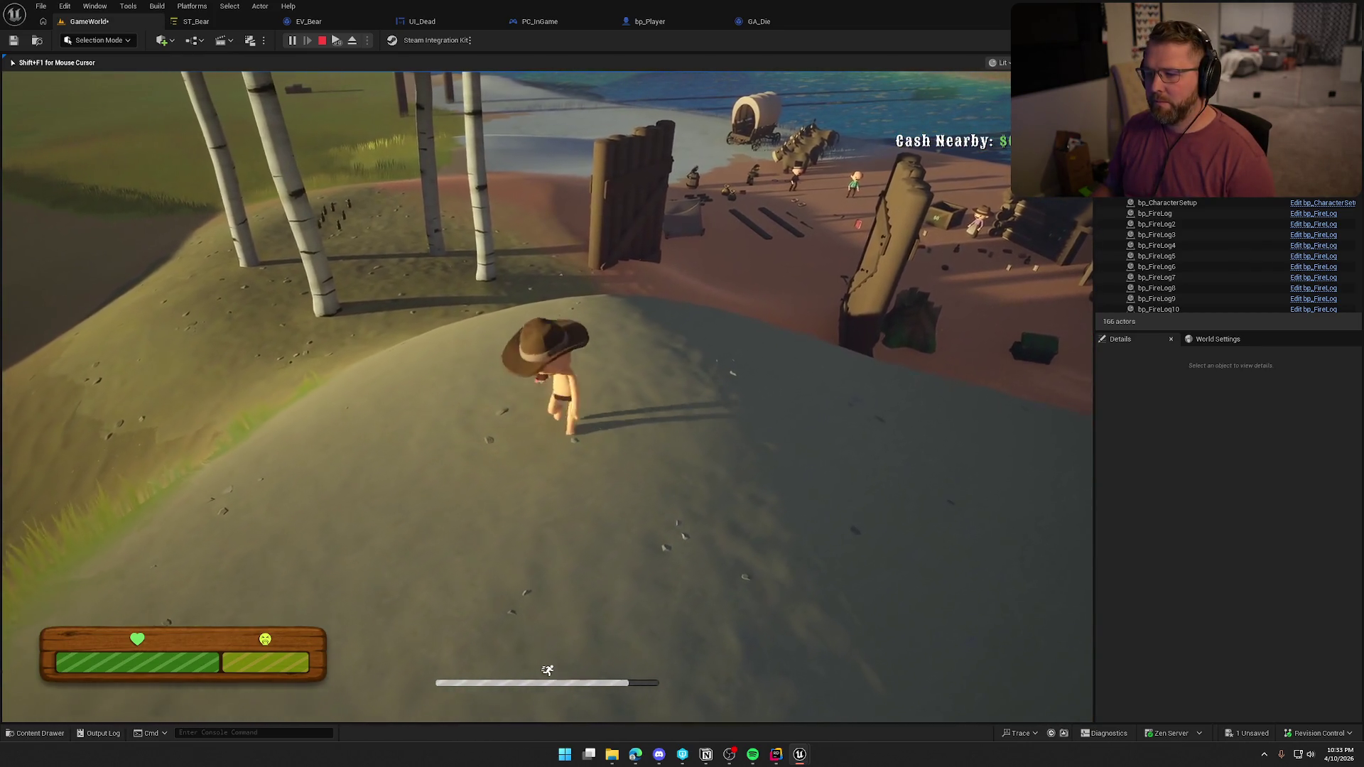
{"action": "key", "text": "s"}
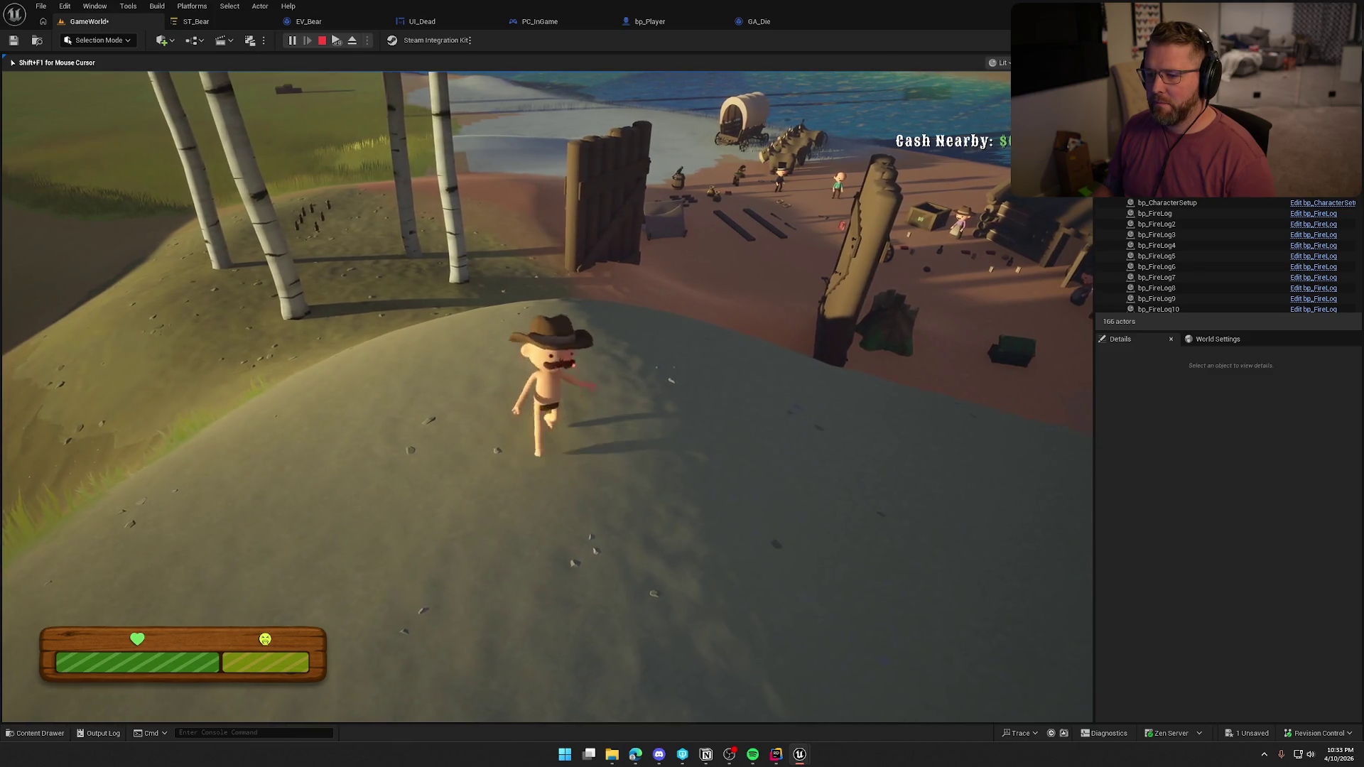
{"action": "key", "text": "Escape"}
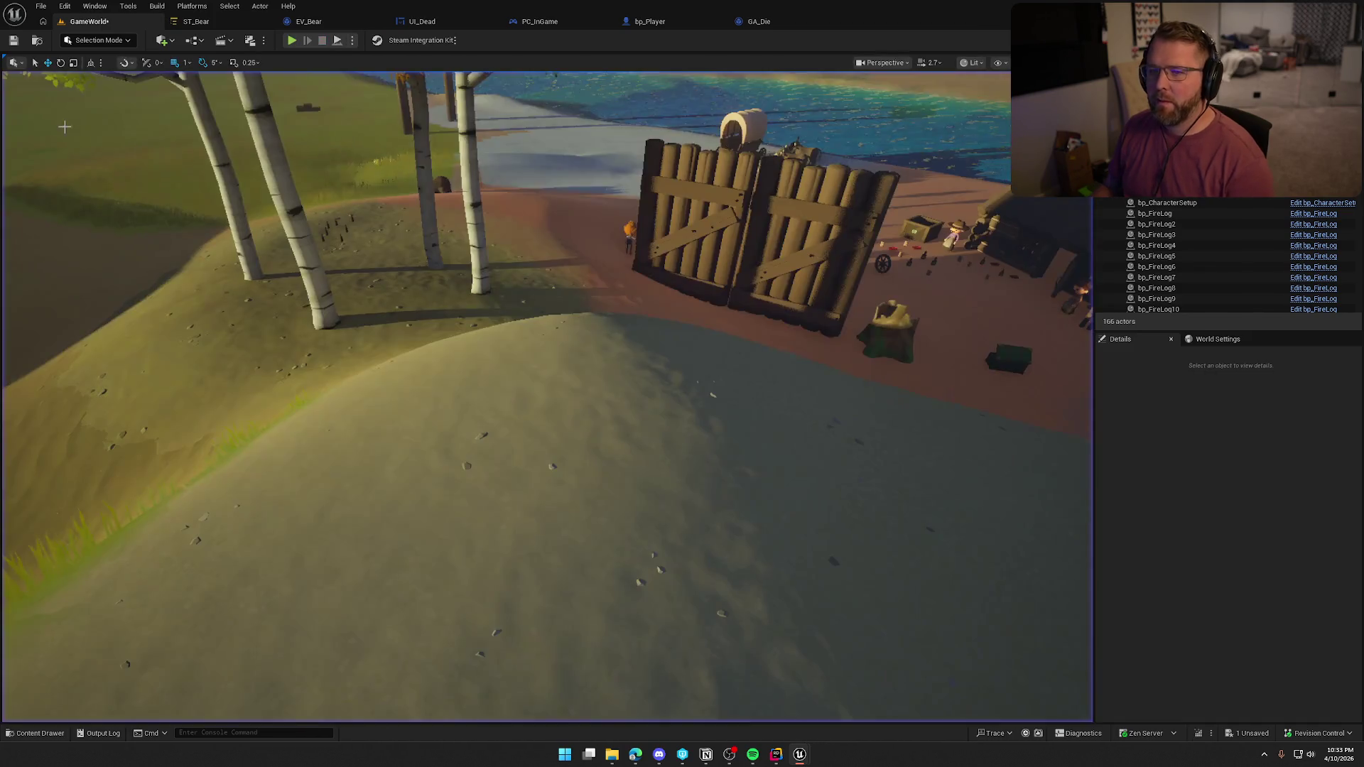
Close ST_Bear, delete EV_Bear's Draw Debug Sphere and Get Actor Location nodes, and select the attack-range nodes
{"action": "left_click", "coordinate": [195, 22]}
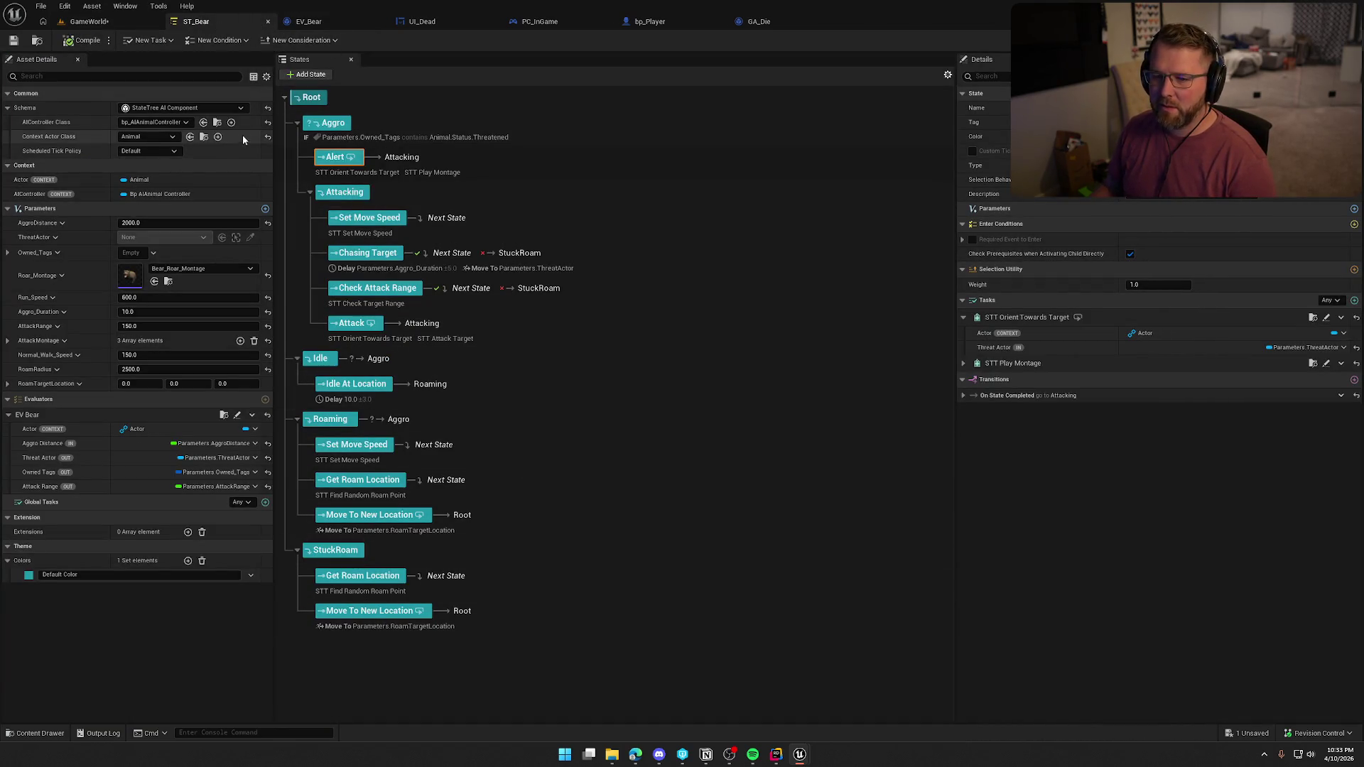
{"action": "middle_click", "coordinate": [208, 24]}
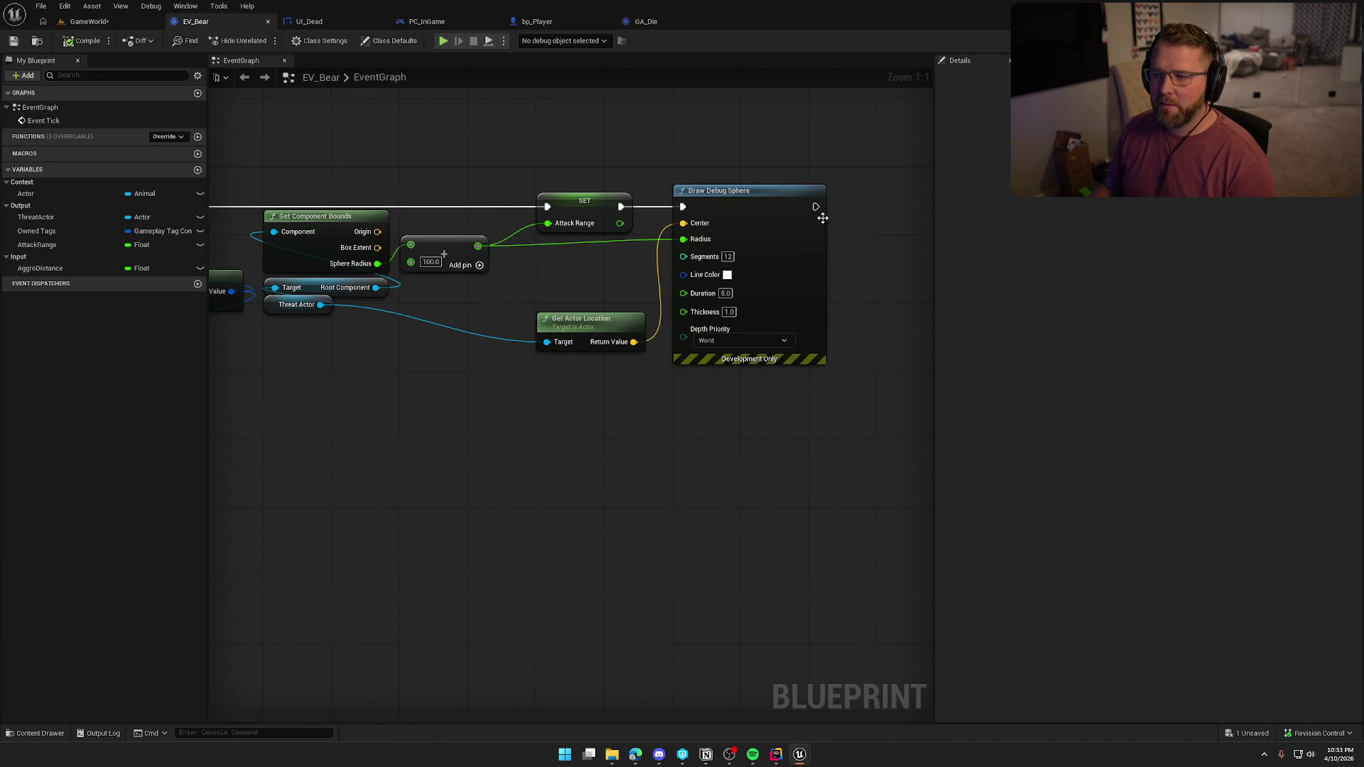
{"action": "left_click_drag", "start_coordinate": [666, 148], "coordinate": [793, 375]}
{"action": "key", "text": "Delete"}
{"action": "left_click", "coordinate": [589, 318]}
{"action": "key", "text": "Delete"}
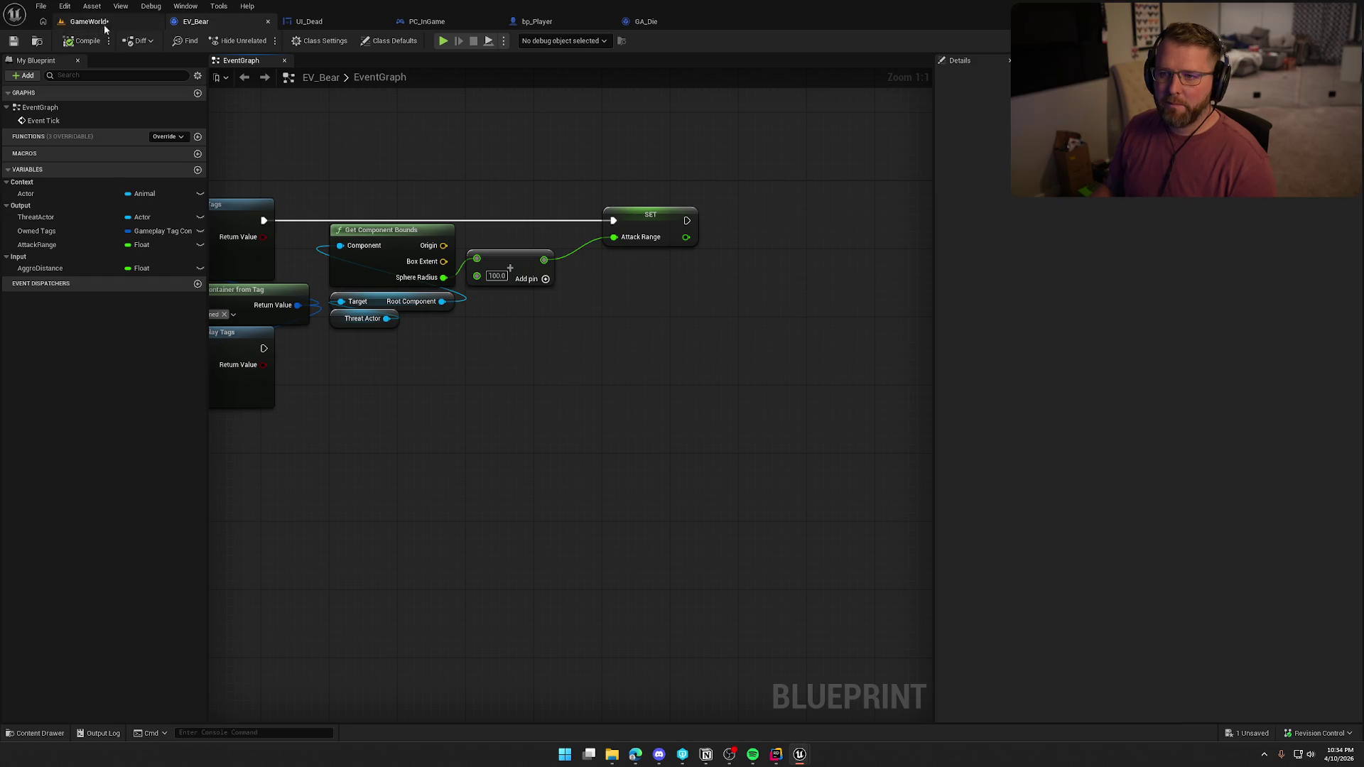
{"action": "mouse_move", "coordinate": [497, 160]}
{"action": "left_mouse_down"}
{"action": "mouse_move", "coordinate": [848, 416]}
{"action": "mouse_move", "coordinate": [844, 397]}
{"action": "left_mouse_up"}
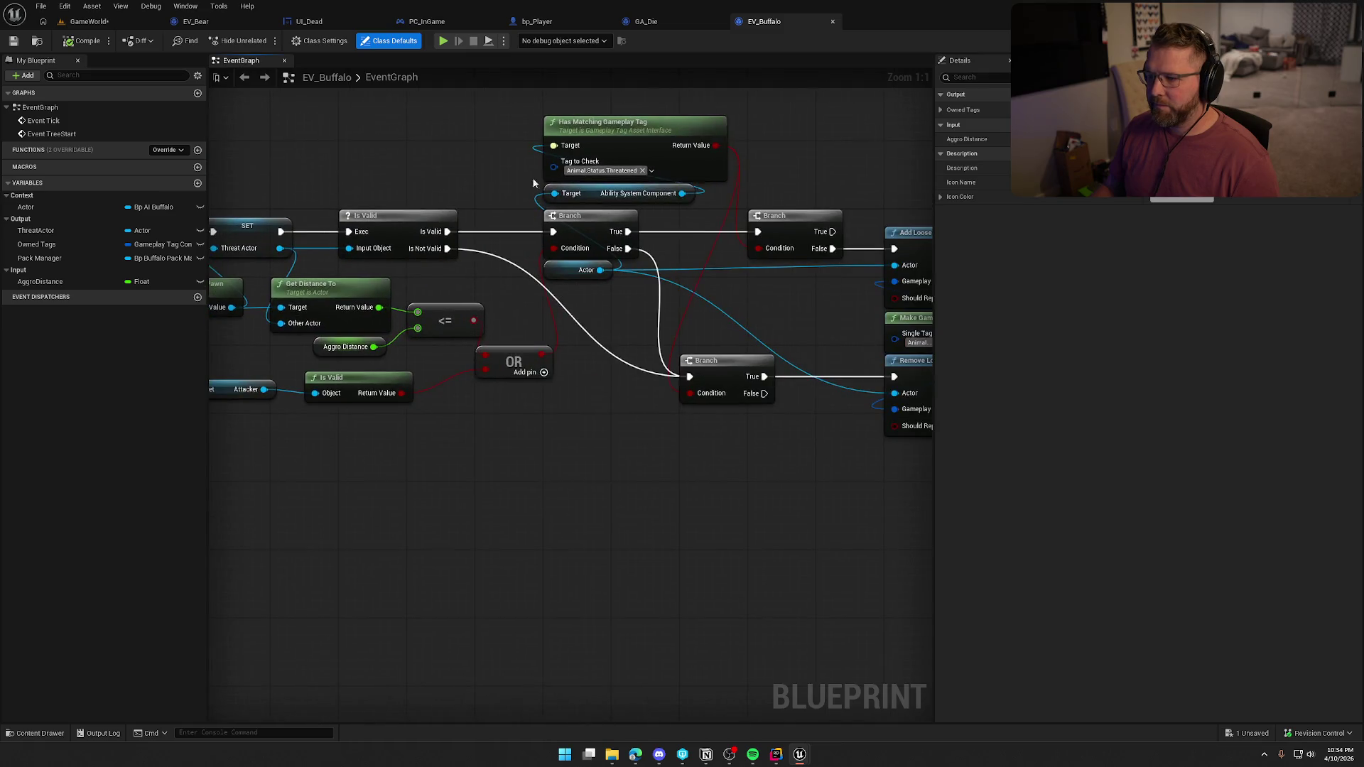
Paste the attack-range nodes into EV_Buffalo and wire SET after Add Loose Gameplay Tags
{"action": "scroll", "coordinate": [496, 172], "scroll_direction": "up", "scroll_amount": 5}
{"action": "left_click_drag", "start_coordinate": [453, 172], "coordinate": [561, 175]}
{"action": "key", "text": "ctrl+v"}
{"action": "mouse_move", "coordinate": [689, 216]}
{"action": "left_mouse_down"}
{"action": "mouse_move", "coordinate": [689, 276]}
{"action": "mouse_move", "coordinate": [550, 192]}
{"action": "left_mouse_up"}
{"action": "left_click_drag", "start_coordinate": [422, 201], "coordinate": [372, 210]}
{"action": "left_click_drag", "start_coordinate": [775, 224], "coordinate": [757, 207]}
{"action": "left_click", "coordinate": [426, 166]}
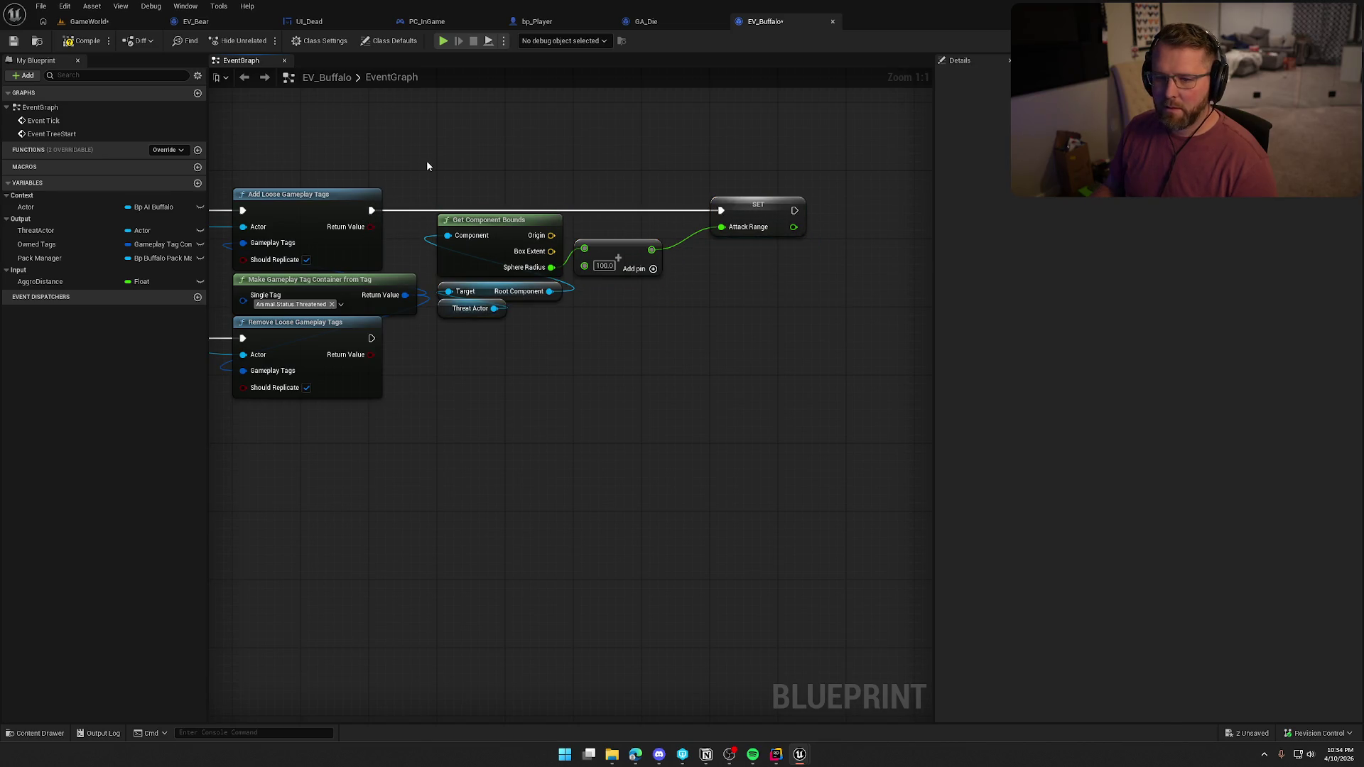
Create the AttackRange variable in the Output category, then compile and save EV_Buffalo
{"action": "right_click", "coordinate": [751, 208]}
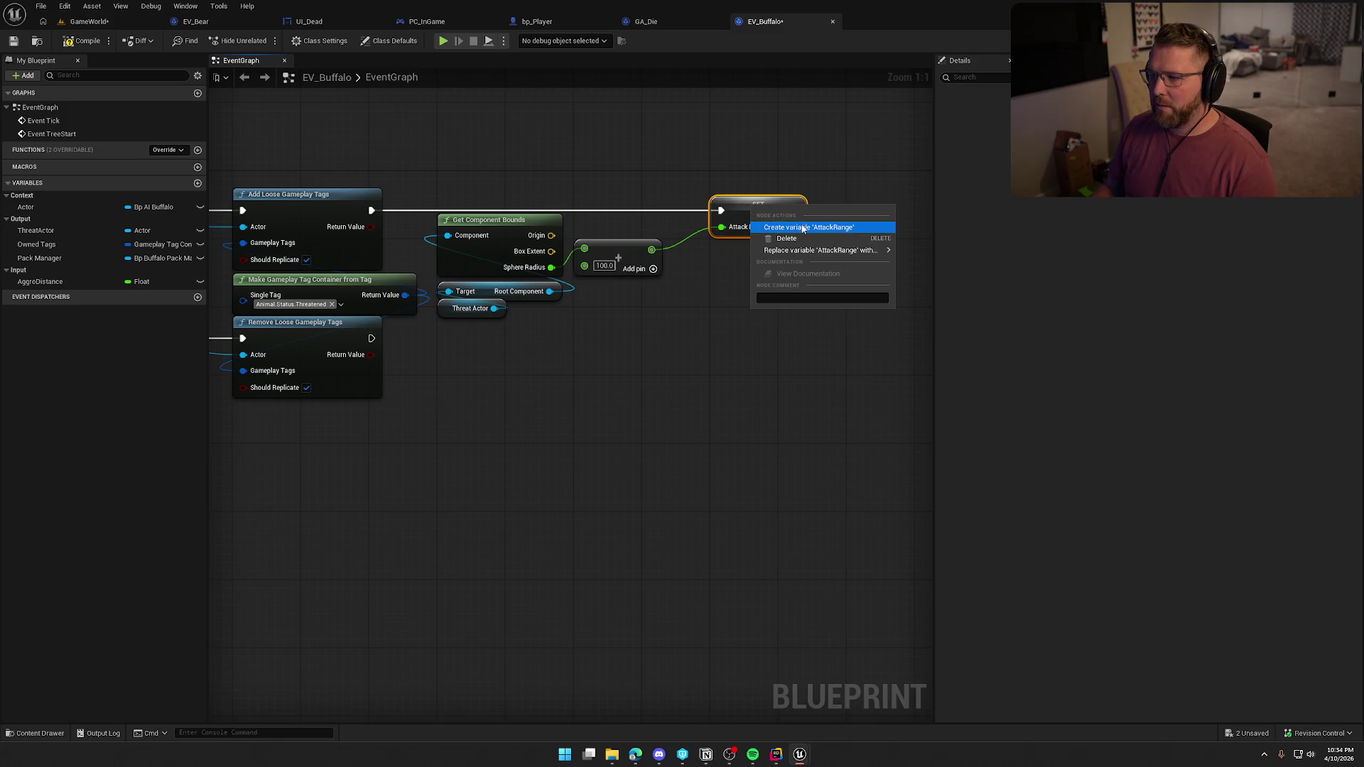
{"action": "left_click", "coordinate": [804, 228]}
{"action": "left_click", "coordinate": [43, 295]}
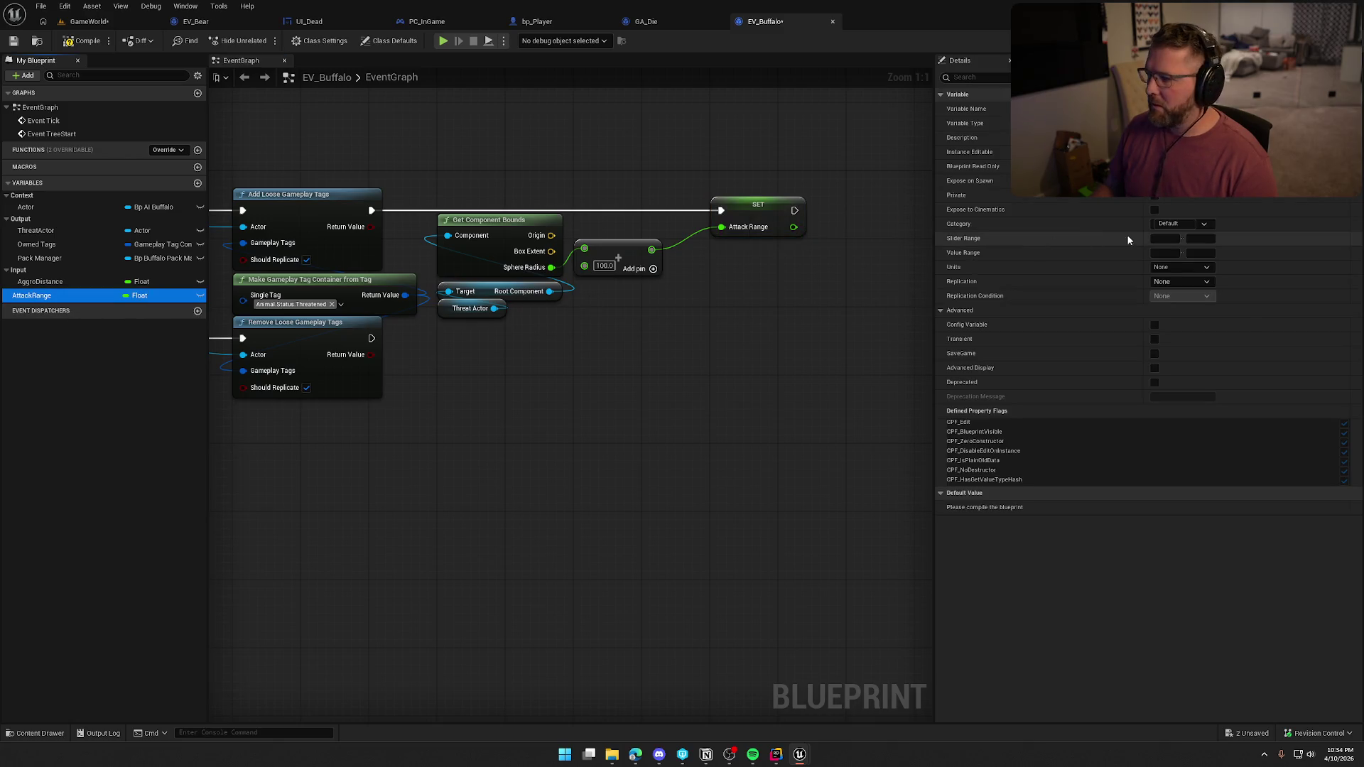
{"action": "left_click", "coordinate": [1204, 226]}
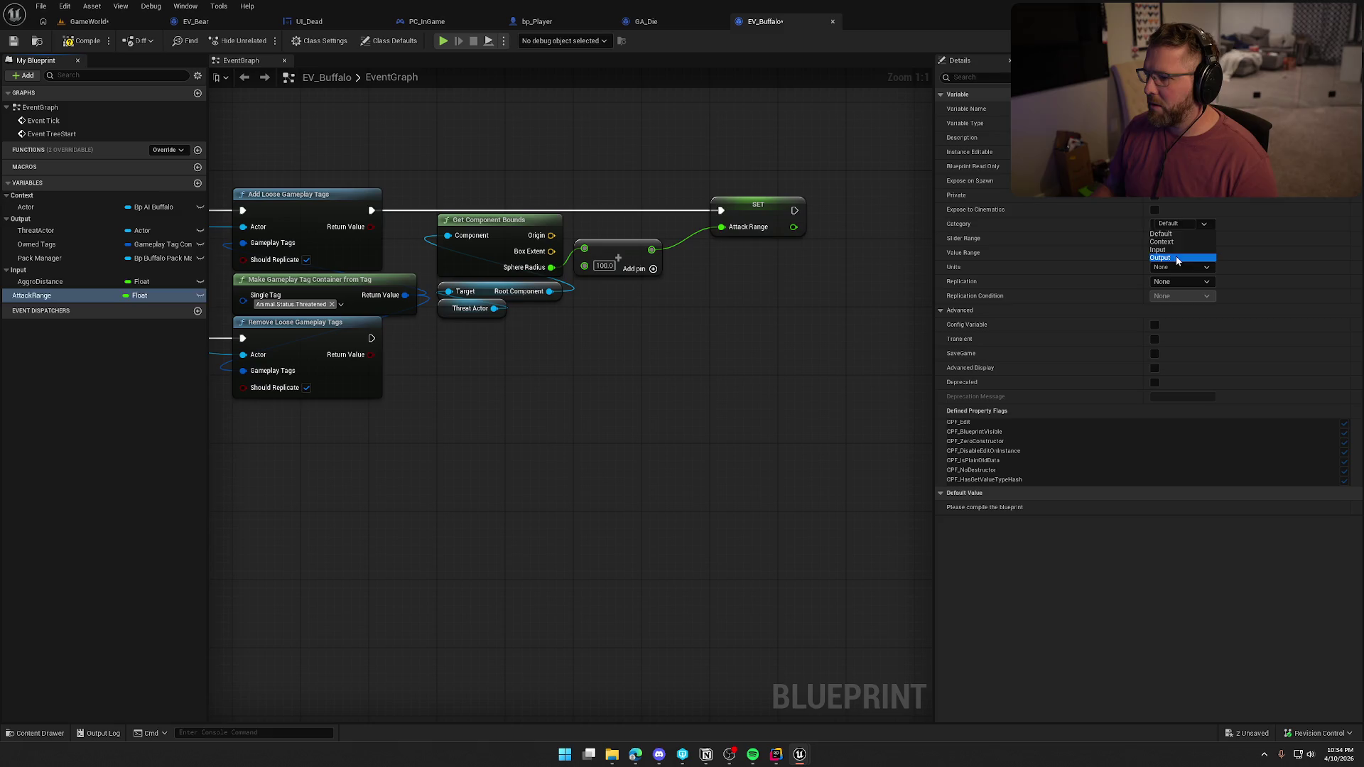
{"action": "left_click", "coordinate": [1176, 247]}
{"action": "left_click", "coordinate": [515, 136]}
{"action": "key", "text": "ctrl+s"}
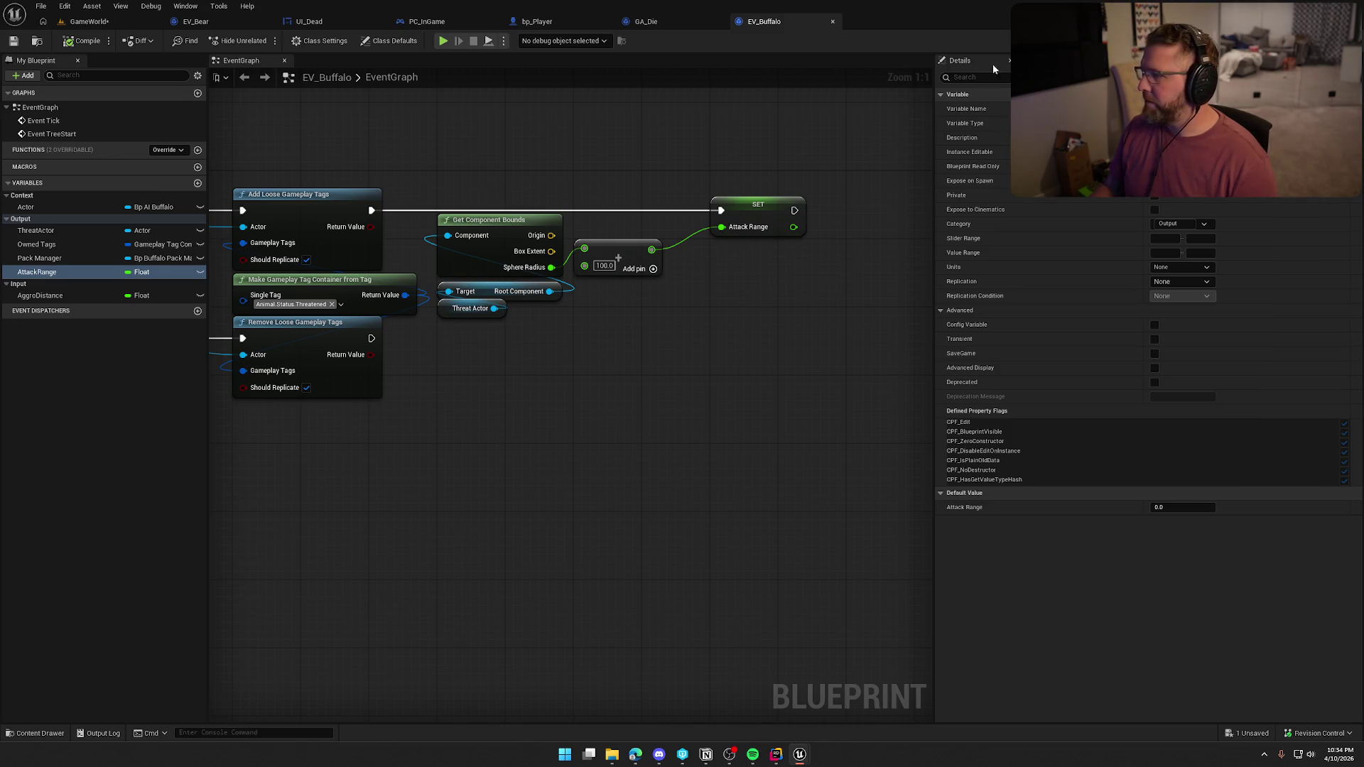
Close the EV_Bear, UI_Dead, PC_InGame, bp_Player, GA_Die and EV_Buffalo editors
{"action": "middle_click", "coordinate": [237, 27]}
{"action": "middle_click", "coordinate": [237, 28]}
{"action": "middle_click", "coordinate": [237, 28]}
{"action": "middle_click", "coordinate": [237, 29]}
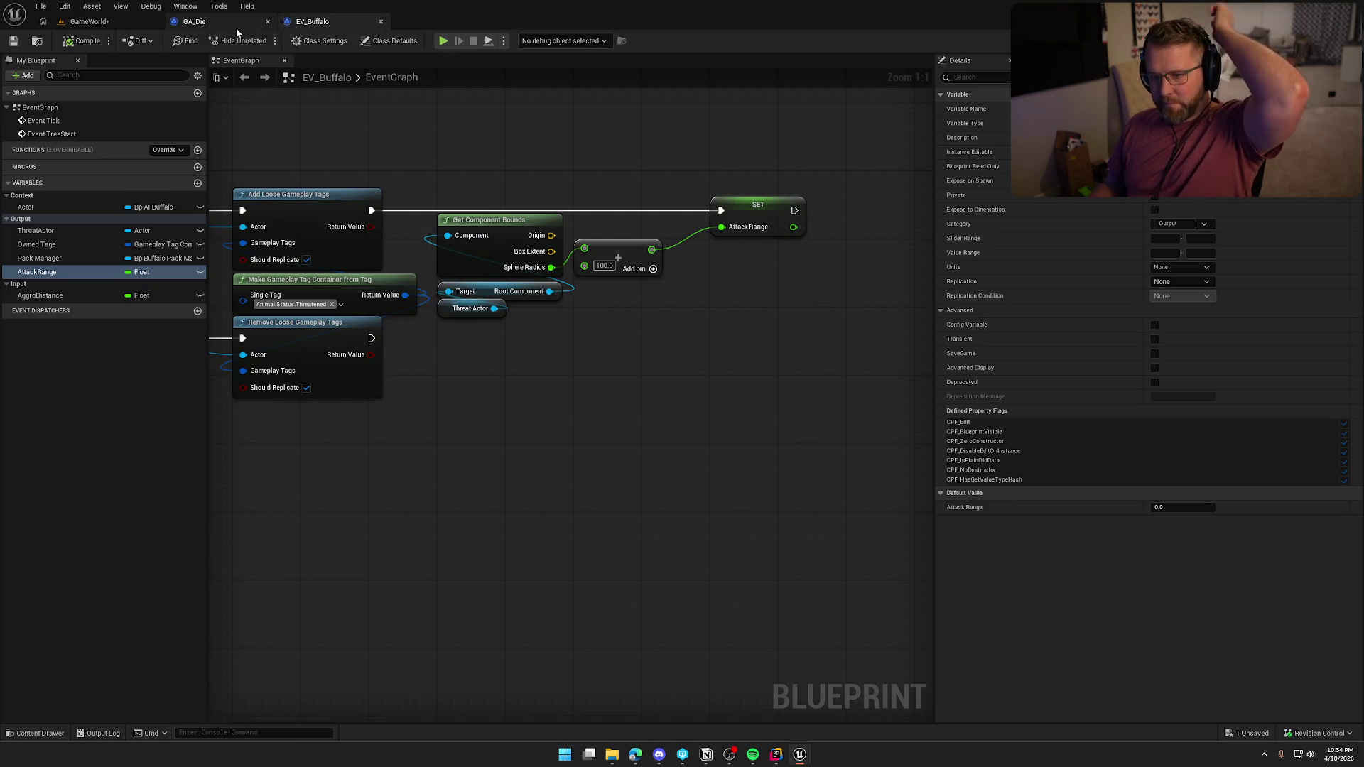
{"action": "middle_click", "coordinate": [236, 28]}
{"action": "middle_click", "coordinate": [236, 32]}
{"action": "key", "text": "ctrl+space"}
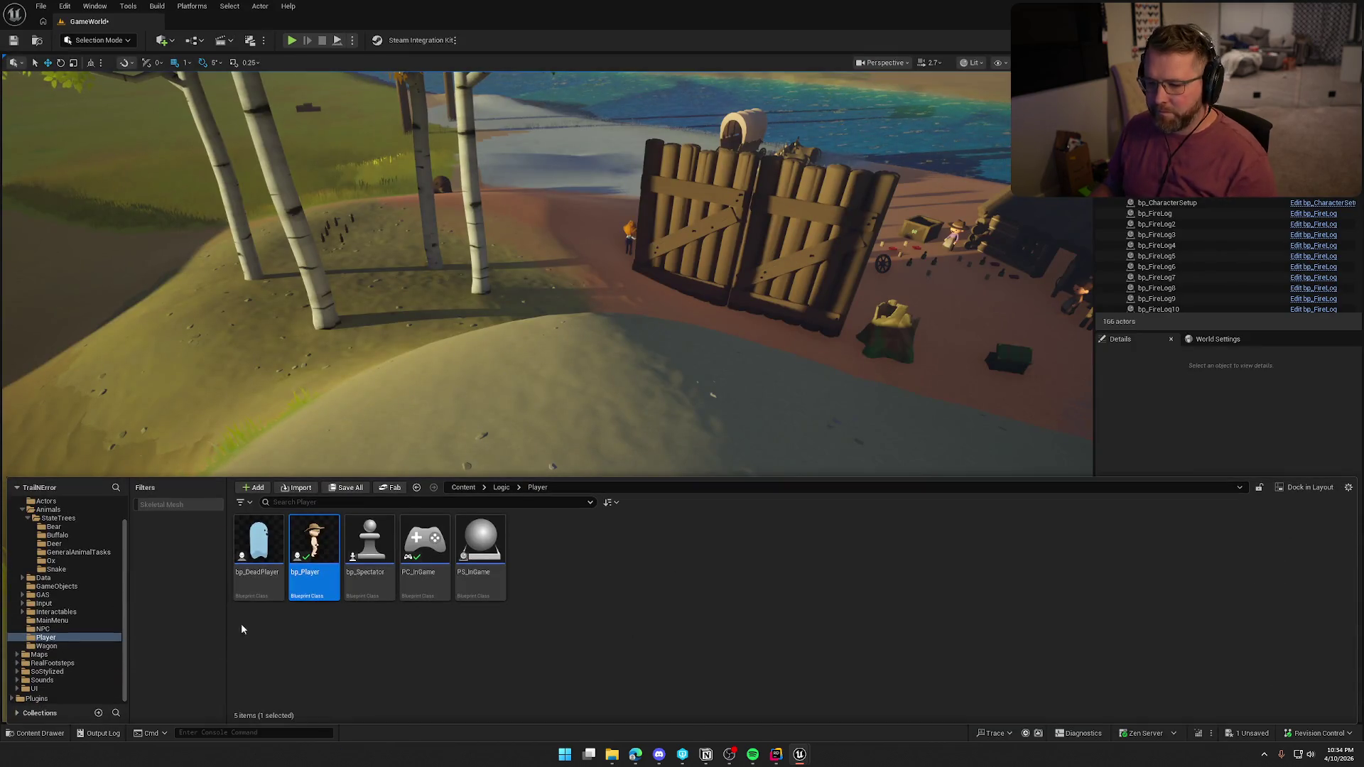
Delete the riverside bear and place a bp_AI_Deer on the grass near the gate
{"action": "left_click", "coordinate": [48, 509]}
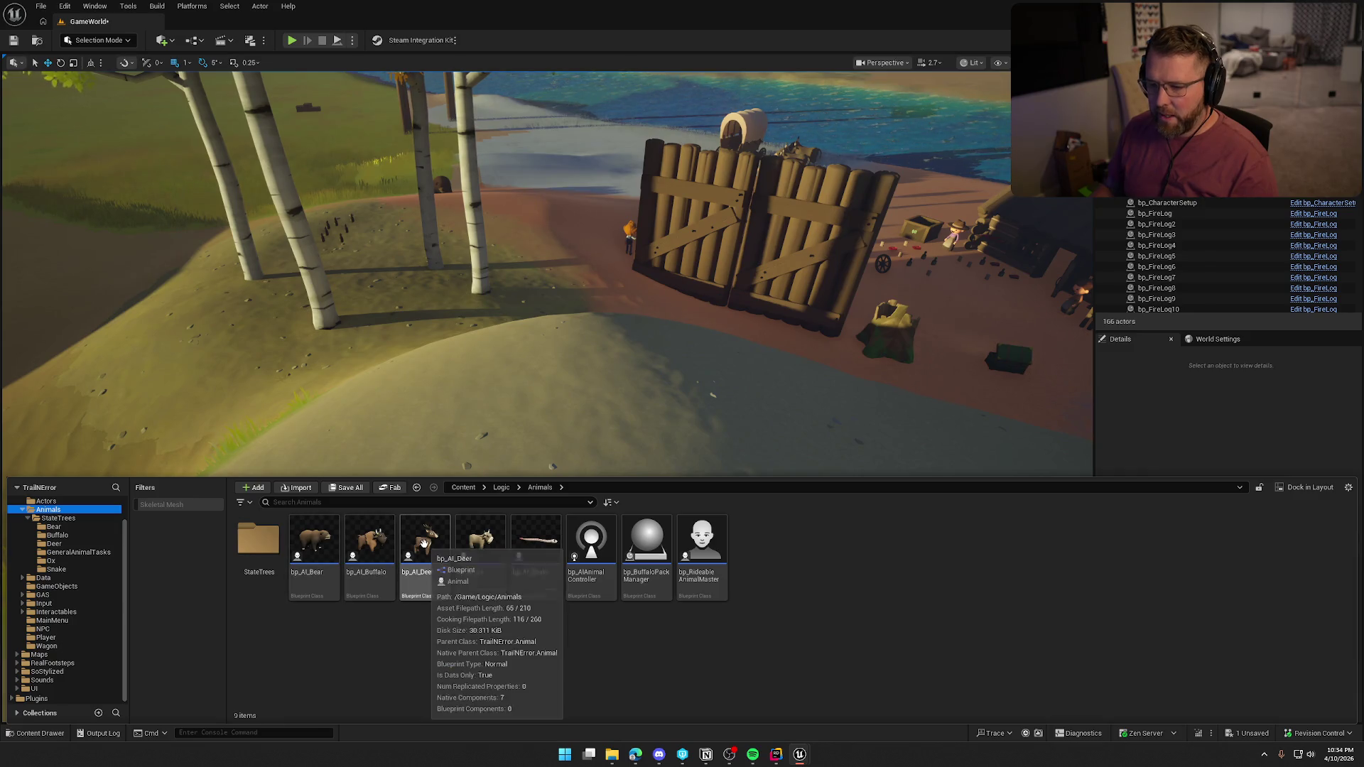
{"action": "key", "text": "ctrl+space"}
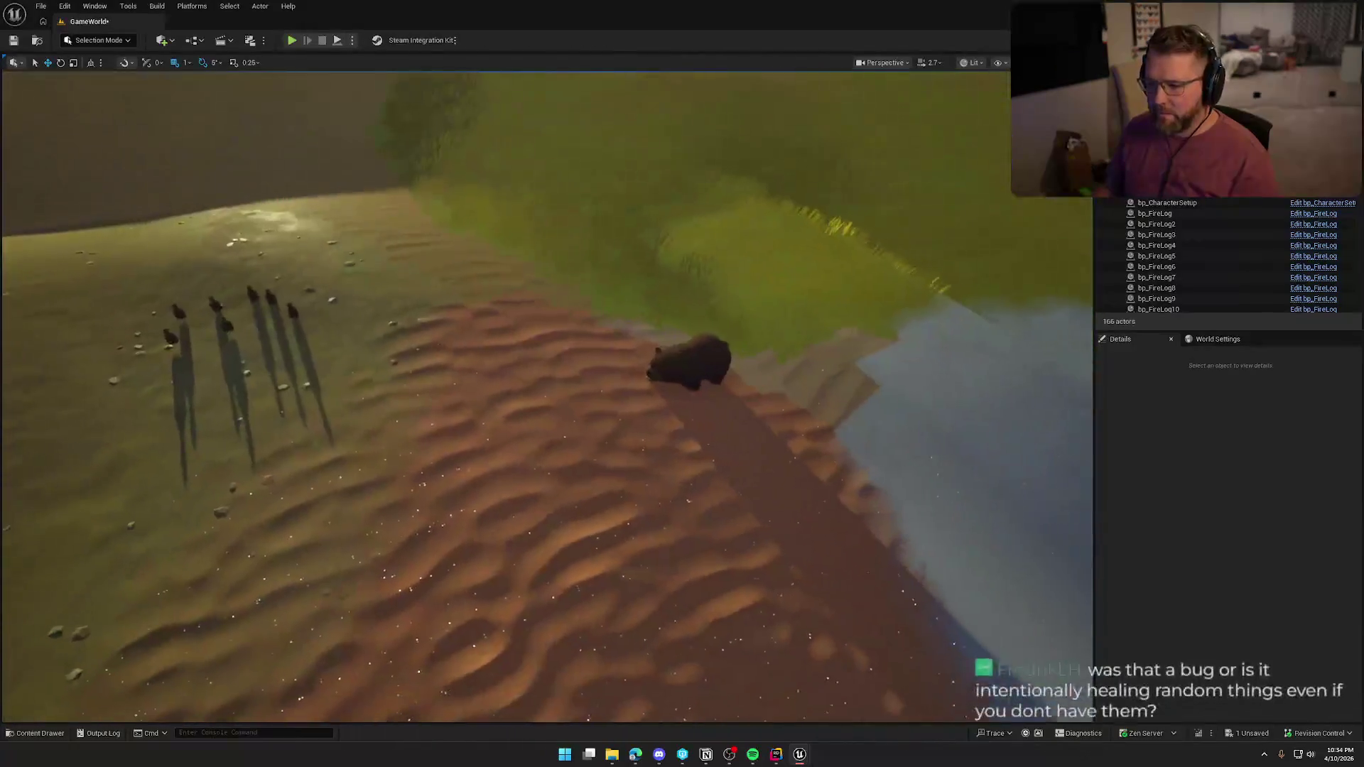
{"action": "left_click", "coordinate": [672, 370]}
{"action": "key", "text": "Delete"}
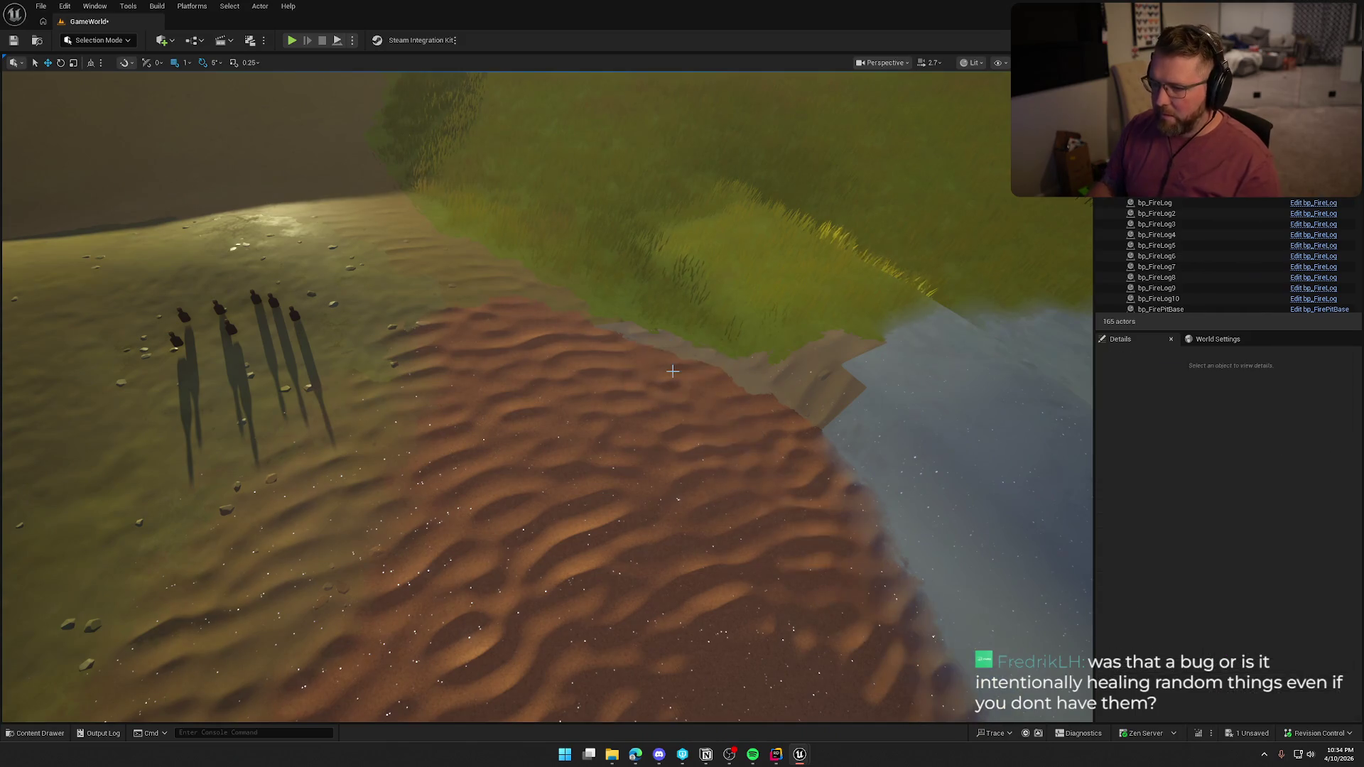
{"action": "key", "text": "ctrl+space"}
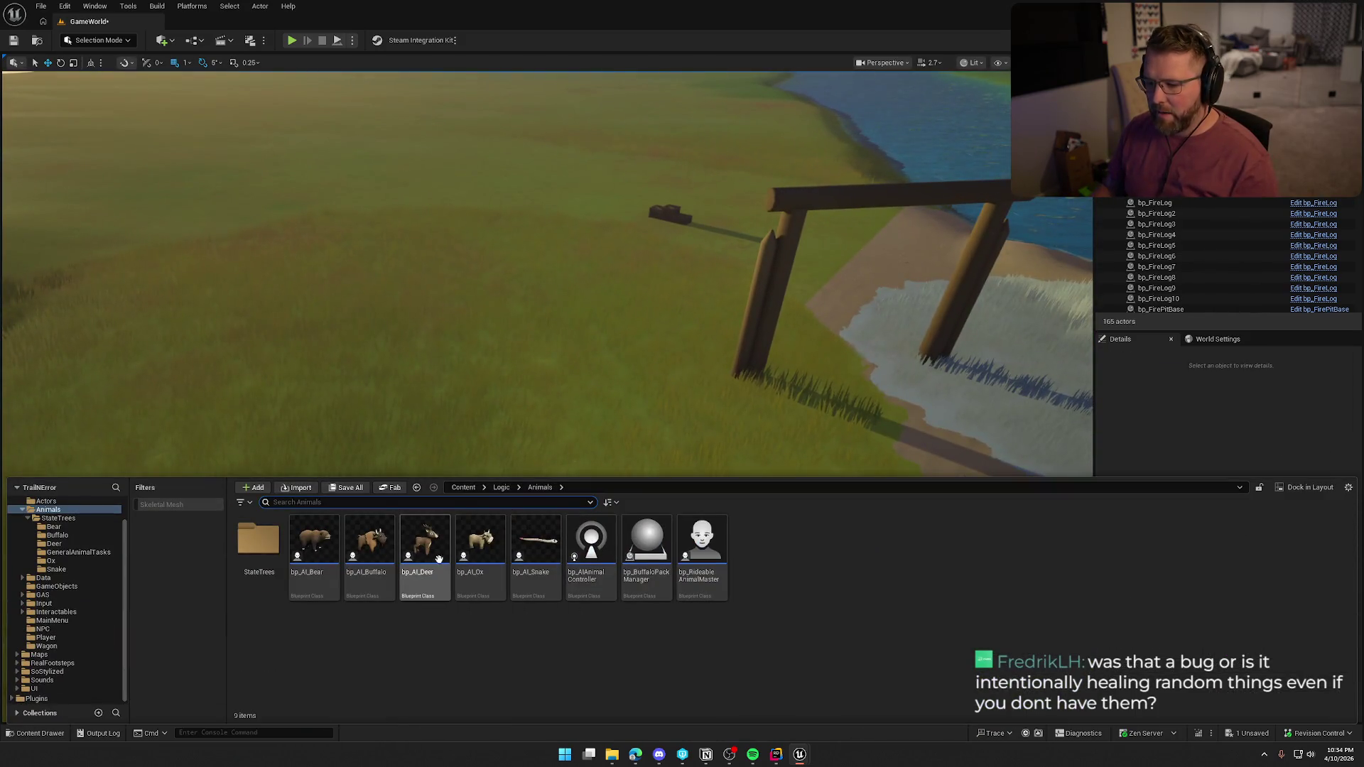
{"action": "left_click_drag", "start_coordinate": [425, 558], "coordinate": [529, 419]}
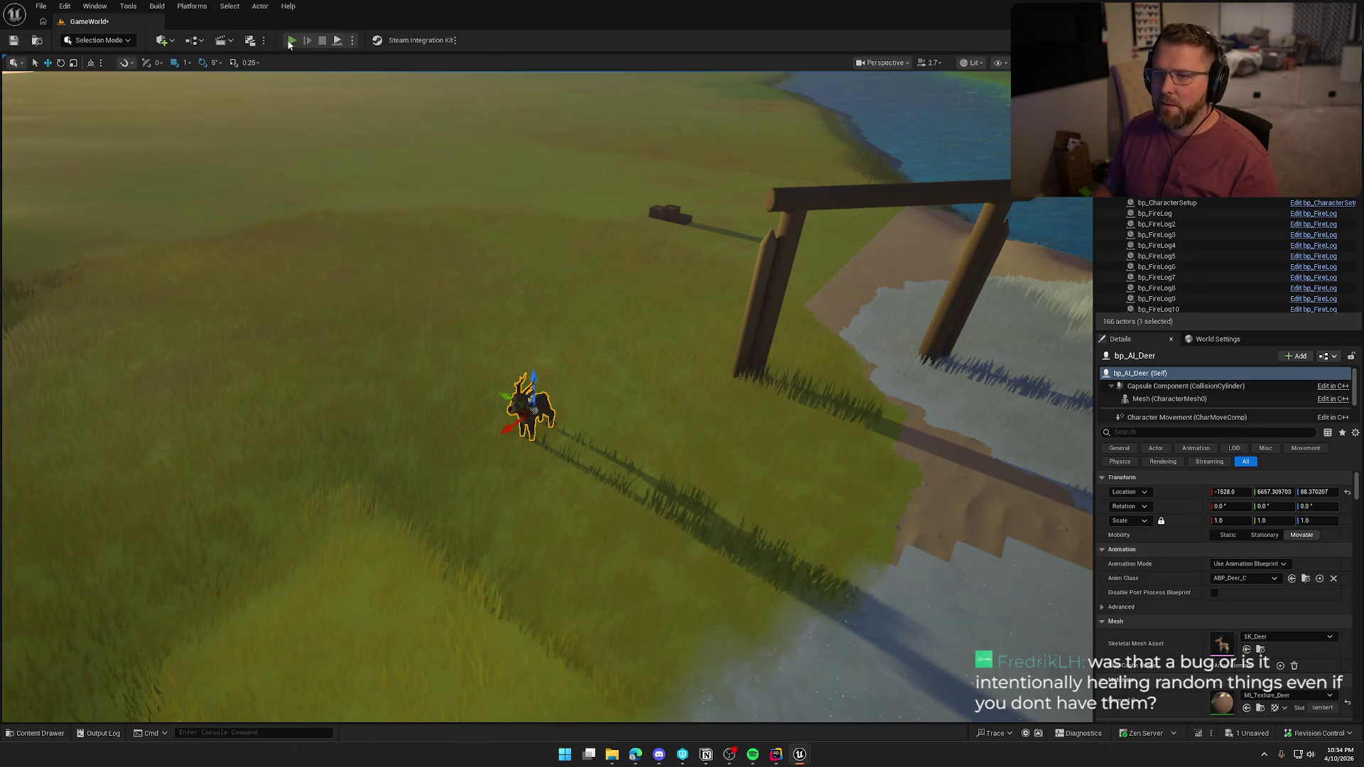
Play-test the level, walking up the dune toward the deer, then stop
{"action": "left_click", "coordinate": [291, 41]}
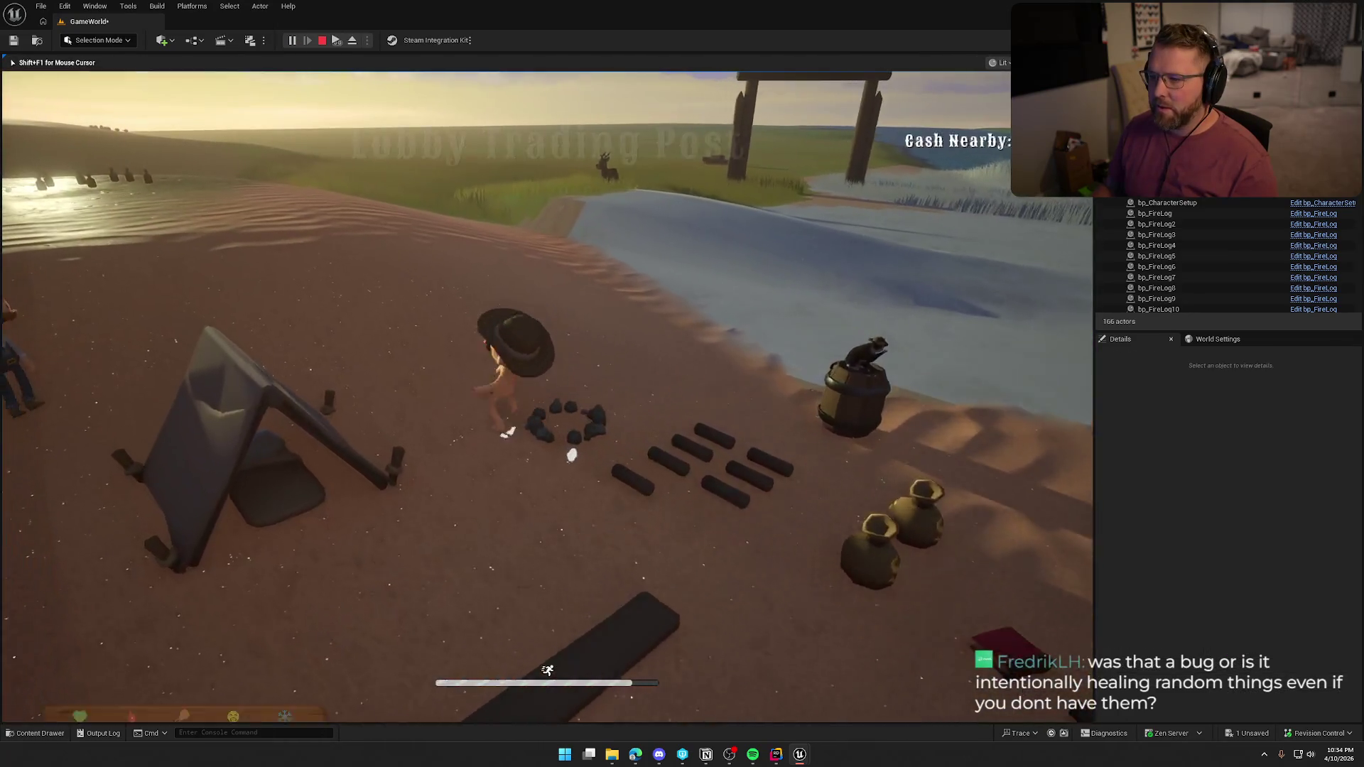
{"action": "key", "text": "w"}
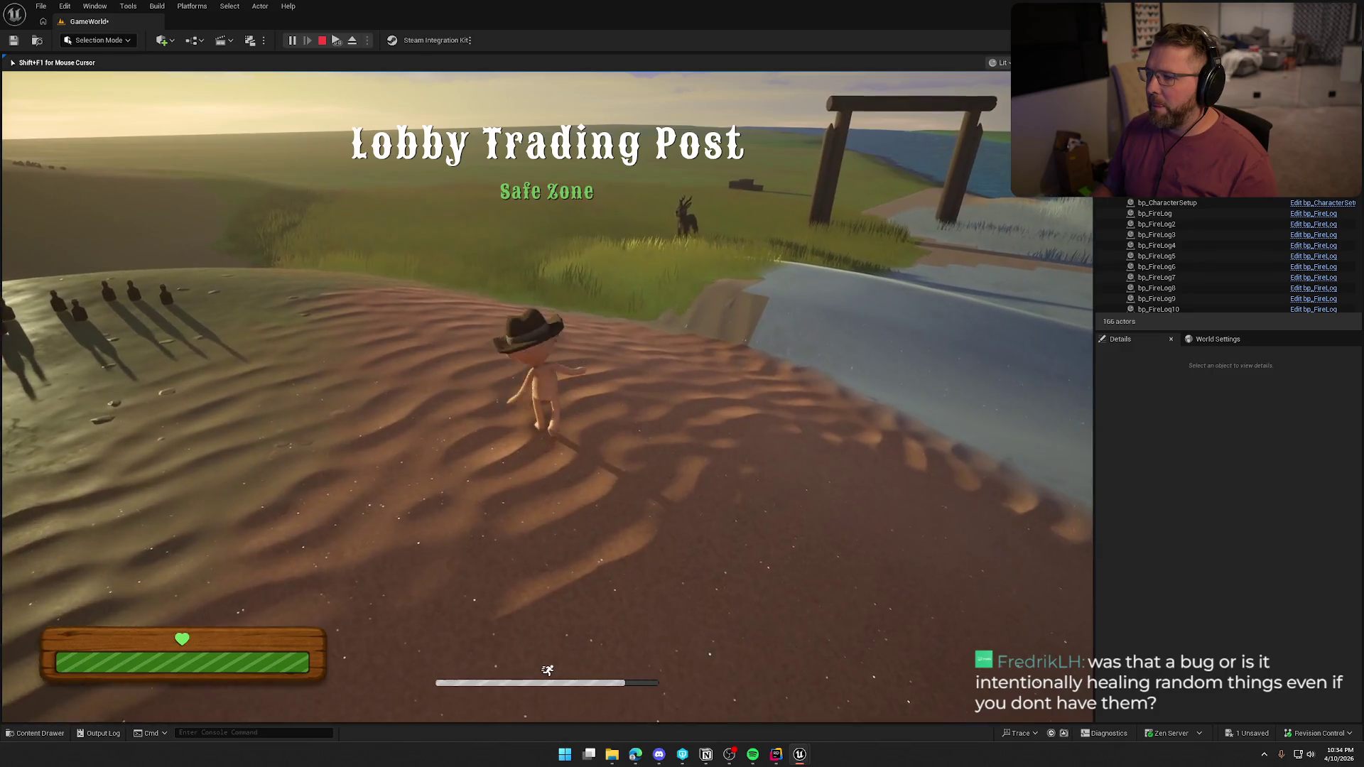
{"action": "key", "text": "Escape"}
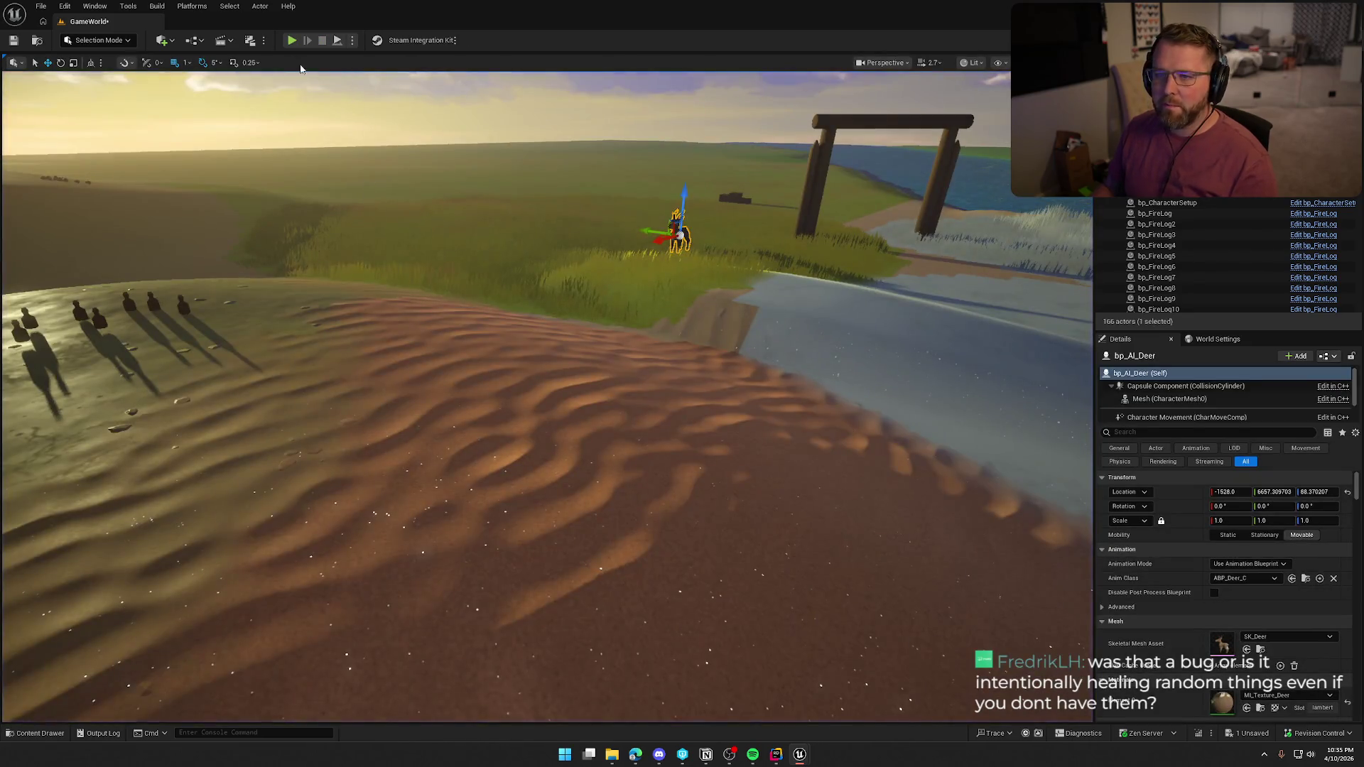
Open the ST_Deer state tree from the animal state tree folder
{"action": "key", "text": "ctrl+space"}
{"action": "left_click", "coordinate": [60, 534]}
{"action": "left_click", "coordinate": [54, 543]}
{"action": "double_click", "coordinate": [314, 547]}
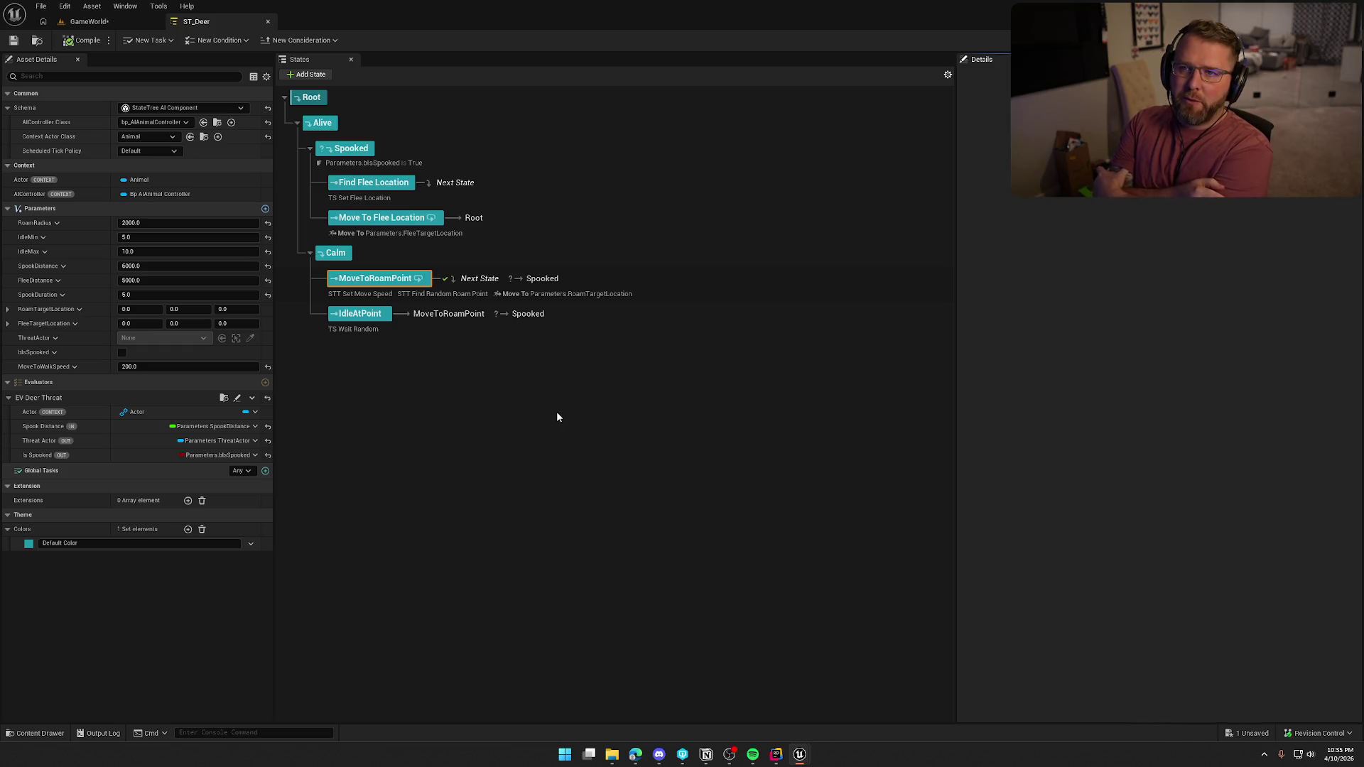
Start a play-test from GameWorld and page through the guide book to the Doctor and Undertaker pages
{"action": "left_click", "coordinate": [95, 24]}
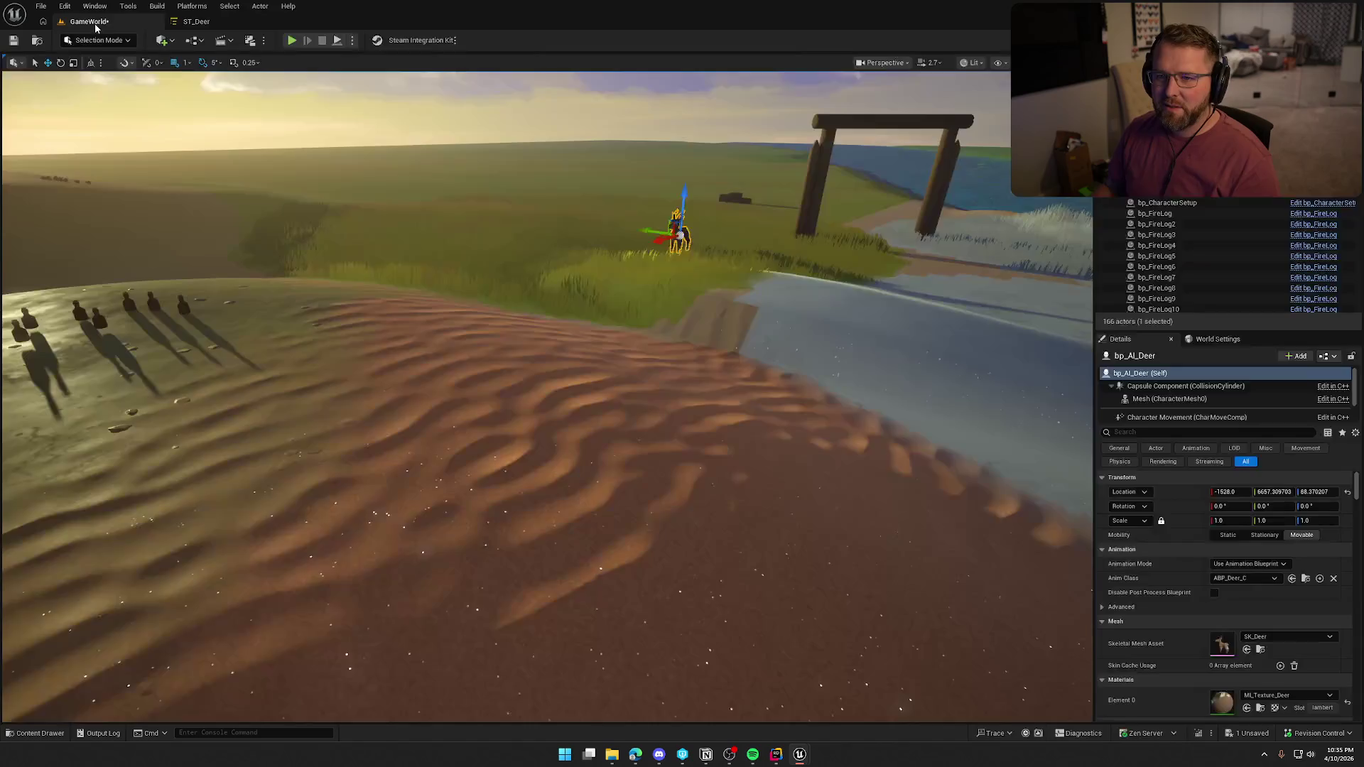
{"action": "key", "text": "alt+p"}
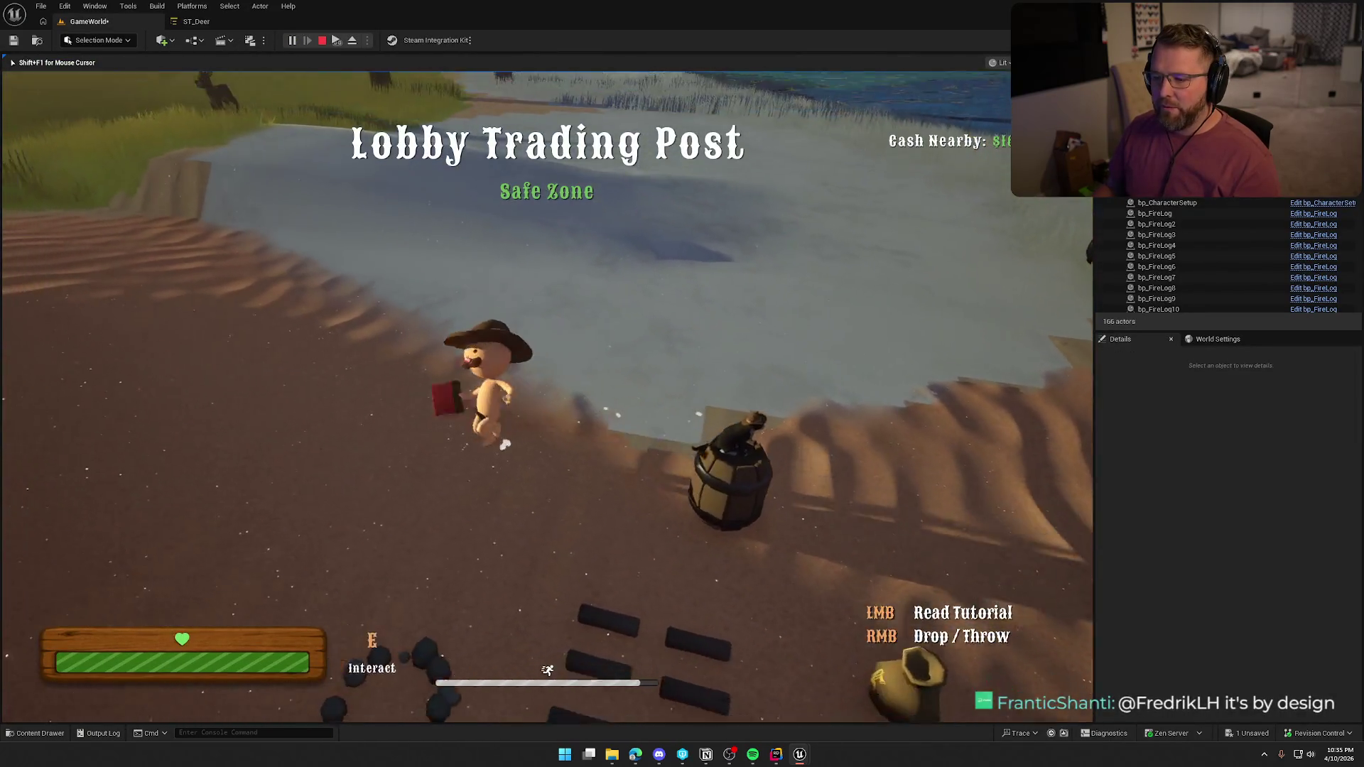
{"action": "key", "text": "e"}
{"action": "left_click", "coordinate": [1039, 397]}
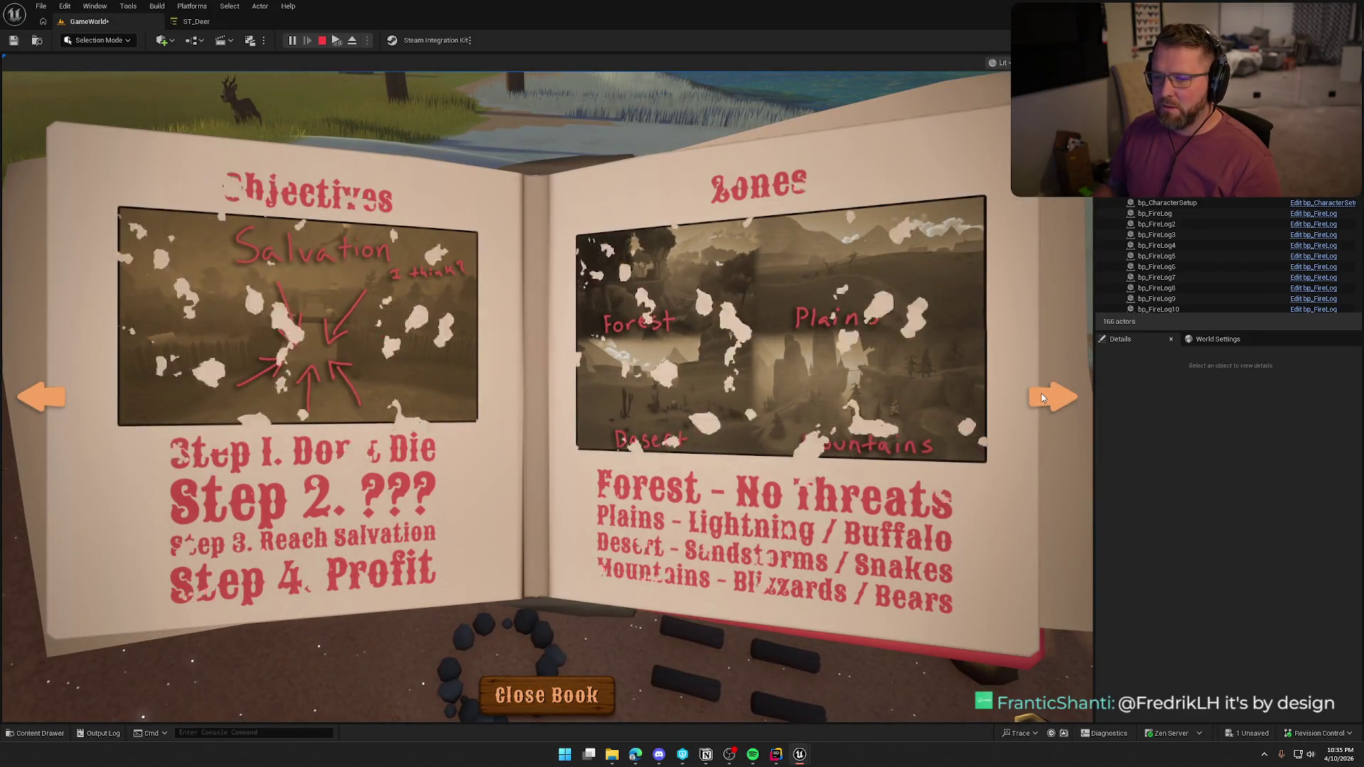
{"action": "left_click", "coordinate": [60, 384]}
{"action": "left_click", "coordinate": [52, 394]}
{"action": "left_click", "coordinate": [51, 396]}
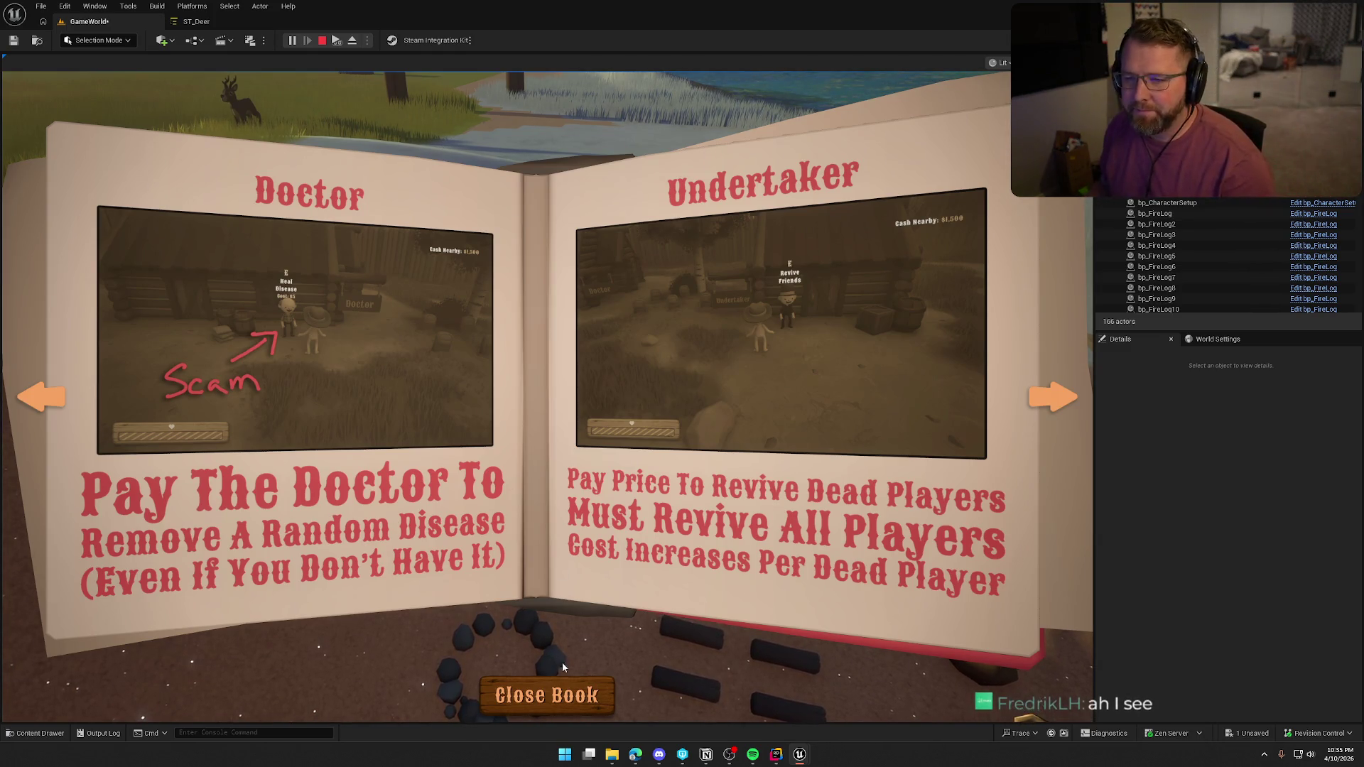
Close the guide book, stop the play-test, and return to ST_Deer
{"action": "left_click", "coordinate": [578, 703]}
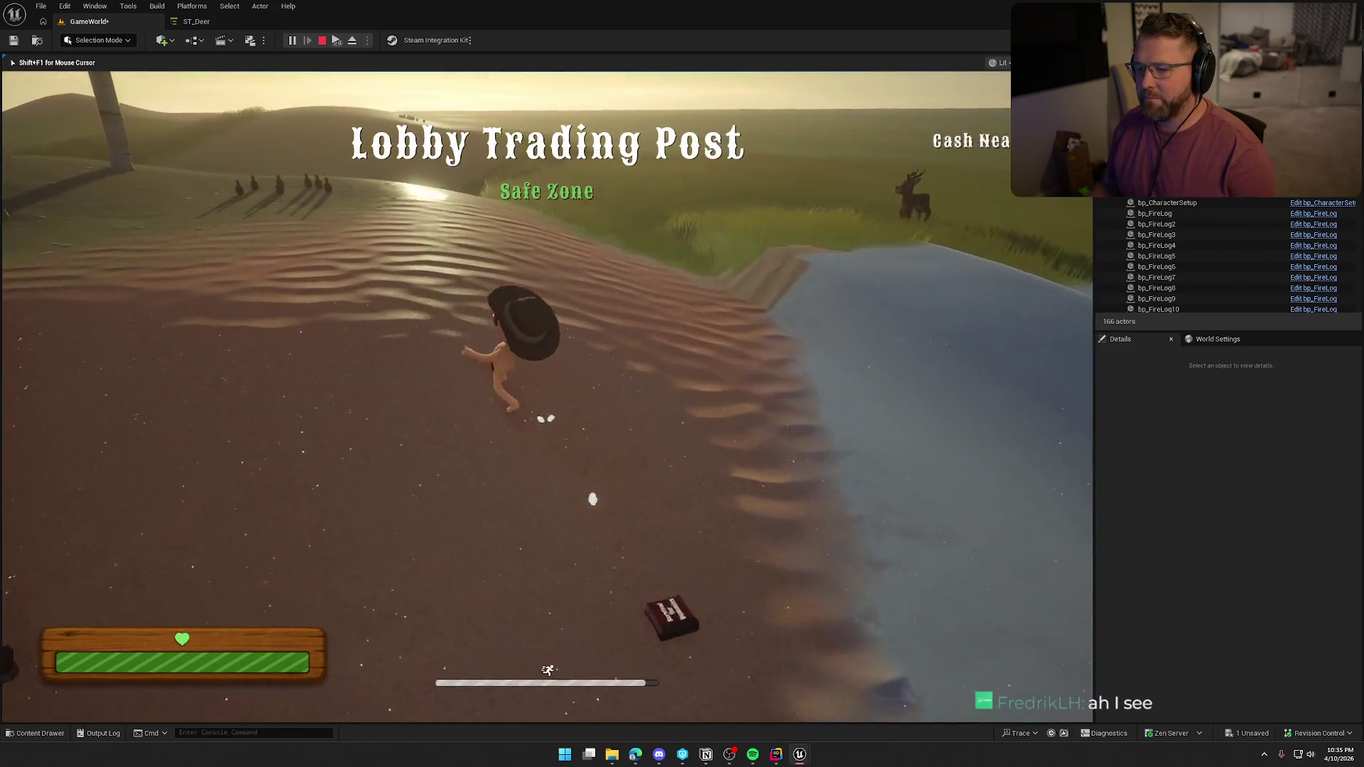
{"action": "key", "text": "Escape"}
{"action": "left_click", "coordinate": [193, 22]}
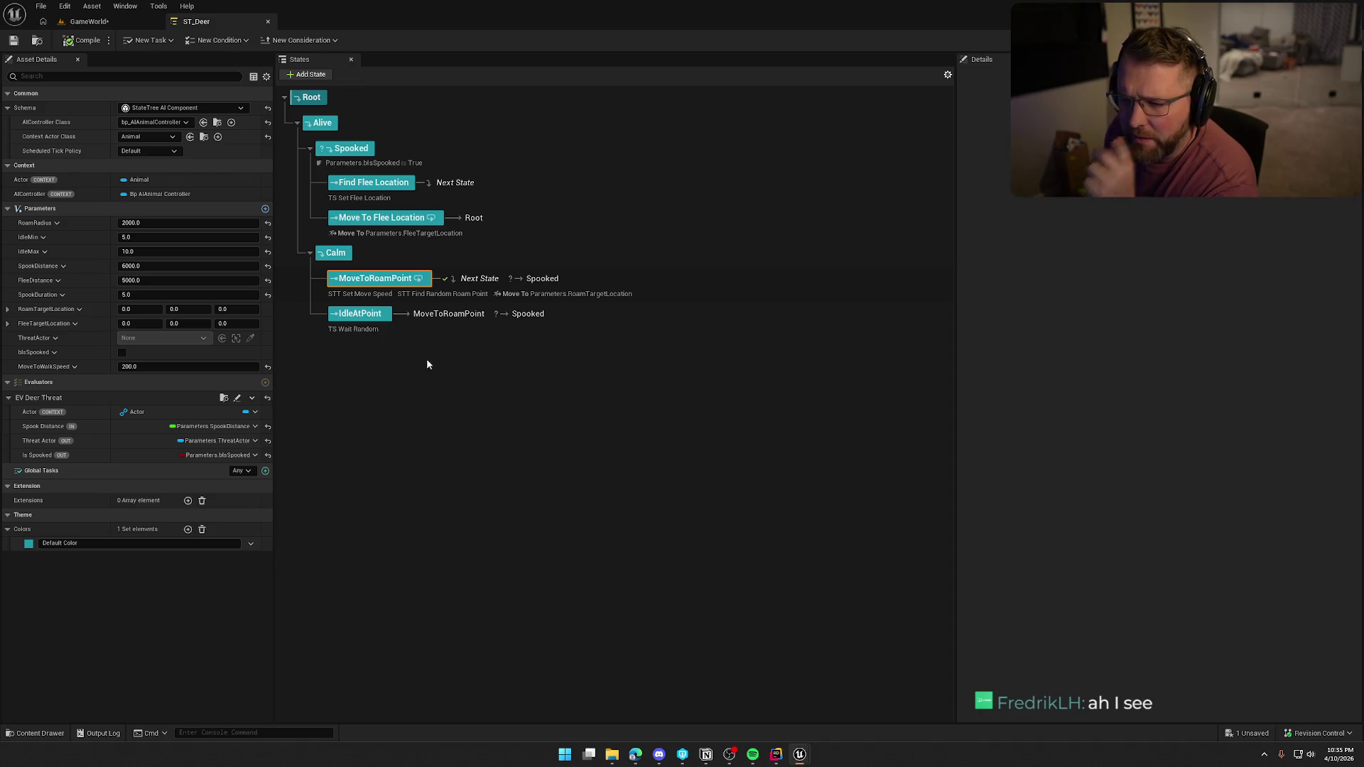
Add a child state named Set Move Speed under Calm and make it Calm's first child
{"action": "left_click", "coordinate": [346, 264]}
{"action": "right_click", "coordinate": [341, 257]}
{"action": "mouse_move", "coordinate": [423, 283]}
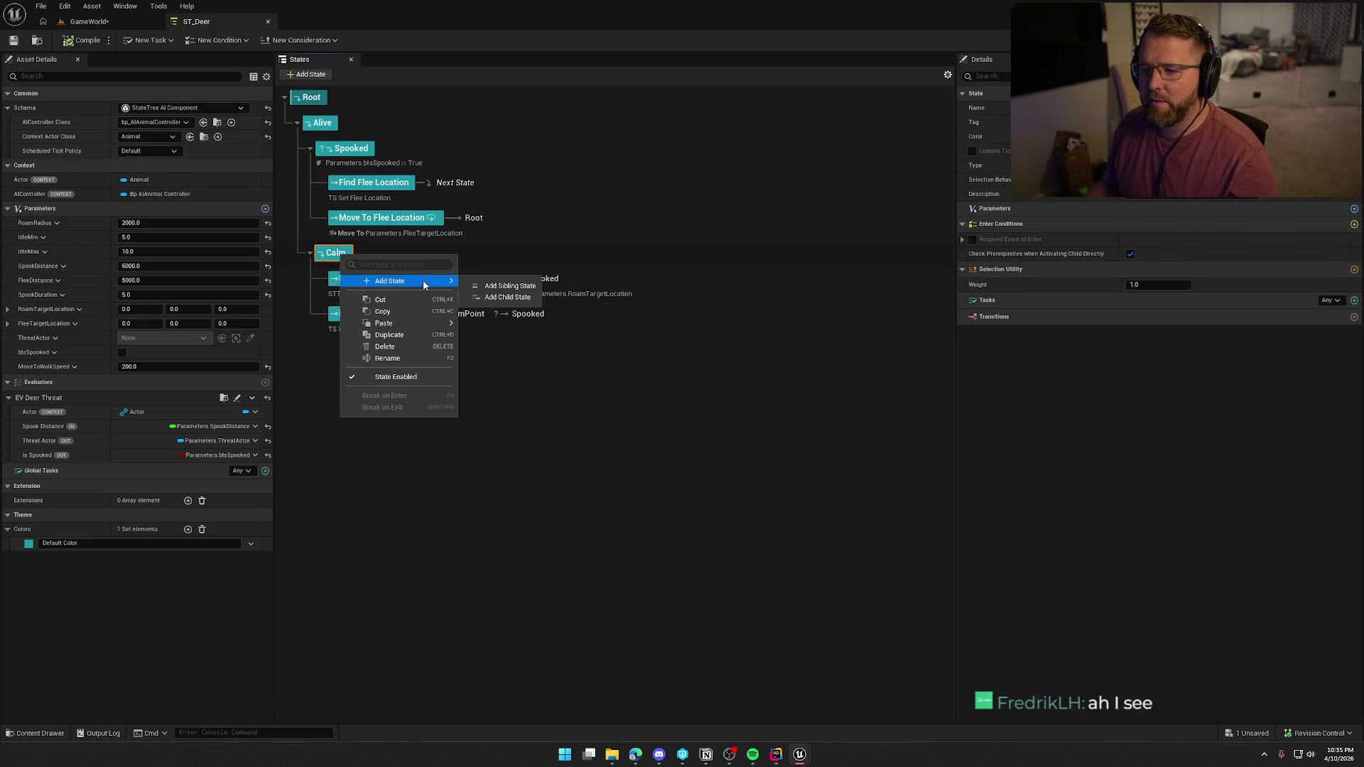
{"action": "left_click", "coordinate": [497, 297]}
{"action": "type", "text": "Set M"}
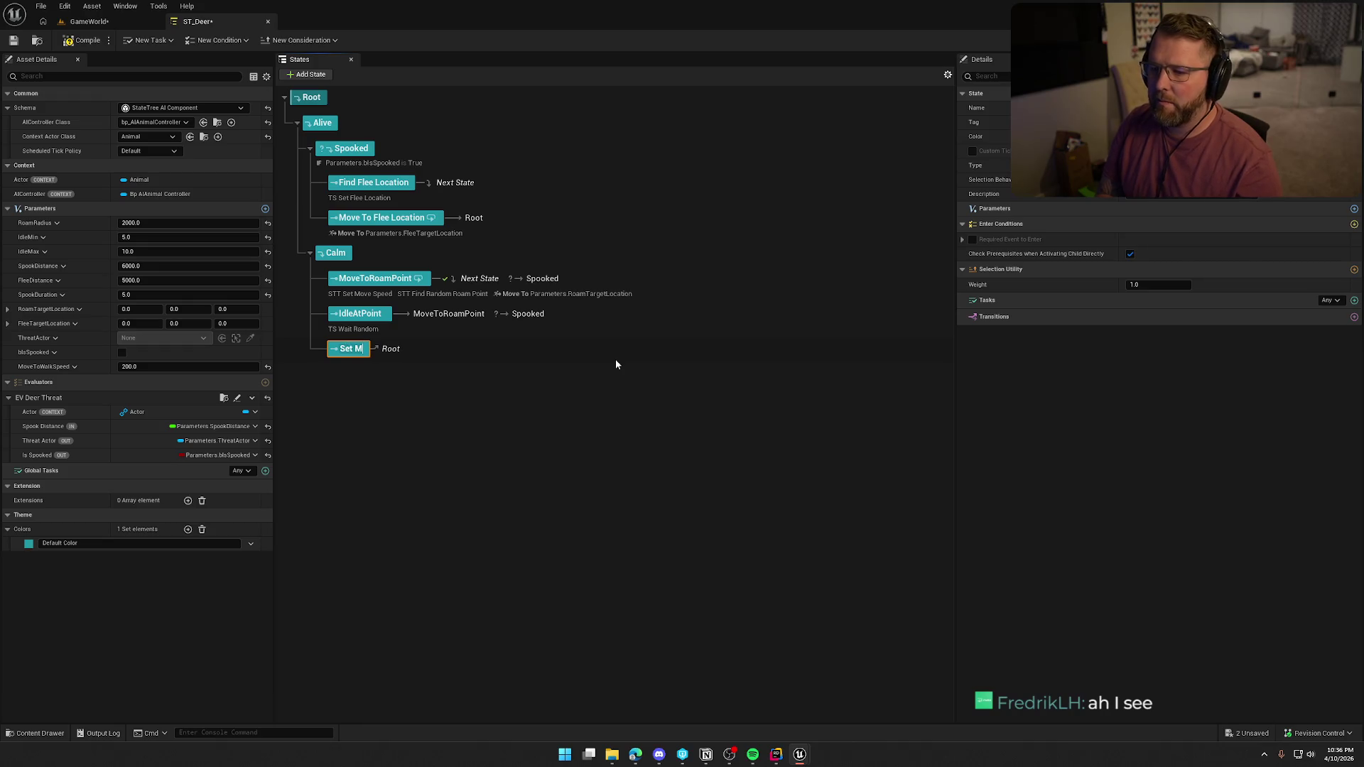
{"action": "type", "text": "ove Speed"}
{"action": "key", "text": "Return"}
{"action": "left_click_drag", "start_coordinate": [375, 318], "coordinate": [373, 287]}
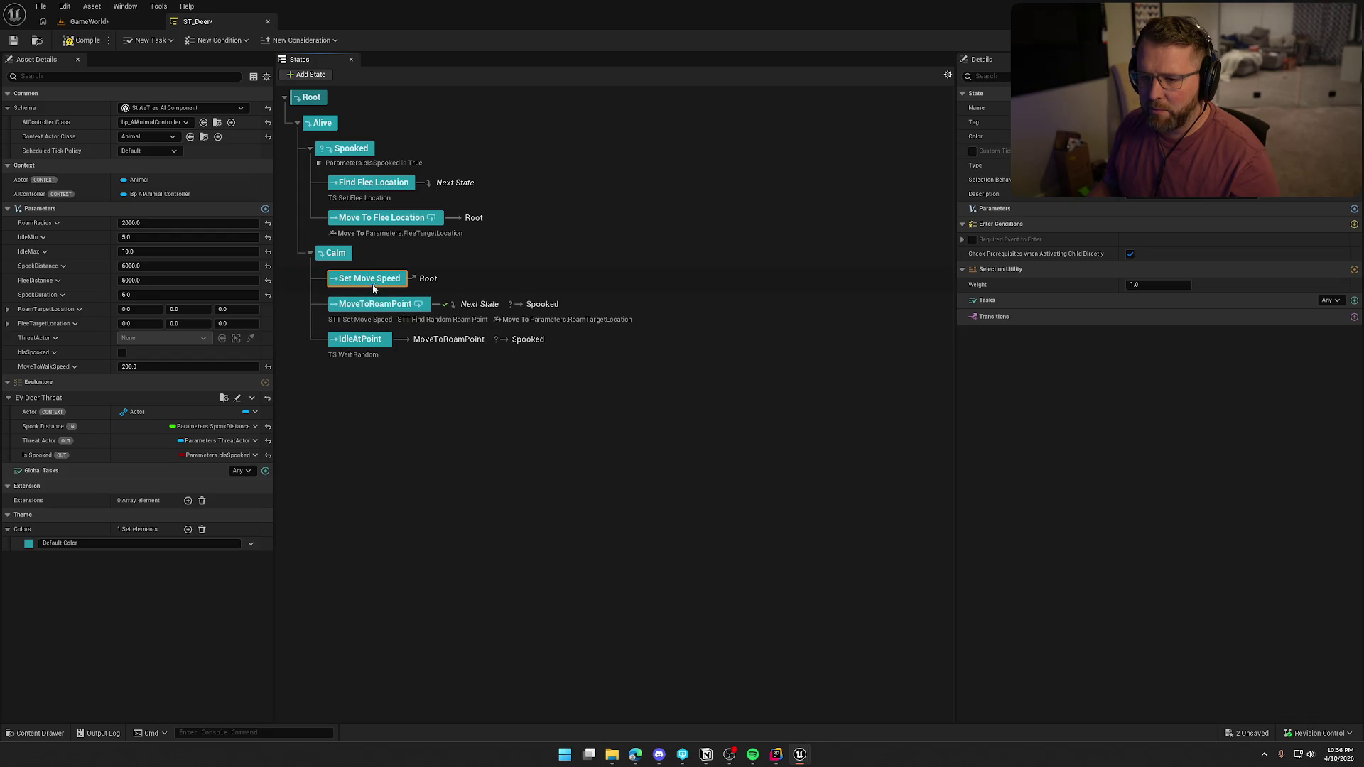
Give Set Move Speed an STT Set Move Speed task with Max Walk Speed bound to MoveToWalkSpeed
{"action": "left_click", "coordinate": [1354, 301]}
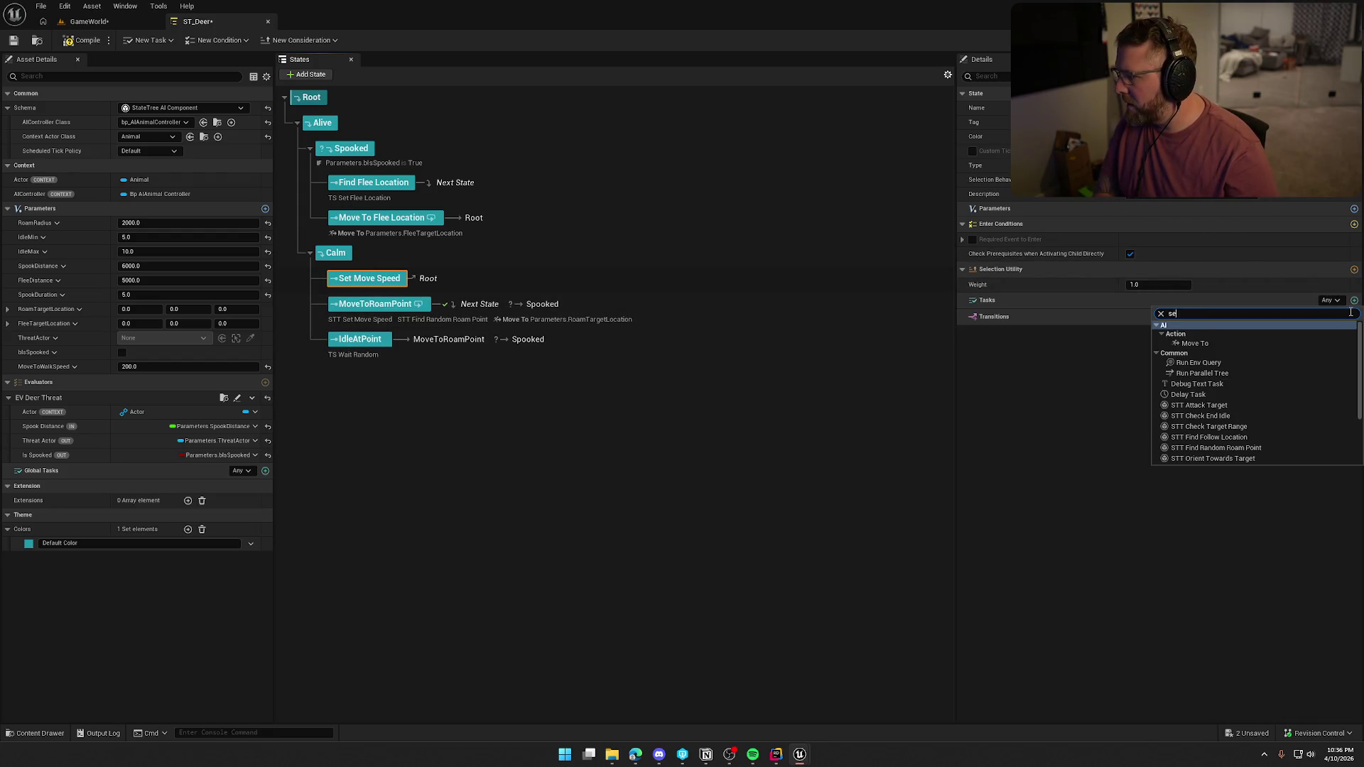
{"action": "left_click", "coordinate": [1200, 326]}
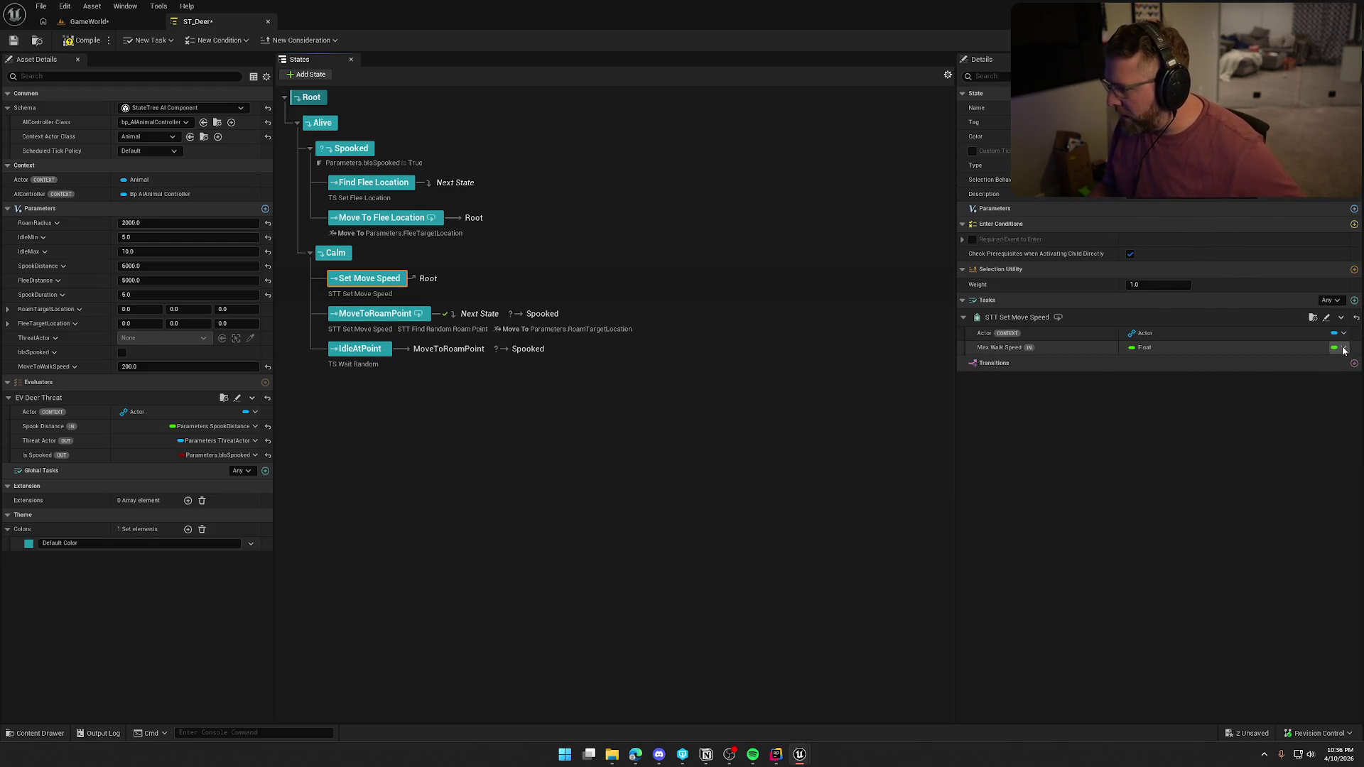
{"action": "left_click", "coordinate": [358, 318]}
{"action": "left_click", "coordinate": [373, 297]}
{"action": "left_click", "coordinate": [1344, 348]}
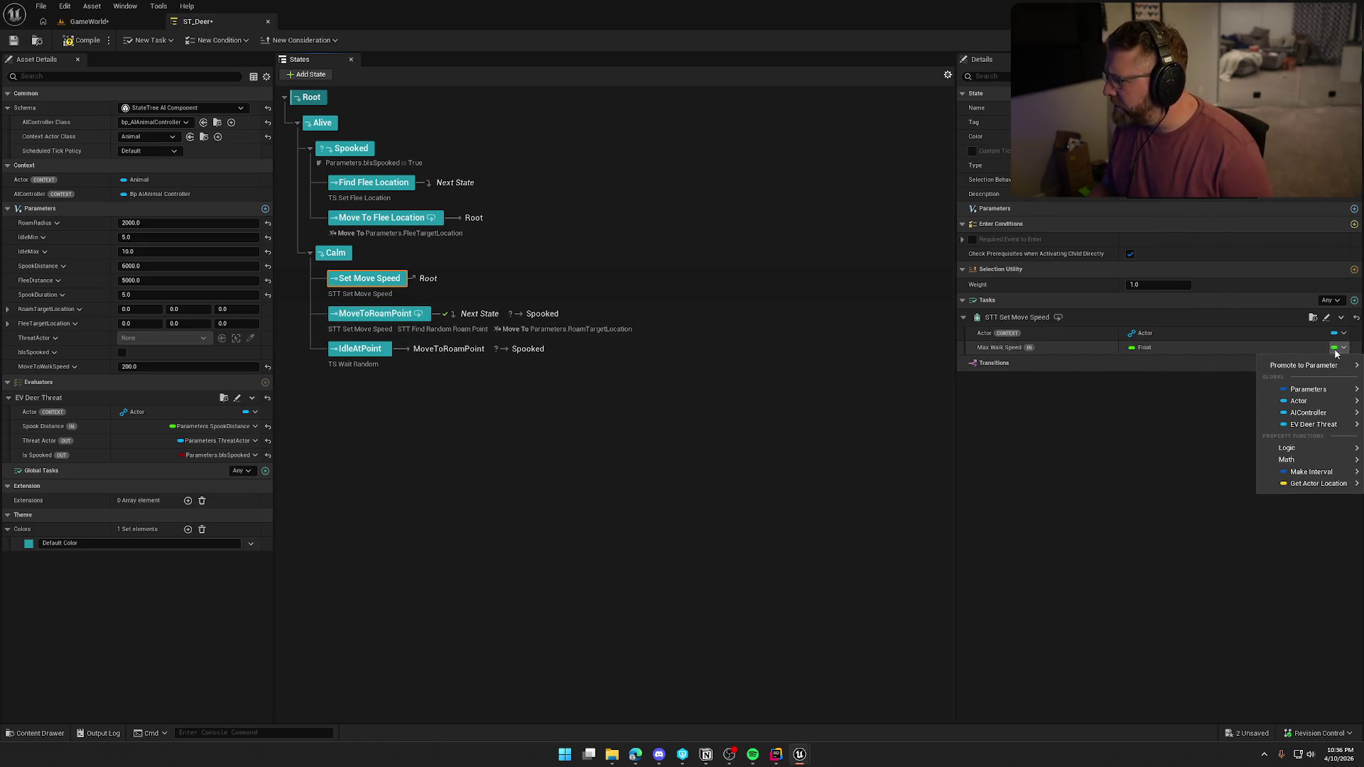
{"action": "mouse_move", "coordinate": [1314, 393]}
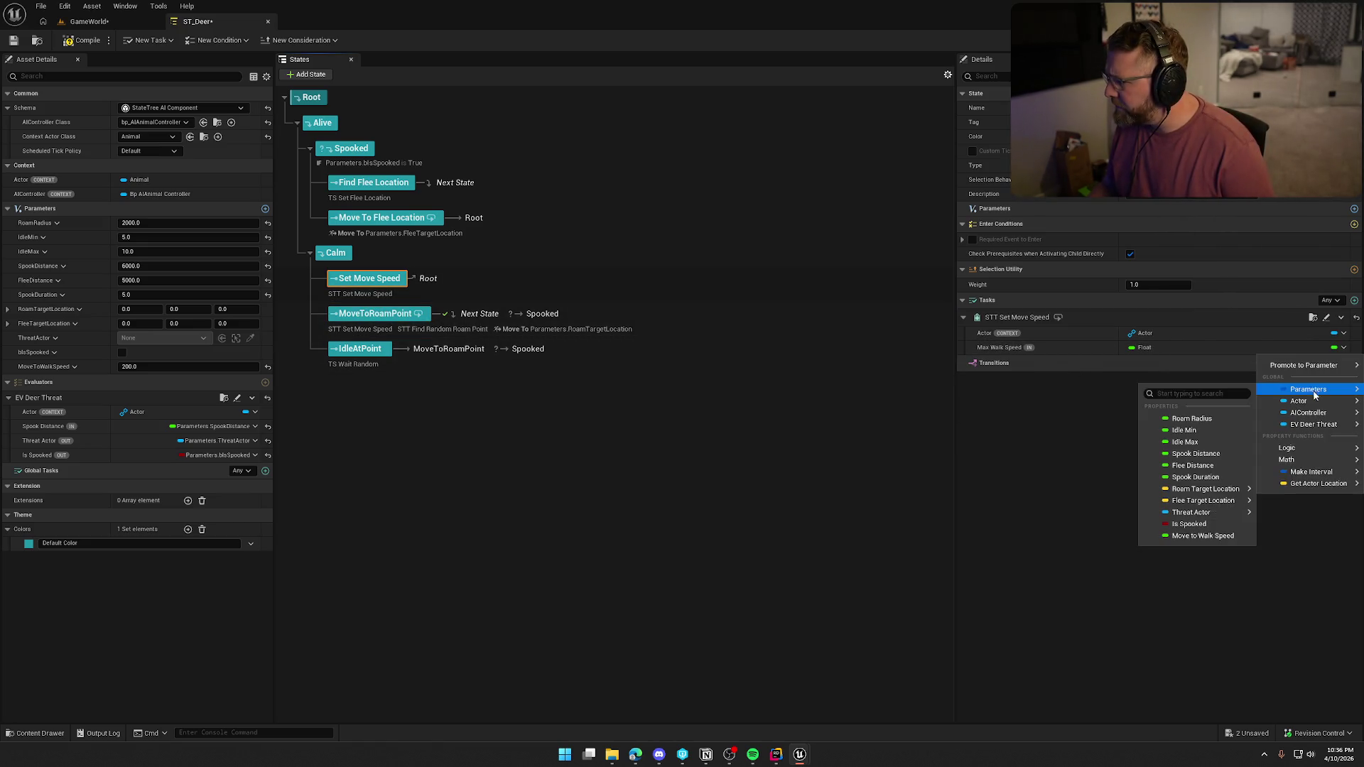
{"action": "left_click", "coordinate": [1212, 538]}
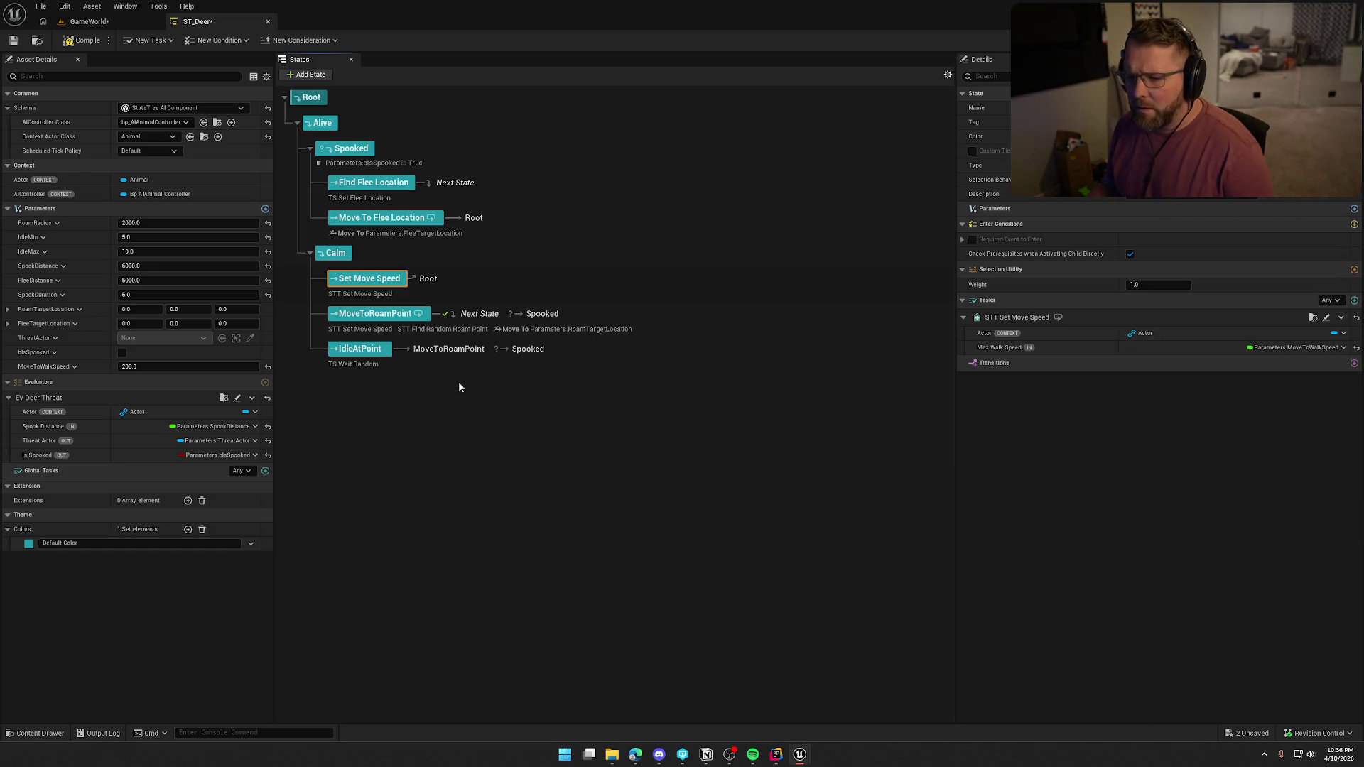
Make Set Move Speed transition to Next State
{"action": "left_click", "coordinate": [1354, 363]}
{"action": "left_click", "coordinate": [1163, 408]}
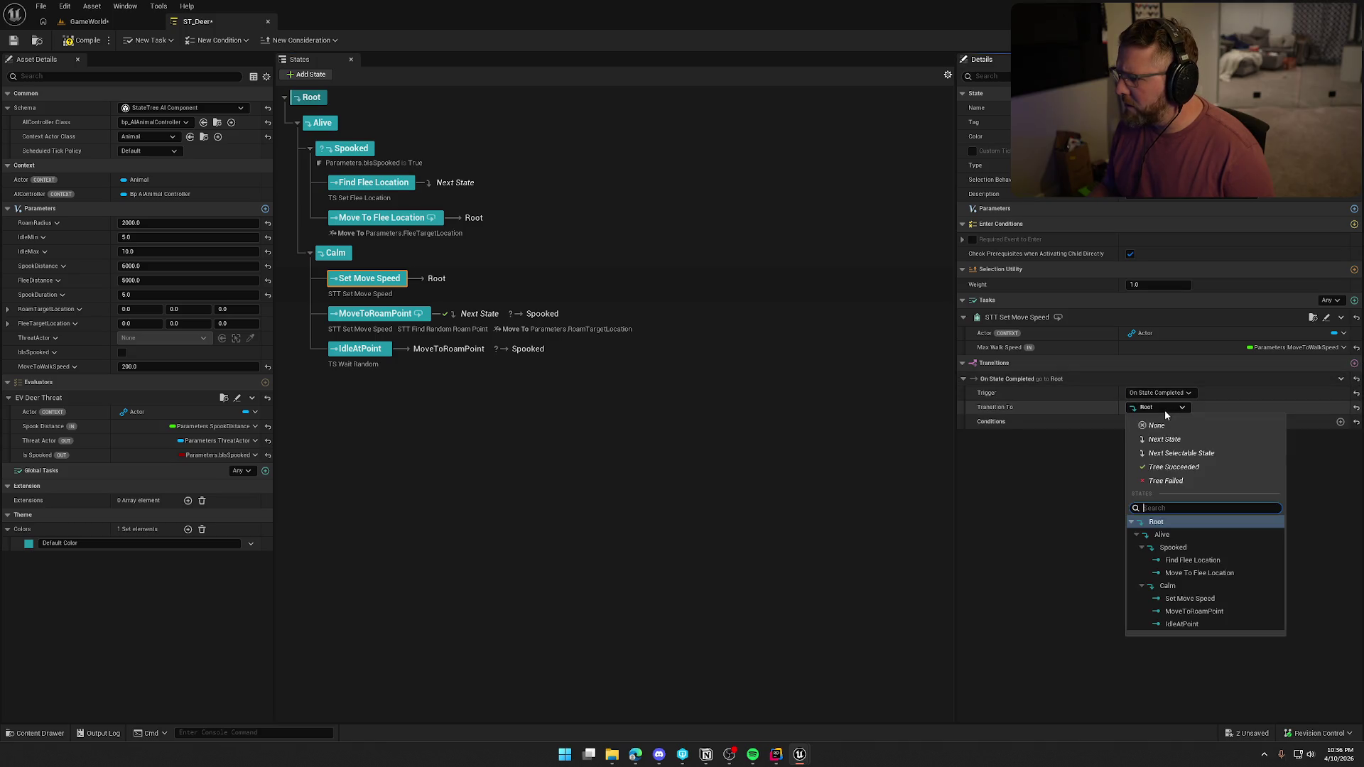
{"action": "left_click", "coordinate": [1159, 443]}
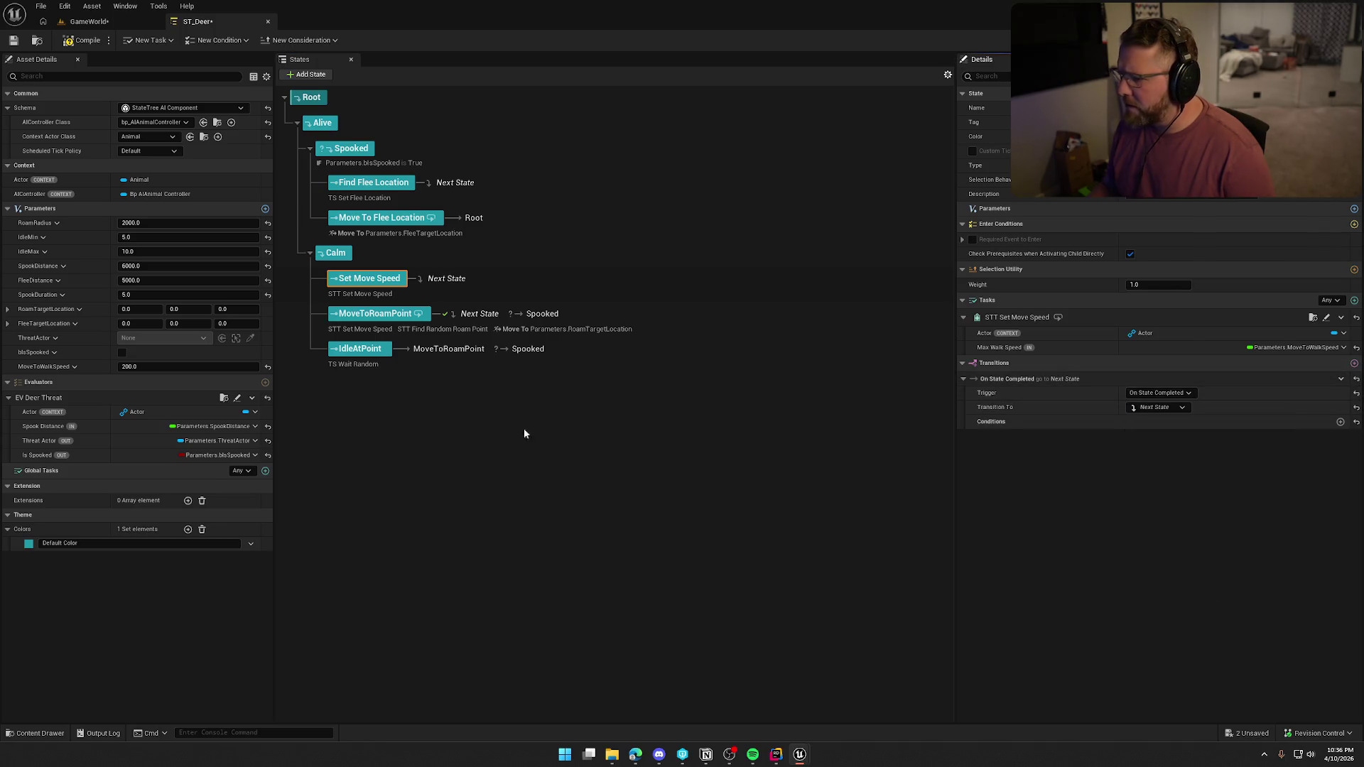
Remove the STT Set Move Speed task from the MoveToRoamPoint state
{"action": "left_click", "coordinate": [353, 315]}
{"action": "left_click", "coordinate": [1341, 317]}
{"action": "left_click", "coordinate": [1320, 428]}
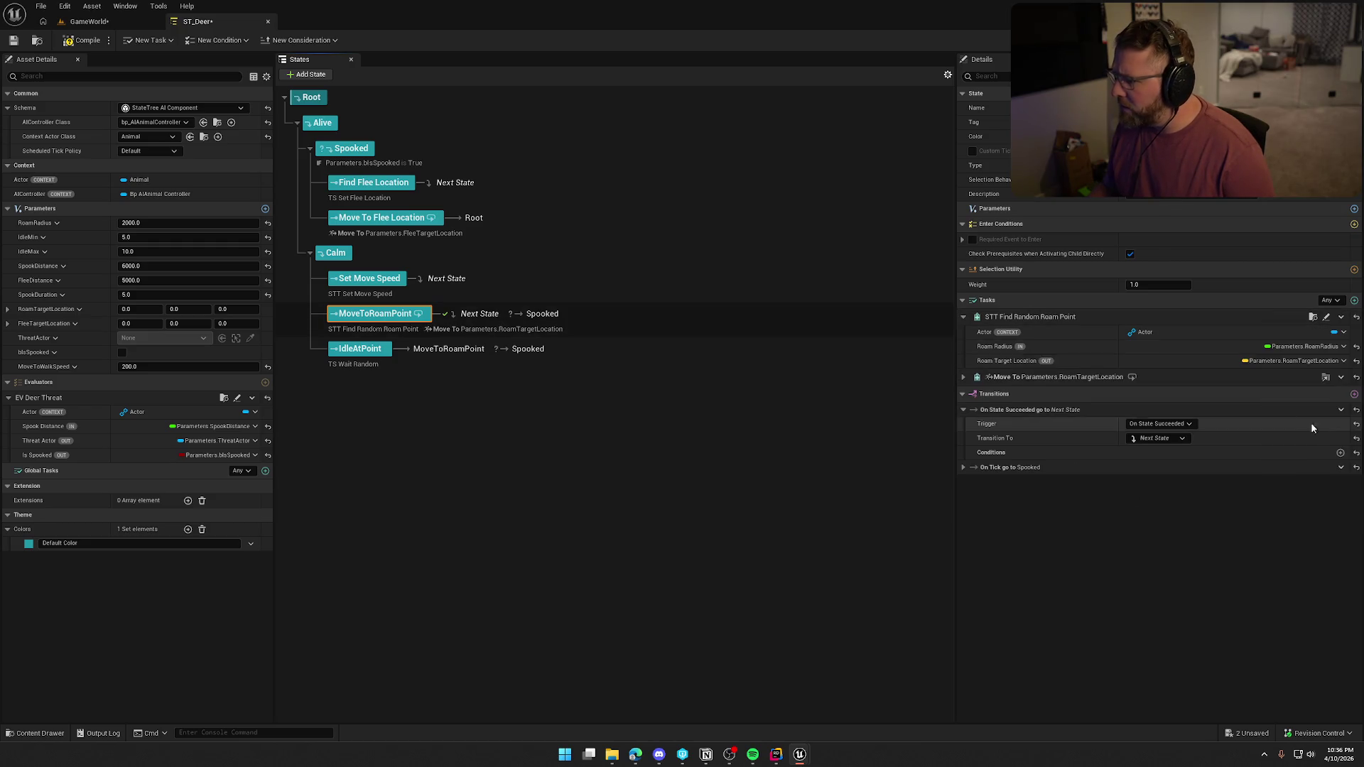
{"action": "left_click", "coordinate": [1327, 317]}
{"action": "middle_click", "coordinate": [346, 22]}
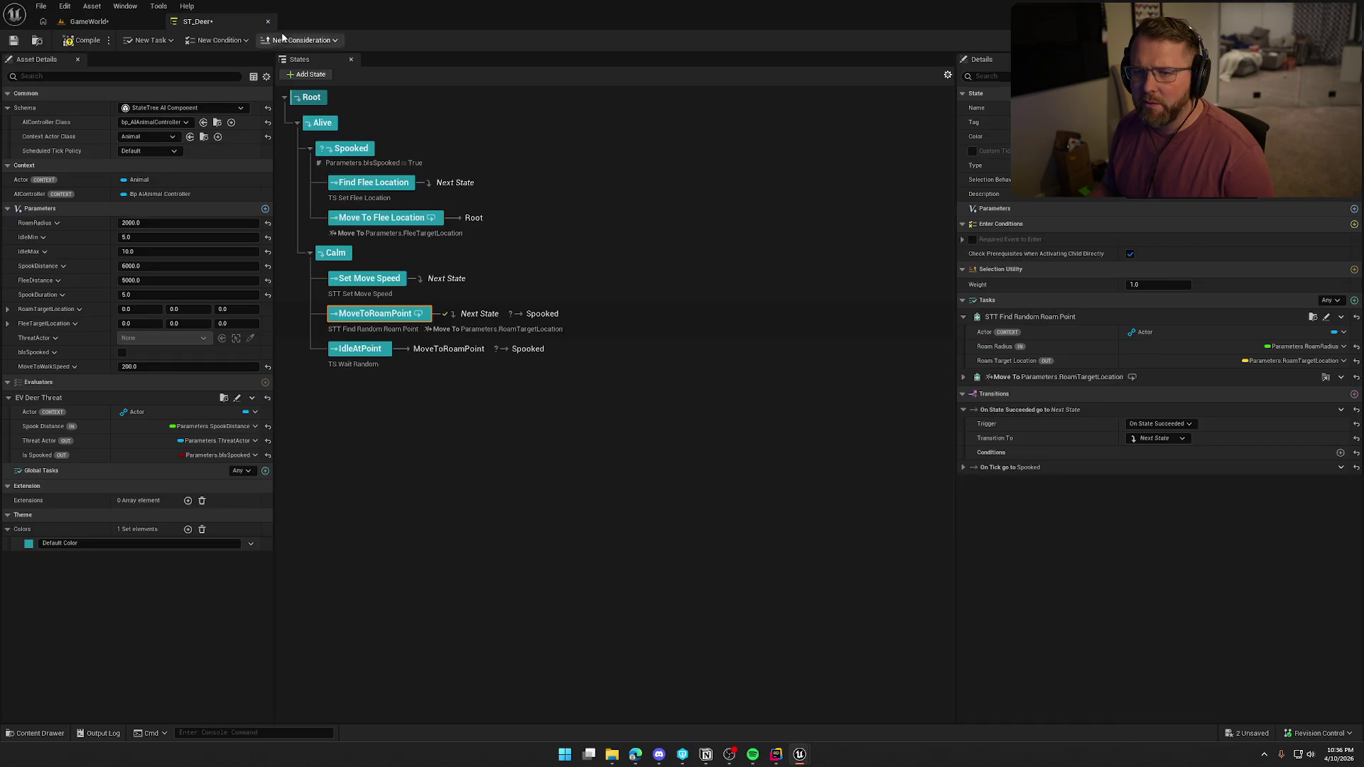
{"action": "left_click", "coordinate": [336, 253]}
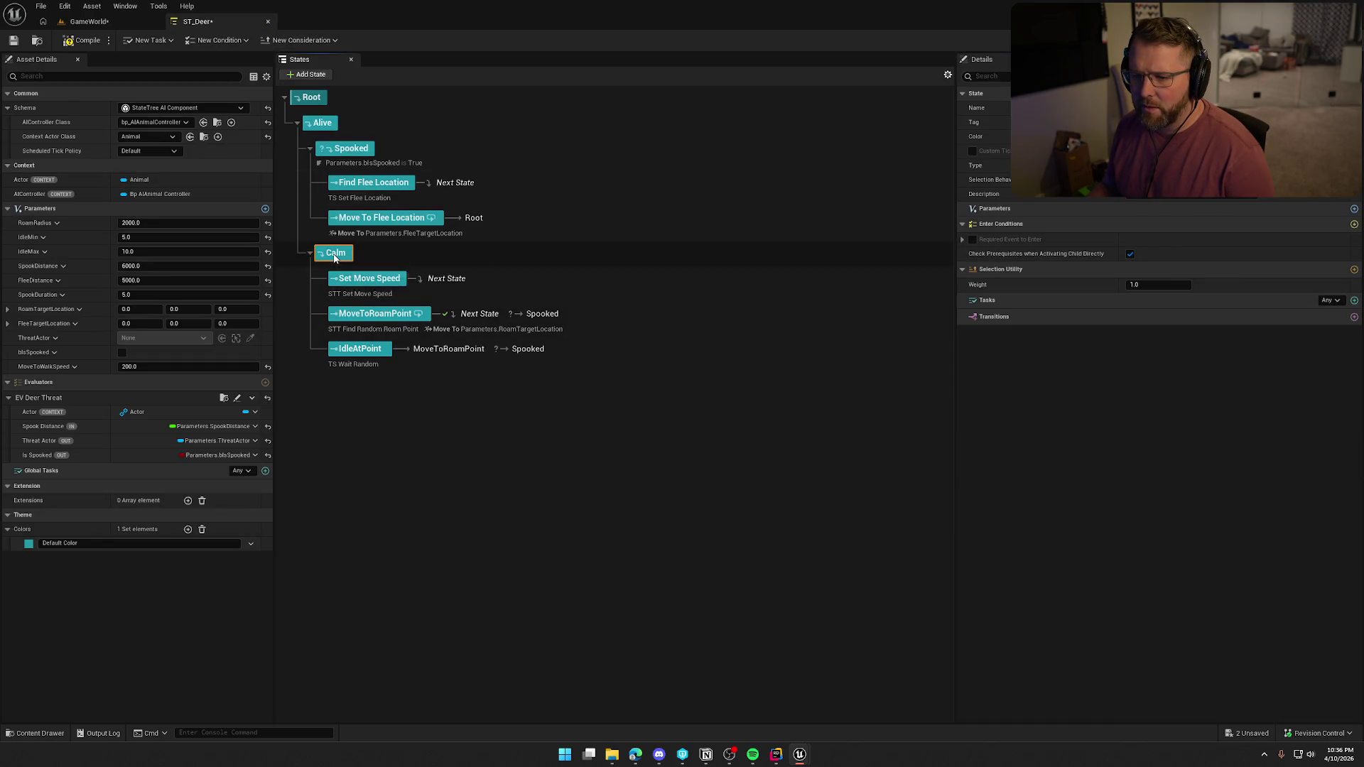
Add a Get Roam Location child state after Set Move Speed, transitioning to Next State
{"action": "right_click", "coordinate": [335, 256]}
{"action": "mouse_move", "coordinate": [385, 283]}
{"action": "left_click", "coordinate": [487, 296]}
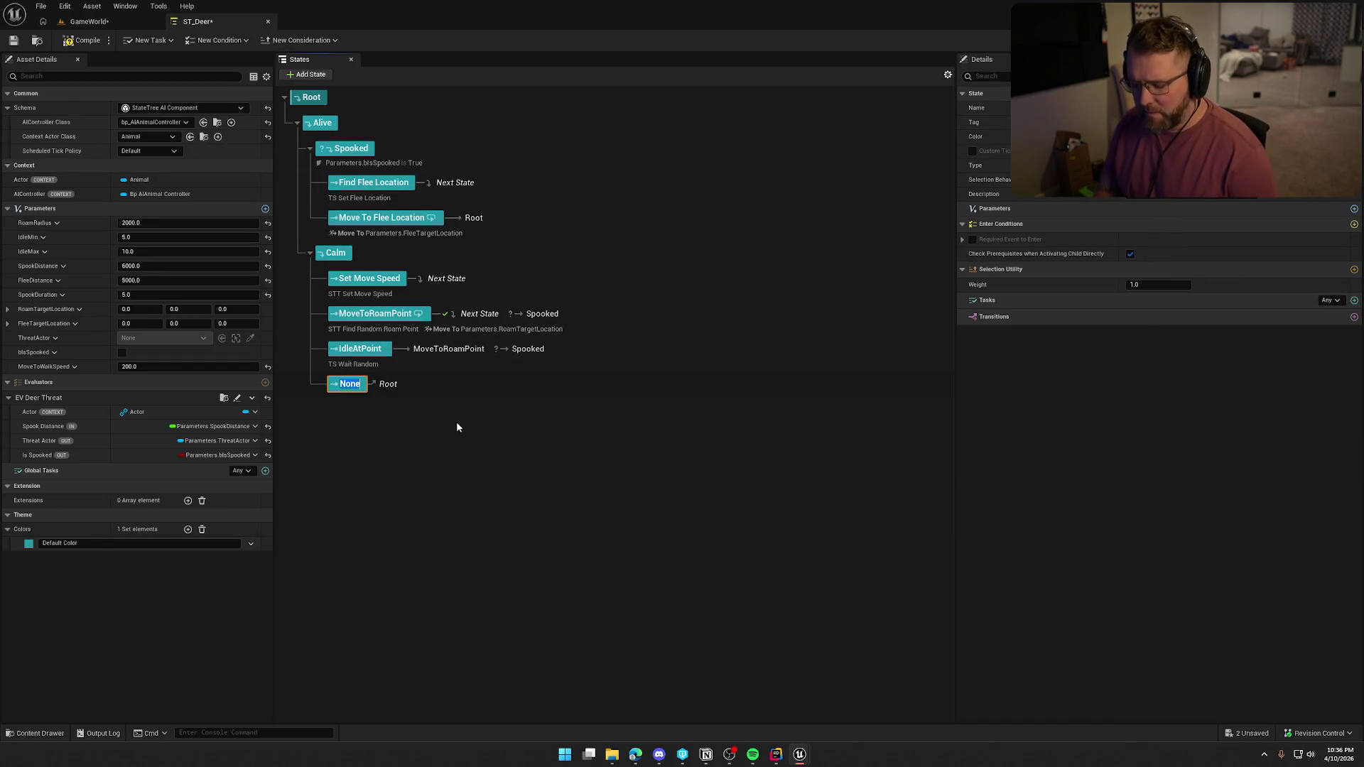
{"action": "type", "text": "Get Roam Location"}
{"action": "key", "text": "Return"}
{"action": "left_click_drag", "start_coordinate": [379, 389], "coordinate": [377, 307]}
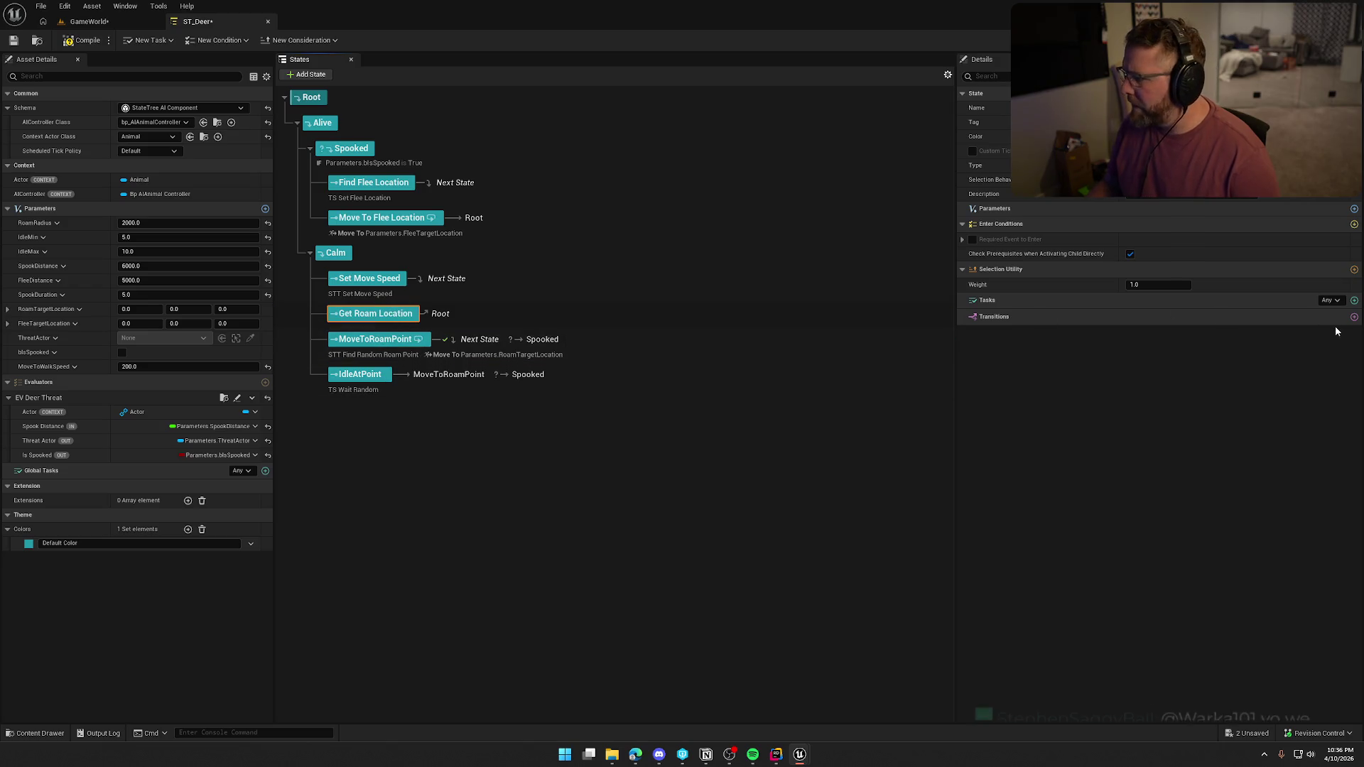
{"action": "left_click", "coordinate": [1354, 317]}
{"action": "left_click", "coordinate": [1165, 361]}
{"action": "left_click", "coordinate": [1167, 393]}
Give Get Roam Location the STT Find Random Roam Point task, pasting MoveToRoamPoint's parameter bindings
{"action": "left_click", "coordinate": [1353, 301]}
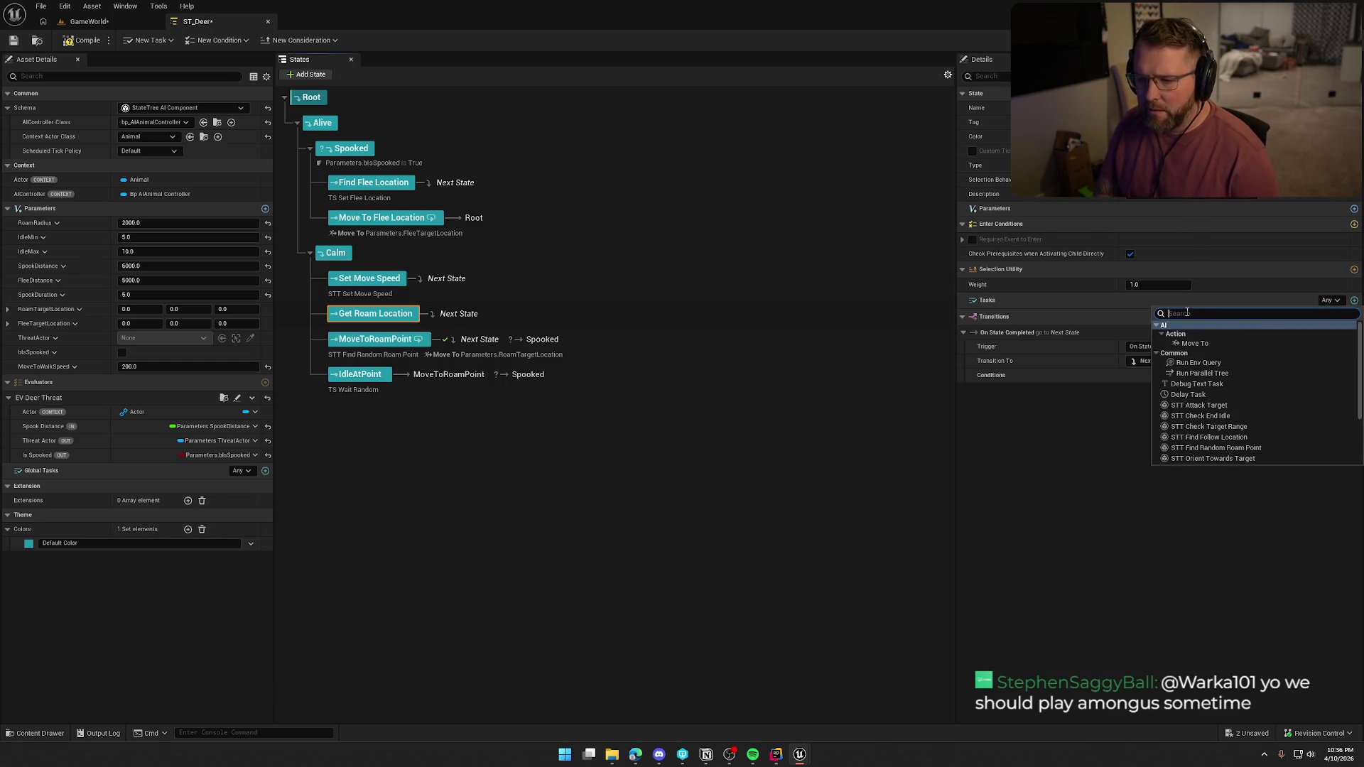
{"action": "type", "text": "find ra"}
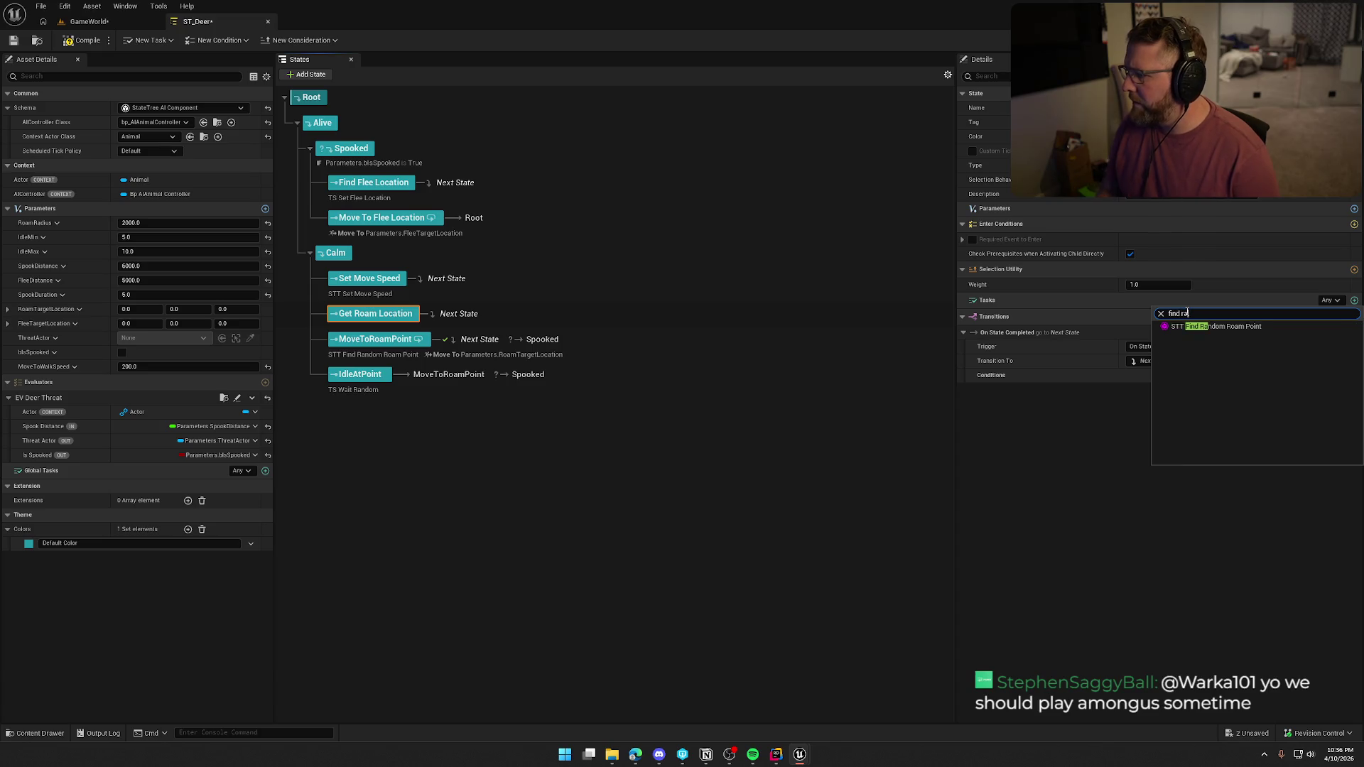
{"action": "left_click", "coordinate": [1212, 328]}
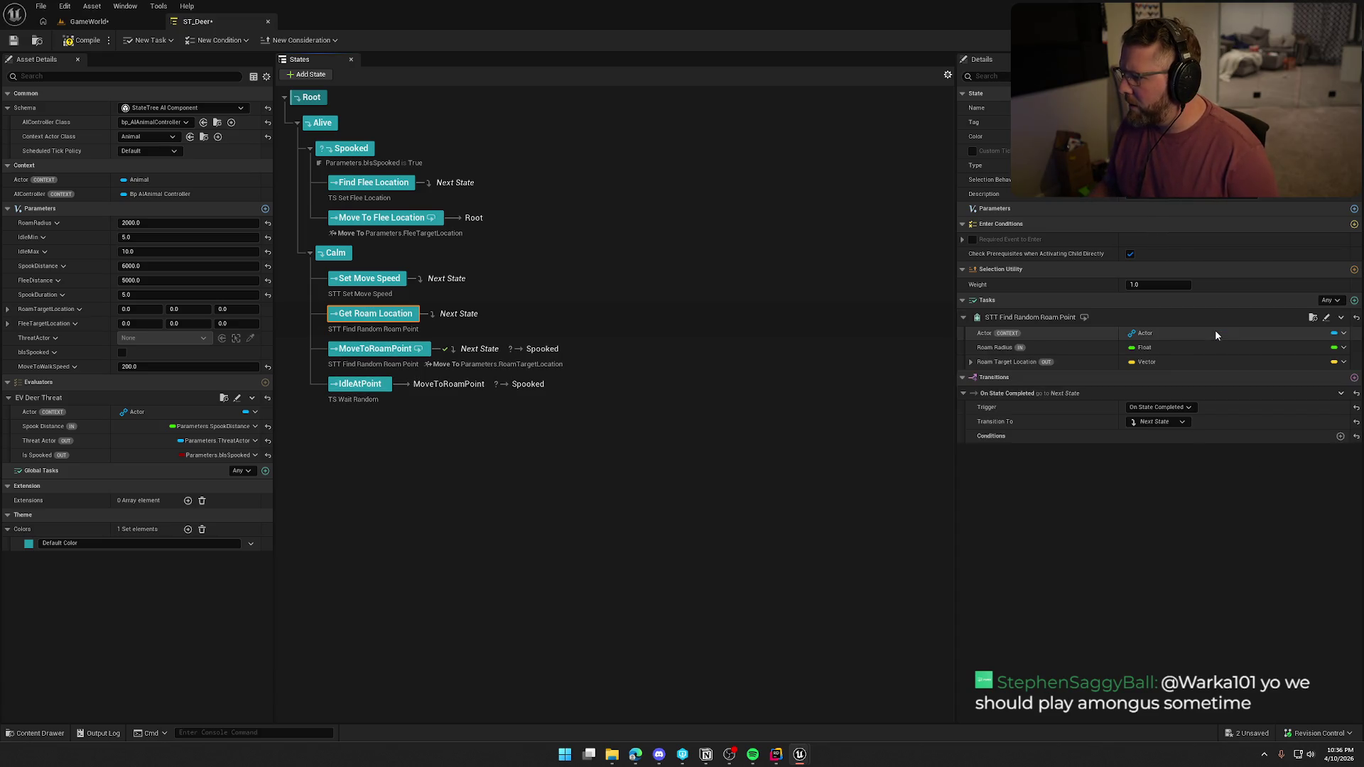
{"action": "left_click", "coordinate": [1342, 351]}
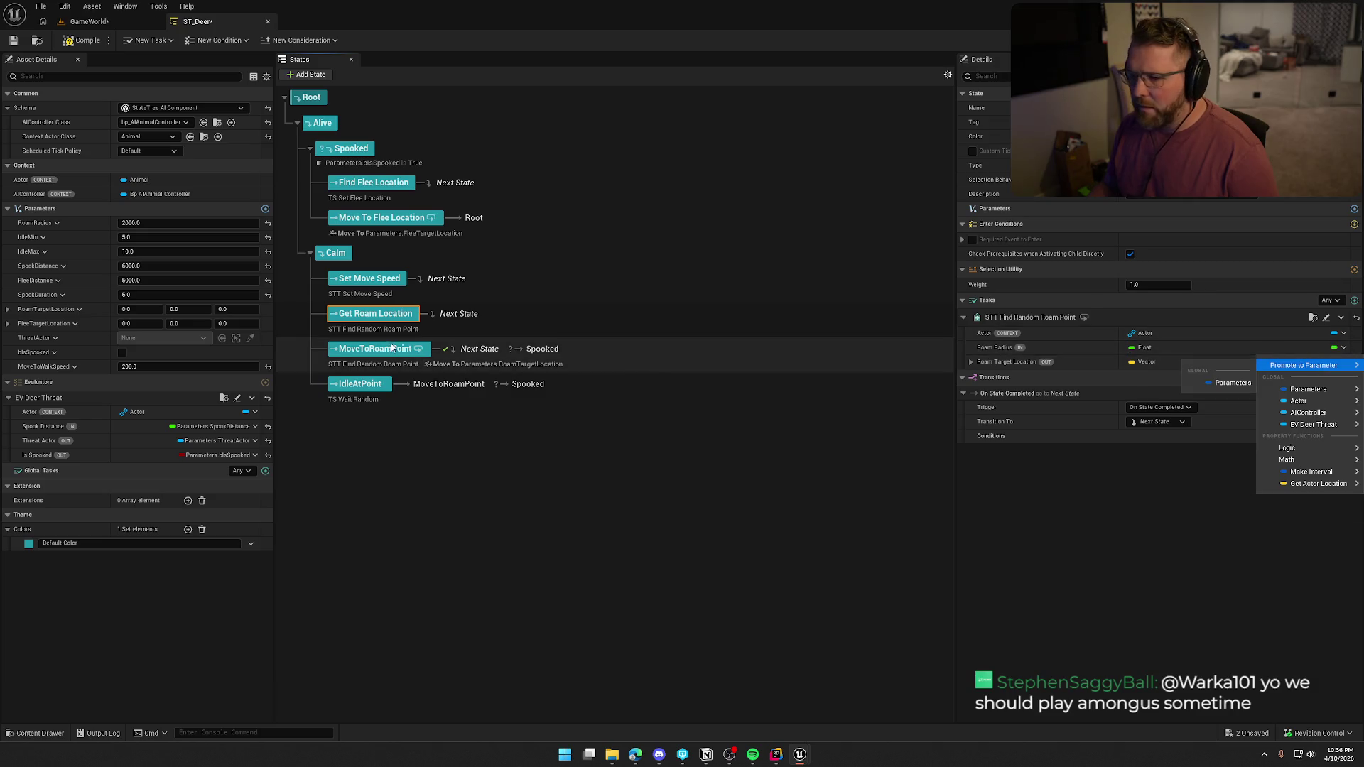
{"action": "left_click", "coordinate": [369, 349]}
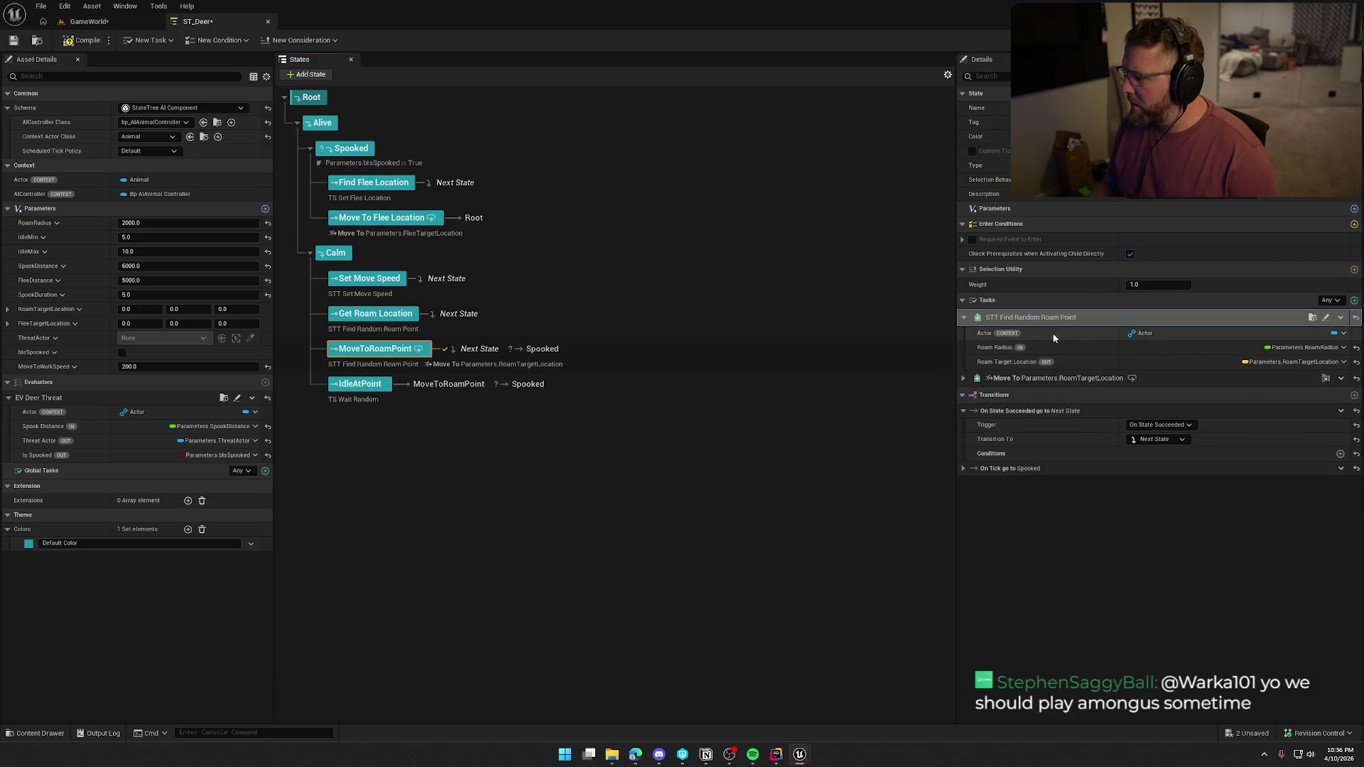
{"action": "right_click", "coordinate": [1021, 324]}
{"action": "left_click", "coordinate": [1052, 374]}
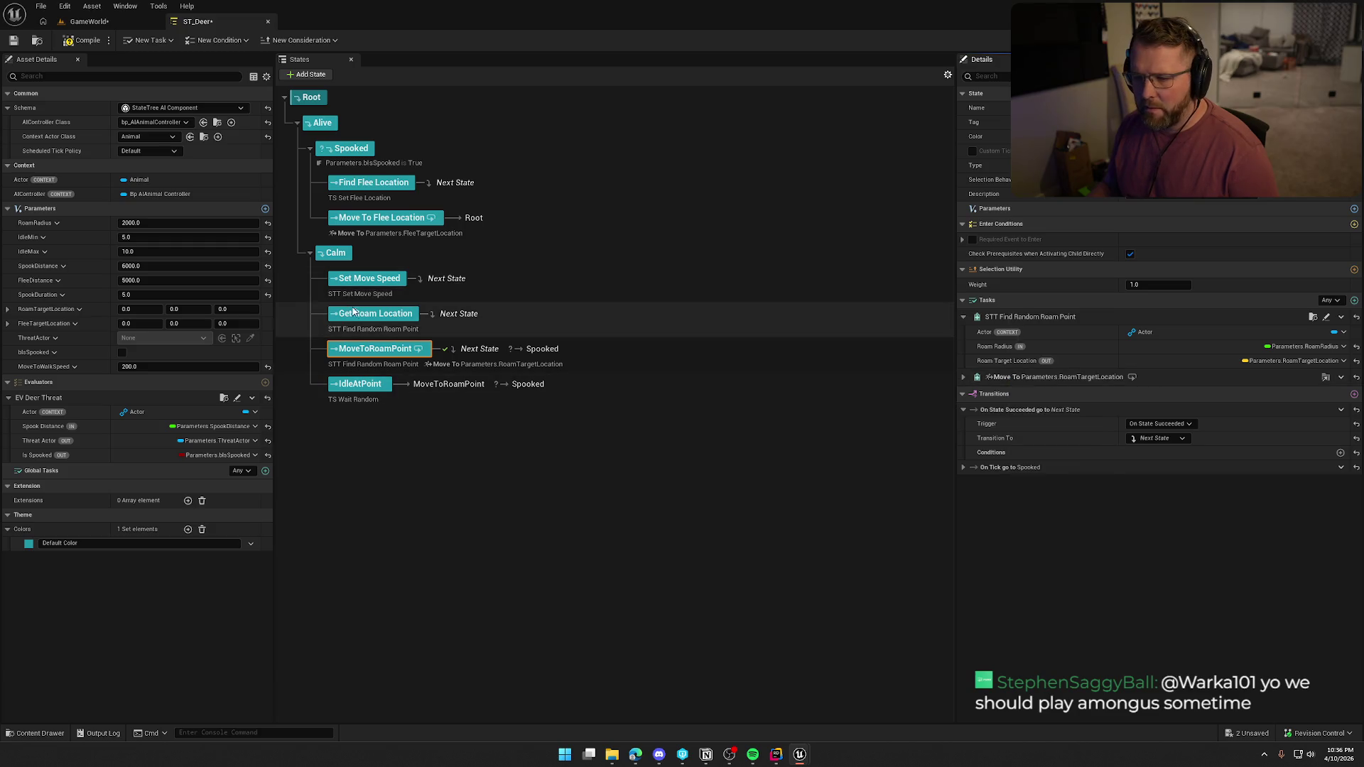
{"action": "left_click", "coordinate": [442, 330]}
{"action": "right_click", "coordinate": [1020, 318]}
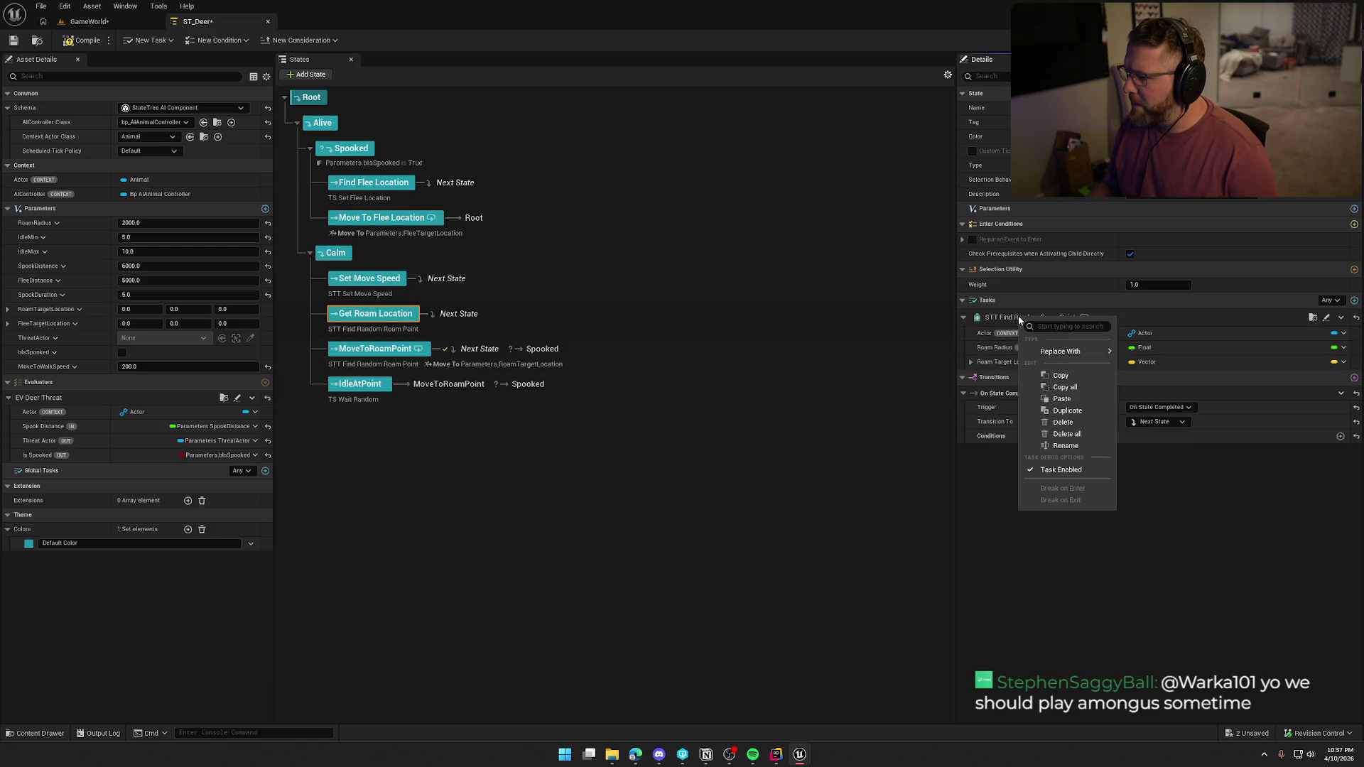
{"action": "left_click", "coordinate": [1078, 400]}
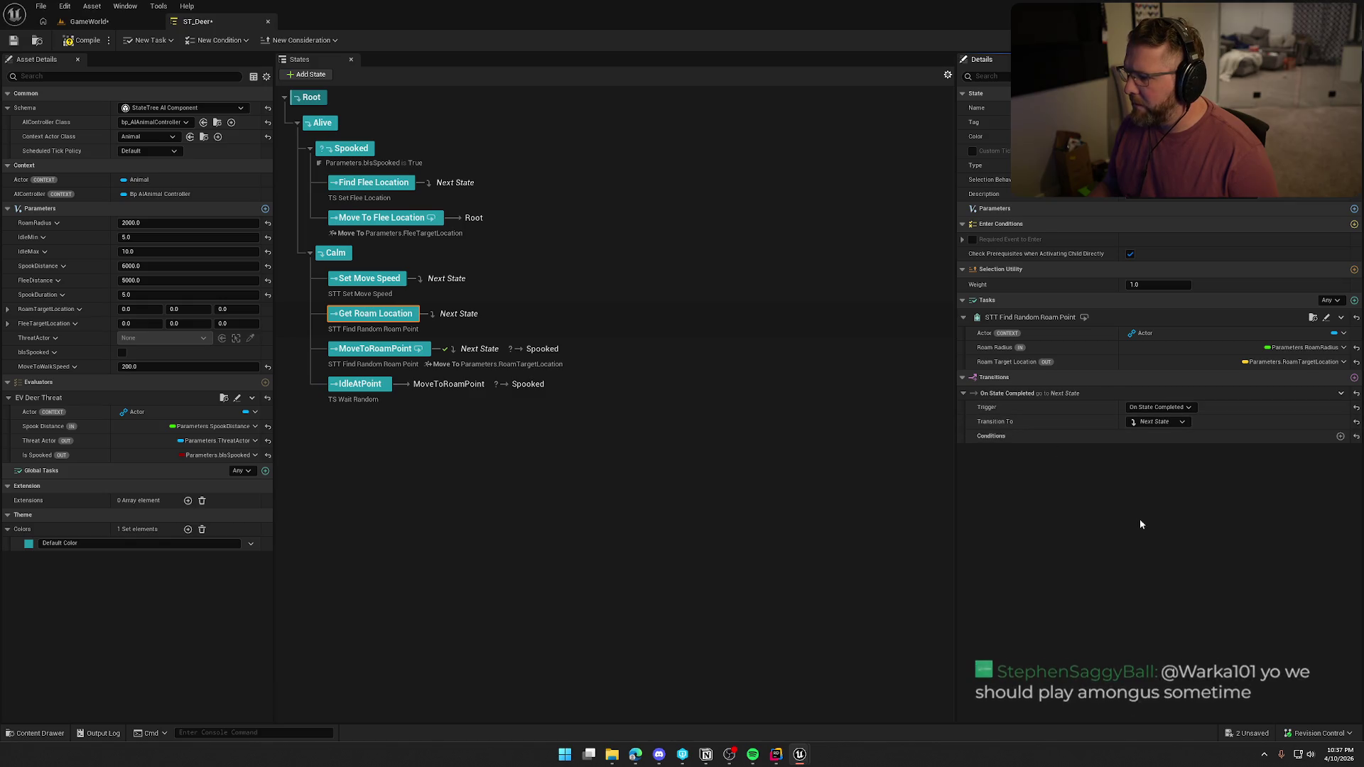
Remove Find Random Roam Point from MoveToRoamPoint and turn off Allow Strafe on its Move To task
{"action": "left_click", "coordinate": [381, 348]}
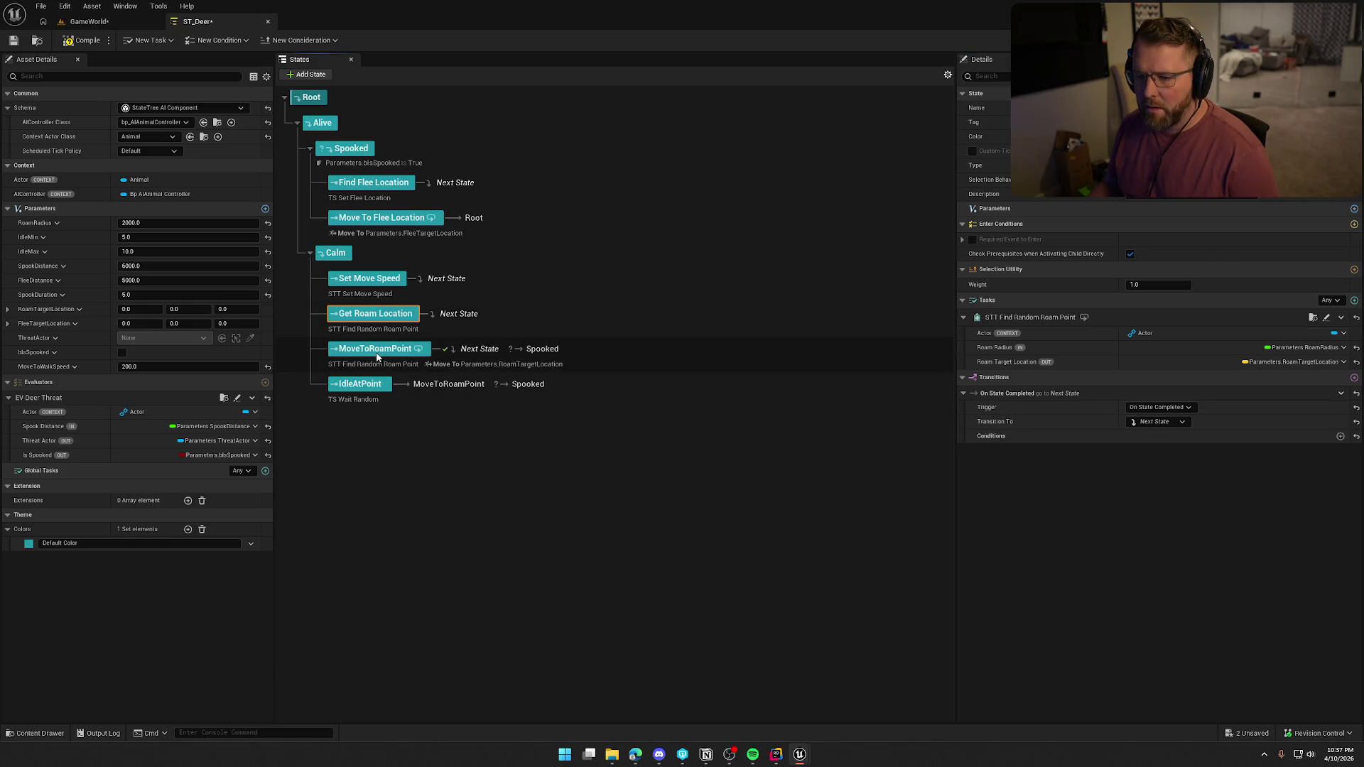
{"action": "left_click", "coordinate": [1340, 318]}
{"action": "left_click", "coordinate": [1308, 430]}
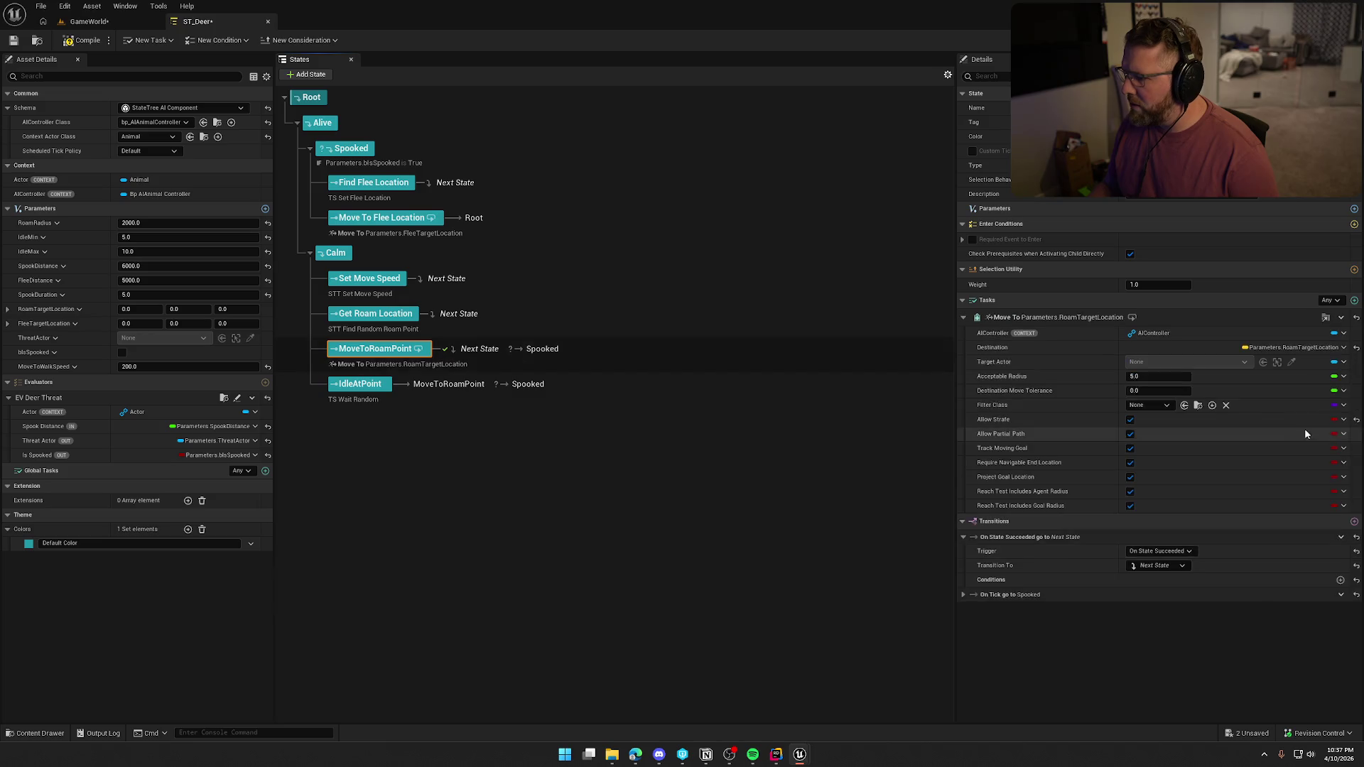
{"action": "left_click", "coordinate": [1130, 419]}
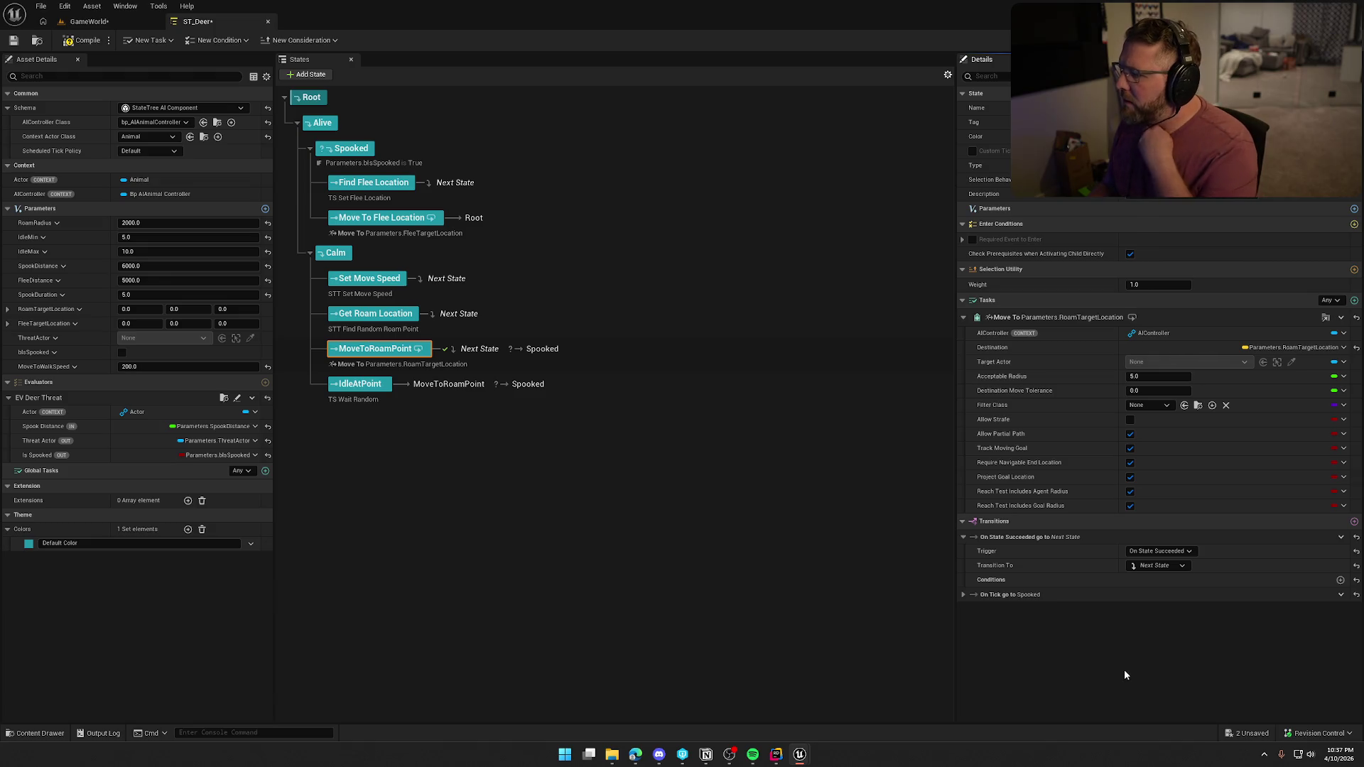
Save ST_Deer, checking out the asset so the save succeeds
{"action": "left_click", "coordinate": [498, 486]}
{"action": "key", "text": "ctrl+s"}
{"action": "left_click", "coordinate": [714, 492]}
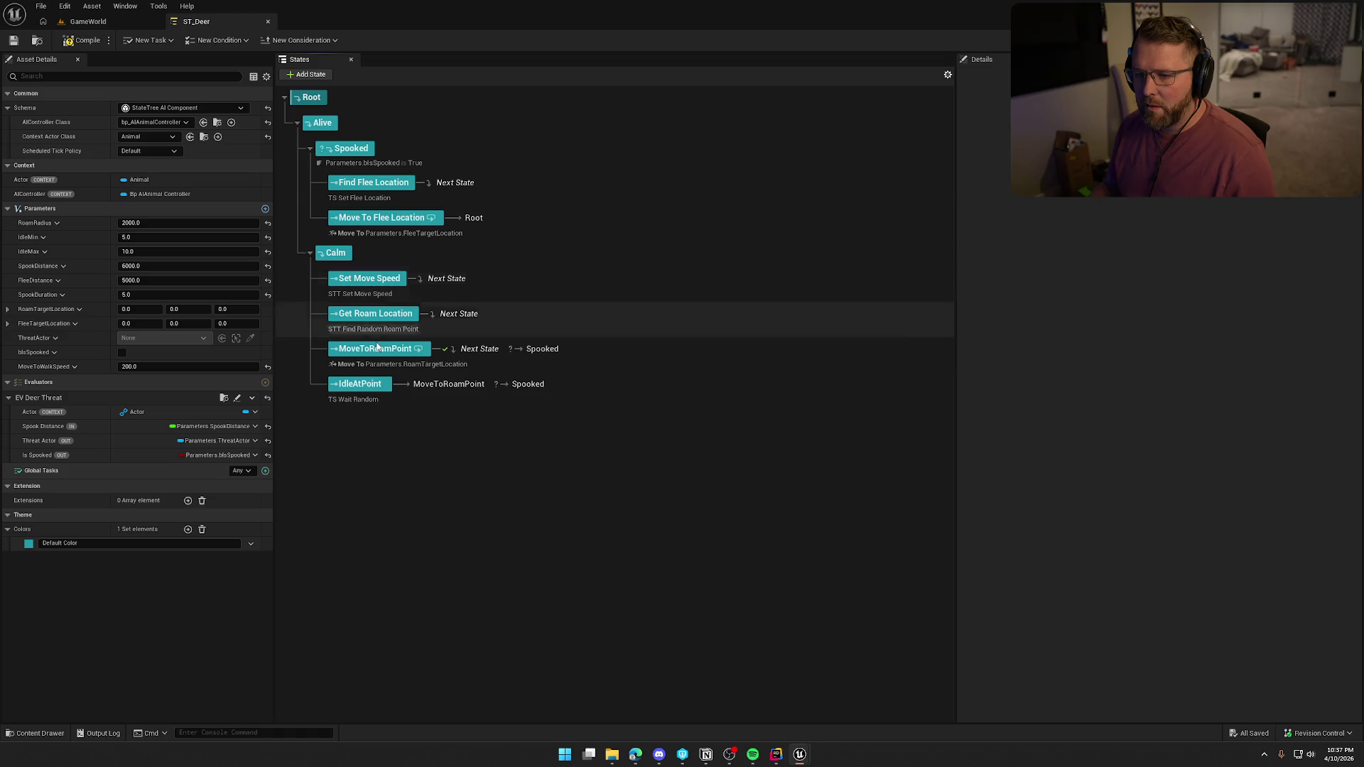
{"action": "left_click", "coordinate": [80, 41]}
{"action": "left_click", "coordinate": [88, 21]}
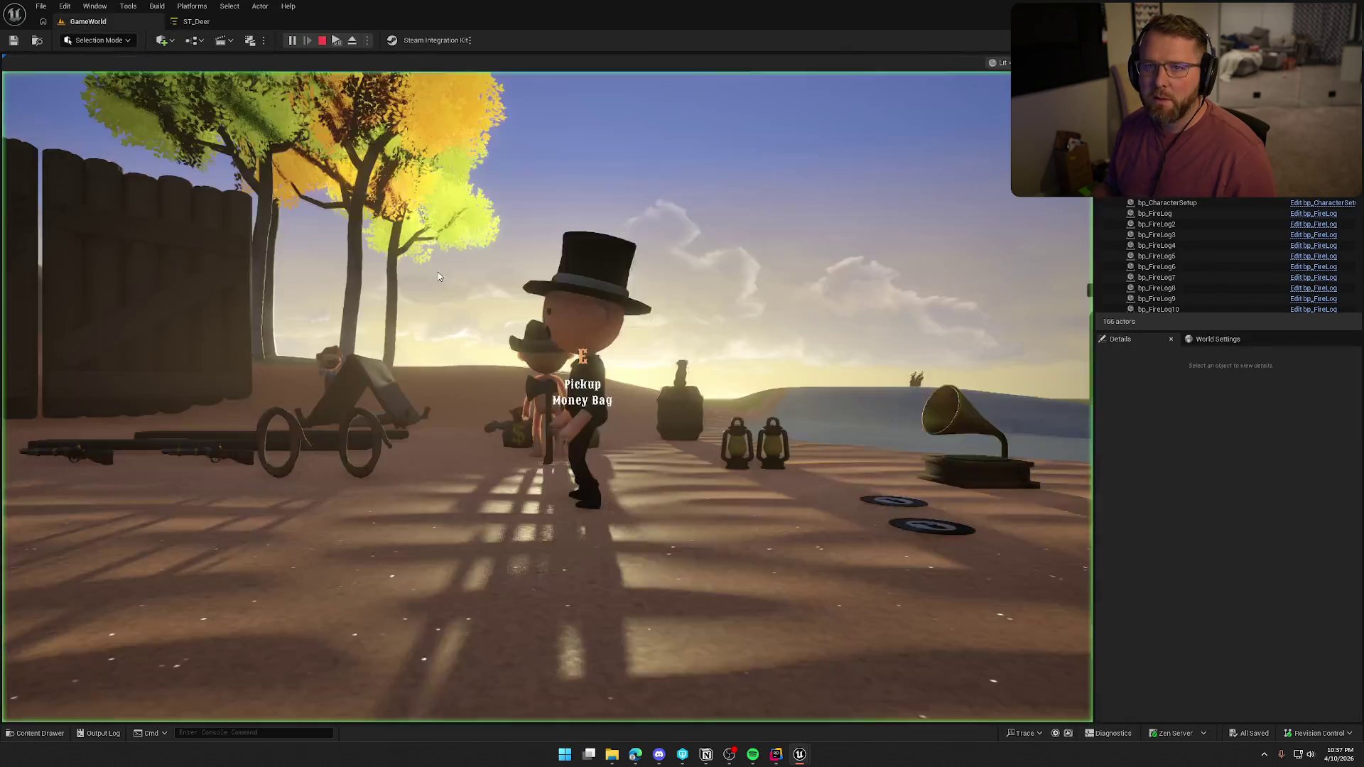
{"action": "left_click", "coordinate": [438, 277]}
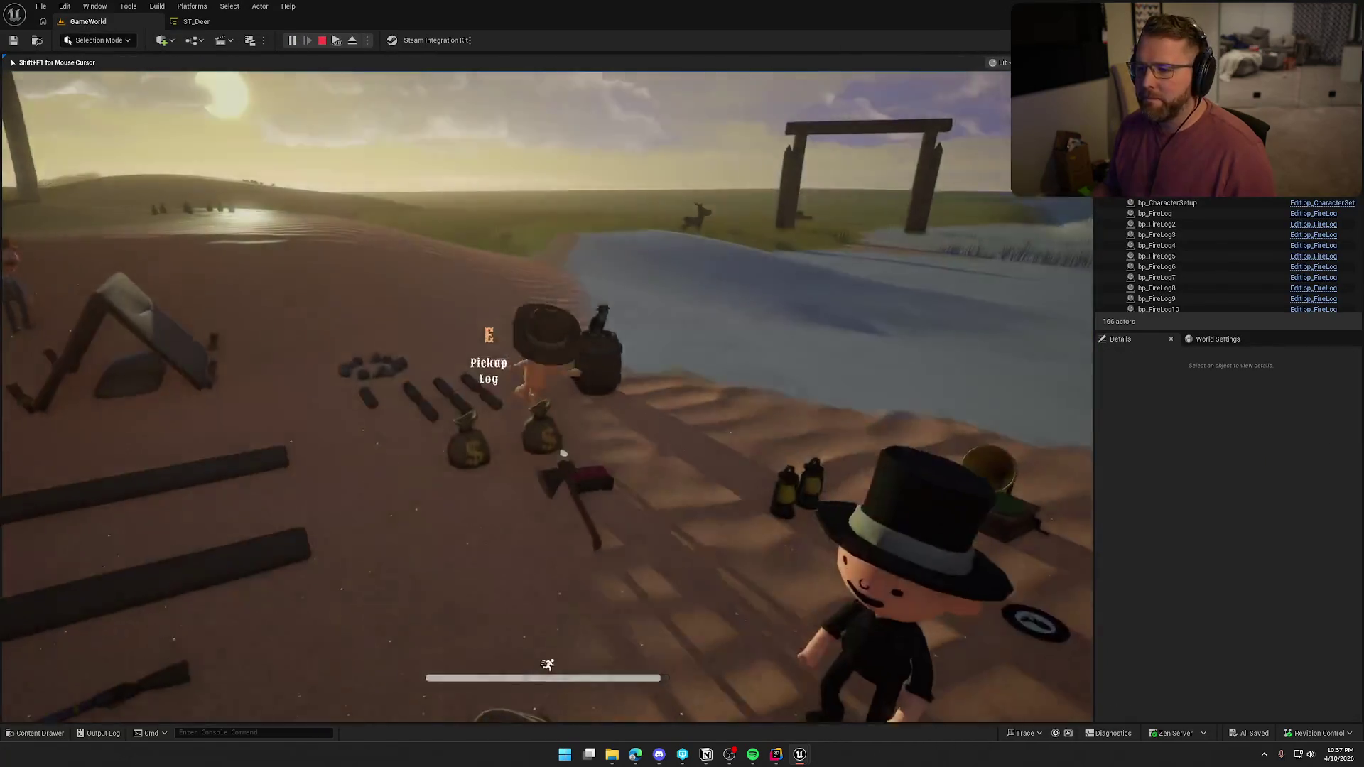
{"action": "key", "text": "w"}
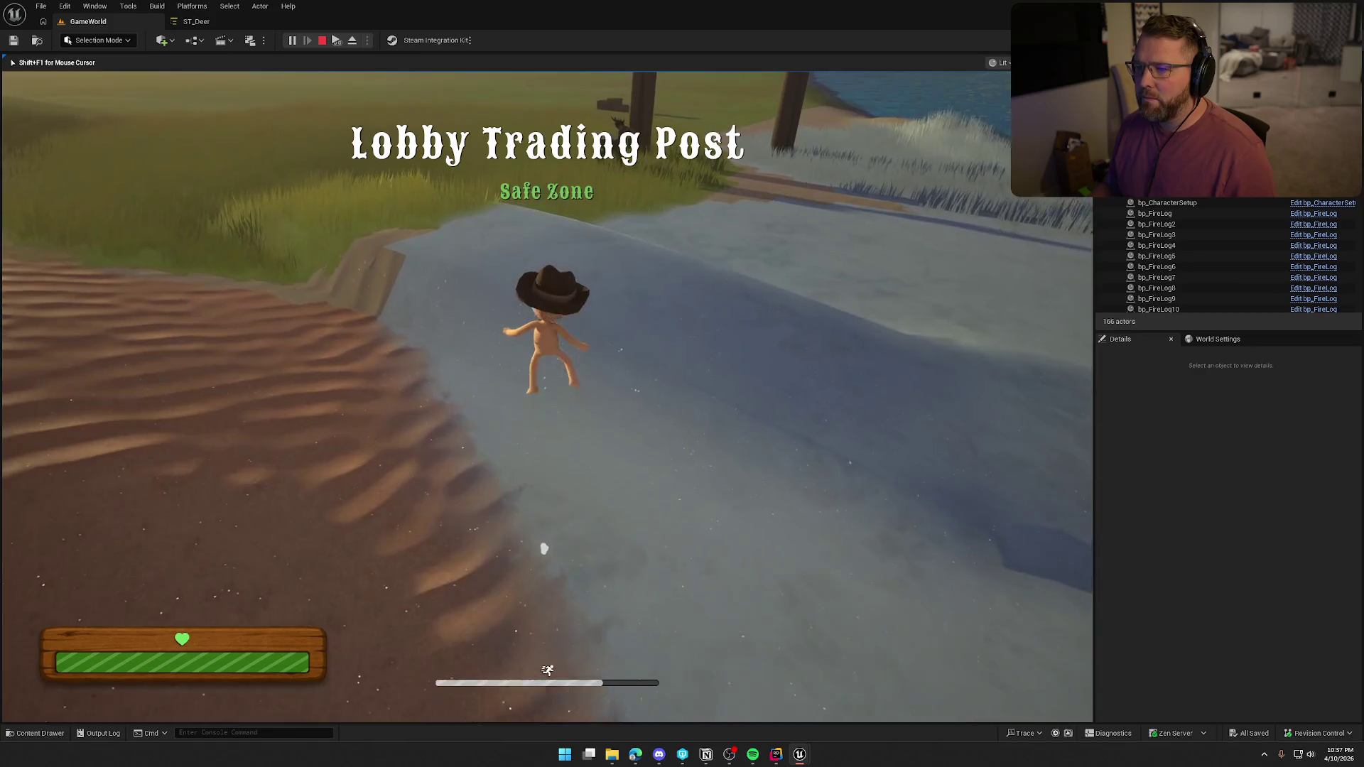
{"action": "key", "text": "w"}
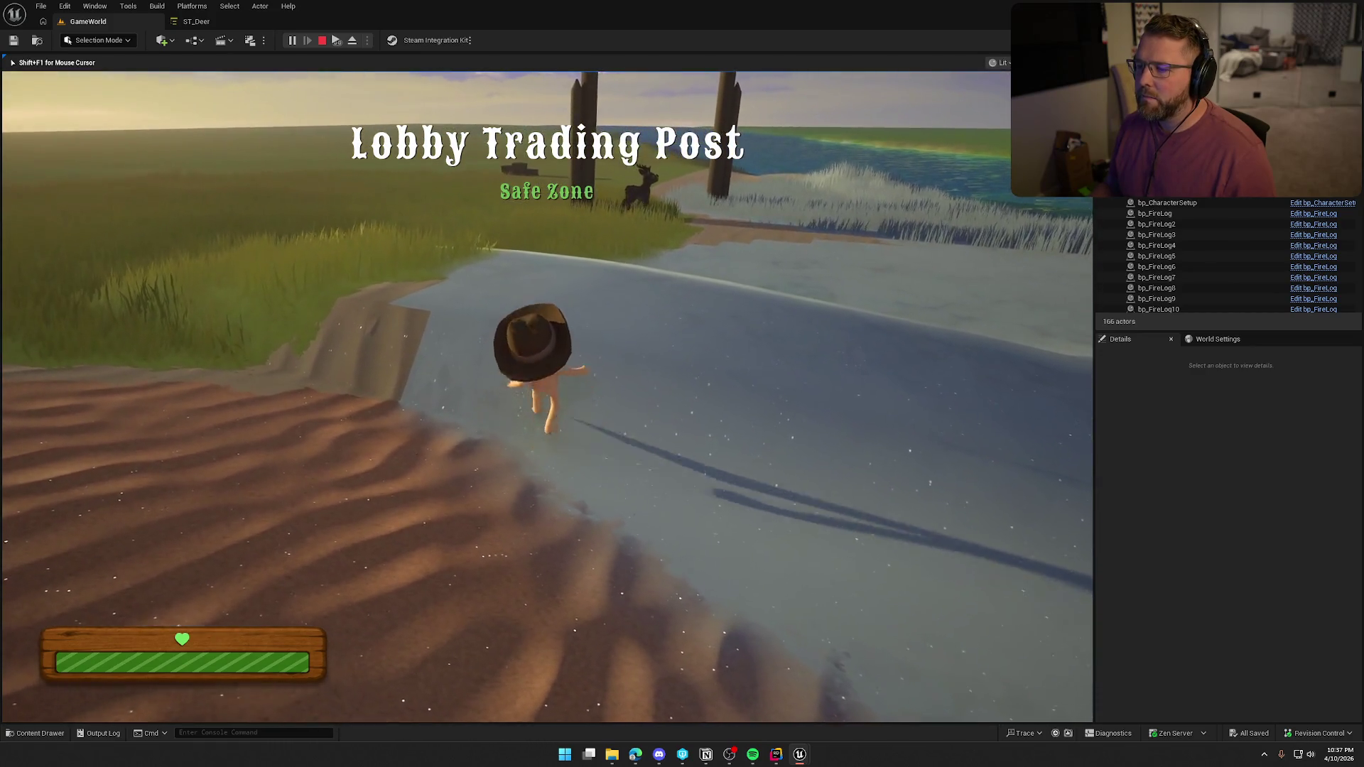
{"action": "key", "text": "w"}
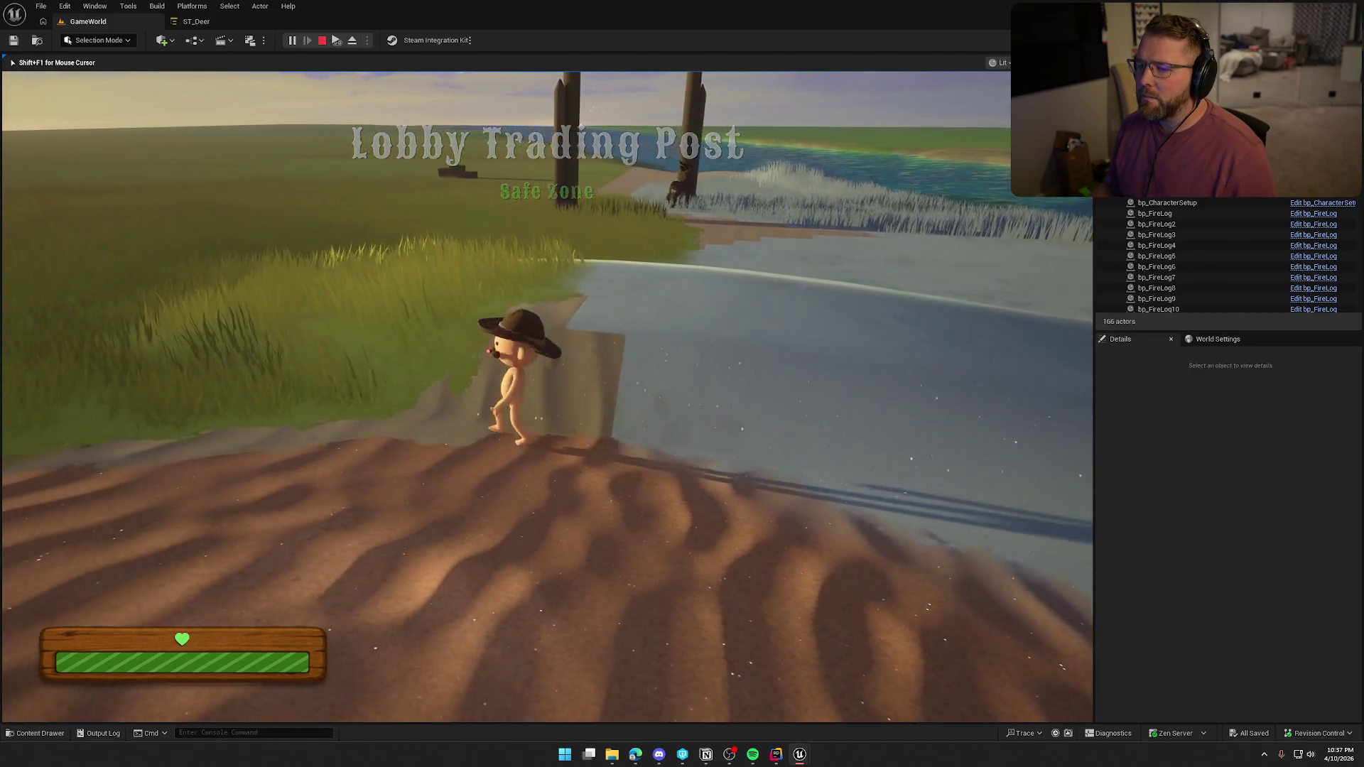
{"action": "key", "text": "w"}
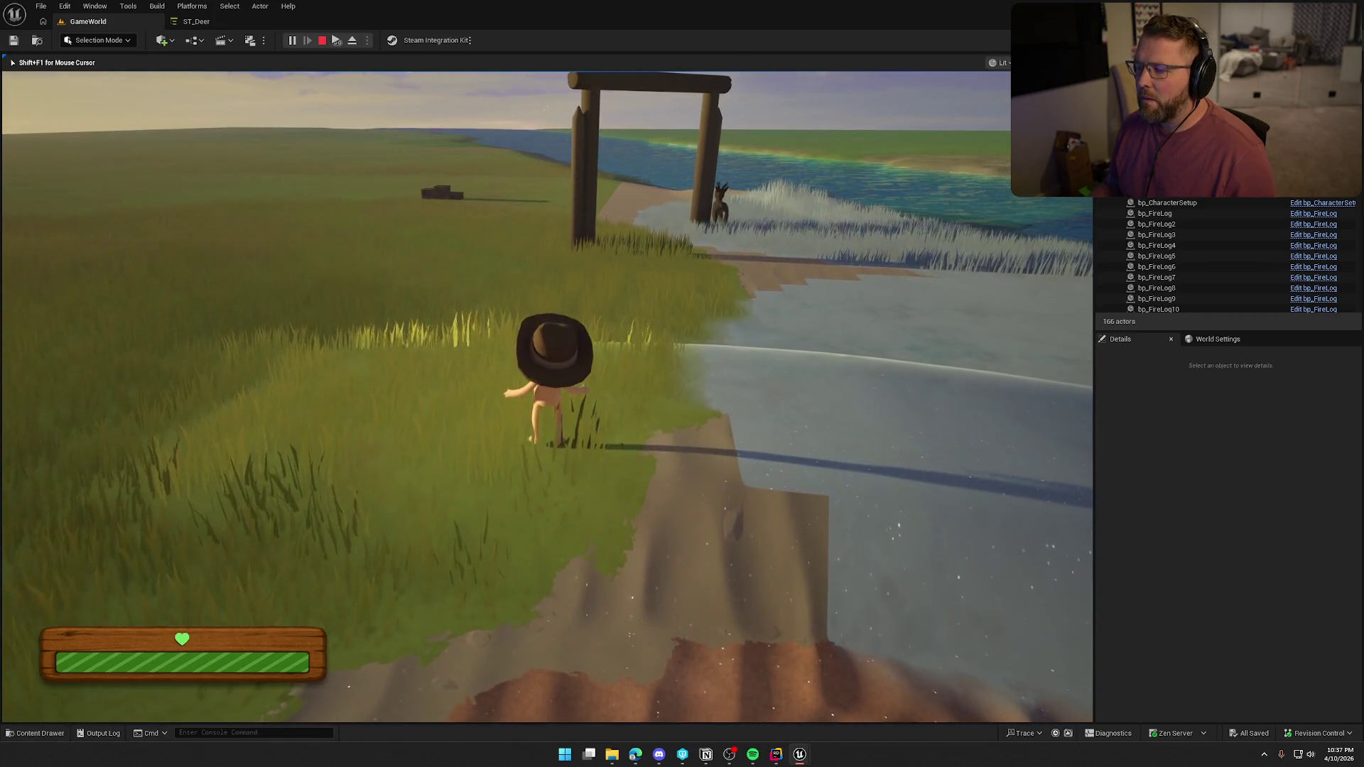
{"action": "key", "text": "a"}
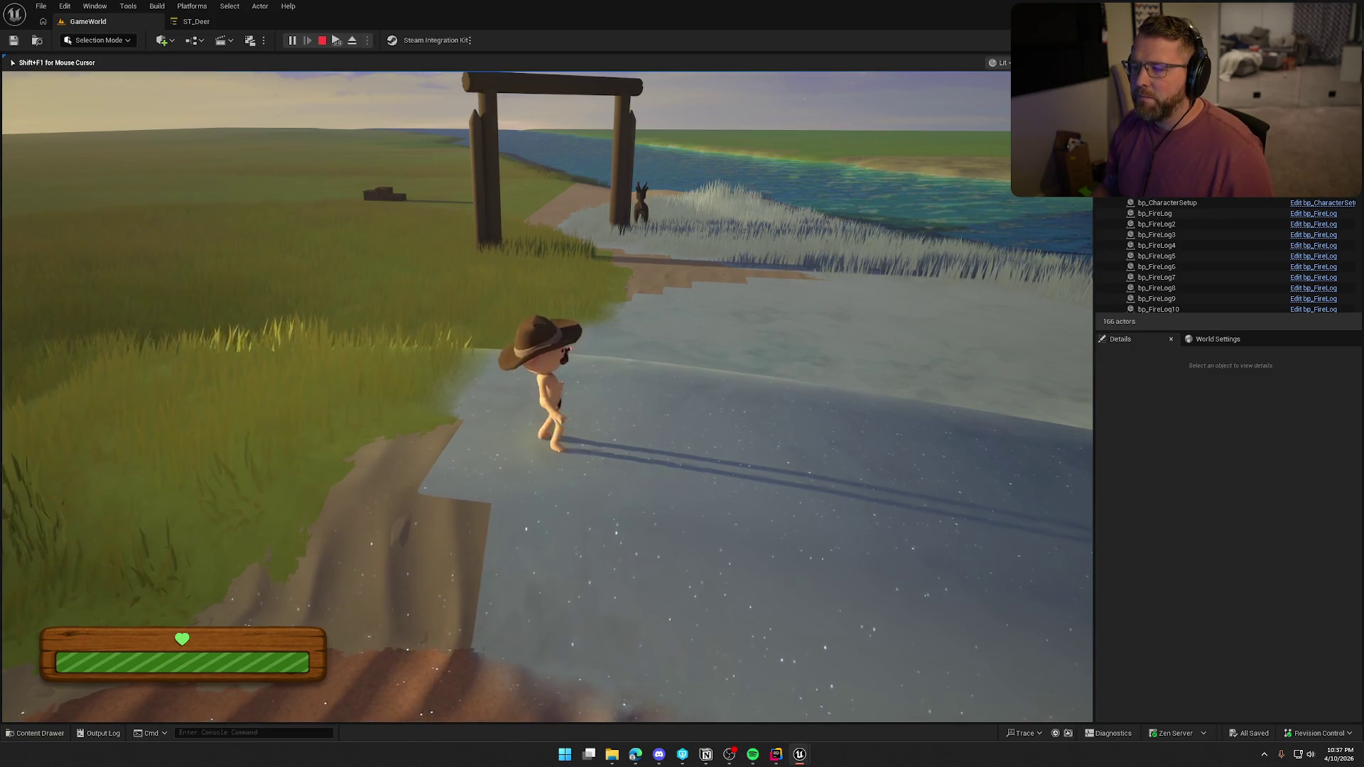
{"action": "key", "text": "w"}
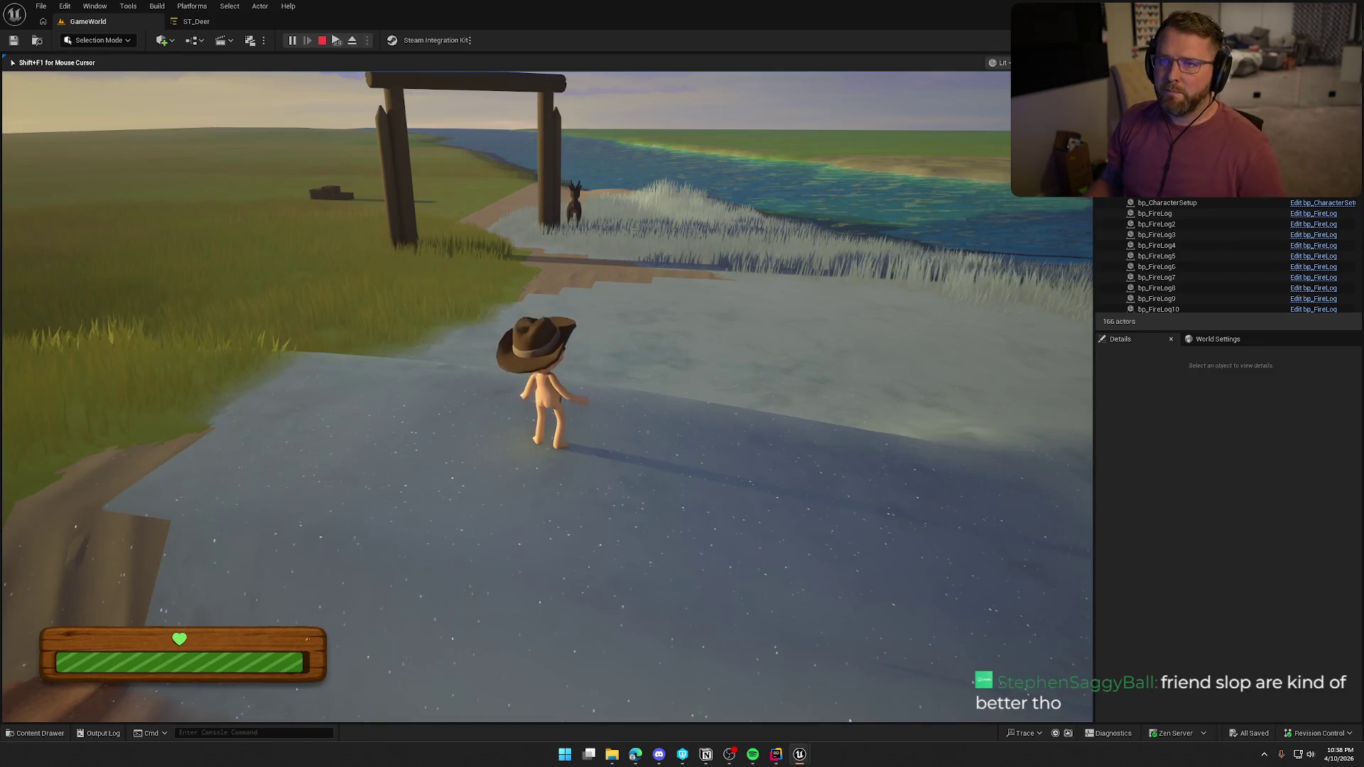
{"action": "key", "text": "shift+w"}
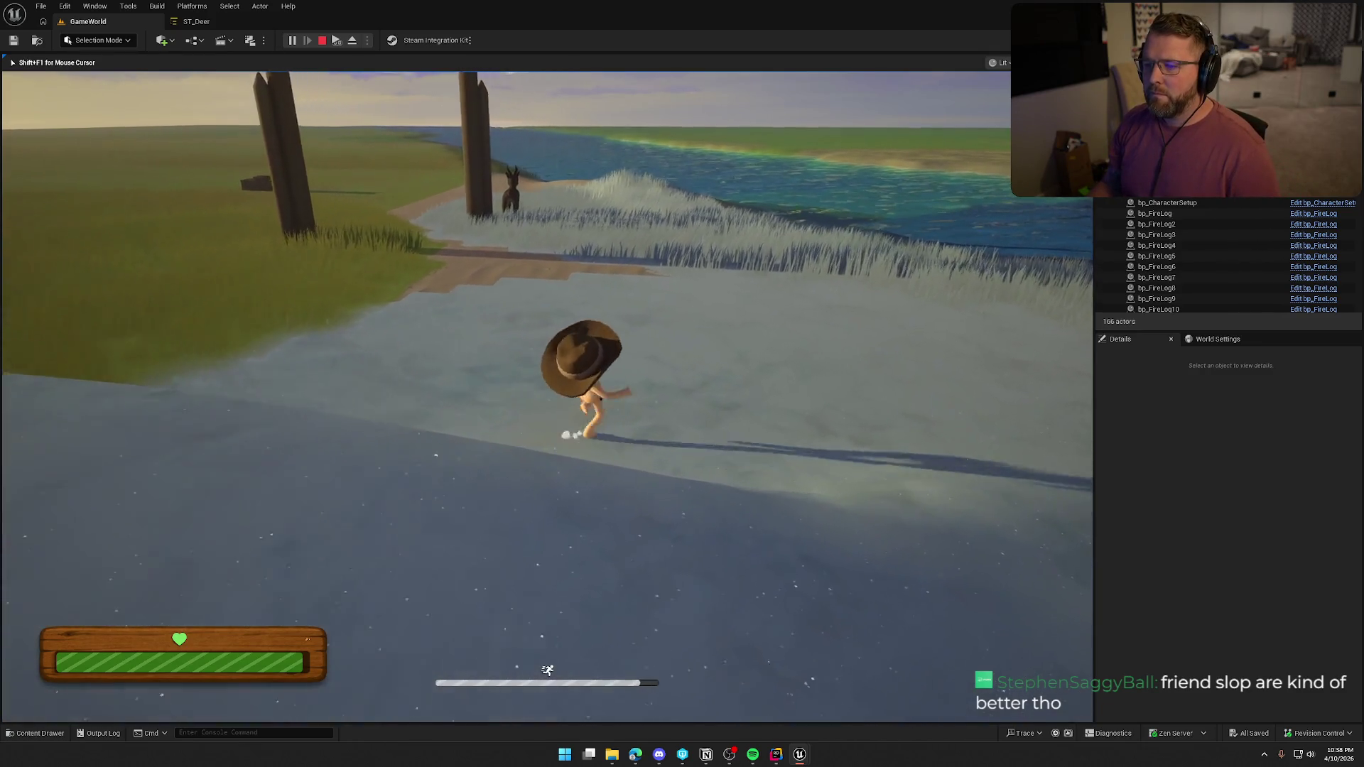
{"action": "key", "text": "shift+w"}
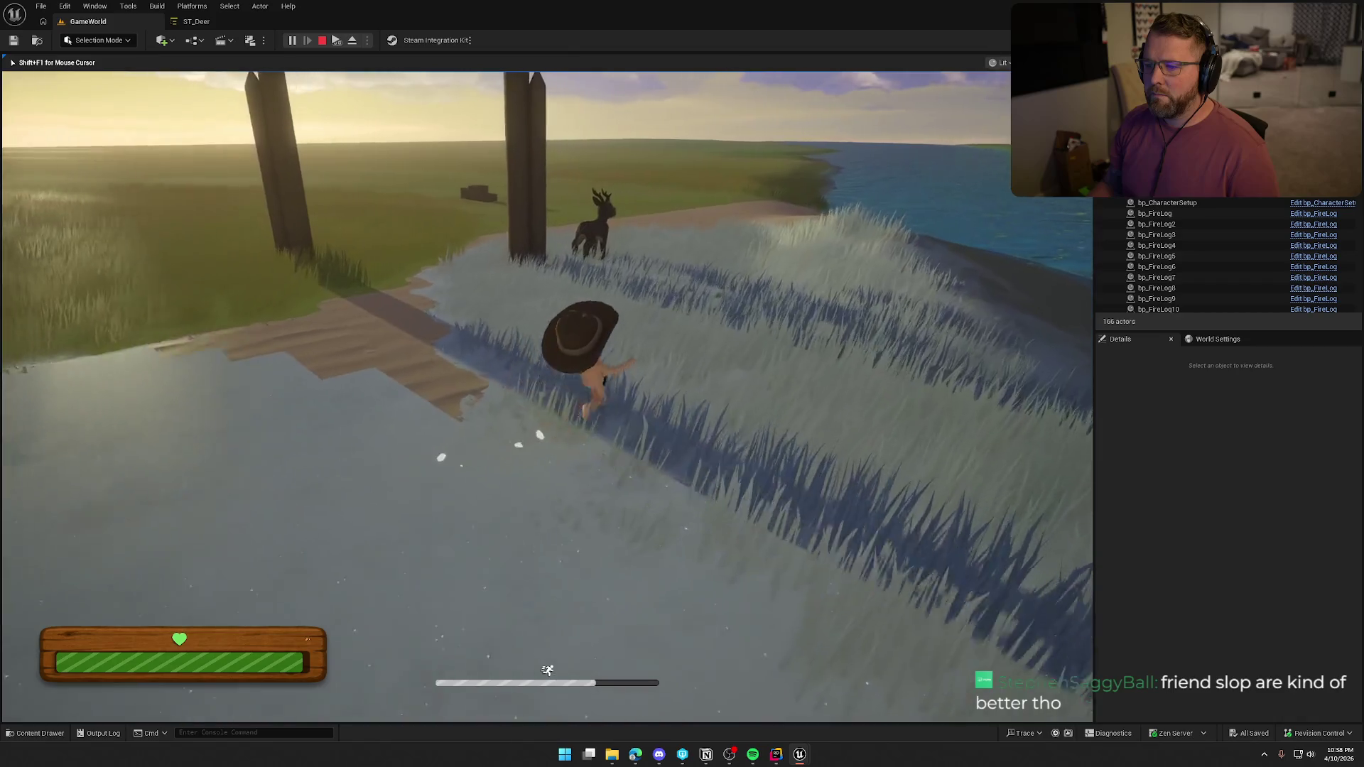
{"action": "key", "text": "w"}
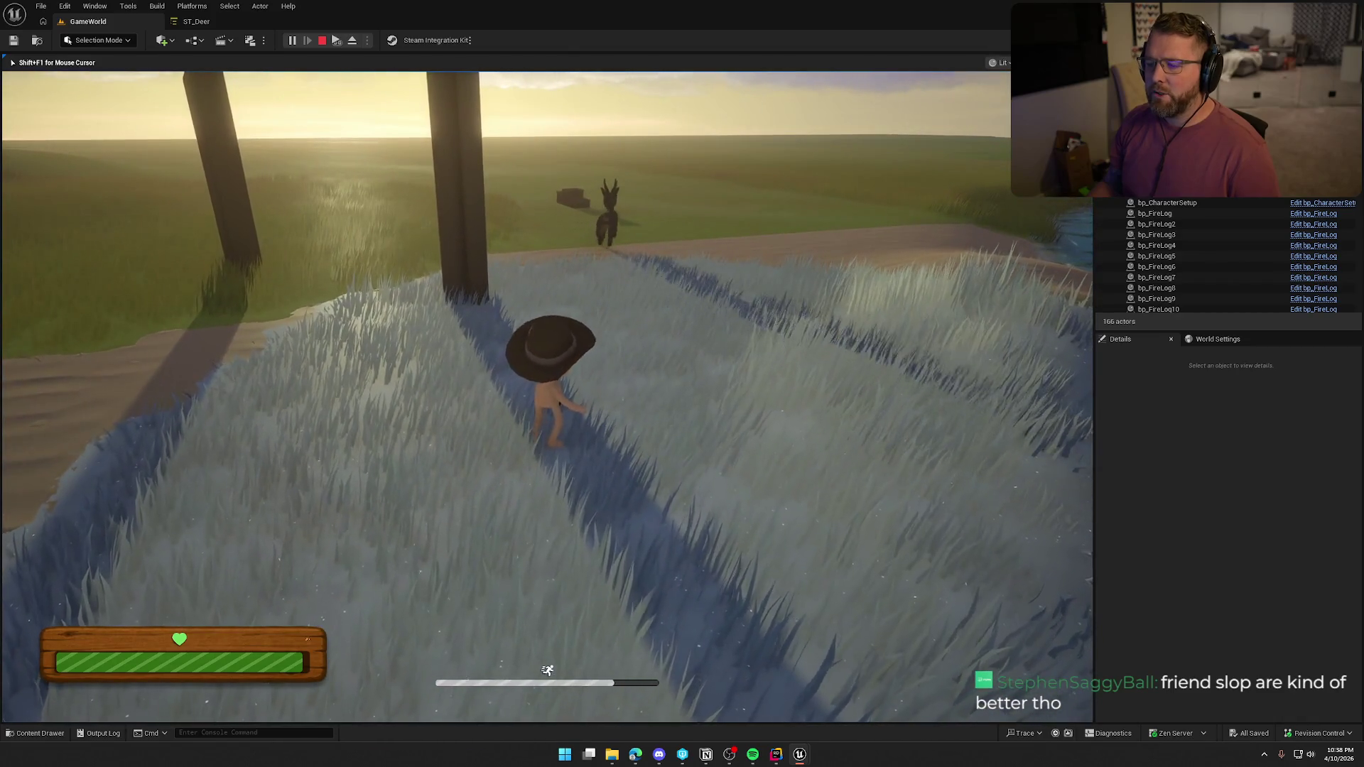
{"action": "key", "text": "shift+w"}
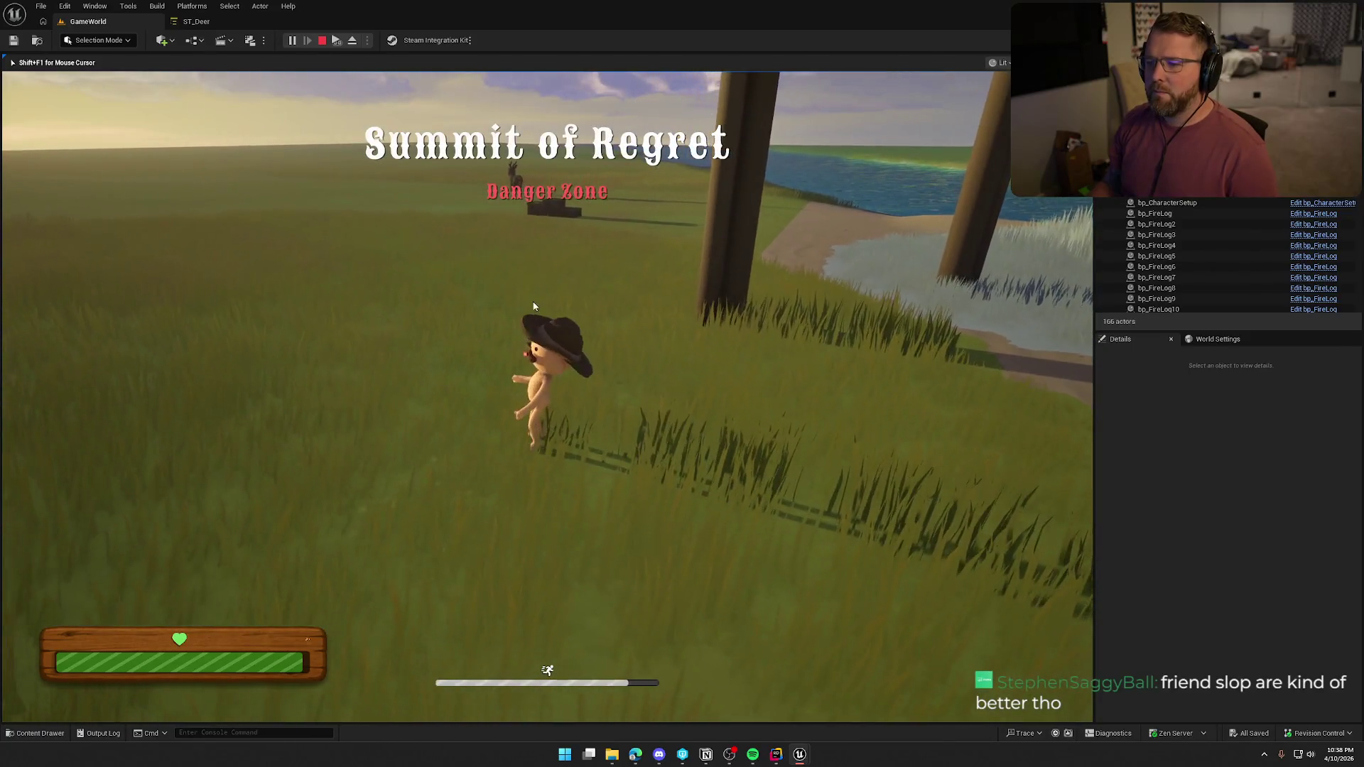
{"action": "key", "text": "Escape"}
{"action": "key", "text": "alt+p"}
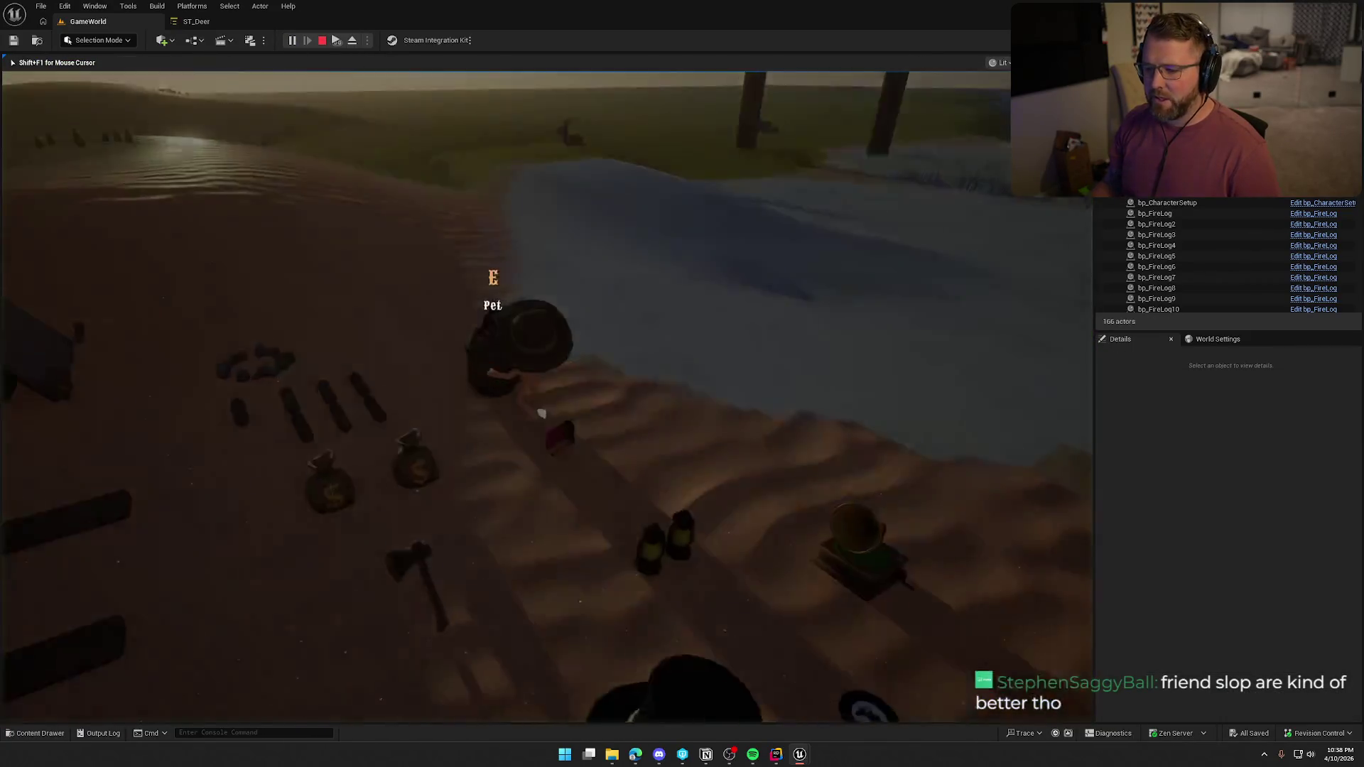
{"action": "key", "text": "shift+w"}
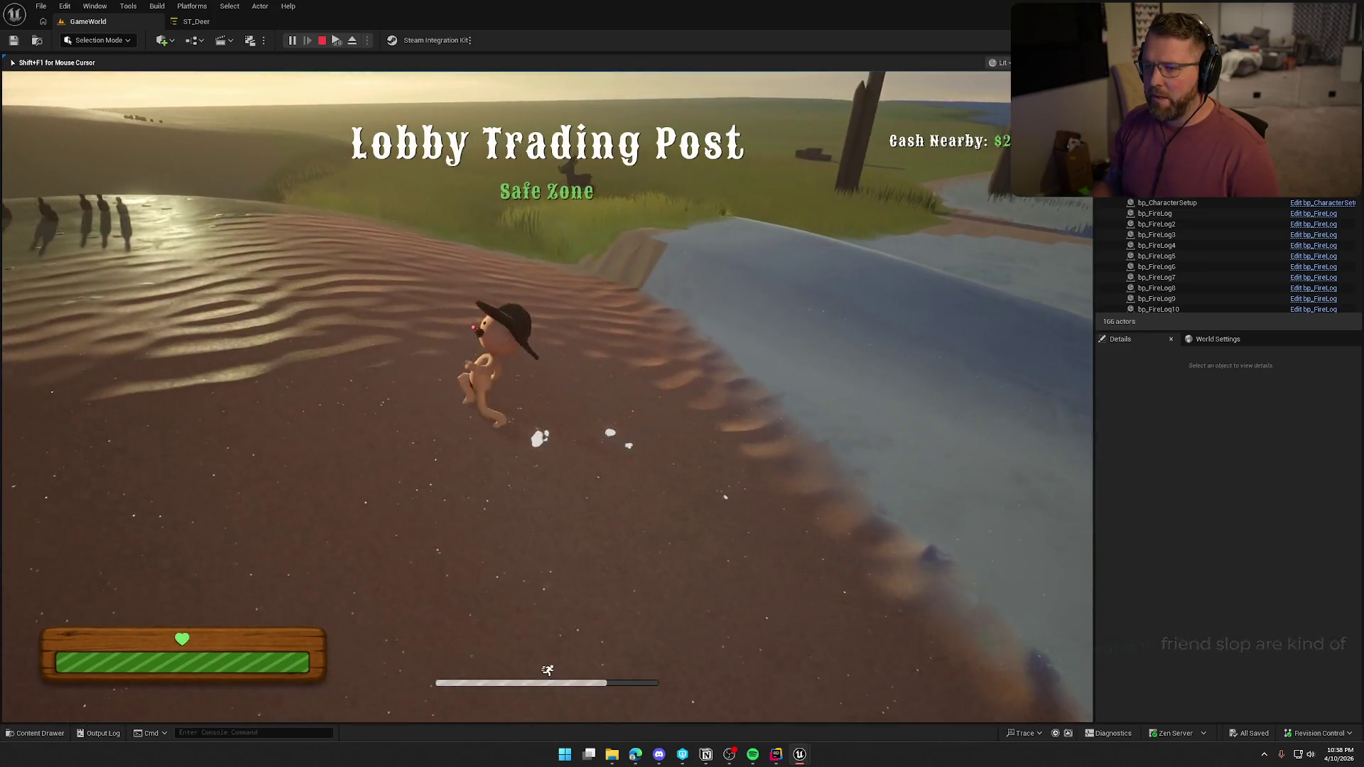
{"action": "key", "text": "w"}
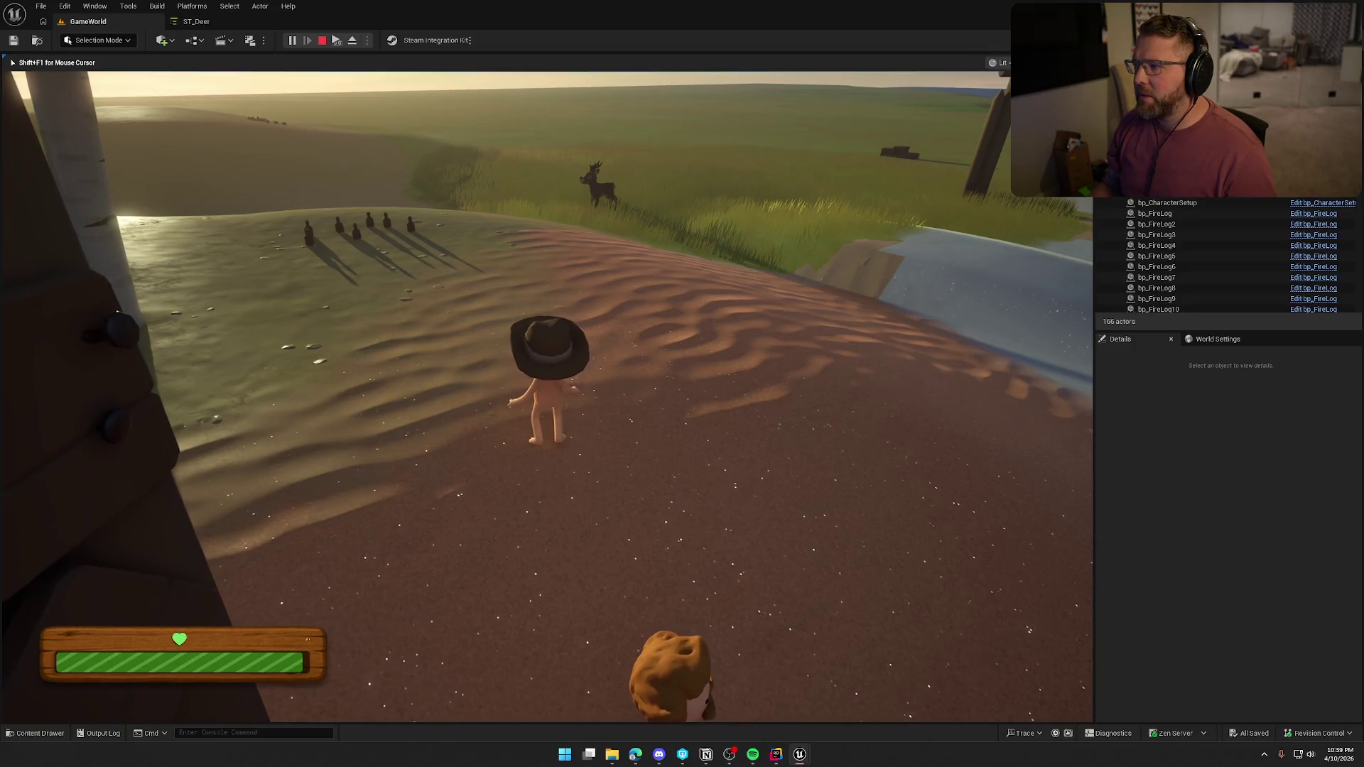
{"action": "key", "text": "F8"}
{"action": "left_click", "coordinate": [801, 192]}
Change ST_Deer's IdleAtPoint On State Completed transition from MoveToRoamPoint to Root
{"action": "left_click", "coordinate": [196, 21]}
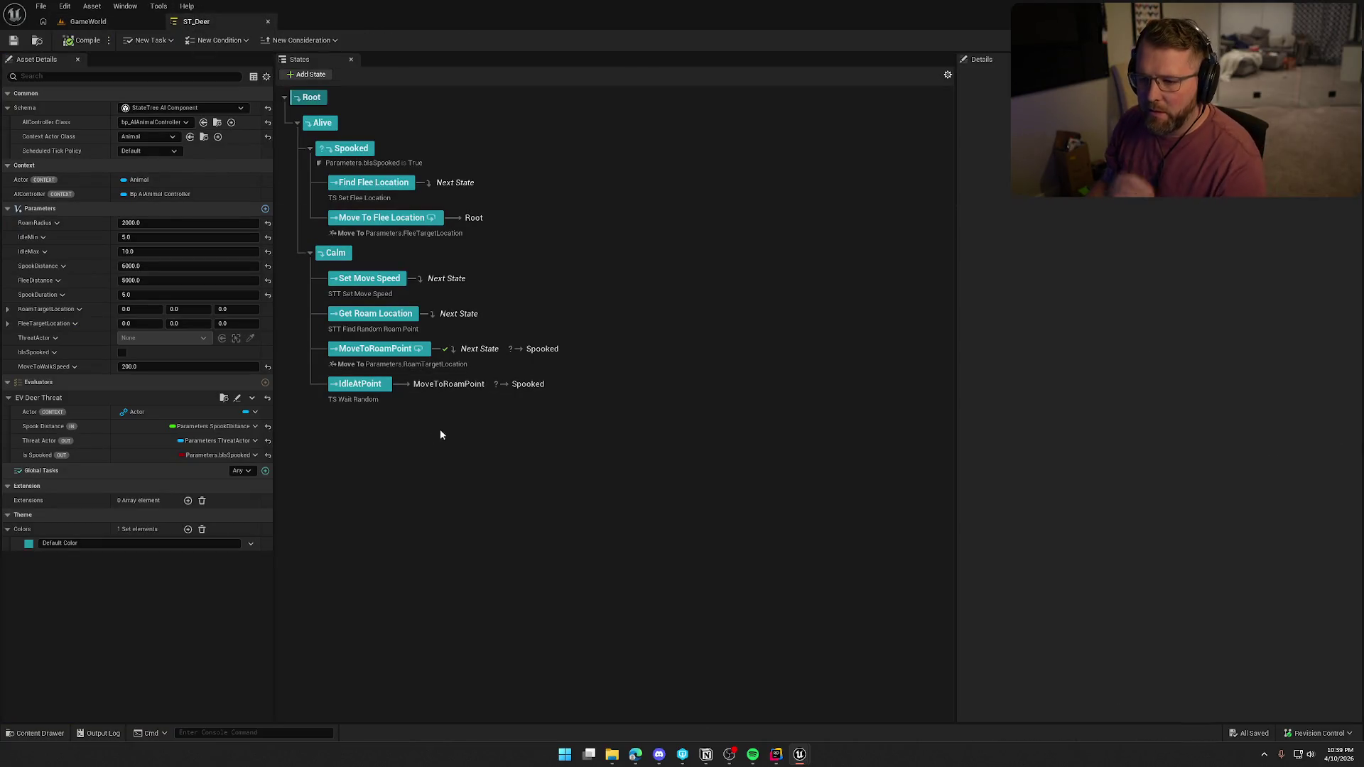
{"action": "left_click", "coordinate": [356, 395]}
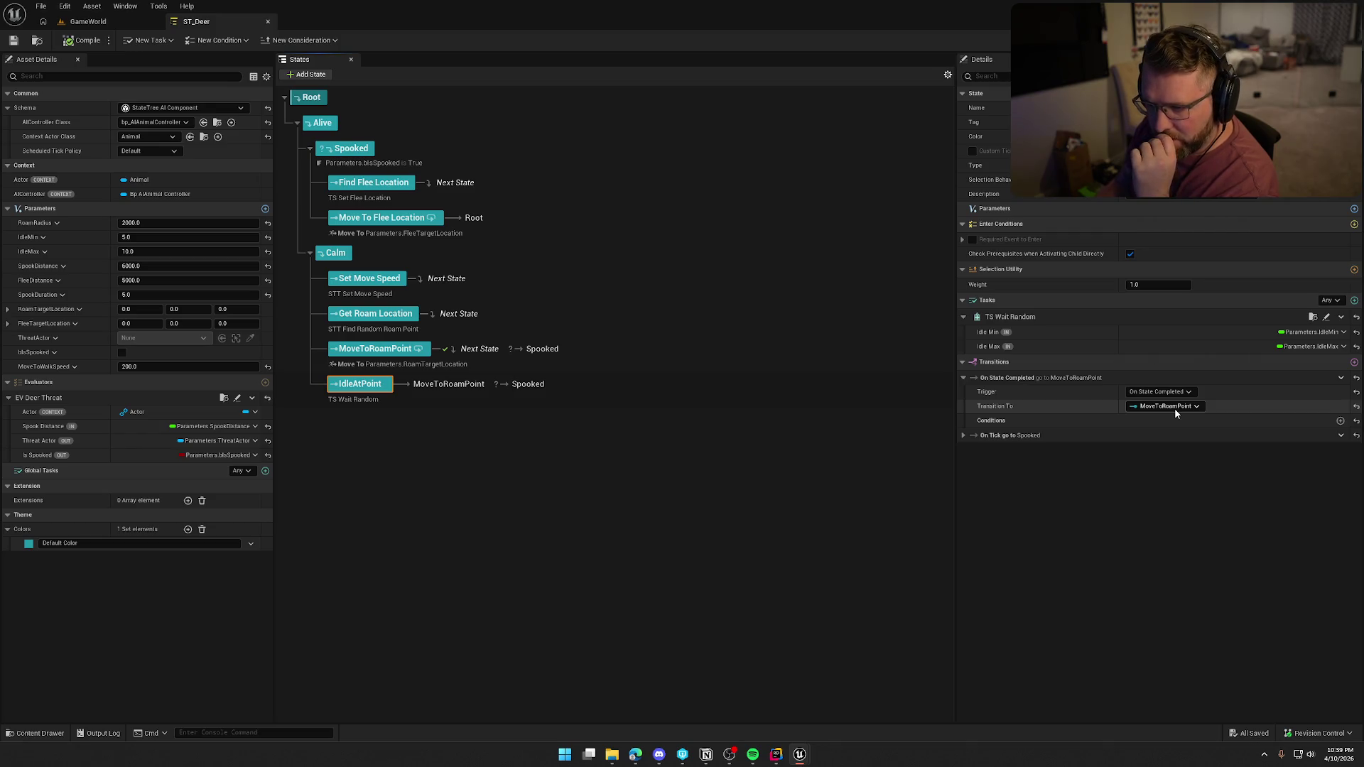
{"action": "left_click", "coordinate": [1174, 410]}
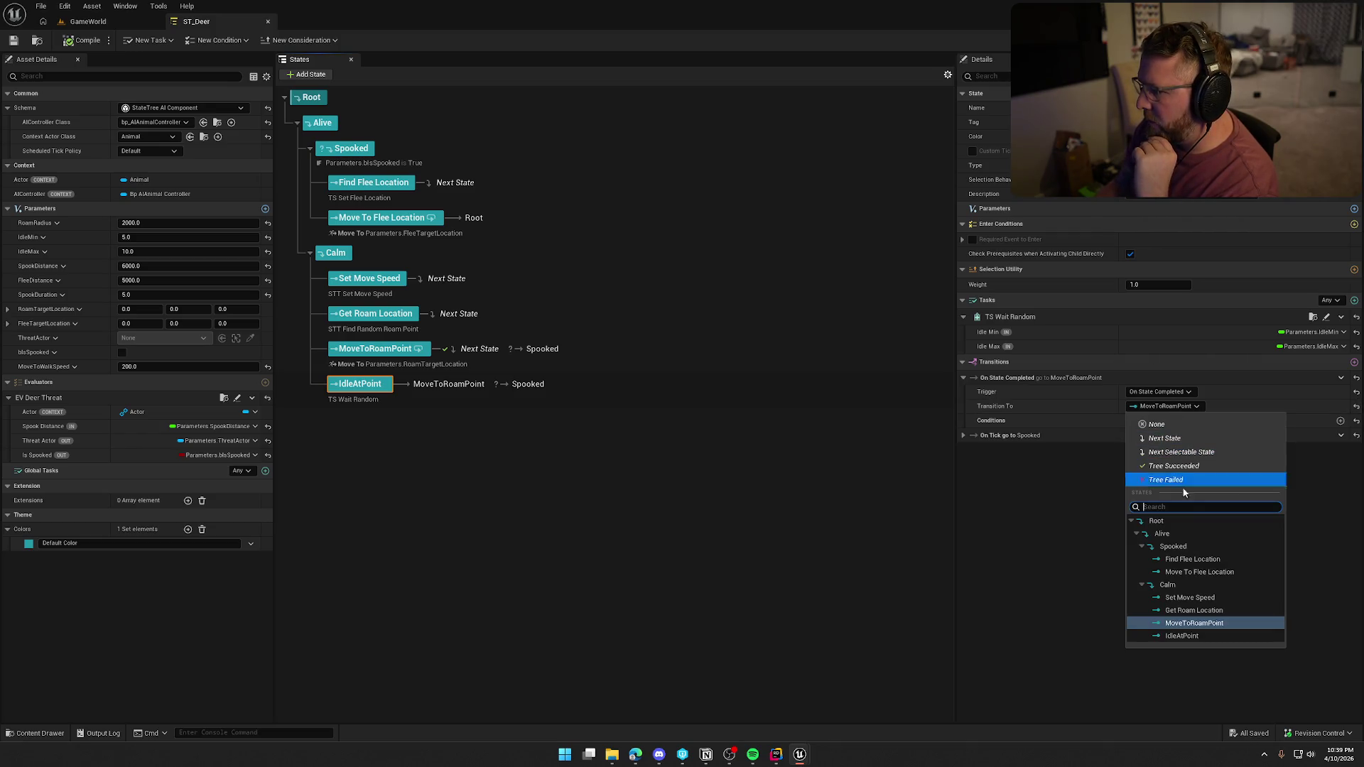
{"action": "left_click", "coordinate": [1156, 522]}
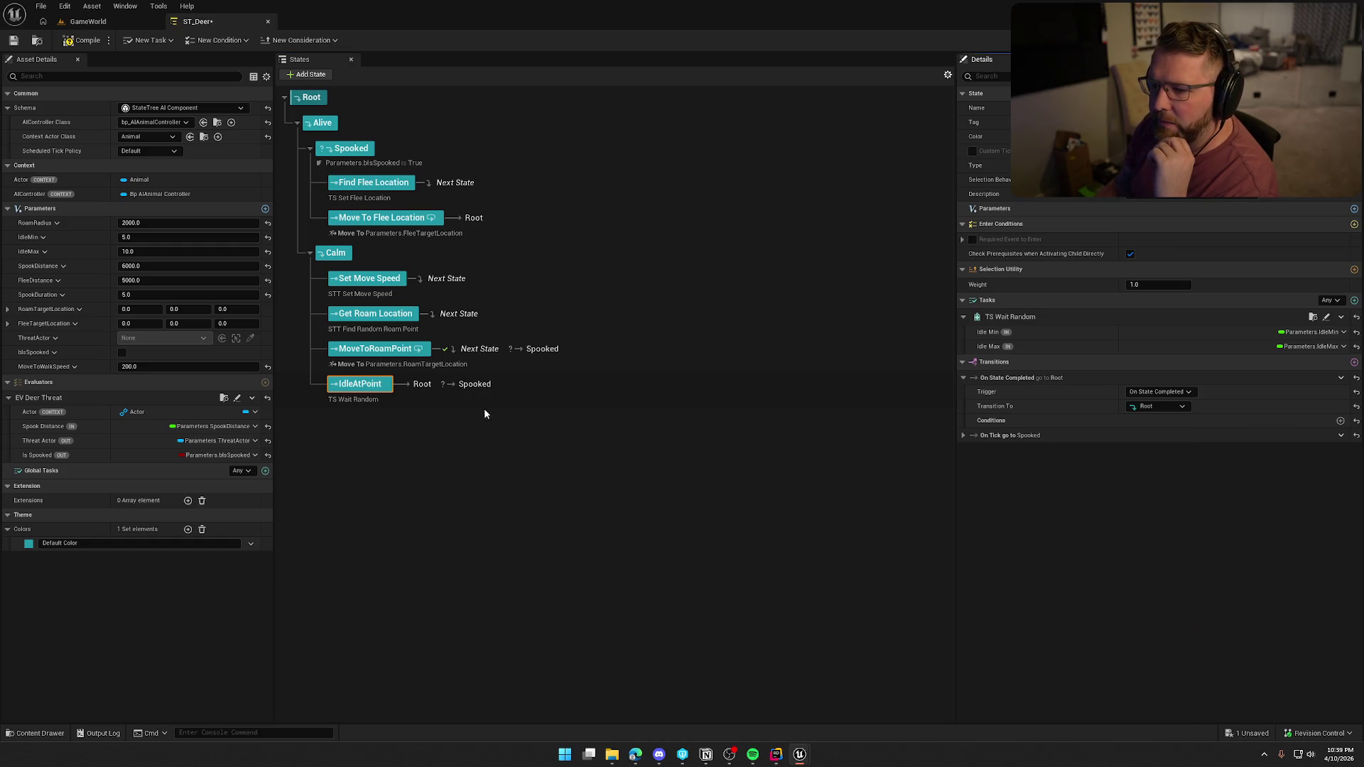
Compile ST_Deer and play-test GameWorld, running toward the deer and circling the camera to watch it
{"action": "left_click", "coordinate": [80, 40]}
{"action": "left_click", "coordinate": [88, 22]}
{"action": "key", "text": "F8"}
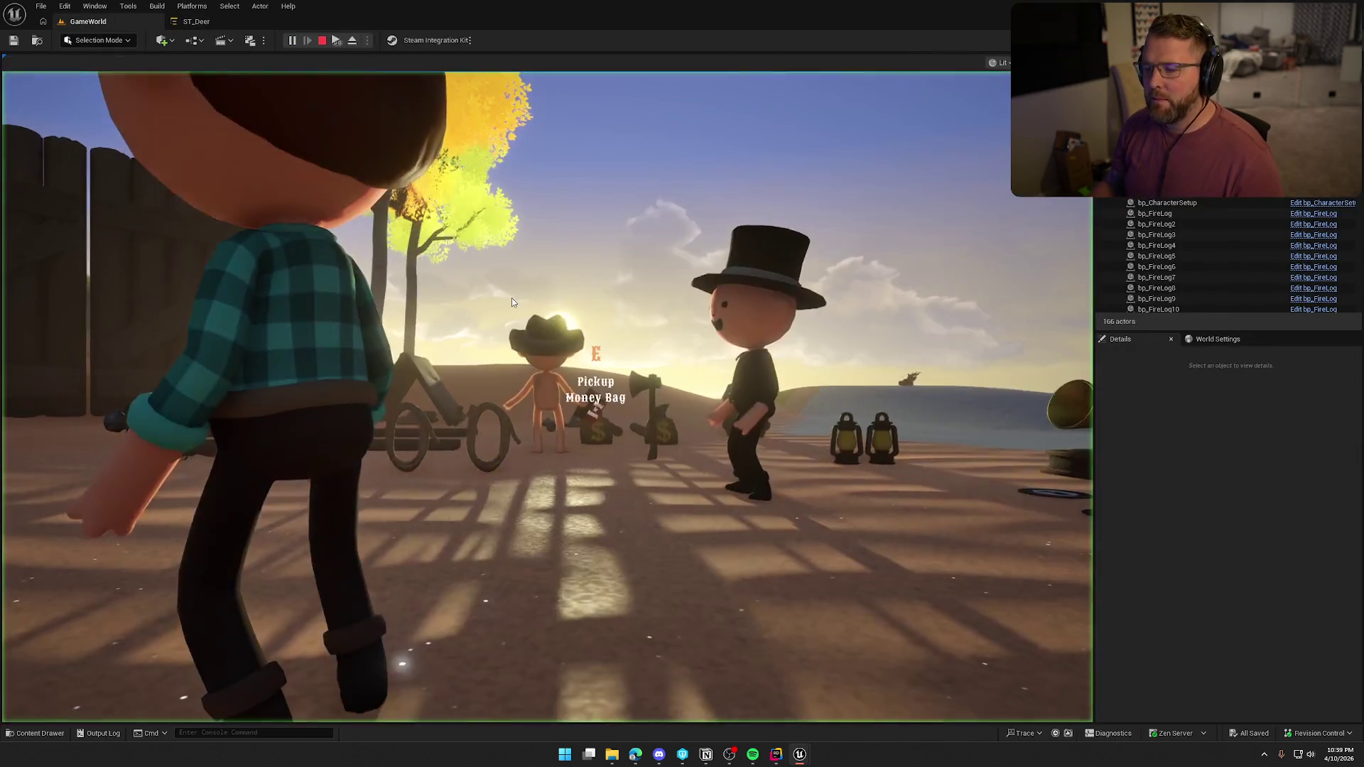
{"action": "left_click", "coordinate": [512, 298]}
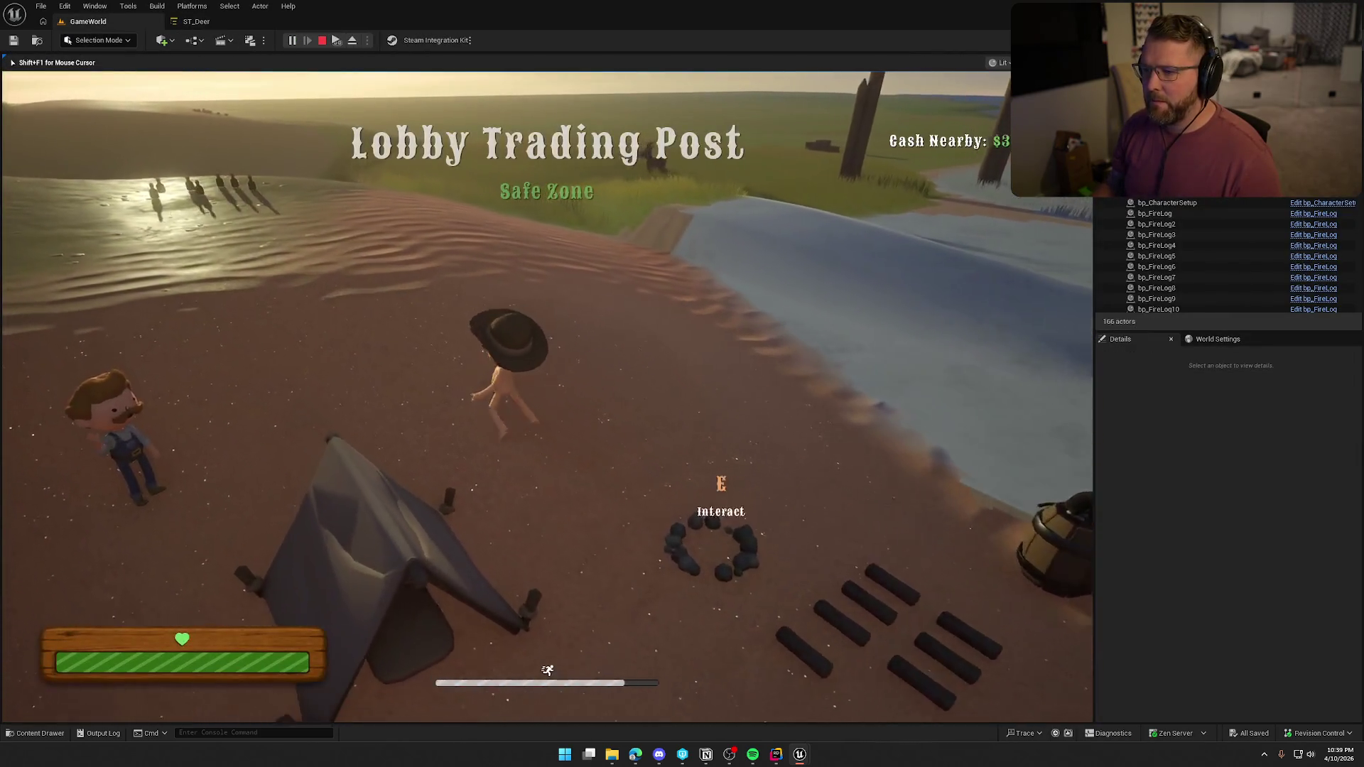
{"action": "key", "text": "w"}
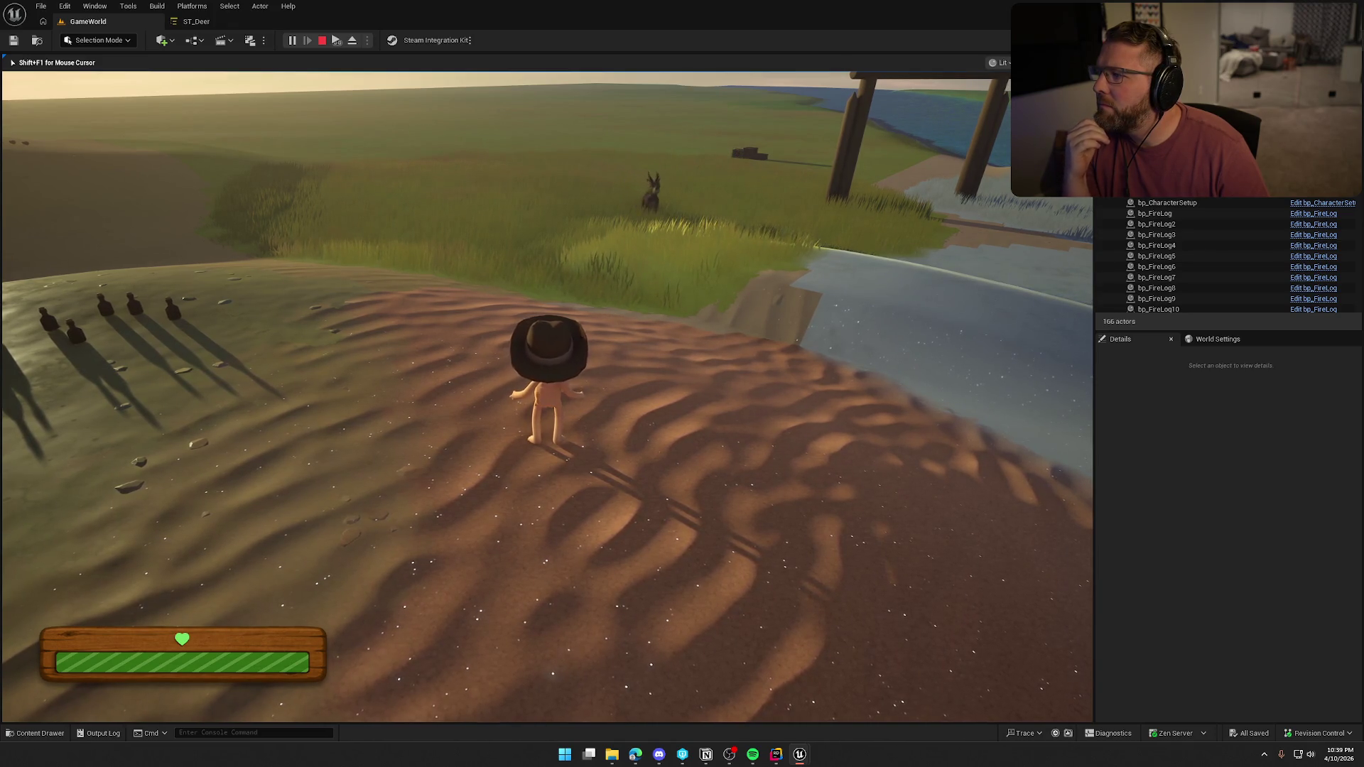
{"action": "key", "text": "a"}
{"action": "key", "text": "a"}
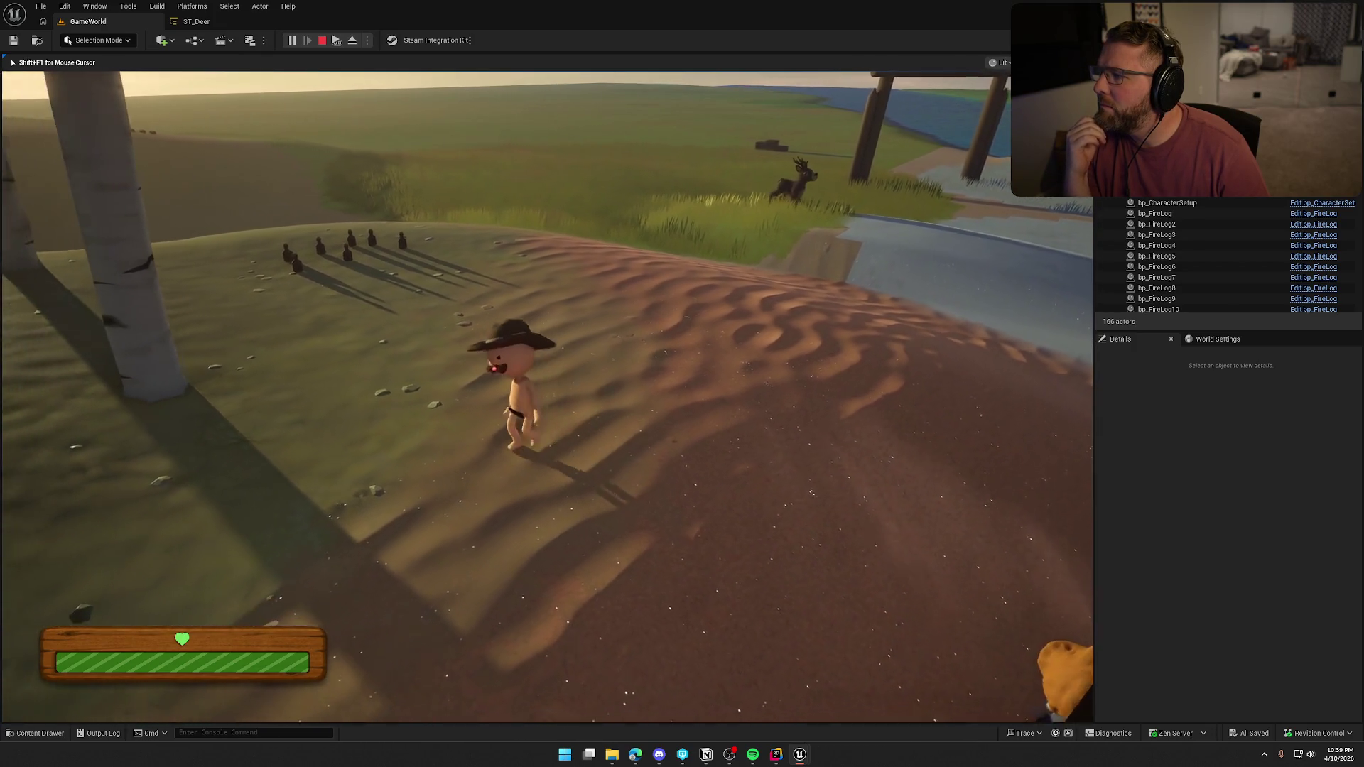
{"action": "key", "text": "s"}
{"action": "key", "text": "w"}
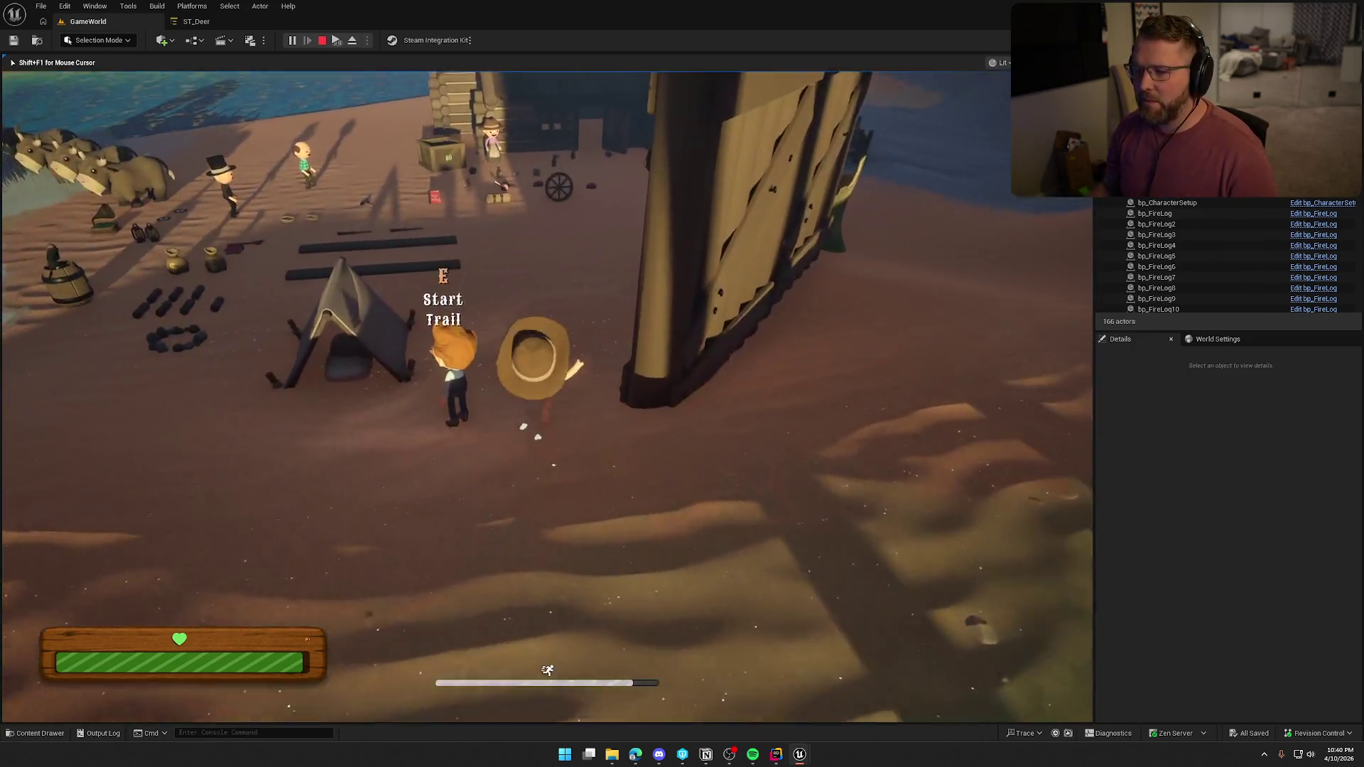
Walk to the trading post, pick up the gun, and run through the tall grass to the deer
{"action": "key", "text": "w"}
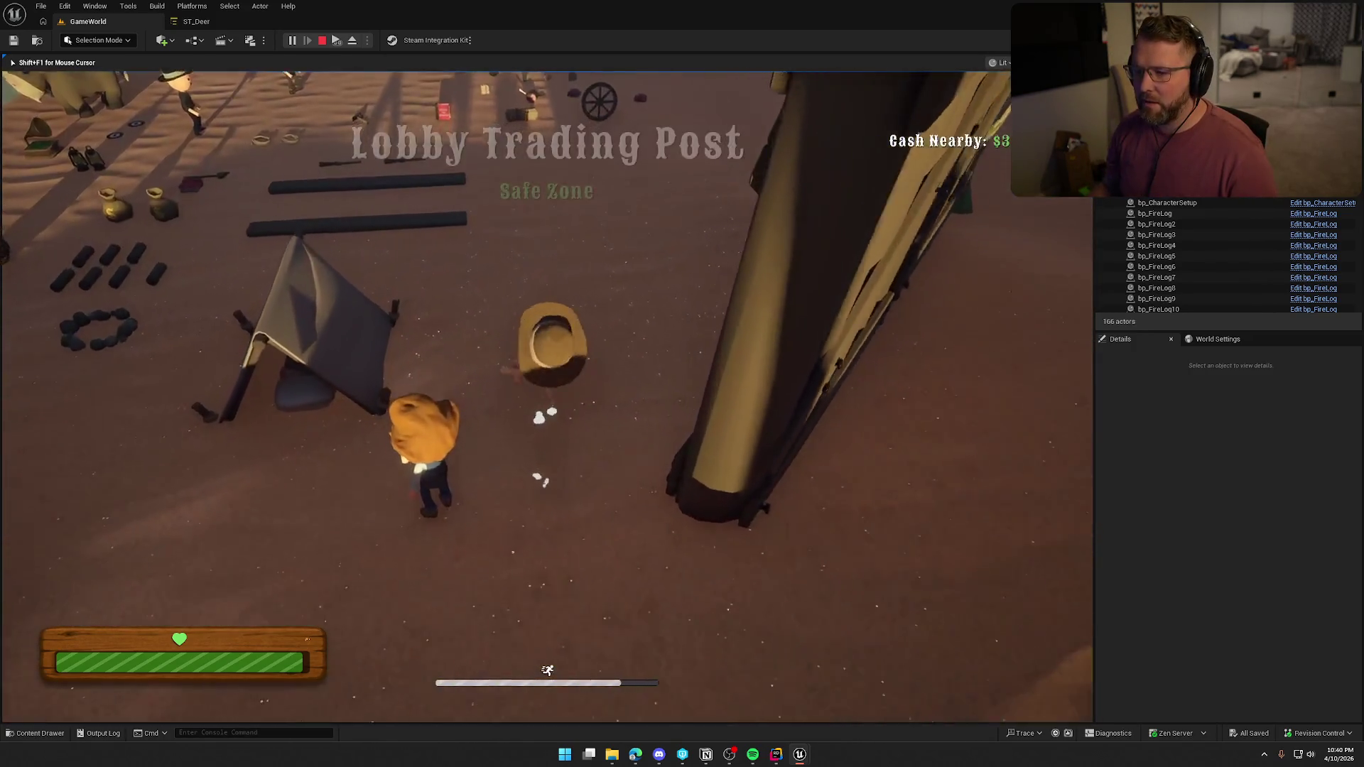
{"action": "key", "text": "e"}
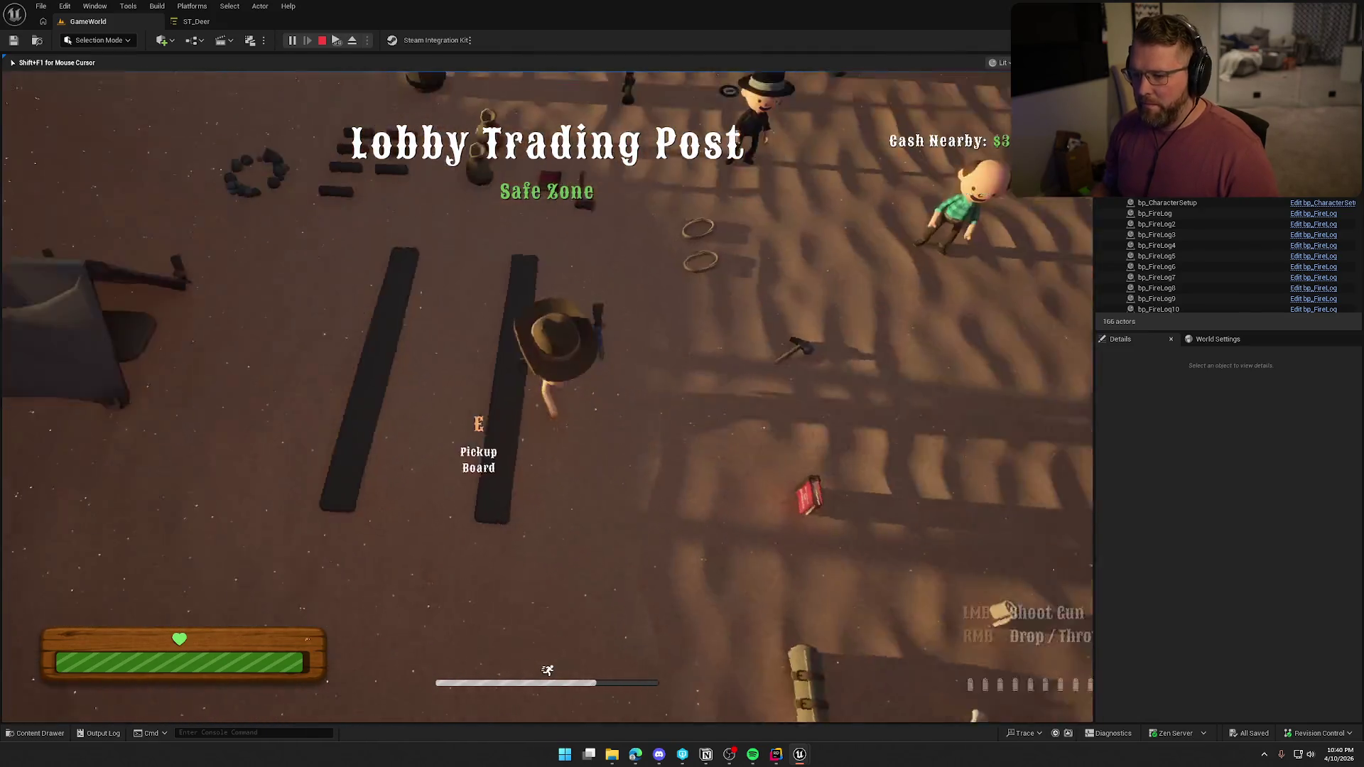
{"action": "key", "text": "w"}
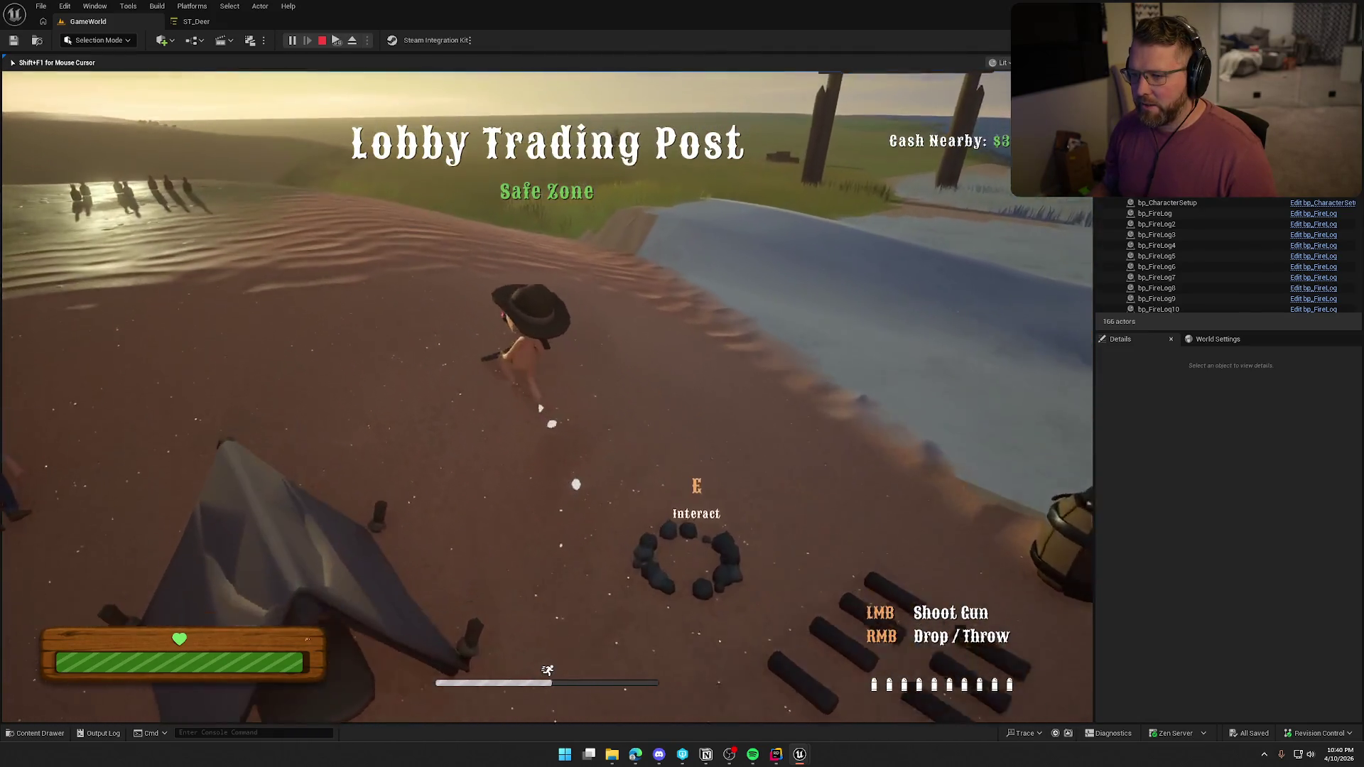
{"action": "key", "text": "w"}
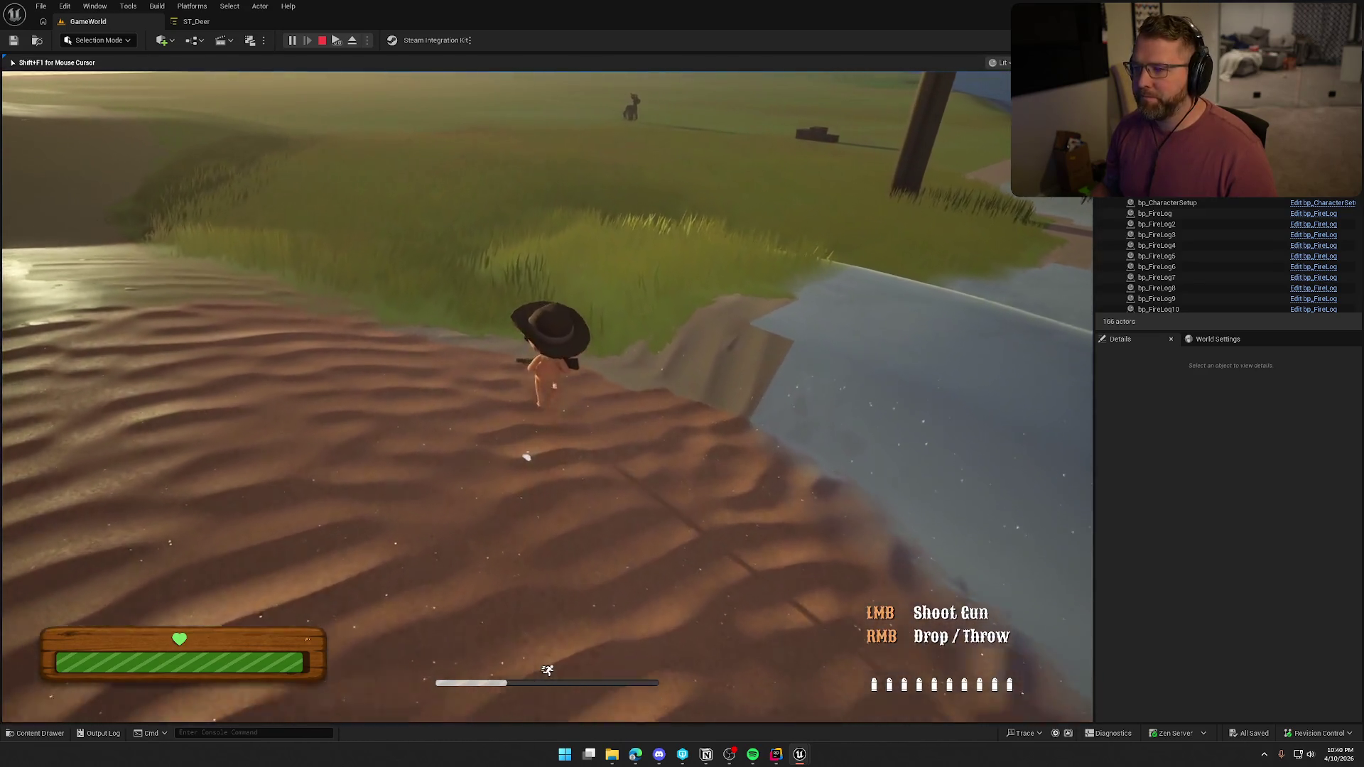
{"action": "key", "text": "w"}
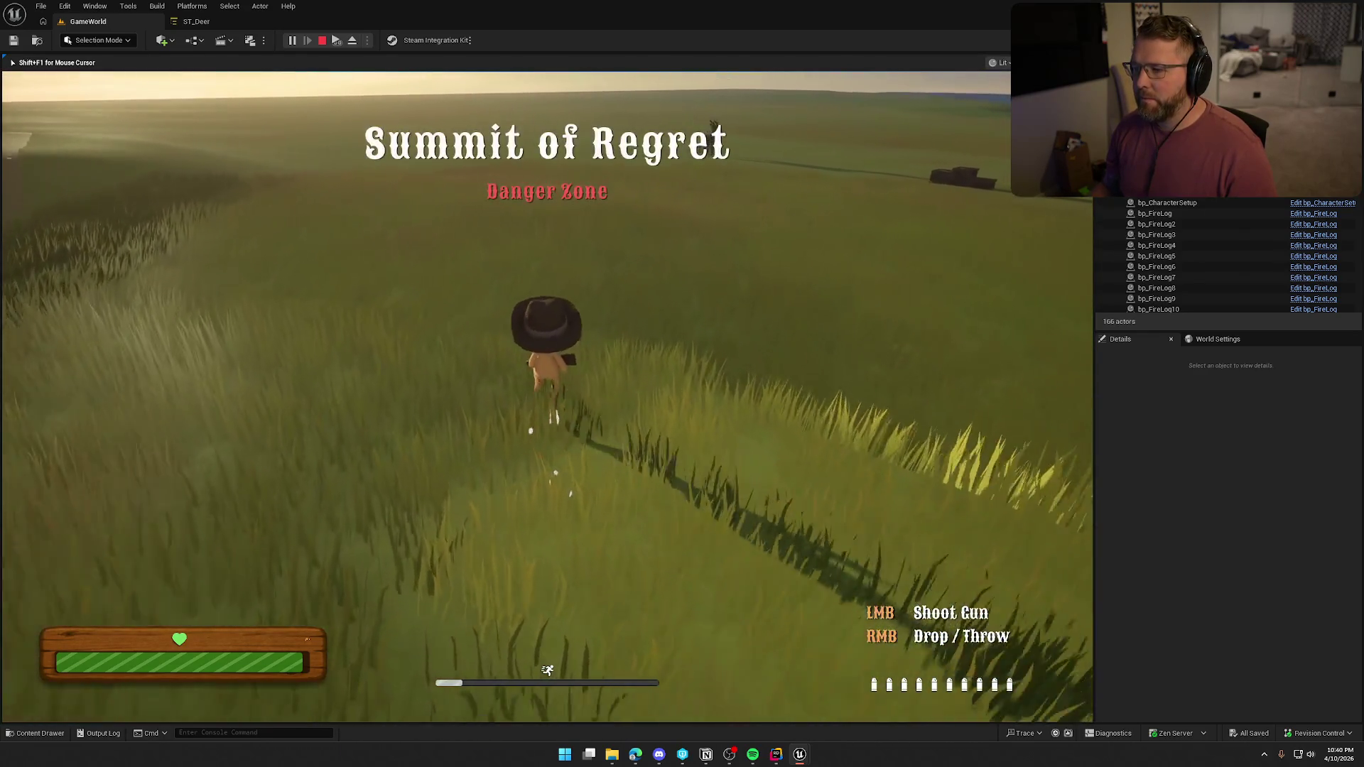
{"action": "key", "text": "w"}
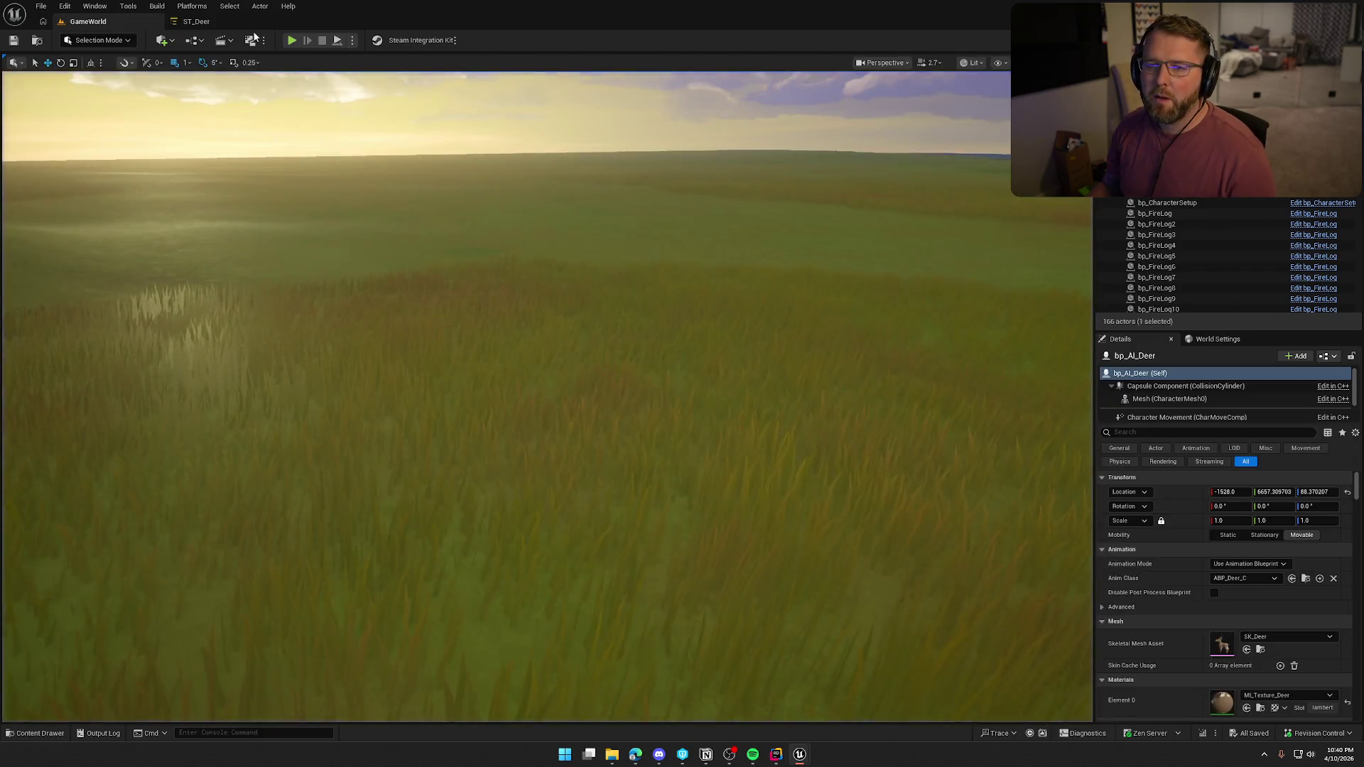
{"action": "left_click", "coordinate": [196, 21]}
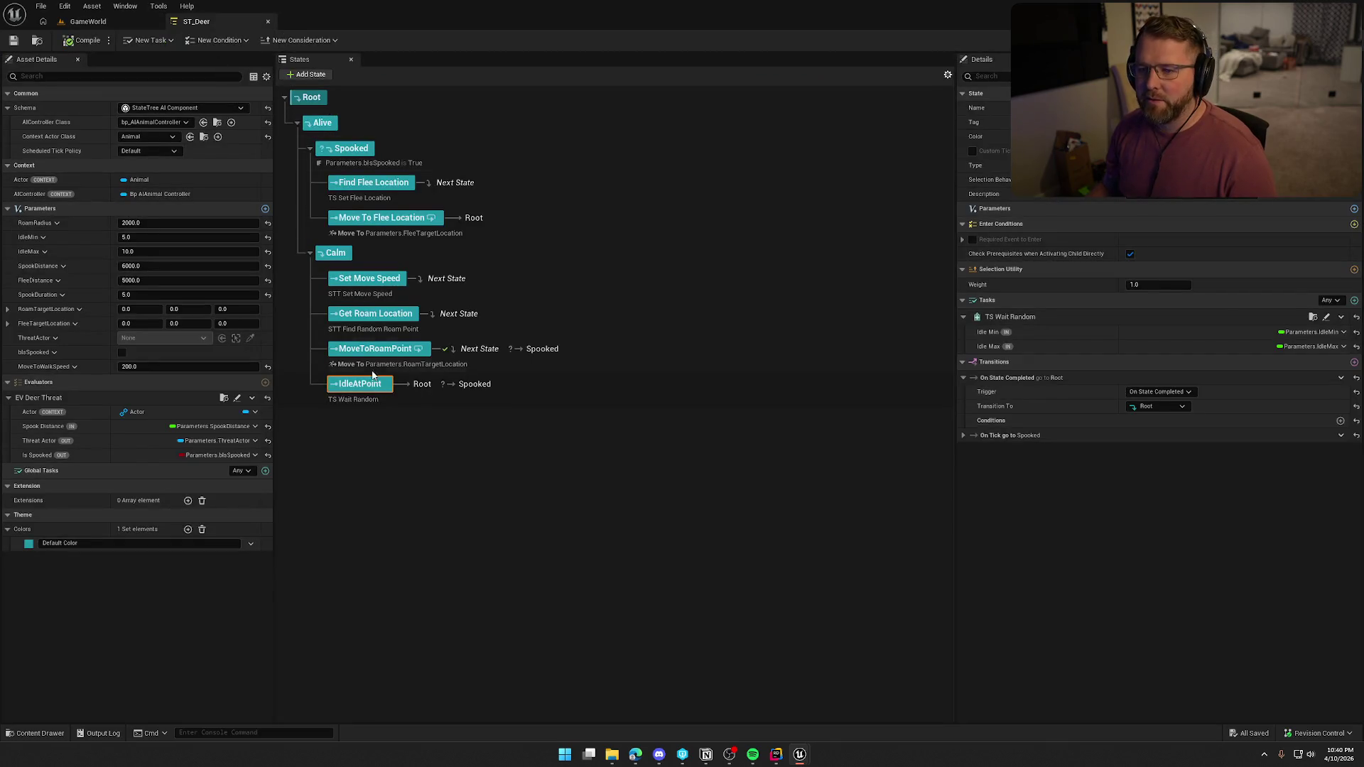
Open ST_Ox from the StateTrees/Ox folder and dock its editor as a tab beside GameWorld
{"action": "left_click", "coordinate": [88, 21]}
{"action": "key", "text": "ctrl+space"}
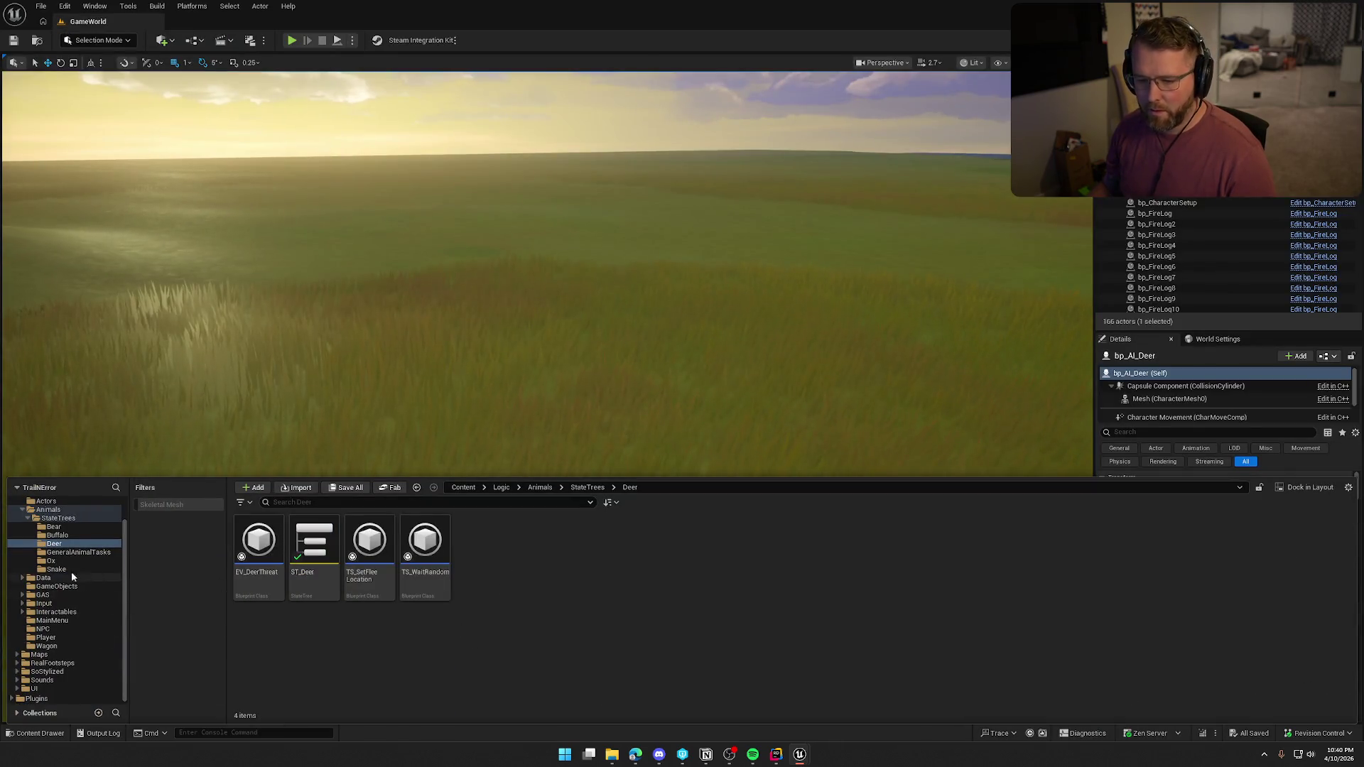
{"action": "left_click", "coordinate": [48, 509]}
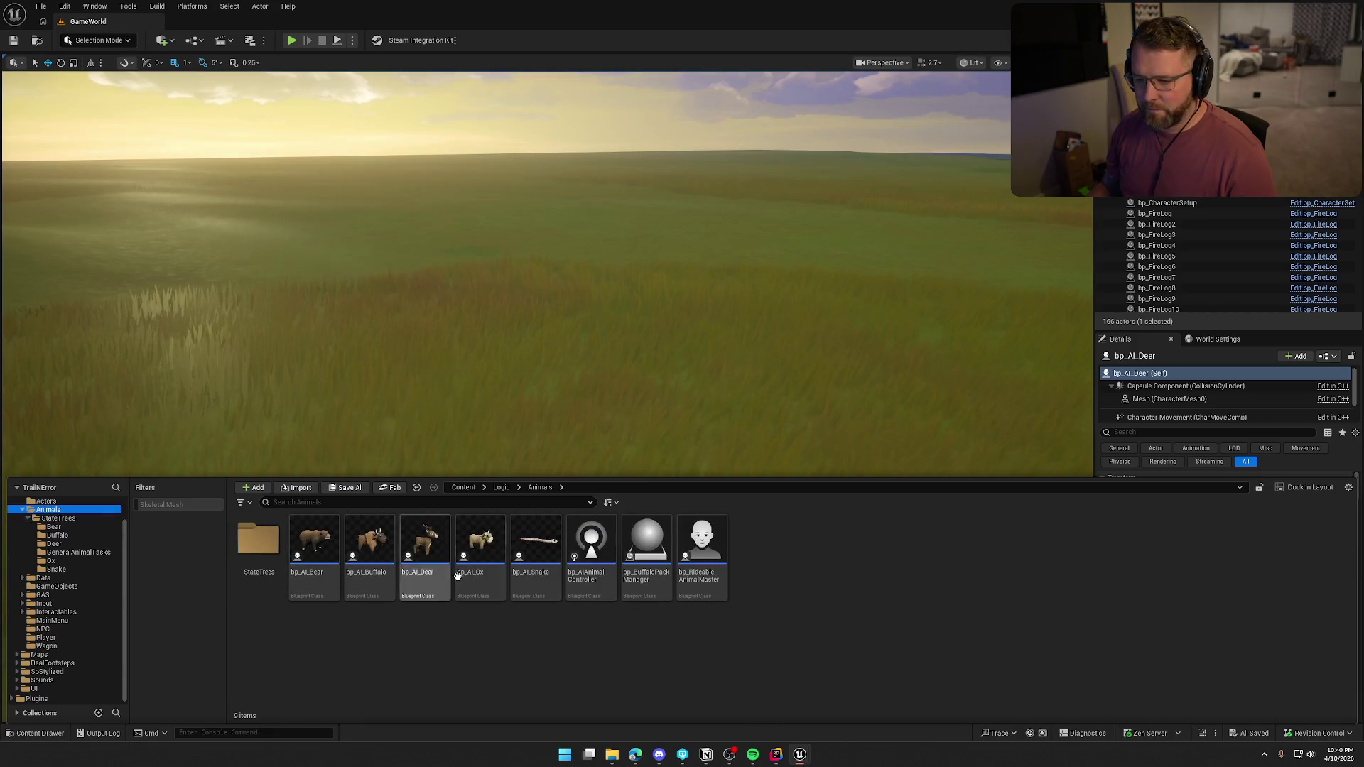
{"action": "mouse_move", "coordinate": [489, 557]}
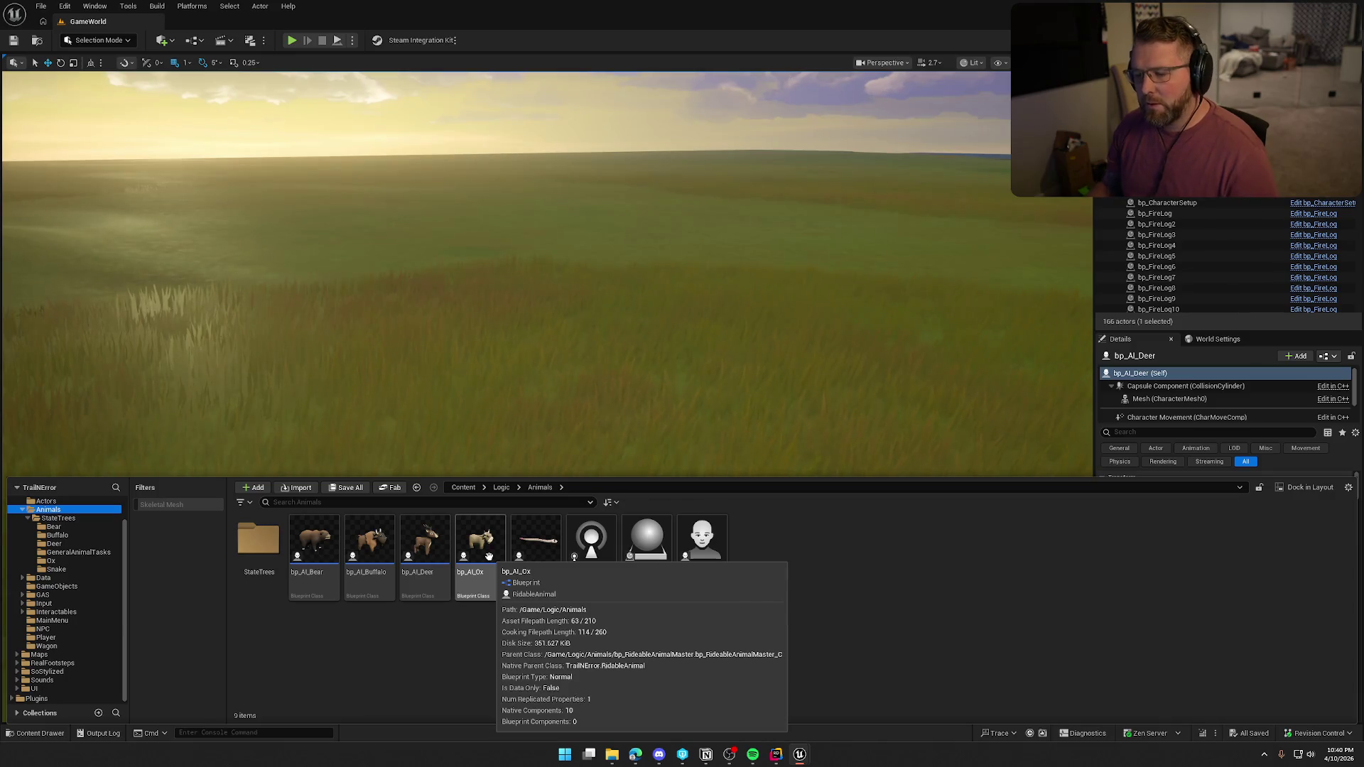
{"action": "left_click", "coordinate": [50, 560]}
{"action": "left_click", "coordinate": [330, 552]}
{"action": "key", "text": "ctrl+space"}
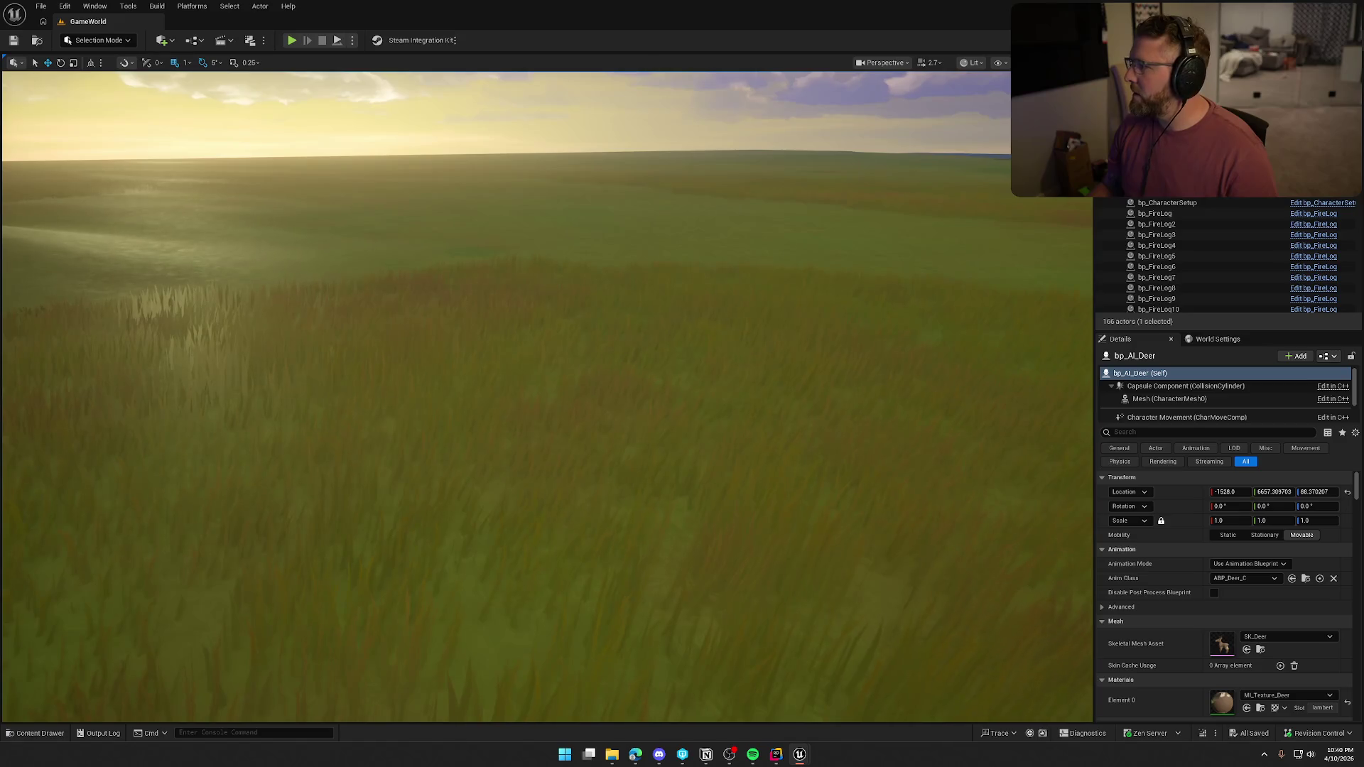
{"action": "left_click_drag", "start_coordinate": [455, 75], "coordinate": [241, 18]}
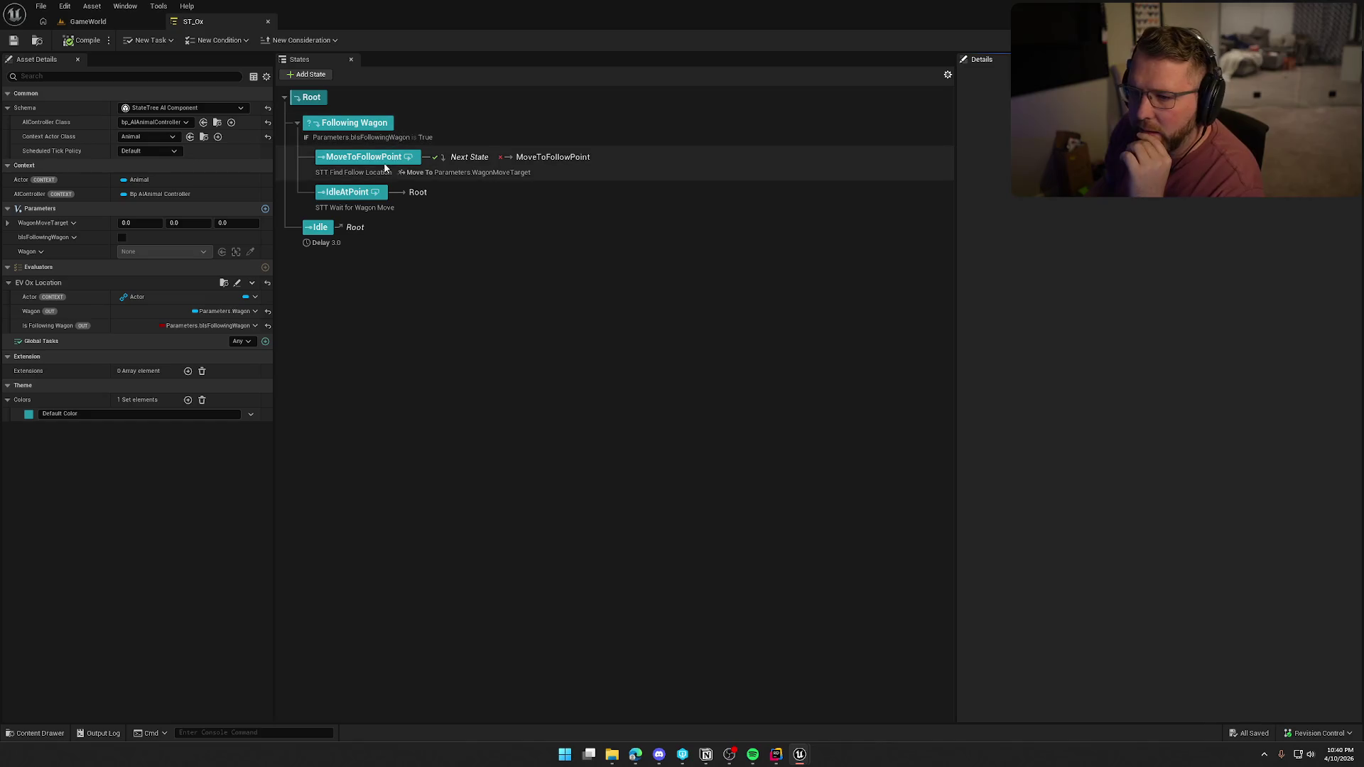
Delete the Draw Debug Sphere node from MoveToFollowPoint's STT_FindFollowLocation task graph
{"action": "left_click", "coordinate": [361, 158]}
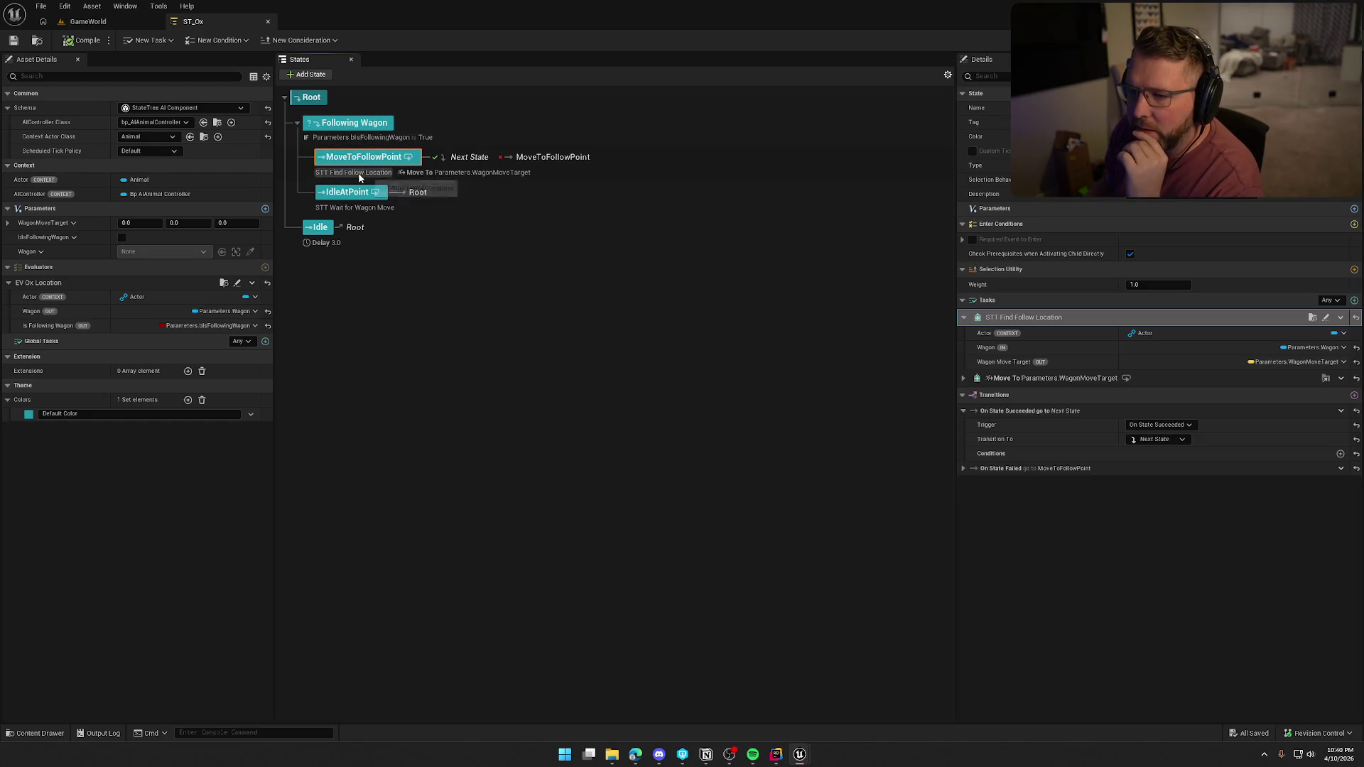
{"action": "left_click", "coordinate": [1326, 319]}
{"action": "scroll", "coordinate": [394, 240], "scroll_direction": "down", "scroll_amount": 2}
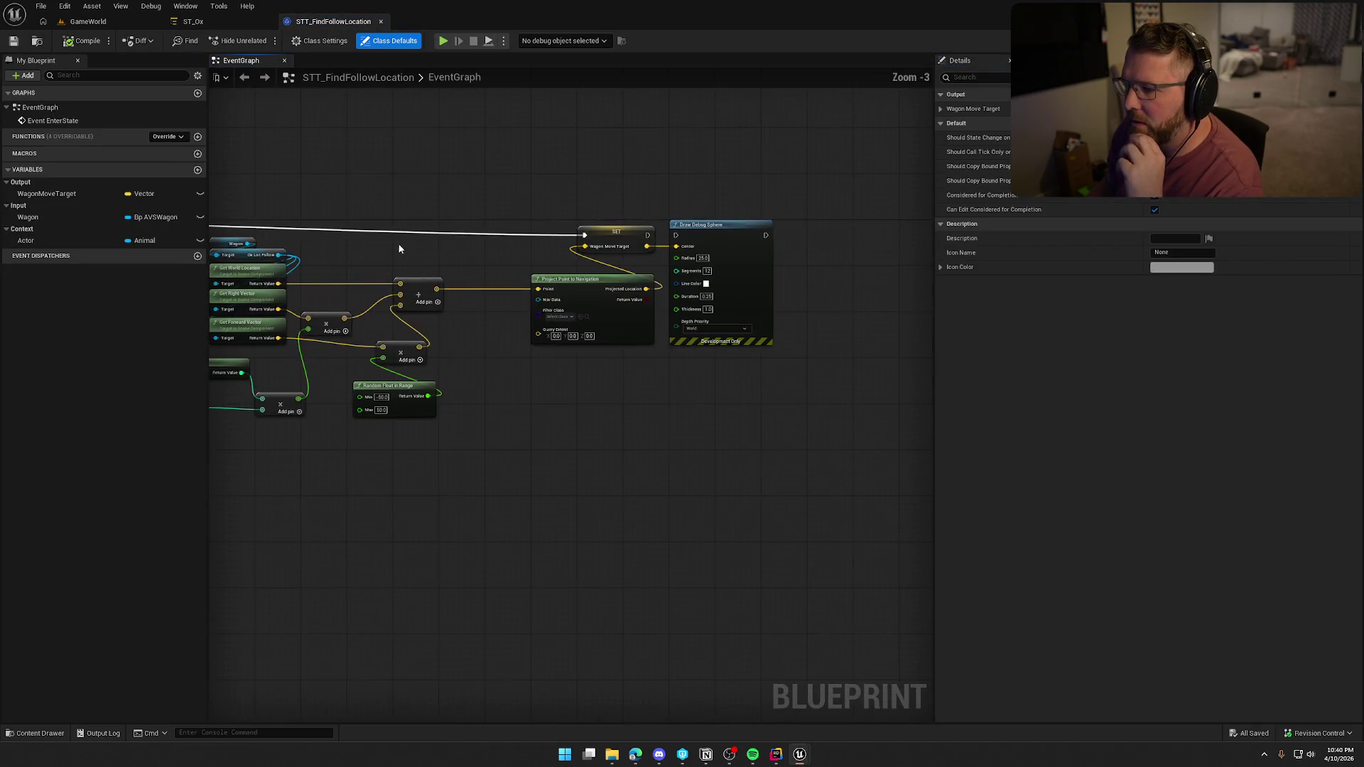
{"action": "left_click_drag", "start_coordinate": [734, 182], "coordinate": [799, 418]}
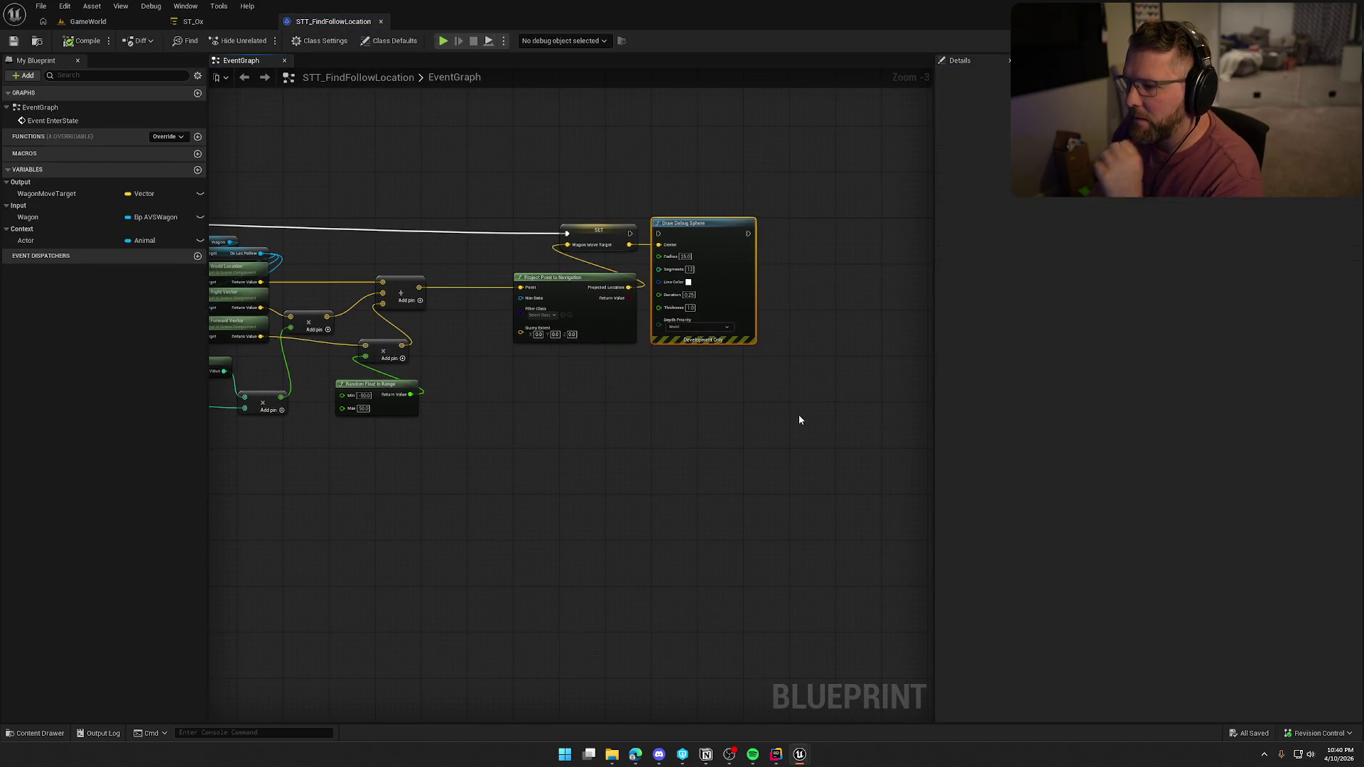
{"action": "key", "text": "Delete"}
{"action": "key", "text": "Home"}
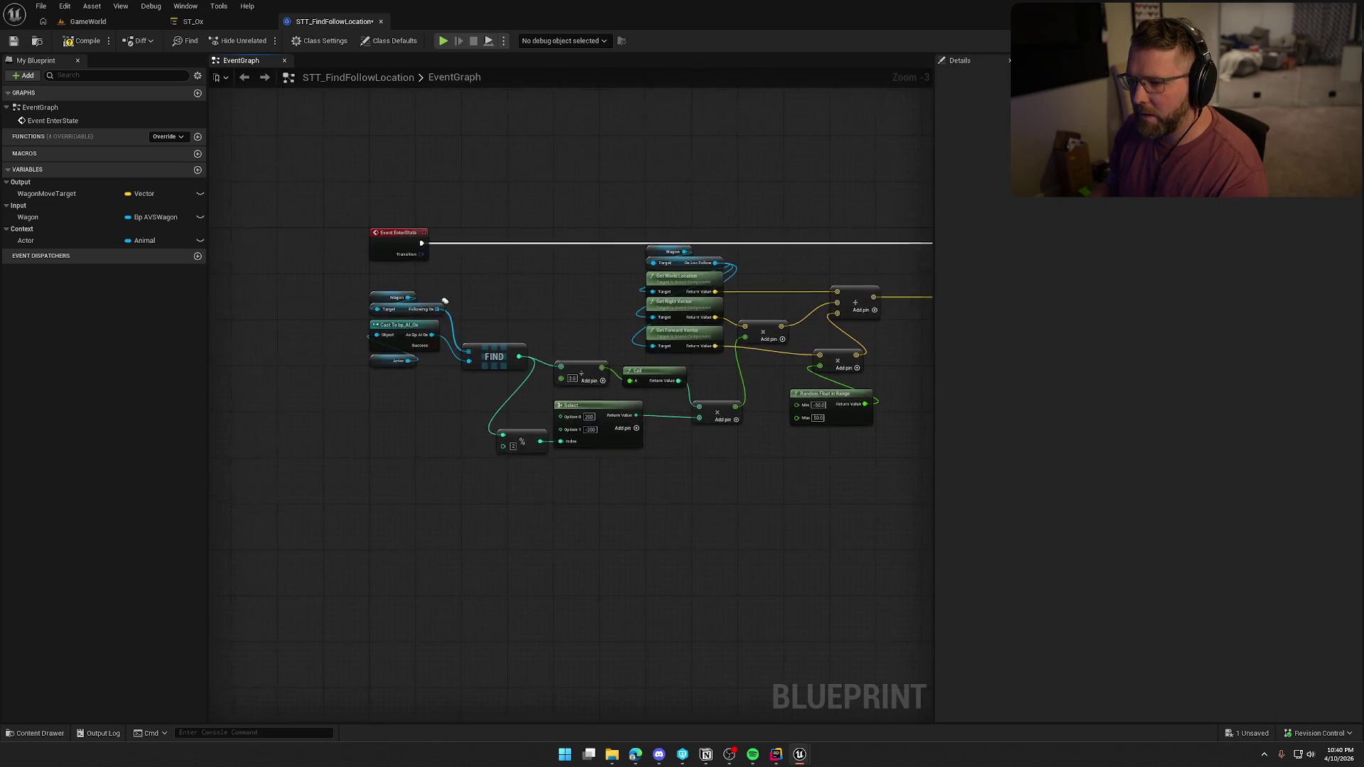
{"action": "left_click", "coordinate": [190, 22]}
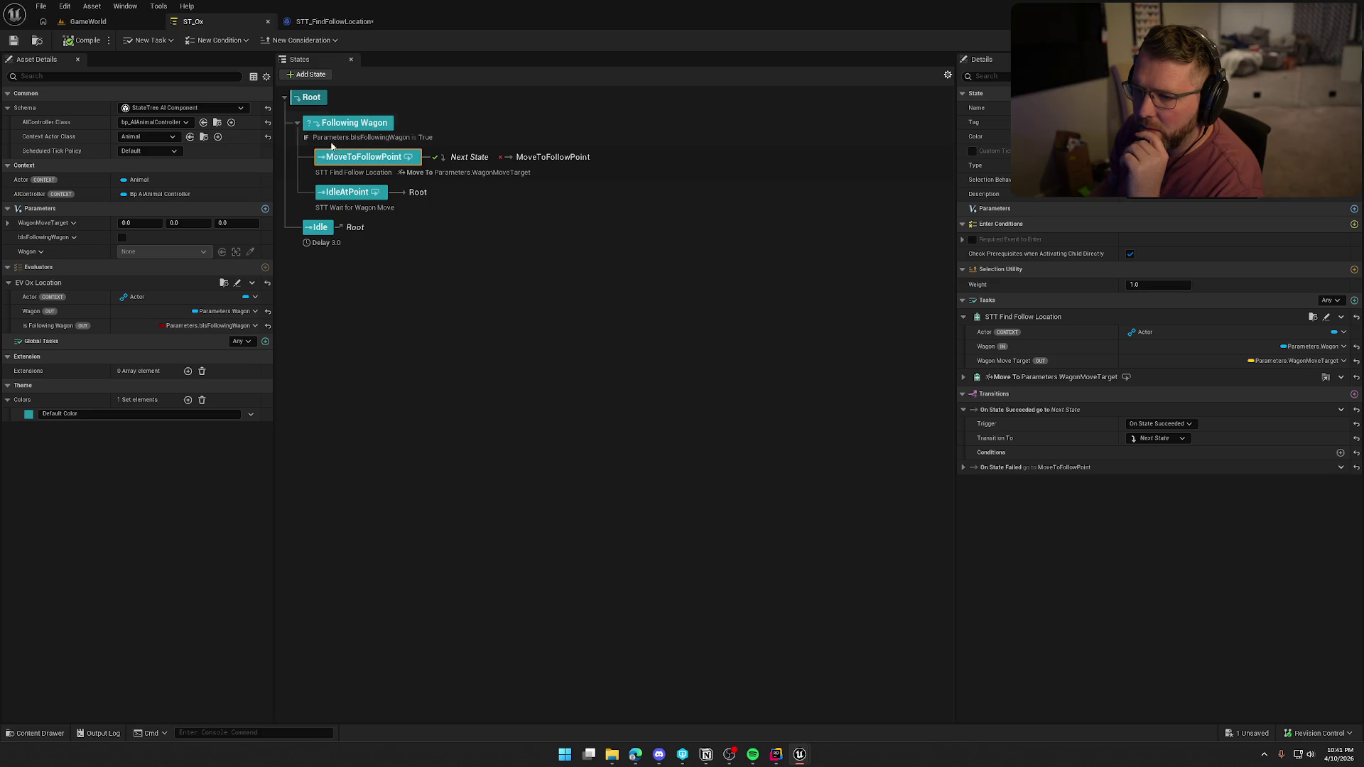
Change the ox Idle state's Delay duration from 3.0 to 5.0 seconds and compile ST_Ox
{"action": "left_click", "coordinate": [298, 125]}
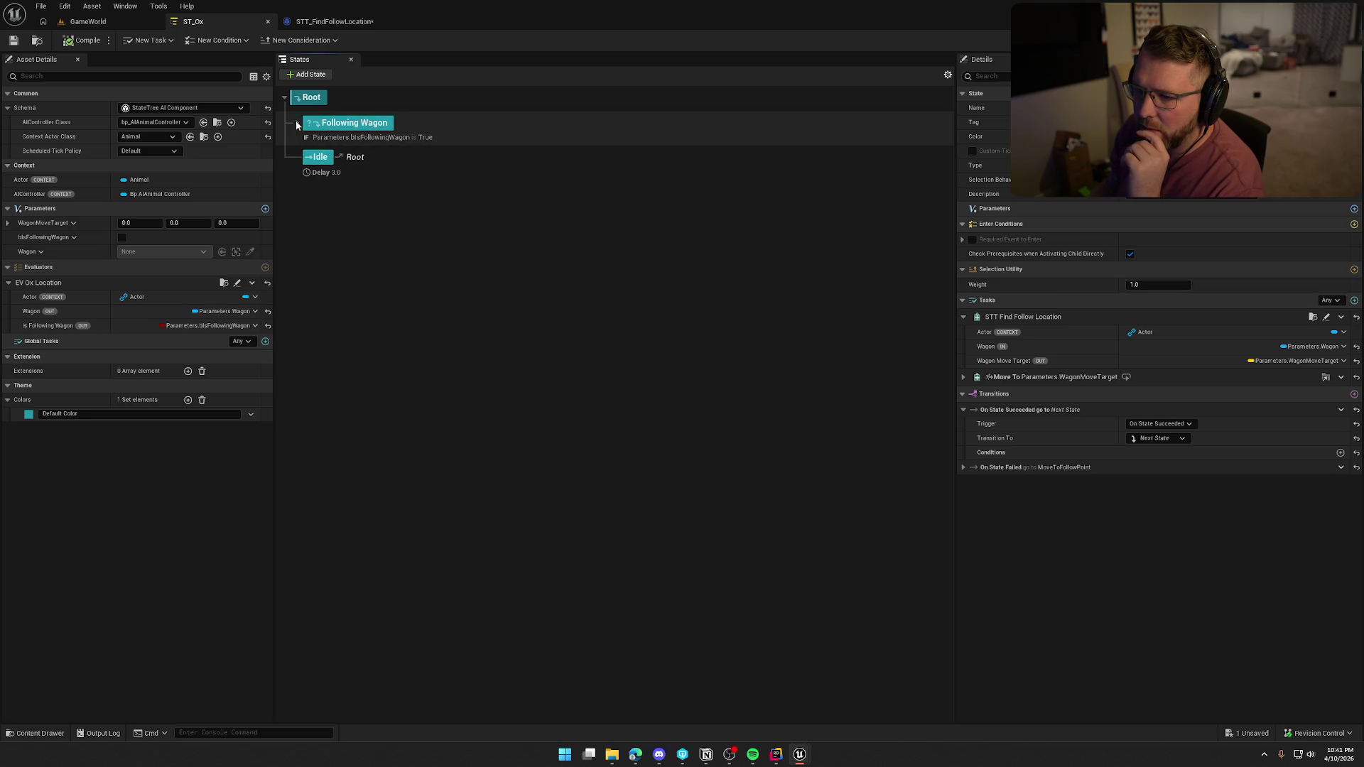
{"action": "left_click", "coordinate": [297, 124]}
{"action": "left_click", "coordinate": [332, 245]}
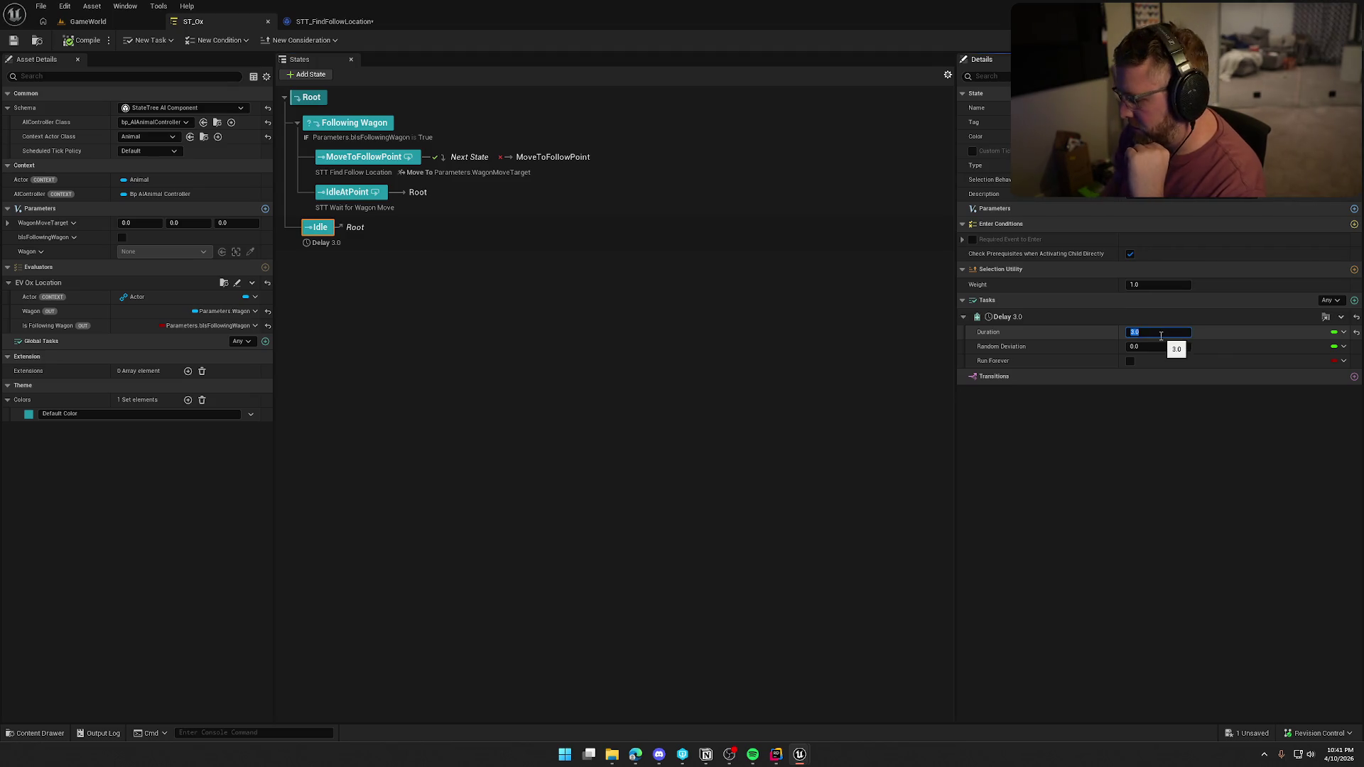
{"action": "type", "text": "5"}
{"action": "left_click", "coordinate": [82, 41]}
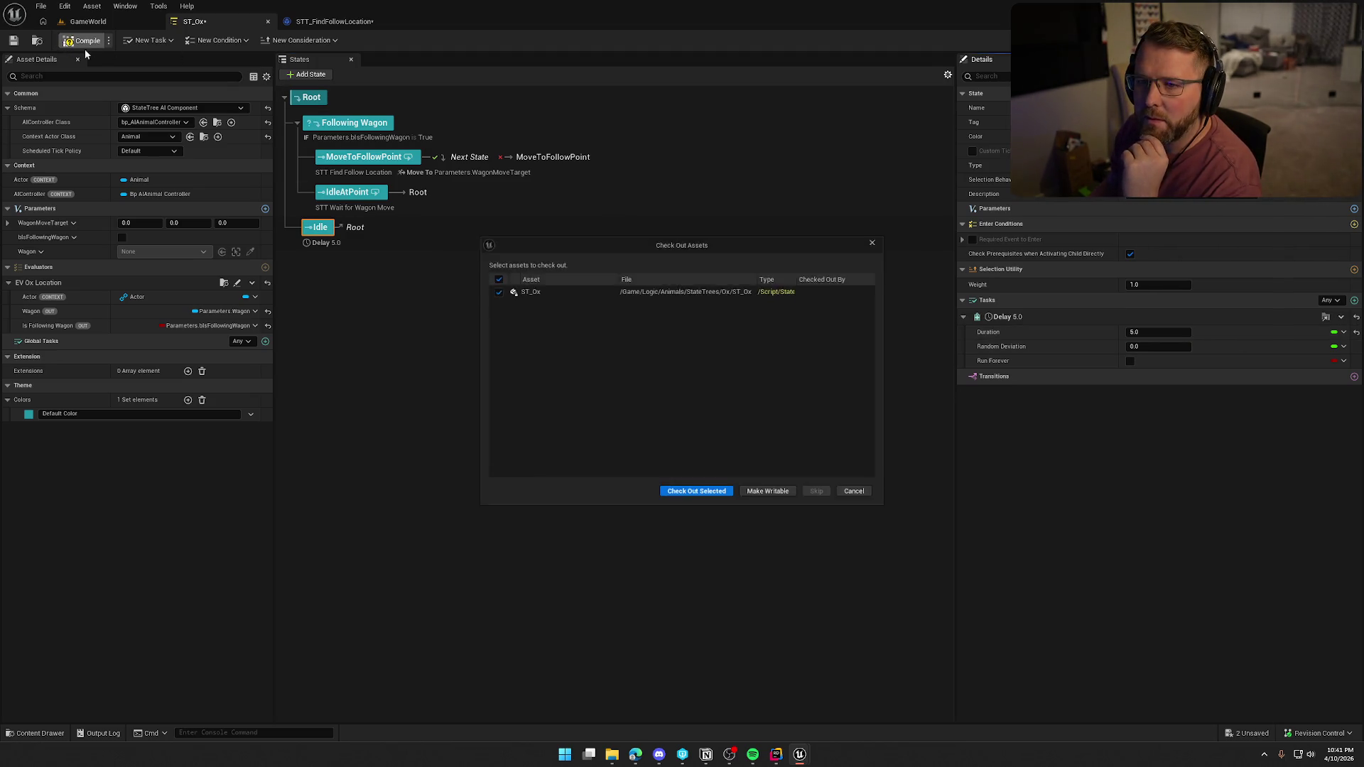
Check out ST_Ox and the edited find-follow-location task blueprint for saving
{"action": "left_click", "coordinate": [697, 498]}
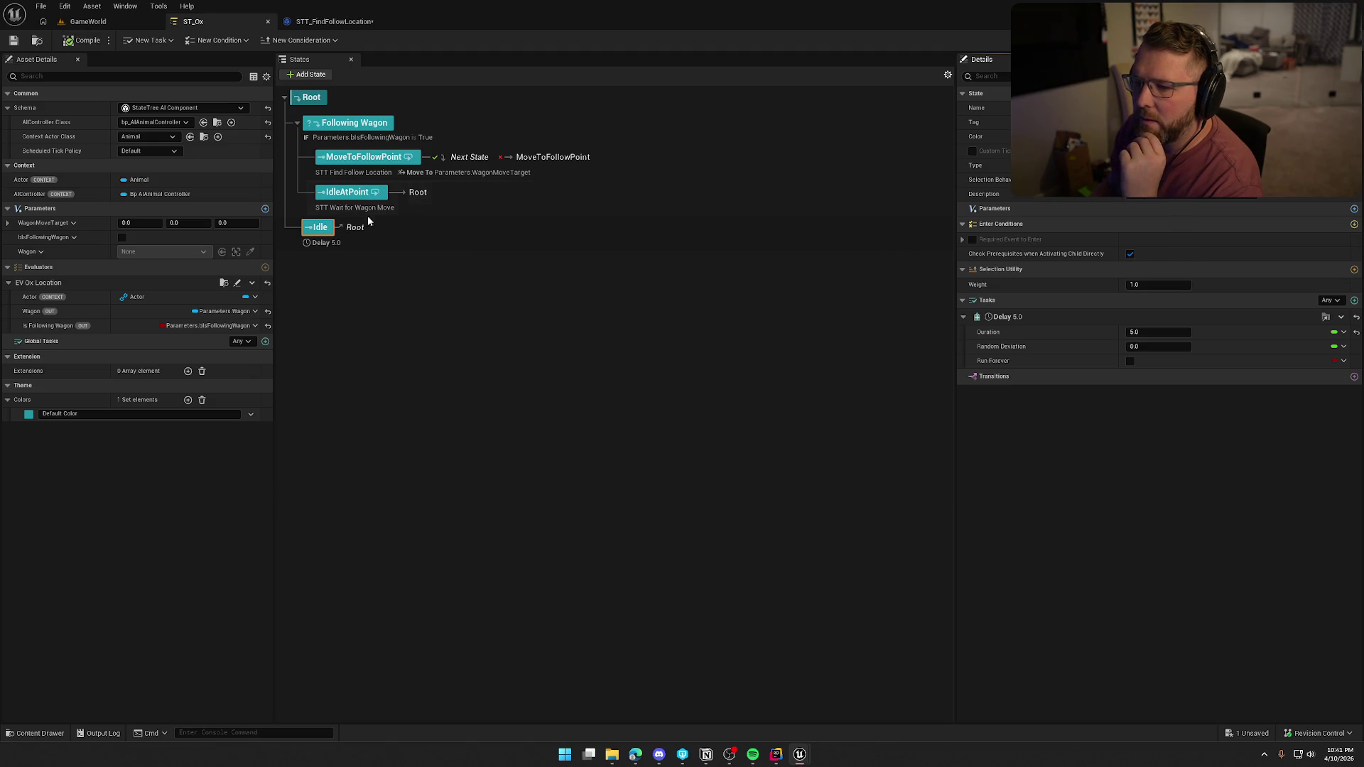
{"action": "left_click", "coordinate": [88, 21]}
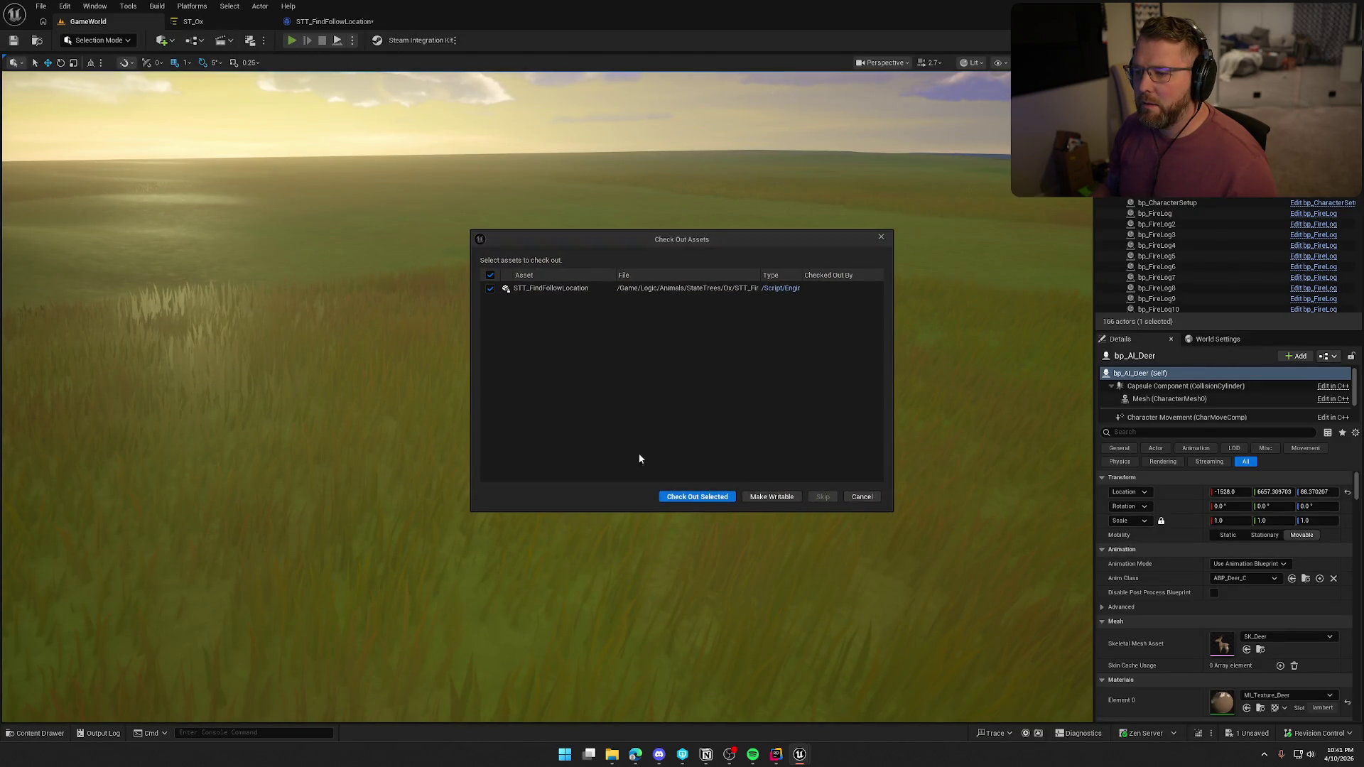
{"action": "left_click", "coordinate": [697, 495]}
{"action": "key", "text": "alt+p"}
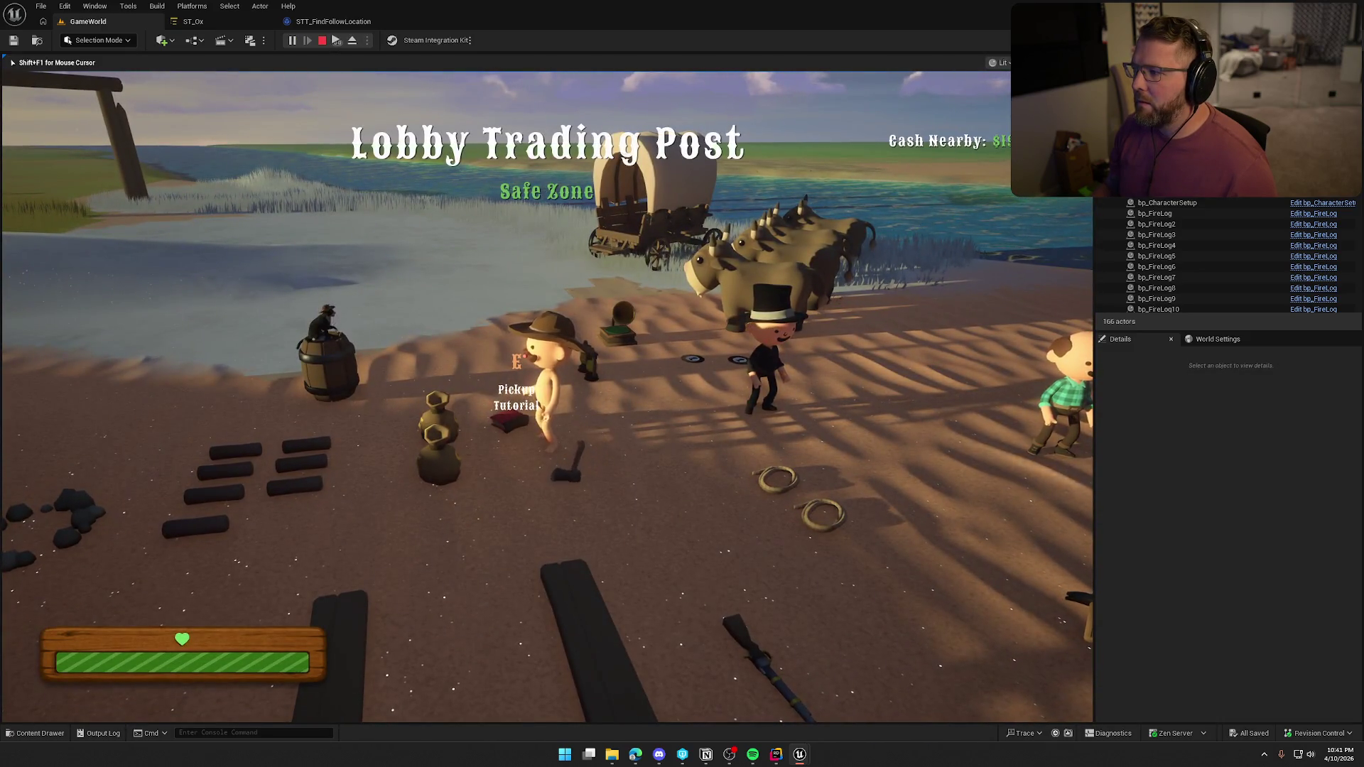
Walk the character past the wagon and oxen toward the water, then stop the play session
{"action": "key", "text": "a"}
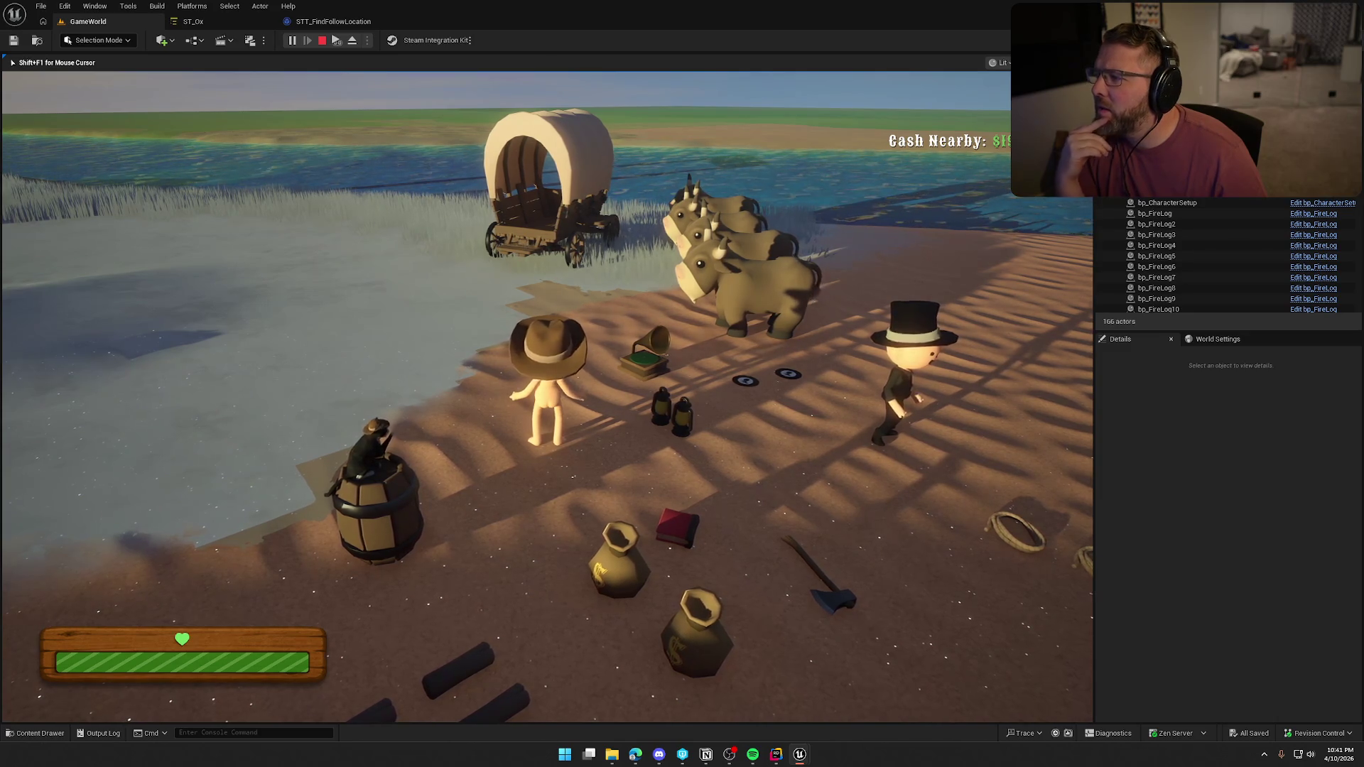
{"action": "key", "text": "a"}
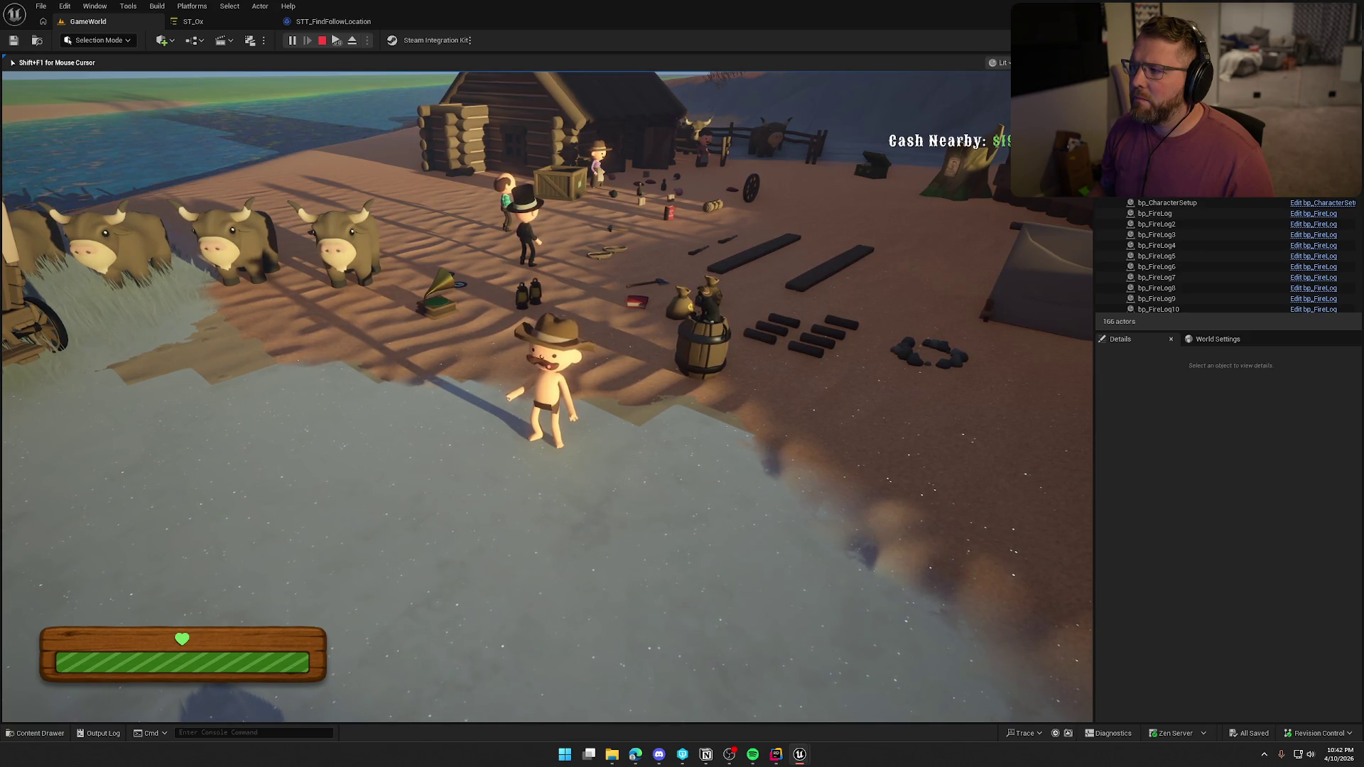
{"action": "key", "text": "Escape"}
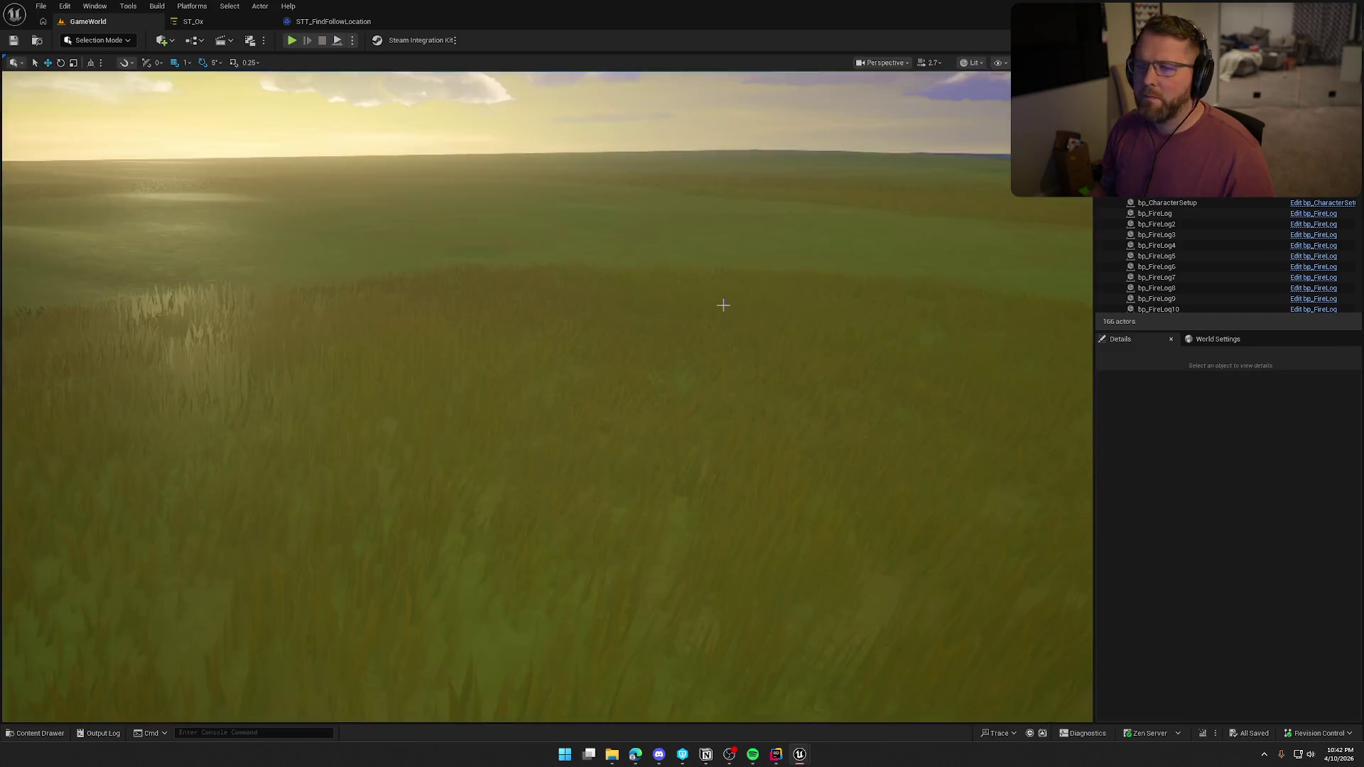
Close the STT_FindFollowLocation blueprint tab and go back to the GameWorld level
{"action": "left_click", "coordinate": [333, 21]}
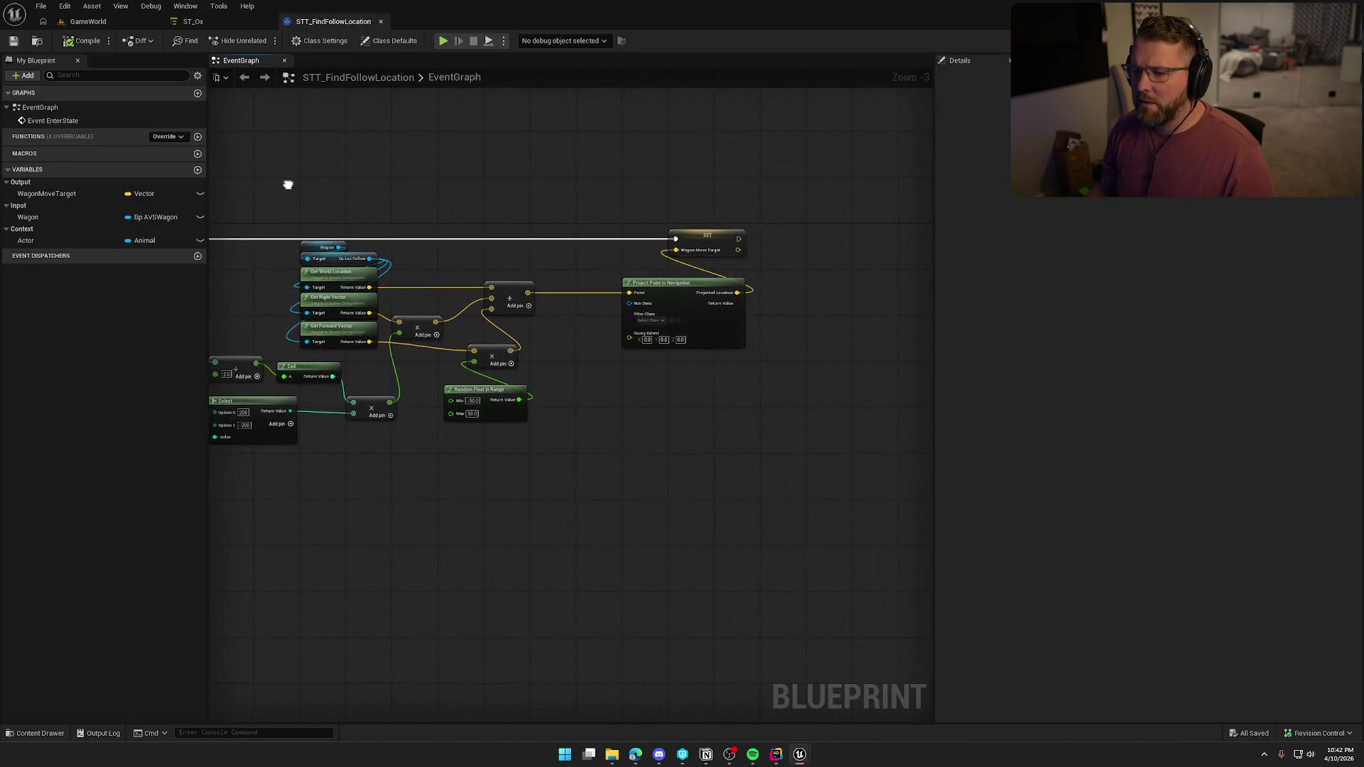
{"action": "left_click", "coordinate": [236, 24]}
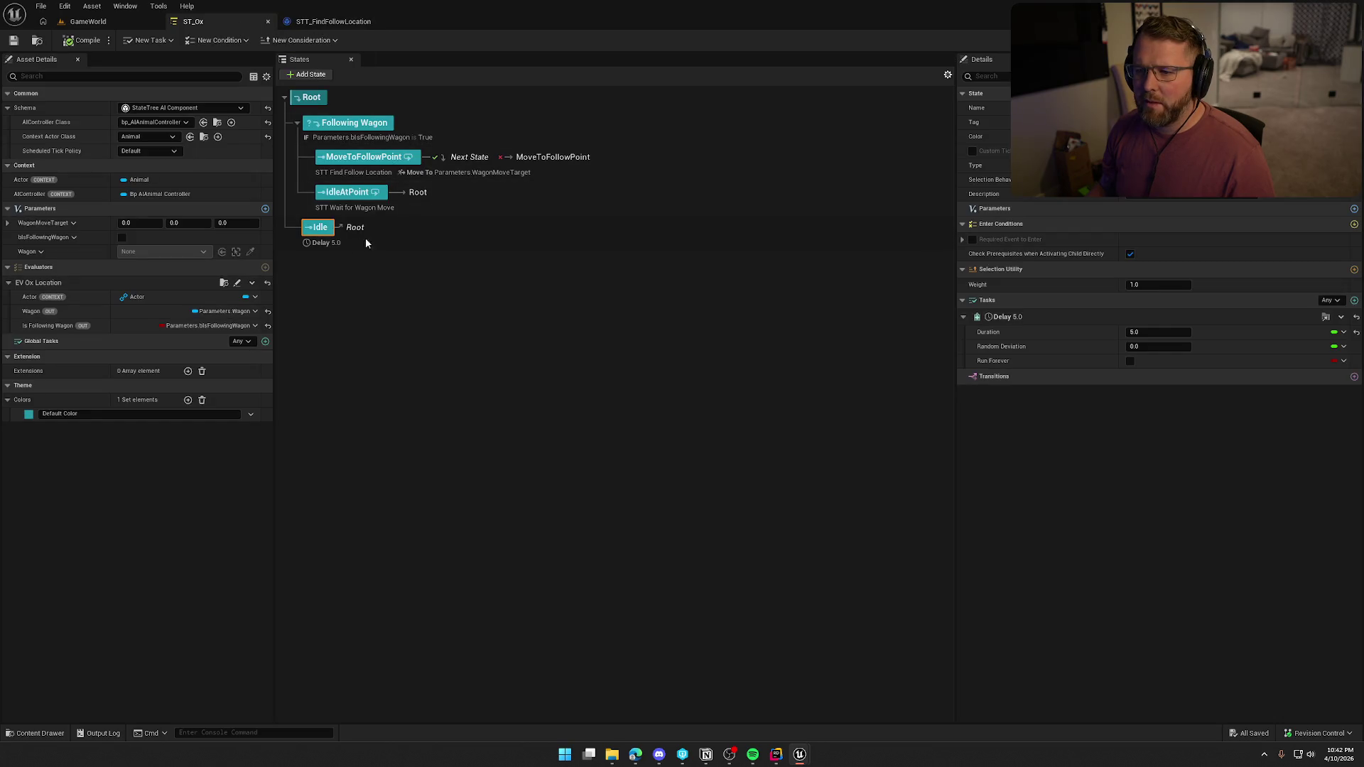
{"action": "left_click", "coordinate": [382, 21]}
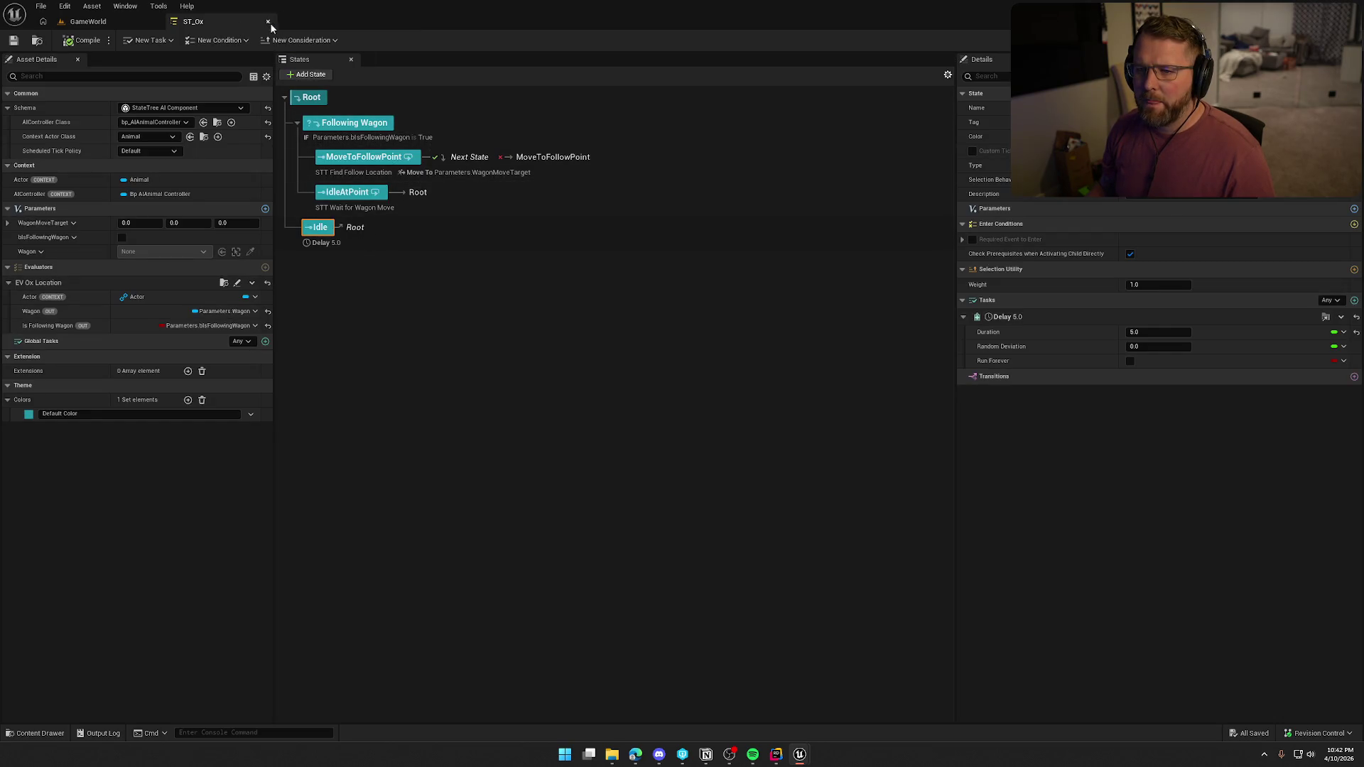
{"action": "left_click", "coordinate": [107, 21]}
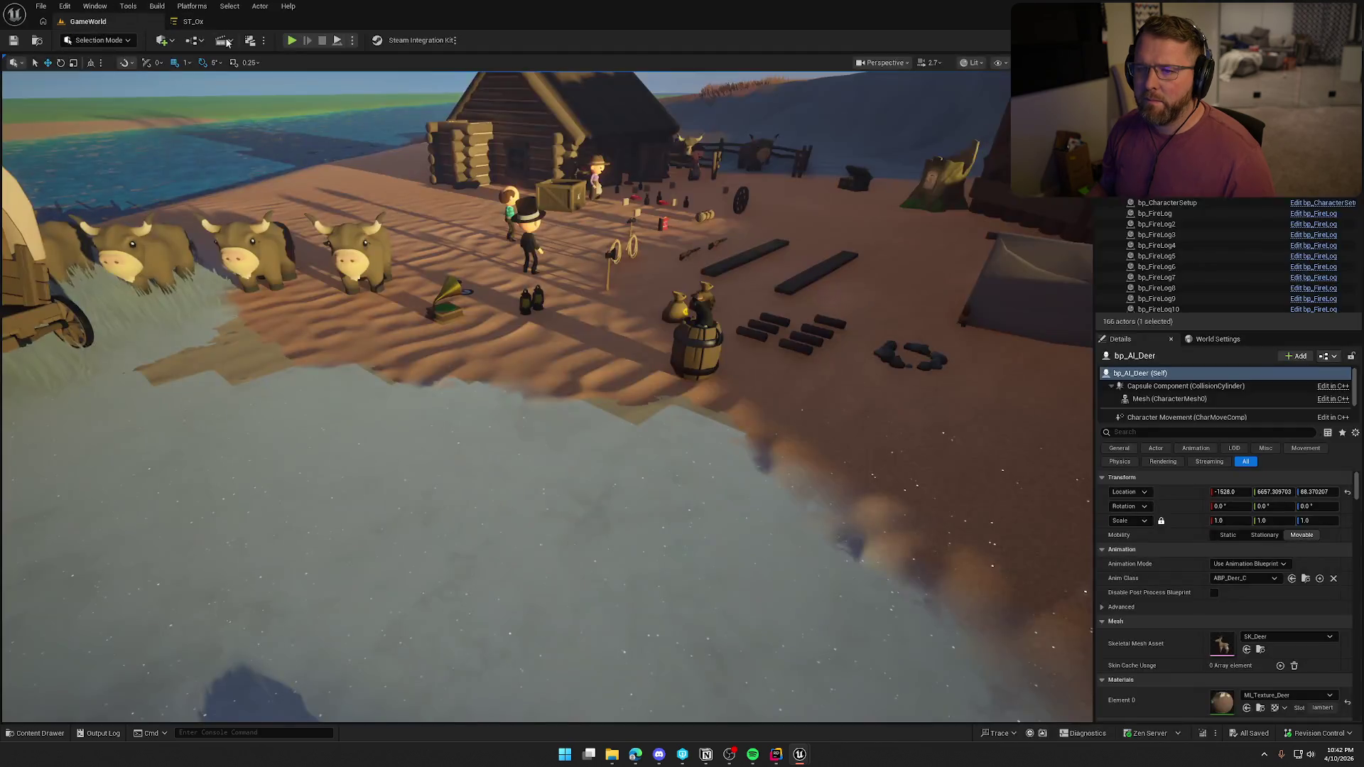
Play again, ride an ox, dismount beside the wagon, and take the wagon's driver seat
{"action": "left_click", "coordinate": [292, 41]}
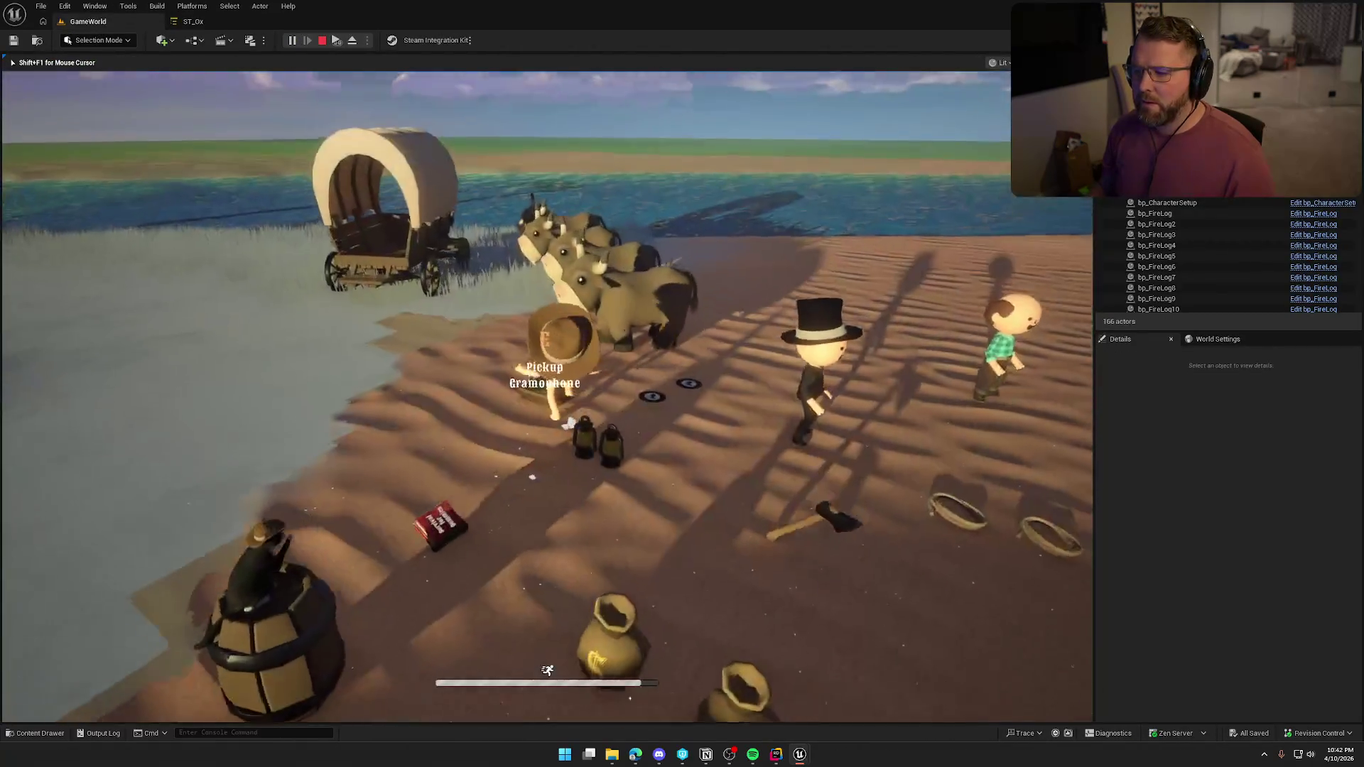
{"action": "key", "text": "e"}
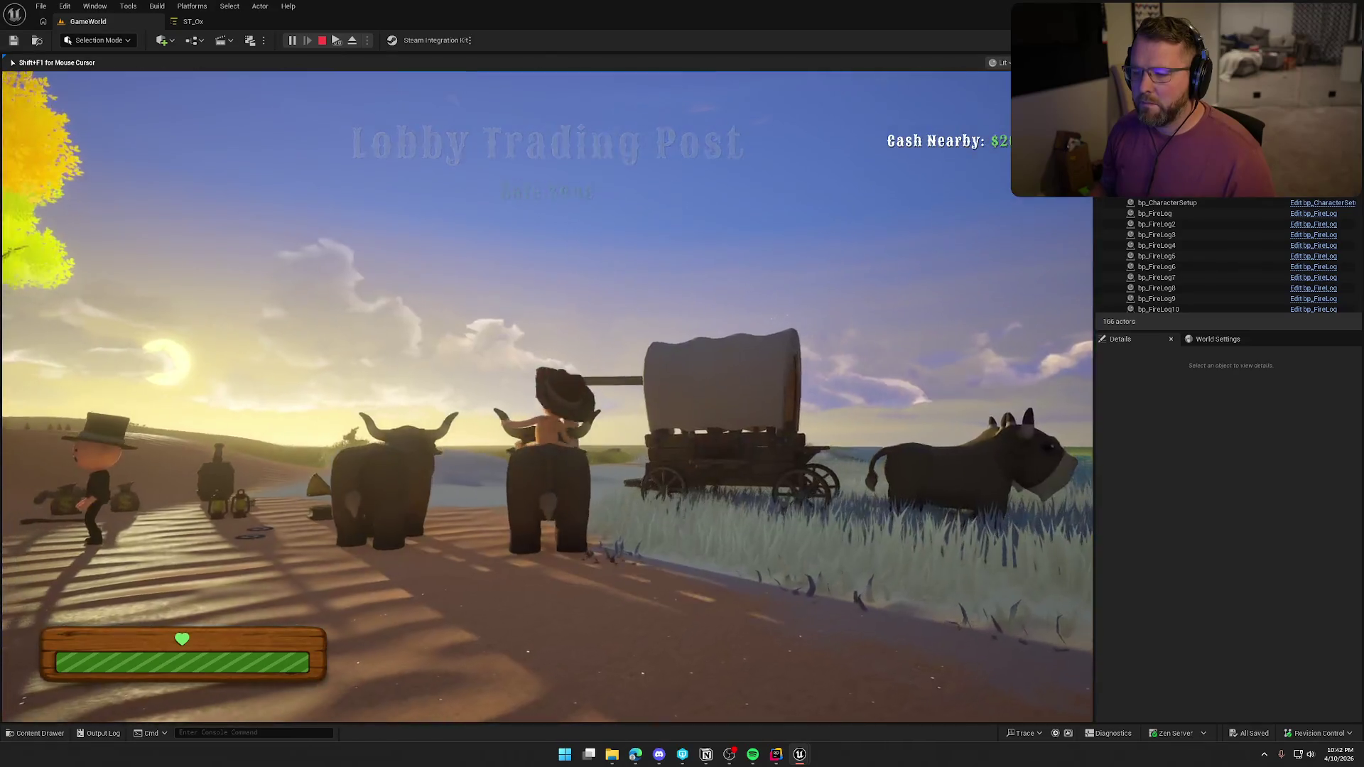
{"action": "key", "text": "e"}
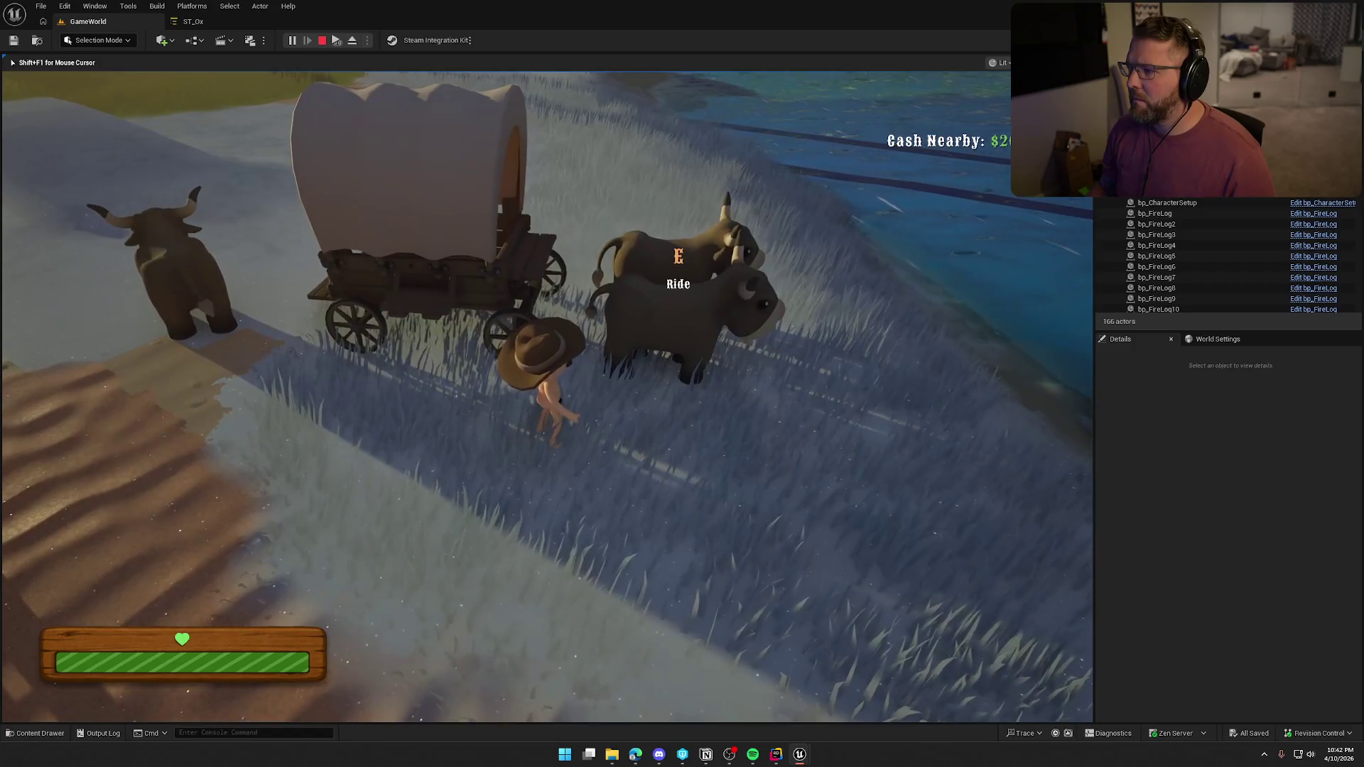
{"action": "key", "text": "e"}
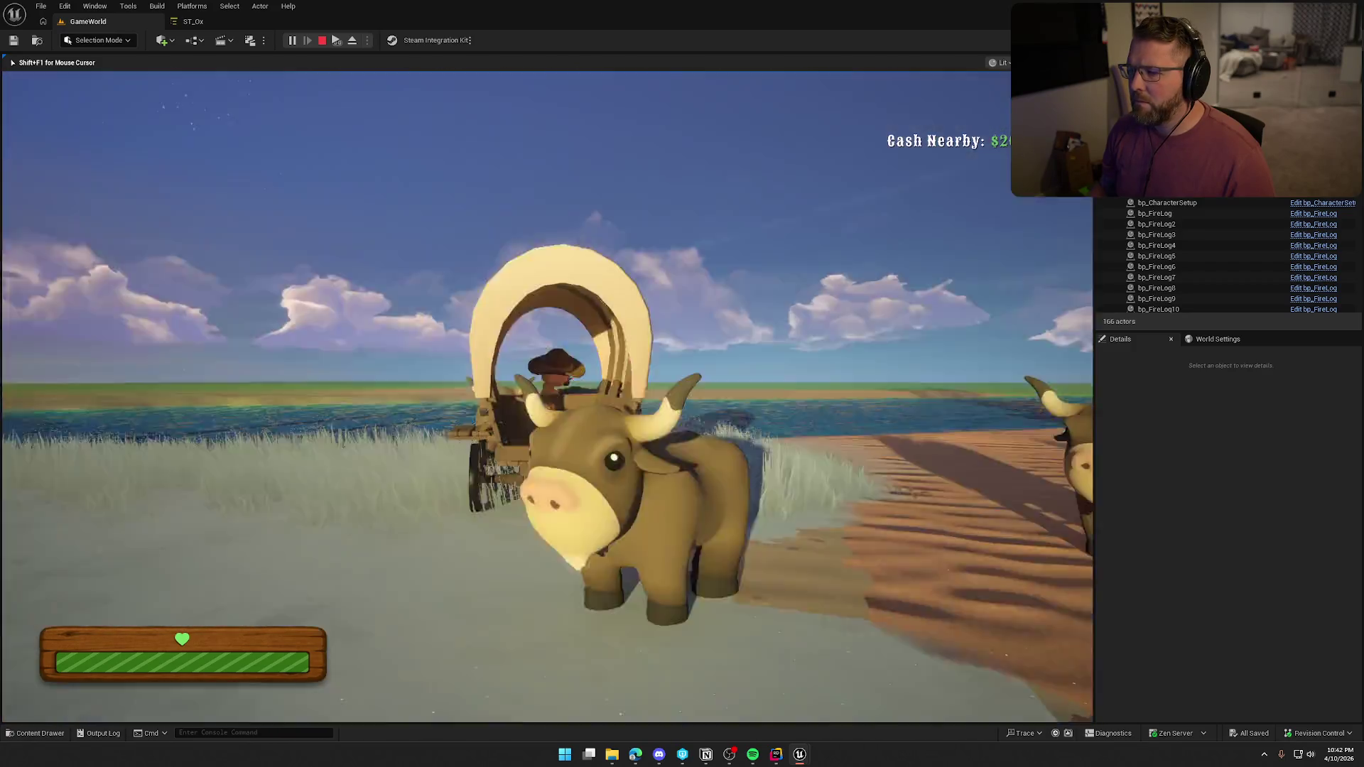
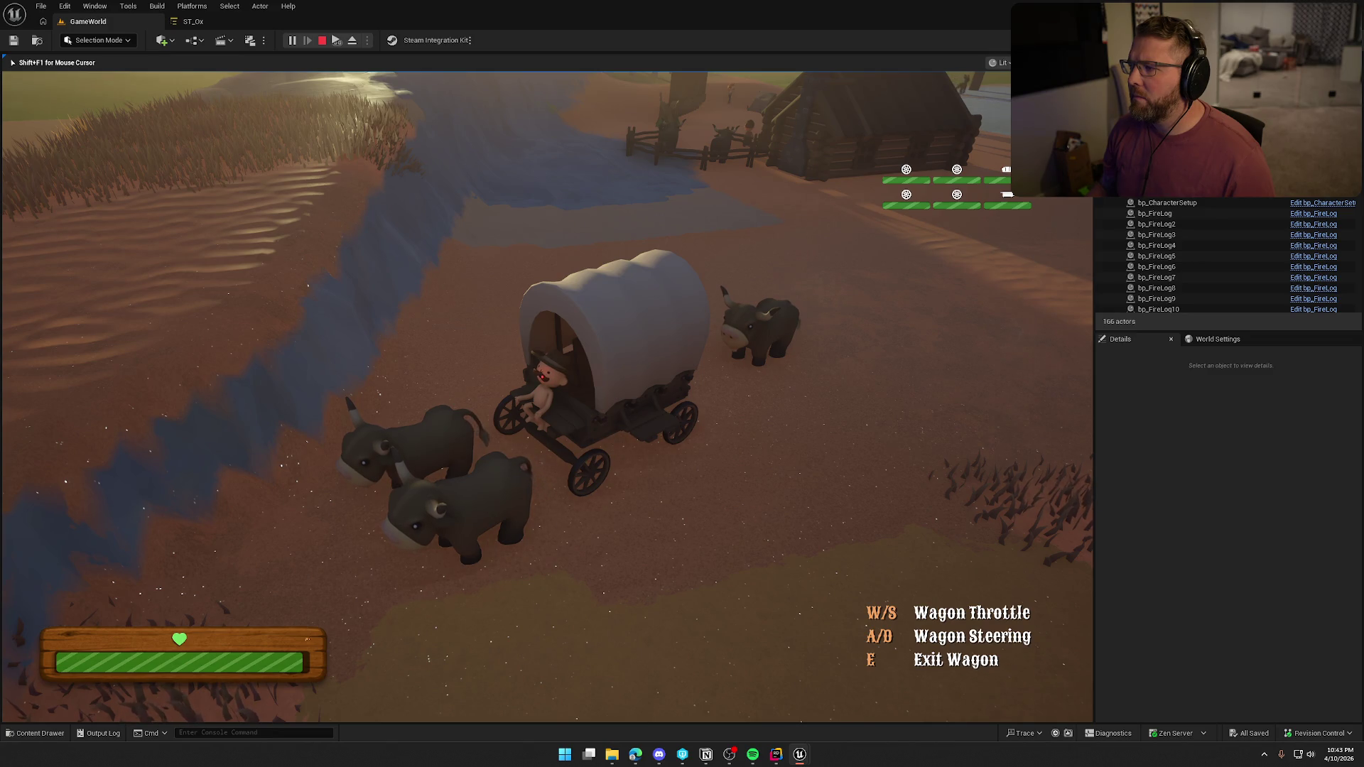
Stop the play-in-editor session and close the ST_Ox StateTree editor
{"action": "key", "text": "Escape"}
{"action": "left_click", "coordinate": [204, 24]}
{"action": "middle_click", "coordinate": [205, 24]}
Open ST_Snake from the Snake StateTrees folder and inspect the Warning and Chasing Target states
{"action": "key", "text": "ctrl+space"}
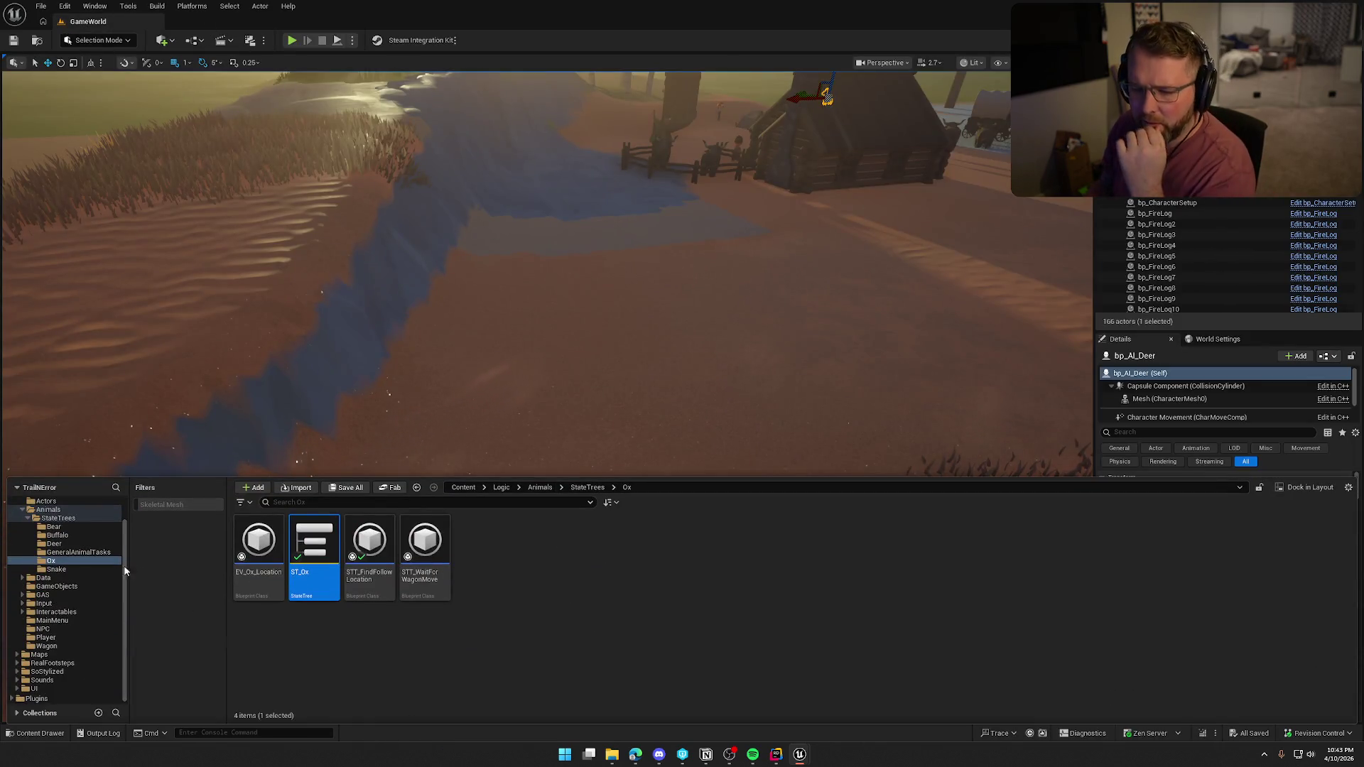
{"action": "left_click", "coordinate": [48, 510]}
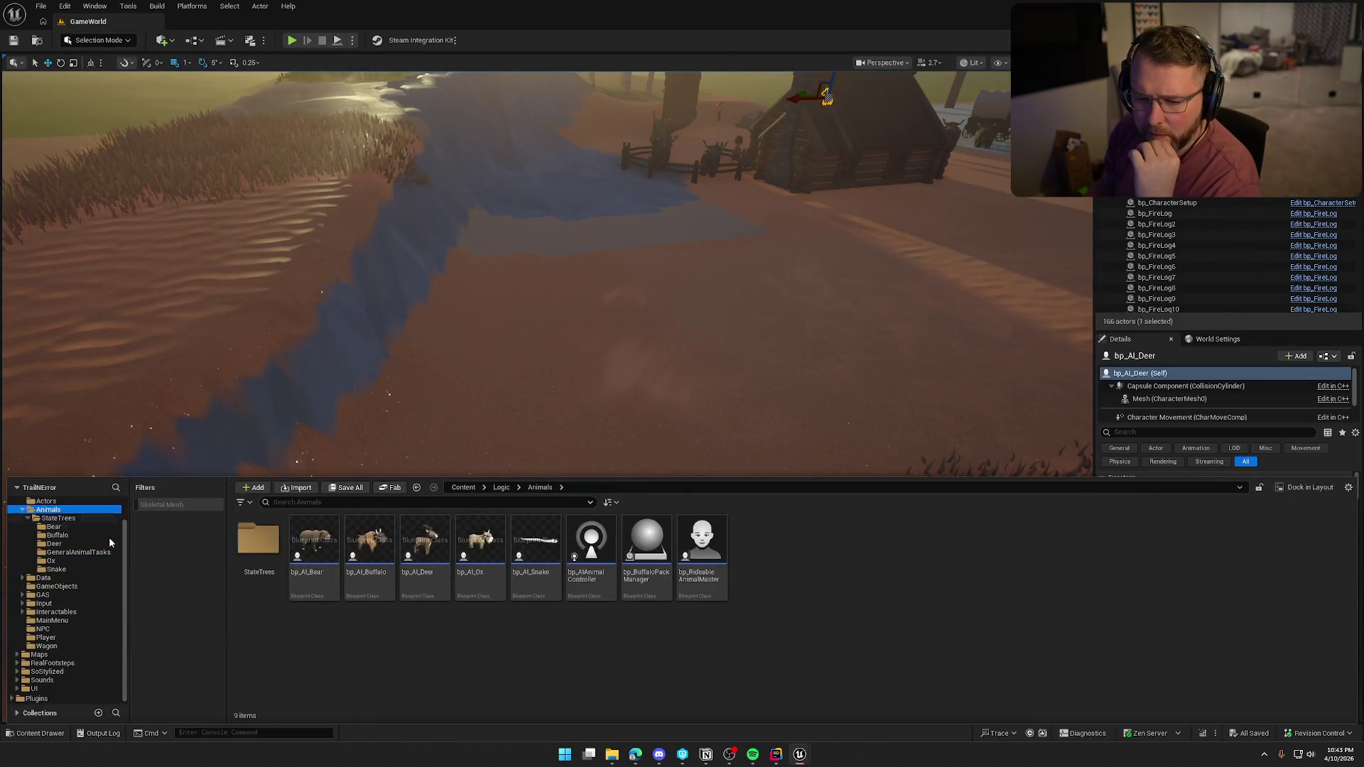
{"action": "right_click", "coordinate": [557, 570]}
{"action": "left_click", "coordinate": [56, 569]}
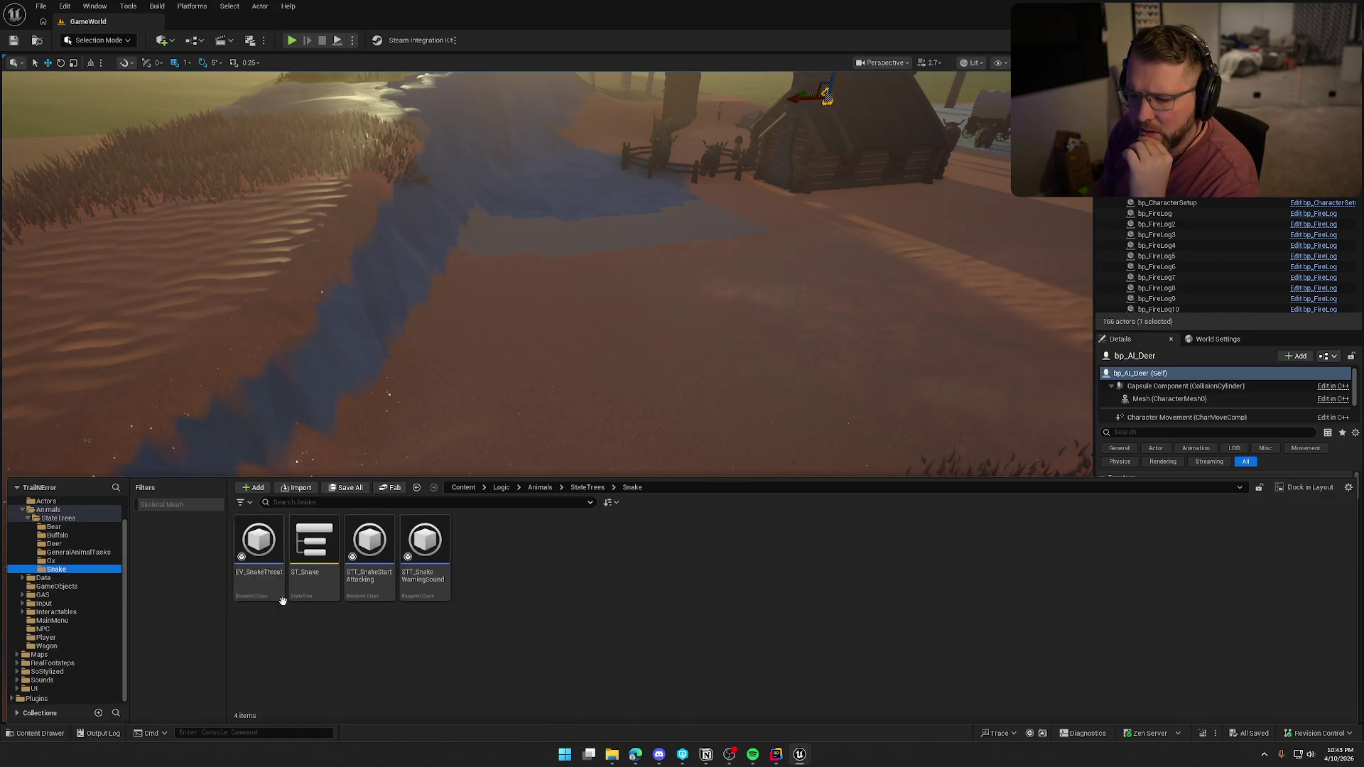
{"action": "left_click", "coordinate": [314, 552]}
{"action": "key", "text": "ctrl+space"}
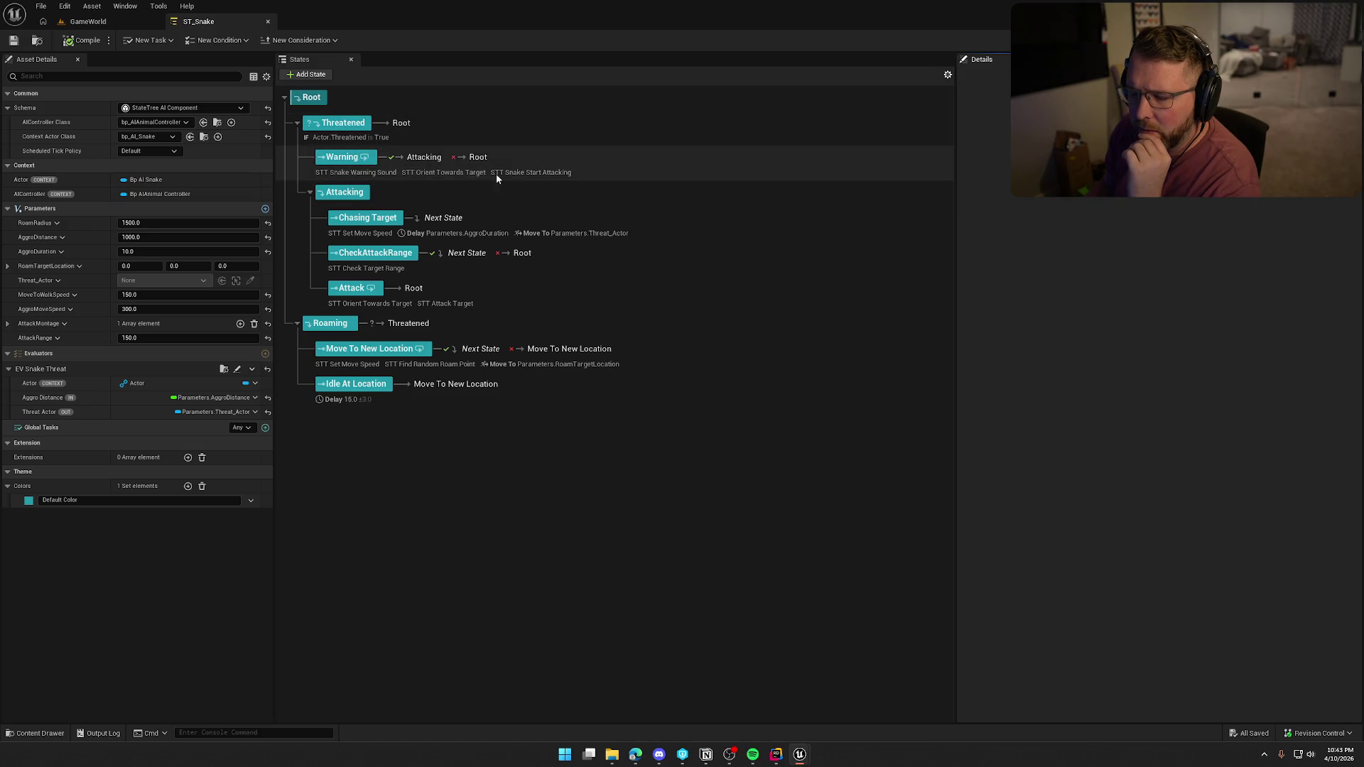
{"action": "left_click", "coordinate": [540, 173]}
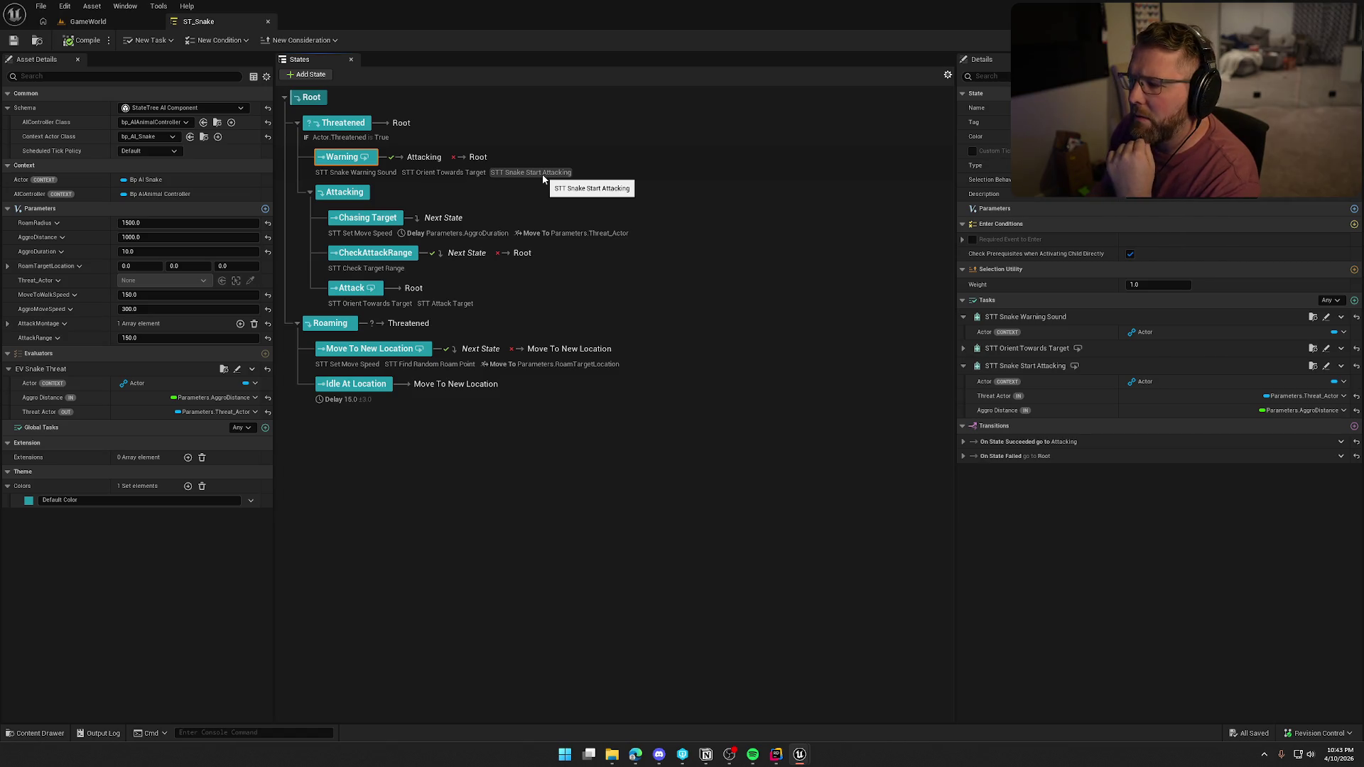
{"action": "left_click", "coordinate": [357, 237]}
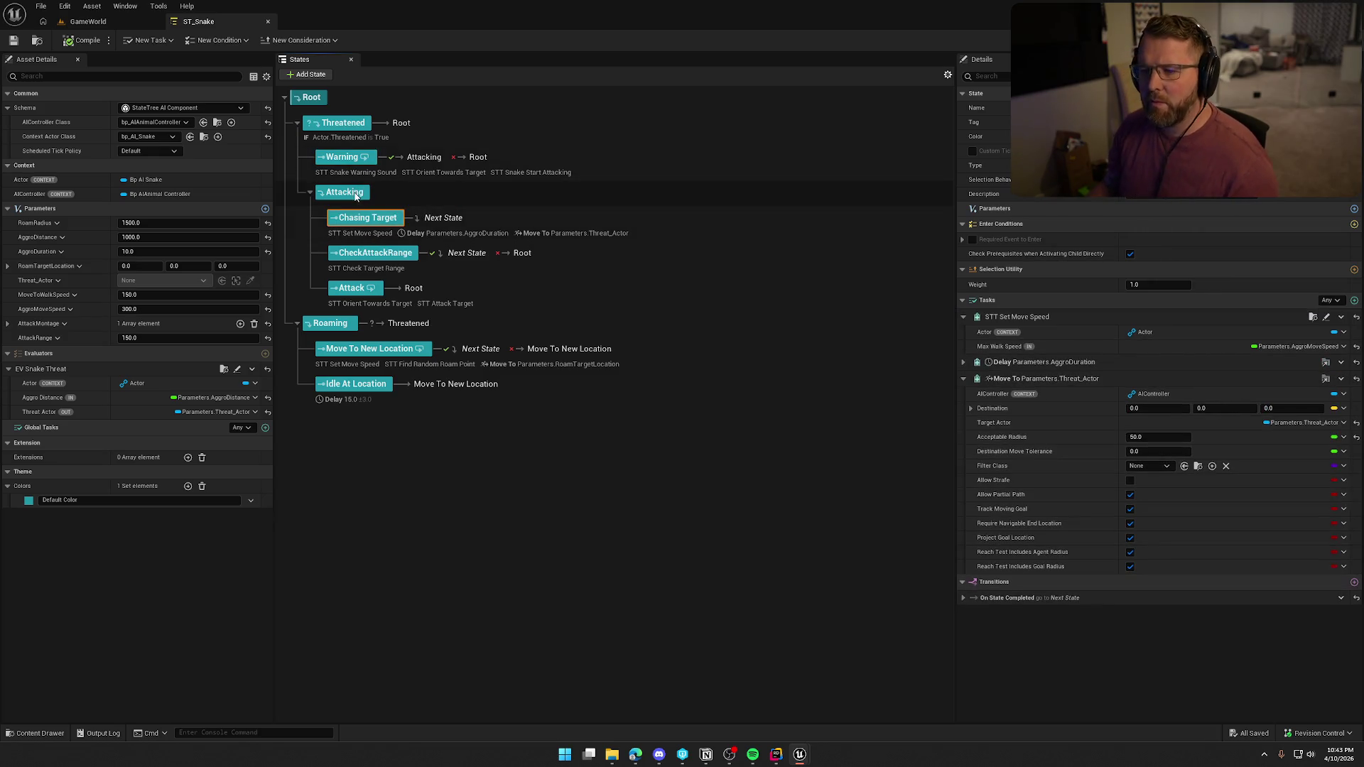
Add a child state 'Set Move Speed' as Attacking's first child
{"action": "right_click", "coordinate": [356, 196]}
{"action": "mouse_move", "coordinate": [427, 218]}
{"action": "left_click", "coordinate": [506, 236]}
{"action": "type", "text": "Set Move Speed"}
{"action": "key", "text": "Return"}
{"action": "left_click_drag", "start_coordinate": [368, 229], "coordinate": [370, 224]}
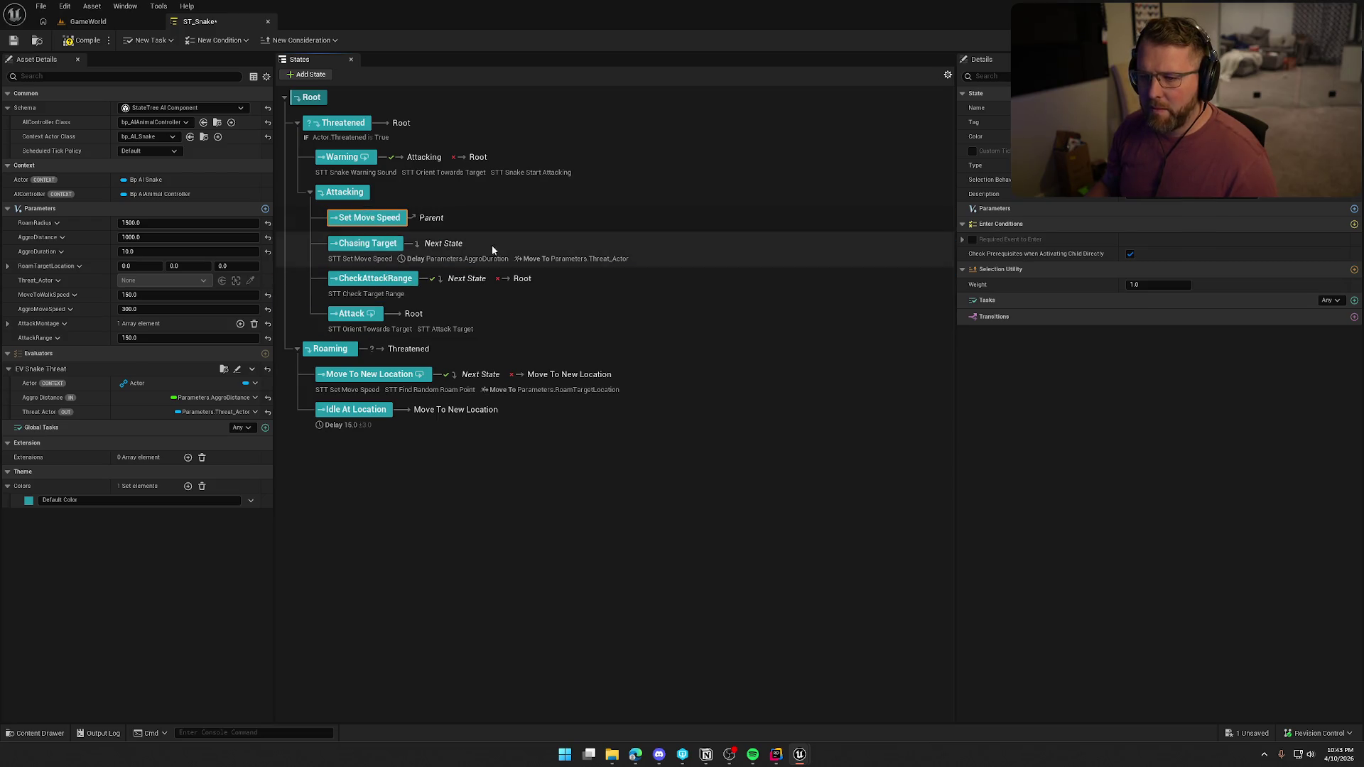
Give it an STT Set Move Speed task with Max Walk Speed bound to AggroMoveSpeed, and save
{"action": "left_click", "coordinate": [1354, 299]}
{"action": "type", "text": "set move"}
{"action": "left_click", "coordinate": [1233, 331]}
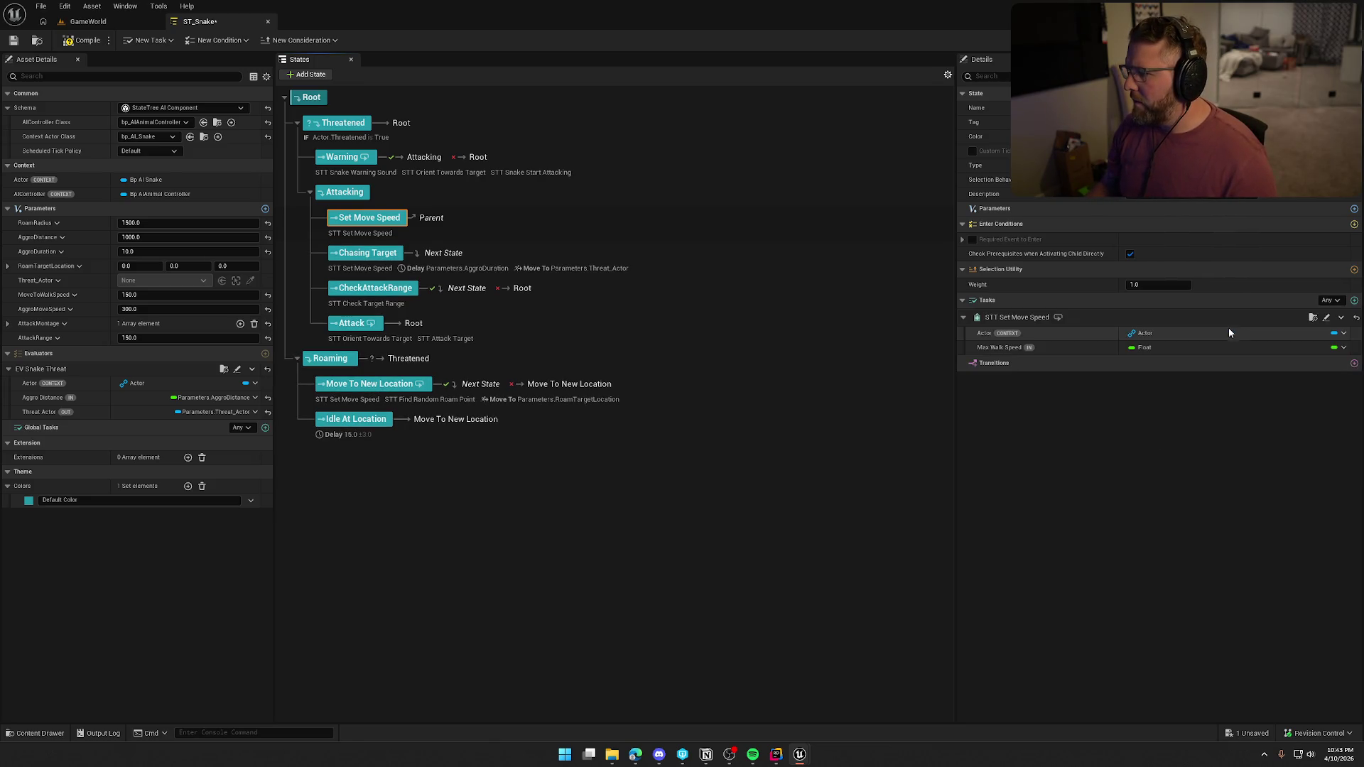
{"action": "left_click", "coordinate": [433, 255]}
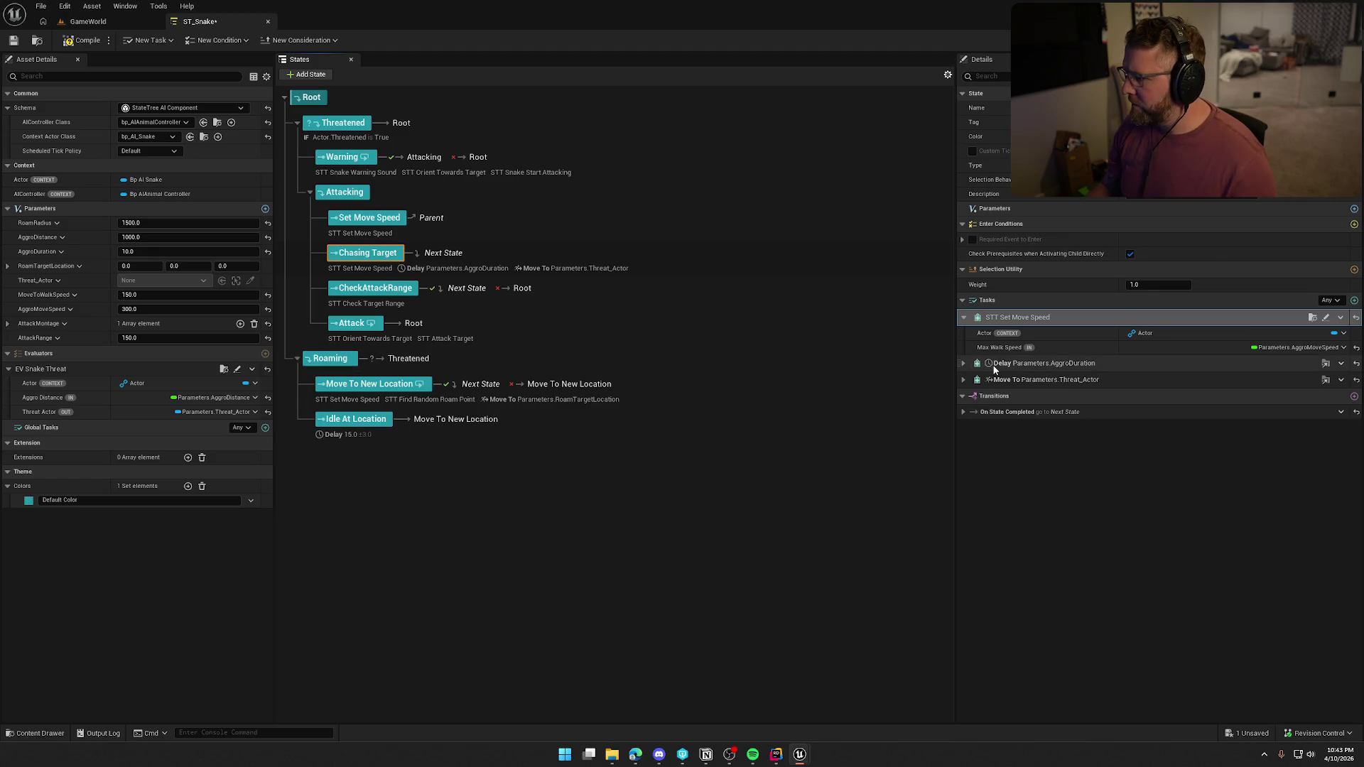
{"action": "left_click", "coordinate": [357, 237]}
{"action": "left_click", "coordinate": [1343, 348]}
{"action": "left_click", "coordinate": [1343, 348]}
{"action": "left_click", "coordinate": [1344, 348]}
{"action": "mouse_move", "coordinate": [1259, 390]}
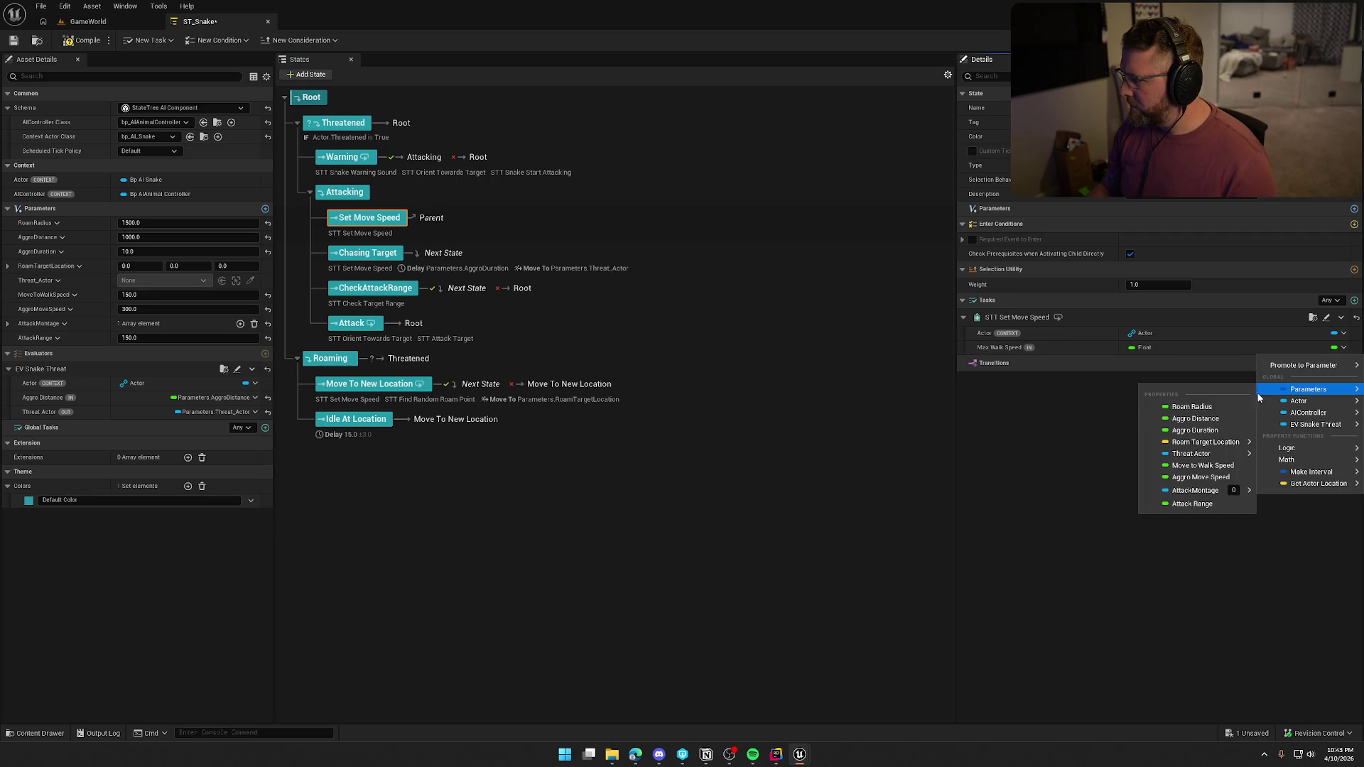
{"action": "left_click", "coordinate": [1199, 478]}
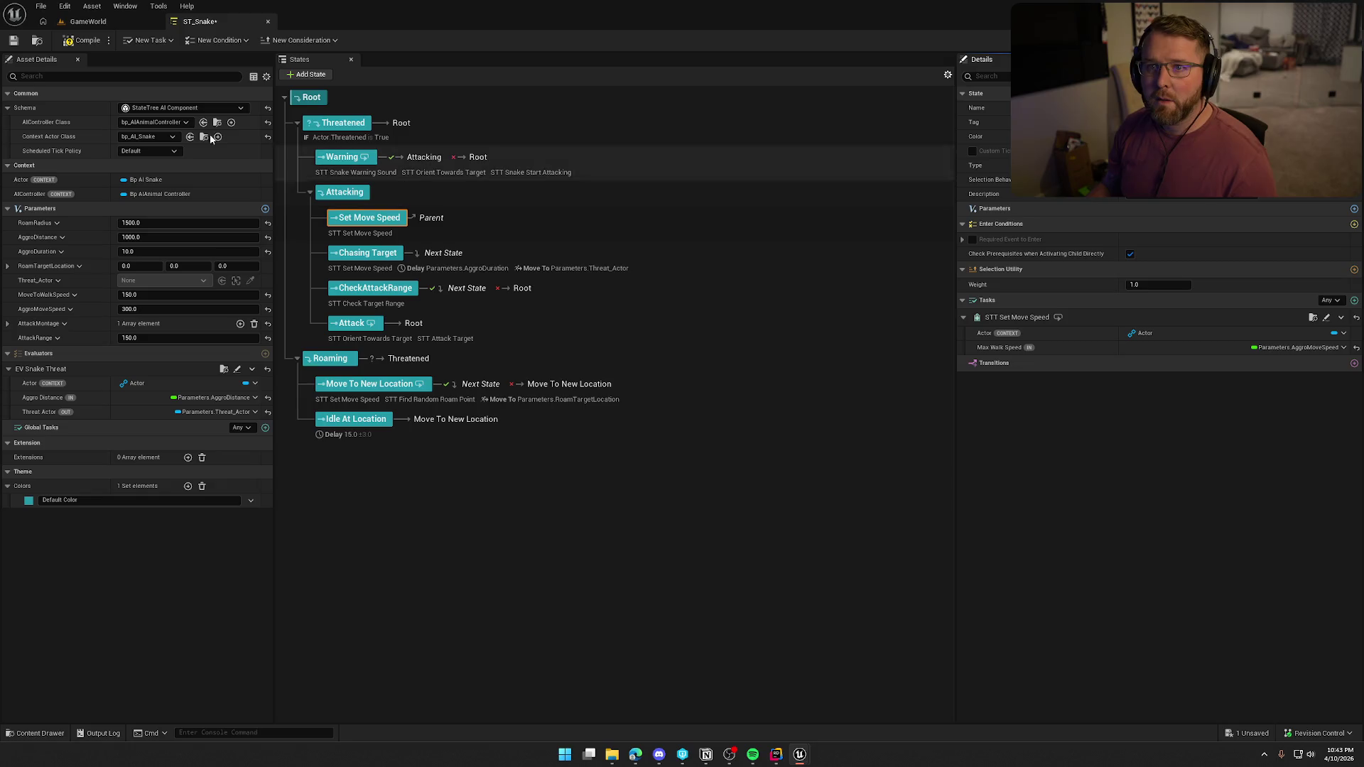
{"action": "key", "text": "ctrl+s"}
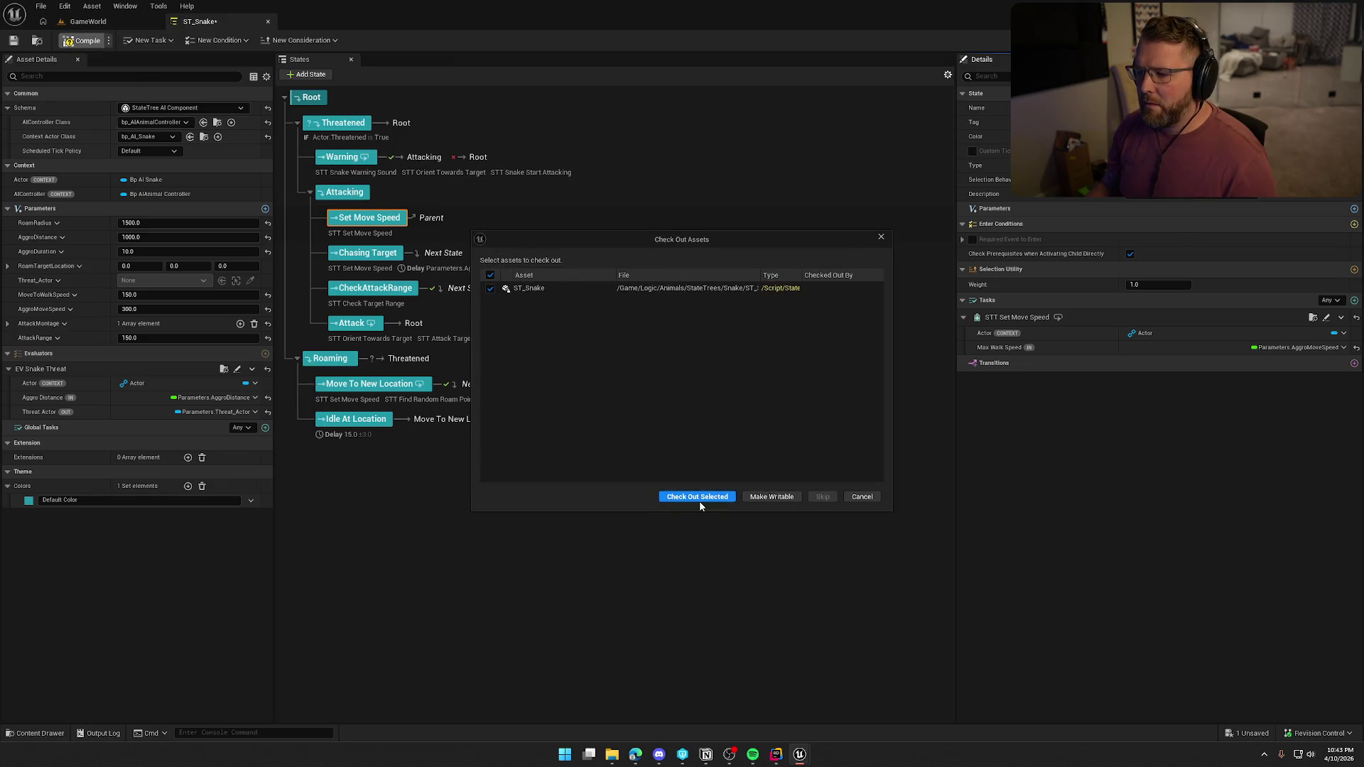
{"action": "left_click", "coordinate": [699, 498]}
Delete the speed task from the Chasing Target state
{"action": "left_click", "coordinate": [354, 257]}
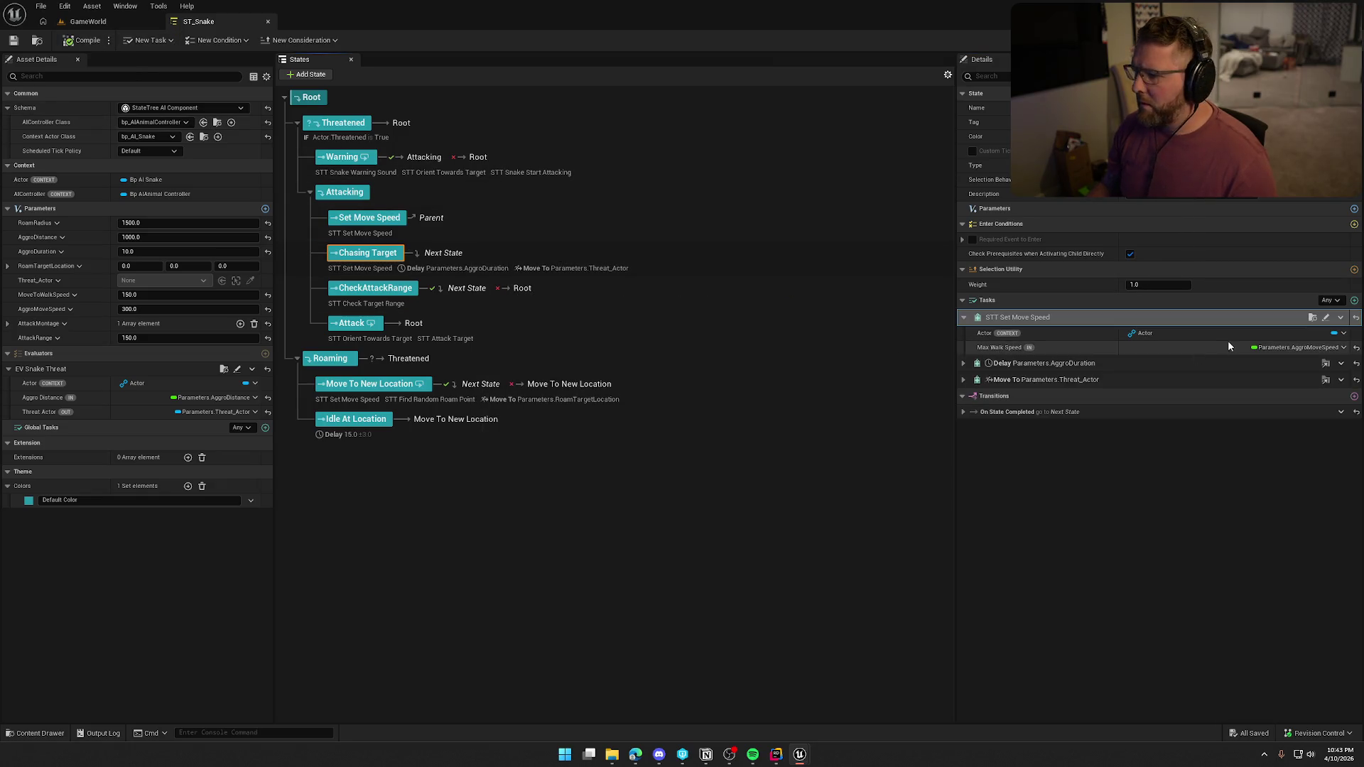
{"action": "left_click", "coordinate": [1341, 317]}
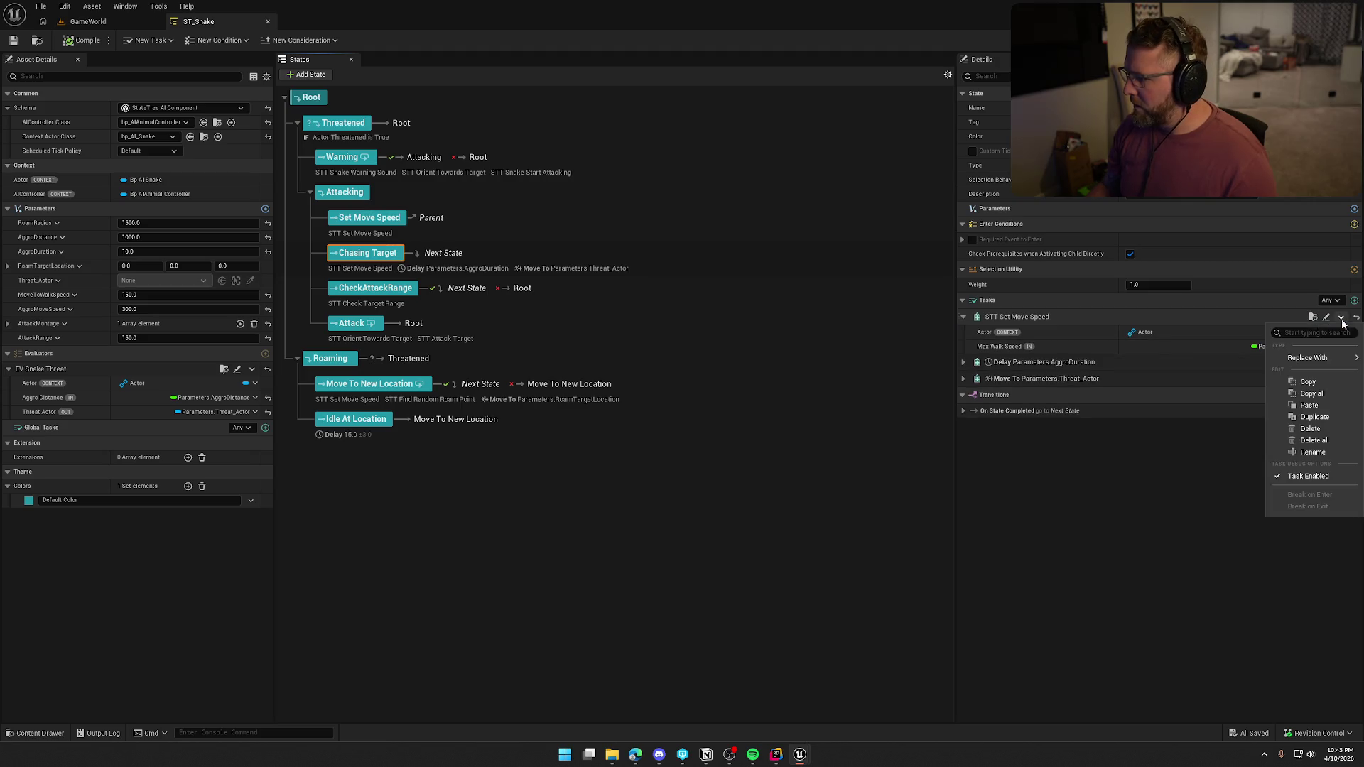
{"action": "left_click", "coordinate": [1311, 429]}
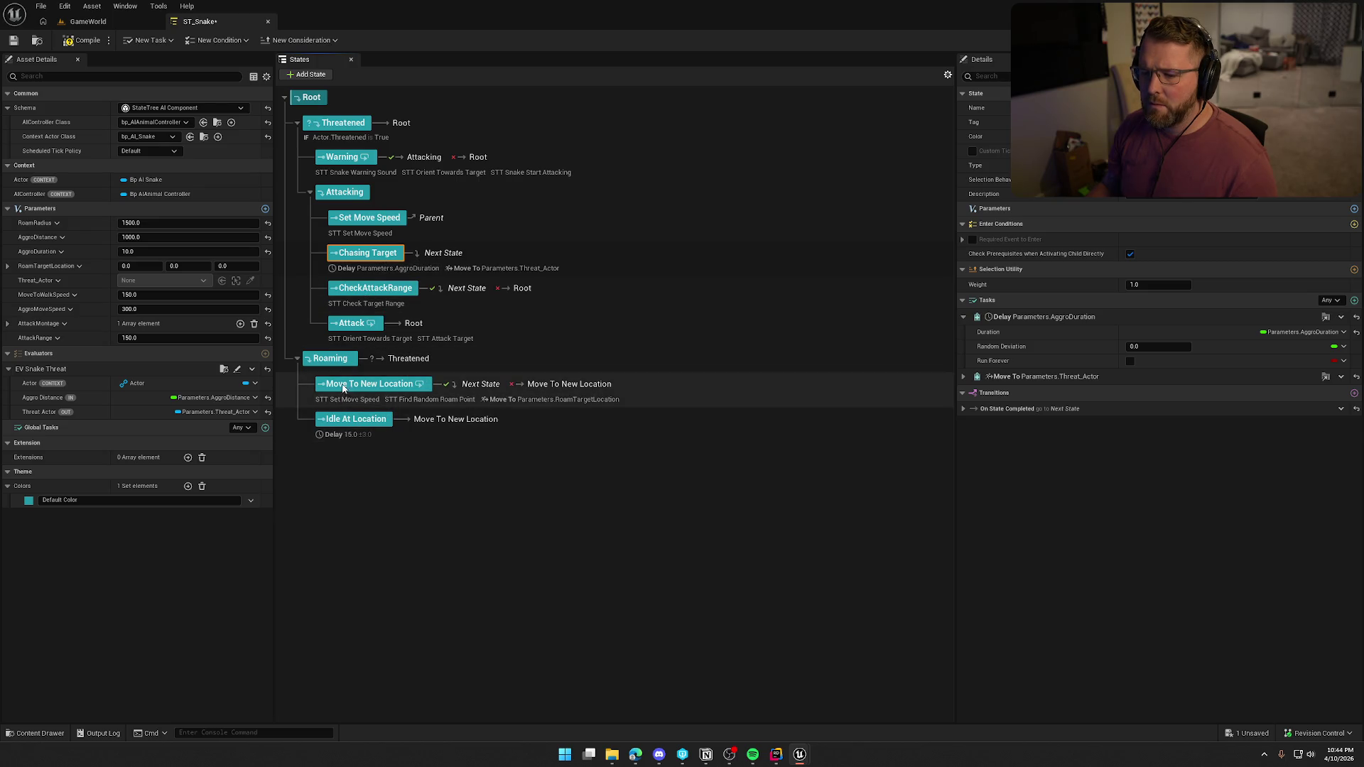
{"action": "right_click", "coordinate": [335, 360]}
Add a child state 'Set Move Speed' at the top of Roaming
{"action": "mouse_move", "coordinate": [407, 384]}
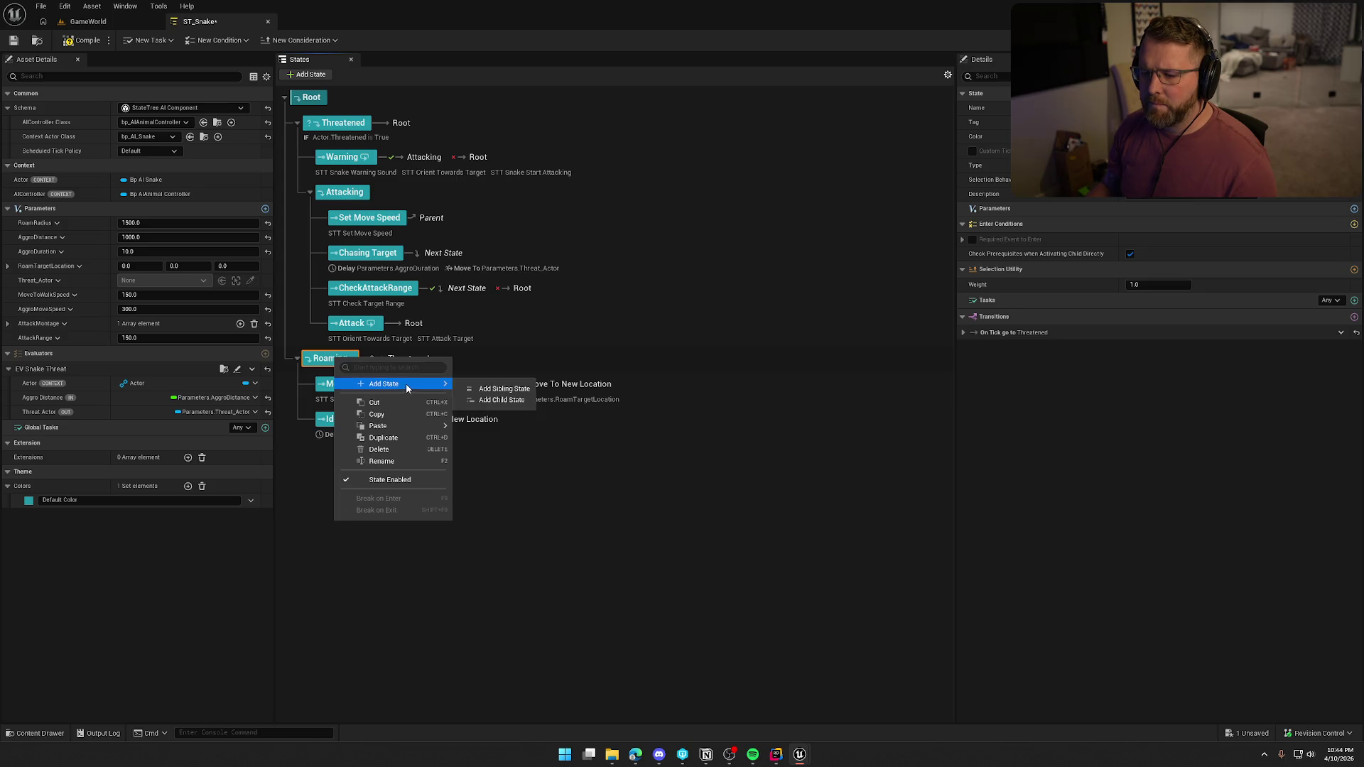
{"action": "left_click", "coordinate": [502, 399]}
{"action": "type", "text": "Set Move"}
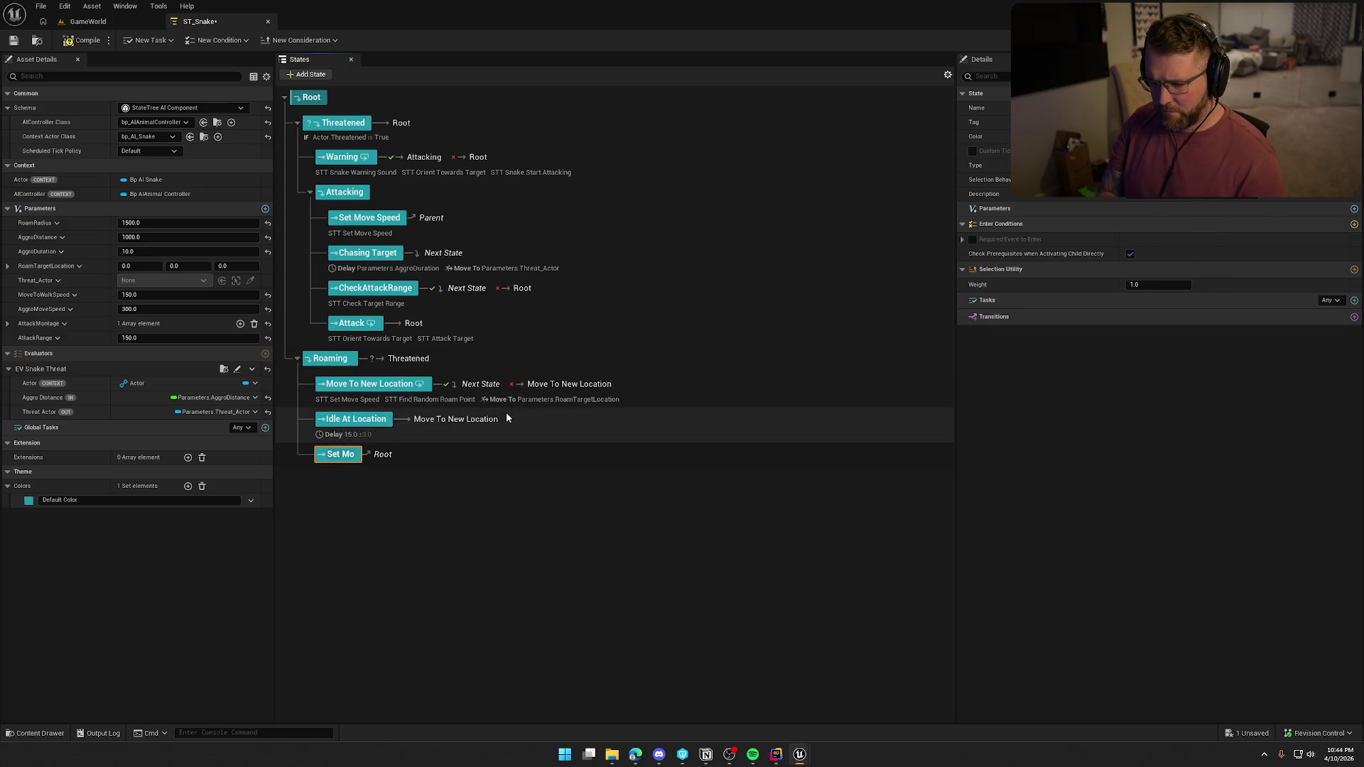
{"action": "type", "text": " Speed"}
{"action": "key", "text": "Return"}
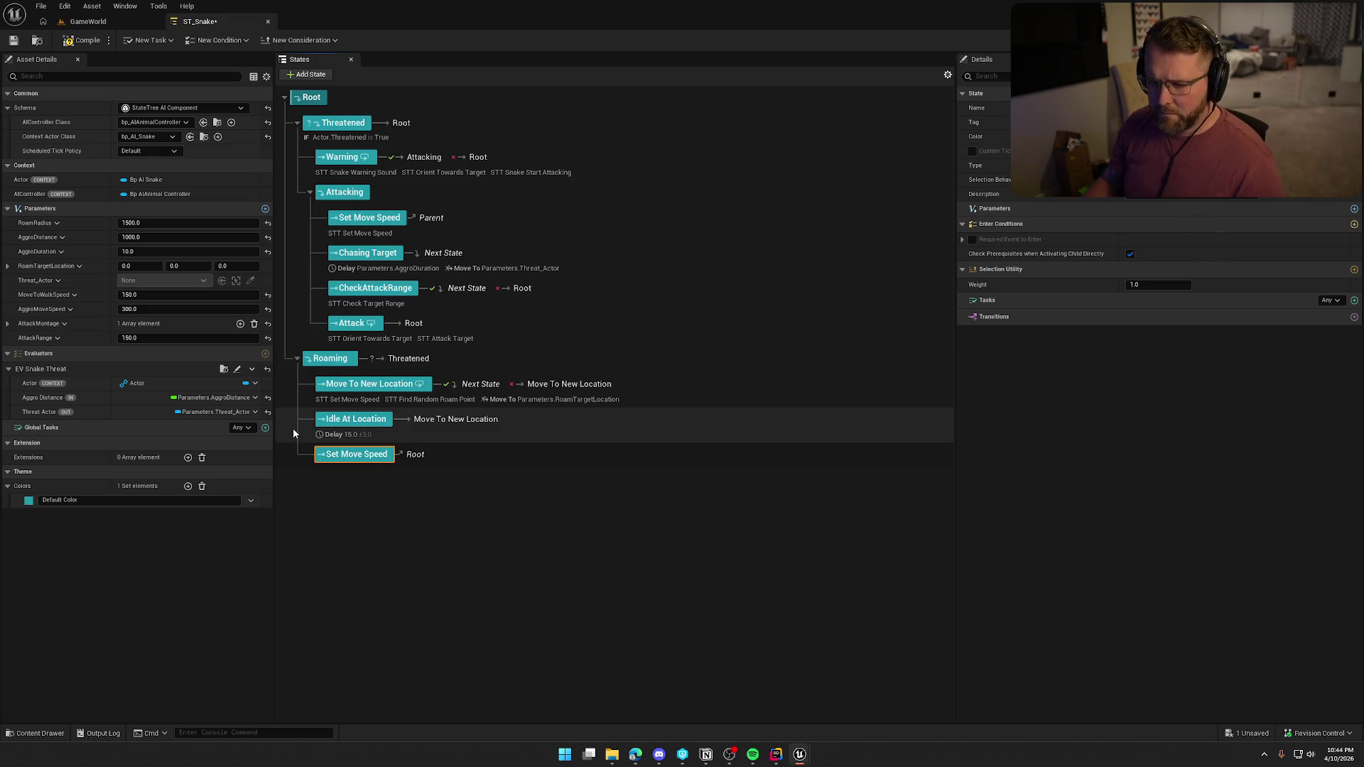
{"action": "mouse_move", "coordinate": [344, 458]}
{"action": "left_mouse_down"}
{"action": "mouse_move", "coordinate": [359, 387]}
{"action": "mouse_move", "coordinate": [373, 393]}
{"action": "left_mouse_up"}
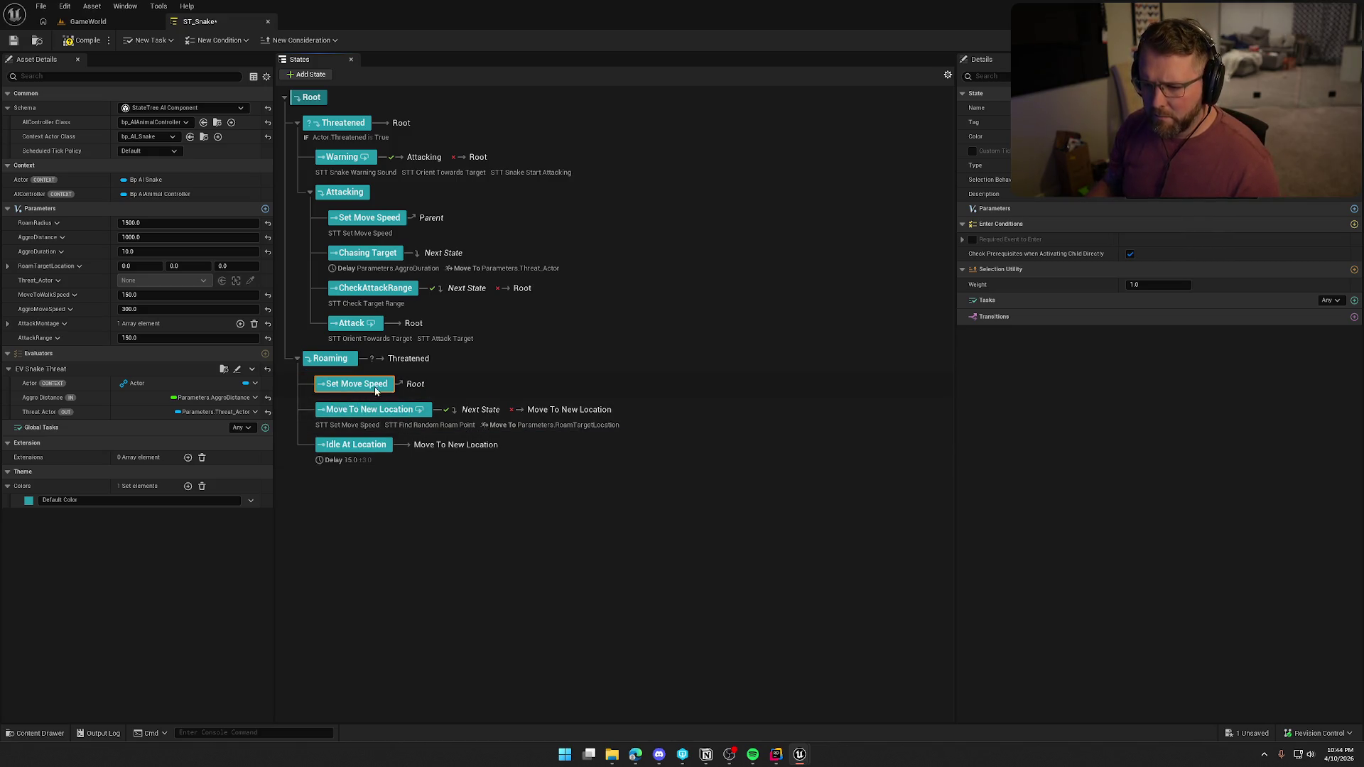
Add an STT Set Move Speed task with Max Walk Speed bound to MoveToWalkSpeed
{"action": "left_click", "coordinate": [1353, 302]}
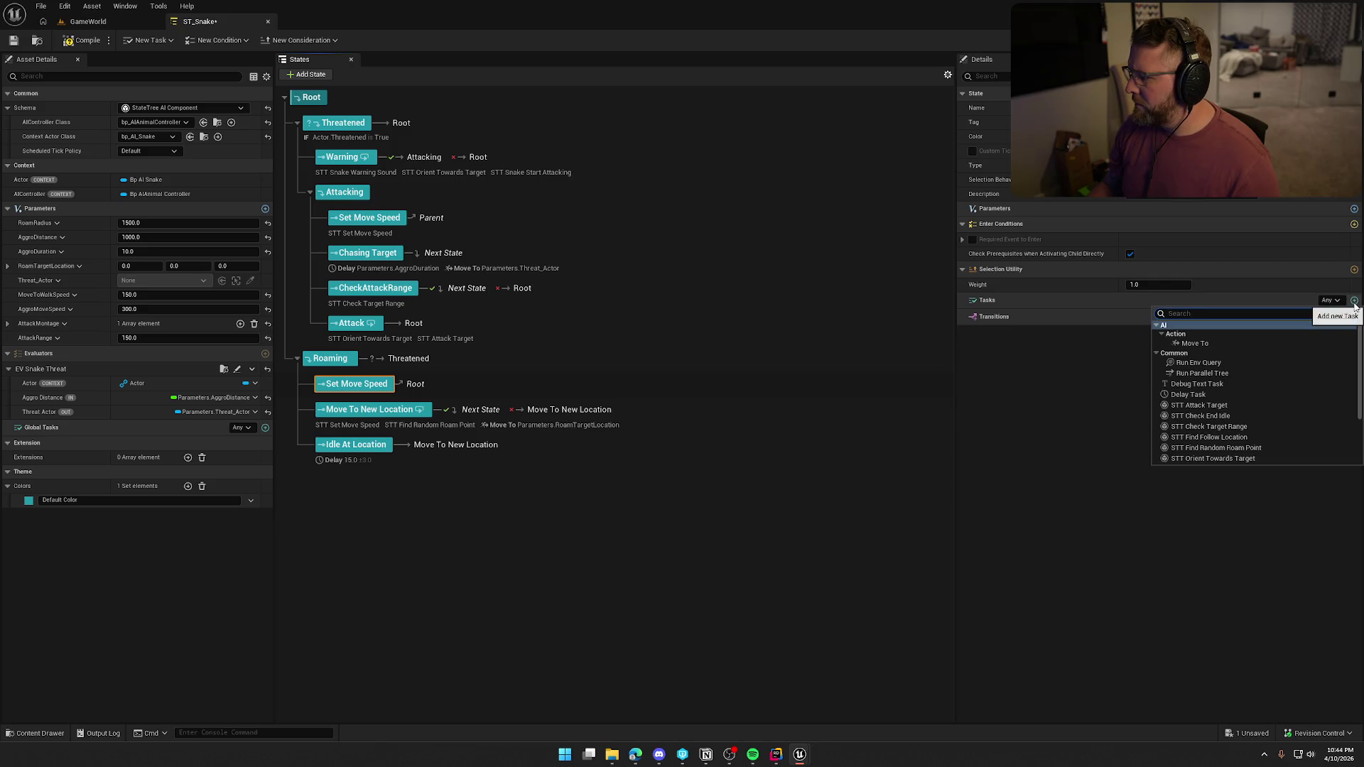
{"action": "left_click", "coordinate": [1231, 328]}
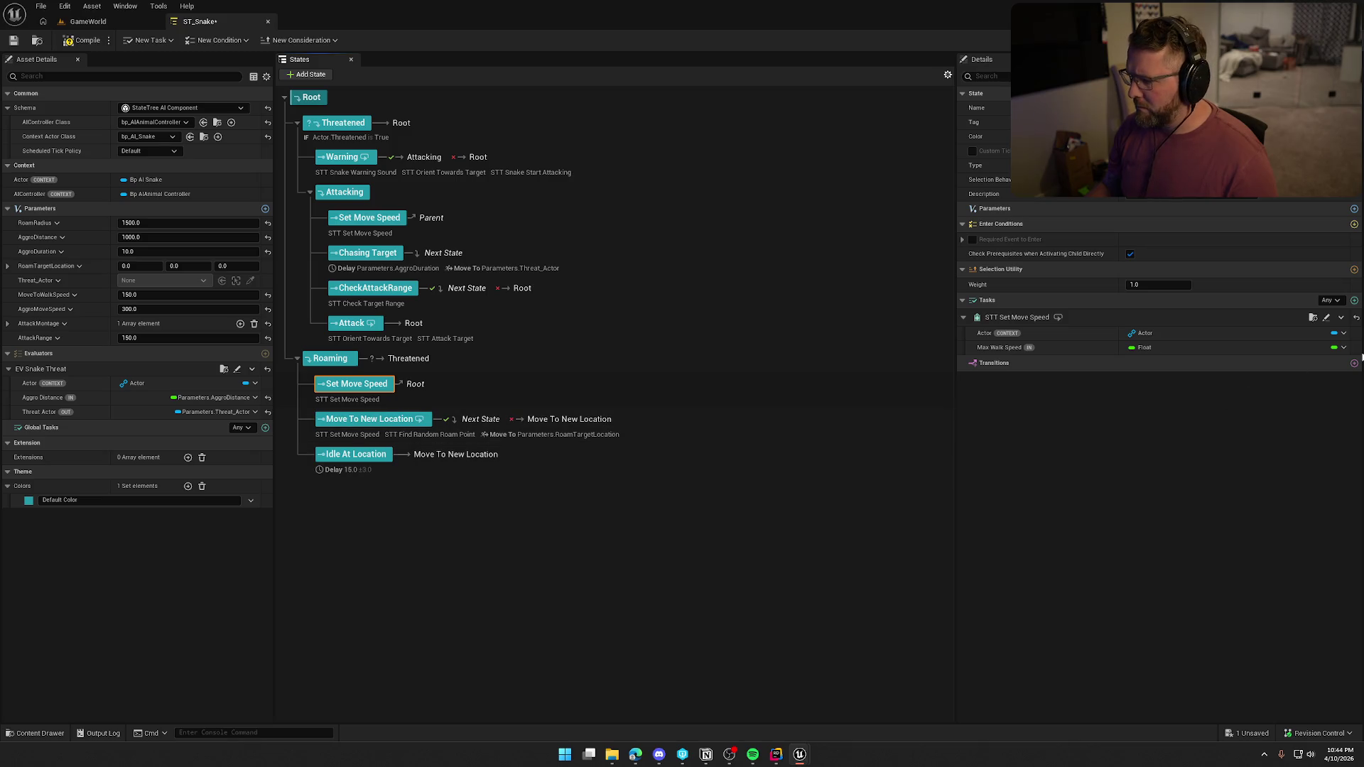
{"action": "left_click", "coordinate": [1343, 348]}
{"action": "left_click", "coordinate": [1312, 391]}
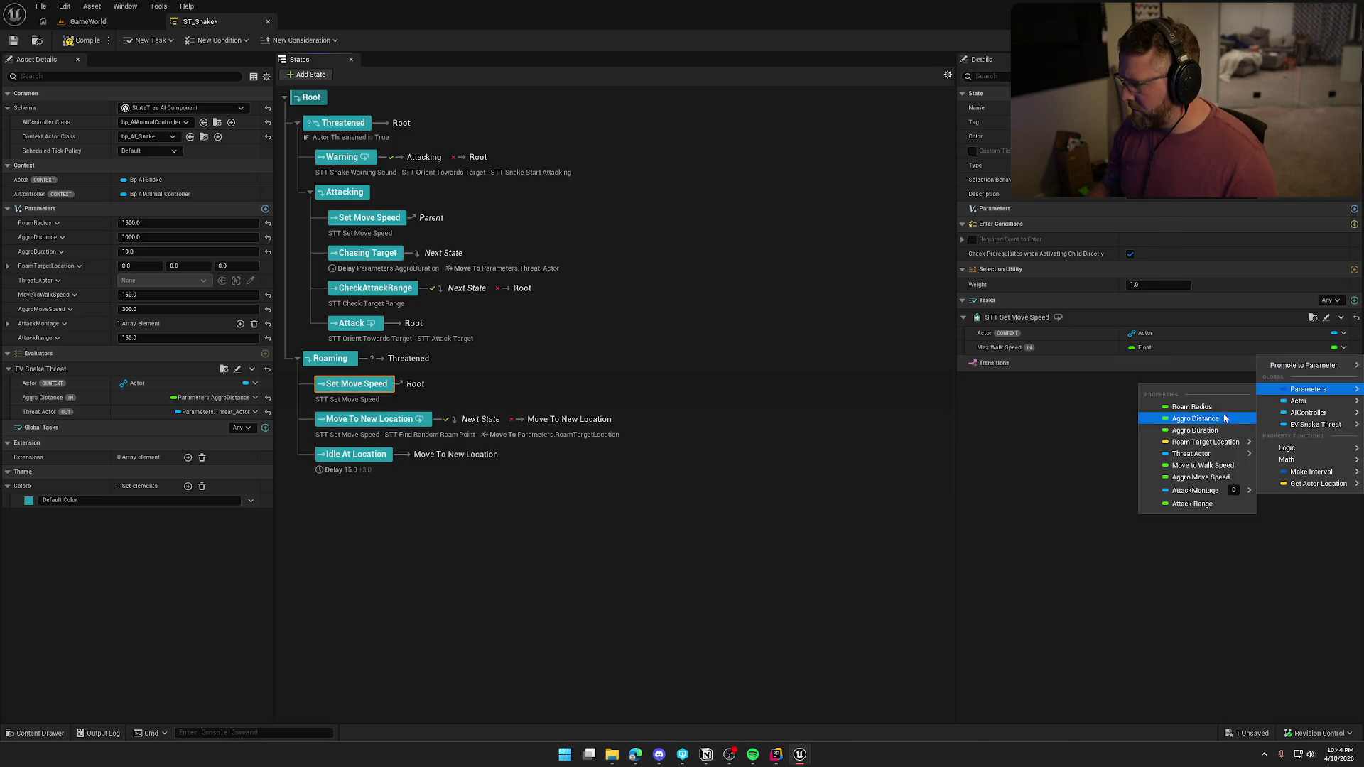
{"action": "left_click", "coordinate": [1210, 465]}
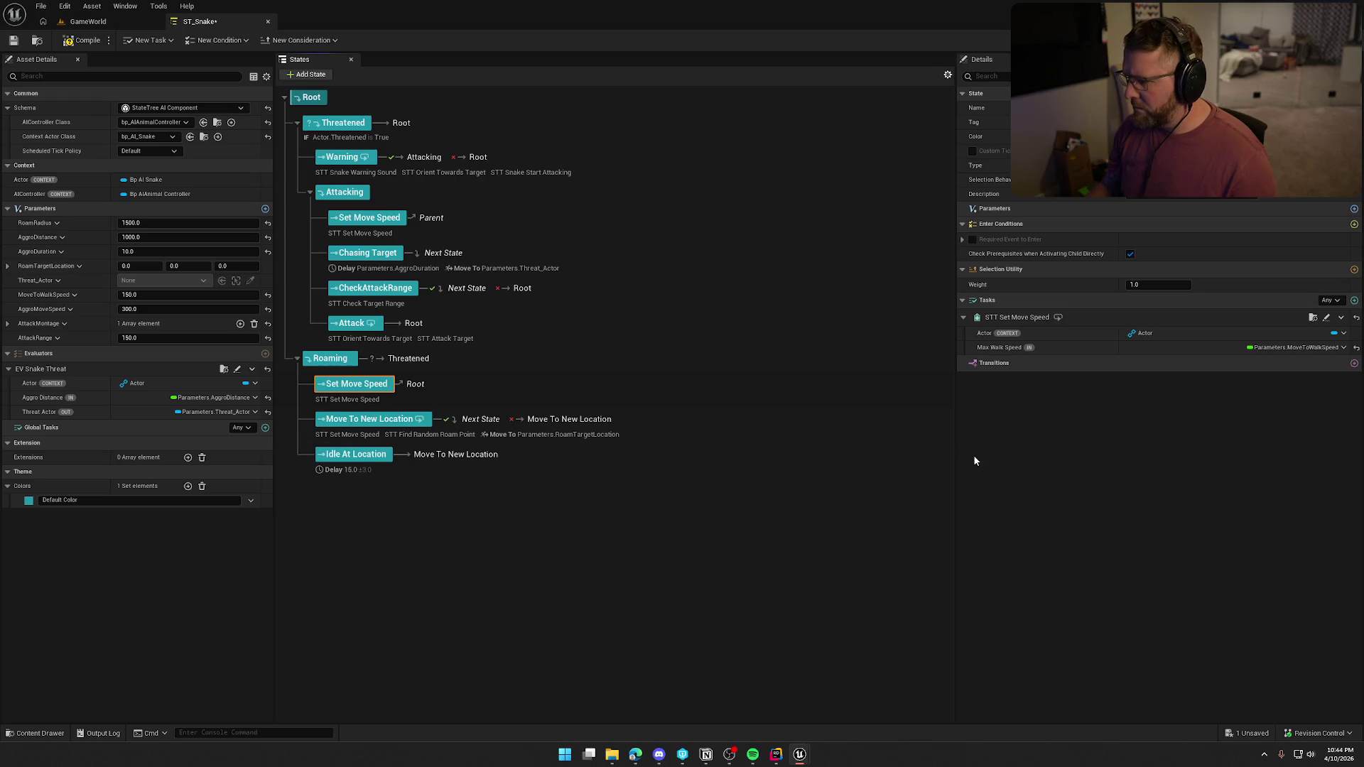
Delete the speed task from the Move To New Location state
{"action": "left_click", "coordinate": [361, 435]}
{"action": "left_click", "coordinate": [1341, 317]}
{"action": "left_click", "coordinate": [1313, 428]}
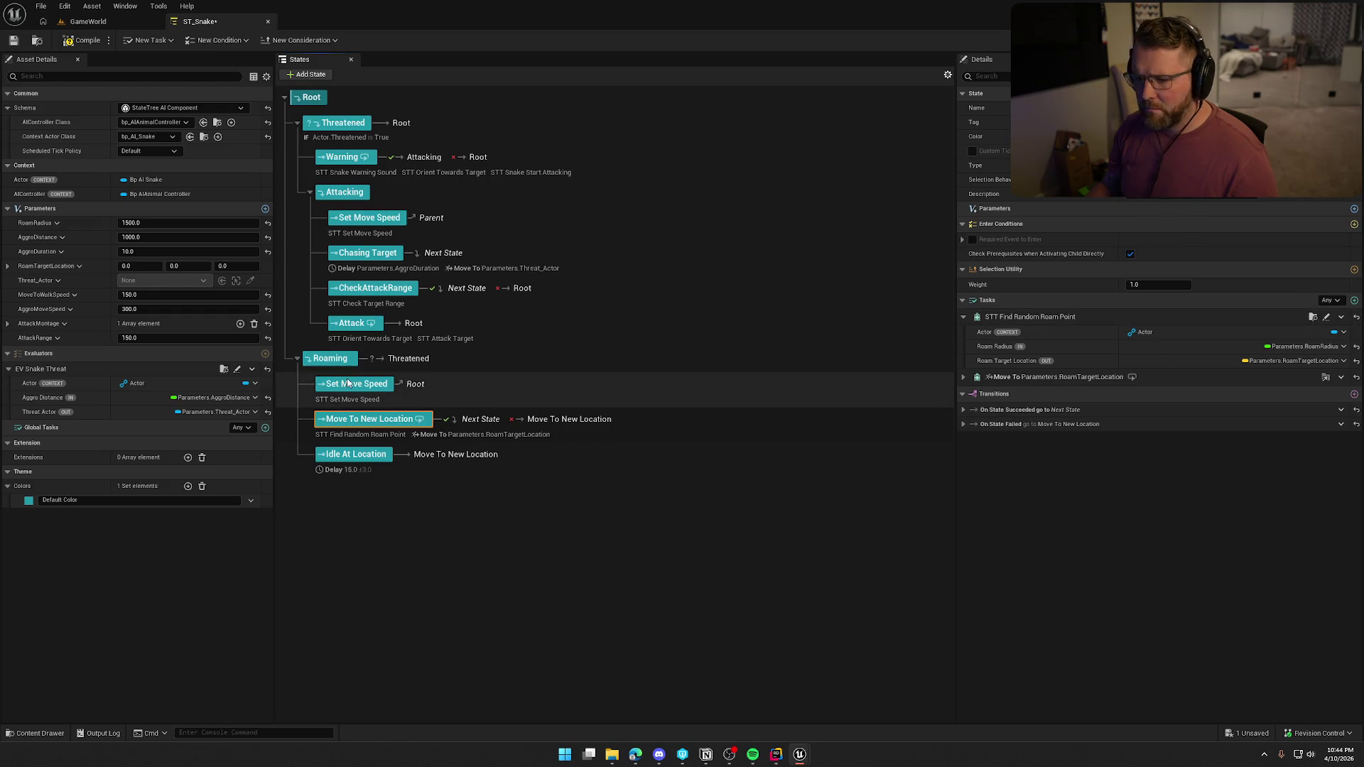
{"action": "right_click", "coordinate": [332, 361]}
Add a Roaming child state 'Find Roam Location' above Move To New Location
{"action": "mouse_move", "coordinate": [422, 389]}
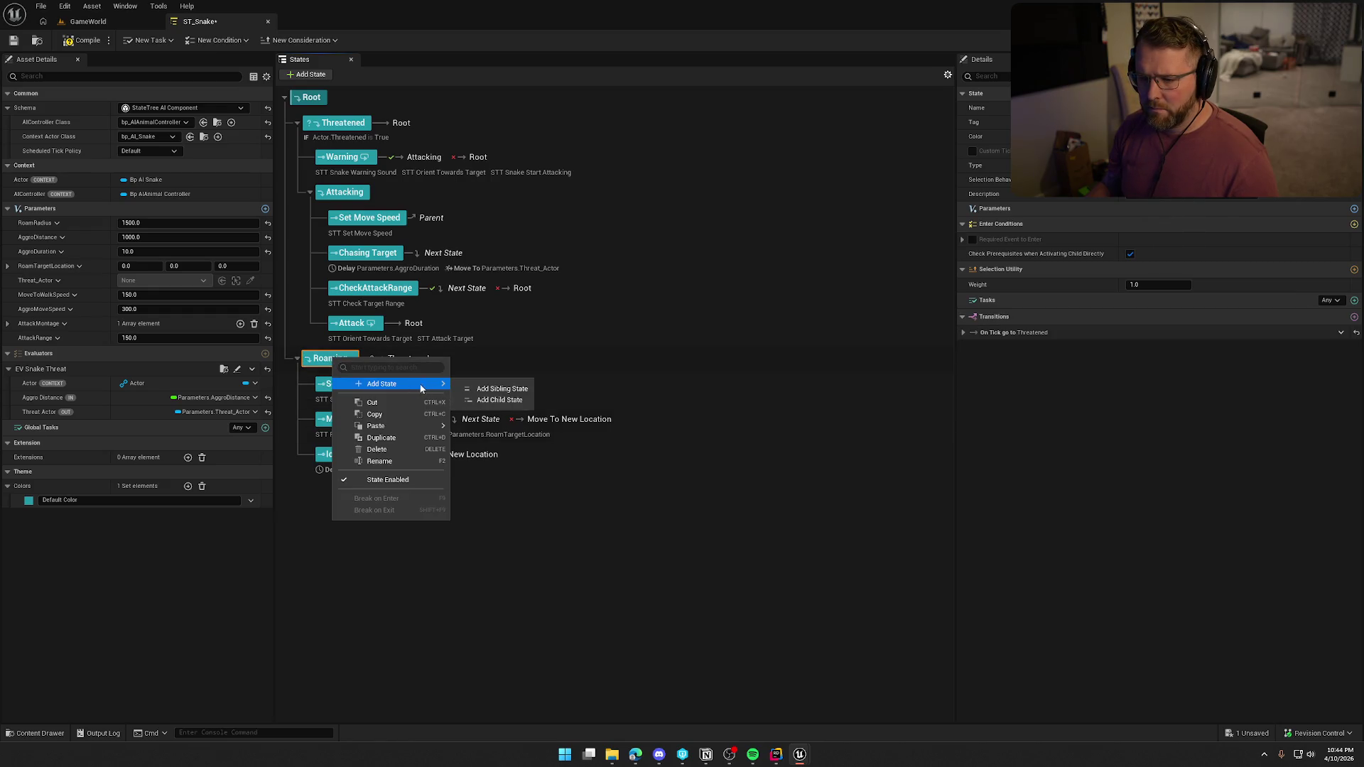
{"action": "left_click", "coordinate": [500, 401]}
{"action": "type", "text": "Find Rando"}
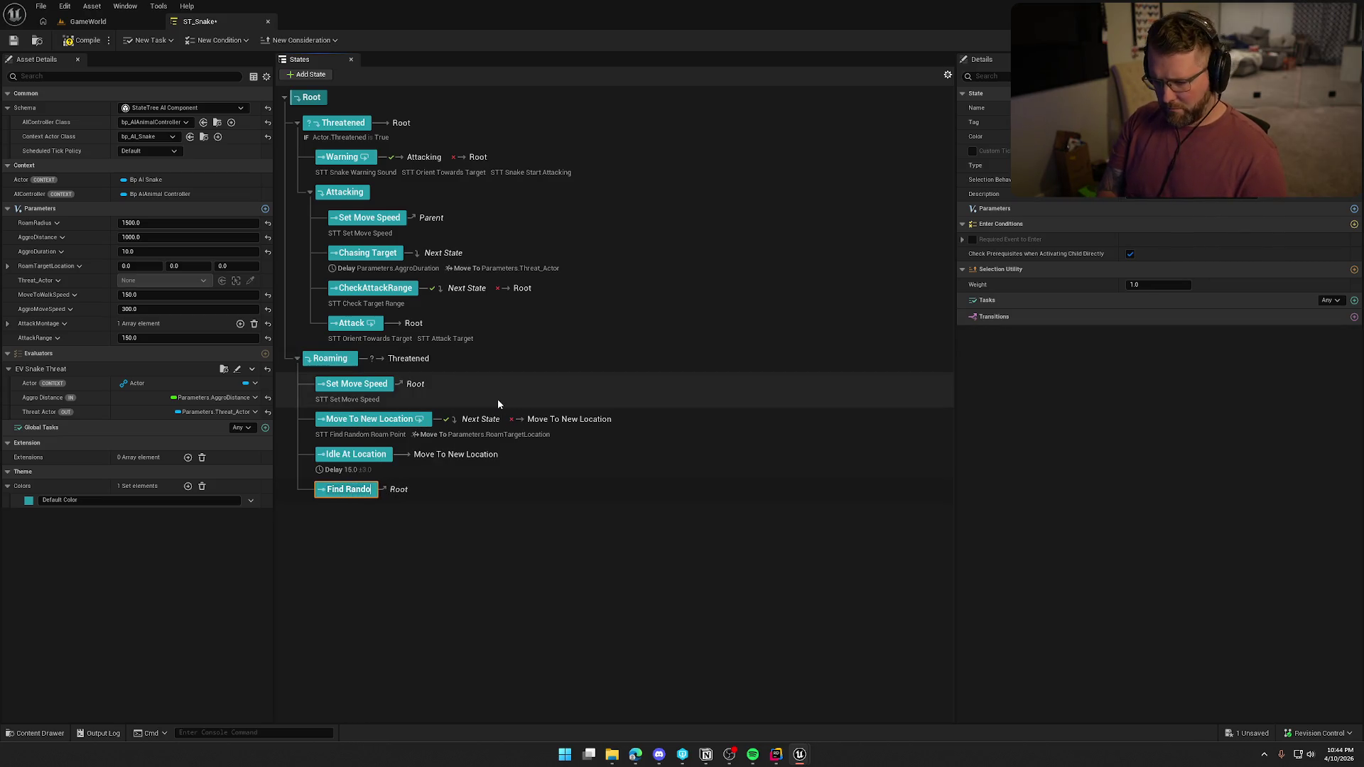
{"action": "key", "text": "BackSpace"}
{"action": "key", "text": "BackSpace"}
{"action": "key", "text": "BackSpace"}
{"action": "type", "text": "oam Location"}
{"action": "key", "text": "Return"}
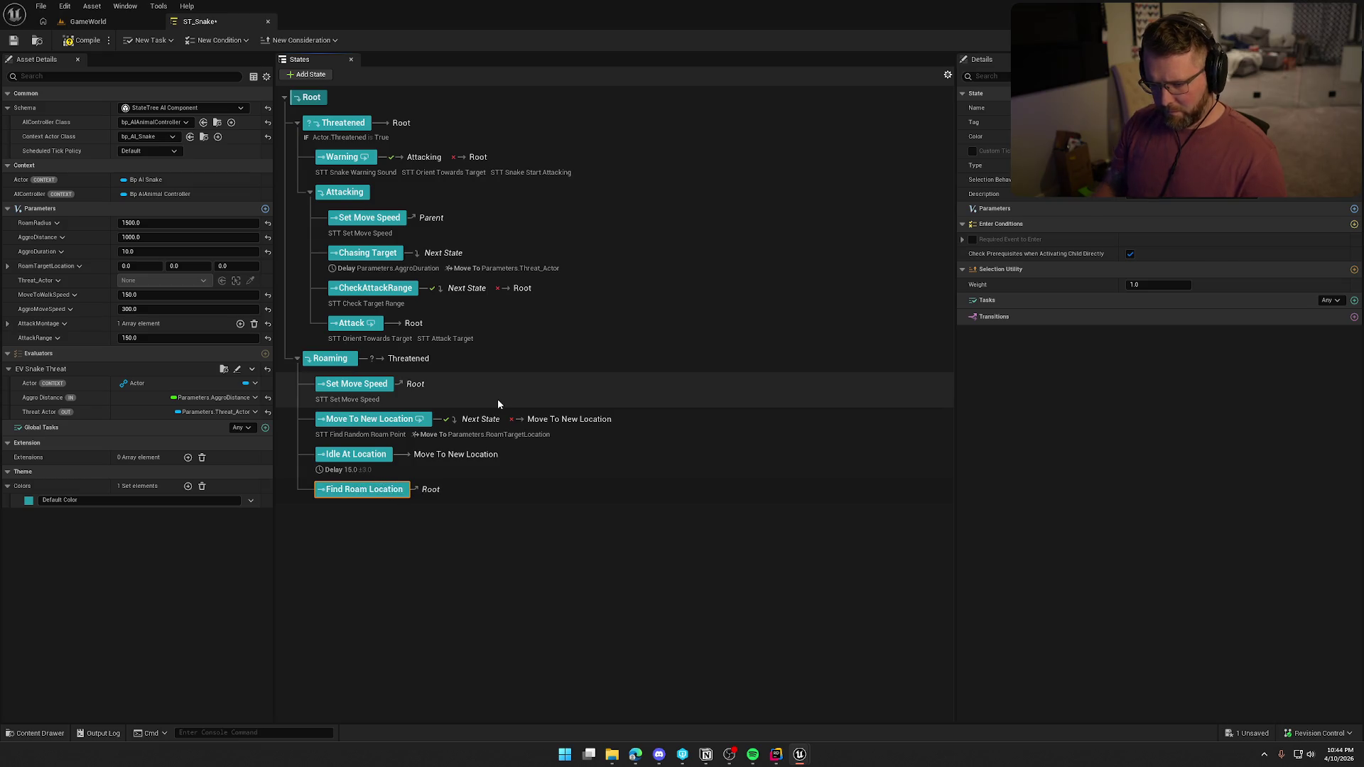
{"action": "left_click_drag", "start_coordinate": [362, 489], "coordinate": [381, 417]}
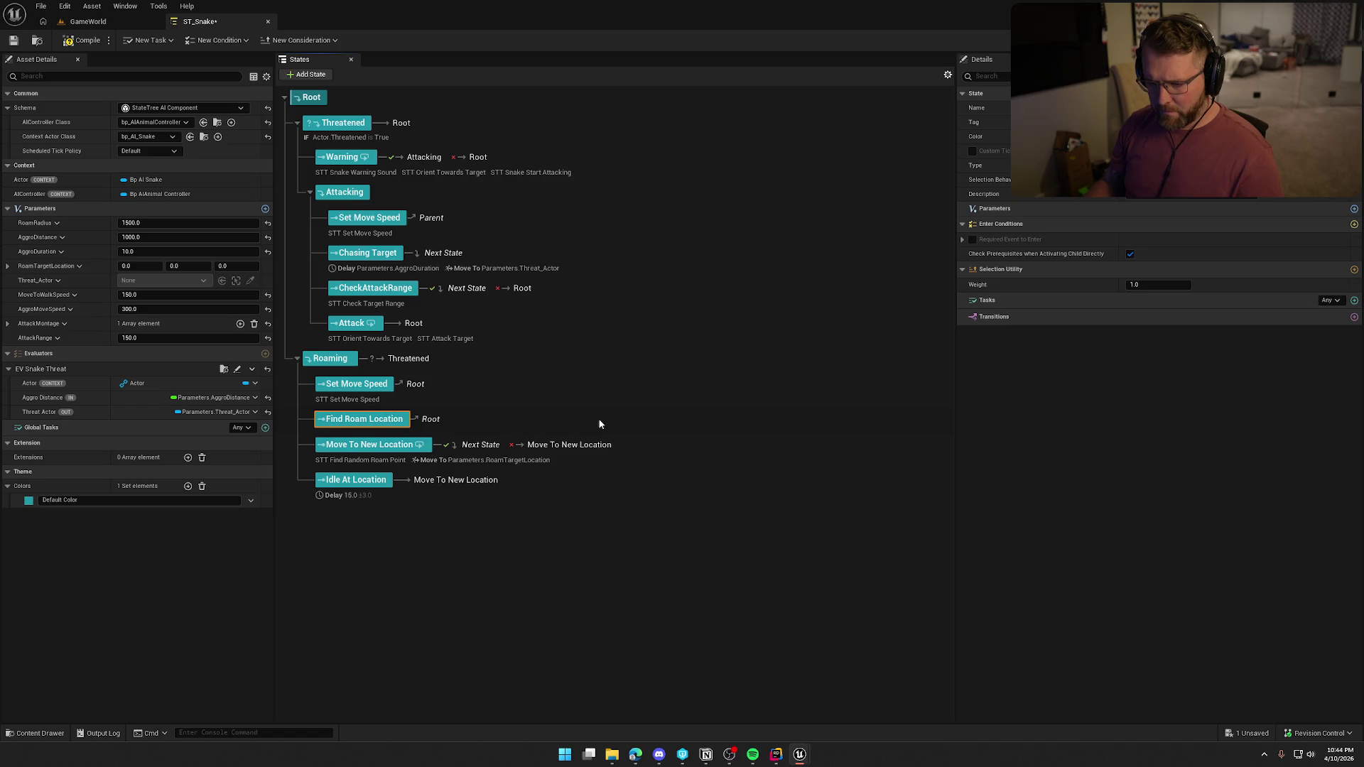
Give Find Roam Location the Find Random Roam Point task, pasting the copy with its parameter bindings
{"action": "left_click", "coordinate": [1354, 301]}
{"action": "type", "text": "find r"}
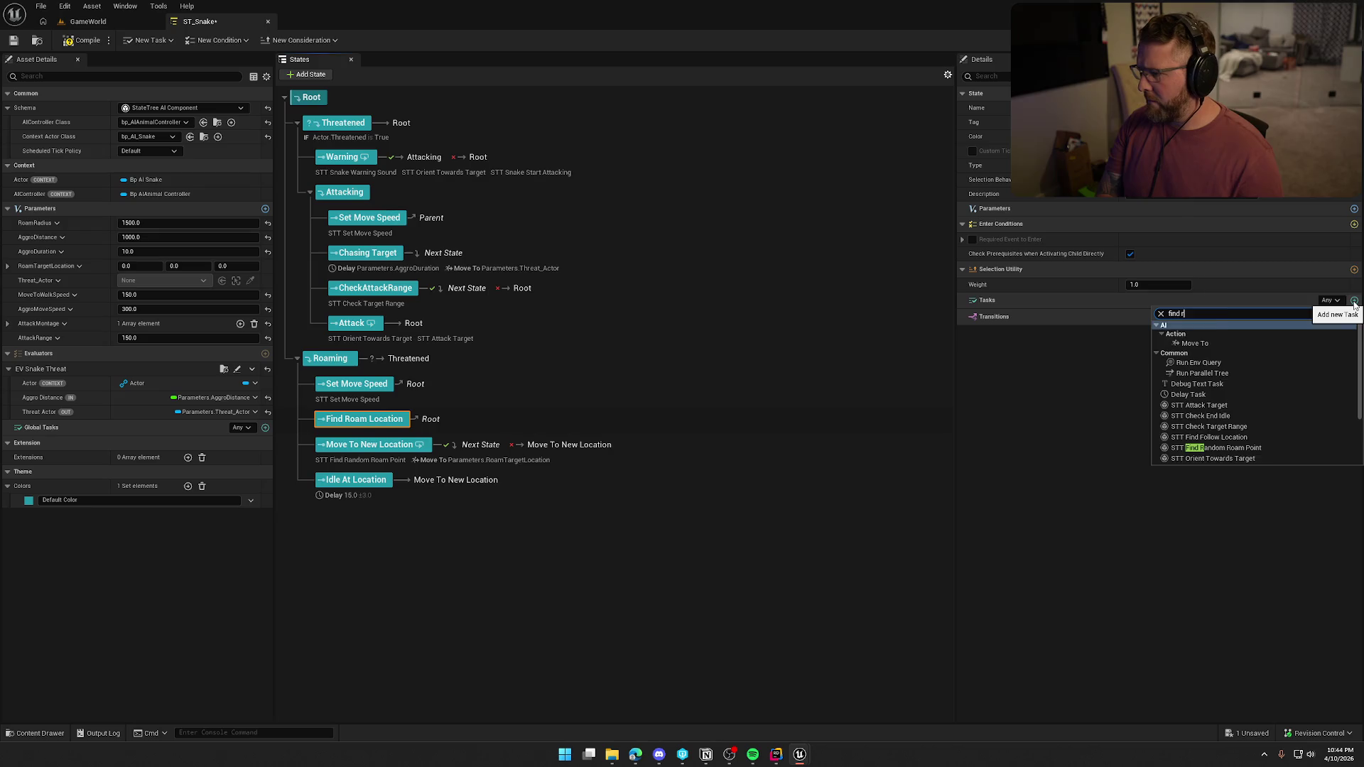
{"action": "type", "text": "an"}
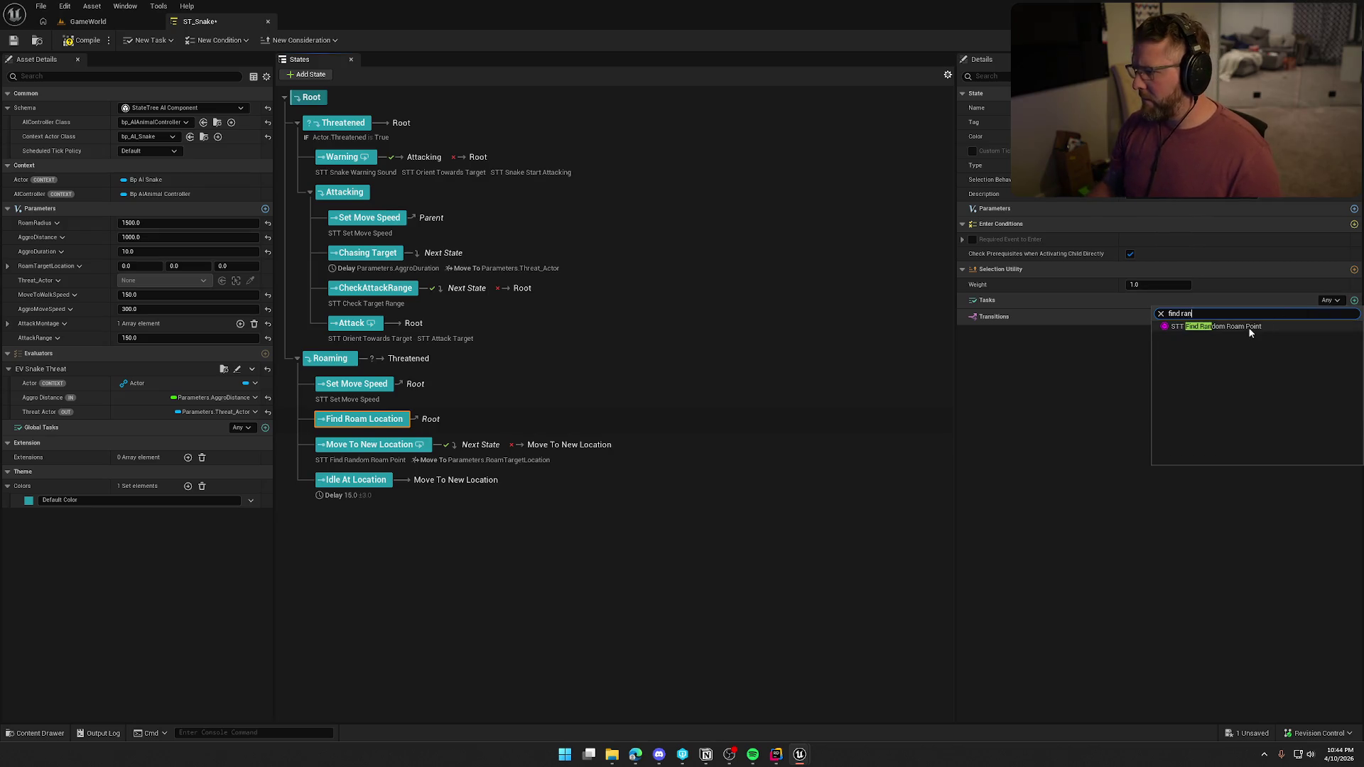
{"action": "left_click", "coordinate": [1247, 327]}
{"action": "left_click", "coordinate": [355, 467]}
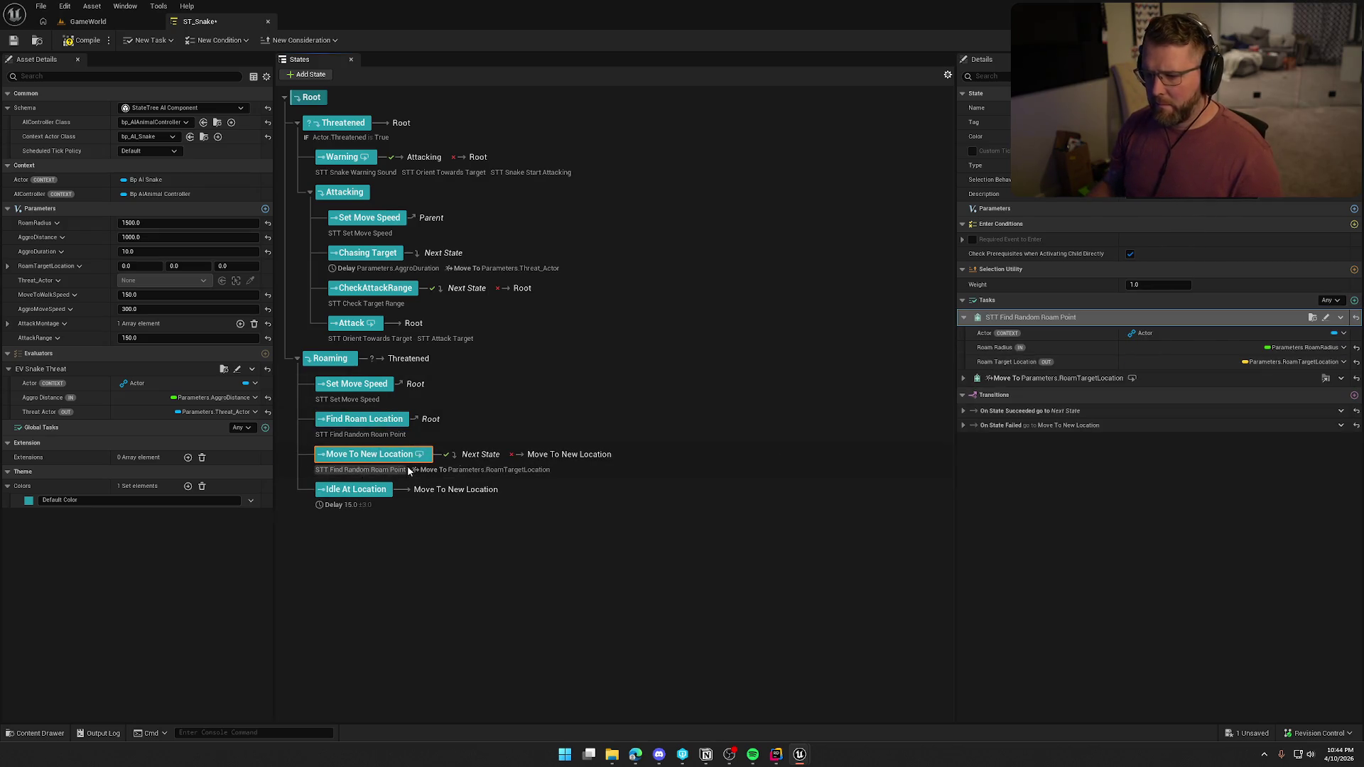
{"action": "right_click", "coordinate": [1008, 315]}
{"action": "left_click", "coordinate": [1053, 374]}
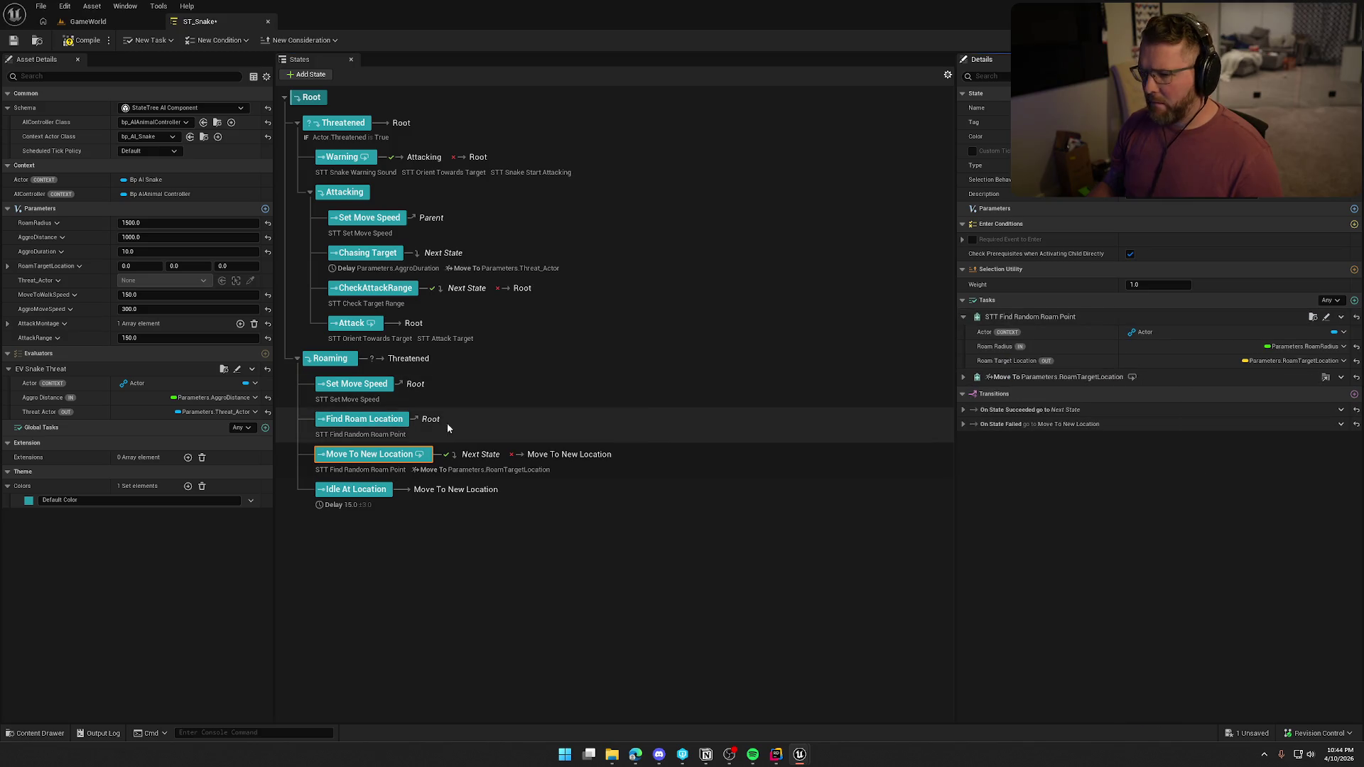
{"action": "left_click", "coordinate": [361, 437]}
{"action": "right_click", "coordinate": [1009, 318]}
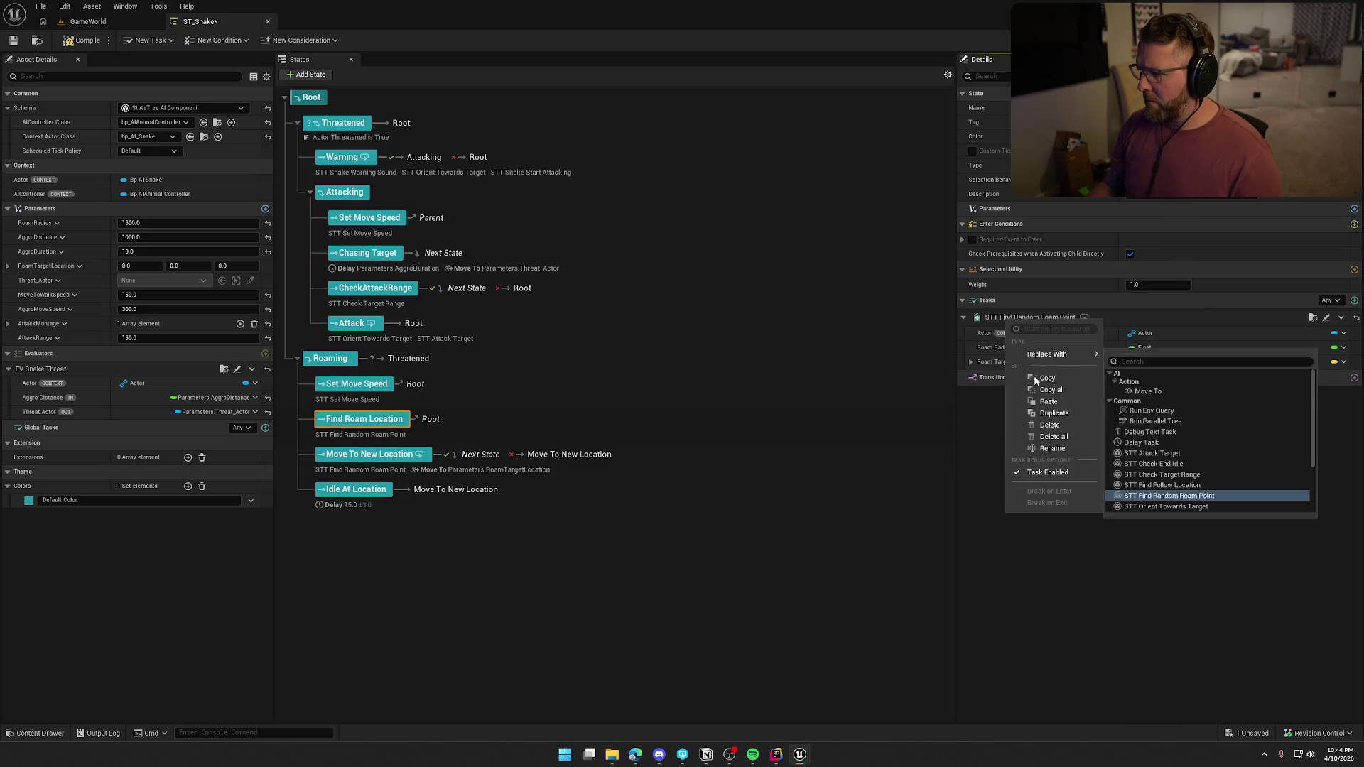
{"action": "left_click", "coordinate": [1049, 402]}
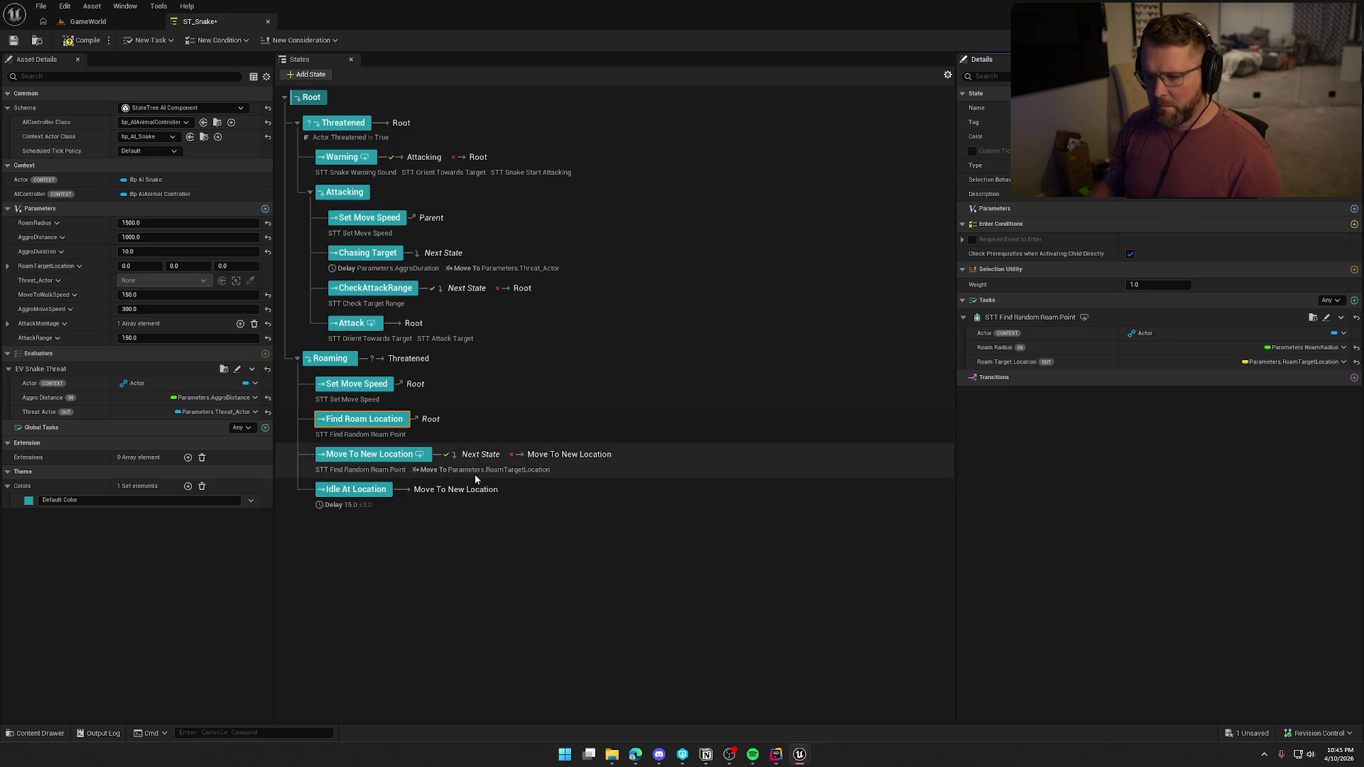
Delete the leftover Find Random Roam Point task from Move To New Location
{"action": "left_click", "coordinate": [373, 459]}
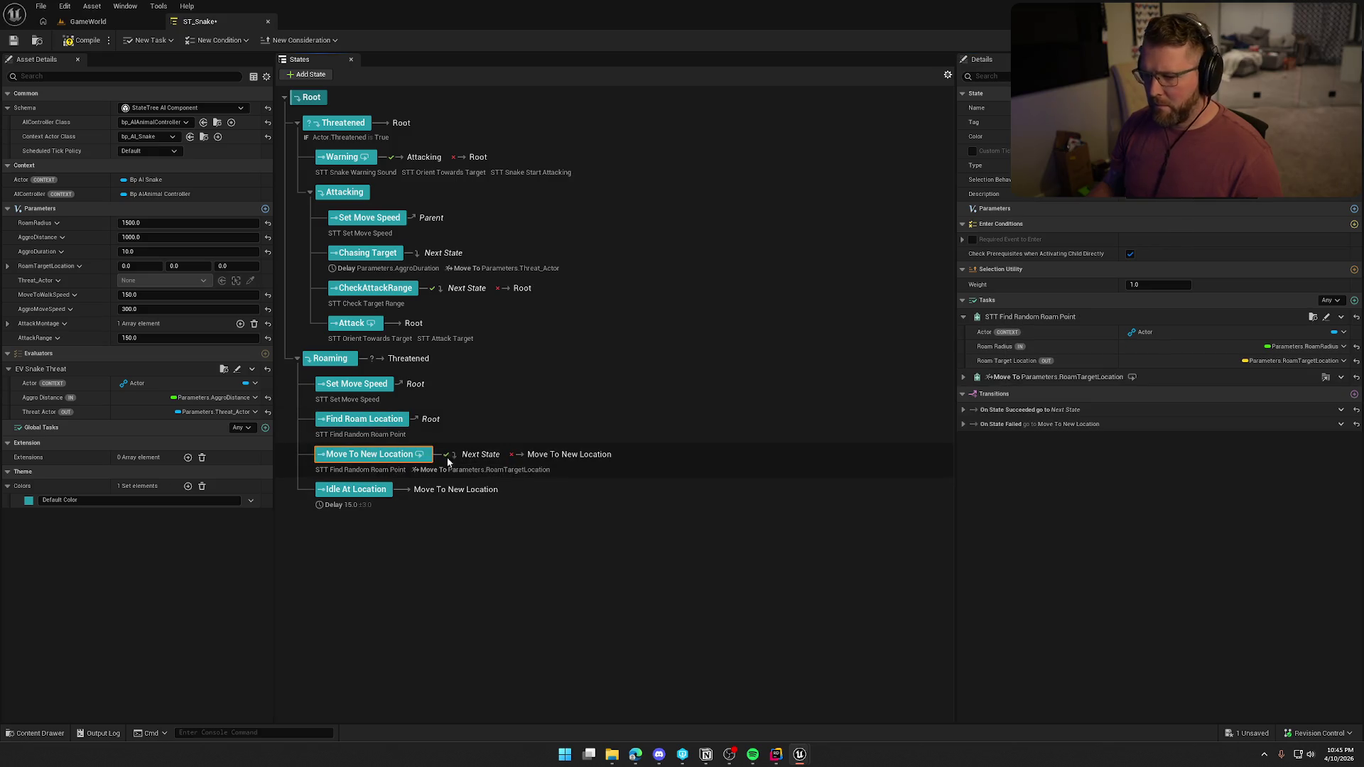
{"action": "left_click", "coordinate": [1341, 316]}
{"action": "left_click", "coordinate": [1310, 429]}
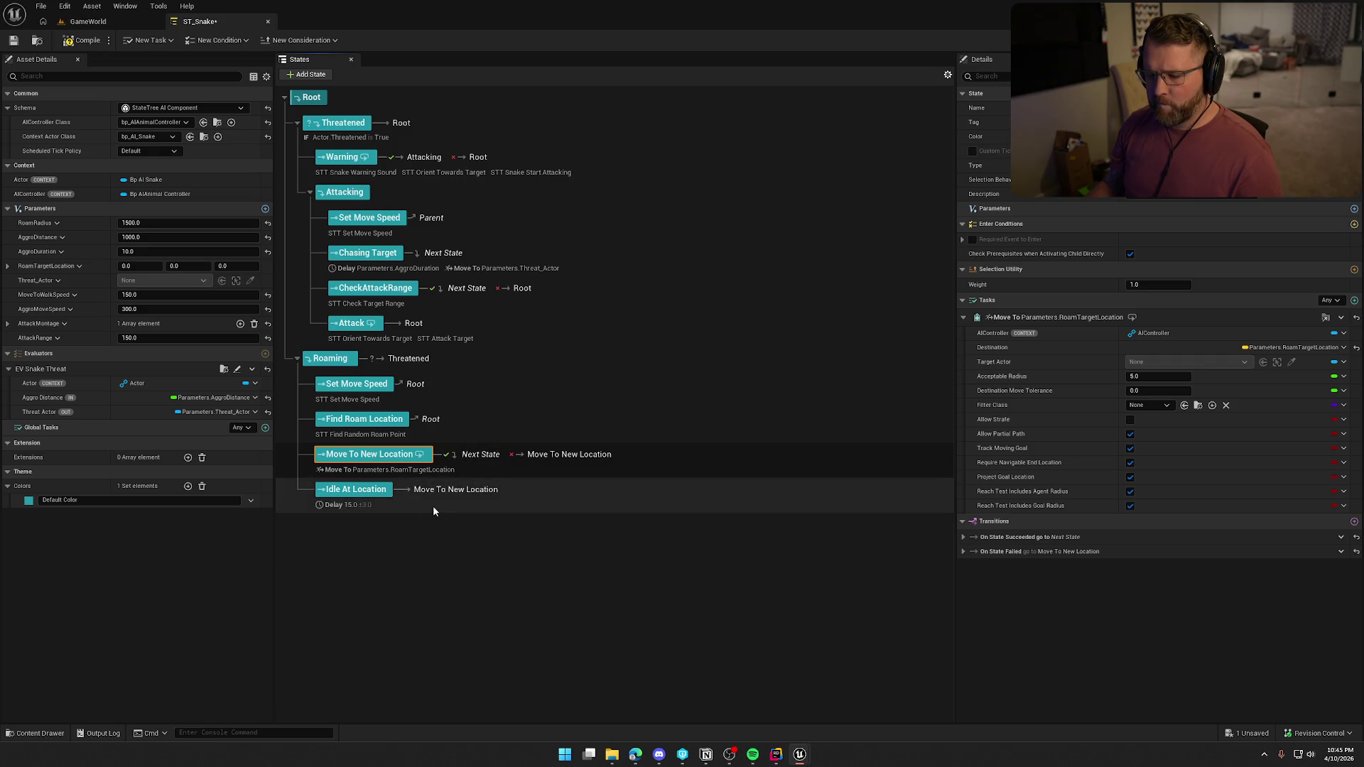
Point Idle At Location's transition and Move To New Location's On State Failed transition to Root, then compile
{"action": "left_click", "coordinate": [452, 495]}
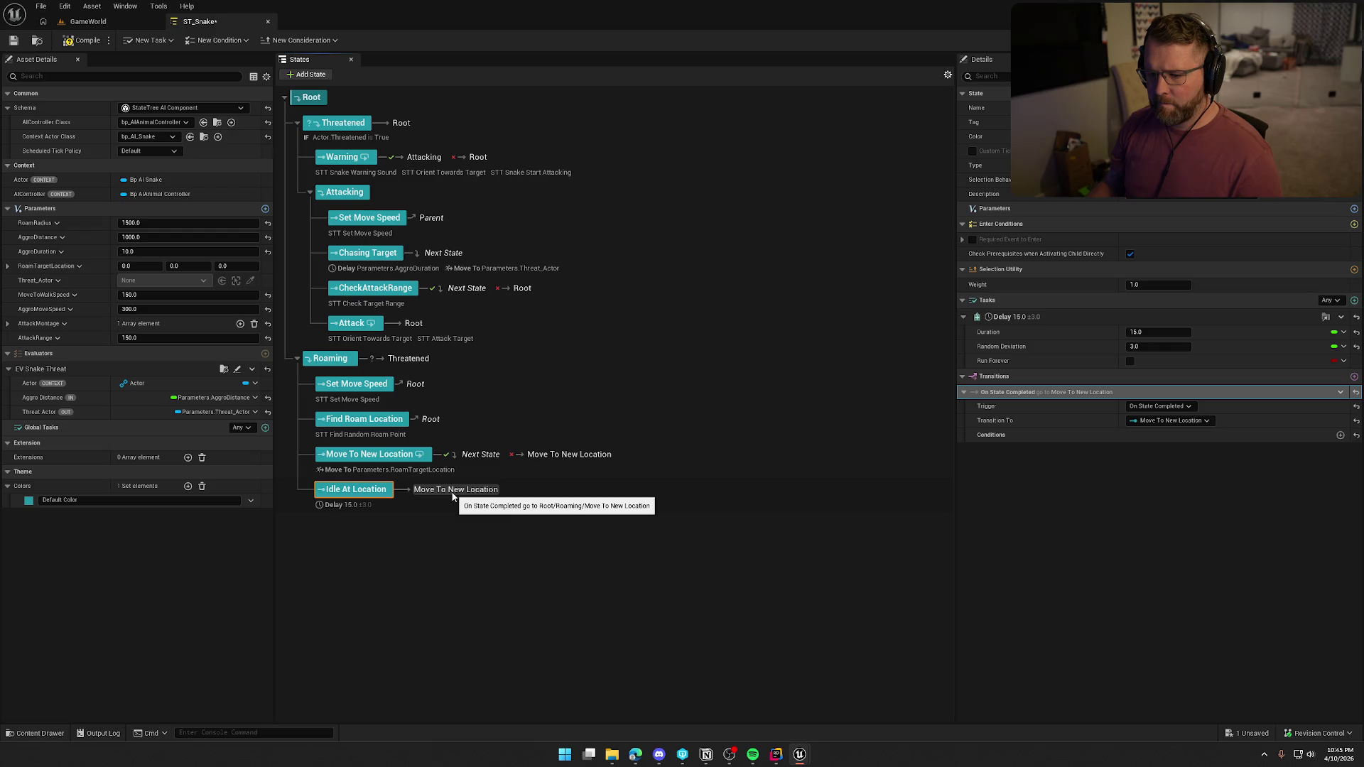
{"action": "left_click", "coordinate": [1200, 426]}
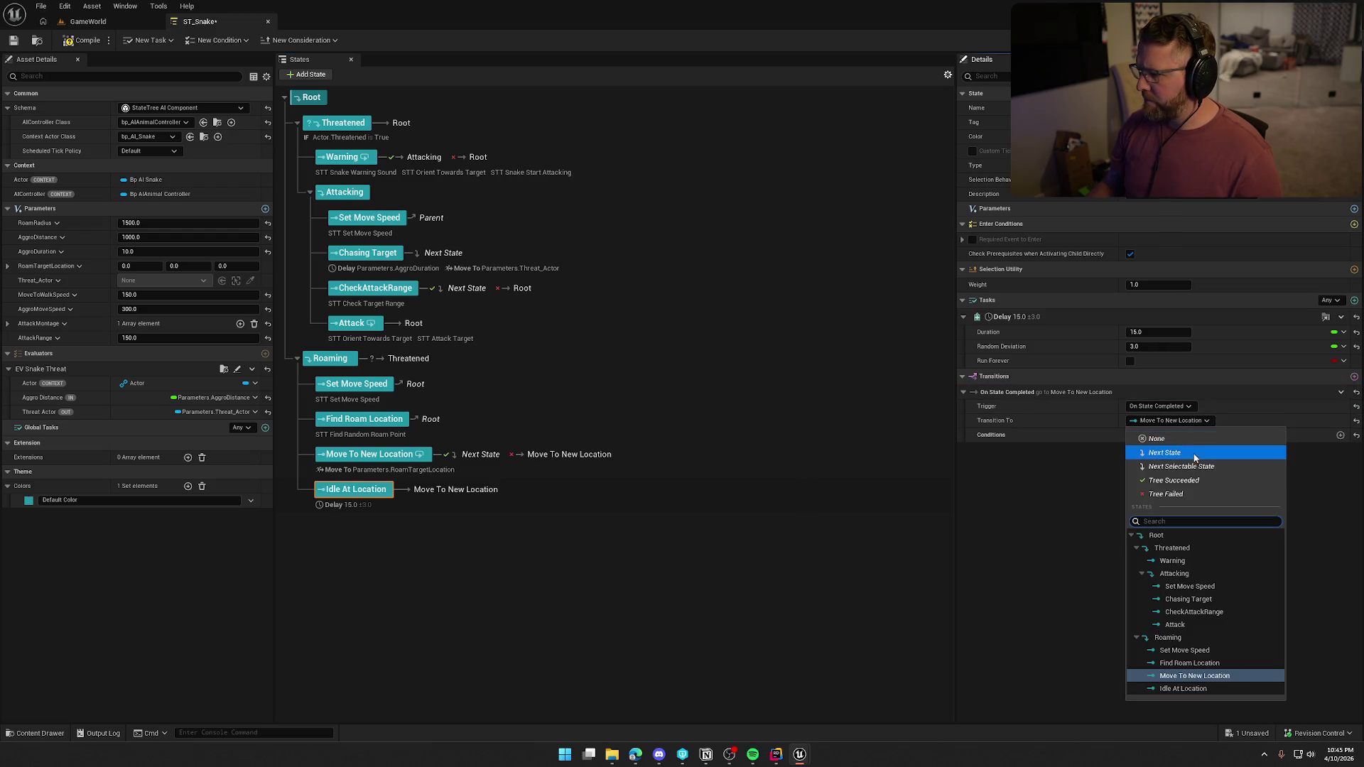
{"action": "left_click", "coordinate": [1183, 535]}
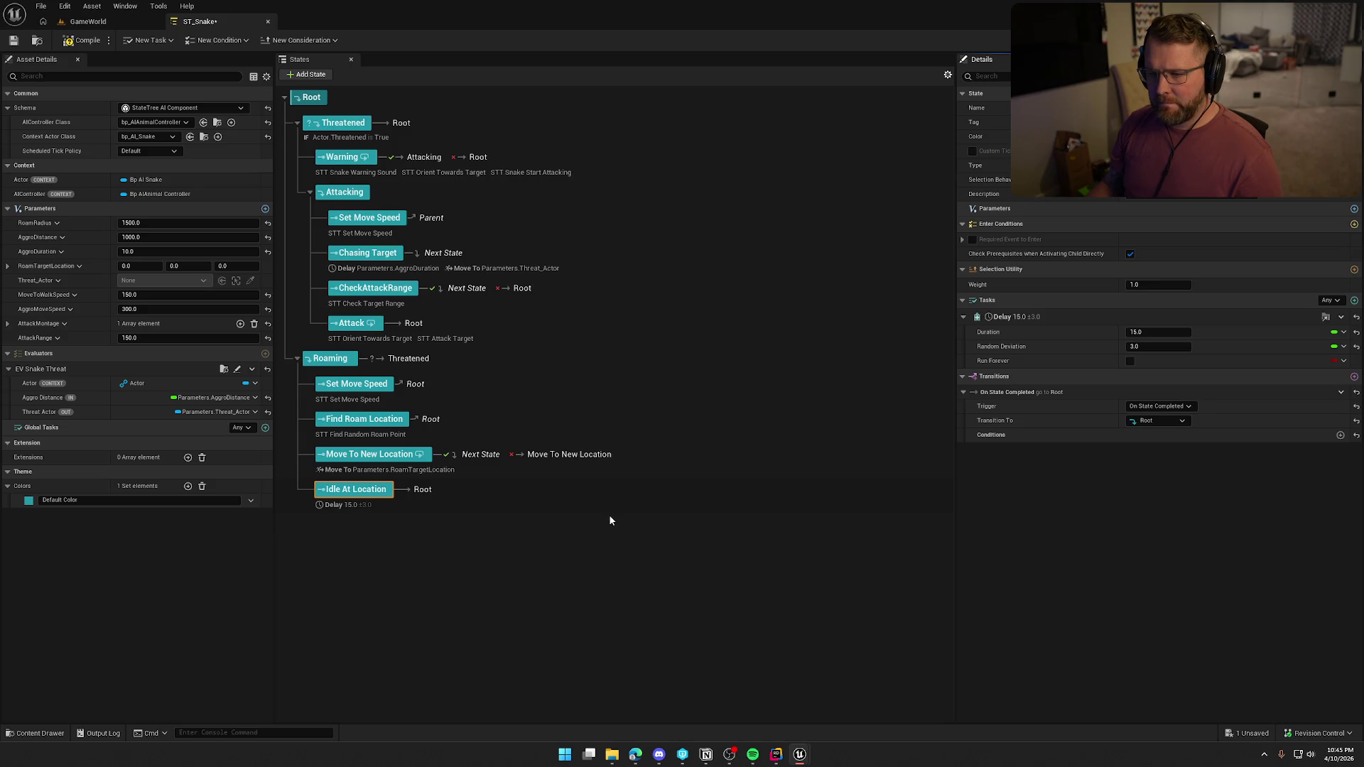
{"action": "left_click", "coordinate": [577, 457]}
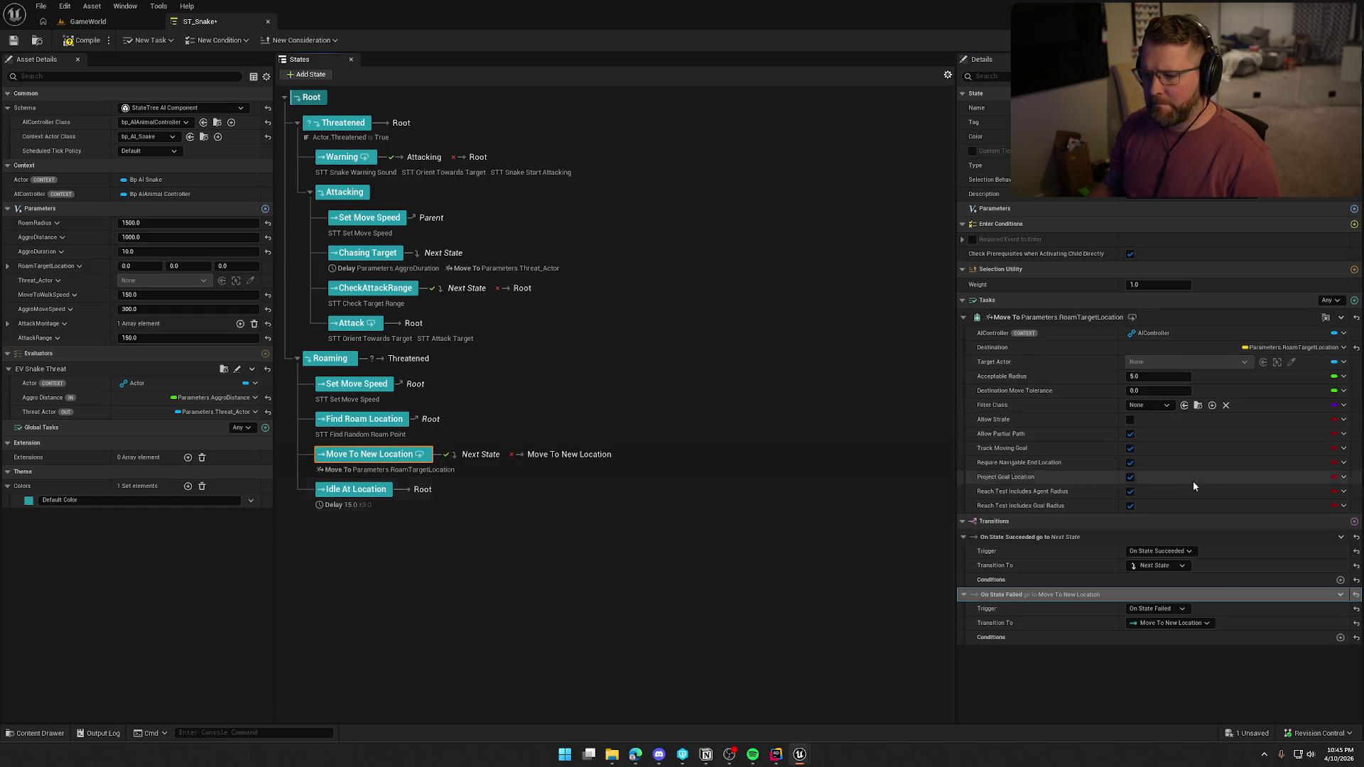
{"action": "left_click", "coordinate": [1190, 626]}
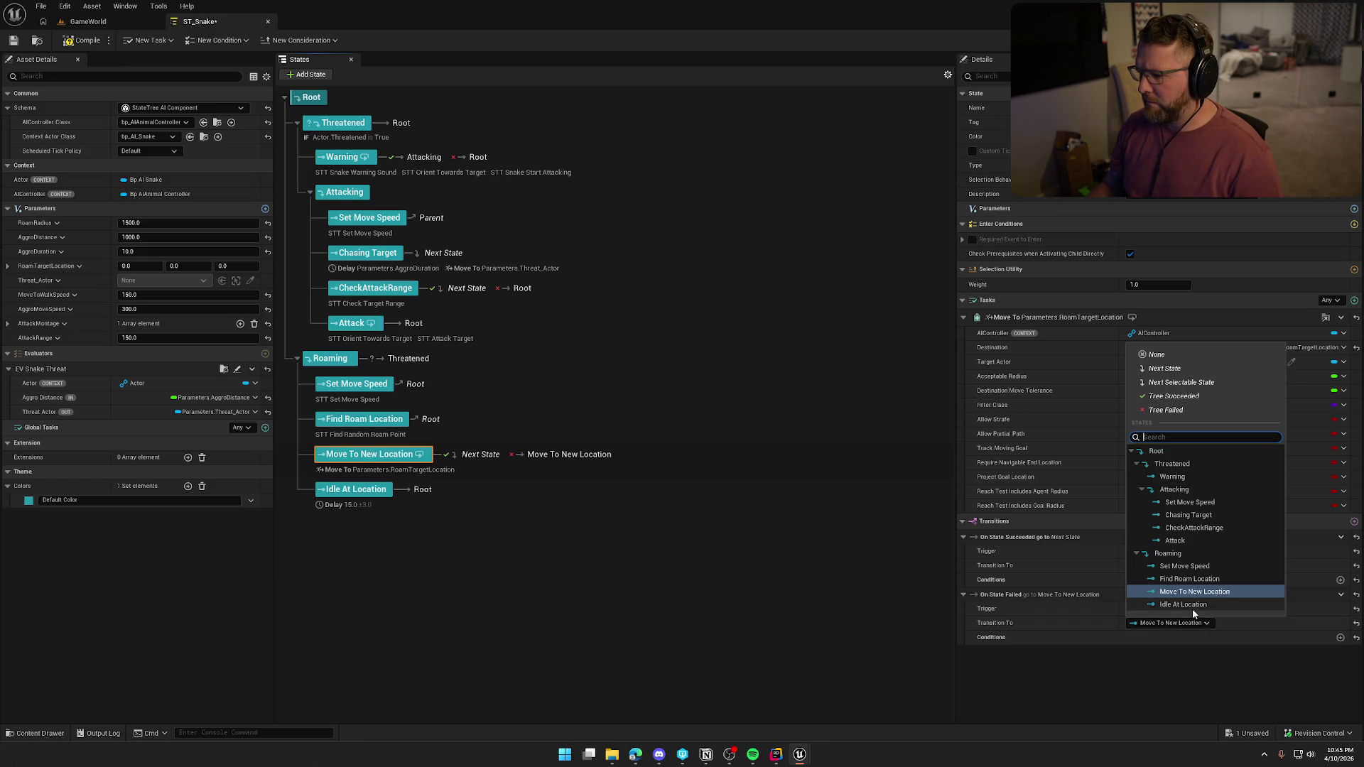
{"action": "left_click", "coordinate": [1156, 451]}
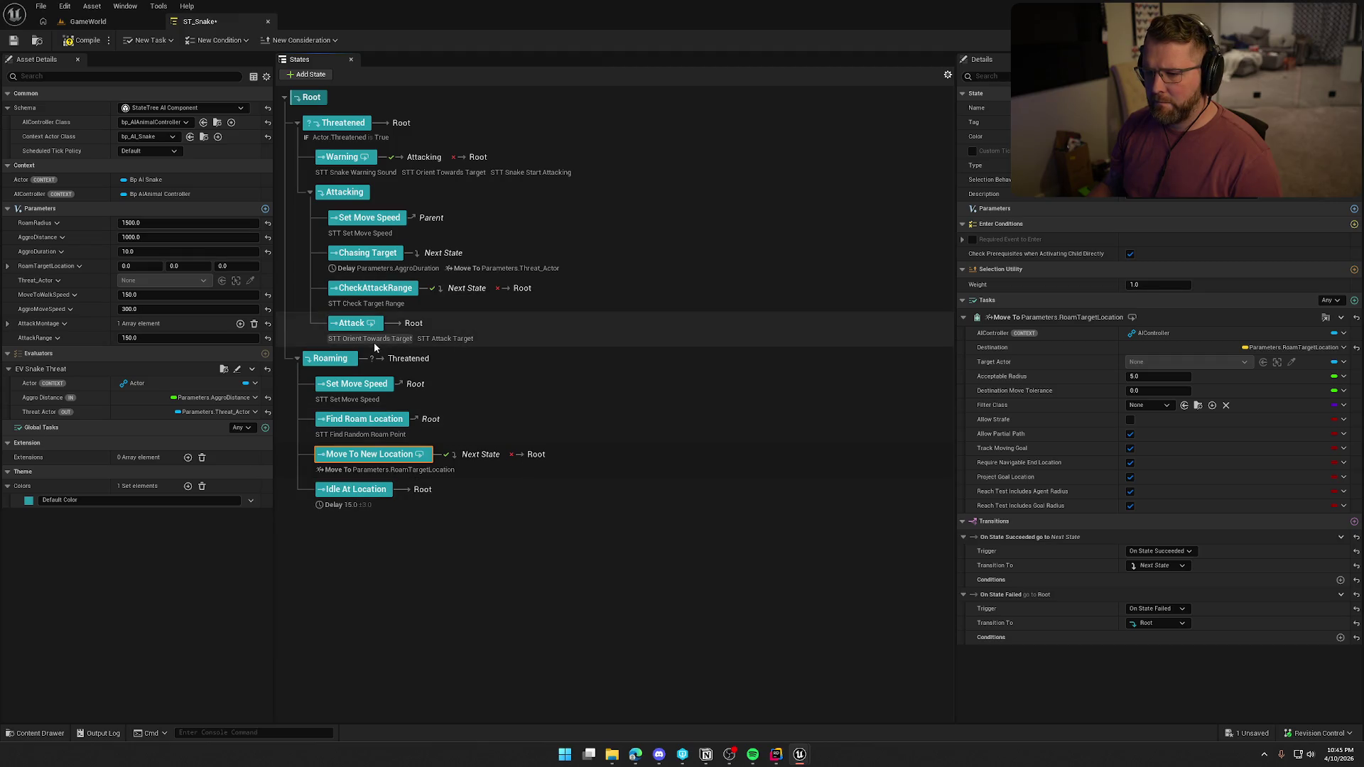
{"action": "left_click", "coordinate": [78, 41]}
{"action": "left_click", "coordinate": [88, 21]}
Delete the deer from GameWorld and place a bp_AI_Snake on the riverbank
{"action": "key", "text": "f"}
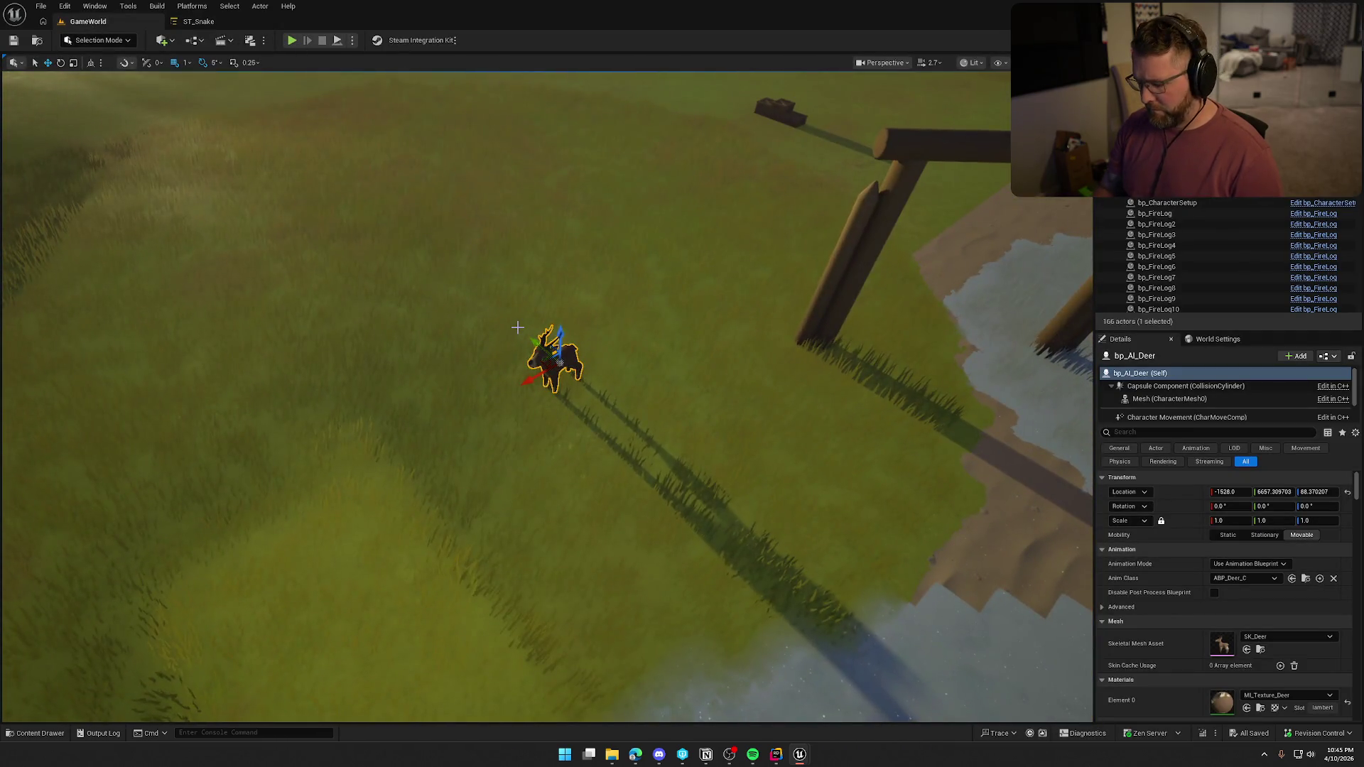
{"action": "key", "text": "Delete"}
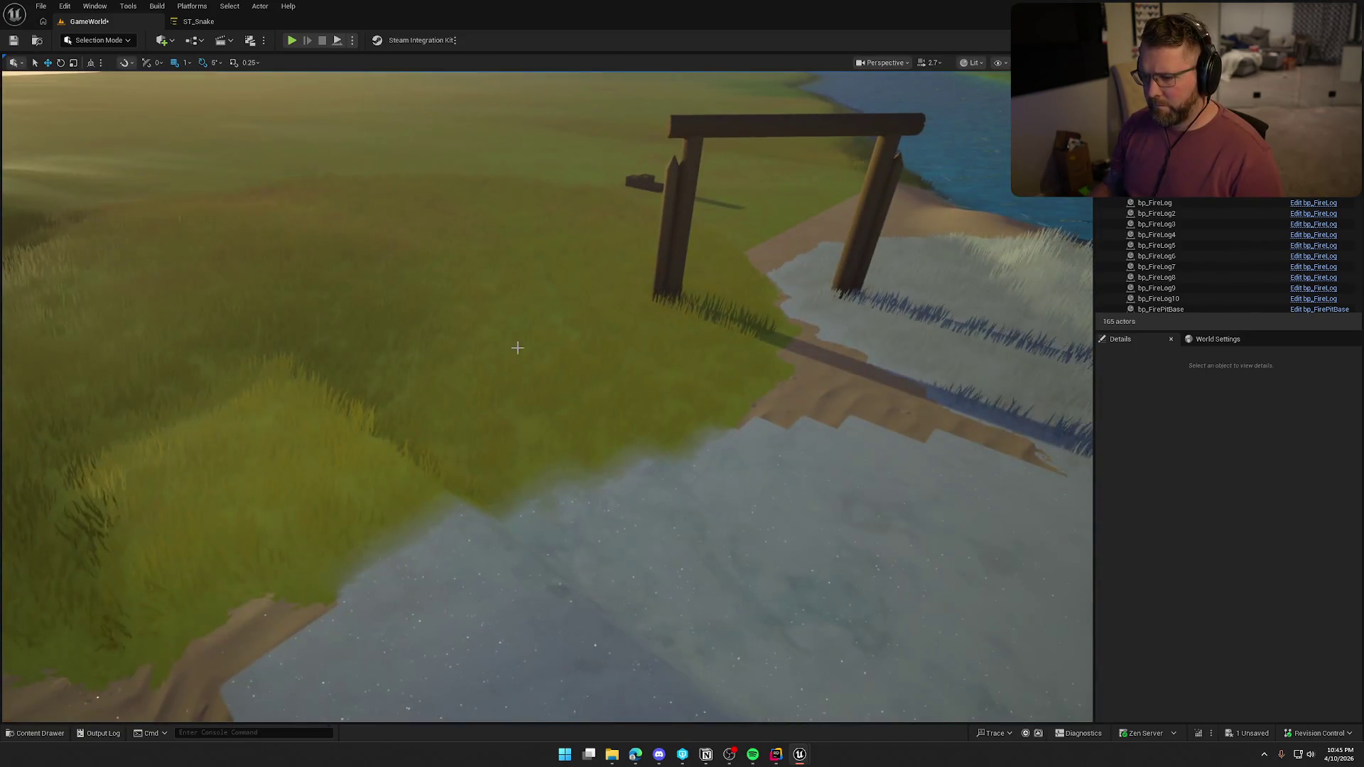
{"action": "key", "text": "ctrl+space"}
{"action": "left_click", "coordinate": [54, 543]}
{"action": "mouse_move", "coordinate": [534, 551]}
{"action": "left_mouse_down"}
{"action": "mouse_move", "coordinate": [400, 607]}
{"action": "mouse_move", "coordinate": [419, 627]}
{"action": "mouse_move", "coordinate": [454, 547]}
{"action": "left_mouse_up"}
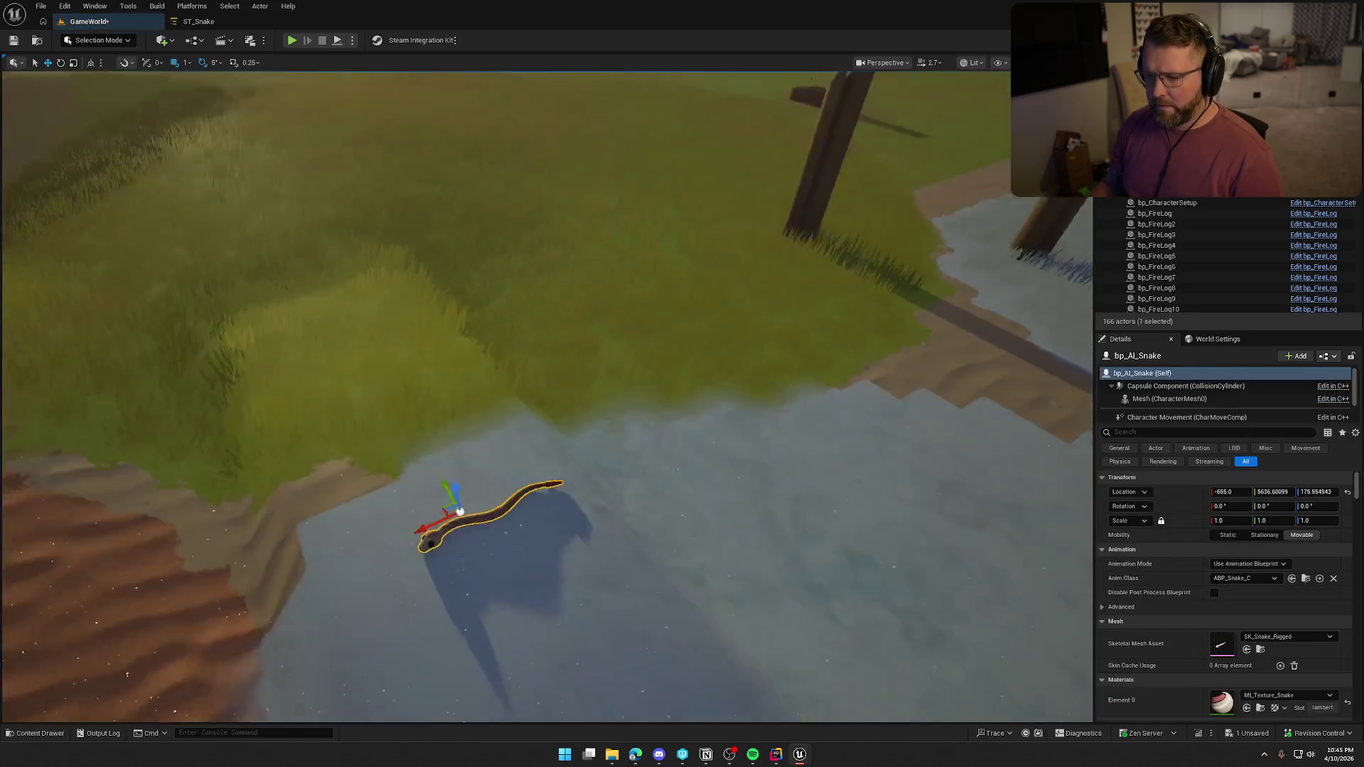
{"action": "key", "text": "f"}
Play-test the level to watch the snake, then stop the session
{"action": "left_click", "coordinate": [292, 42]}
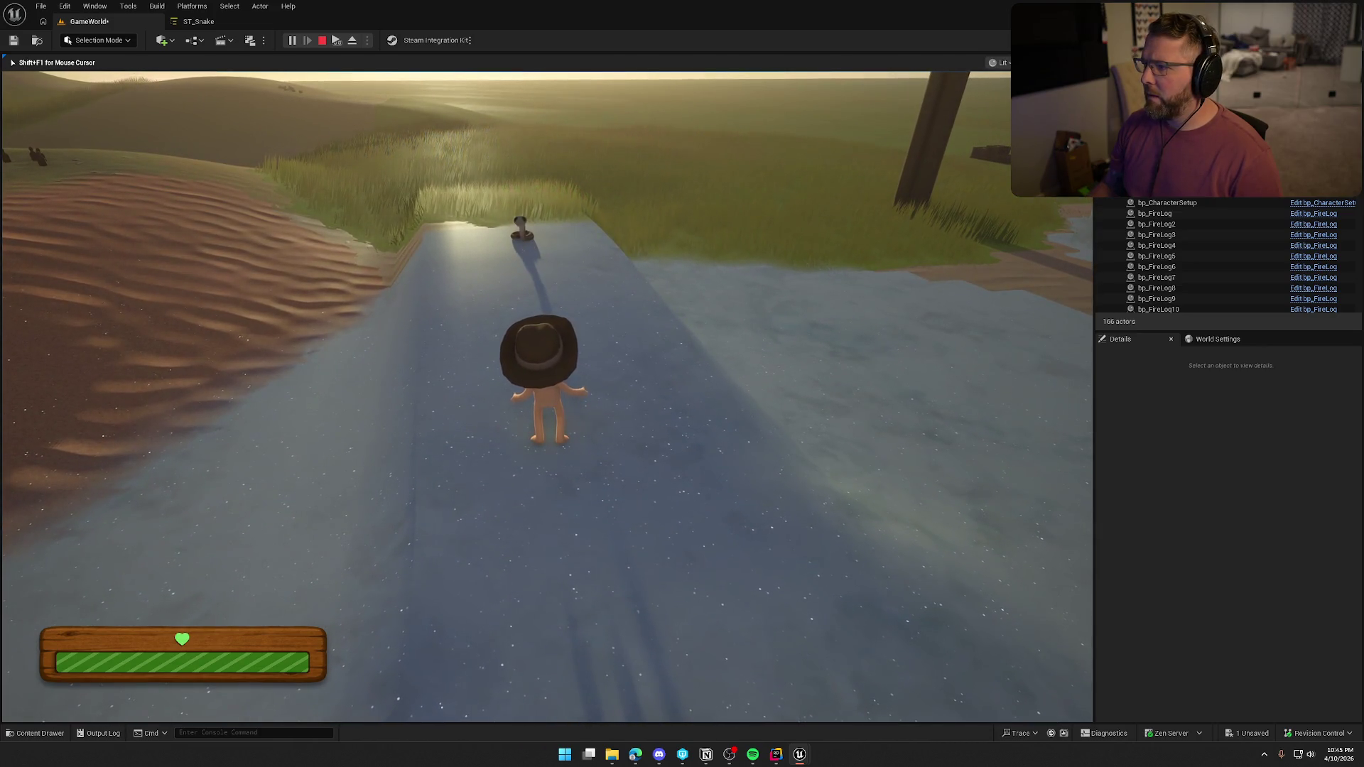
{"action": "key", "text": "s"}
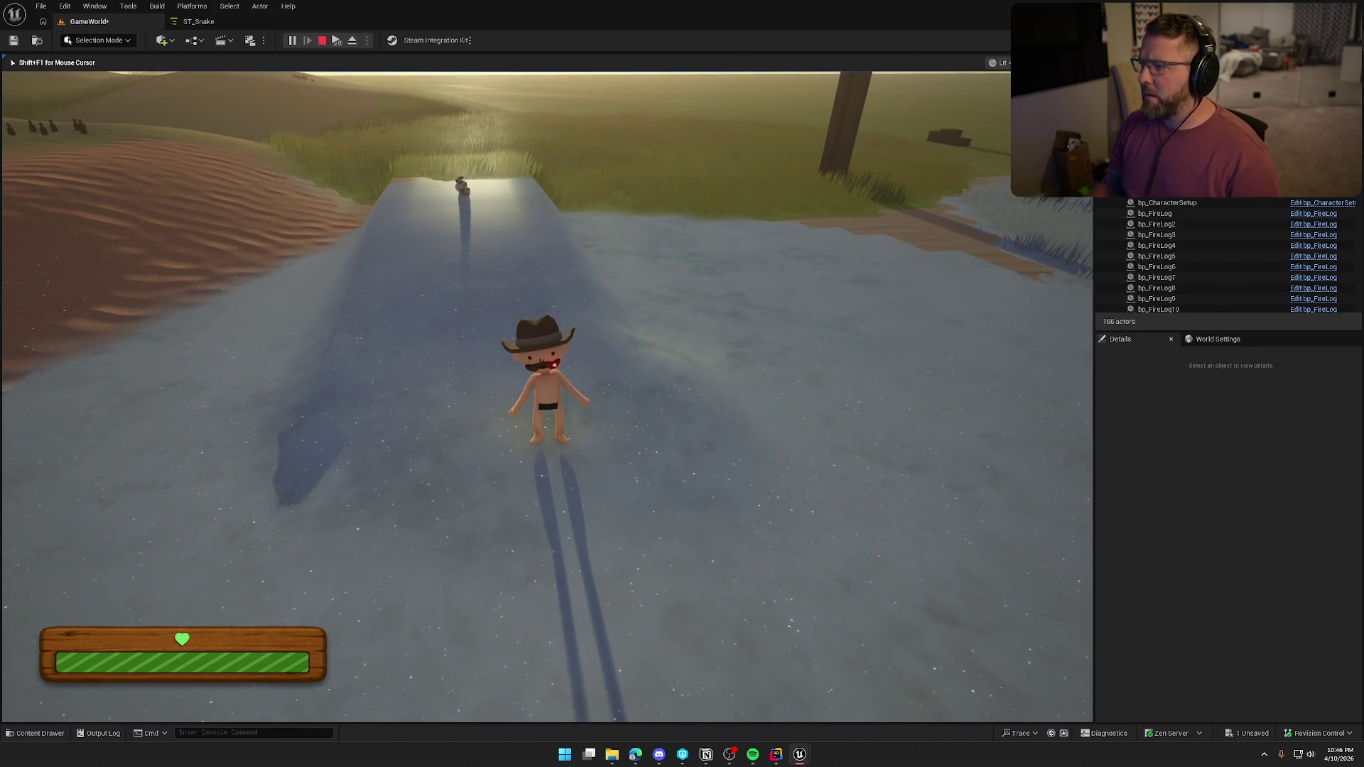
{"action": "key", "text": "Escape"}
Make Roaming's Set Move Speed and Find Roam Location go to Next State on completion, then compile
{"action": "left_click", "coordinate": [199, 21]}
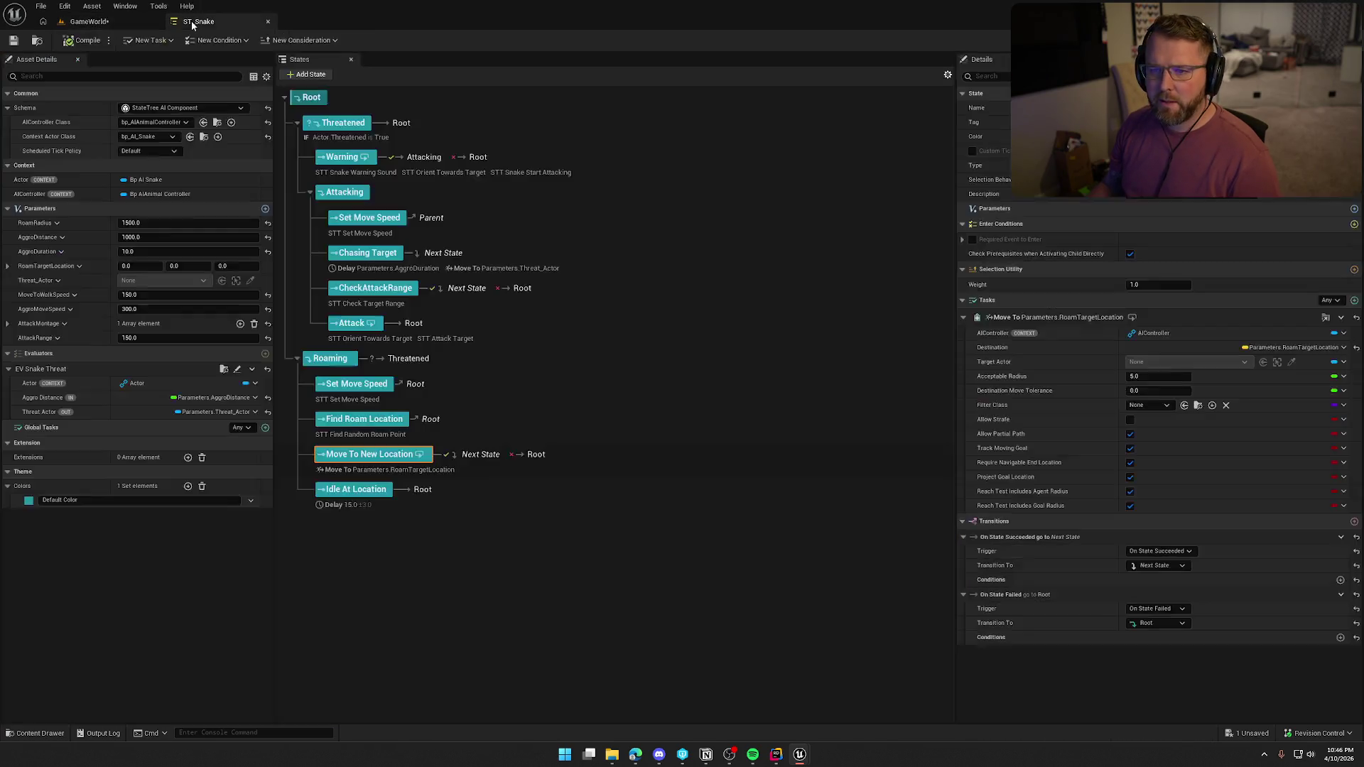
{"action": "left_click", "coordinate": [493, 557]}
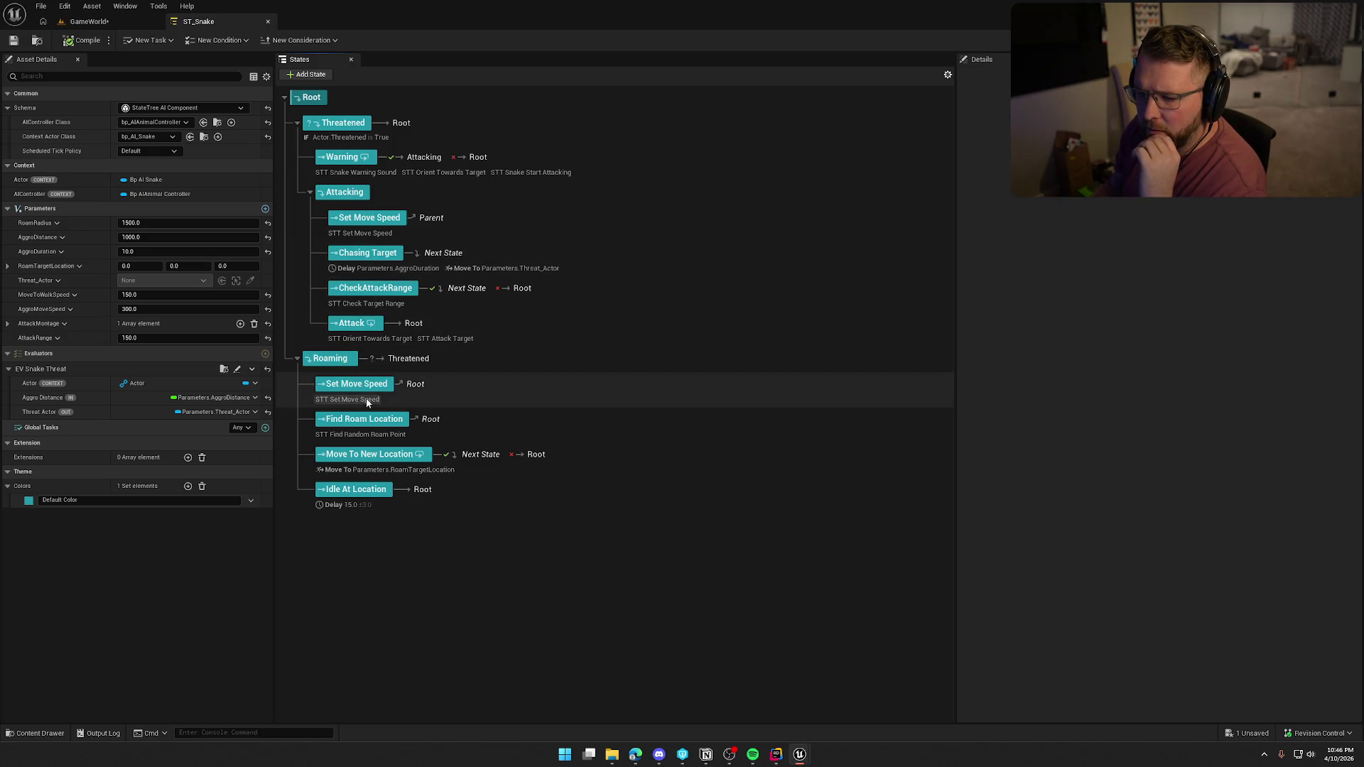
{"action": "left_click", "coordinate": [355, 384]}
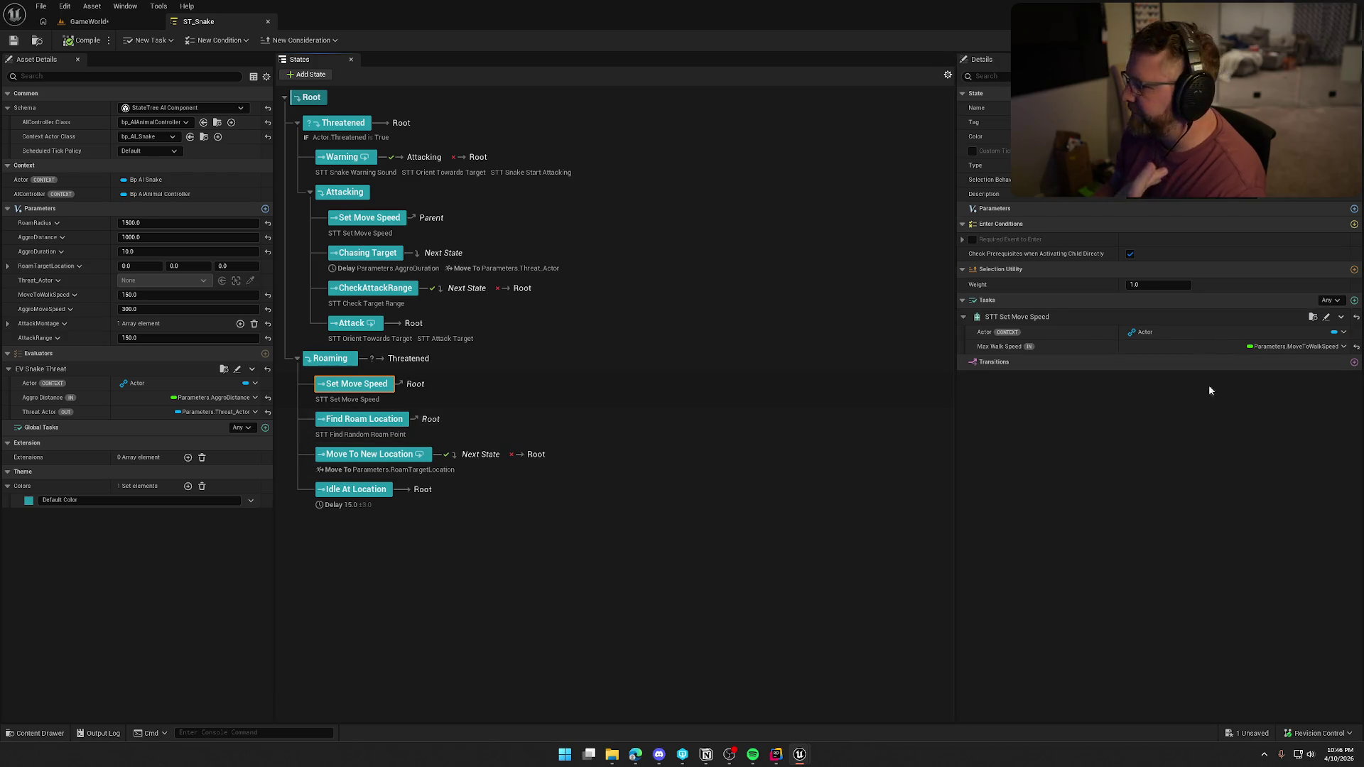
{"action": "left_click", "coordinate": [1353, 362]}
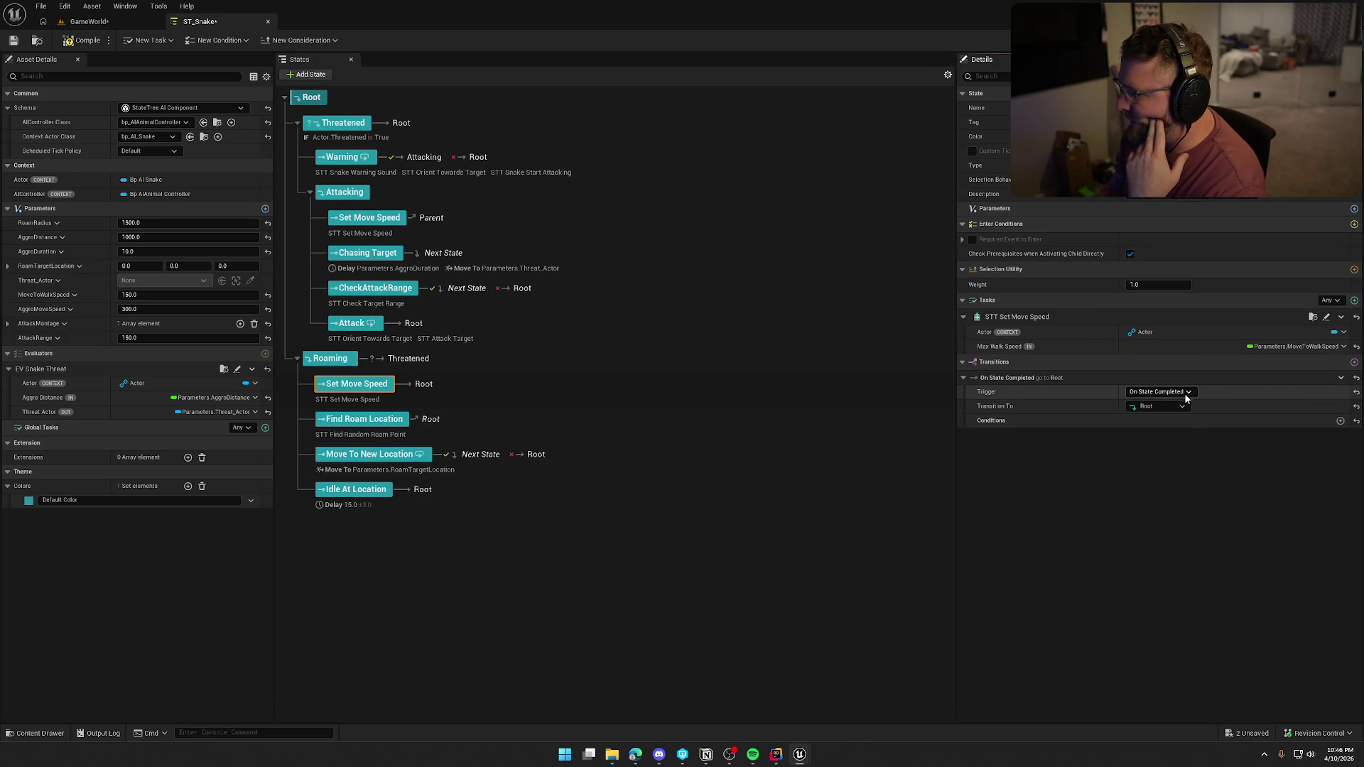
{"action": "left_click", "coordinate": [1166, 407]}
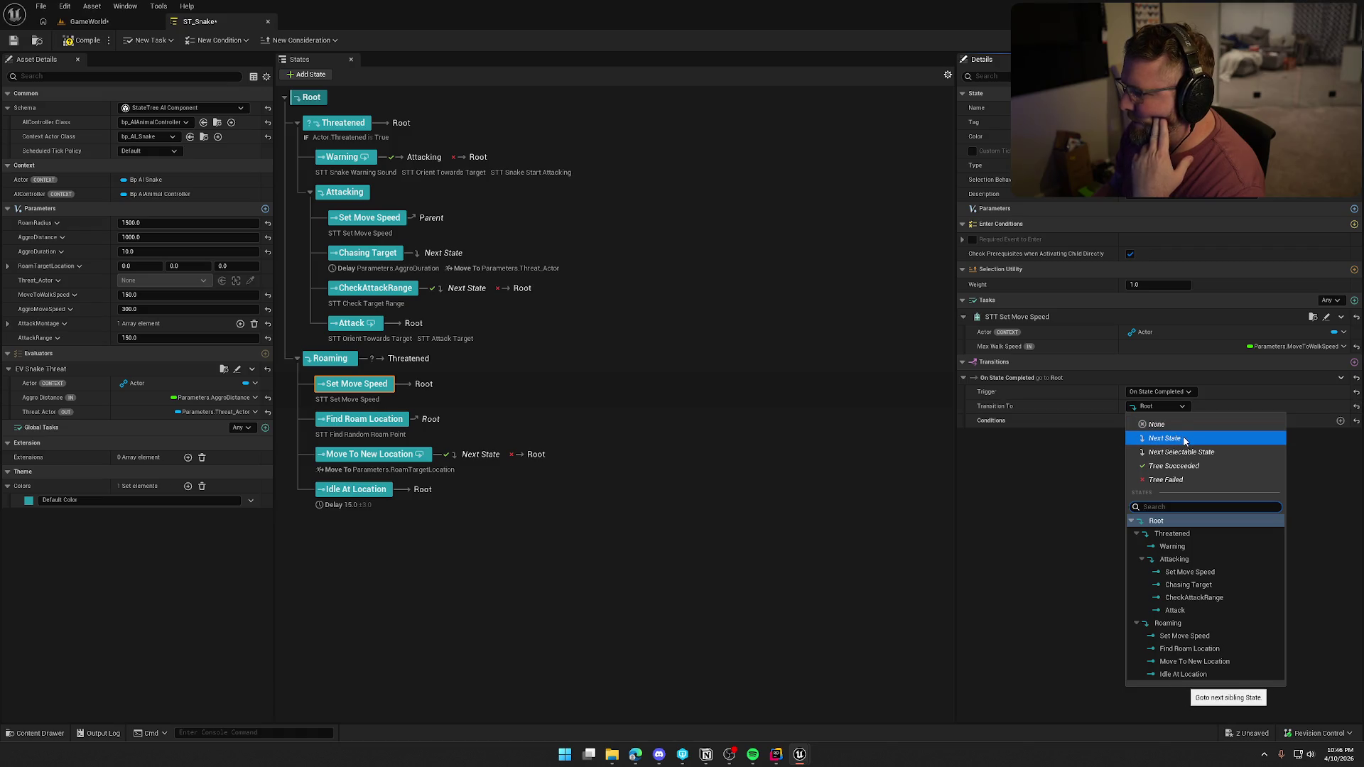
{"action": "left_click", "coordinate": [1179, 439]}
{"action": "left_click", "coordinate": [432, 422]}
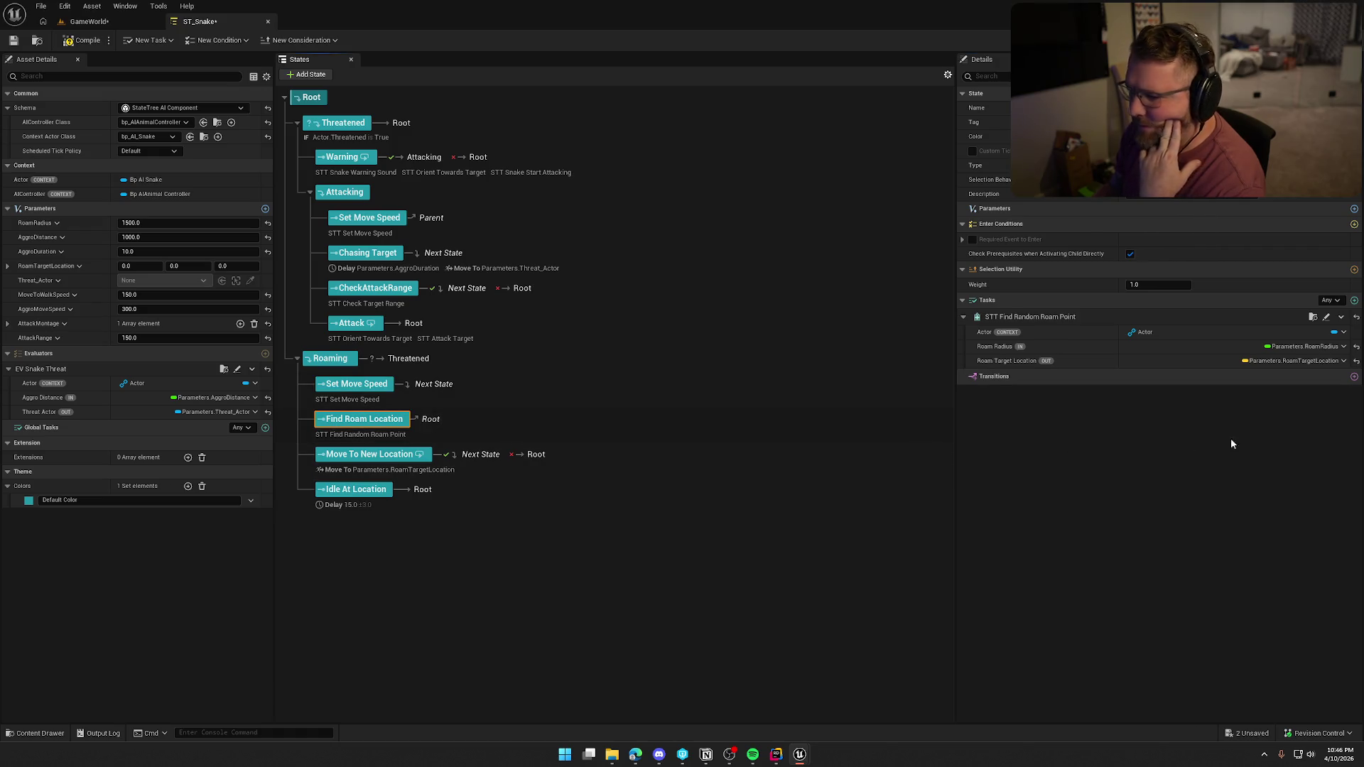
{"action": "left_click", "coordinate": [1354, 376]}
{"action": "left_click", "coordinate": [1163, 420]}
{"action": "left_click", "coordinate": [1165, 453]}
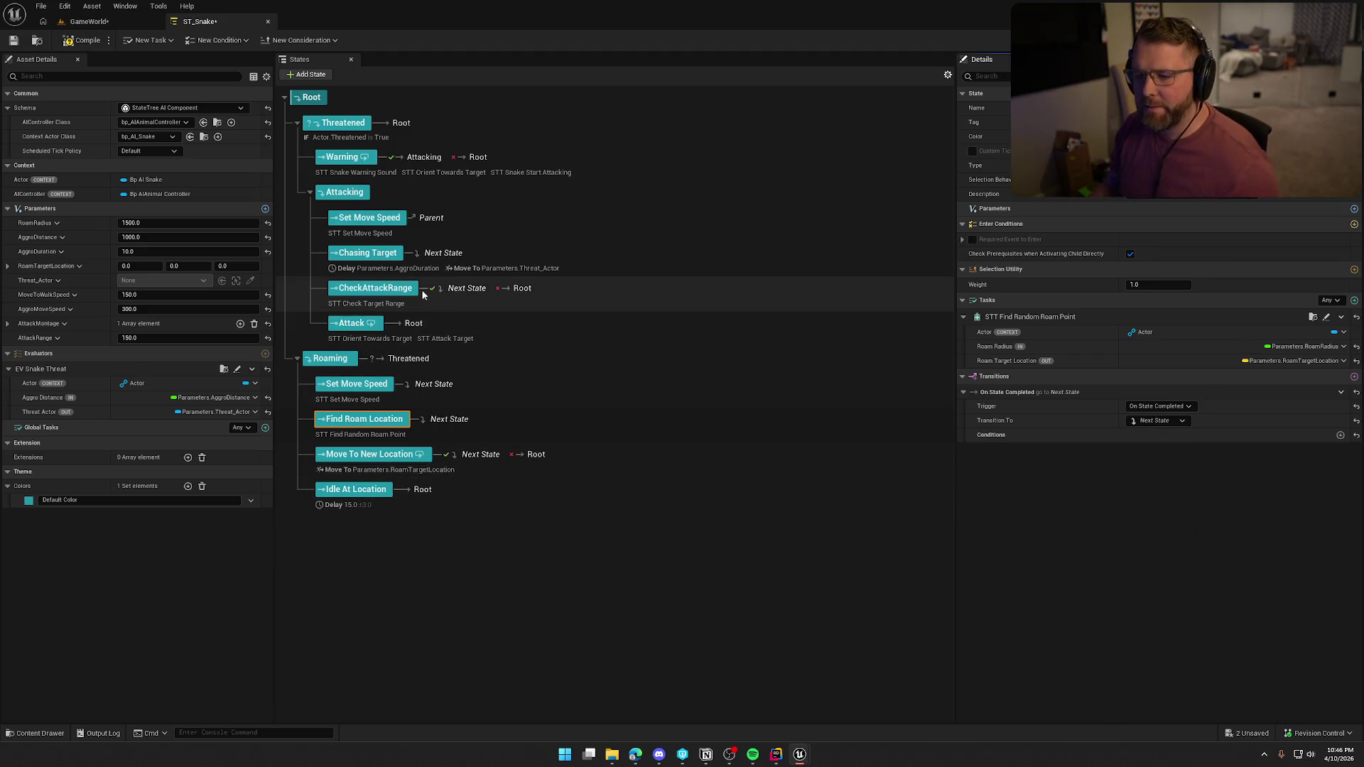
{"action": "left_click", "coordinate": [85, 33]}
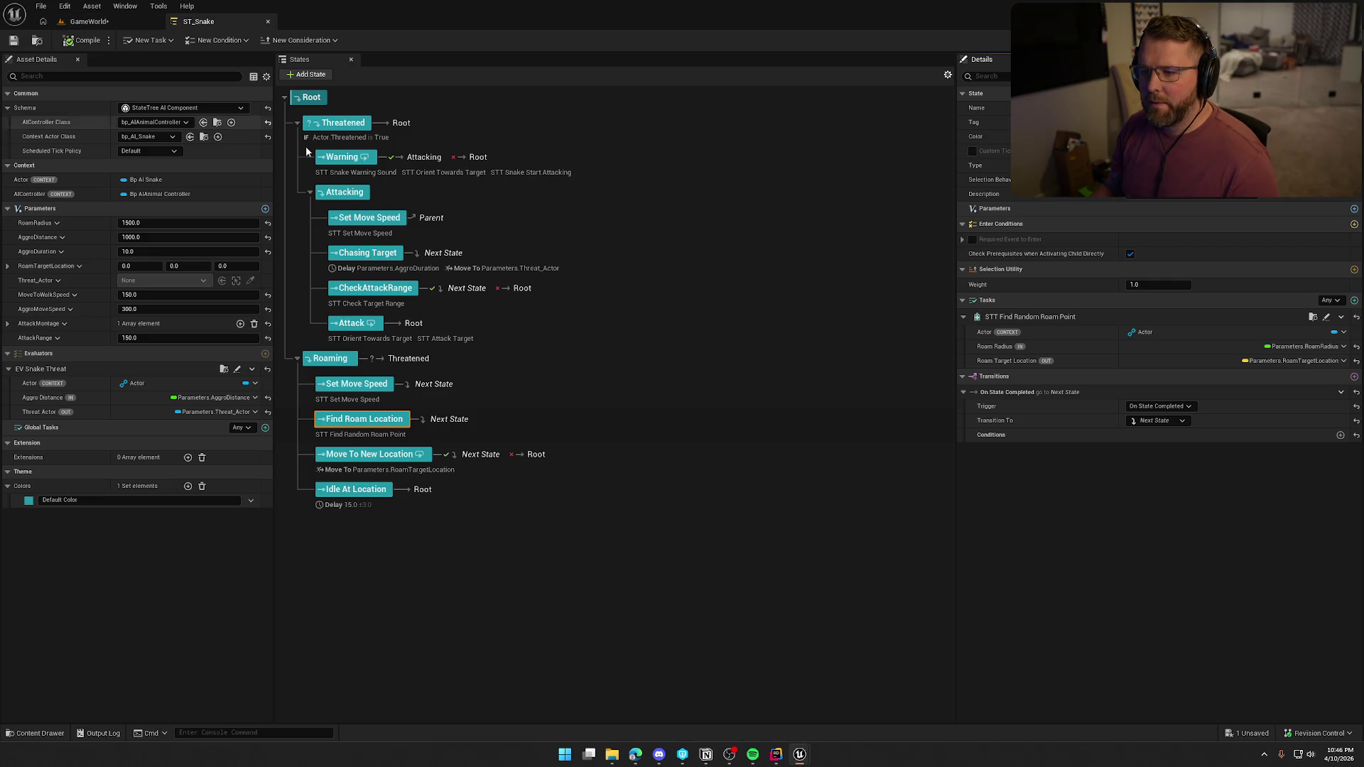
Add a Next State completion transition to Attacking's Set Move Speed state
{"action": "left_click", "coordinate": [428, 220]}
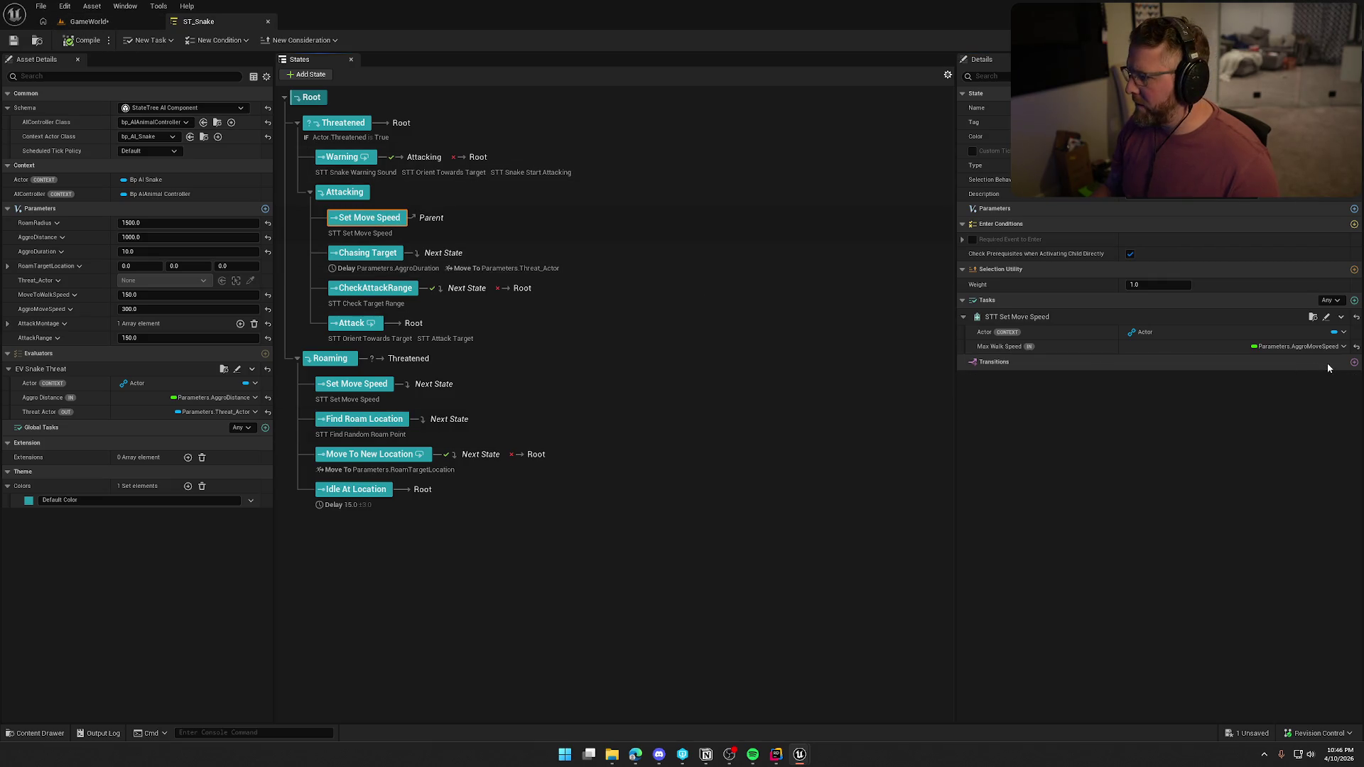
{"action": "left_click", "coordinate": [1354, 362]}
{"action": "left_click", "coordinate": [1176, 392]}
{"action": "left_click", "coordinate": [1177, 390]}
{"action": "left_click", "coordinate": [1157, 406]}
{"action": "left_click", "coordinate": [1172, 441]}
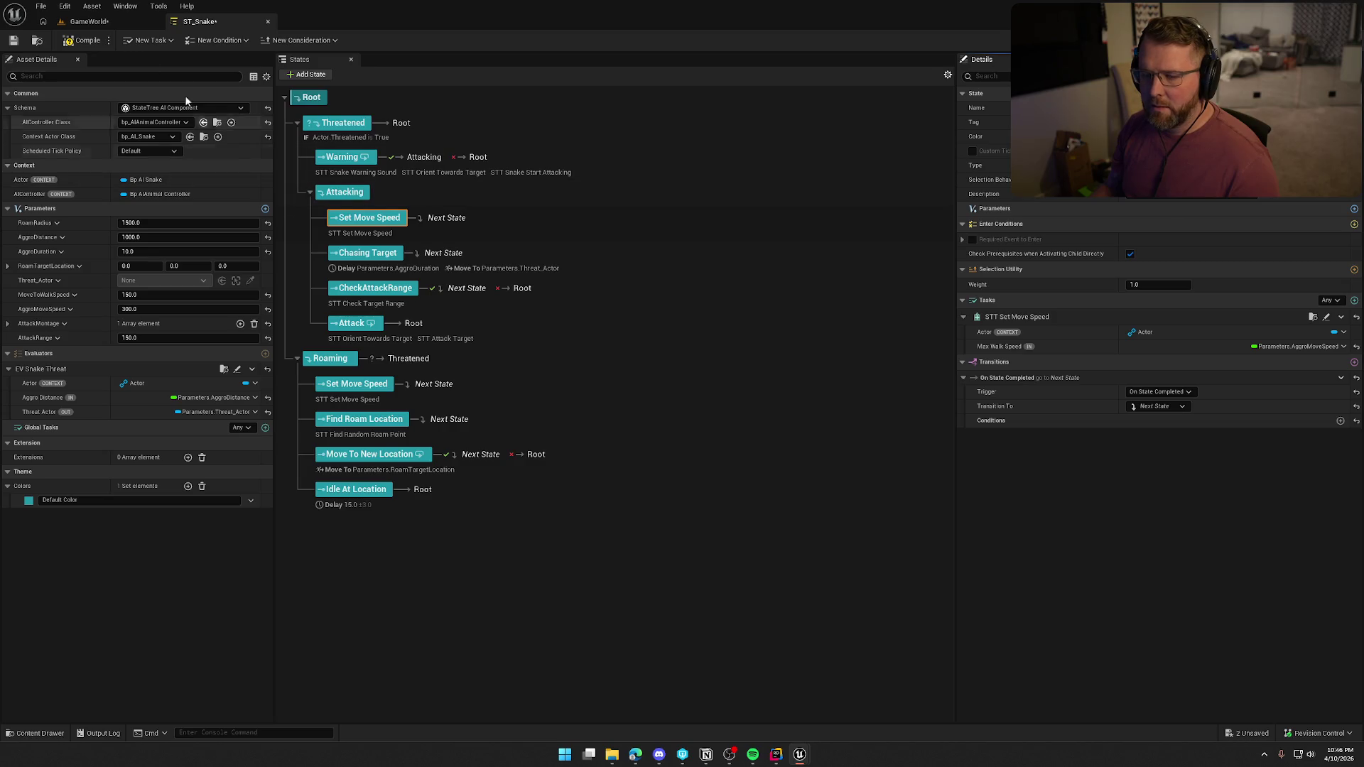
{"action": "left_click", "coordinate": [95, 22]}
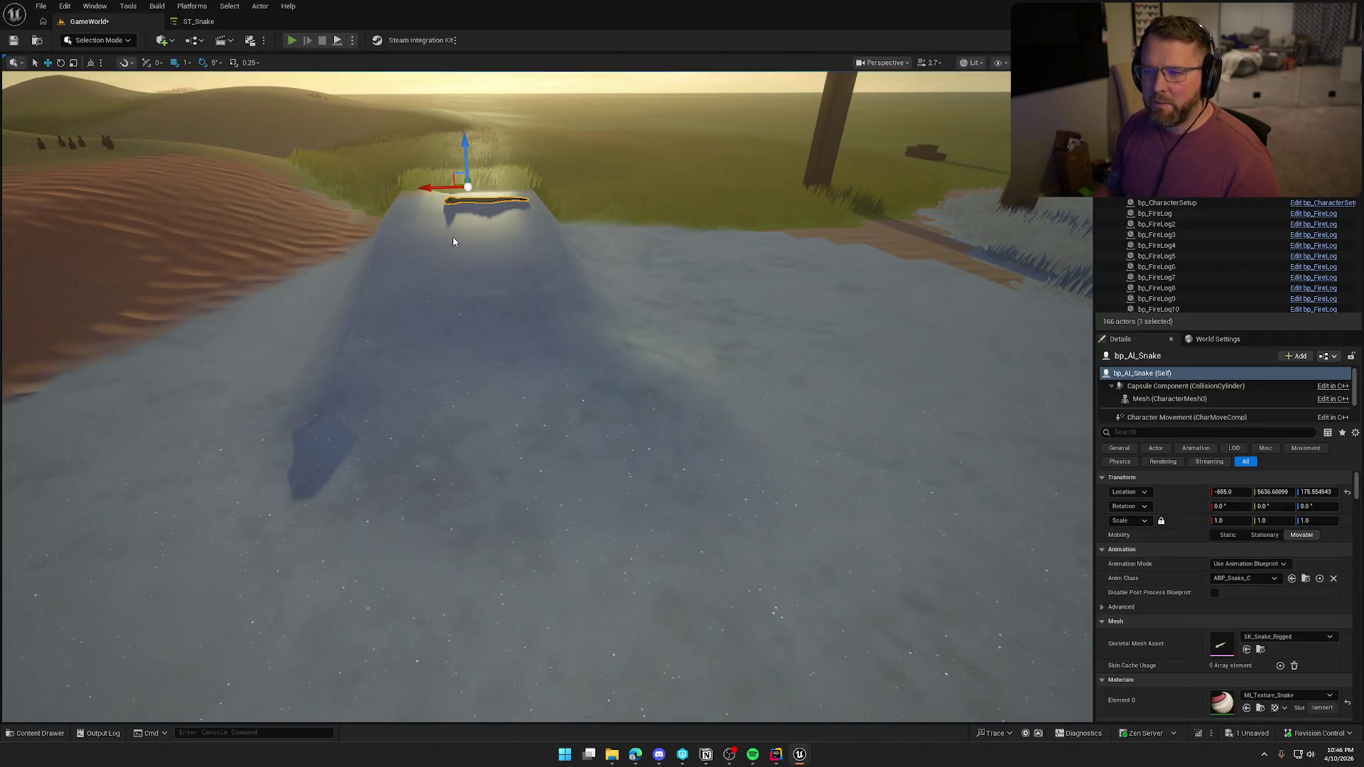
Start a Play-In-Editor session and sprint the character past the snake onto the Summit of Regret
{"action": "key", "text": "alt+p"}
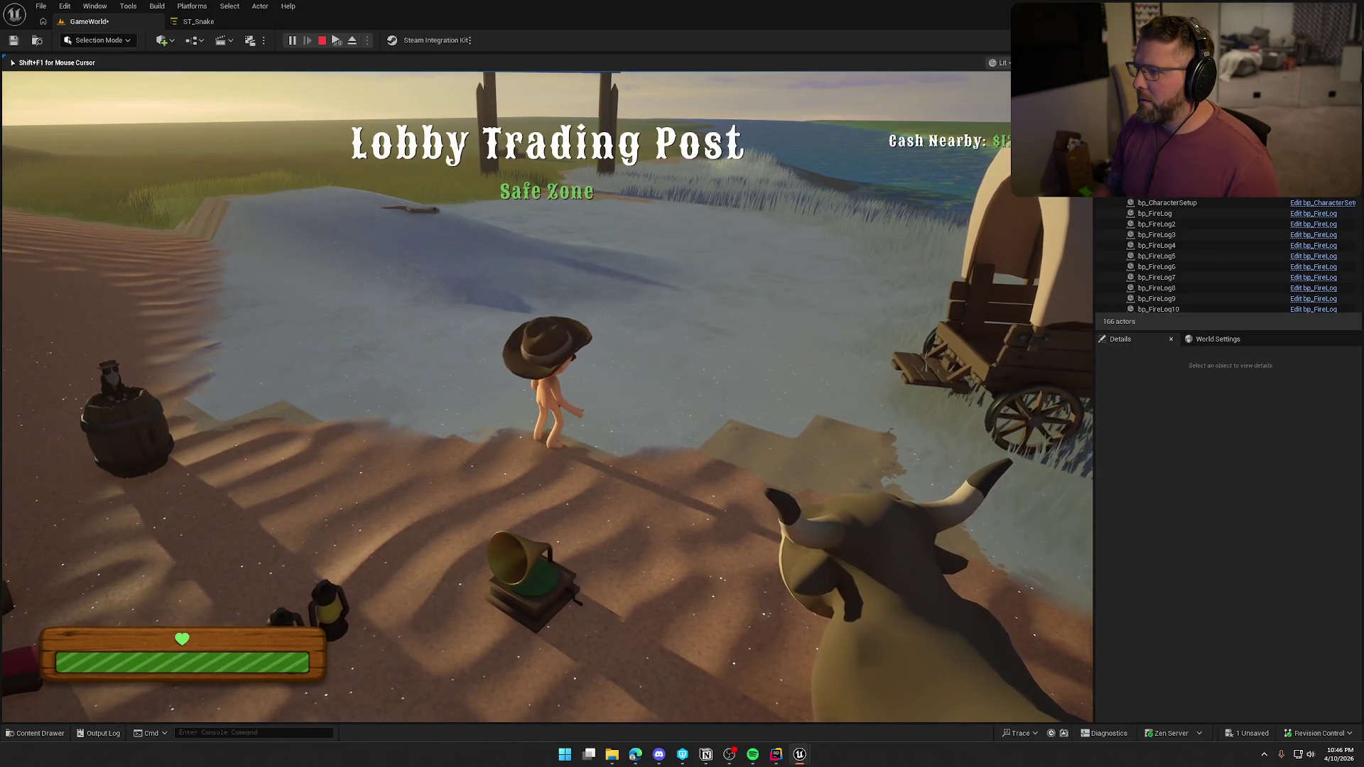
{"action": "key", "text": "w"}
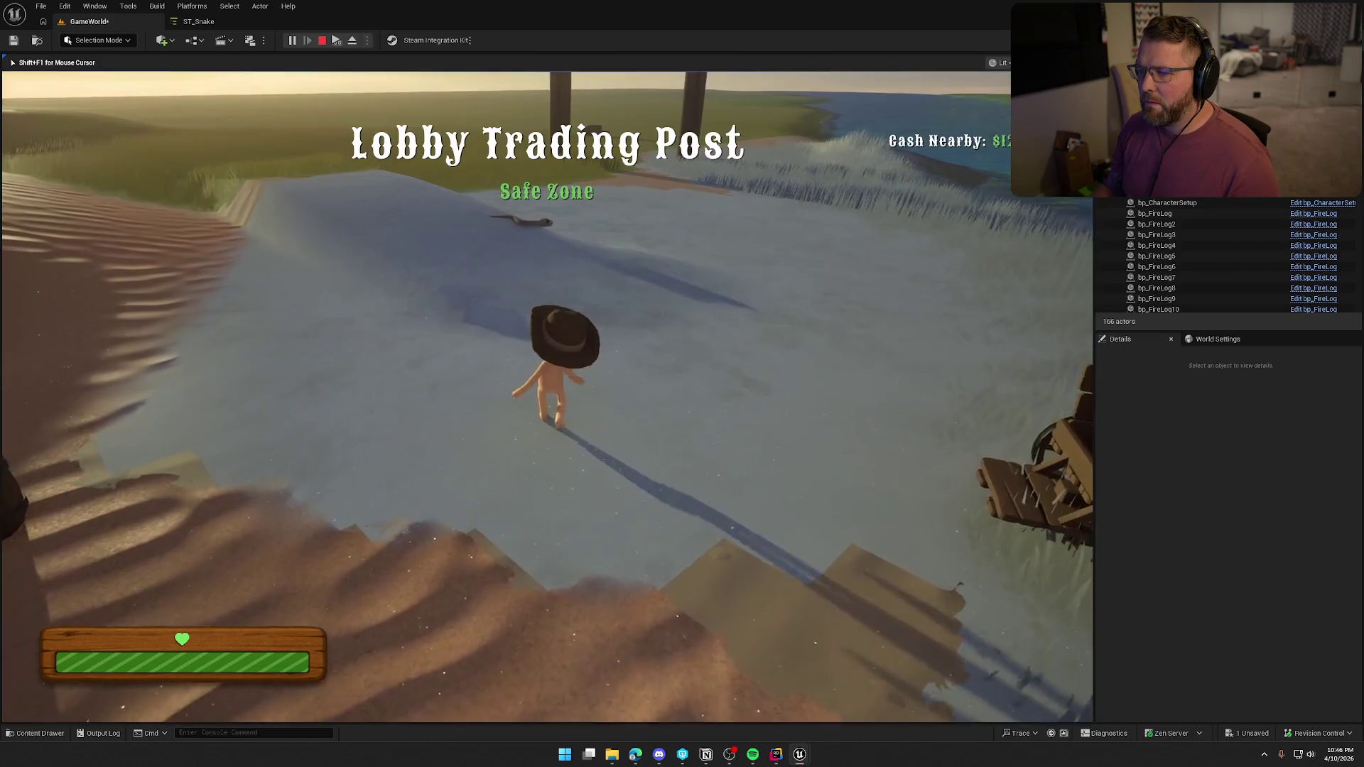
{"action": "key", "text": "w"}
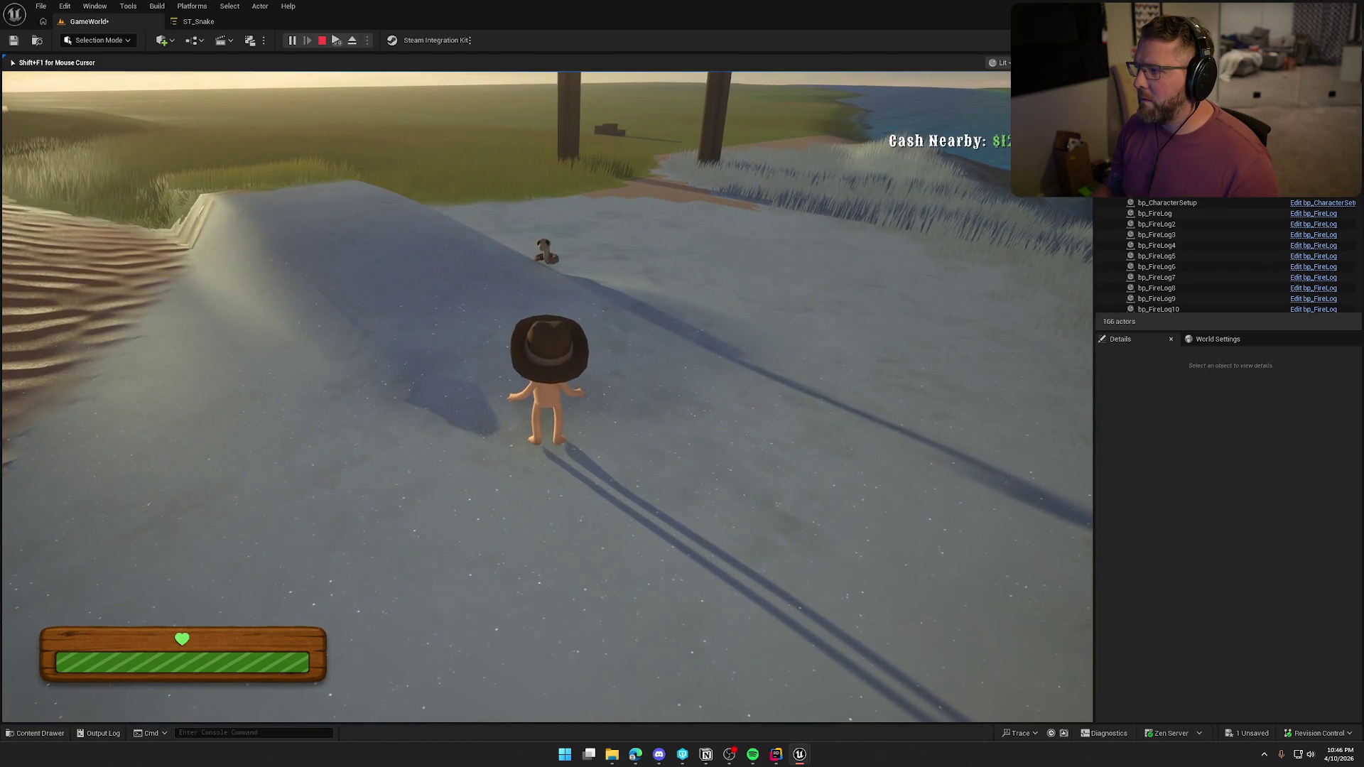
{"action": "key", "text": "w"}
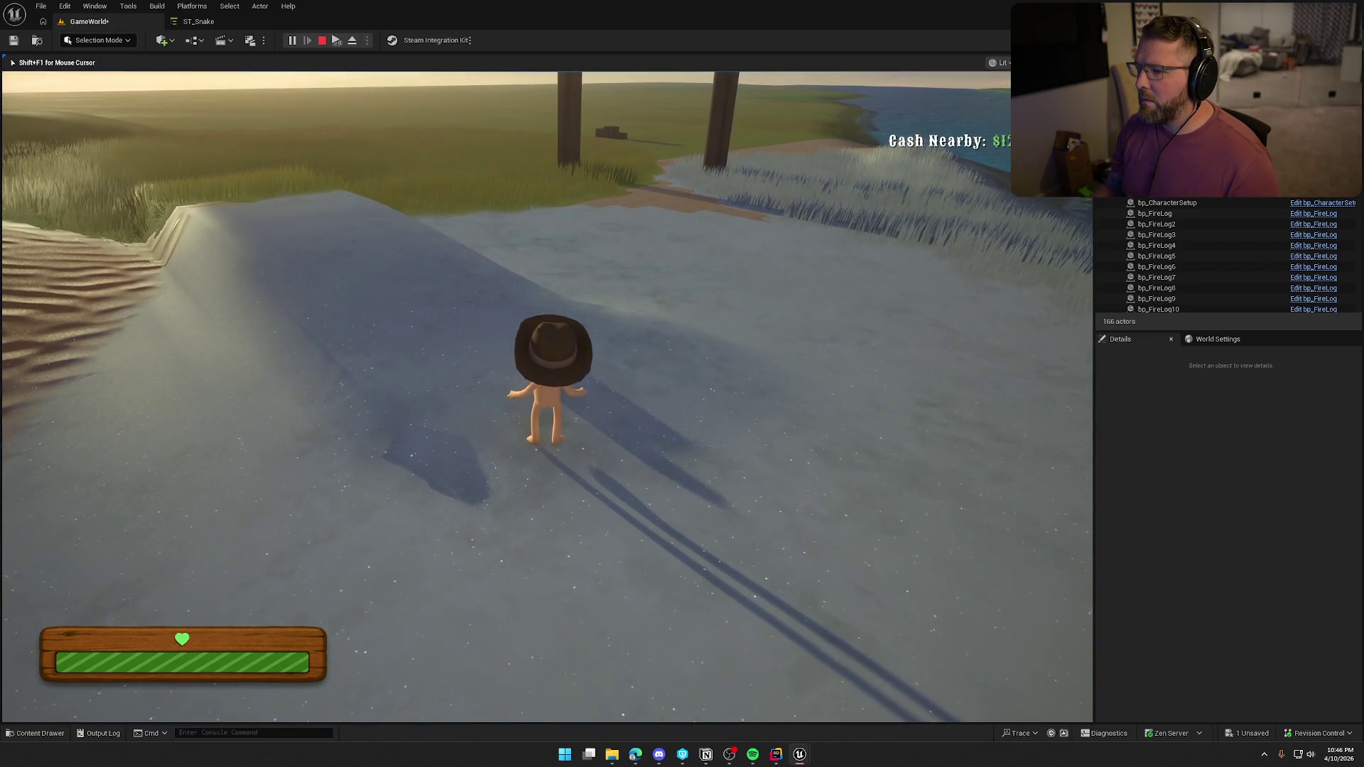
{"action": "key", "text": "shift+w"}
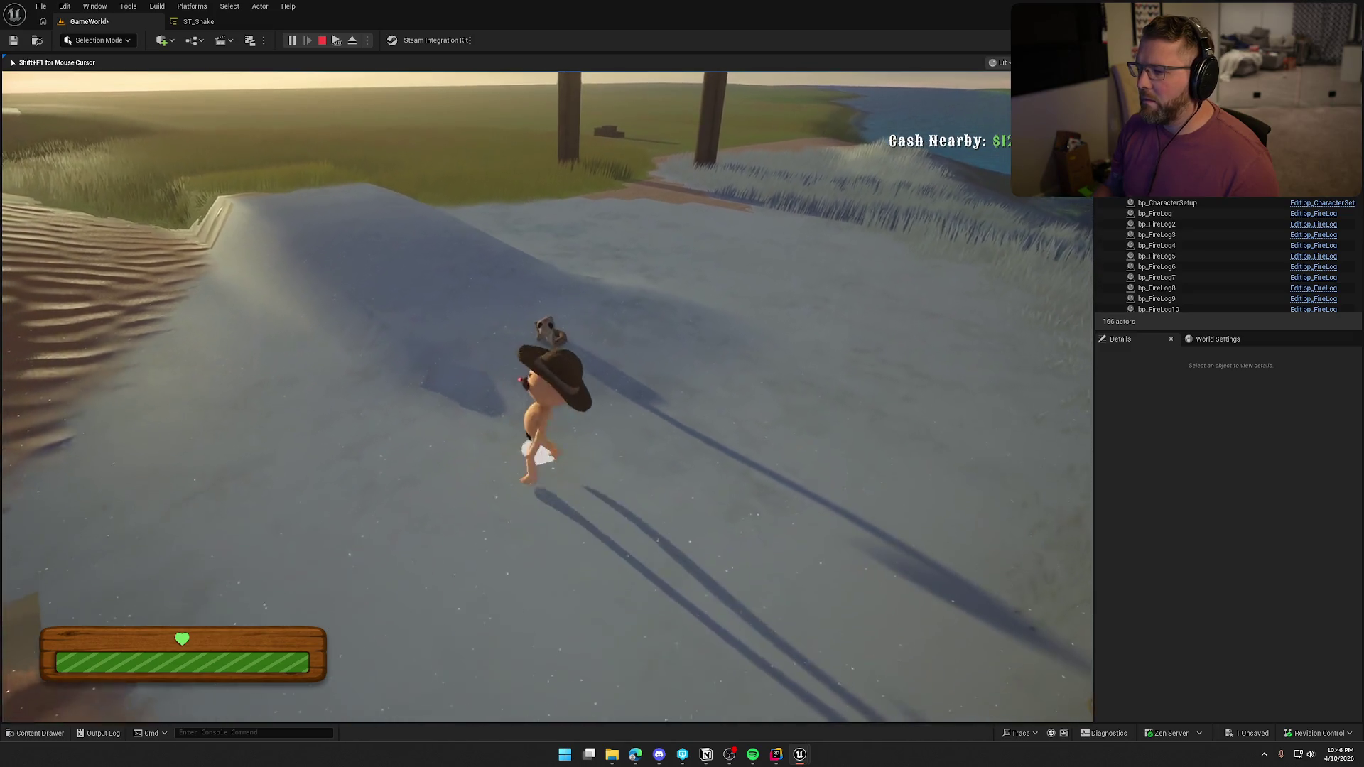
{"action": "key", "text": "shift+w"}
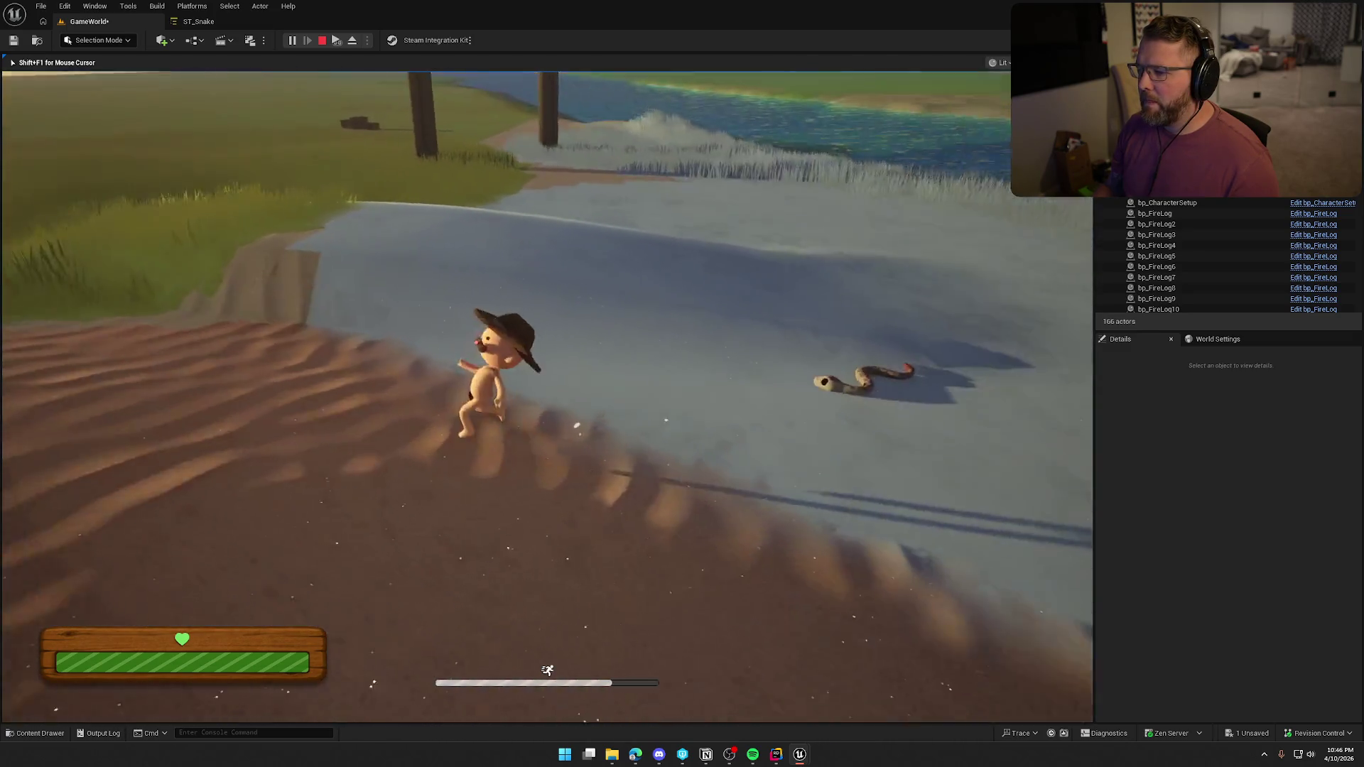
{"action": "key", "text": "shift+w"}
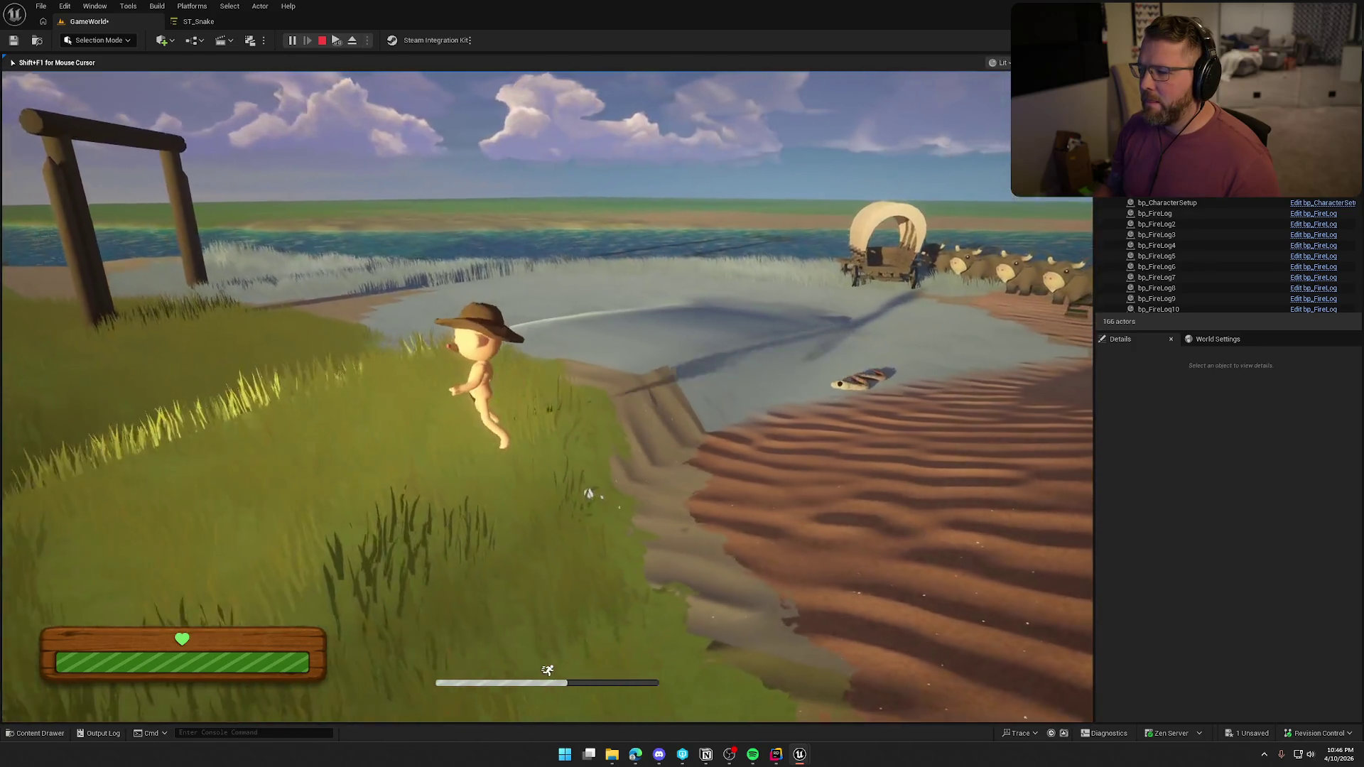
{"action": "key", "text": "shift+w"}
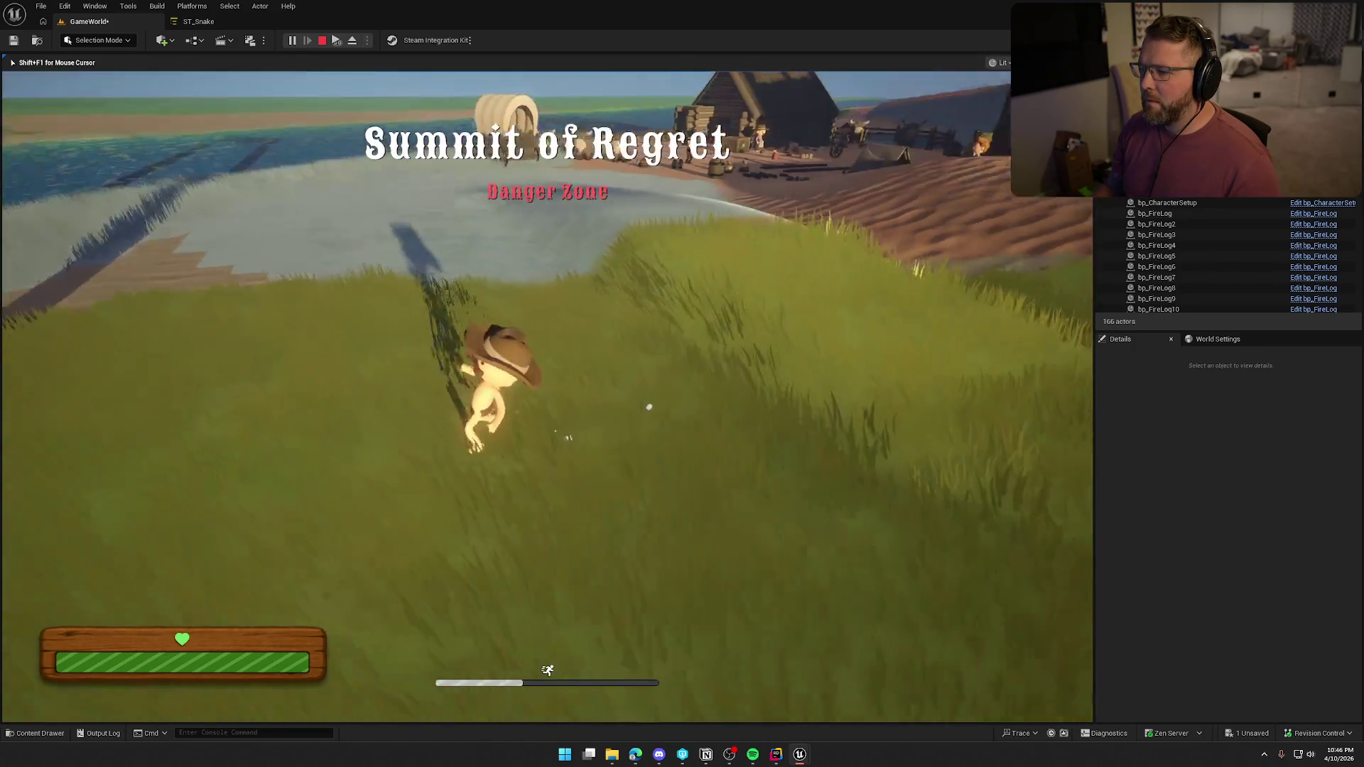
{"action": "key", "text": "w"}
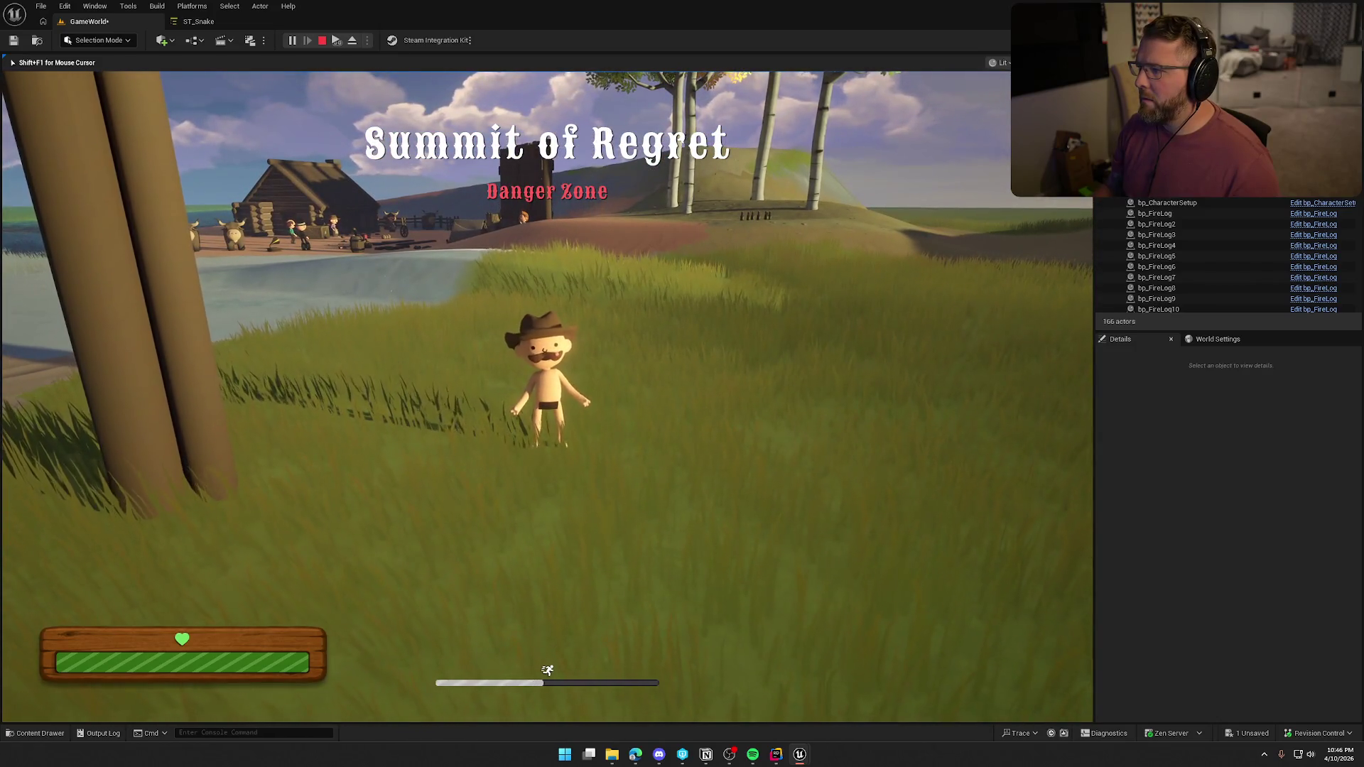
Walk and sprint the character across the grass toward the camp and the frog
{"action": "key", "text": "s"}
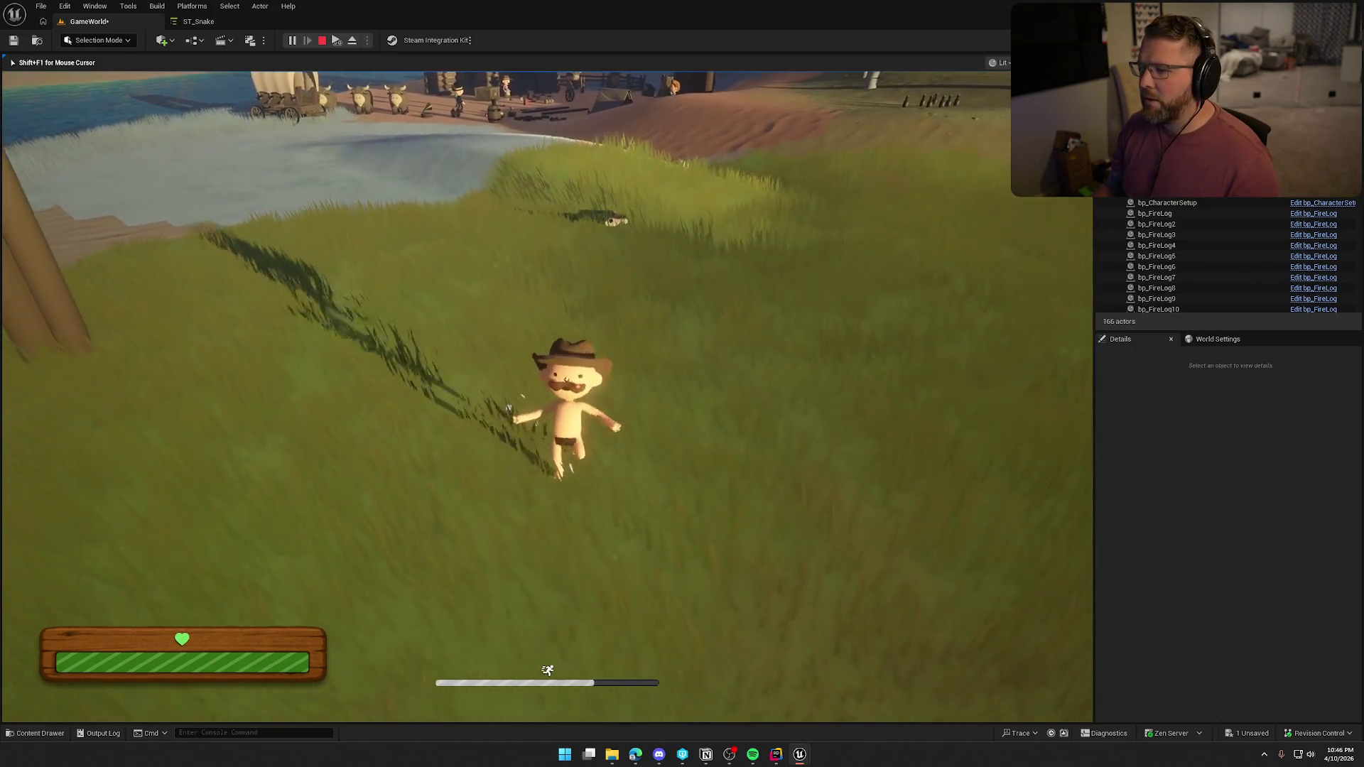
{"action": "key", "text": "w"}
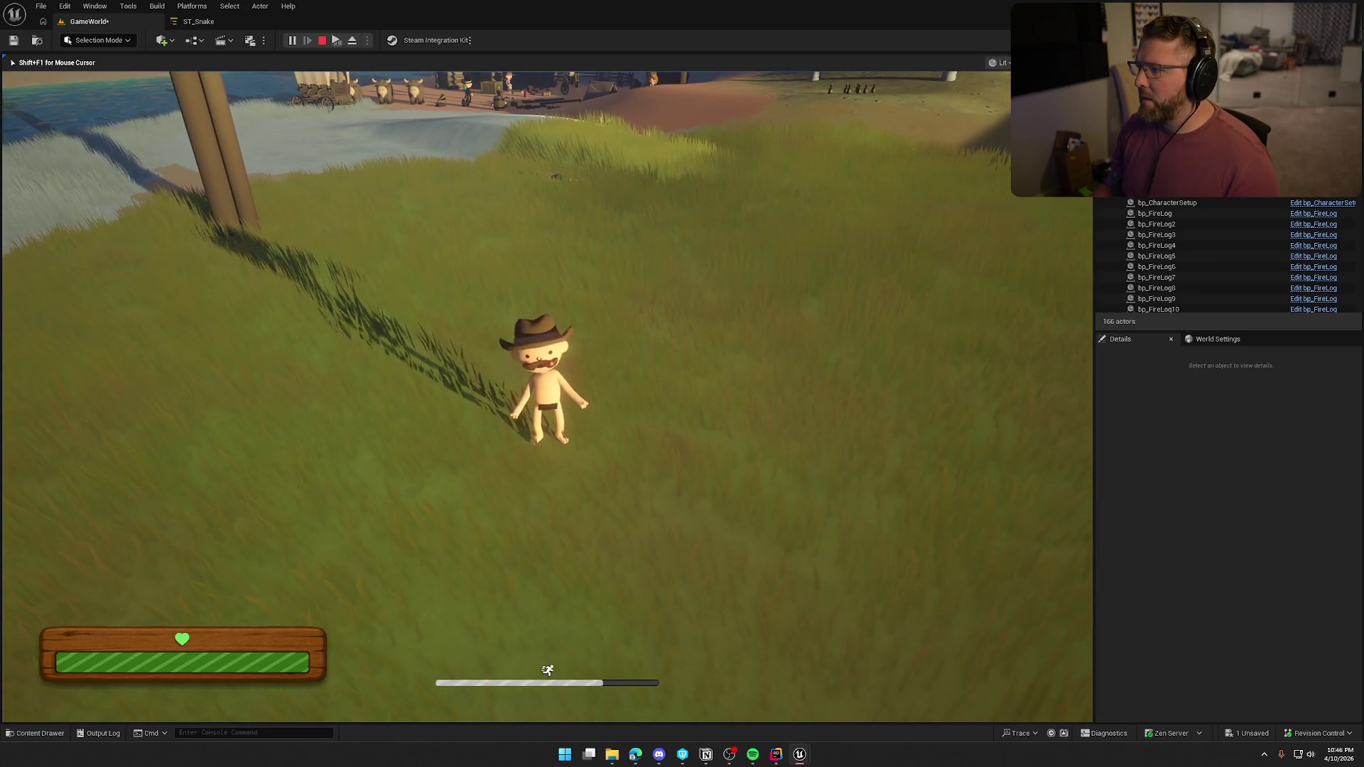
{"action": "key", "text": "w"}
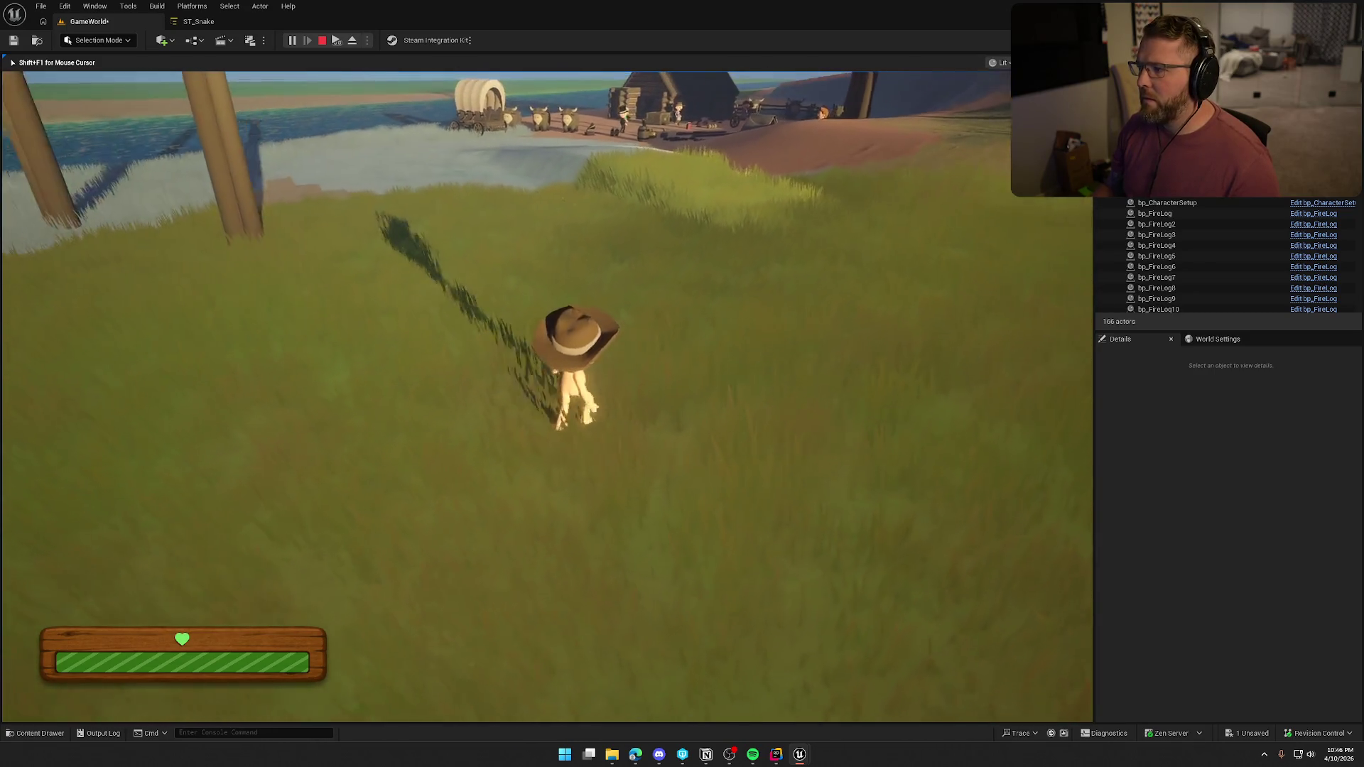
{"action": "key", "text": "w"}
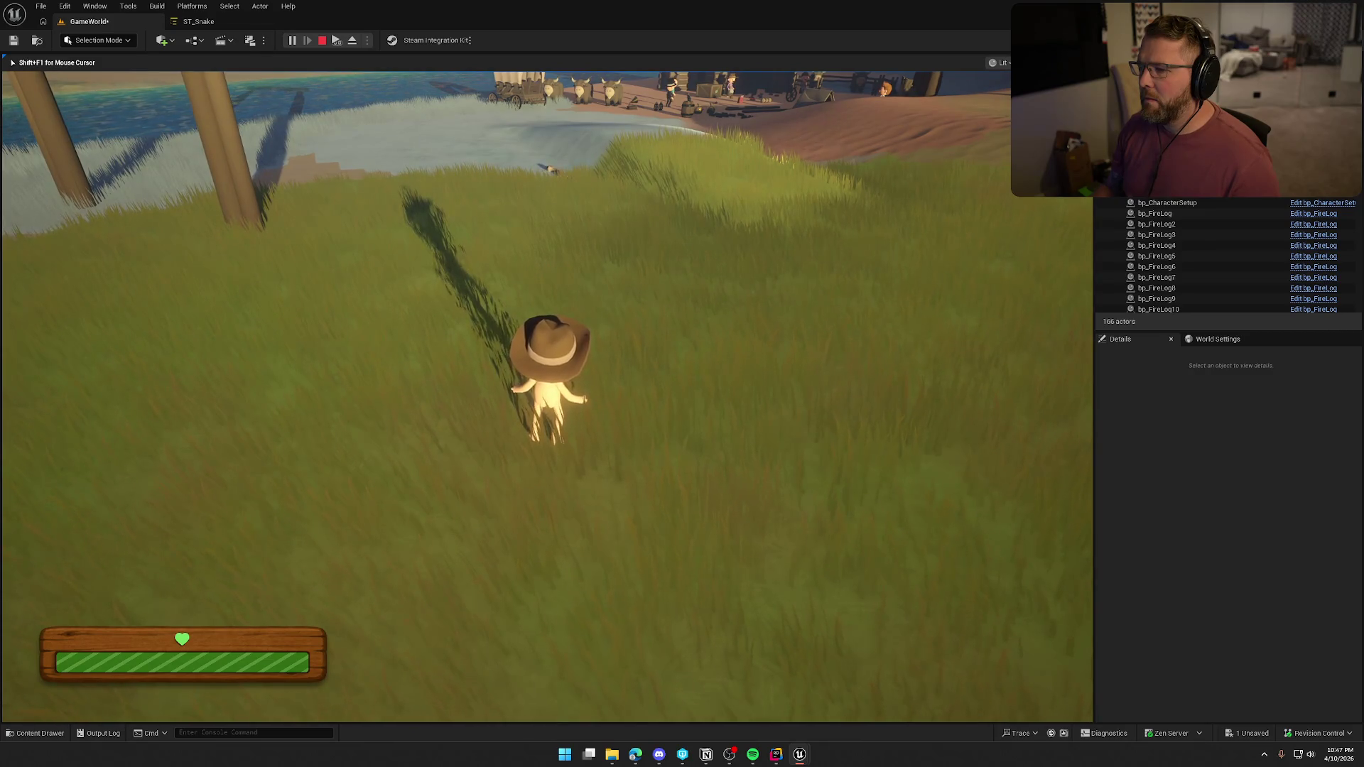
{"action": "key", "text": "w"}
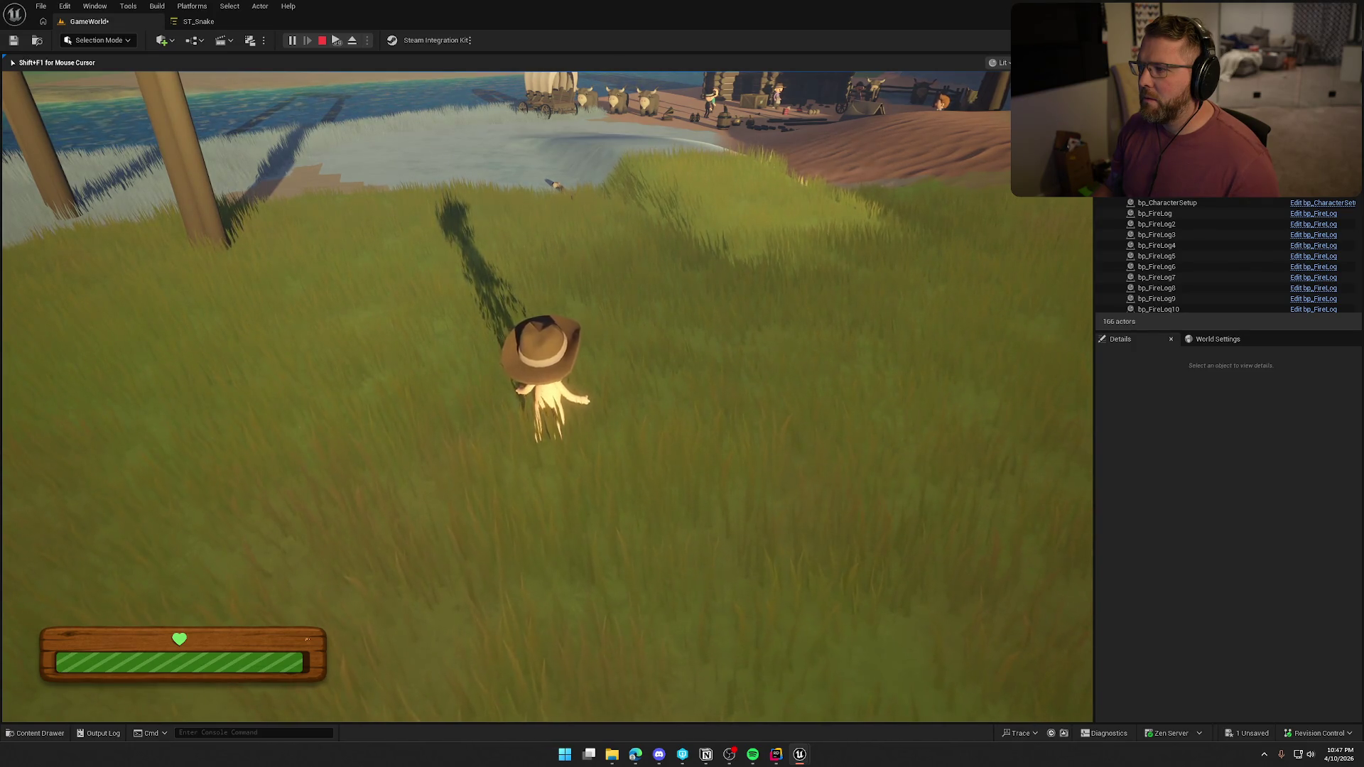
{"action": "key", "text": "w"}
{"action": "key", "text": "w"}
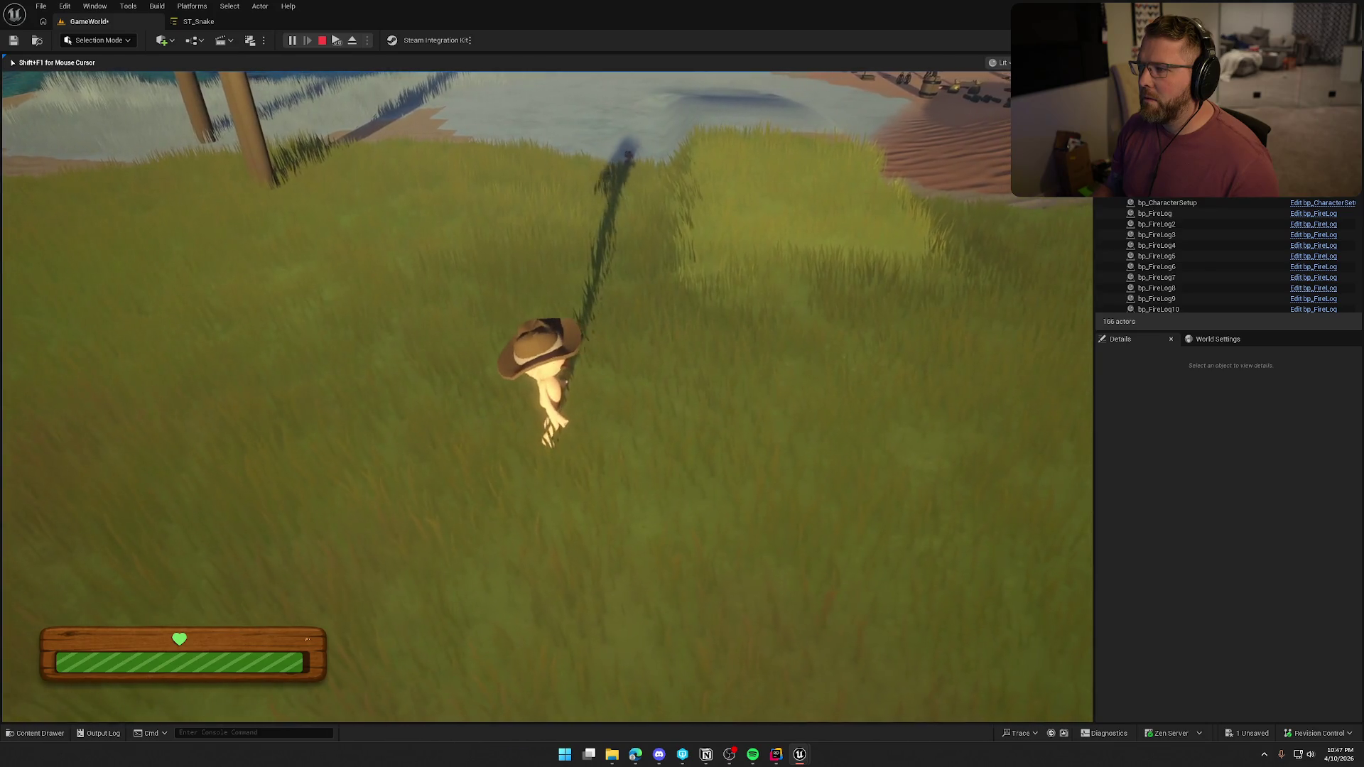
{"action": "key", "text": "w"}
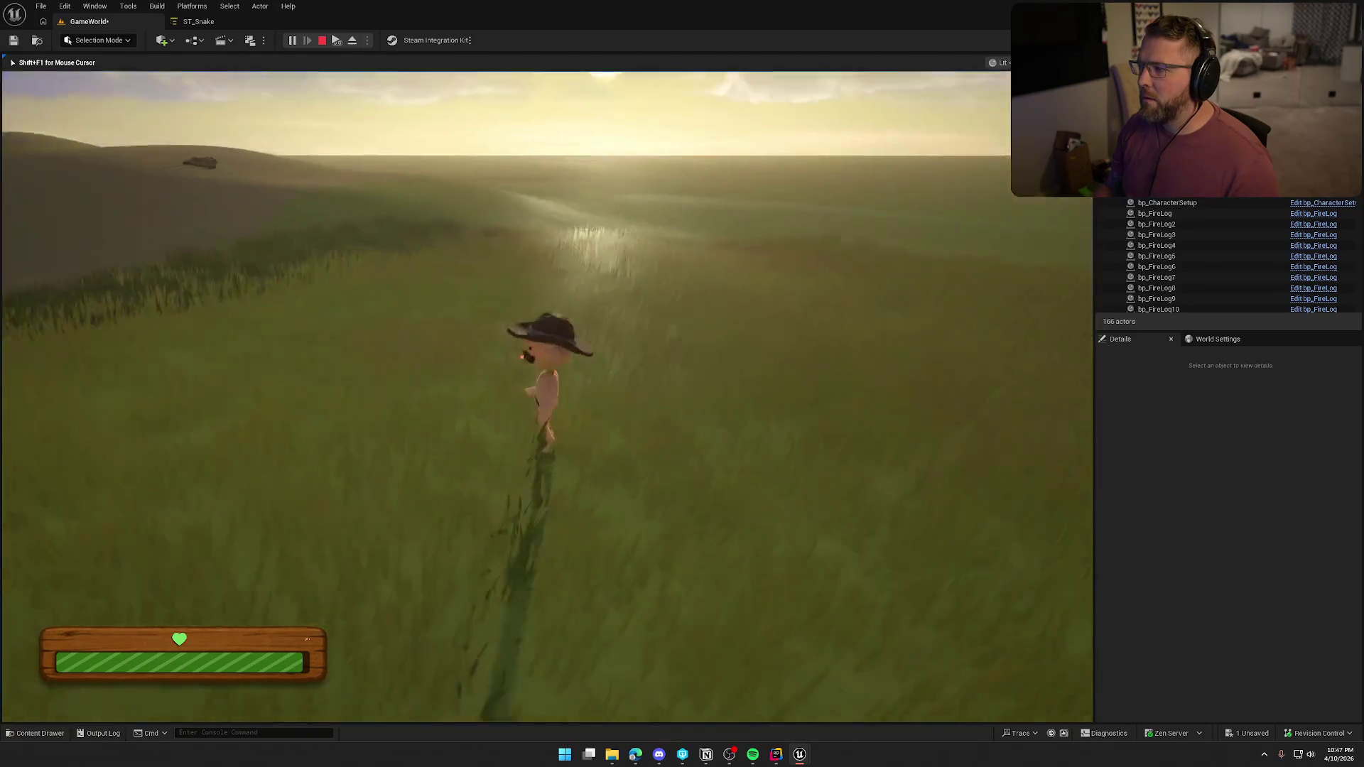
{"action": "key", "text": "w"}
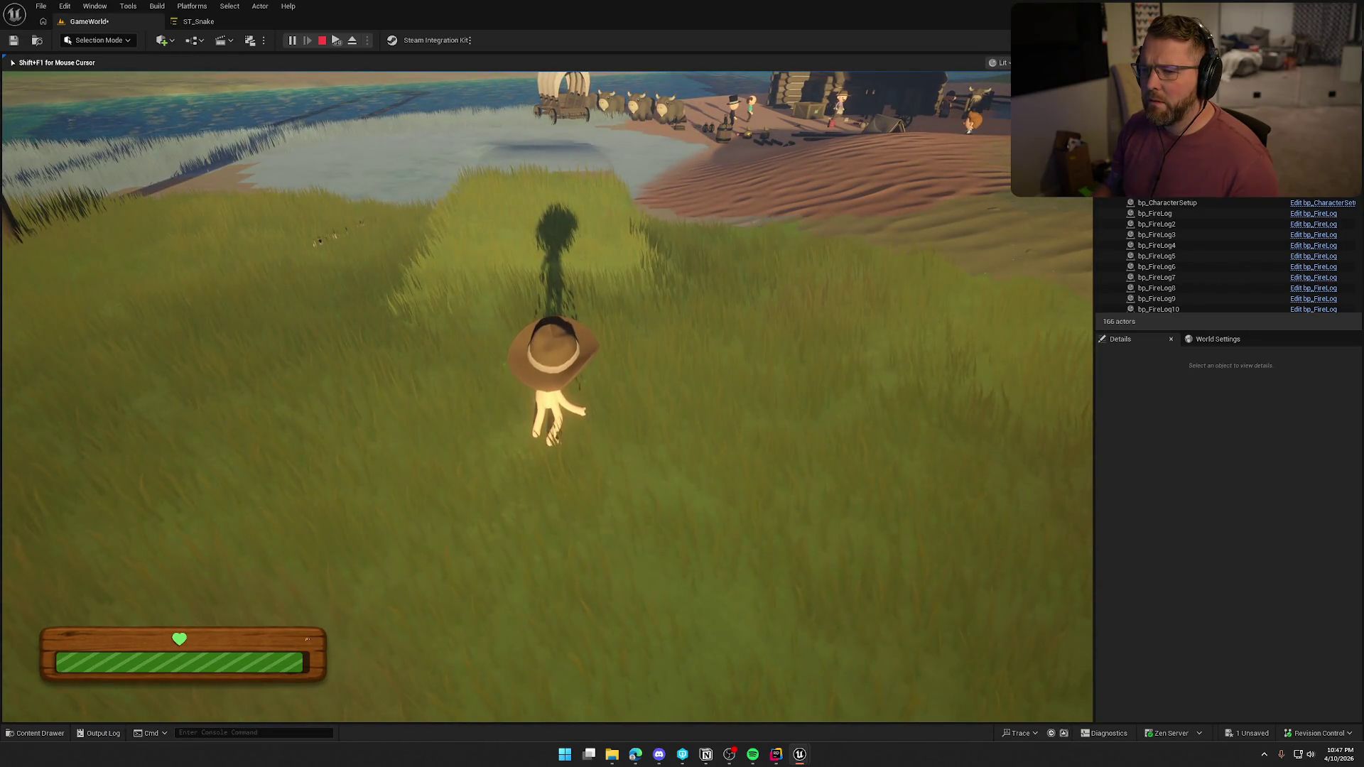
{"action": "key", "text": "w"}
{"action": "key", "text": "shift"}
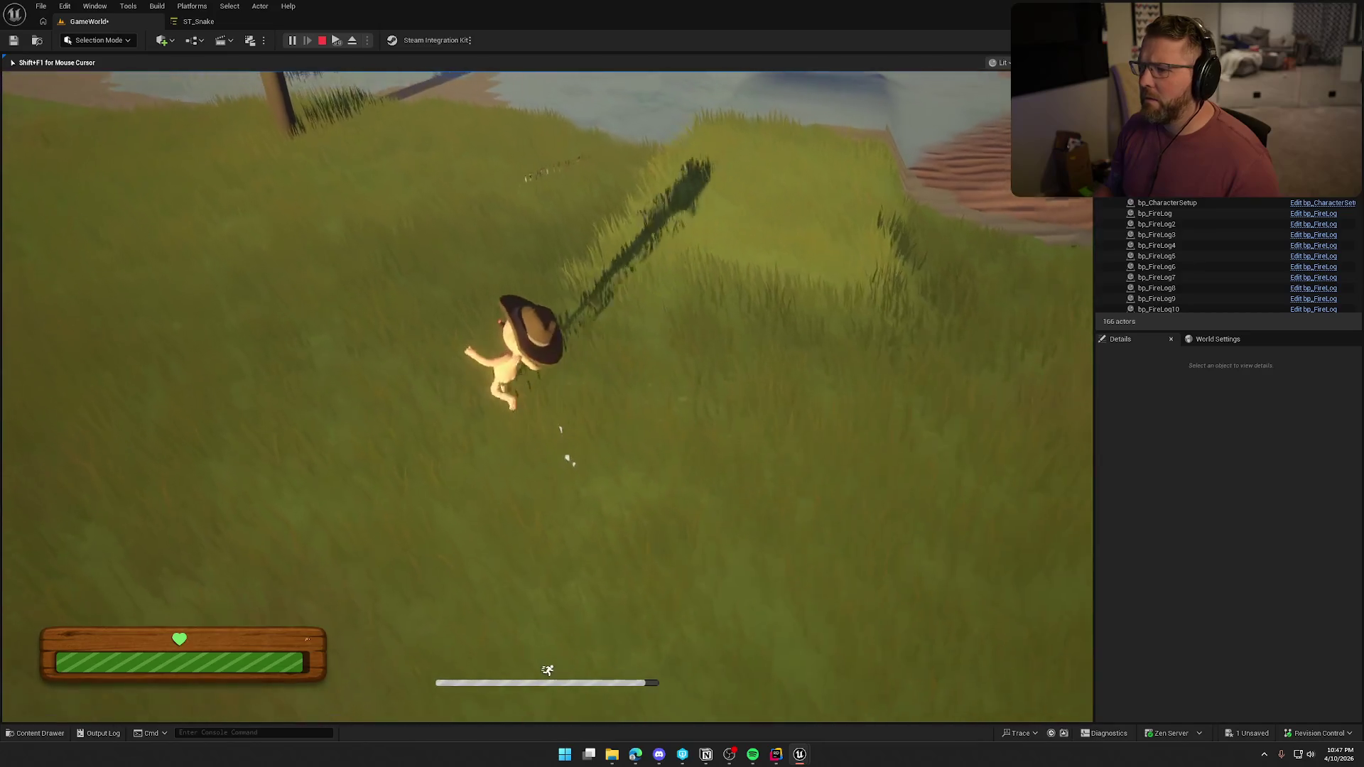
{"action": "key", "text": "w"}
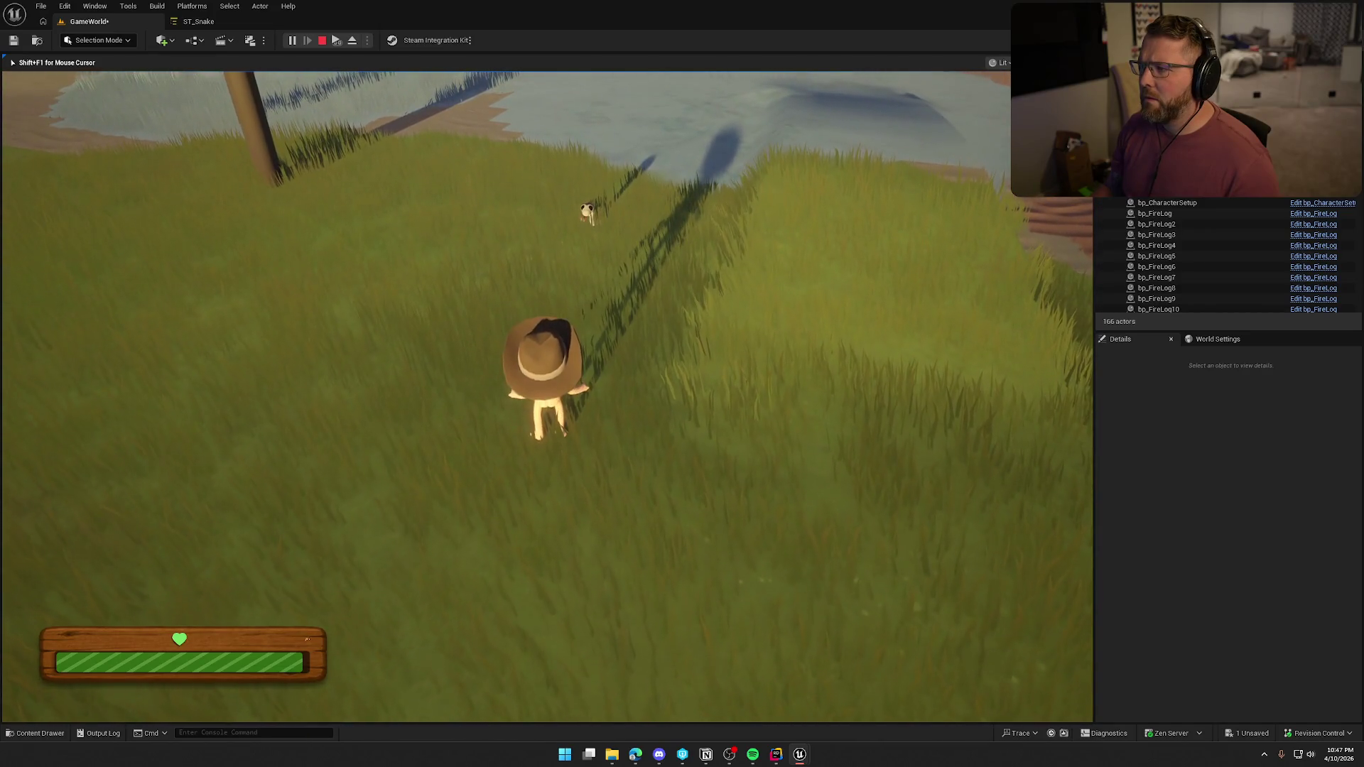
Turn back near the frog, get bitten by the snake, and flee into the Lobby Trading Post safe zone
{"action": "key", "text": "s"}
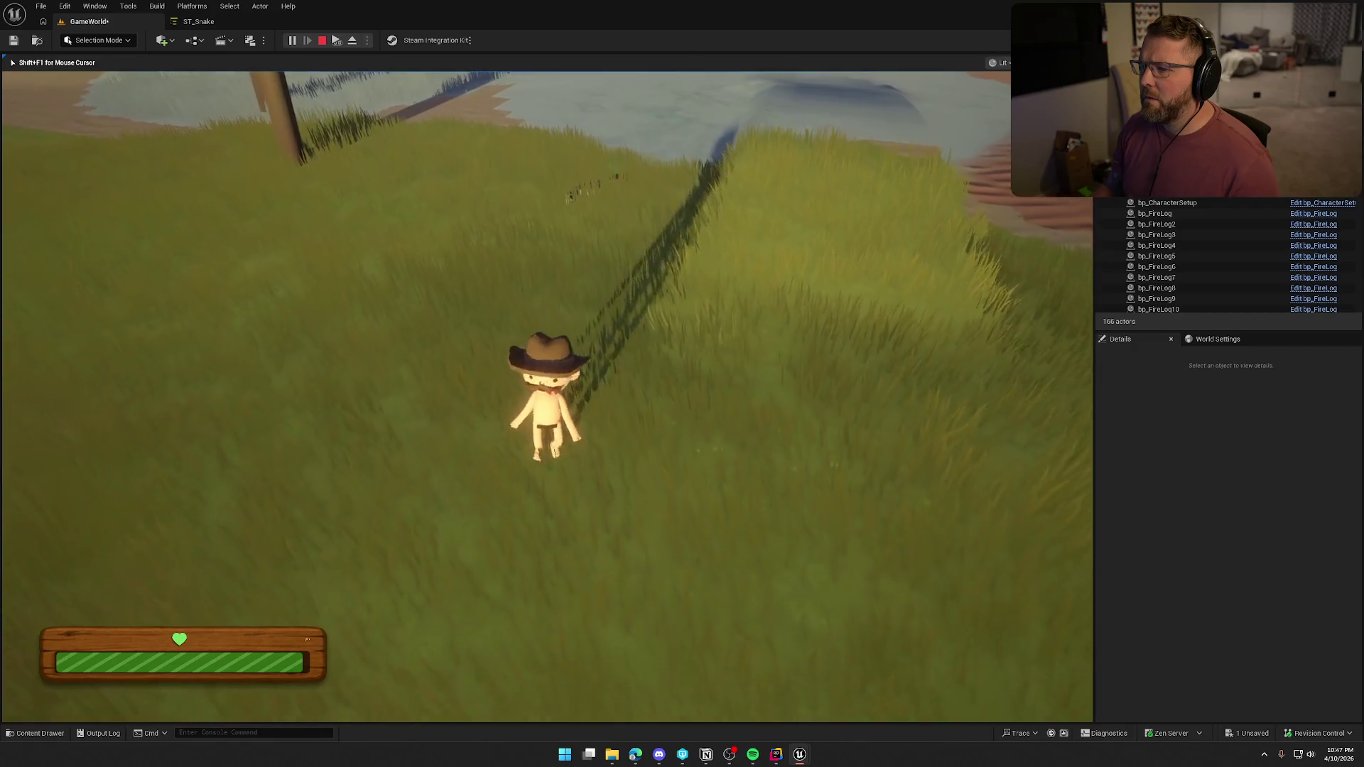
{"action": "key", "text": "s"}
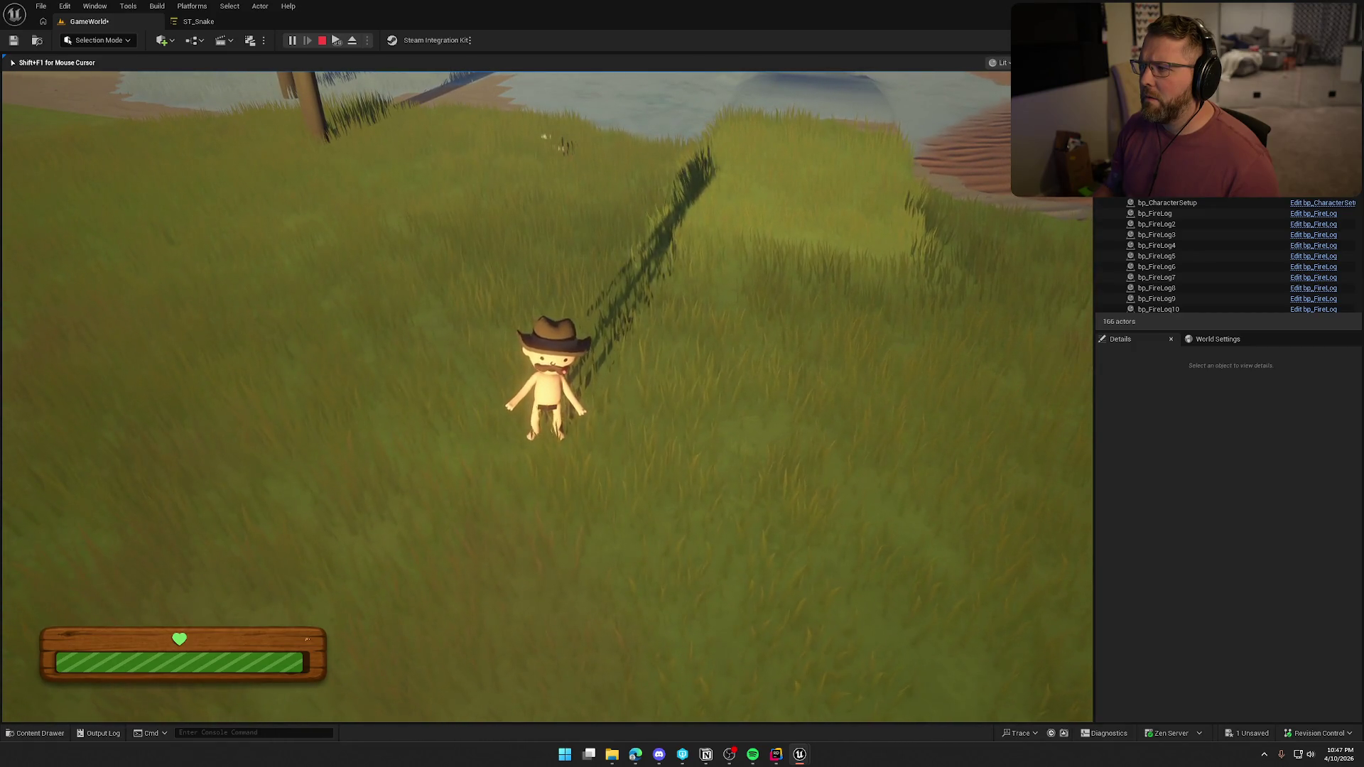
{"action": "key", "text": "shift+w"}
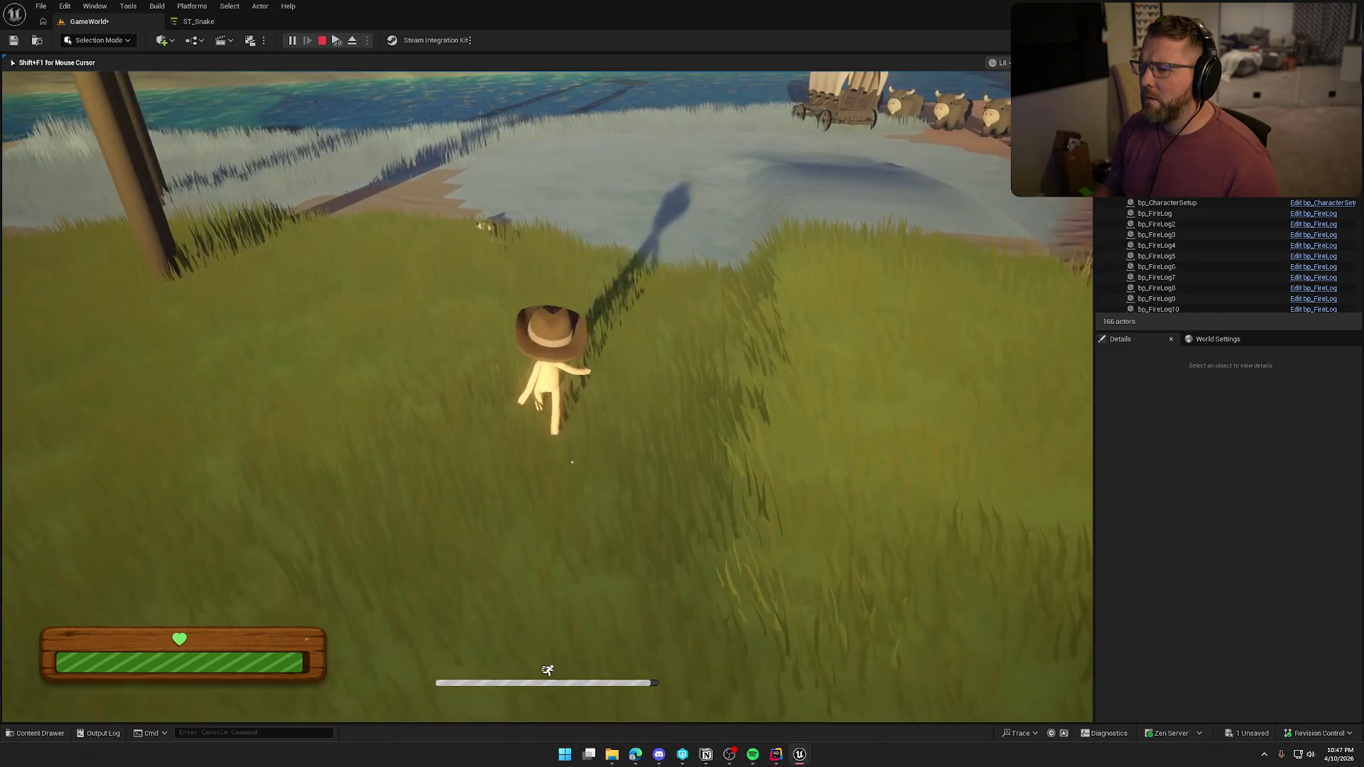
{"action": "key", "text": "s"}
{"action": "key", "text": "w"}
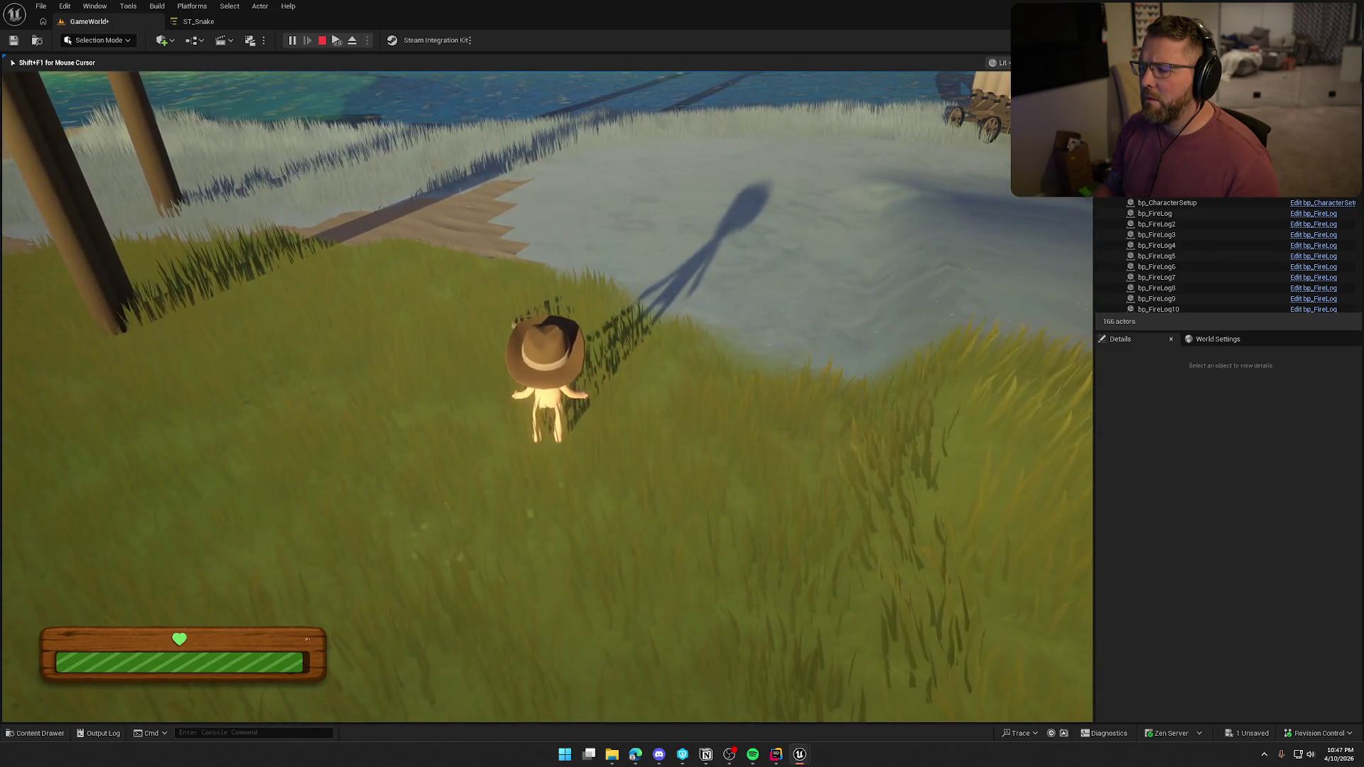
{"action": "key", "text": "a"}
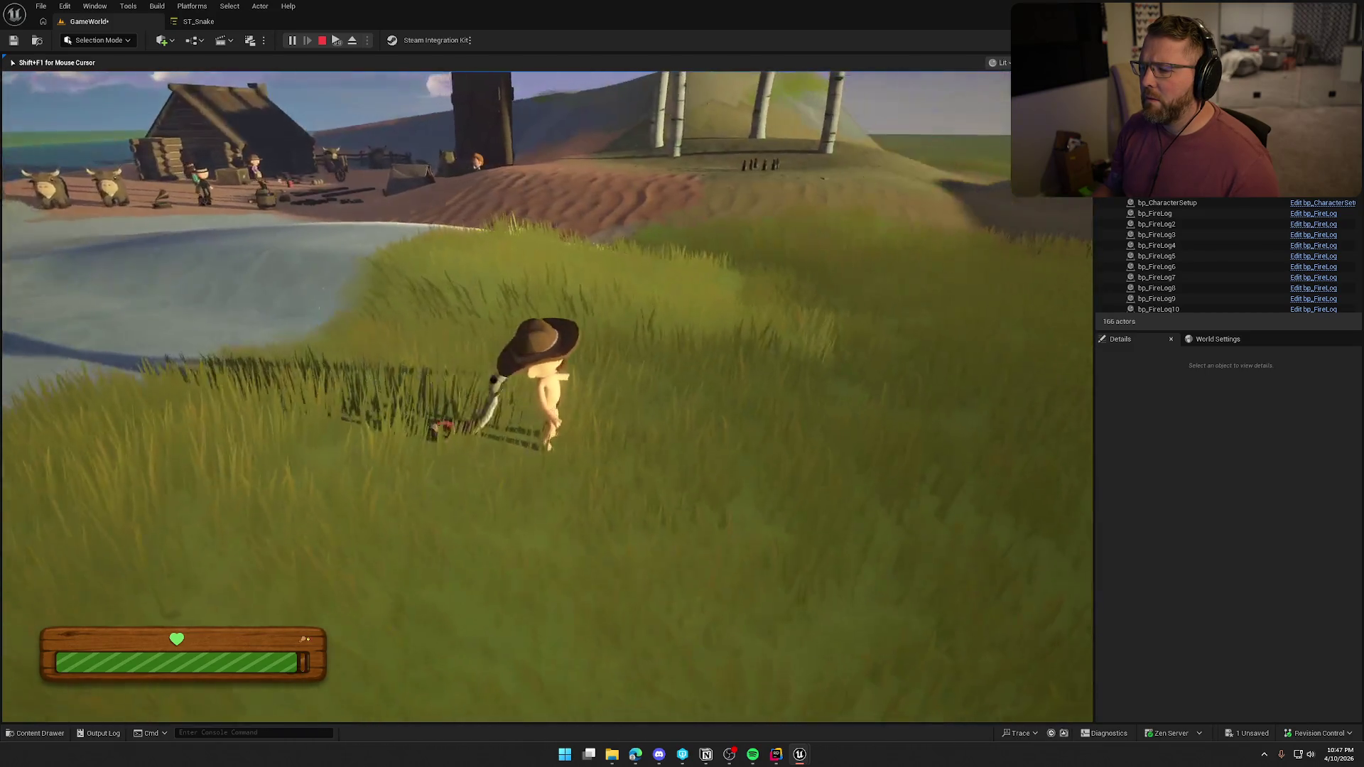
{"action": "key", "text": "shift+w"}
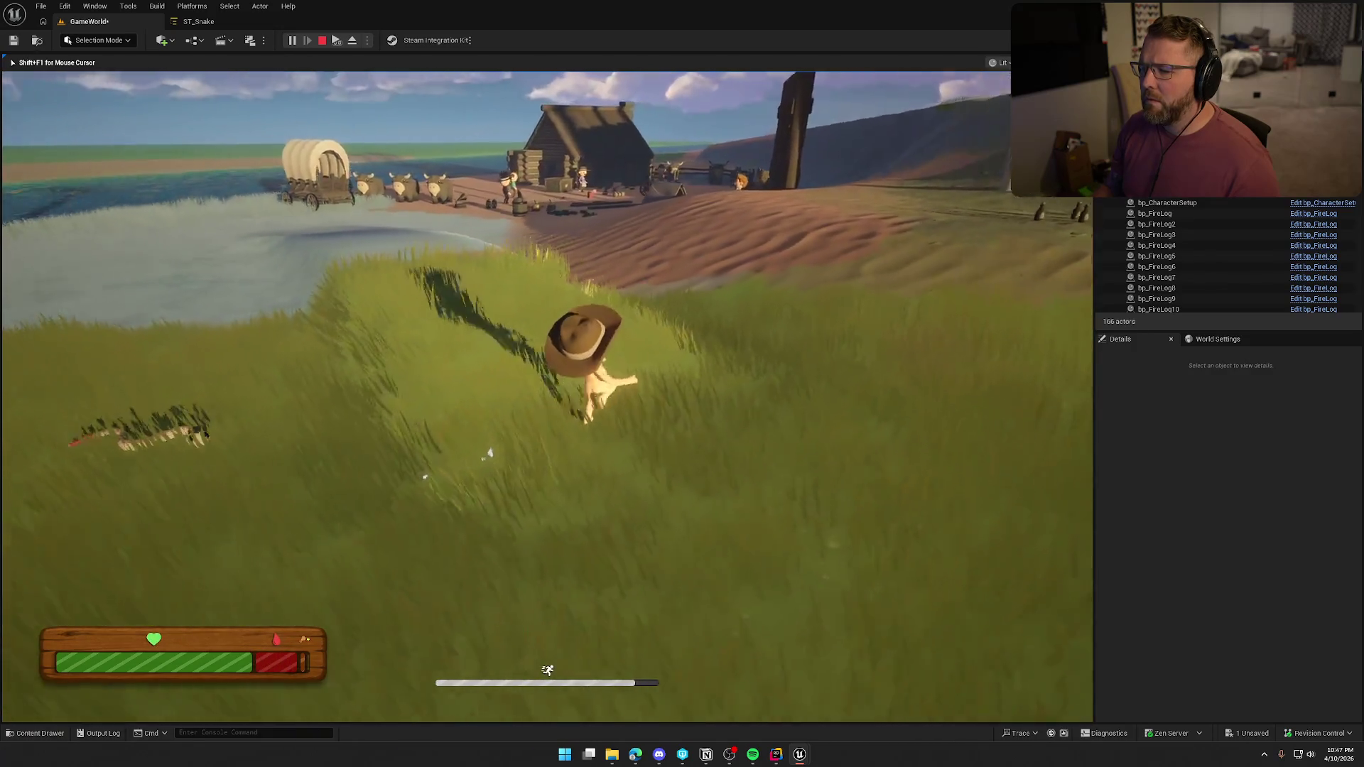
{"action": "key", "text": "w"}
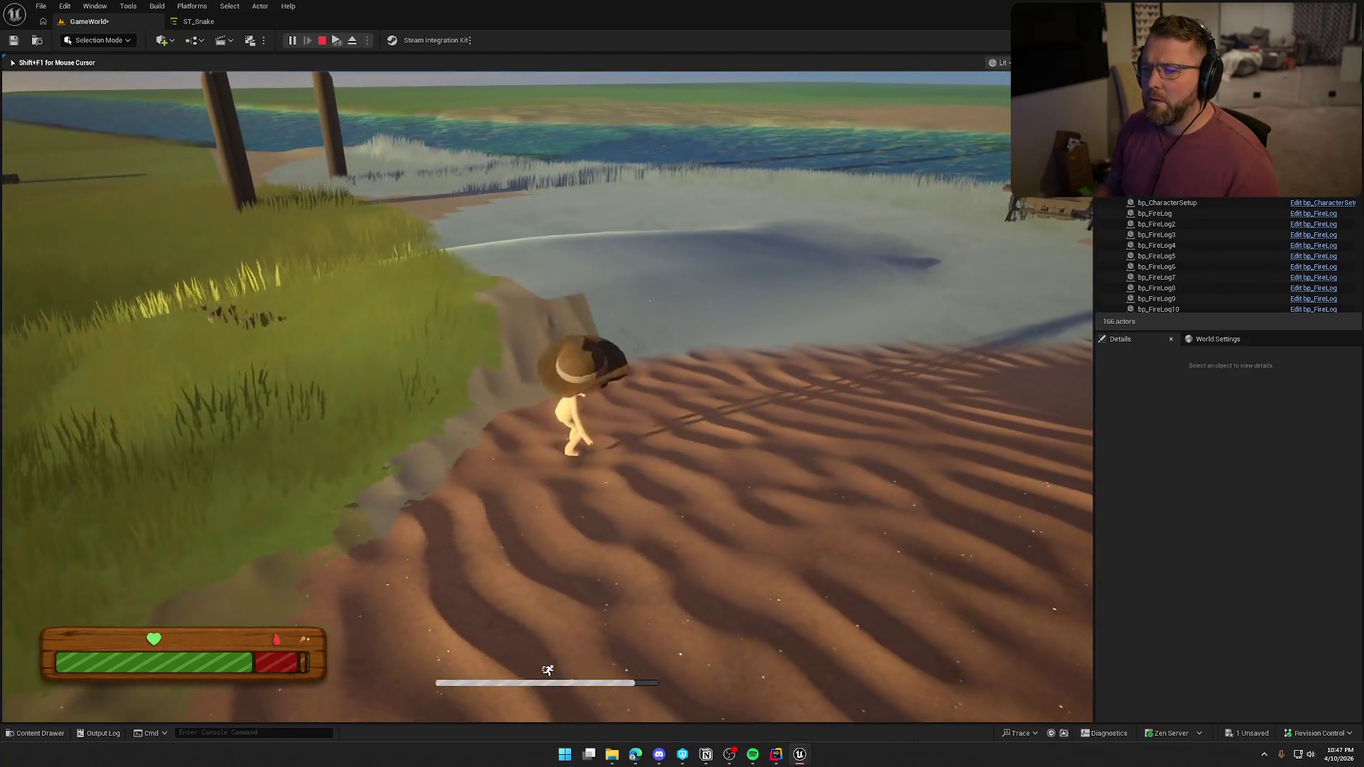
{"action": "key", "text": "w"}
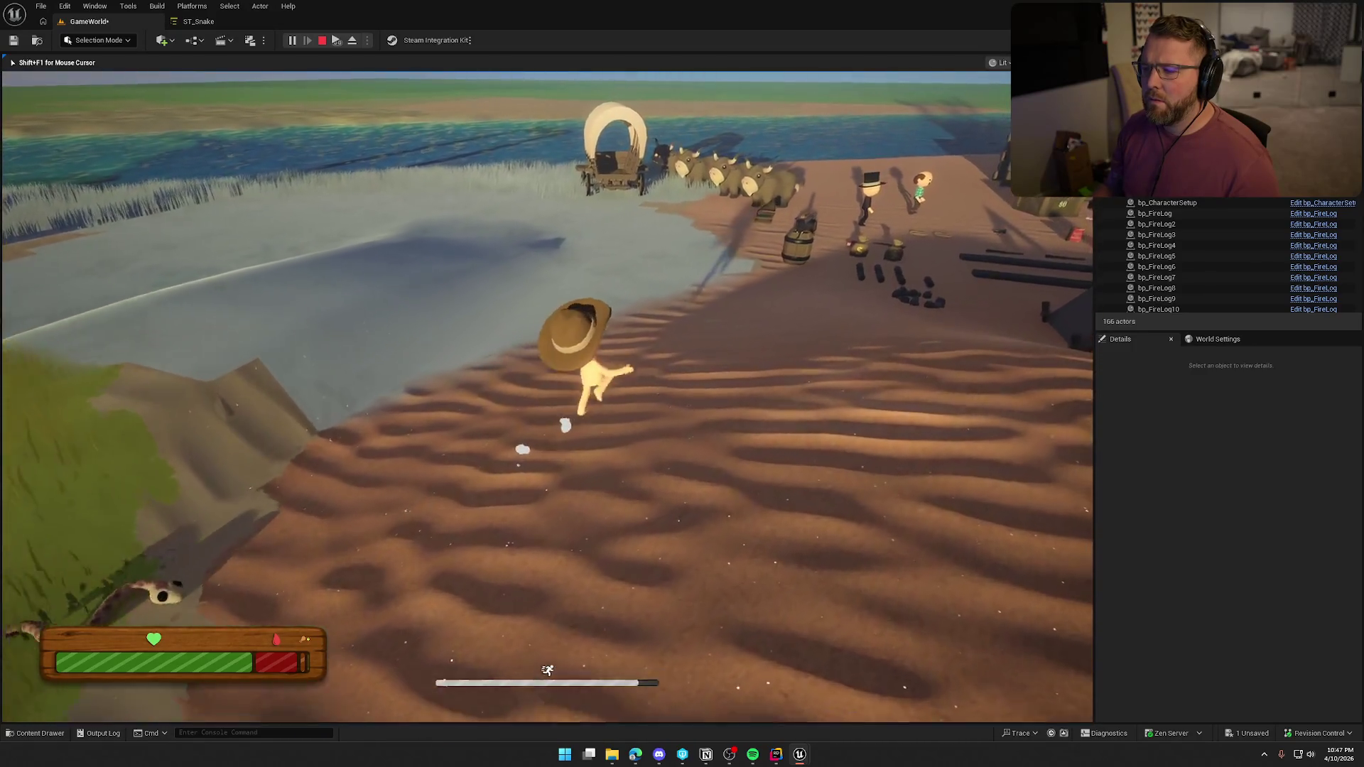
{"action": "key", "text": "w"}
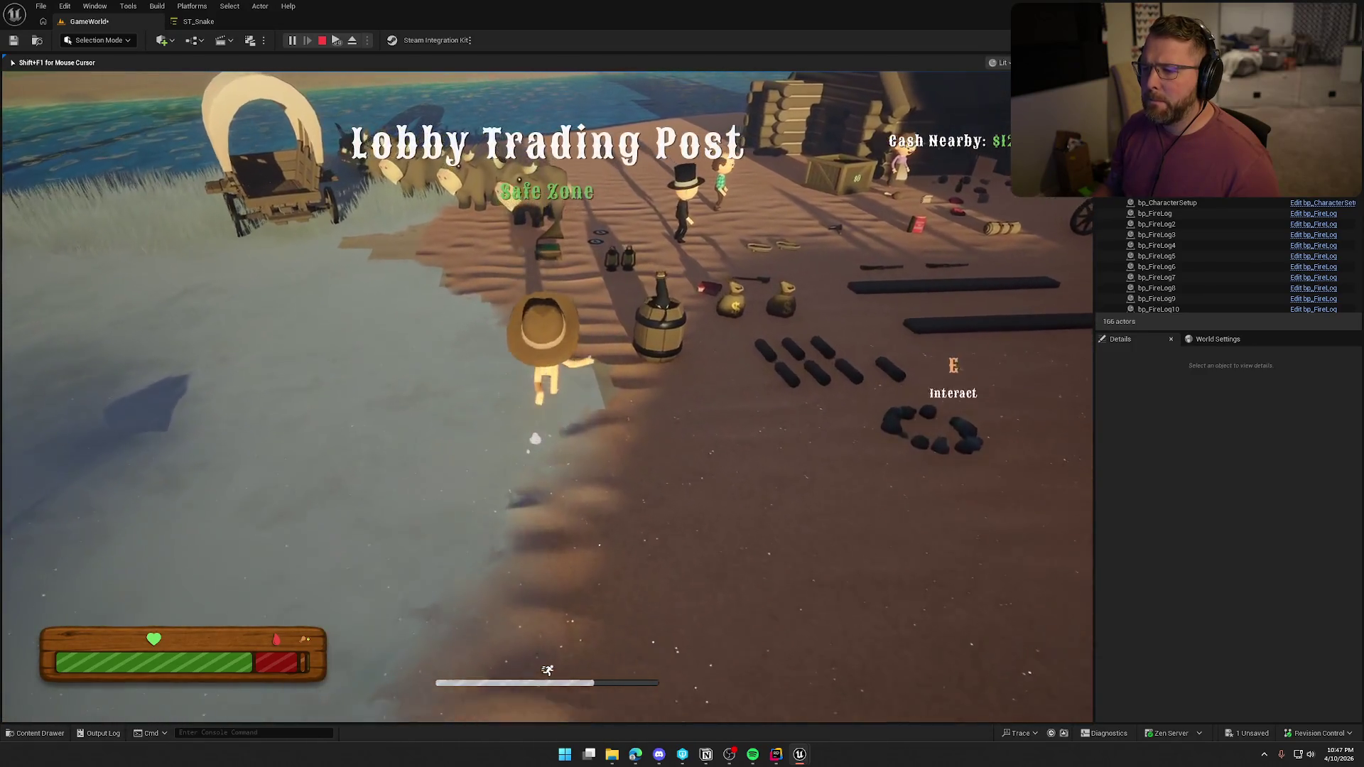
{"action": "key", "text": "w"}
Mount the cow, ride it toward the wagon and the cat on the barrel, then dismount
{"action": "key", "text": "e"}
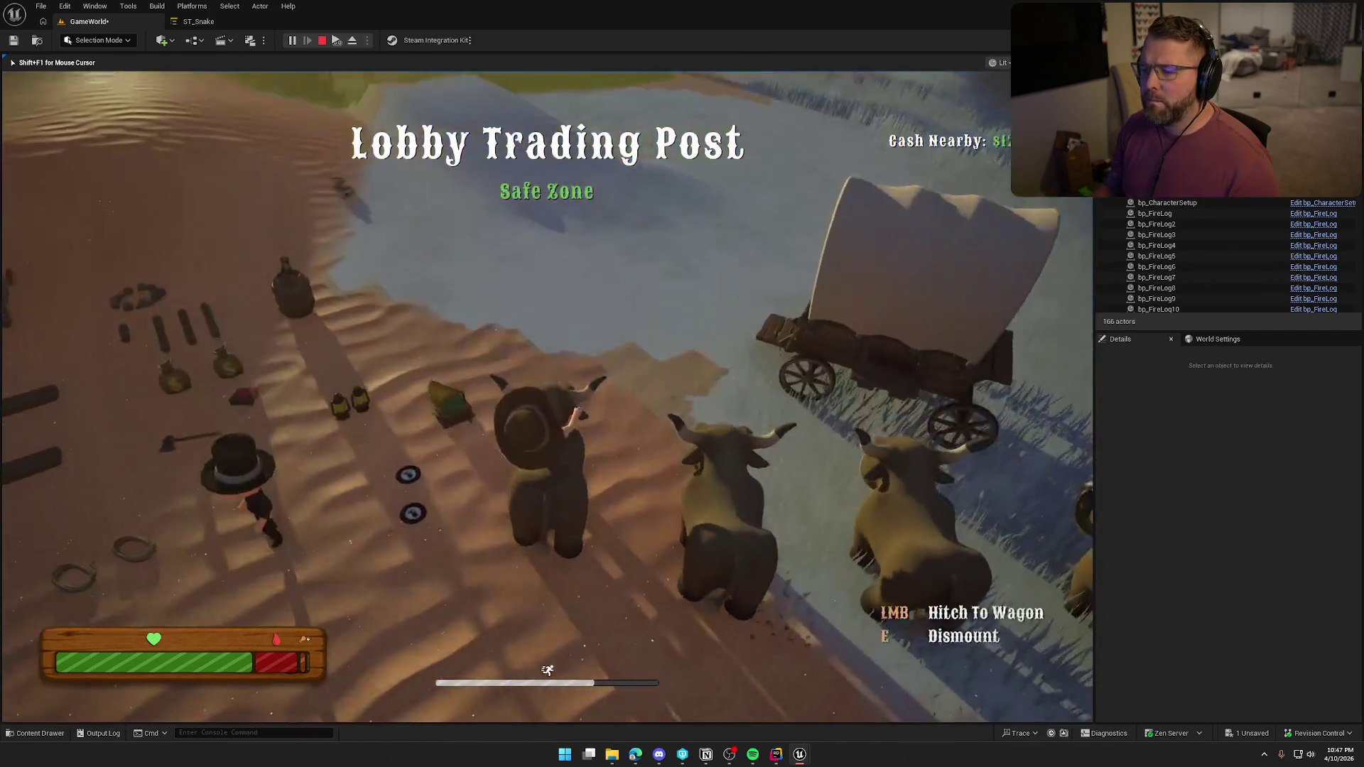
{"action": "key", "text": "w"}
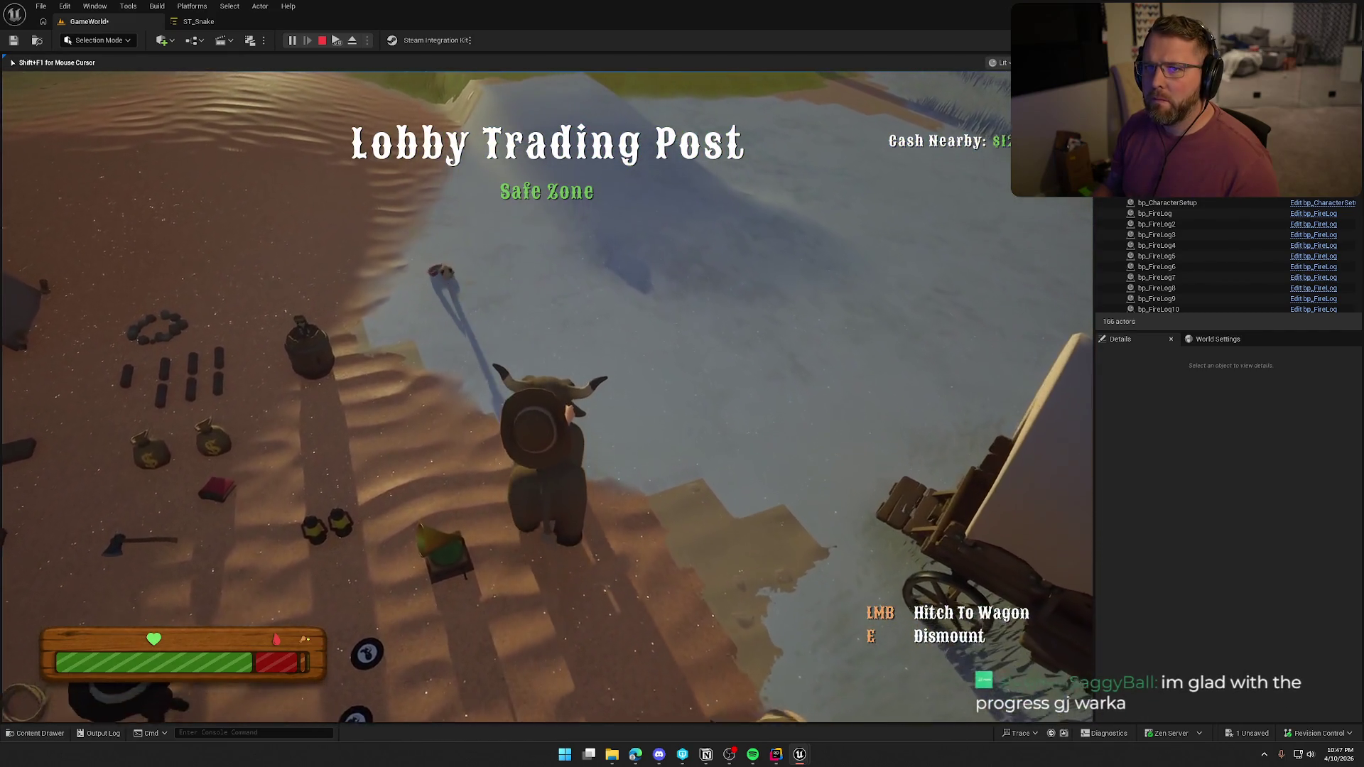
{"action": "key", "text": "a"}
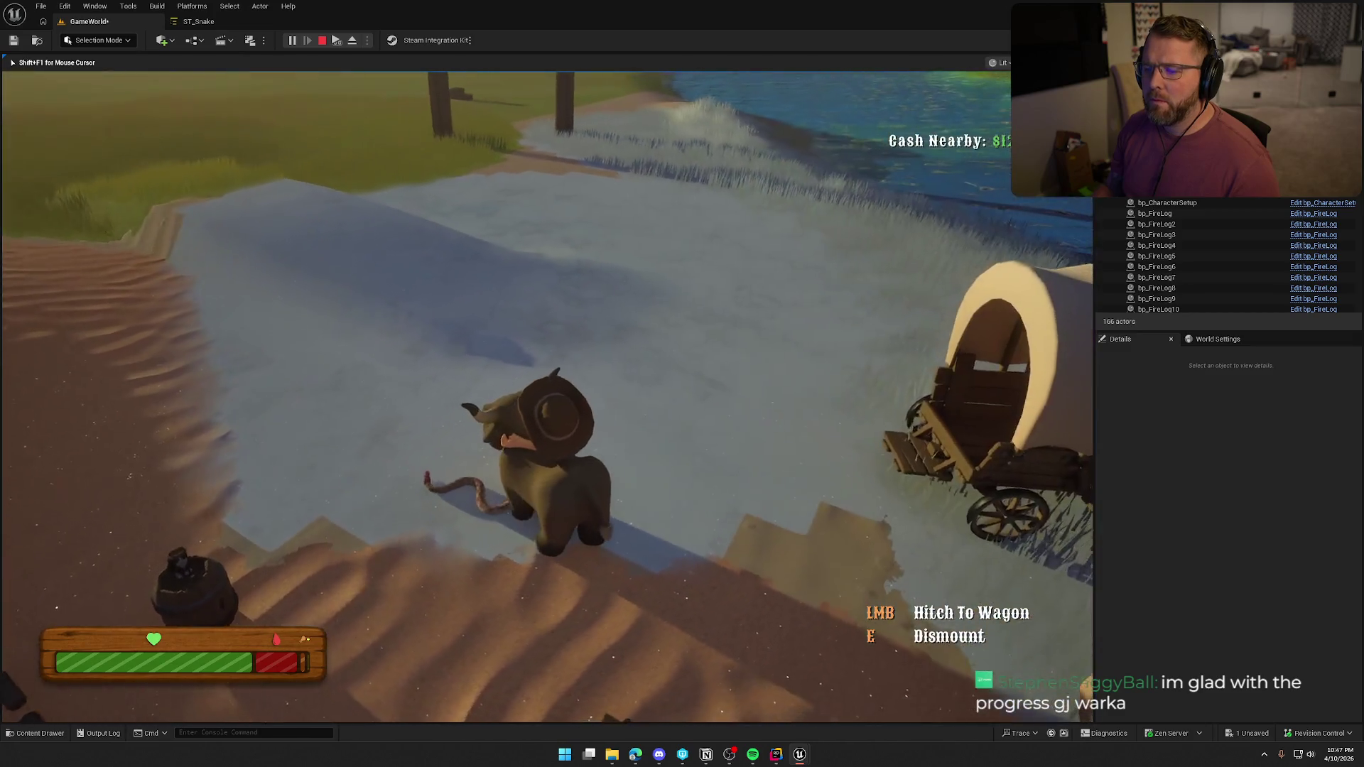
{"action": "key", "text": "a"}
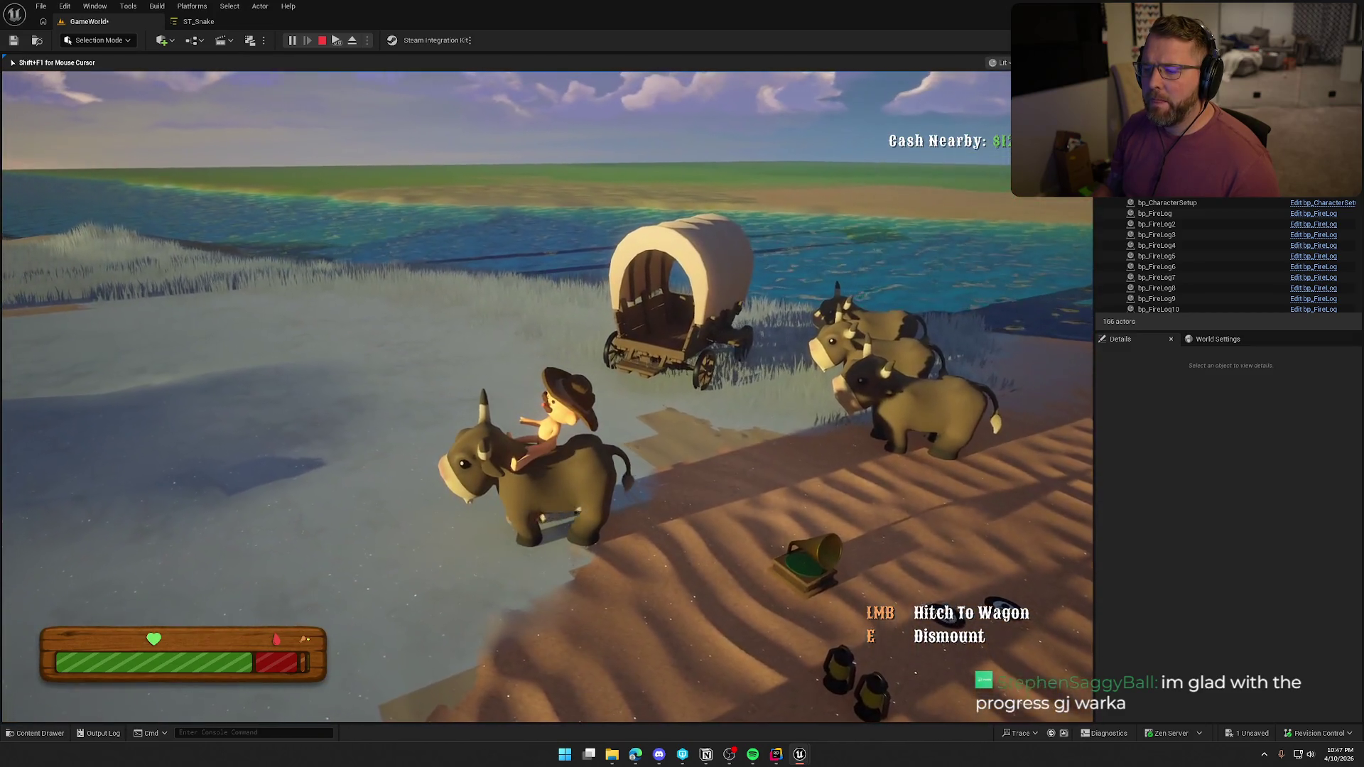
{"action": "key", "text": "d"}
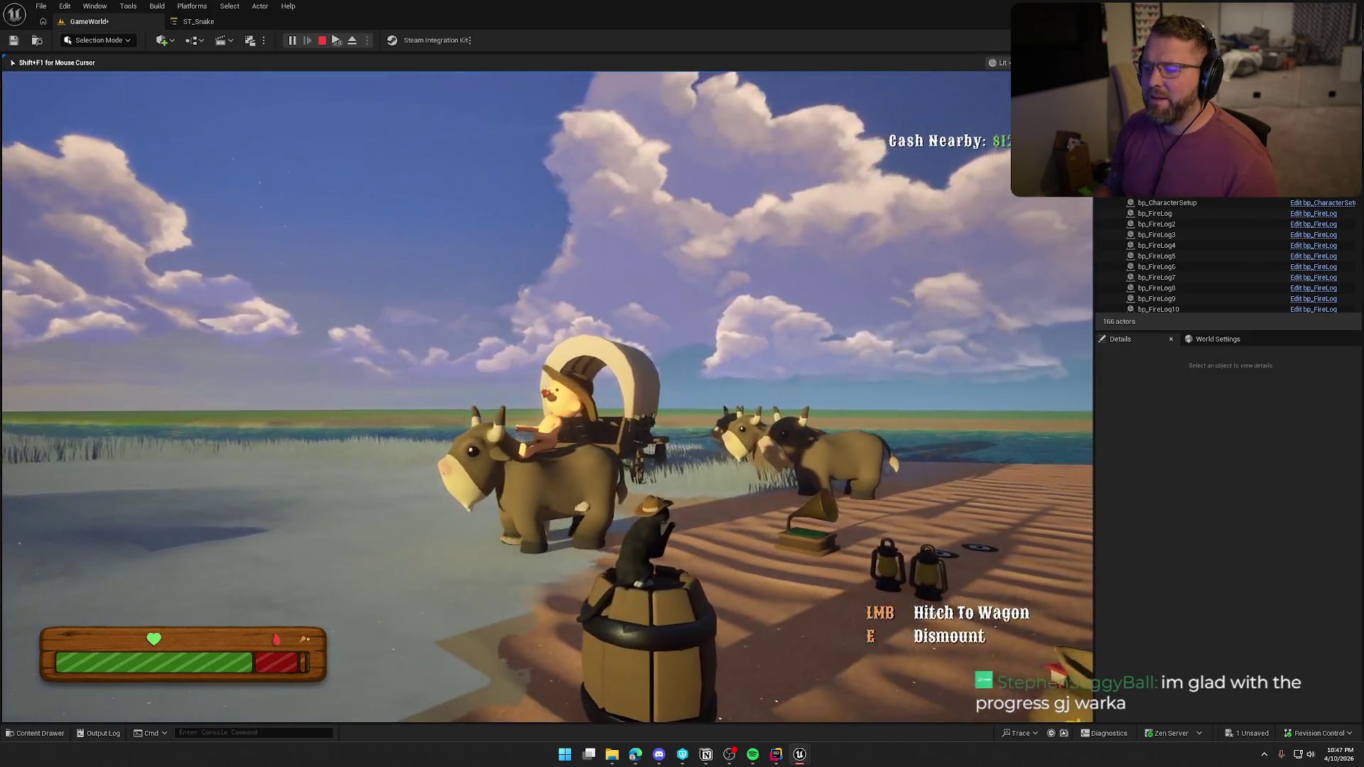
{"action": "key", "text": "d"}
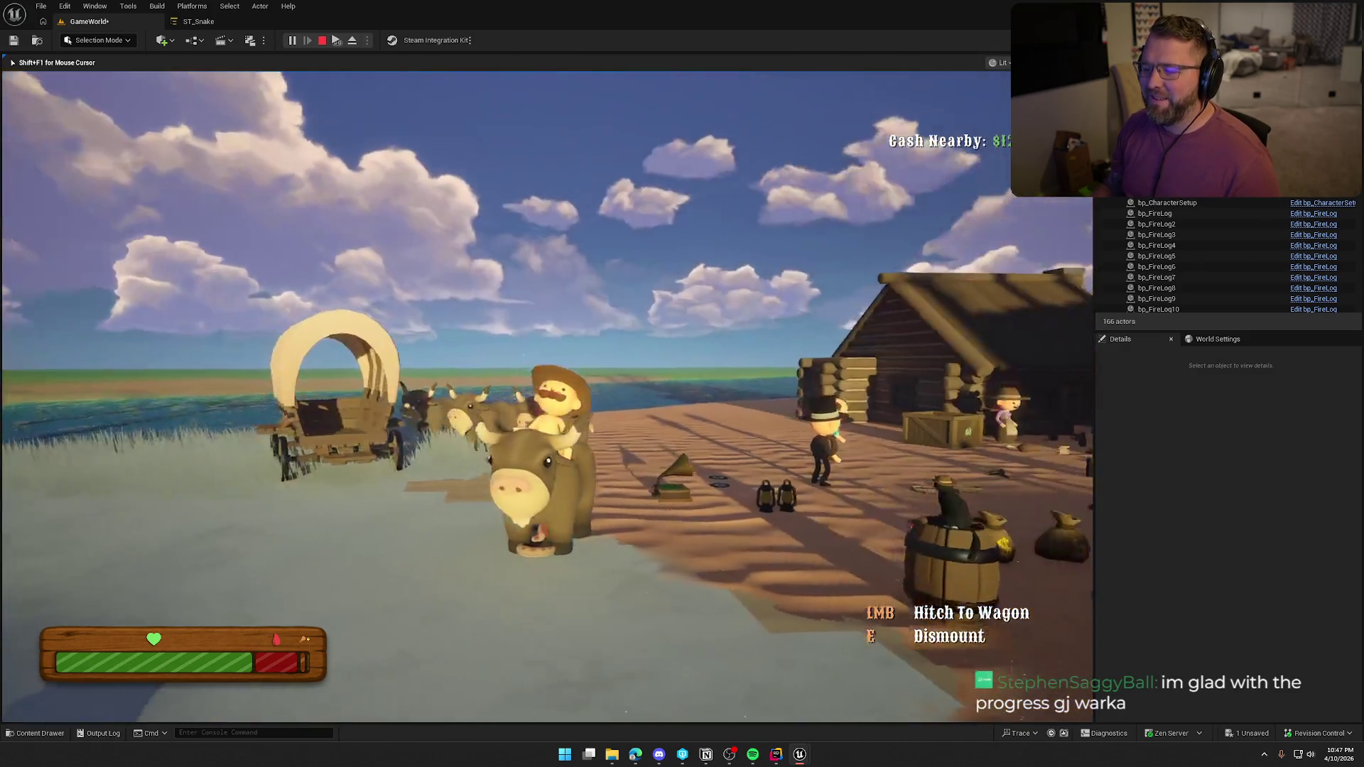
{"action": "key", "text": "e"}
Run past the log pile and campfire into the tent, then end the play session
{"action": "key", "text": "shift+w"}
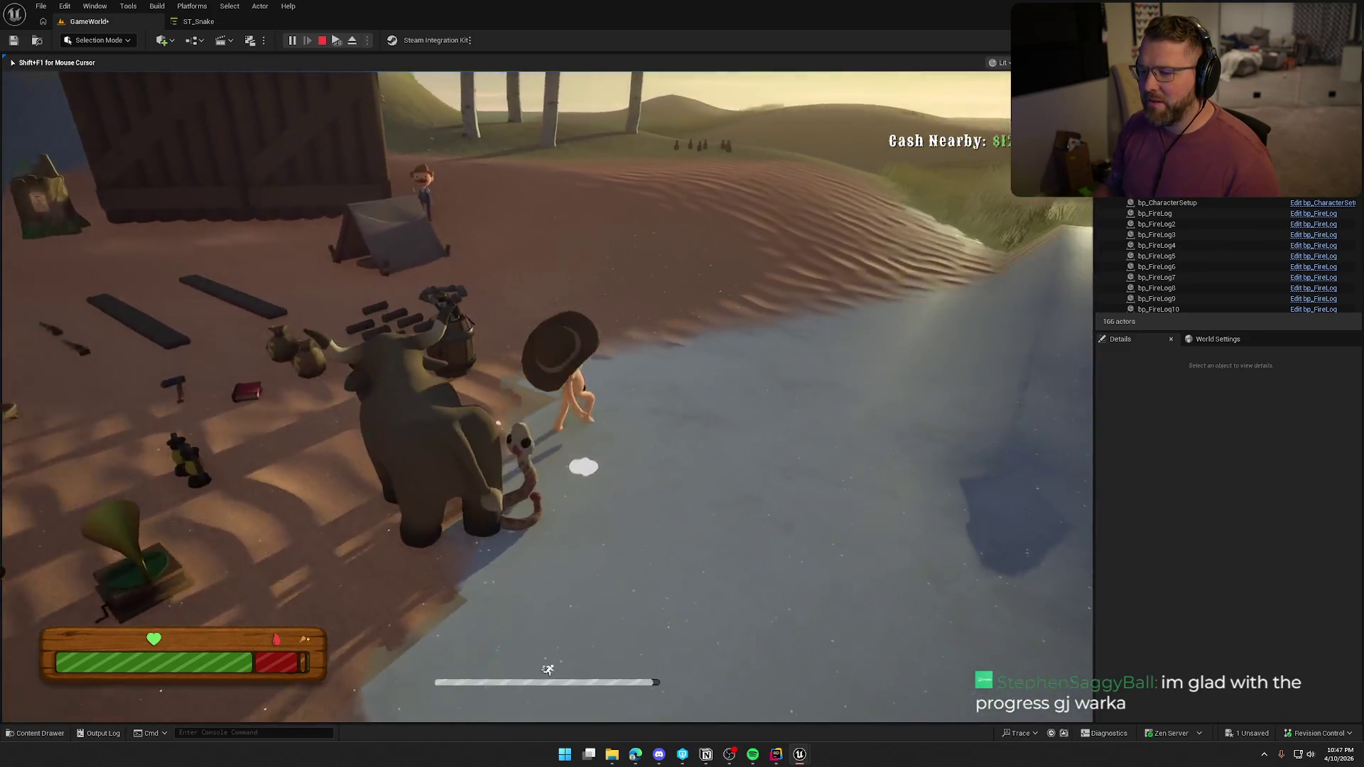
{"action": "key", "text": "a"}
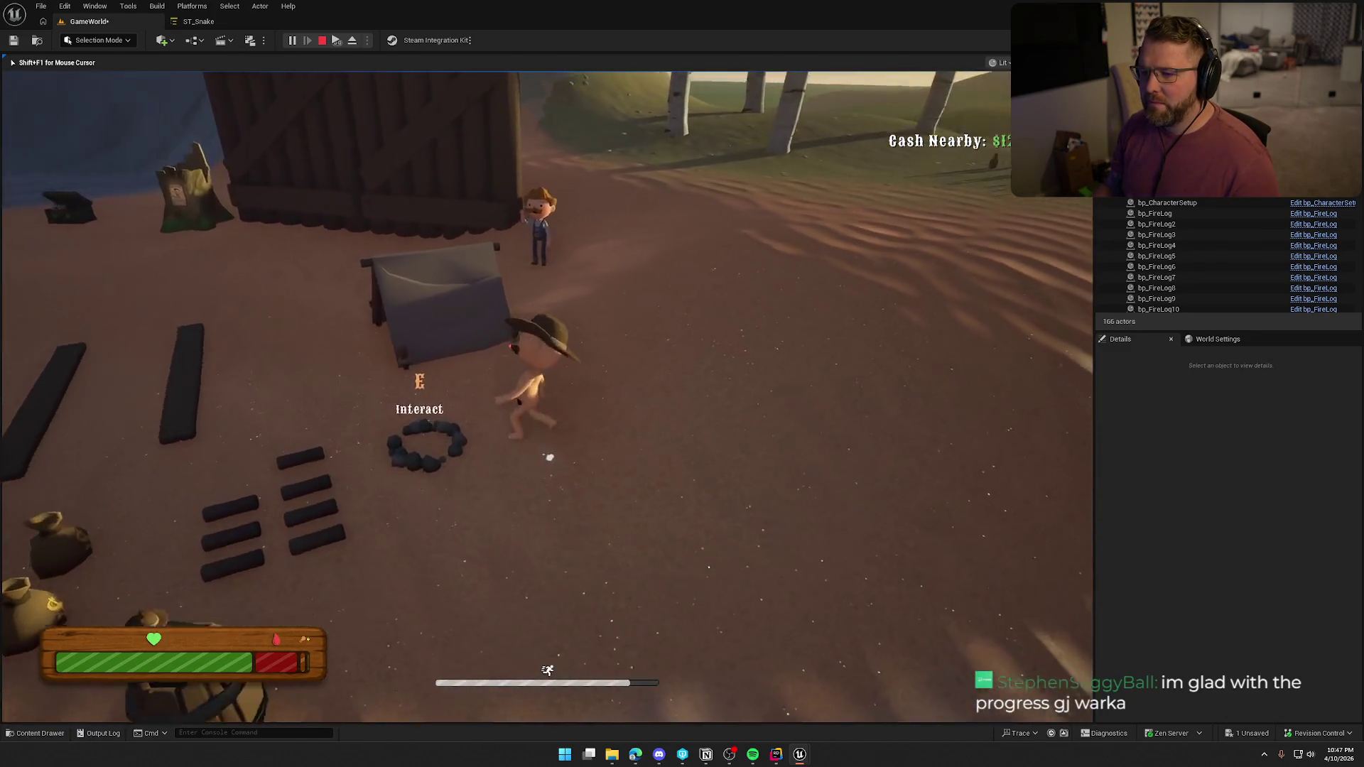
{"action": "key", "text": "a"}
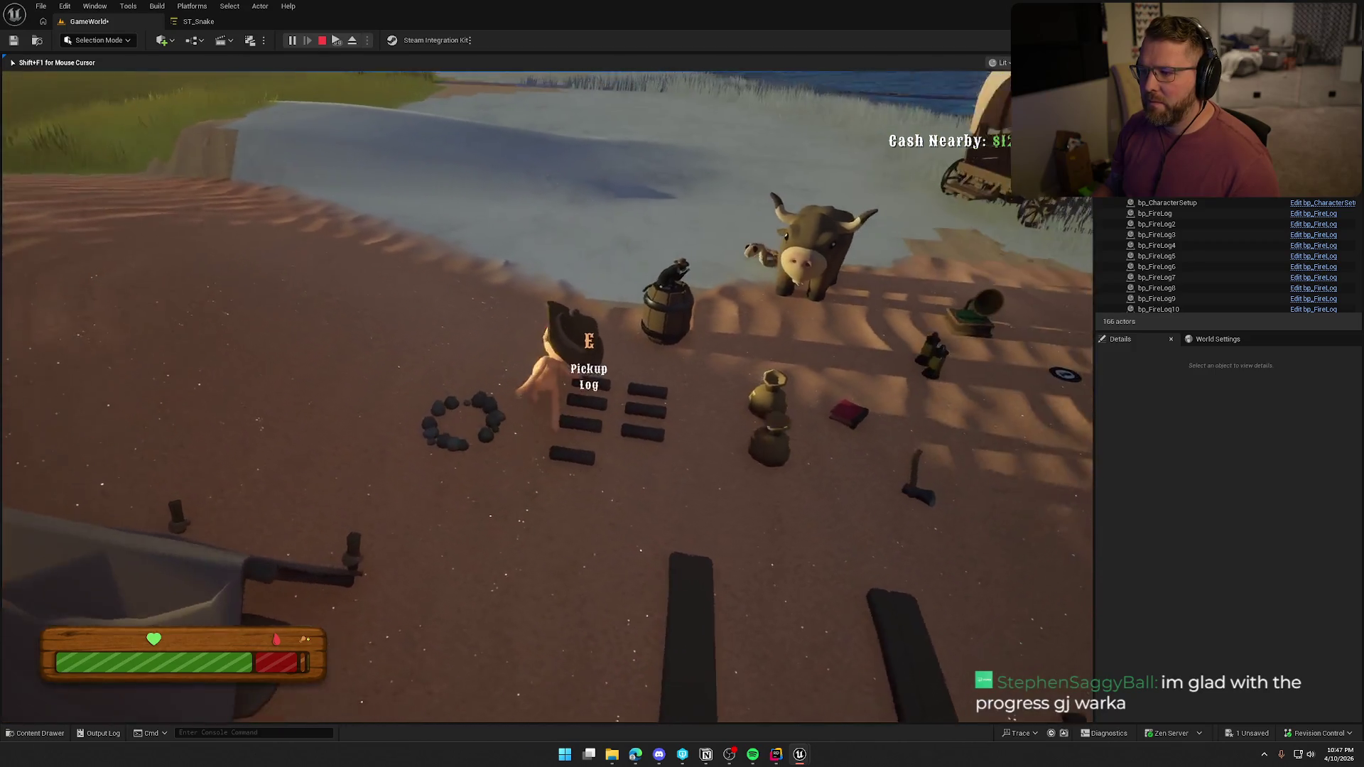
{"action": "key", "text": "a"}
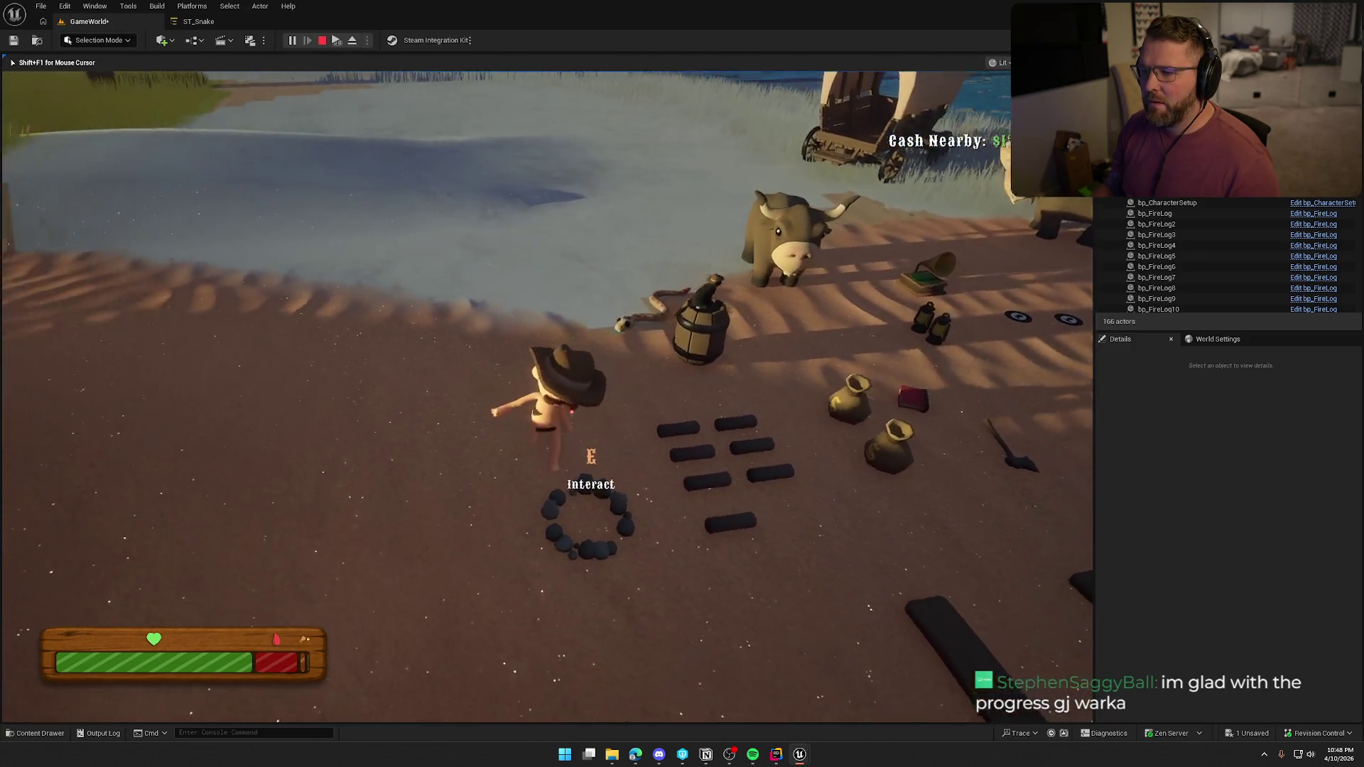
{"action": "key", "text": "e"}
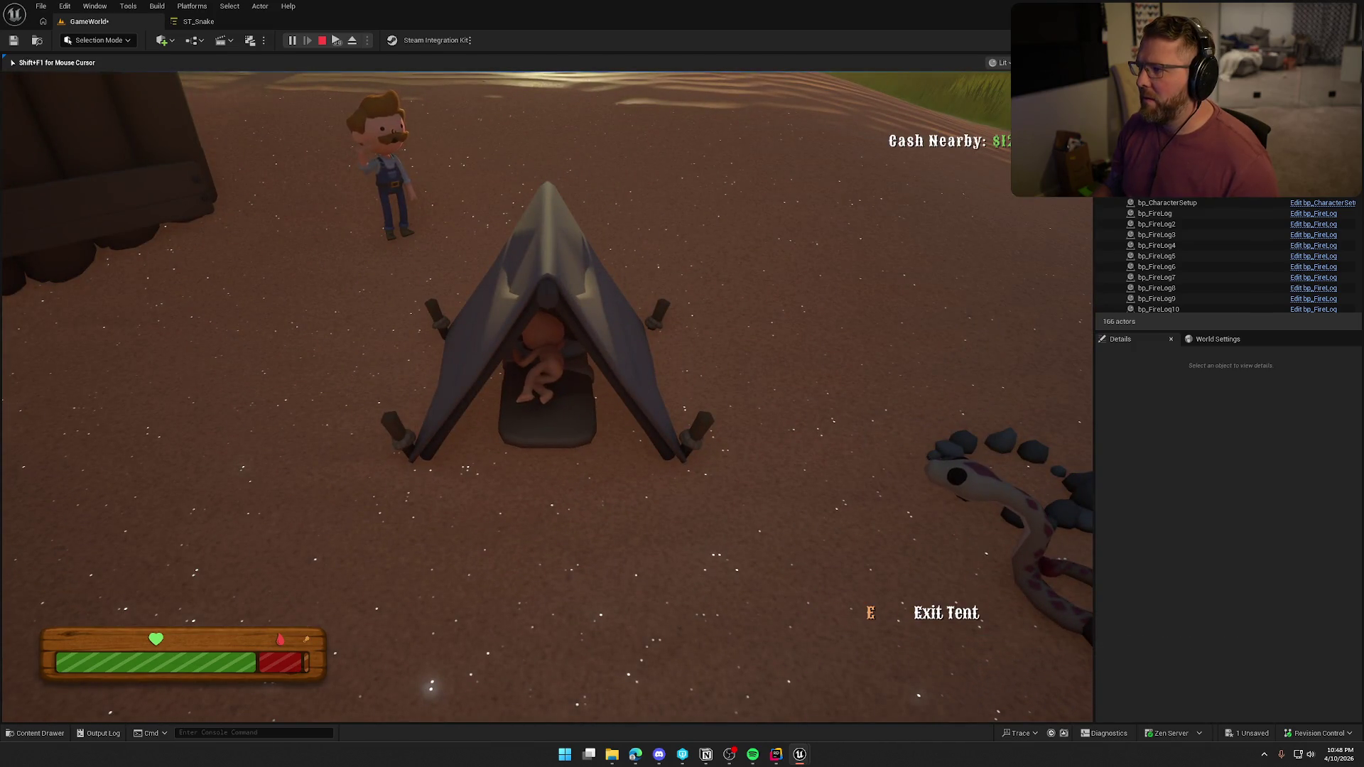
{"action": "key", "text": "Escape"}
{"action": "left_click", "coordinate": [190, 26]}
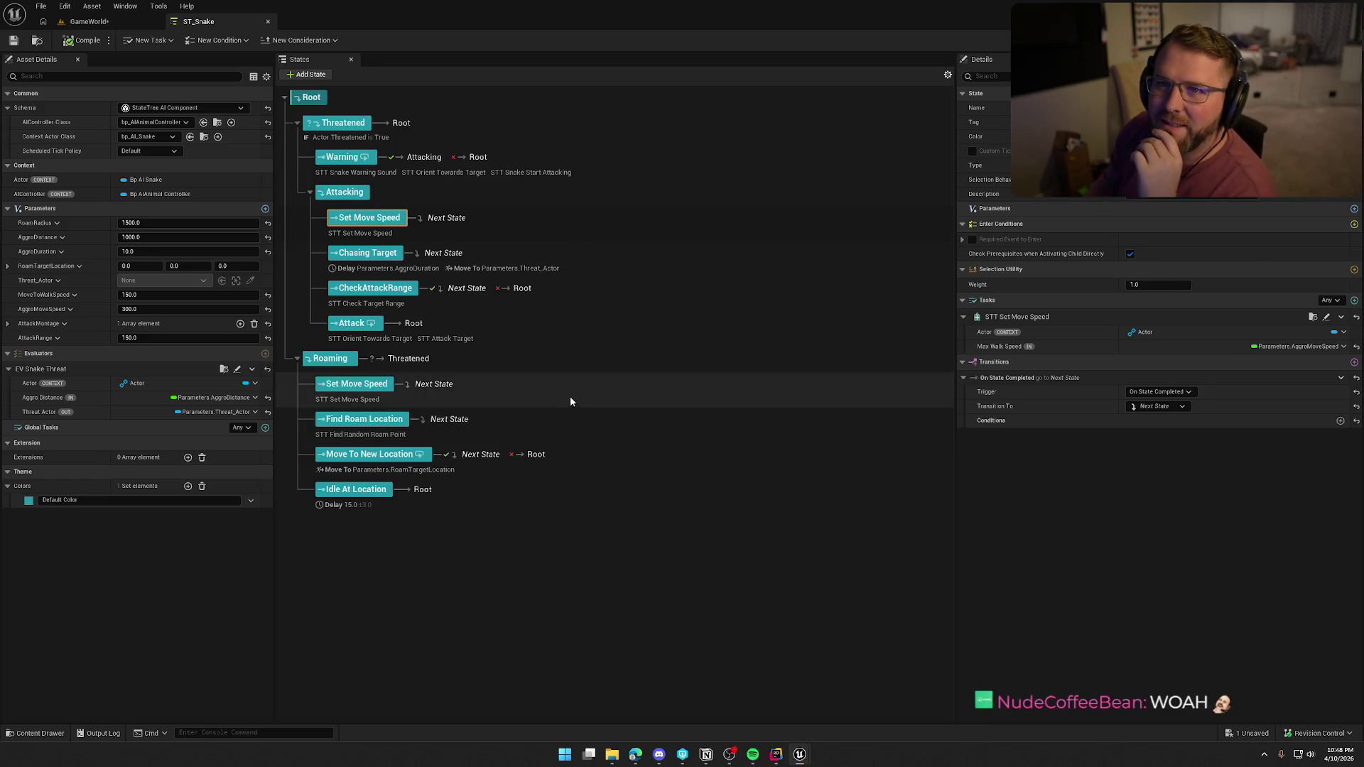
Open the EV_SnakeThreat evaluator blueprint from its edit button in ST_Snake
{"action": "left_click", "coordinate": [237, 369]}
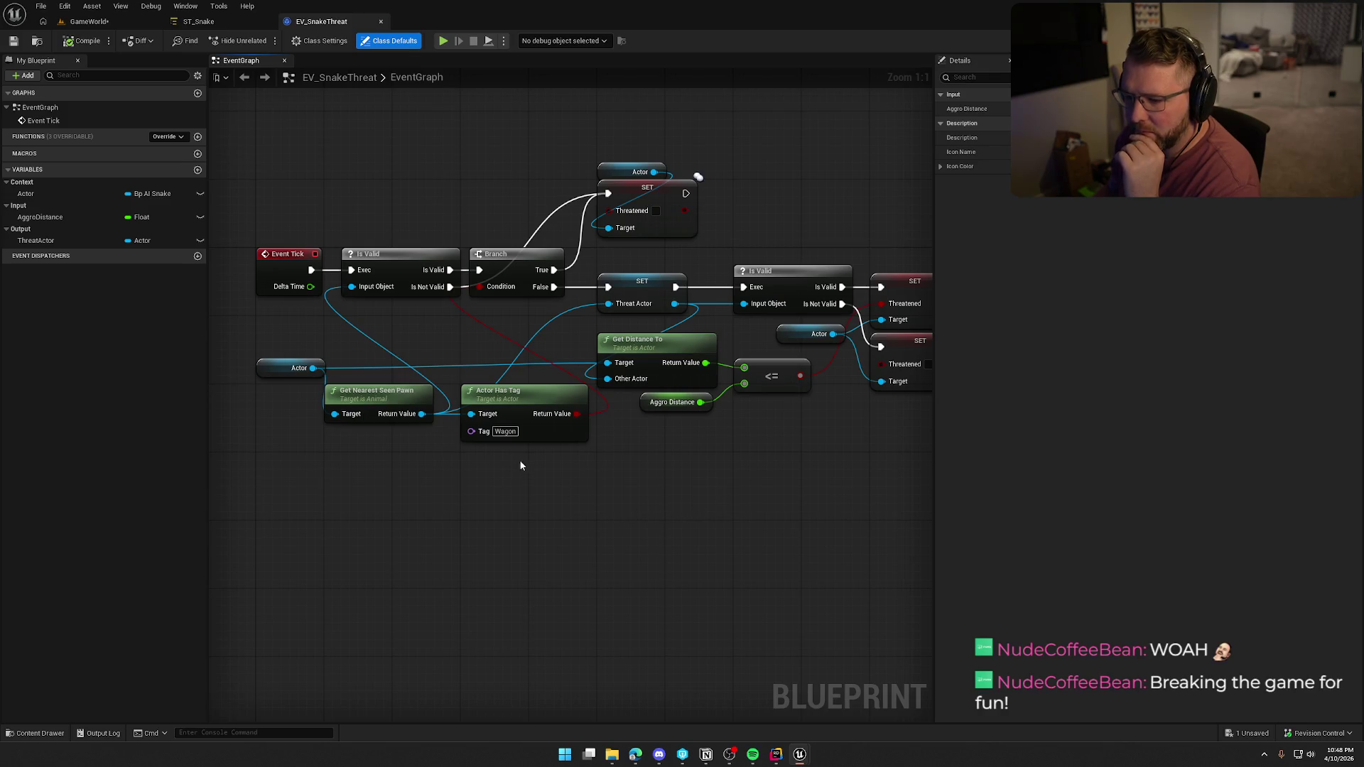
Pan through the EV_SnakeThreat graph to review the Wagon tag check and Threat Actor/Threatened setters
{"action": "mouse_move", "coordinate": [694, 487]}
{"action": "left_mouse_down"}
{"action": "mouse_move", "coordinate": [609, 490]}
{"action": "mouse_move", "coordinate": [622, 480]}
{"action": "mouse_move", "coordinate": [542, 466]}
{"action": "mouse_move", "coordinate": [647, 470]}
{"action": "left_mouse_up"}
{"action": "scroll", "coordinate": [572, 470], "scroll_direction": "down", "scroll_amount": 1}
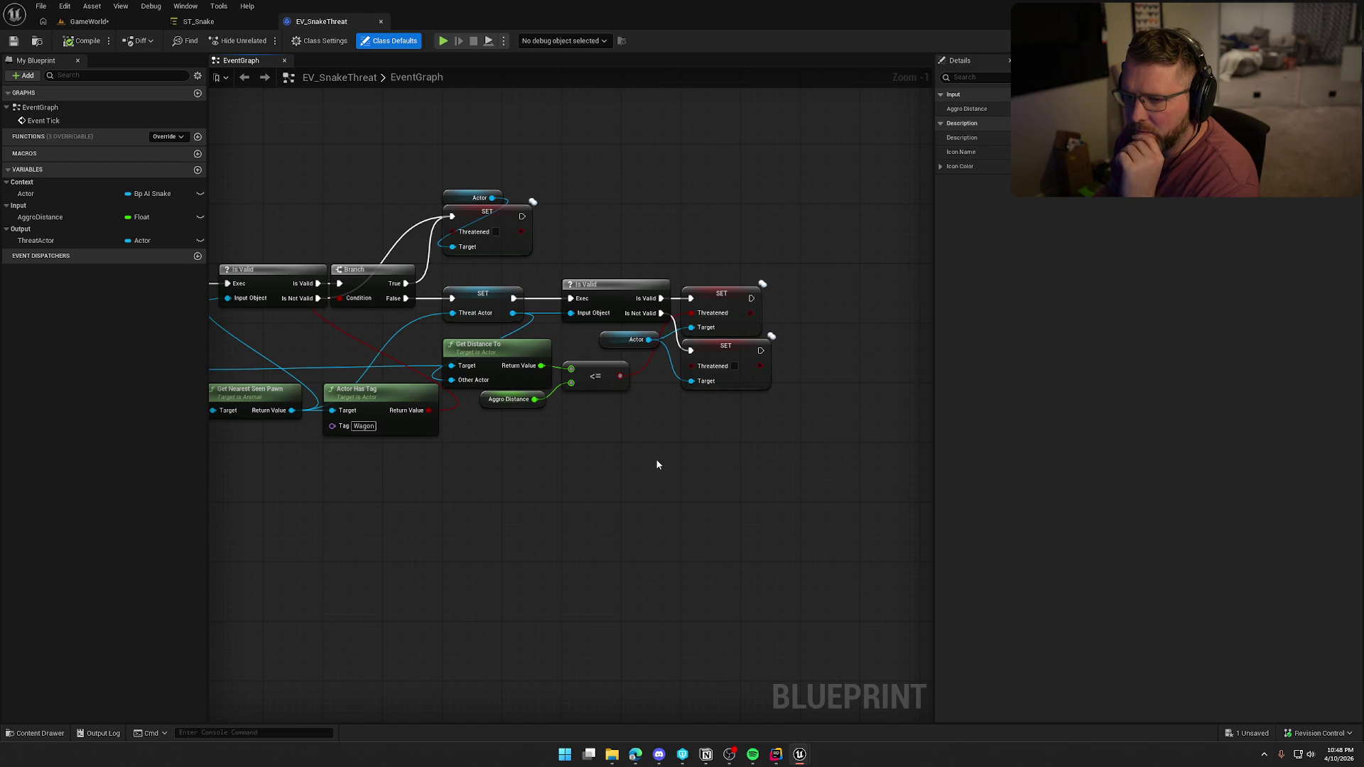
{"action": "left_click_drag", "start_coordinate": [616, 466], "coordinate": [714, 465]}
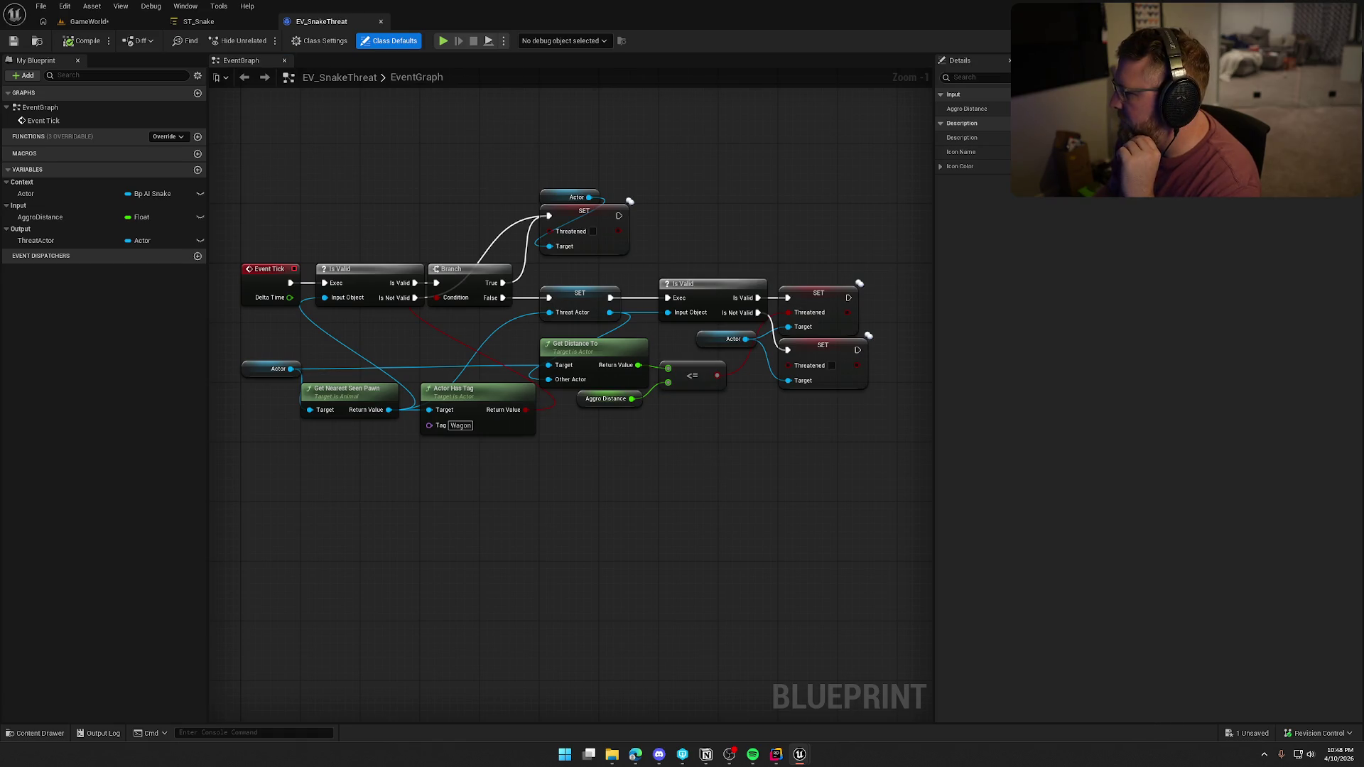
{"action": "left_click", "coordinate": [493, 22]}
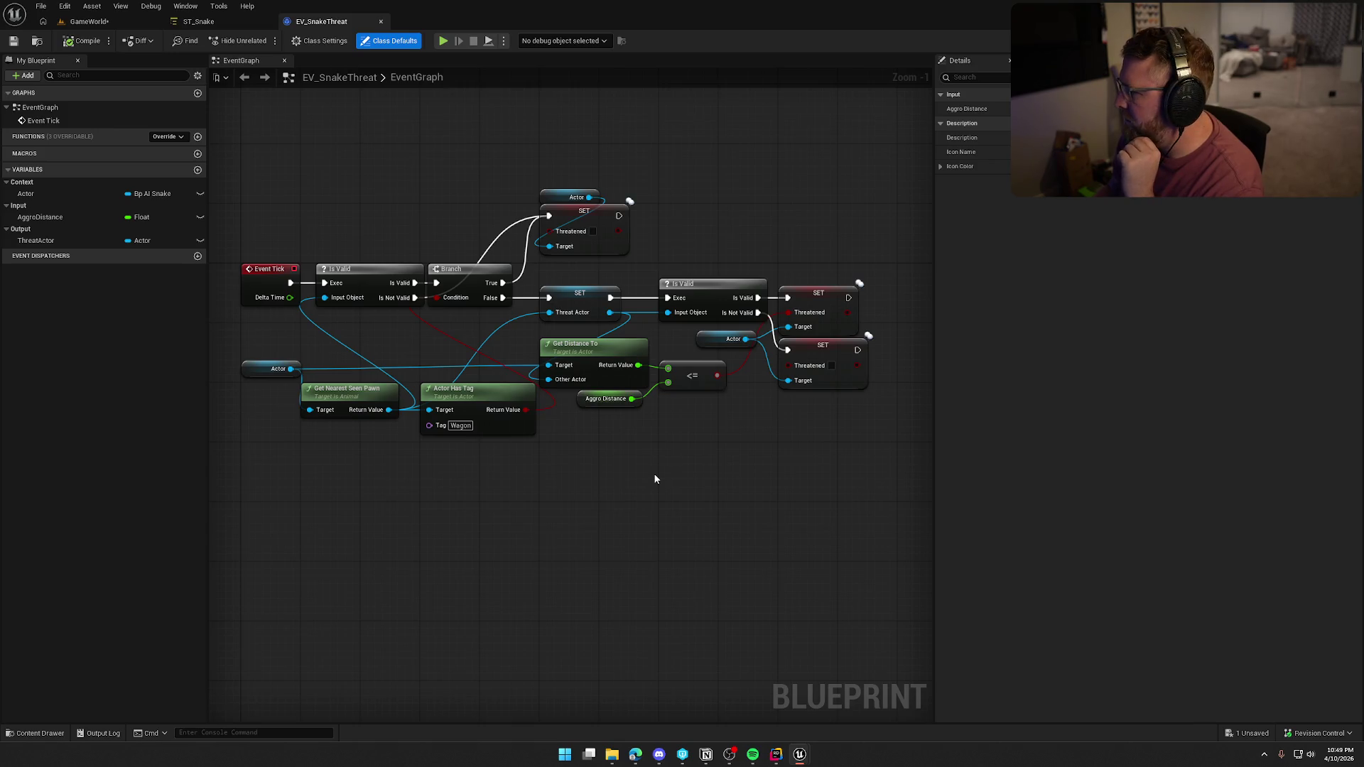
{"action": "left_click", "coordinate": [198, 21]}
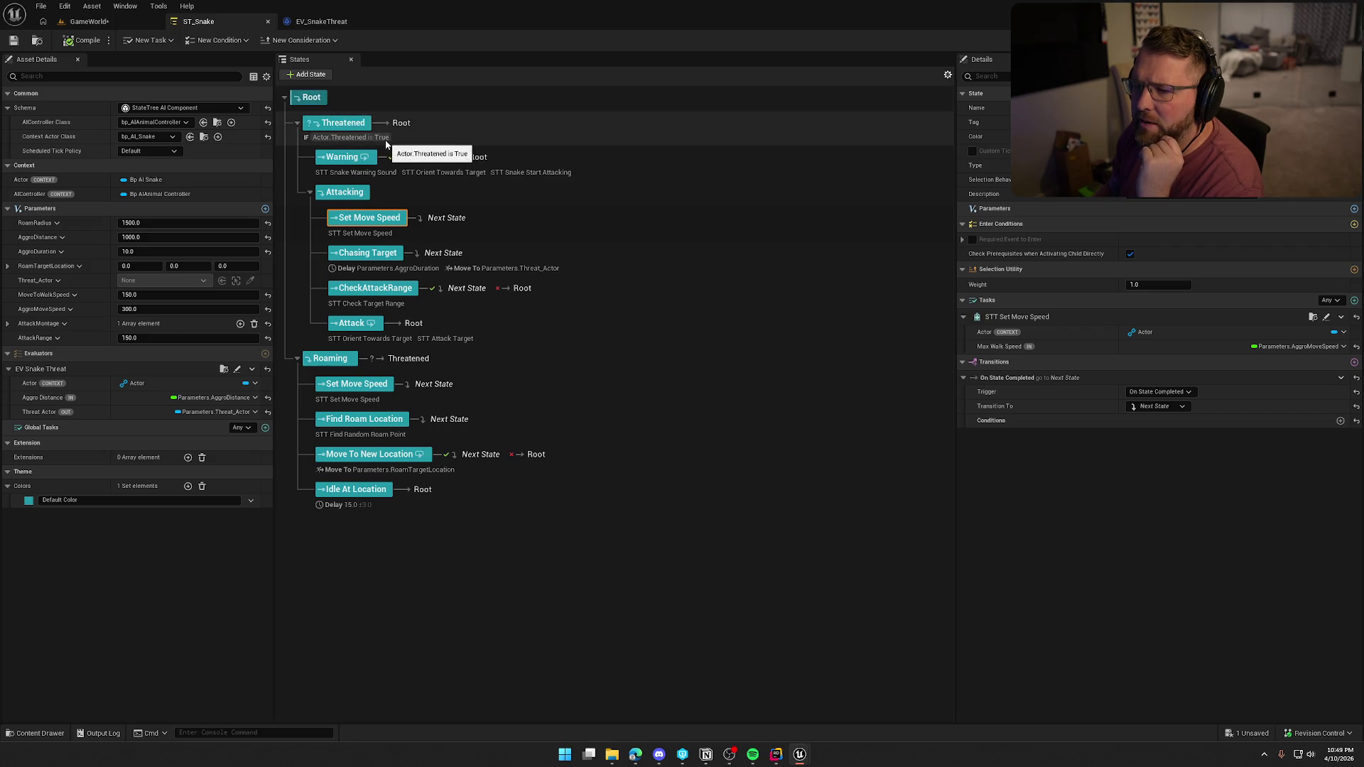
{"action": "left_click", "coordinate": [317, 22]}
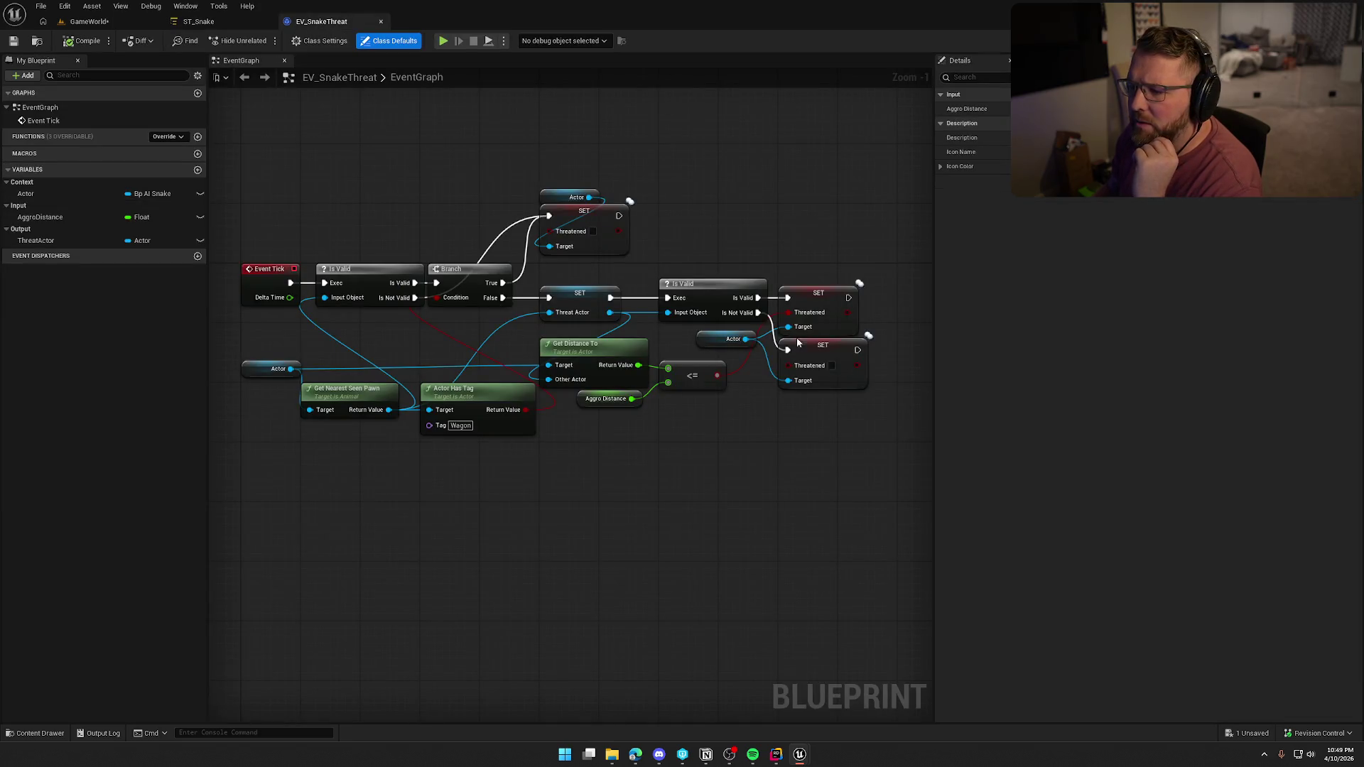
Zoom and pan the EV_SnakeThreat graph to trace Event Tick through the Has Tag Wagon check into the Branch
{"action": "mouse_move", "coordinate": [604, 424]}
{"action": "left_mouse_down"}
{"action": "mouse_move", "coordinate": [630, 373]}
{"action": "mouse_move", "coordinate": [651, 476]}
{"action": "mouse_move", "coordinate": [734, 486]}
{"action": "mouse_move", "coordinate": [661, 437]}
{"action": "left_mouse_up"}
{"action": "left_click", "coordinate": [651, 476]}
{"action": "scroll", "coordinate": [651, 476], "scroll_direction": "up", "scroll_amount": 1}
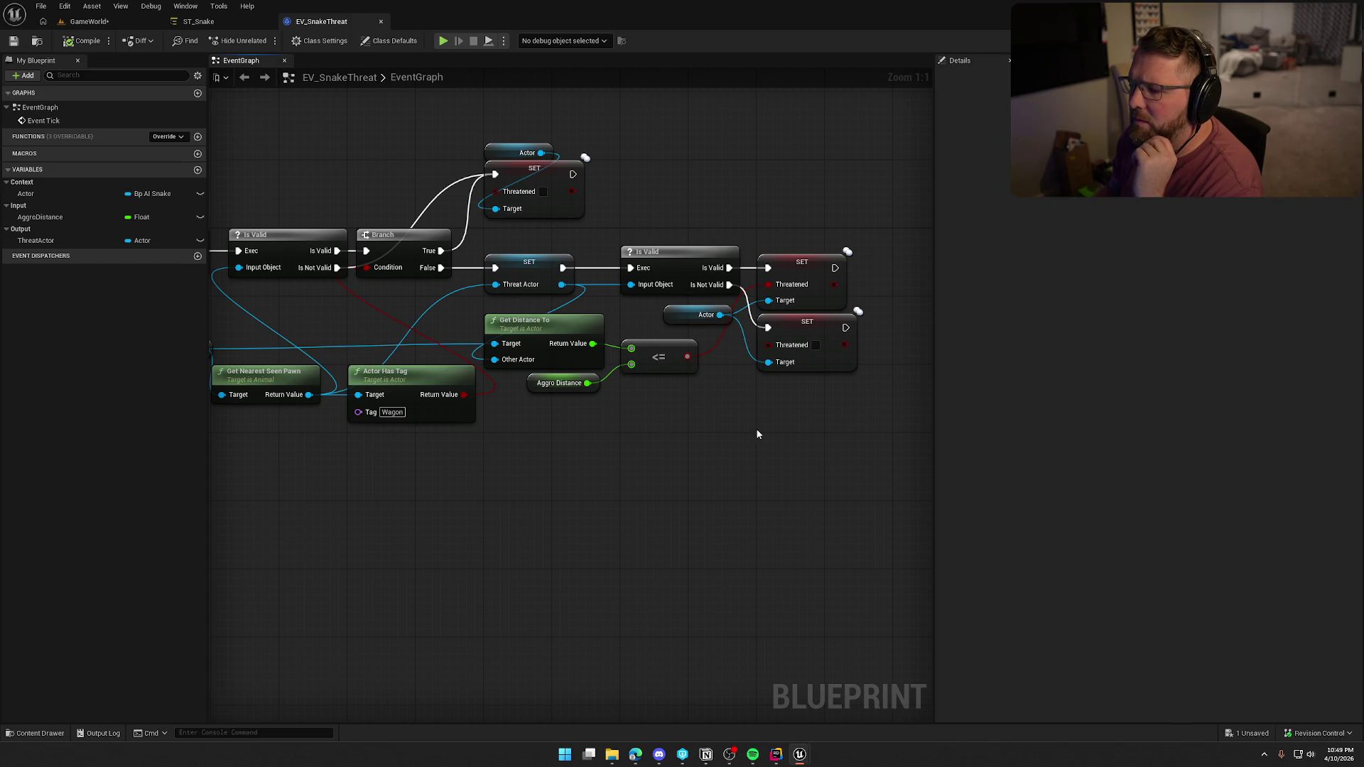
{"action": "mouse_move", "coordinate": [652, 452]}
{"action": "left_mouse_down"}
{"action": "mouse_move", "coordinate": [773, 437]}
{"action": "mouse_move", "coordinate": [622, 446]}
{"action": "left_mouse_up"}
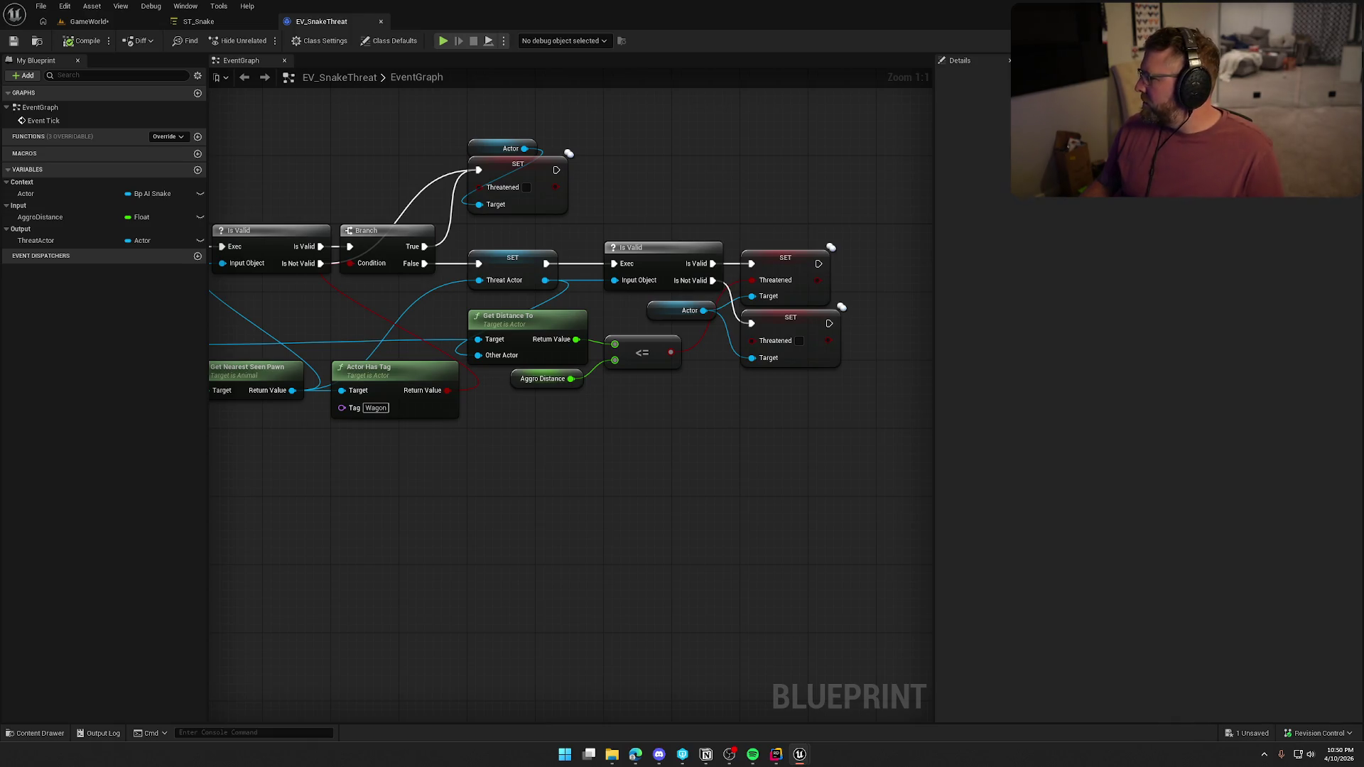
{"action": "left_click_drag", "start_coordinate": [881, 491], "coordinate": [879, 477]}
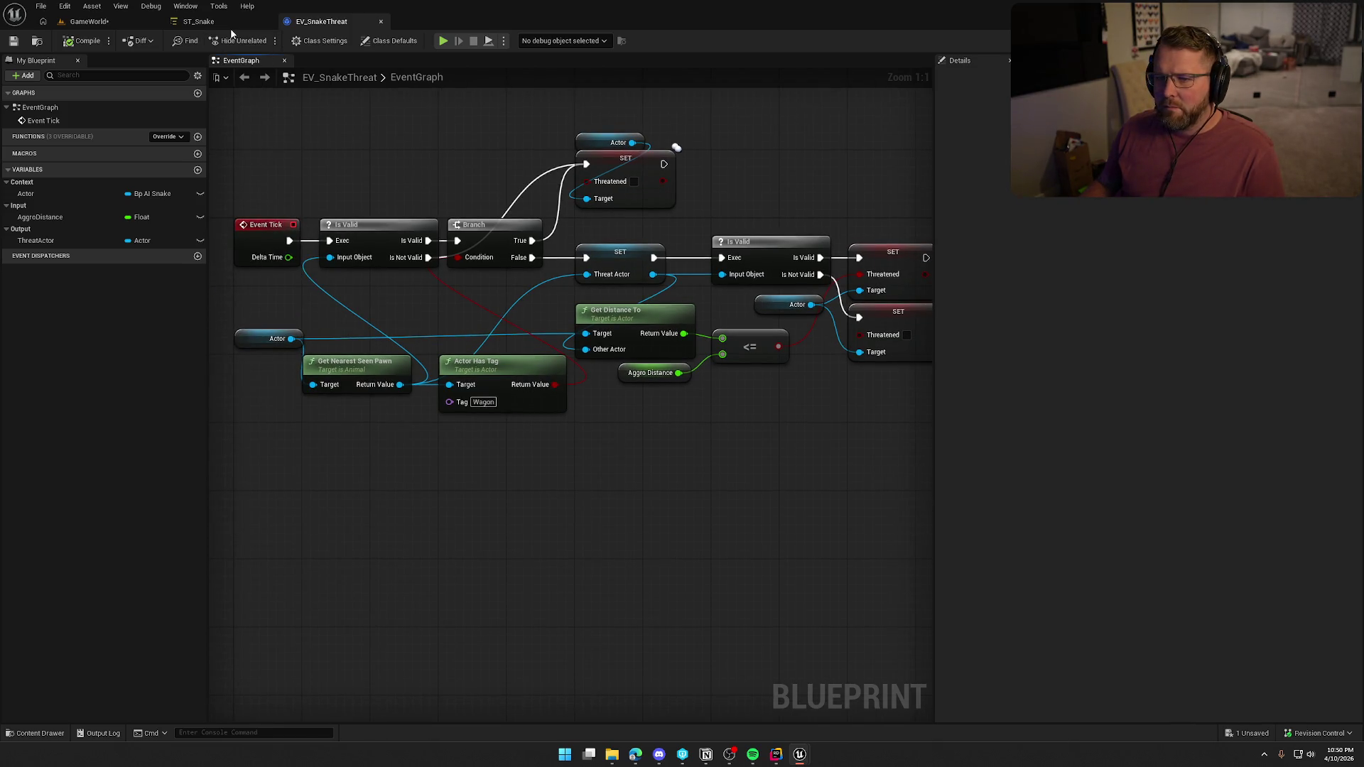
Select the Warning state and review STT_SnakeStartAttacking's distance checks against 675 and Aggro Distance
{"action": "left_click", "coordinate": [227, 25]}
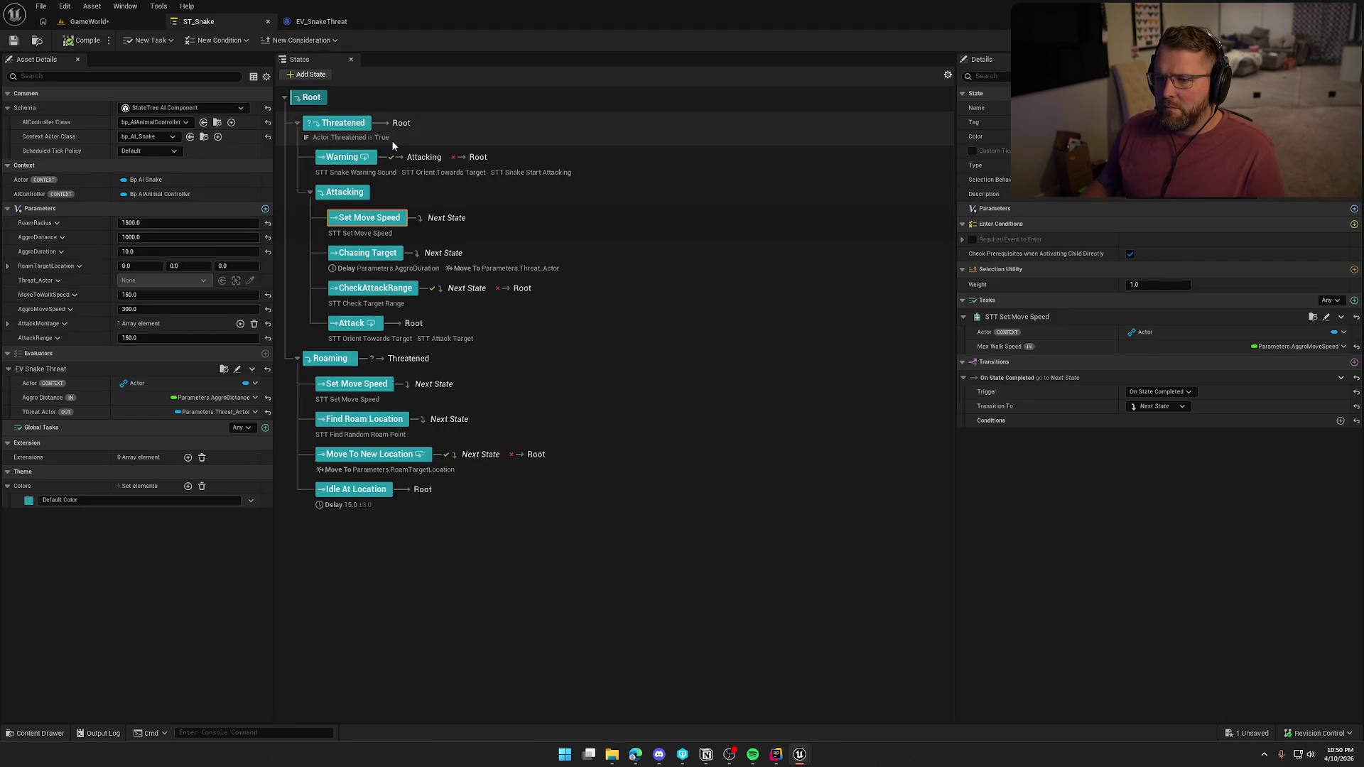
{"action": "left_click", "coordinate": [540, 176]}
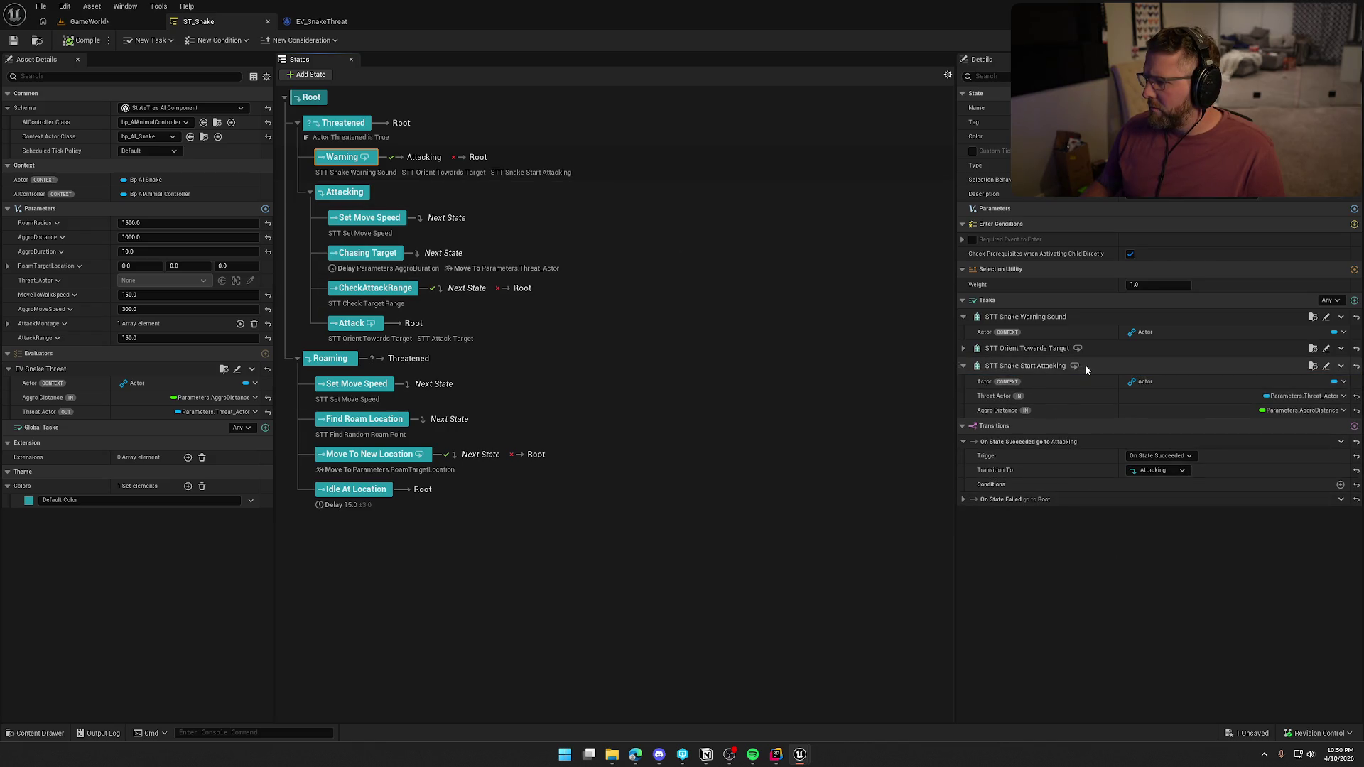
{"action": "left_click", "coordinate": [1327, 367]}
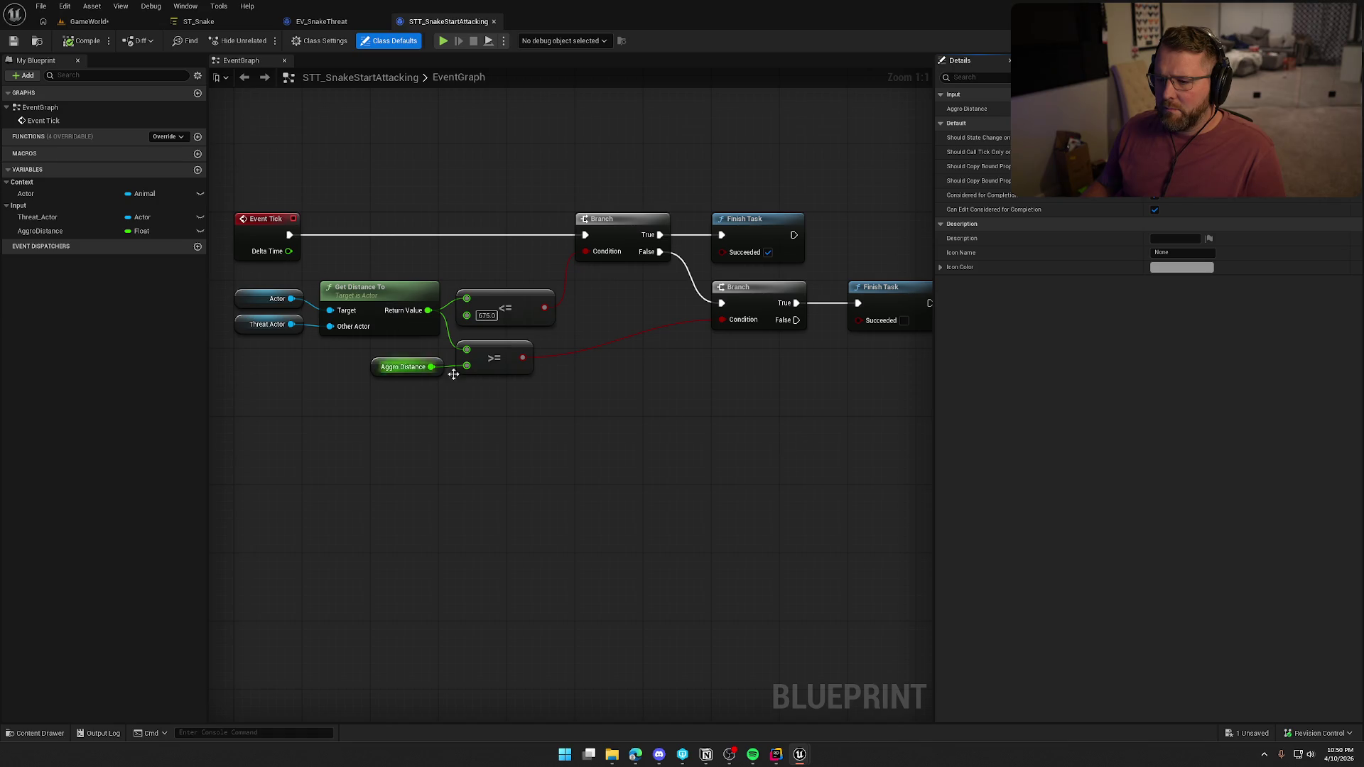
{"action": "mouse_move", "coordinate": [667, 419]}
{"action": "left_mouse_down"}
{"action": "mouse_move", "coordinate": [594, 414]}
{"action": "mouse_move", "coordinate": [698, 416]}
{"action": "left_mouse_up"}
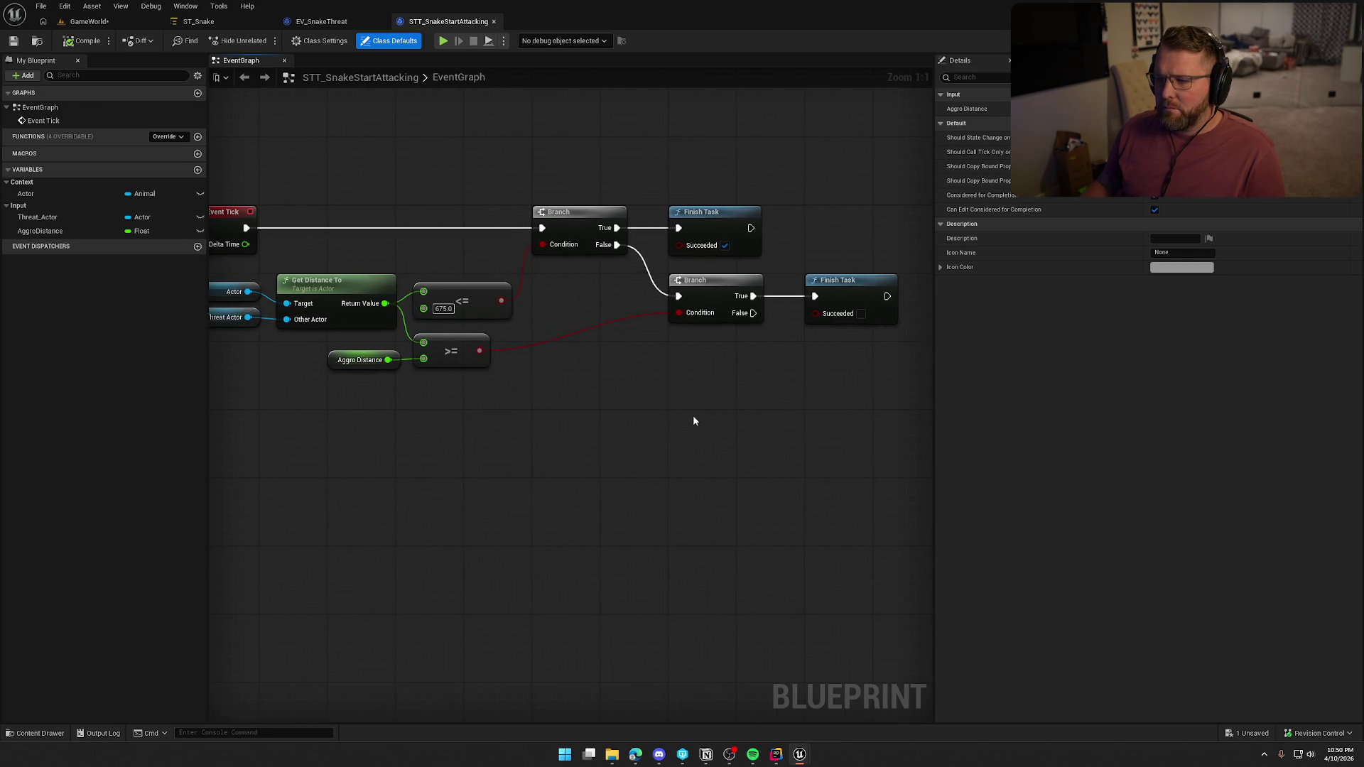
{"action": "left_click_drag", "start_coordinate": [597, 415], "coordinate": [659, 419]}
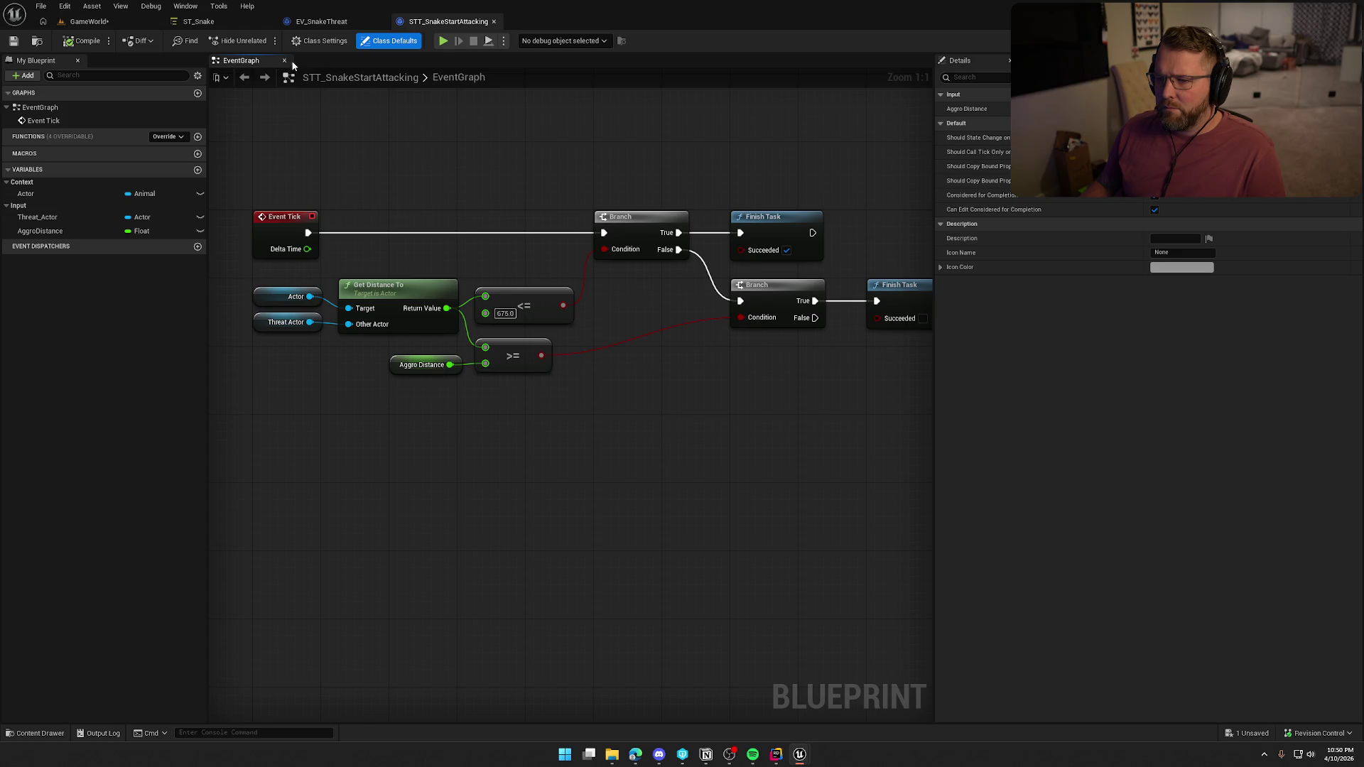
{"action": "left_click", "coordinate": [198, 22]}
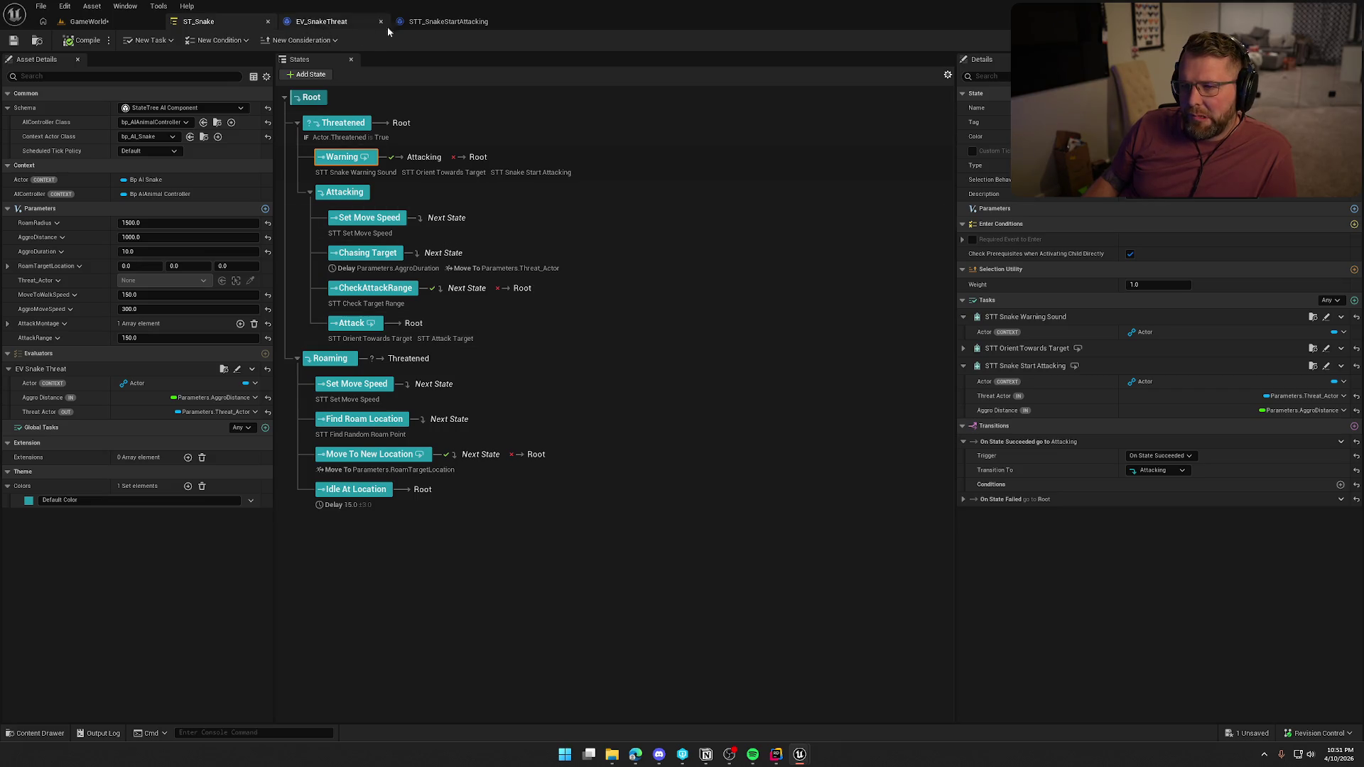
Paste the Get Component Bounds, Add and SET Attack Range nodes and wire them after the Threatened setter
{"action": "left_click", "coordinate": [321, 21]}
{"action": "left_click_drag", "start_coordinate": [710, 500], "coordinate": [653, 455]}
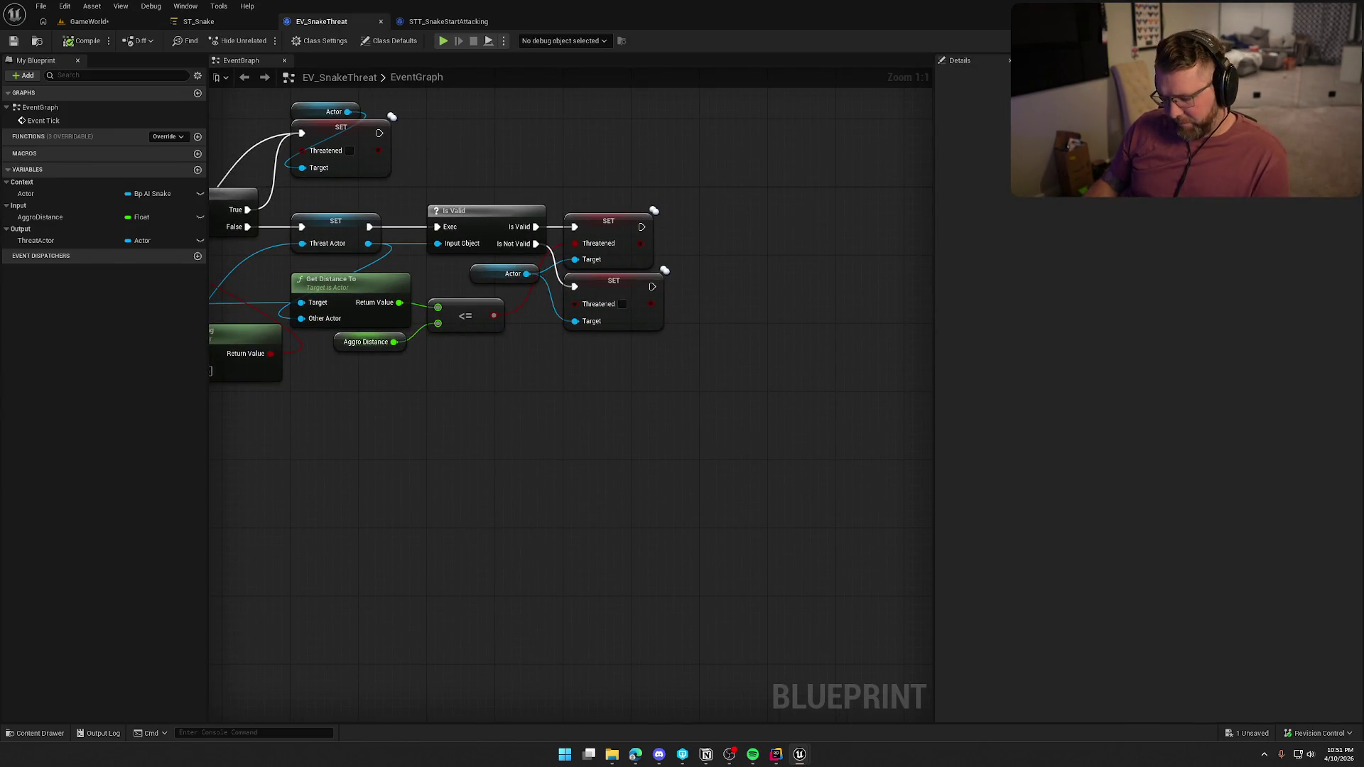
{"action": "left_click_drag", "start_coordinate": [731, 400], "coordinate": [504, 390]}
{"action": "key", "text": "ctrl+v"}
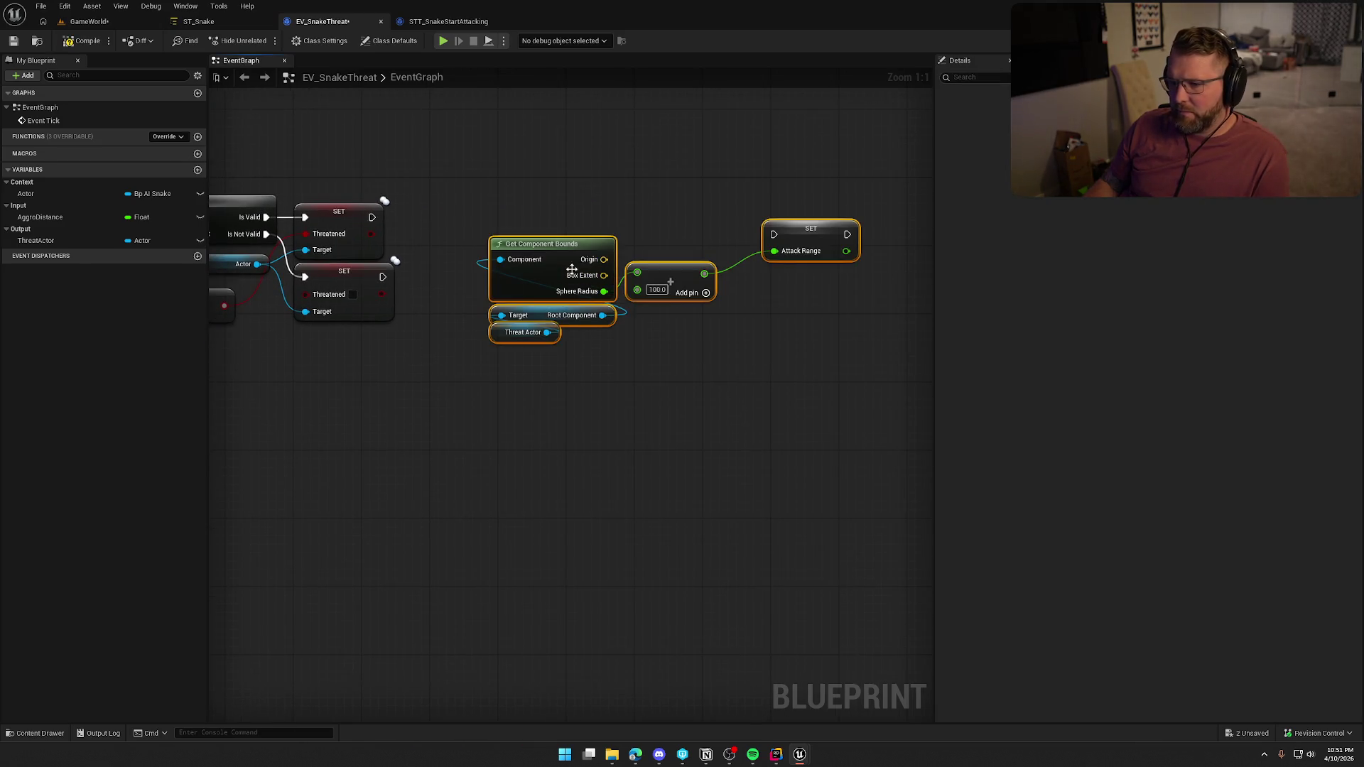
{"action": "left_click_drag", "start_coordinate": [773, 234], "coordinate": [371, 216]}
{"action": "mouse_move", "coordinate": [550, 246]}
{"action": "left_mouse_down"}
{"action": "mouse_move", "coordinate": [541, 228]}
{"action": "mouse_move", "coordinate": [497, 240]}
{"action": "left_mouse_up"}
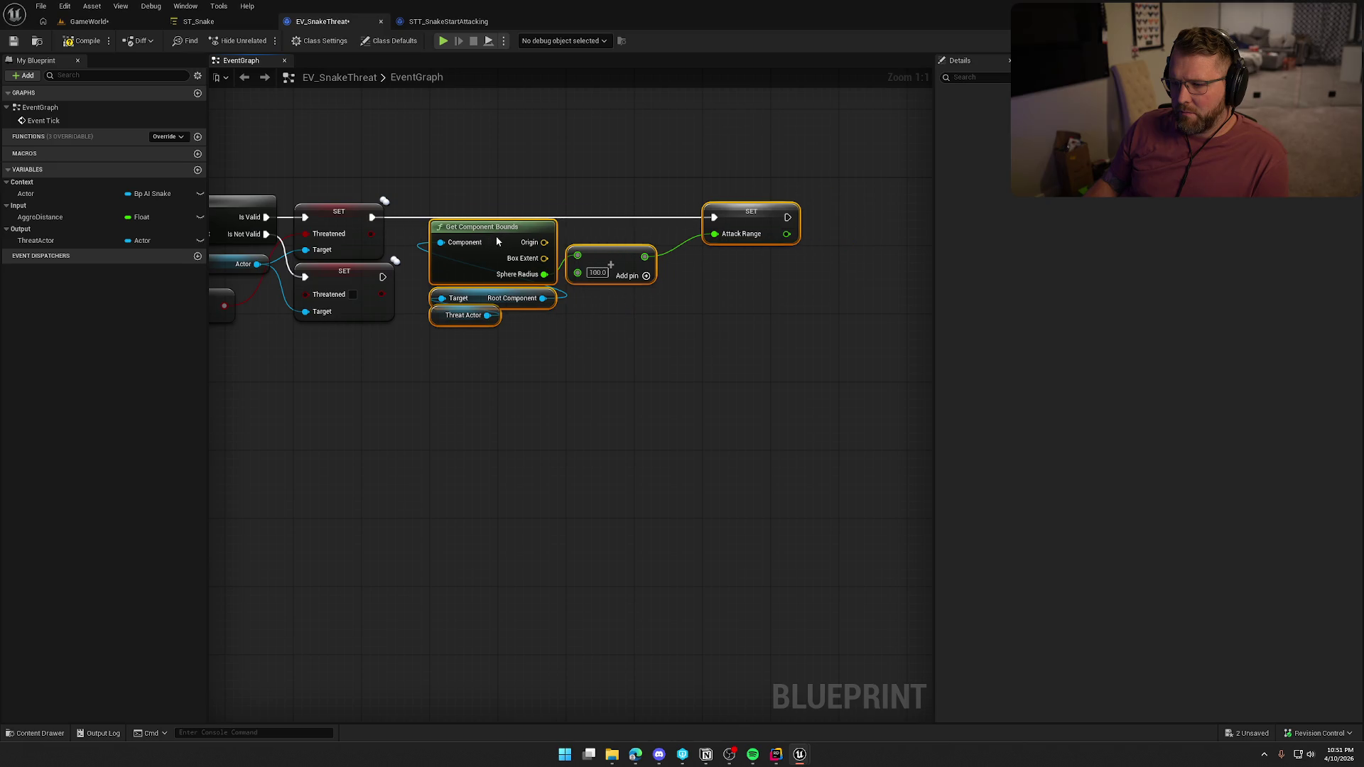
Create the AttackRange float variable, set its category to Output, and save the evaluator
{"action": "right_click", "coordinate": [746, 229]}
{"action": "left_click", "coordinate": [788, 239]}
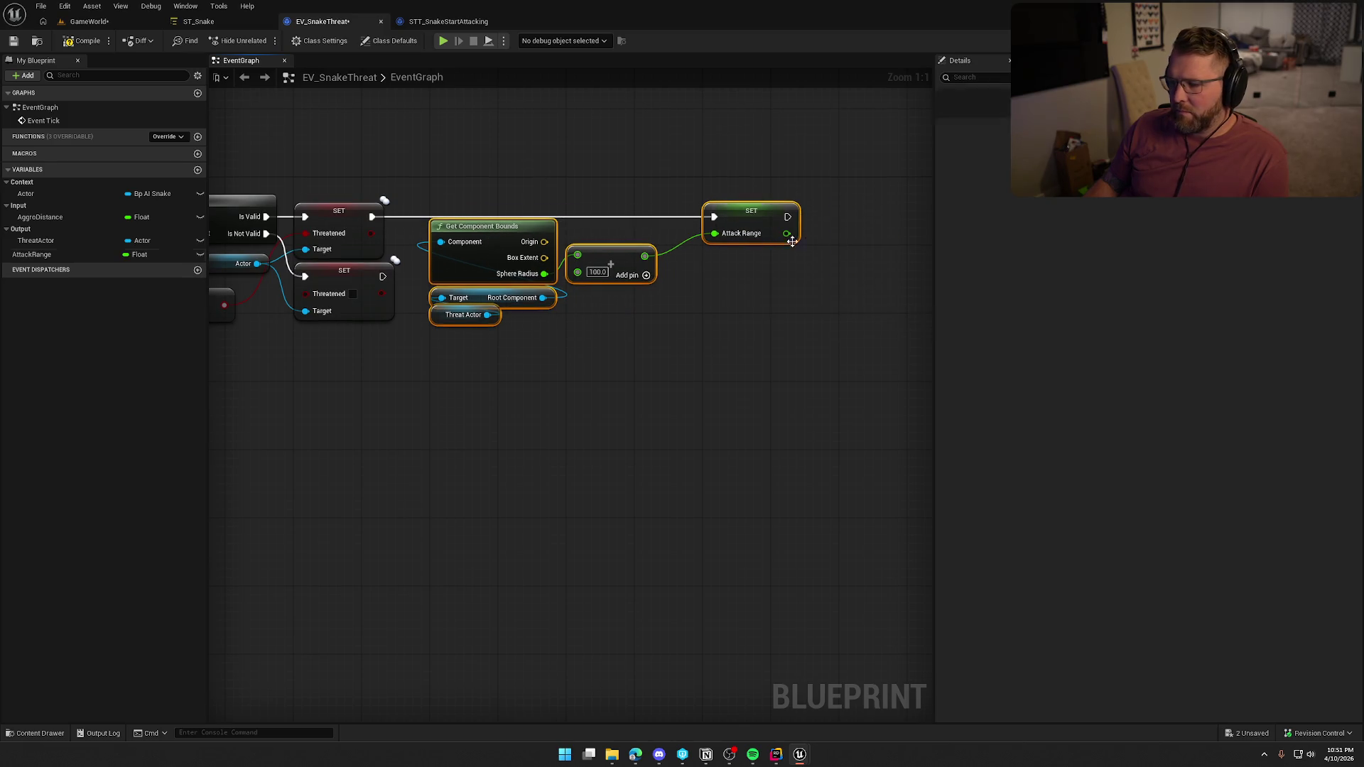
{"action": "left_click", "coordinate": [94, 257]}
{"action": "left_click", "coordinate": [1179, 223]}
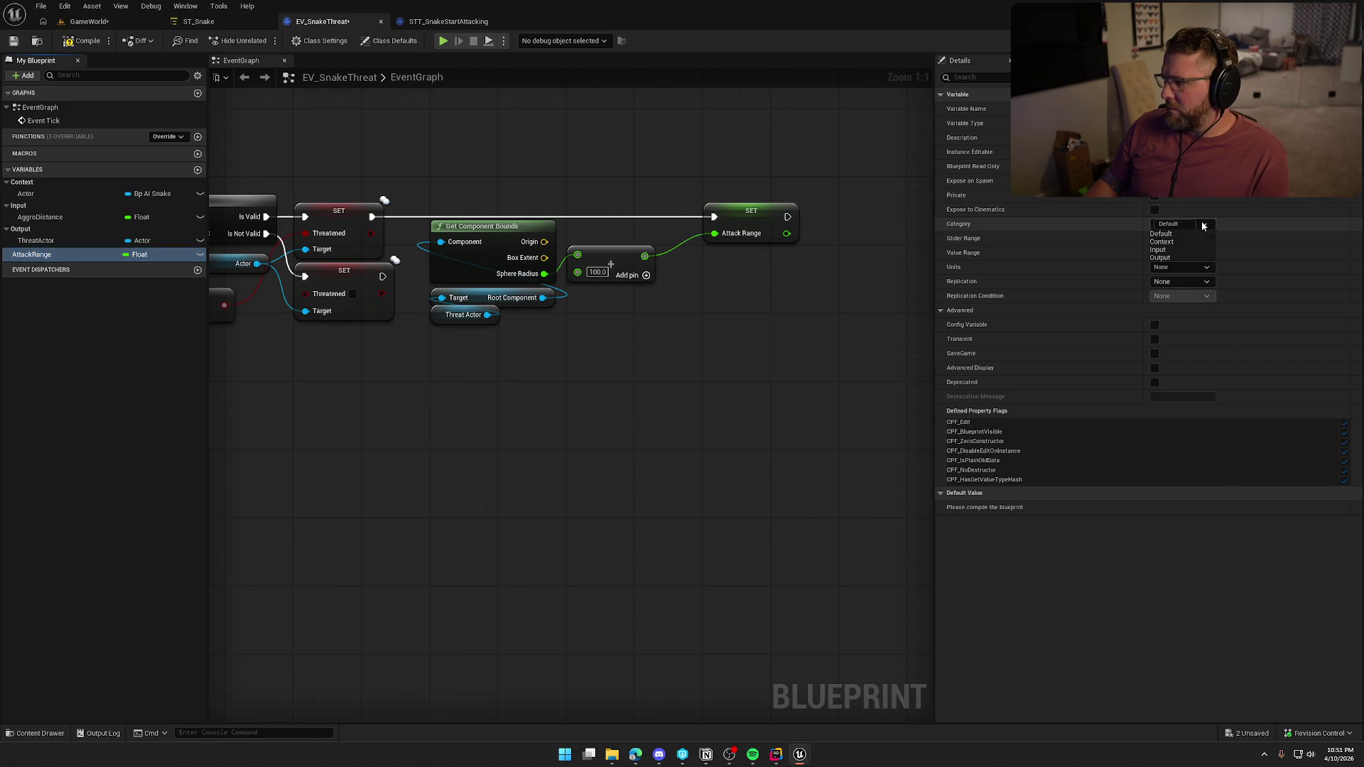
{"action": "left_click", "coordinate": [1173, 257]}
{"action": "left_click_drag", "start_coordinate": [595, 387], "coordinate": [637, 393]}
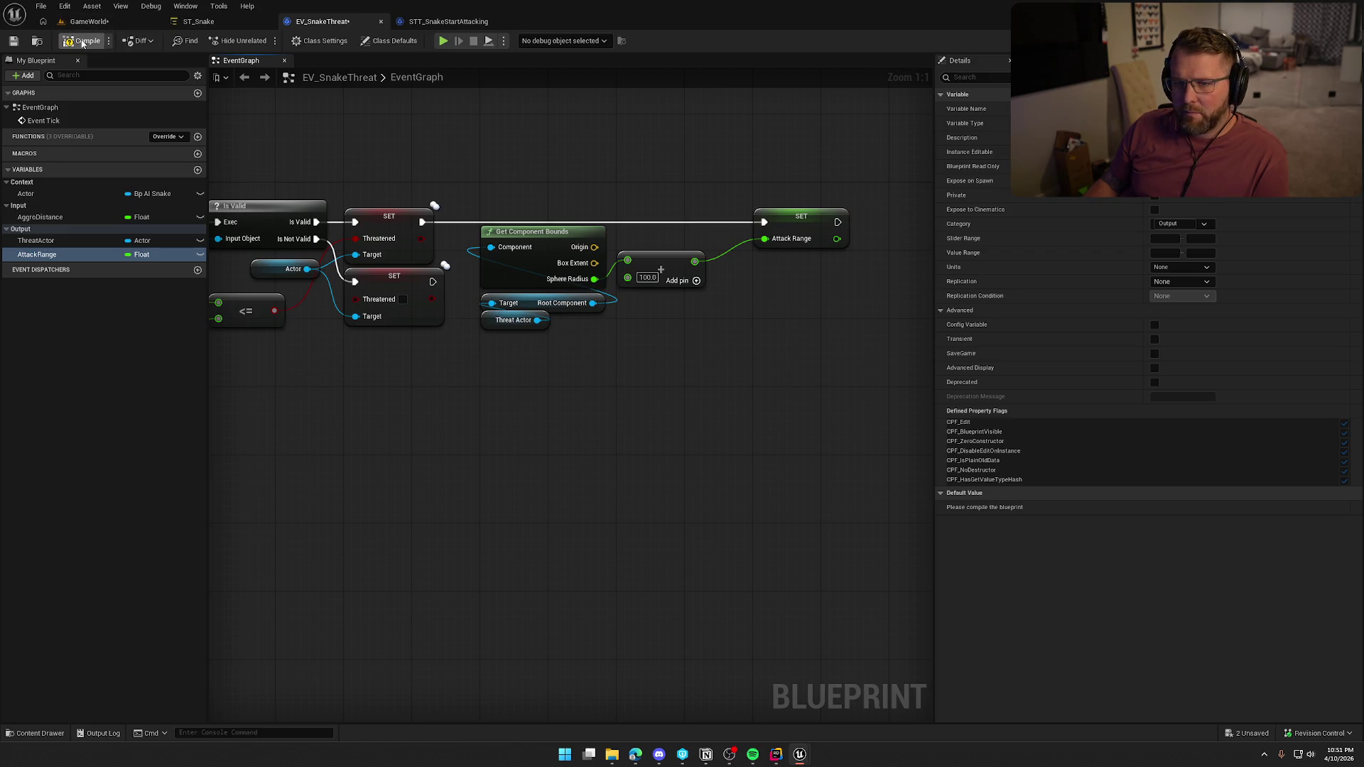
{"action": "key", "text": "ctrl+s"}
{"action": "left_click", "coordinate": [697, 497]}
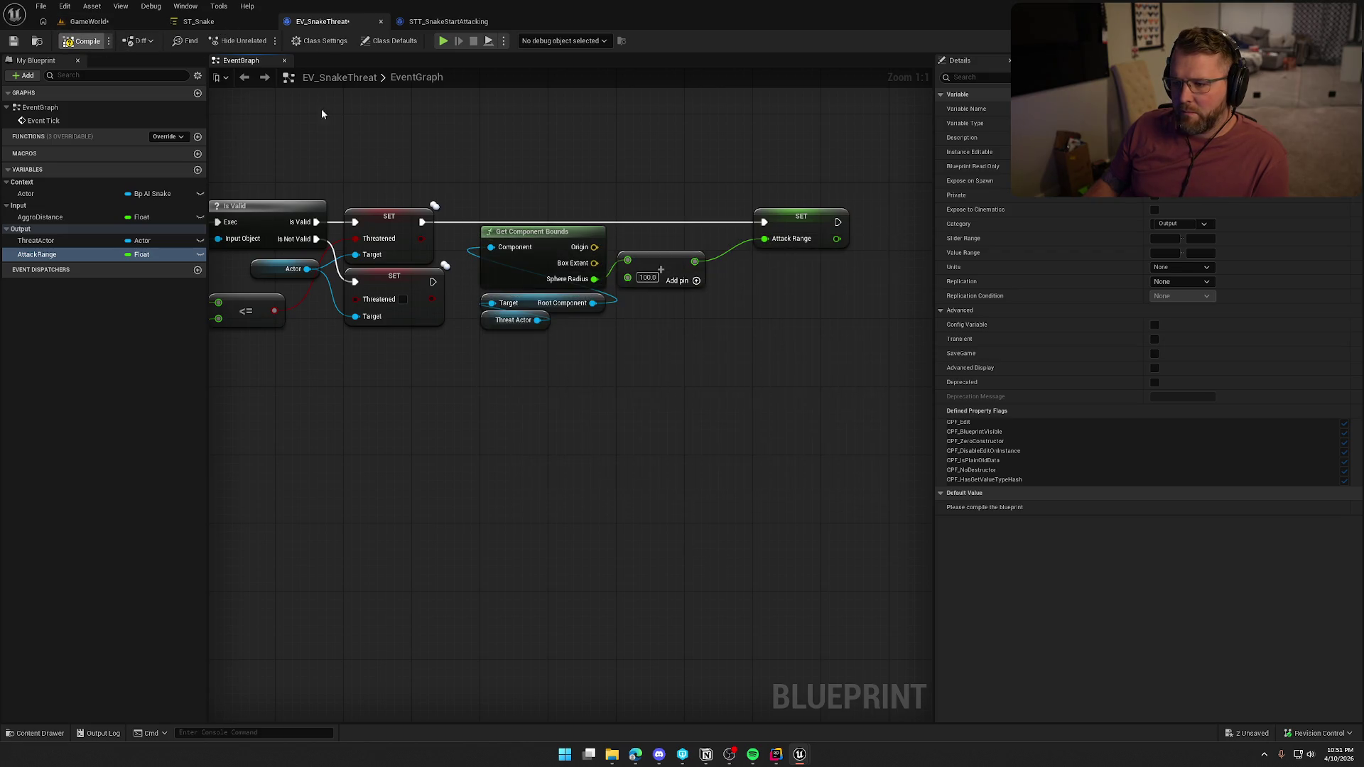
Bind ST_Snake's Attack Range output to the AttackRange parameter, save, and inspect the CheckAttackRange task
{"action": "left_click", "coordinate": [198, 21]}
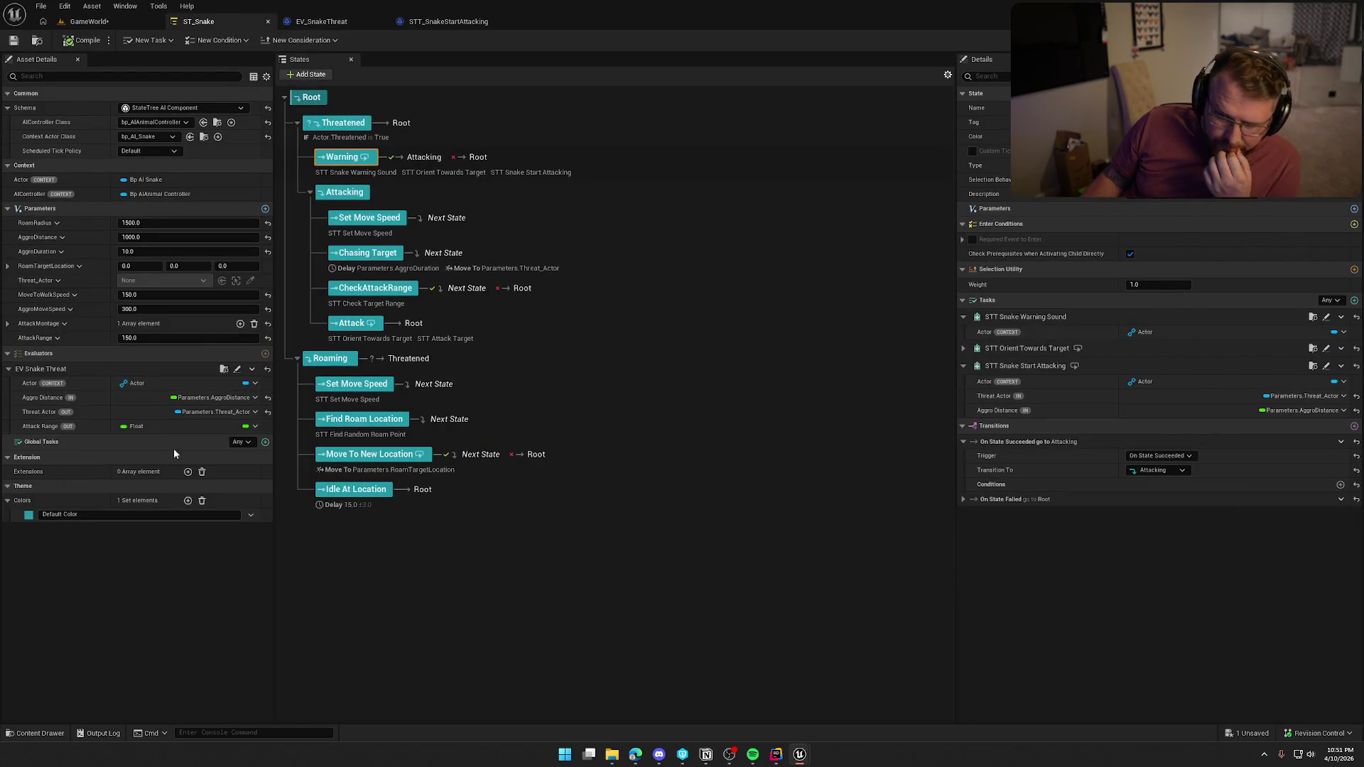
{"action": "left_click", "coordinate": [244, 427]}
{"action": "mouse_move", "coordinate": [299, 467]}
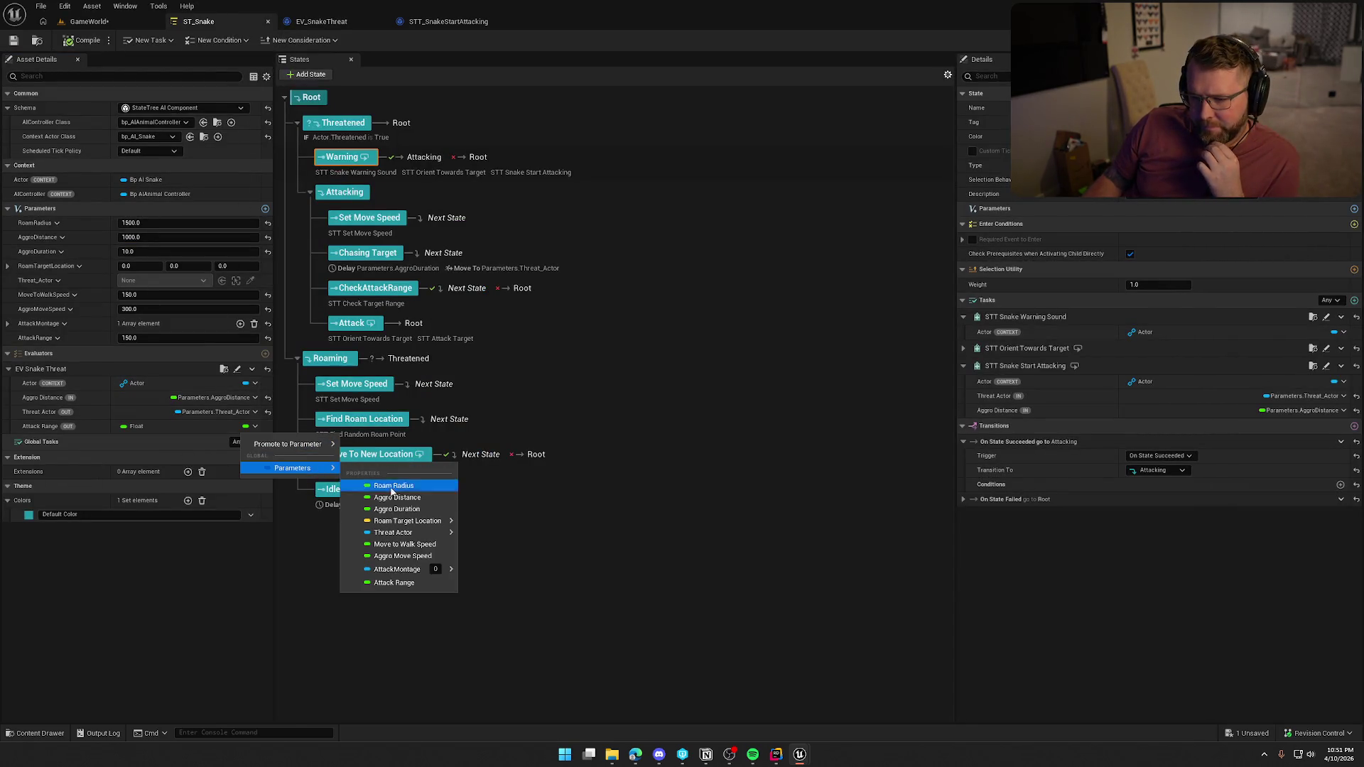
{"action": "left_click", "coordinate": [404, 582]}
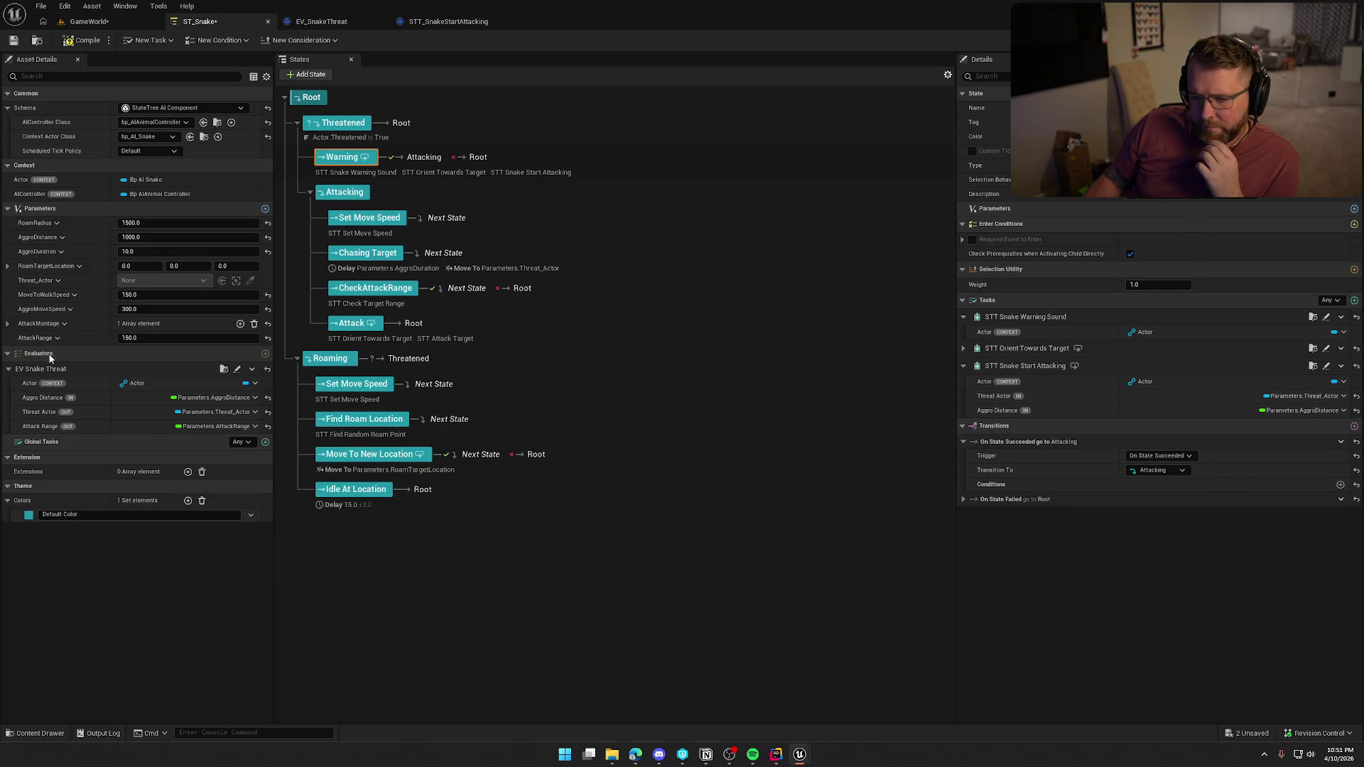
{"action": "key", "text": "ctrl+s"}
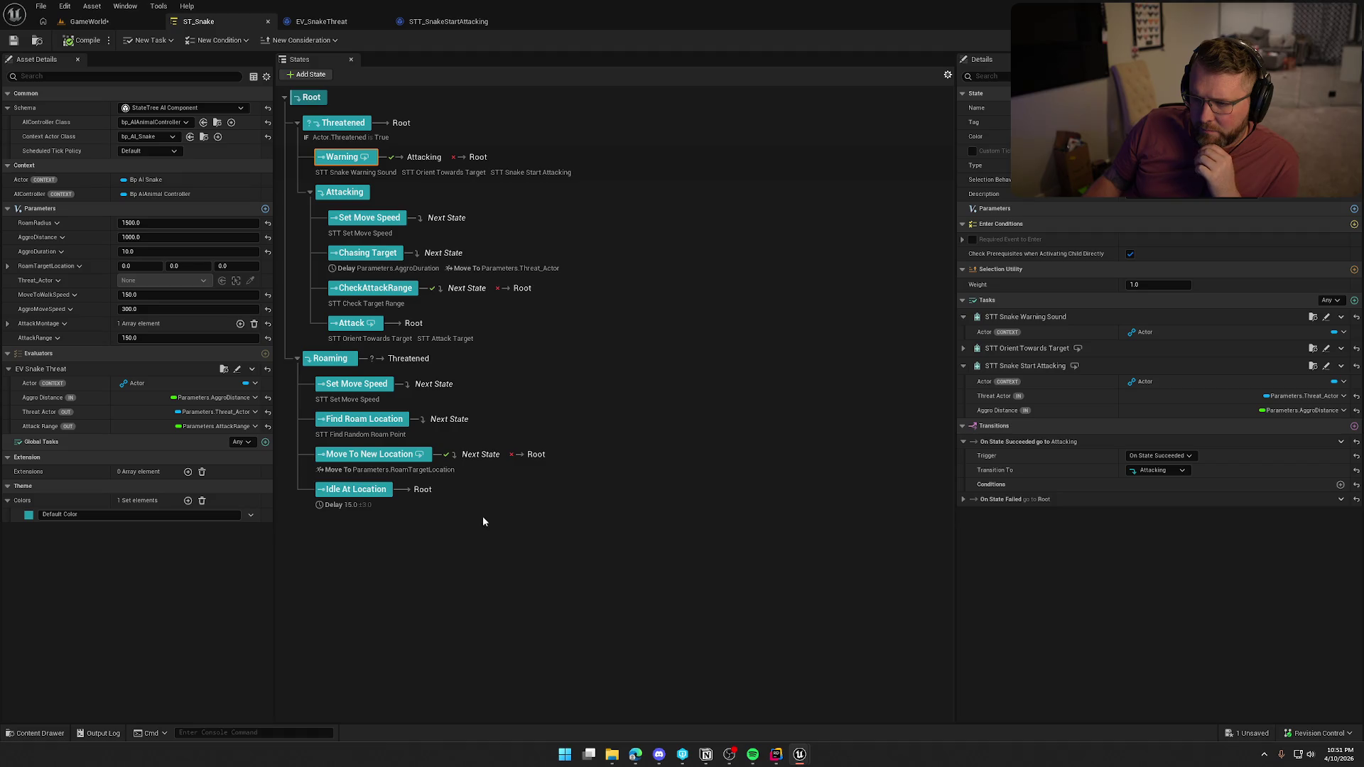
{"action": "left_click", "coordinate": [360, 311]}
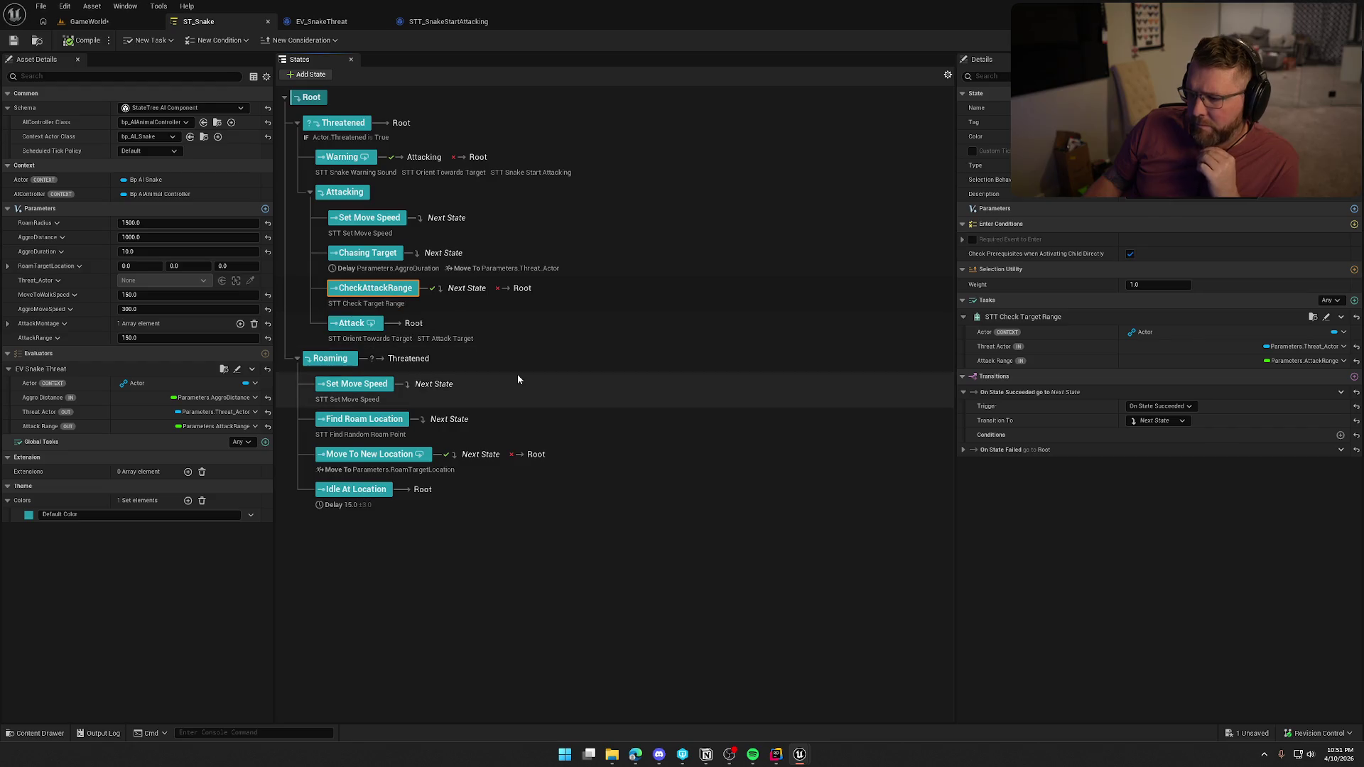
{"action": "left_click", "coordinate": [89, 21]}
Play the level, walking the character around the trading post, tent and campfire, then stop the session
{"action": "left_click", "coordinate": [290, 41]}
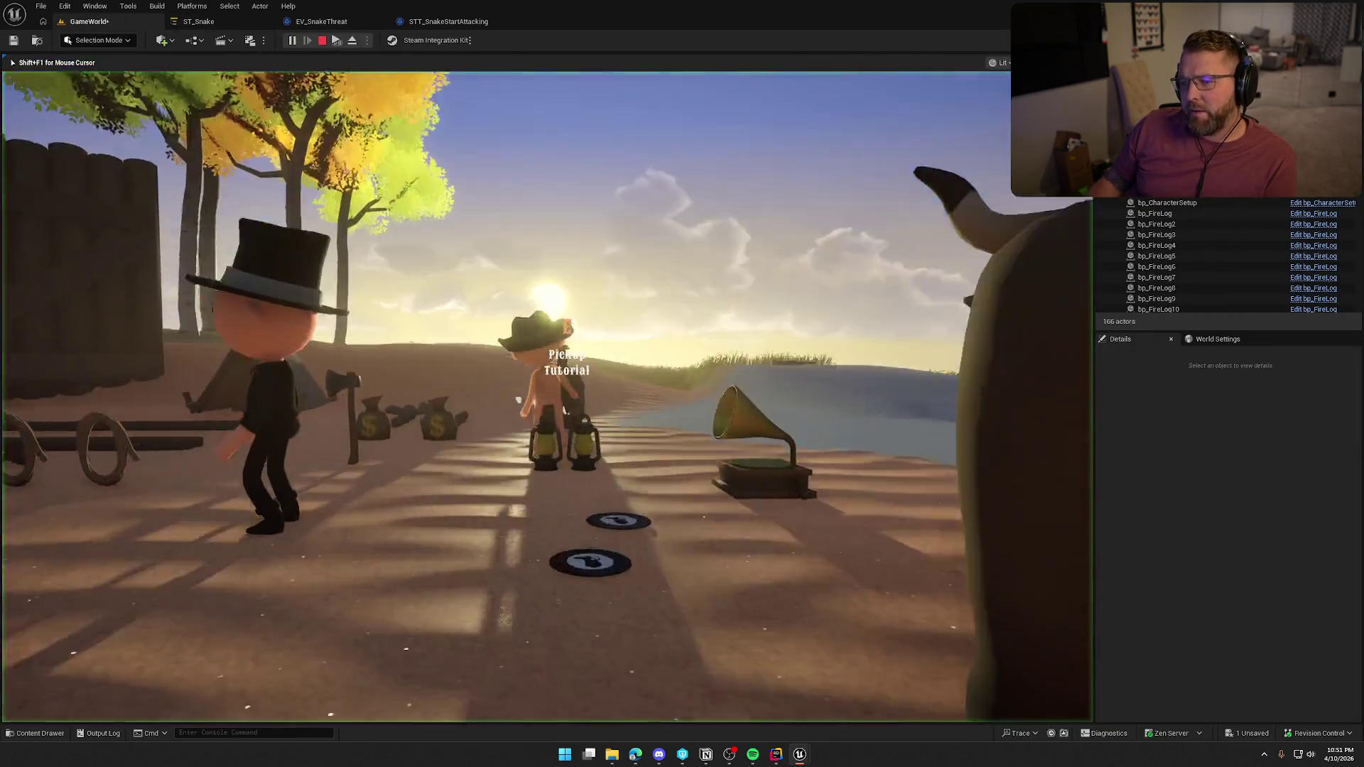
{"action": "key", "text": "w"}
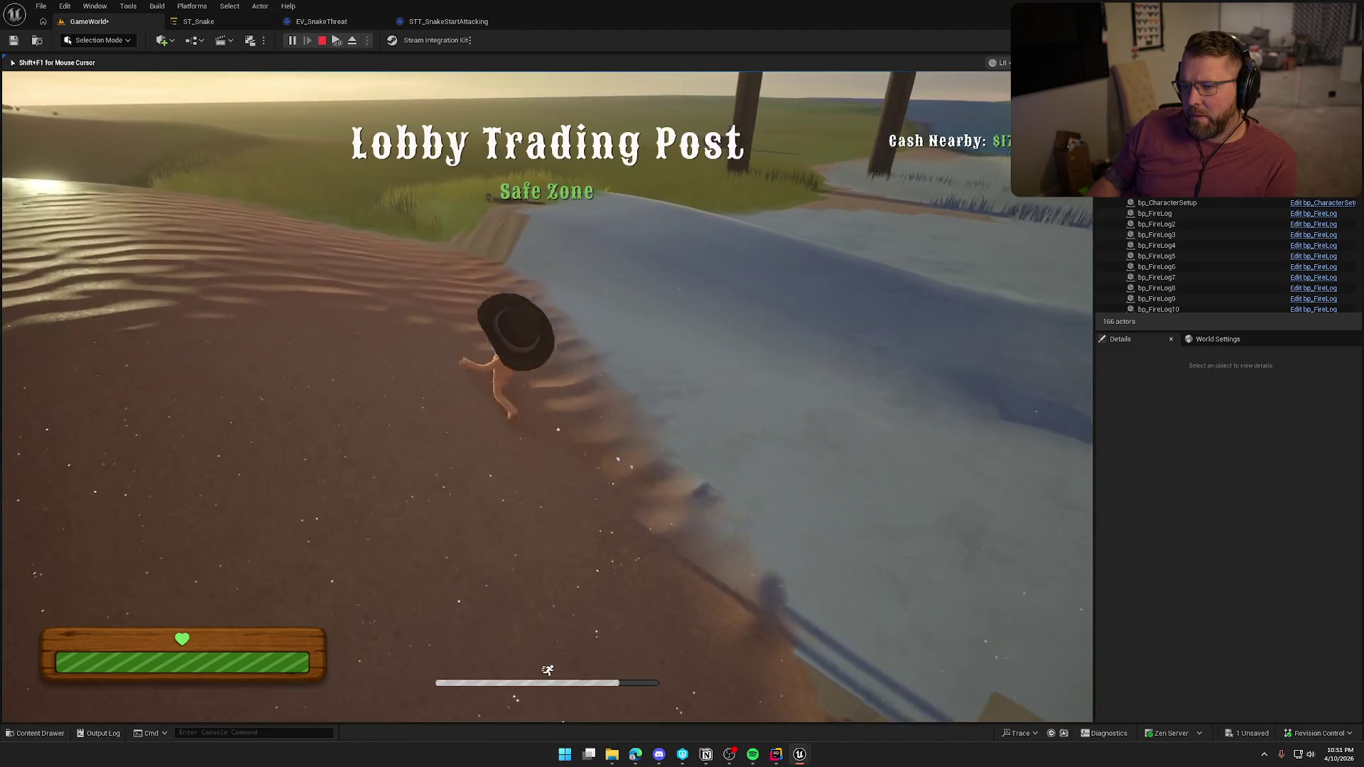
{"action": "key", "text": "s"}
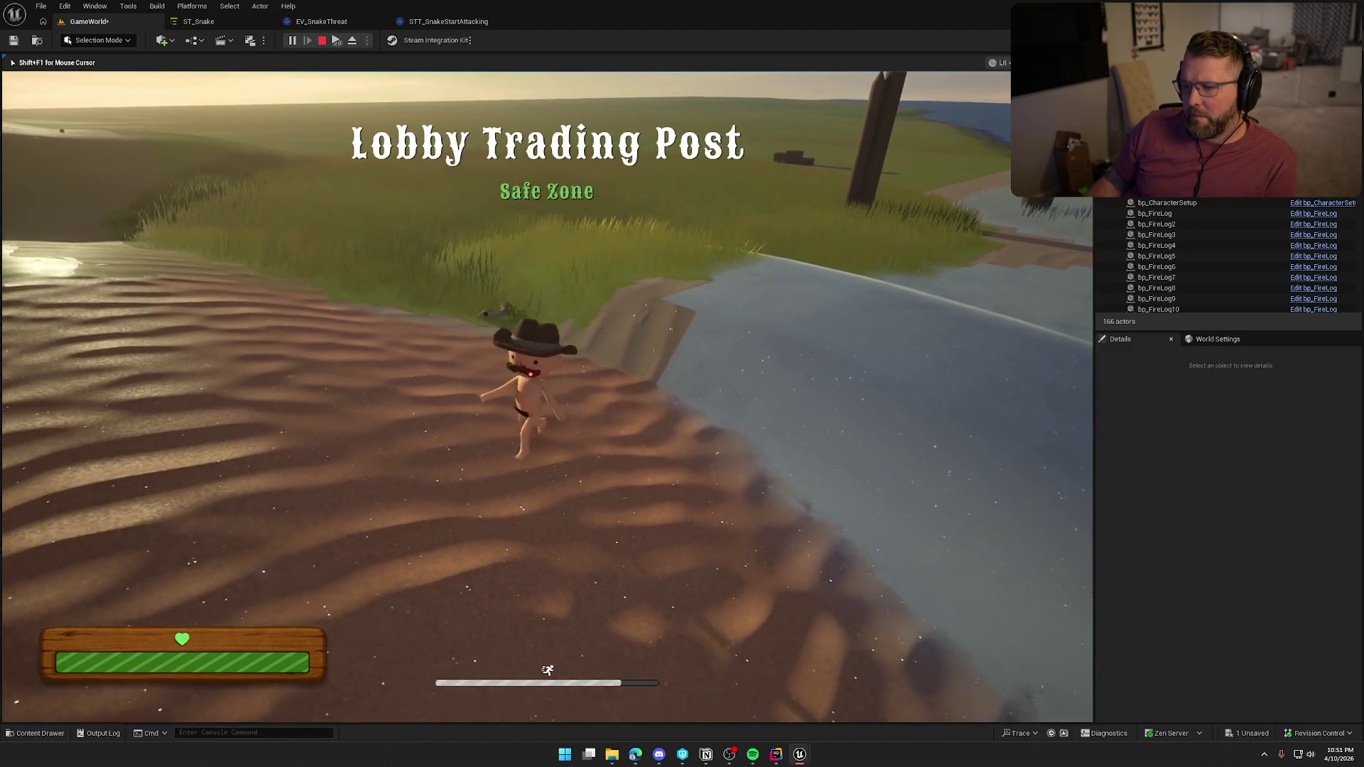
{"action": "key", "text": "w"}
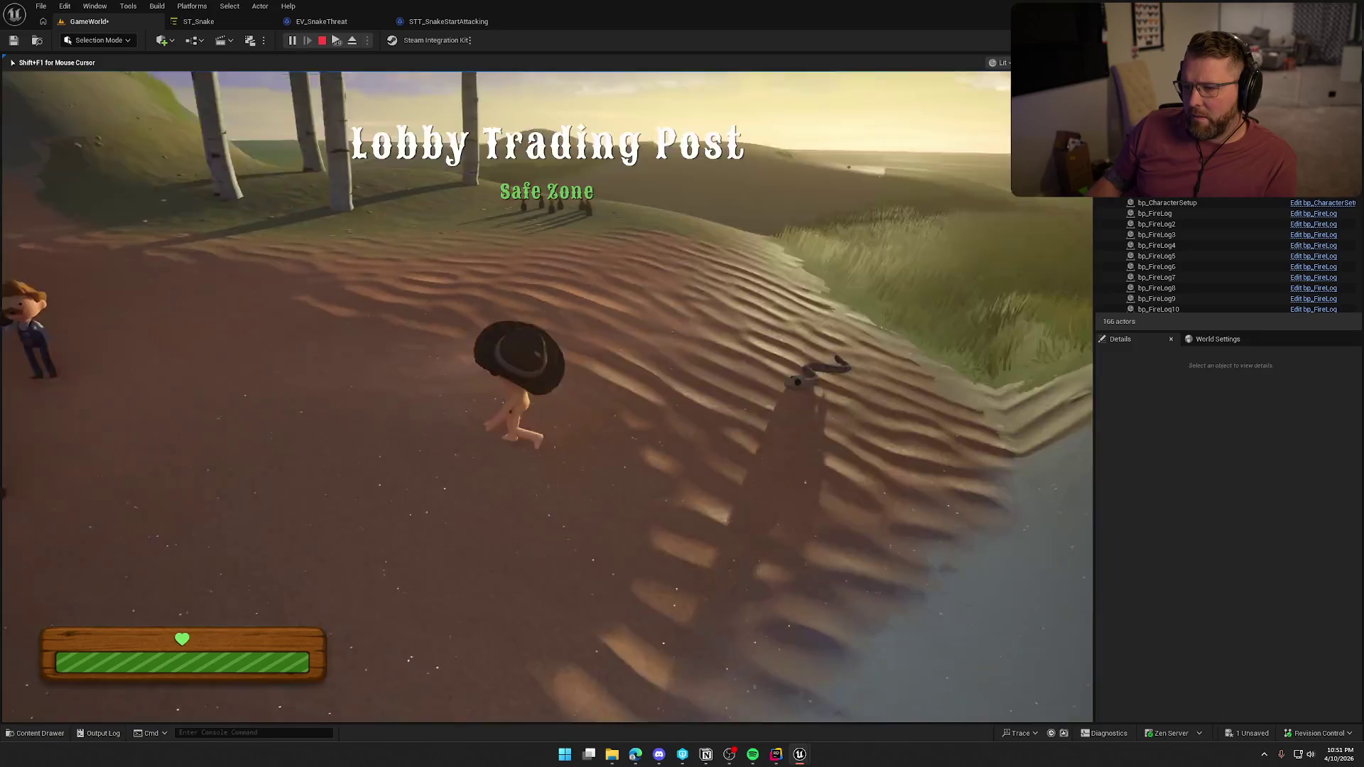
{"action": "key", "text": "w"}
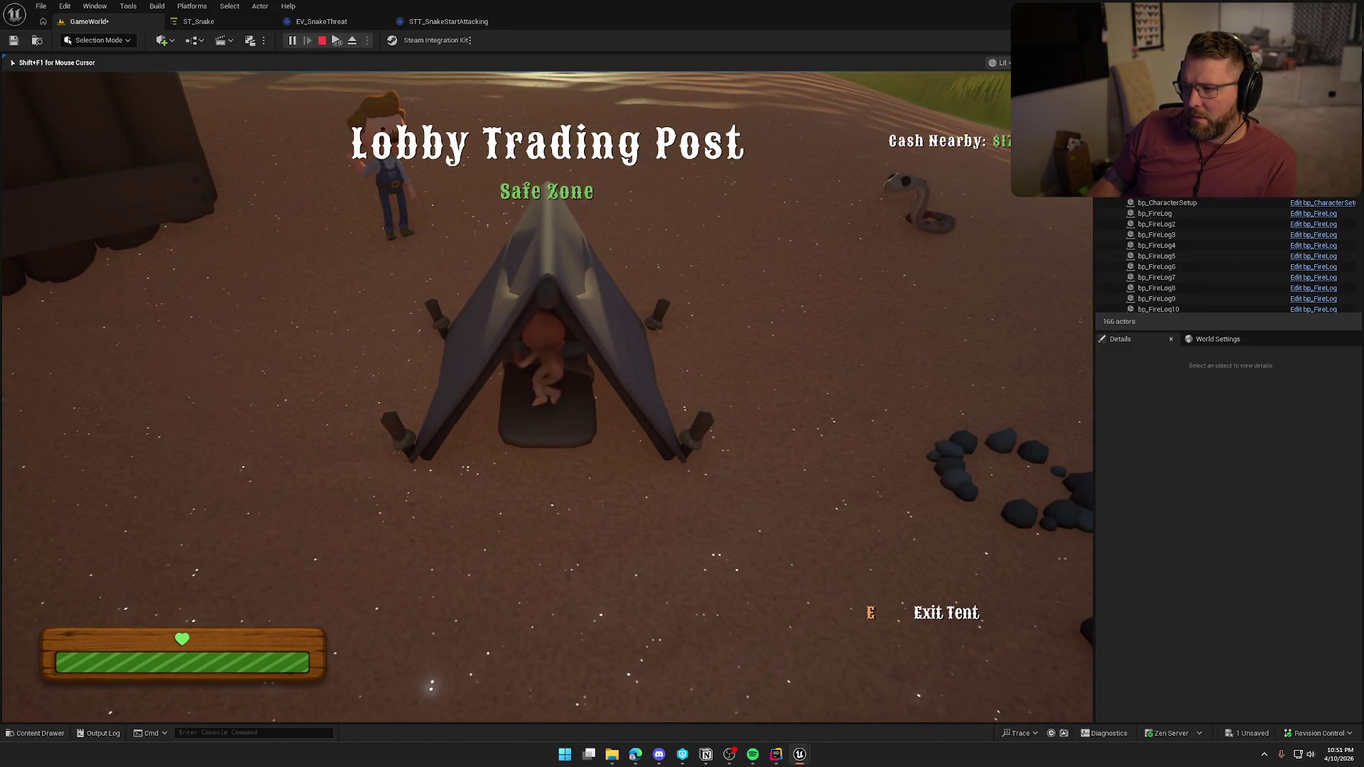
{"action": "key", "text": "e"}
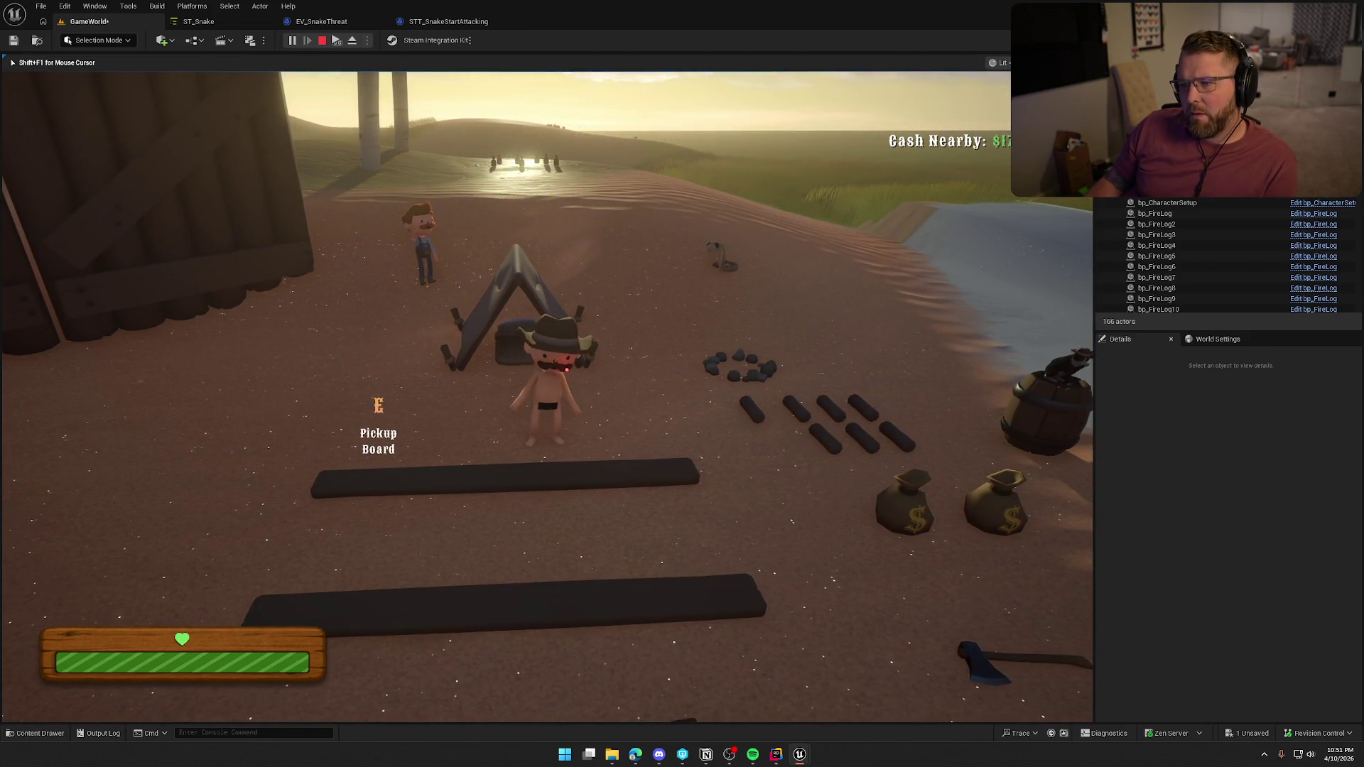
{"action": "key", "text": "Escape"}
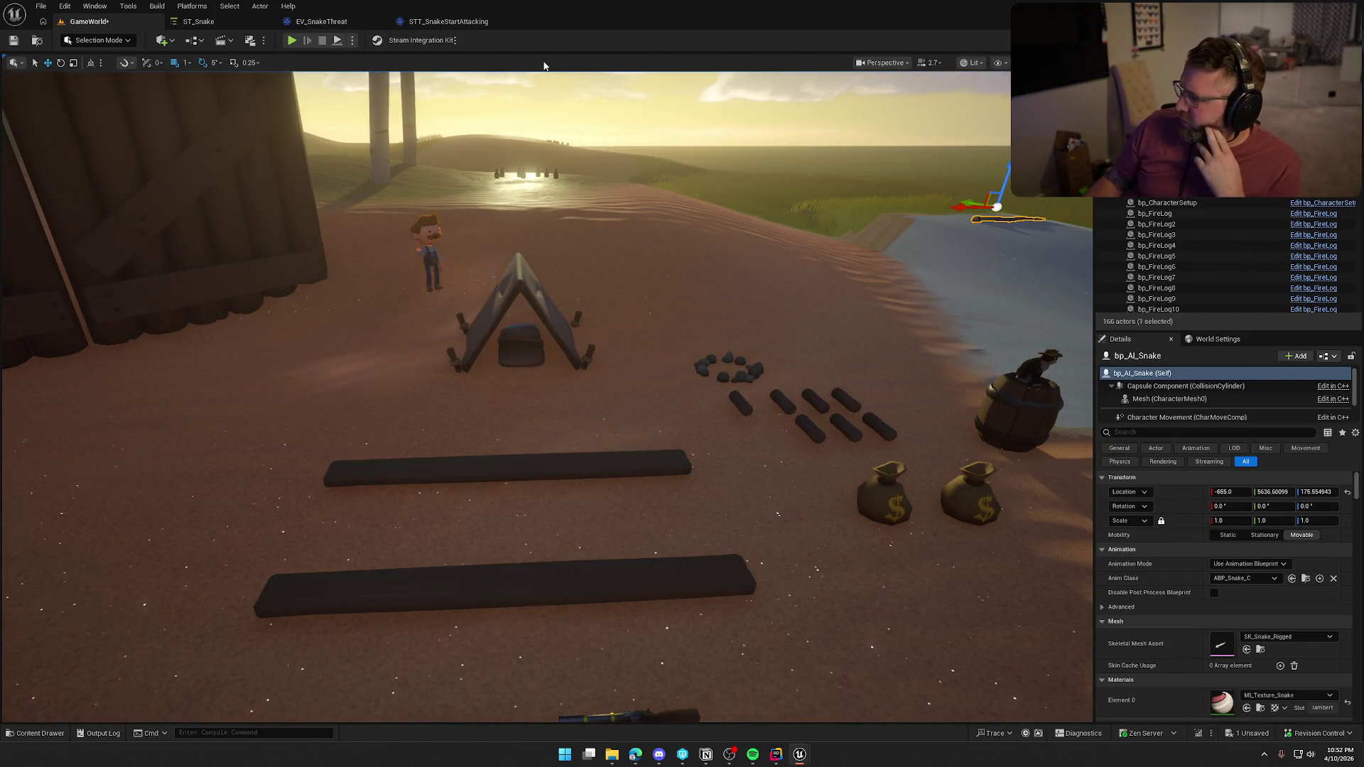
Open bp_AI_Snake from the Content Drawer and confirm its Animal State Tree is ST_Snake
{"action": "left_click", "coordinate": [36, 735]}
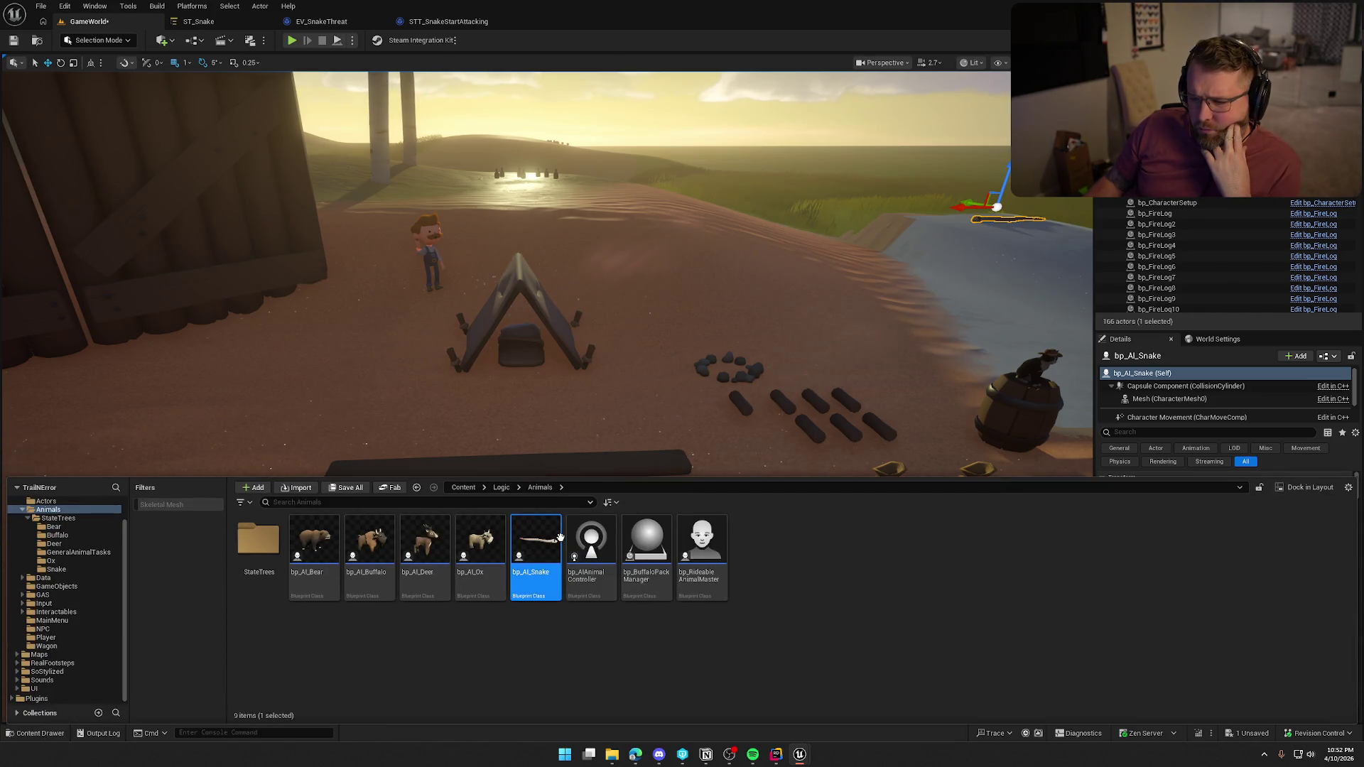
{"action": "double_click", "coordinate": [528, 546]}
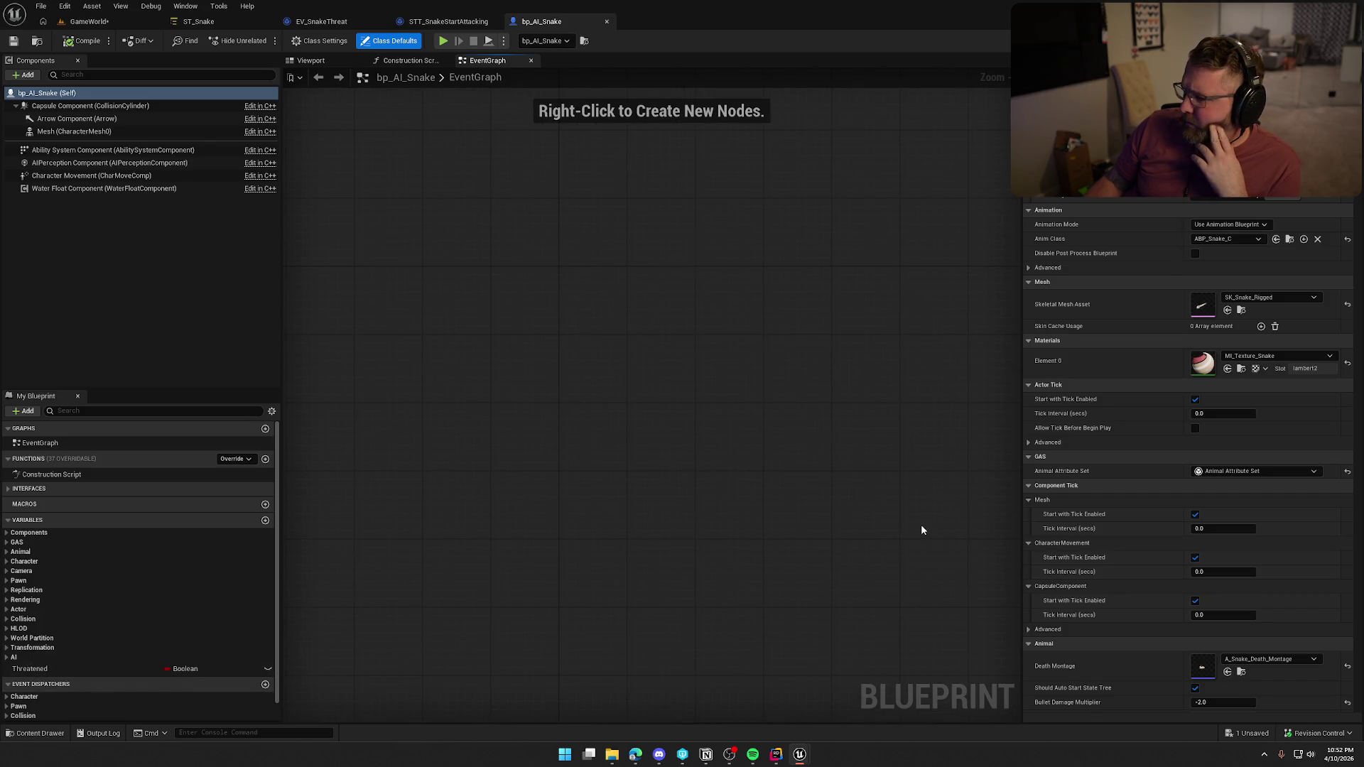
{"action": "scroll", "coordinate": [1119, 582], "scroll_direction": "down", "scroll_amount": 10}
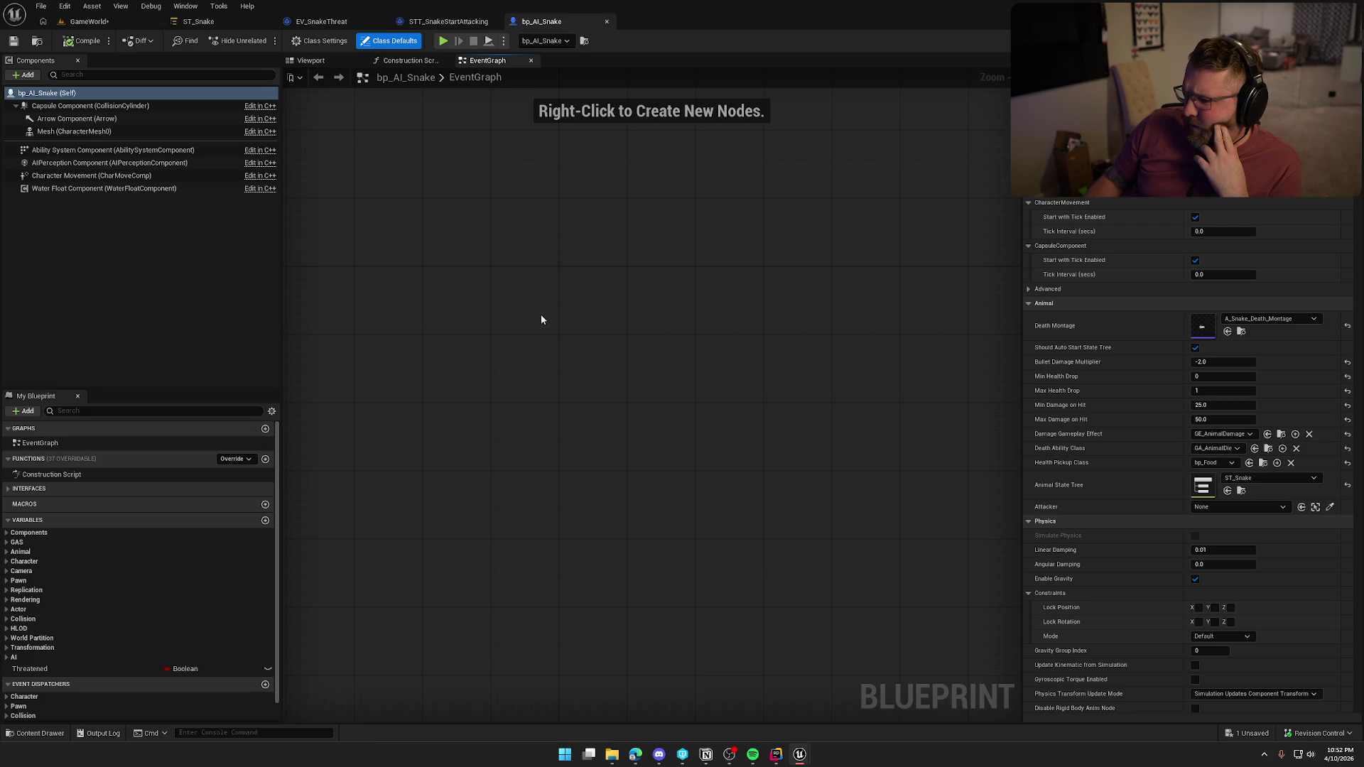
{"action": "left_click", "coordinate": [191, 21]}
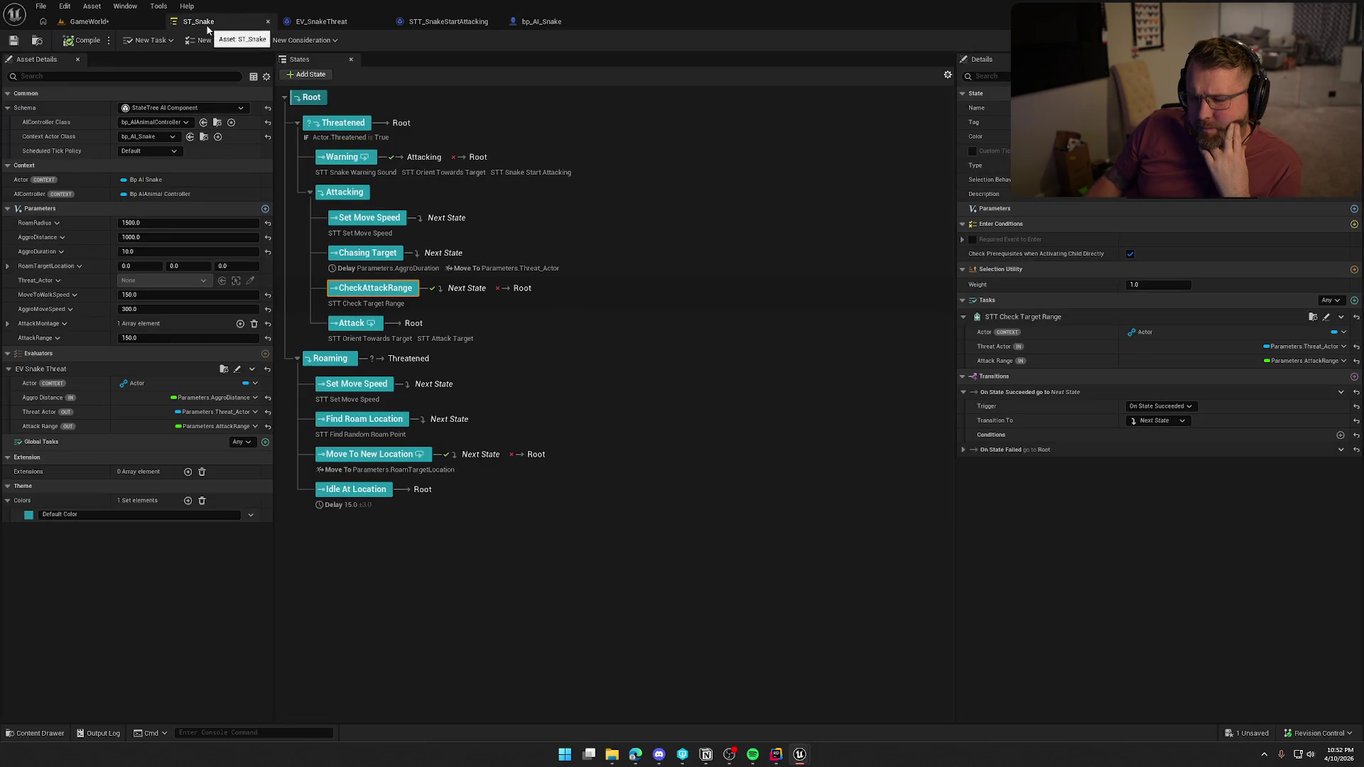
Select the Warning state and open the STT_SnakeWarningSound task blueprint for editing
{"action": "left_click", "coordinate": [551, 173]}
{"action": "left_click", "coordinate": [371, 176]}
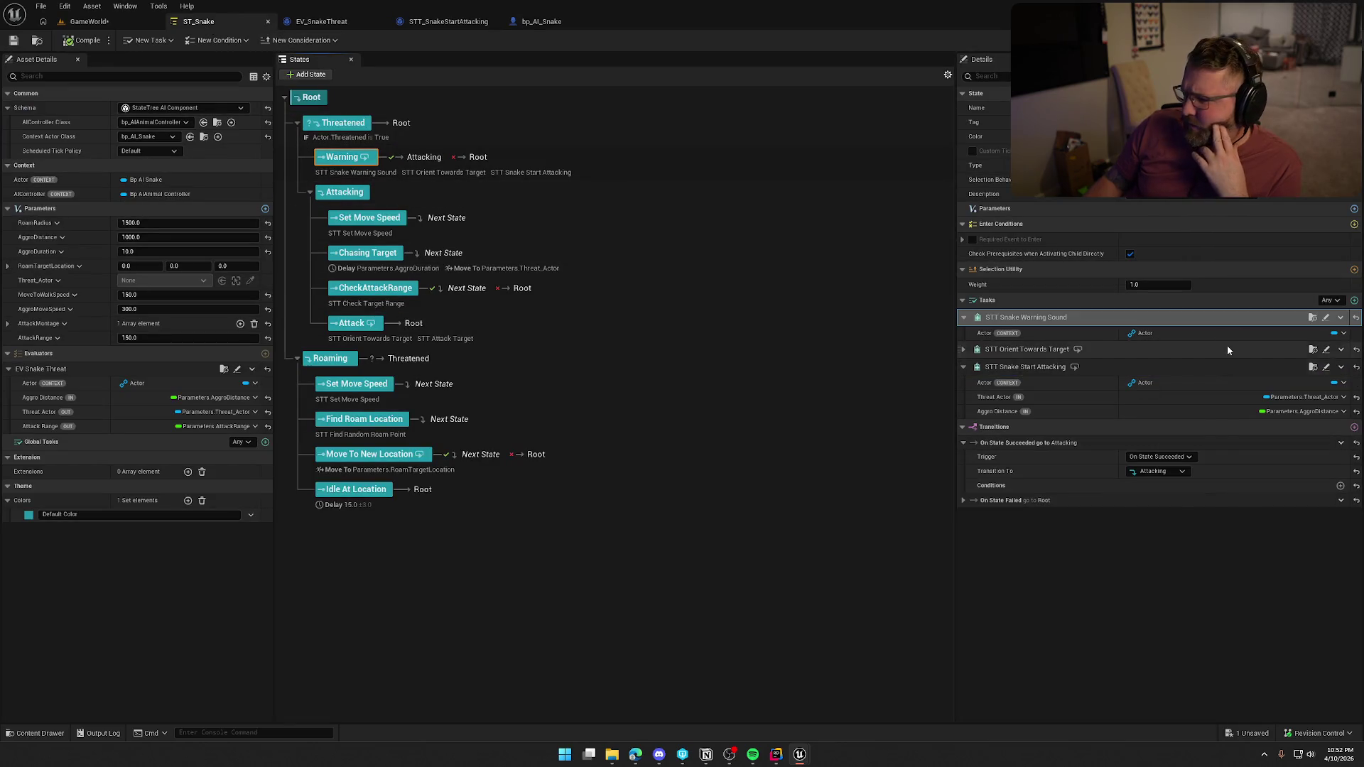
{"action": "left_click", "coordinate": [1322, 319]}
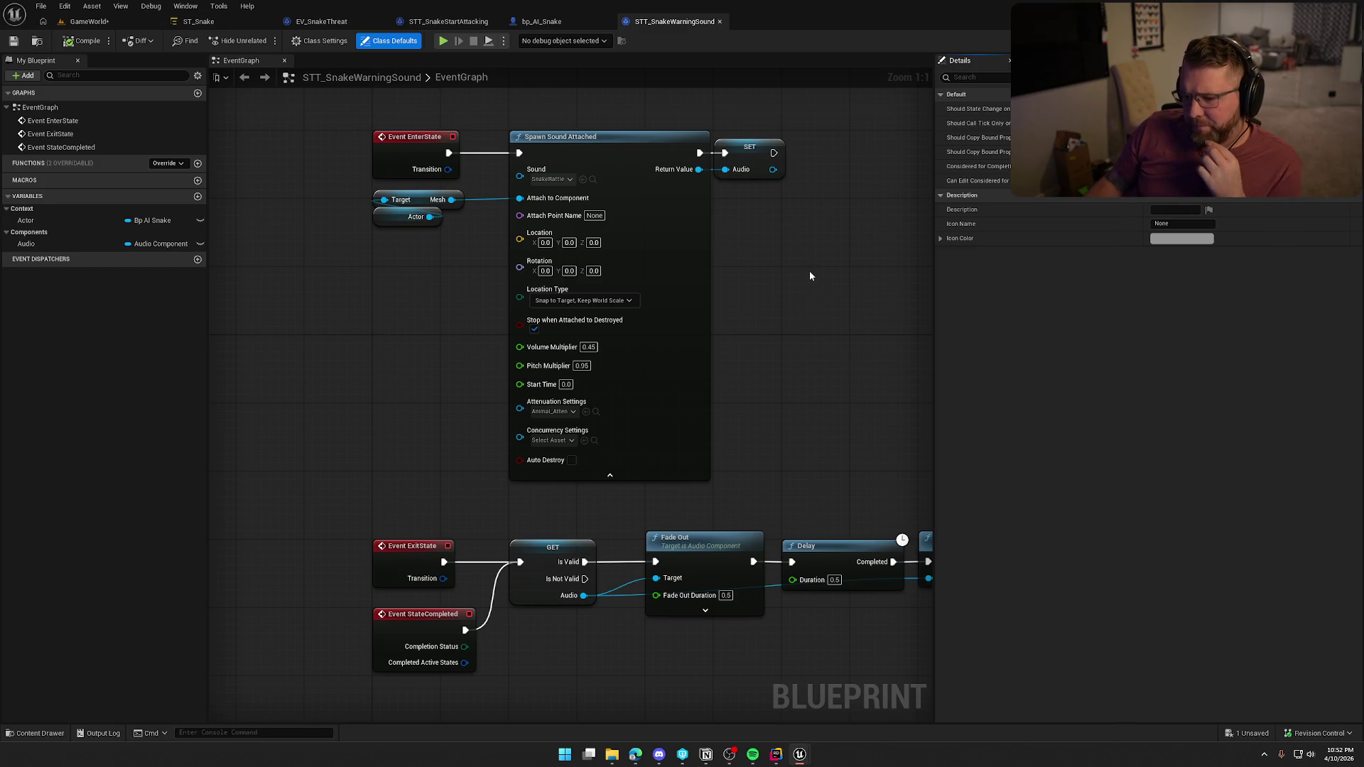
Delete the warning sound's Print String node, compile the blueprint and check out the asset
{"action": "mouse_move", "coordinate": [822, 284]}
{"action": "left_mouse_down"}
{"action": "mouse_move", "coordinate": [508, 280]}
{"action": "mouse_move", "coordinate": [557, 287]}
{"action": "left_mouse_up"}
{"action": "scroll", "coordinate": [700, 287], "scroll_direction": "down", "scroll_amount": 2}
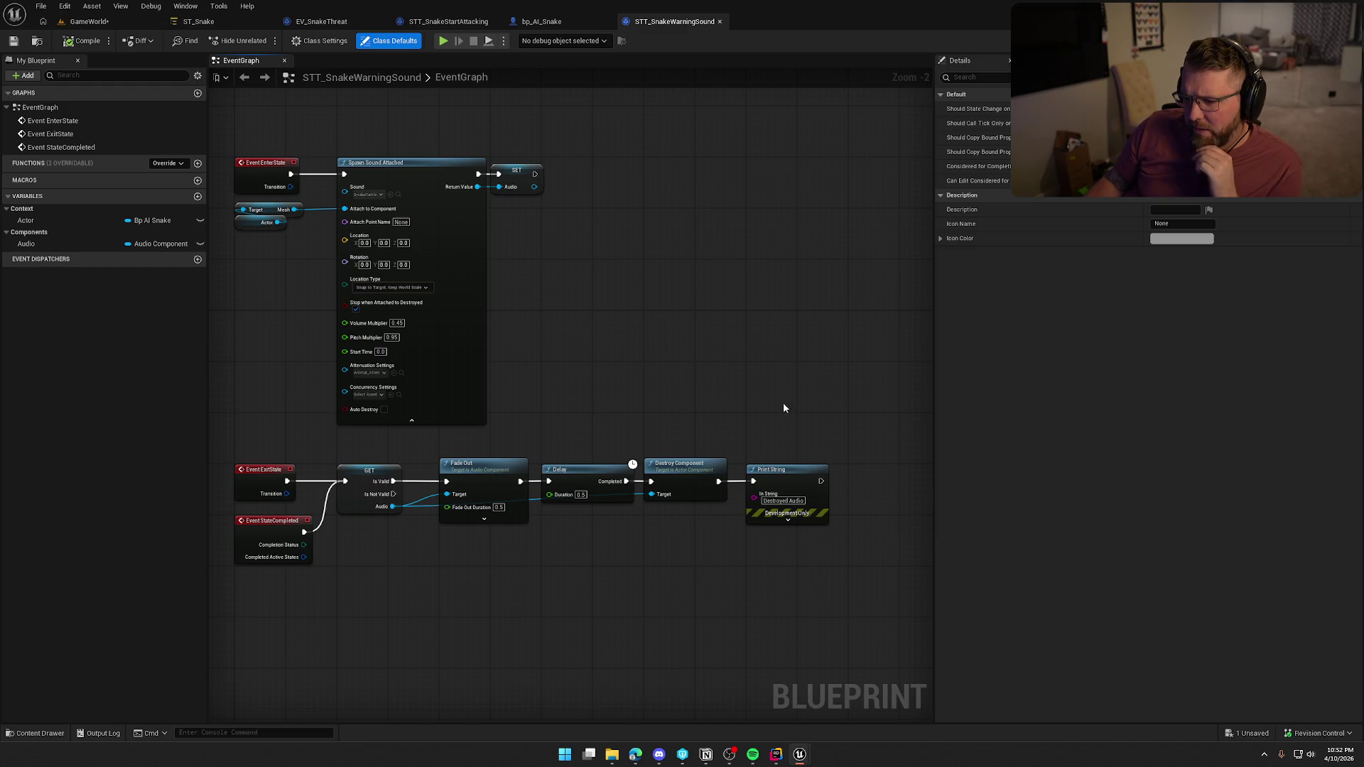
{"action": "left_click_drag", "start_coordinate": [778, 437], "coordinate": [837, 570]}
{"action": "key", "text": "Delete"}
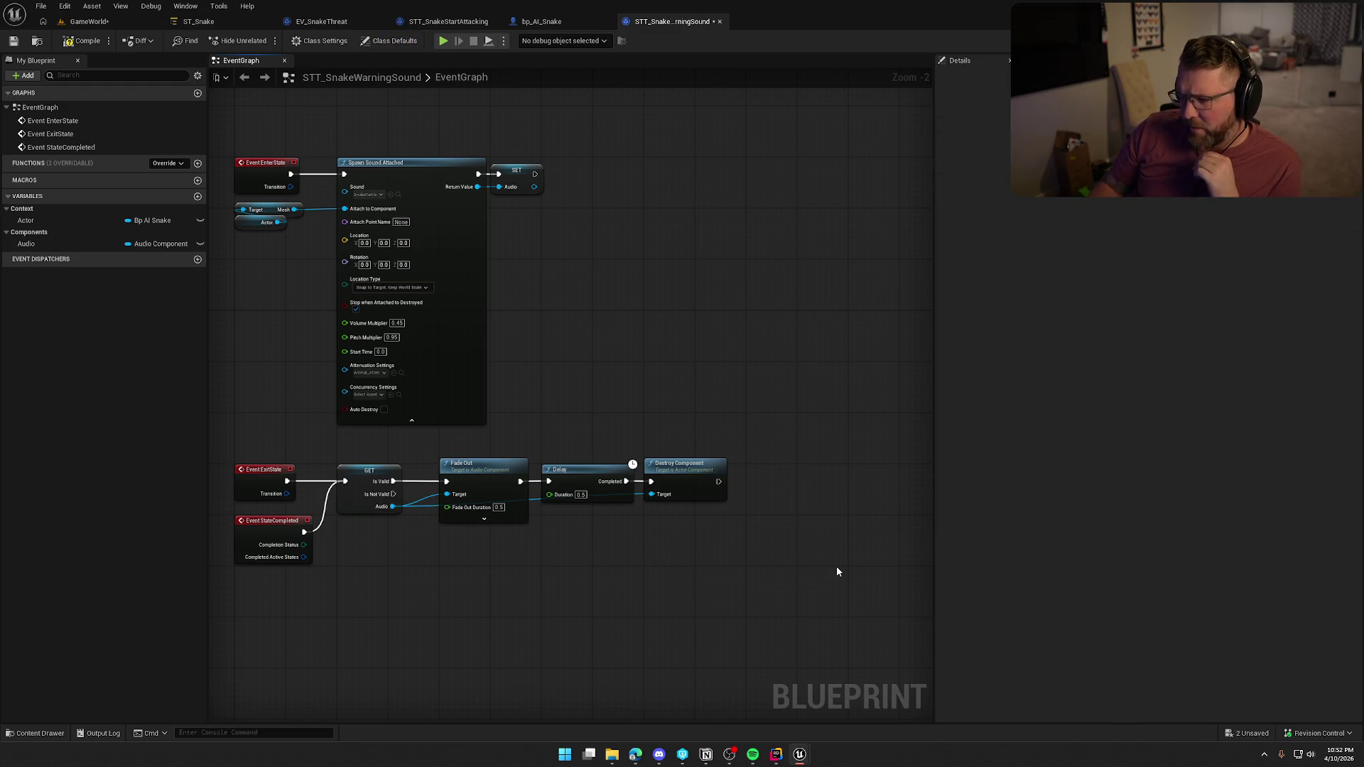
{"action": "key", "text": "Home"}
{"action": "left_click", "coordinate": [82, 41]}
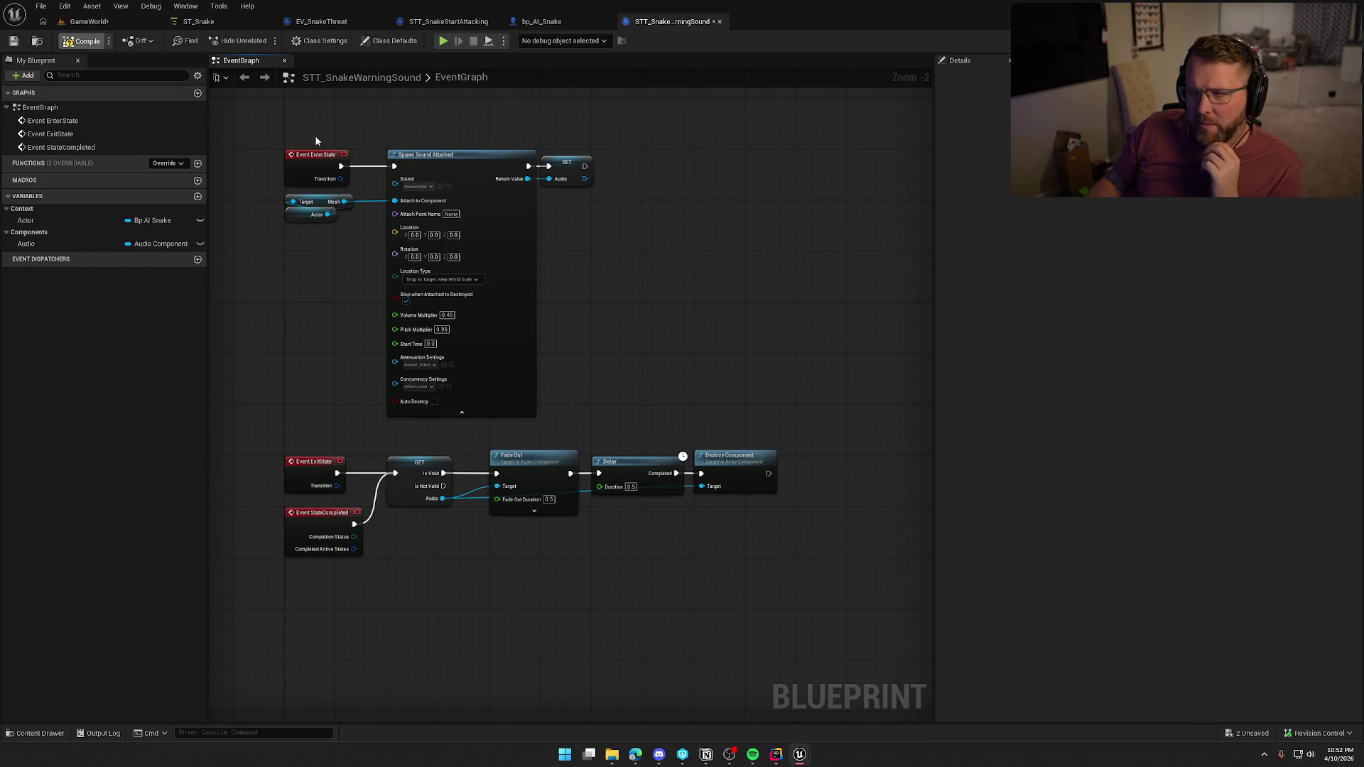
{"action": "left_click", "coordinate": [685, 492]}
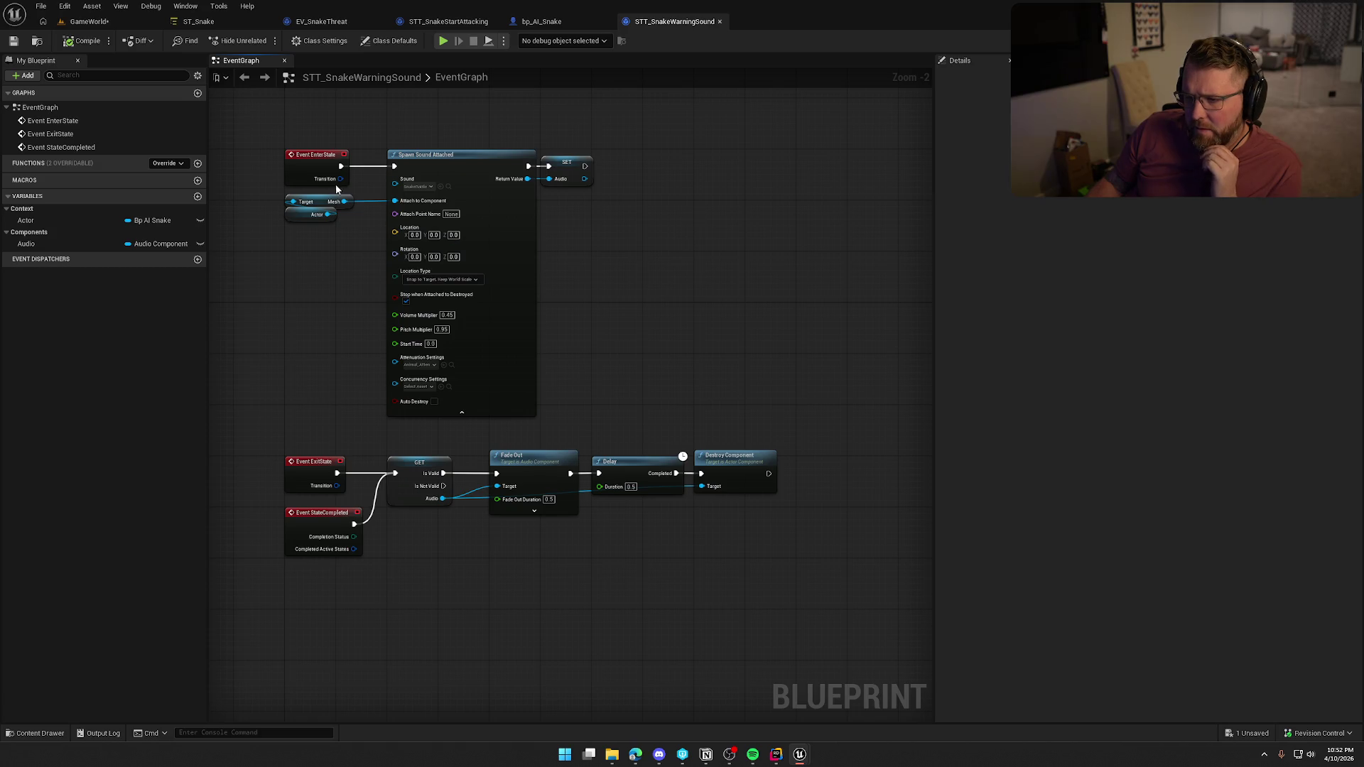
Set the sound's Volume Multiplier to 0.35, compile and save, and return to ST_Snake
{"action": "mouse_move", "coordinate": [279, 130]}
{"action": "left_mouse_down"}
{"action": "mouse_move", "coordinate": [633, 396]}
{"action": "mouse_move", "coordinate": [645, 425]}
{"action": "left_mouse_up"}
{"action": "scroll", "coordinate": [621, 393], "scroll_direction": "up", "scroll_amount": 2}
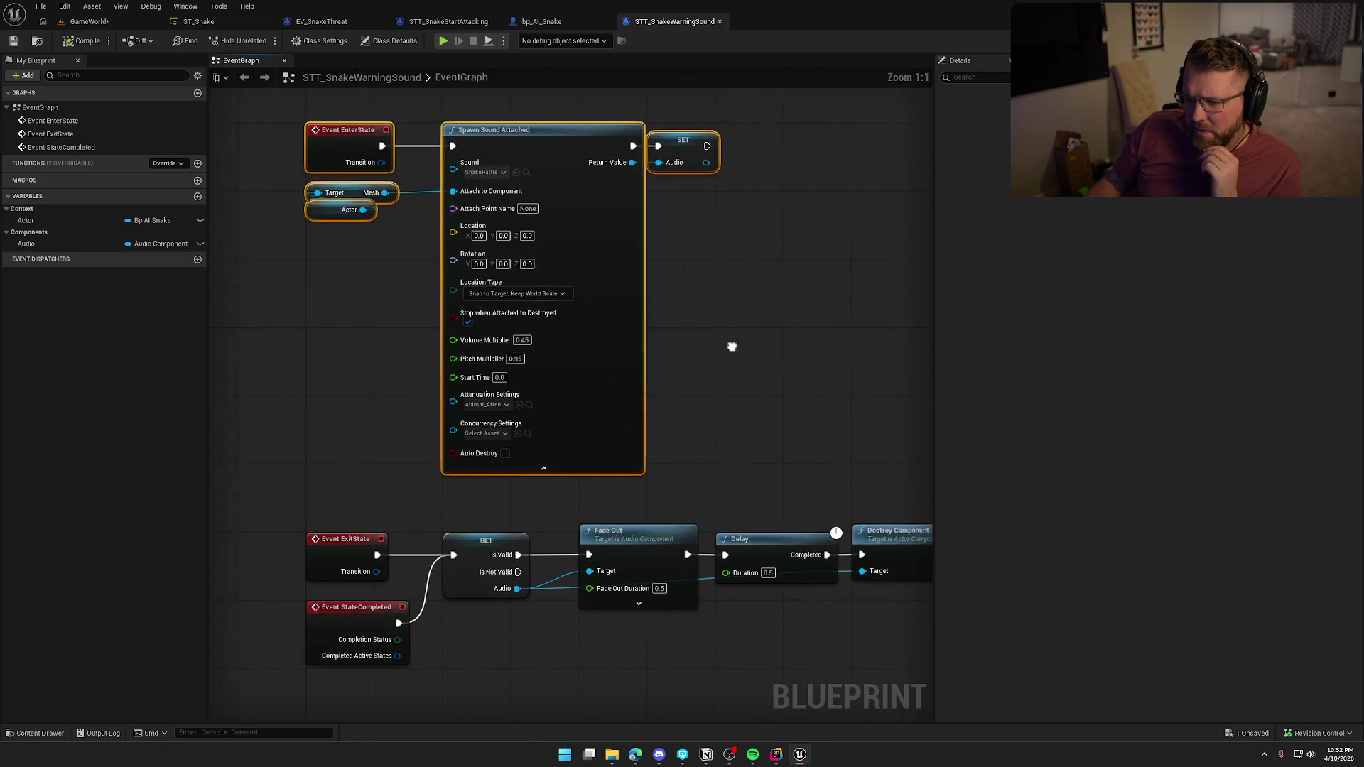
{"action": "left_click", "coordinate": [562, 348]}
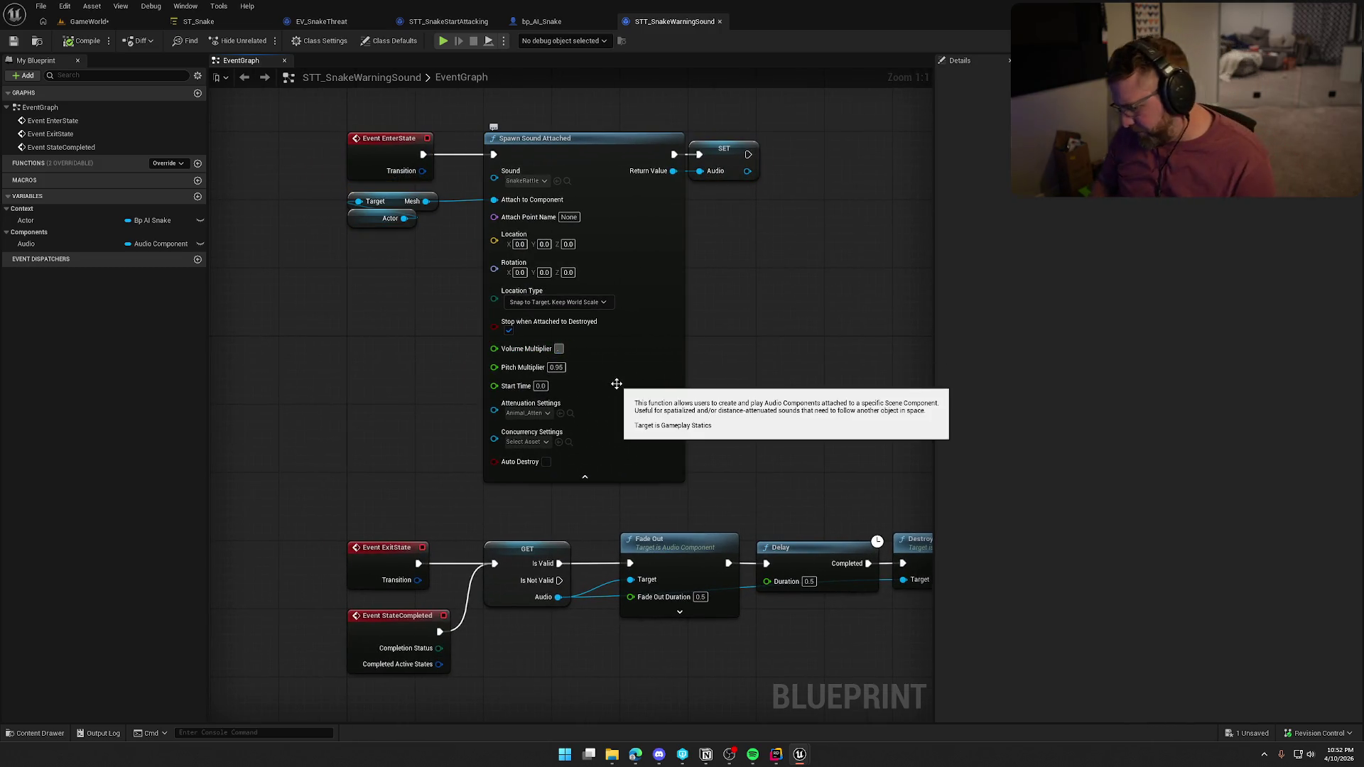
{"action": "type", "text": ".35"}
{"action": "key", "text": "Return"}
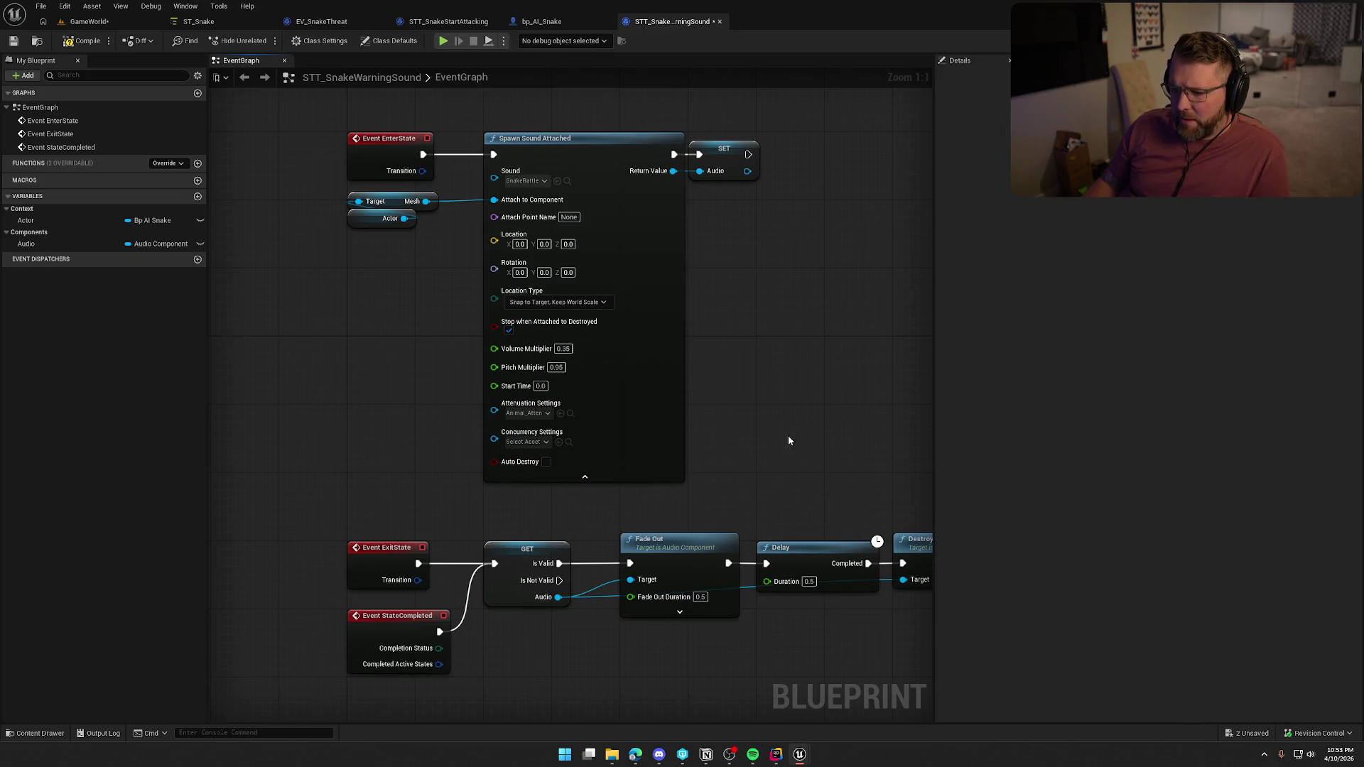
{"action": "left_click_drag", "start_coordinate": [837, 685], "coordinate": [697, 556]}
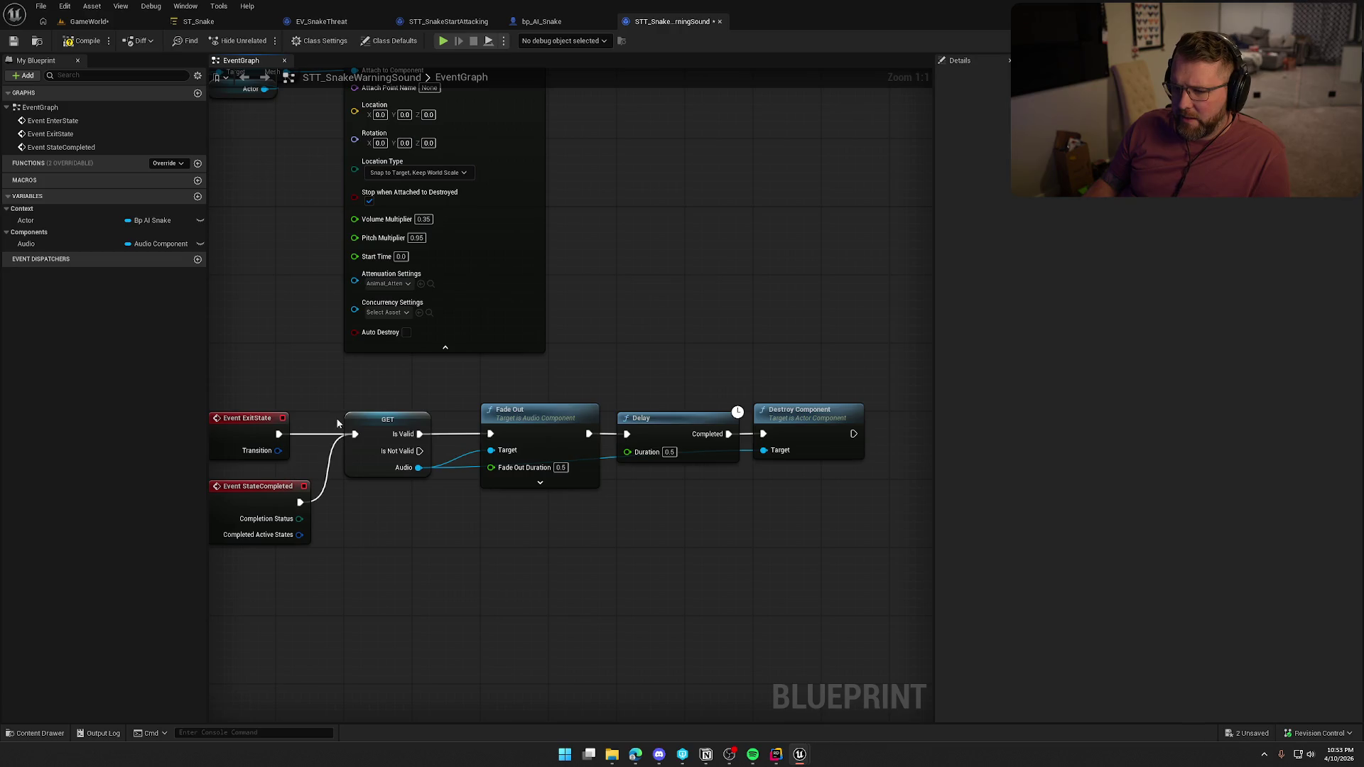
{"action": "left_click_drag", "start_coordinate": [707, 314], "coordinate": [766, 353]}
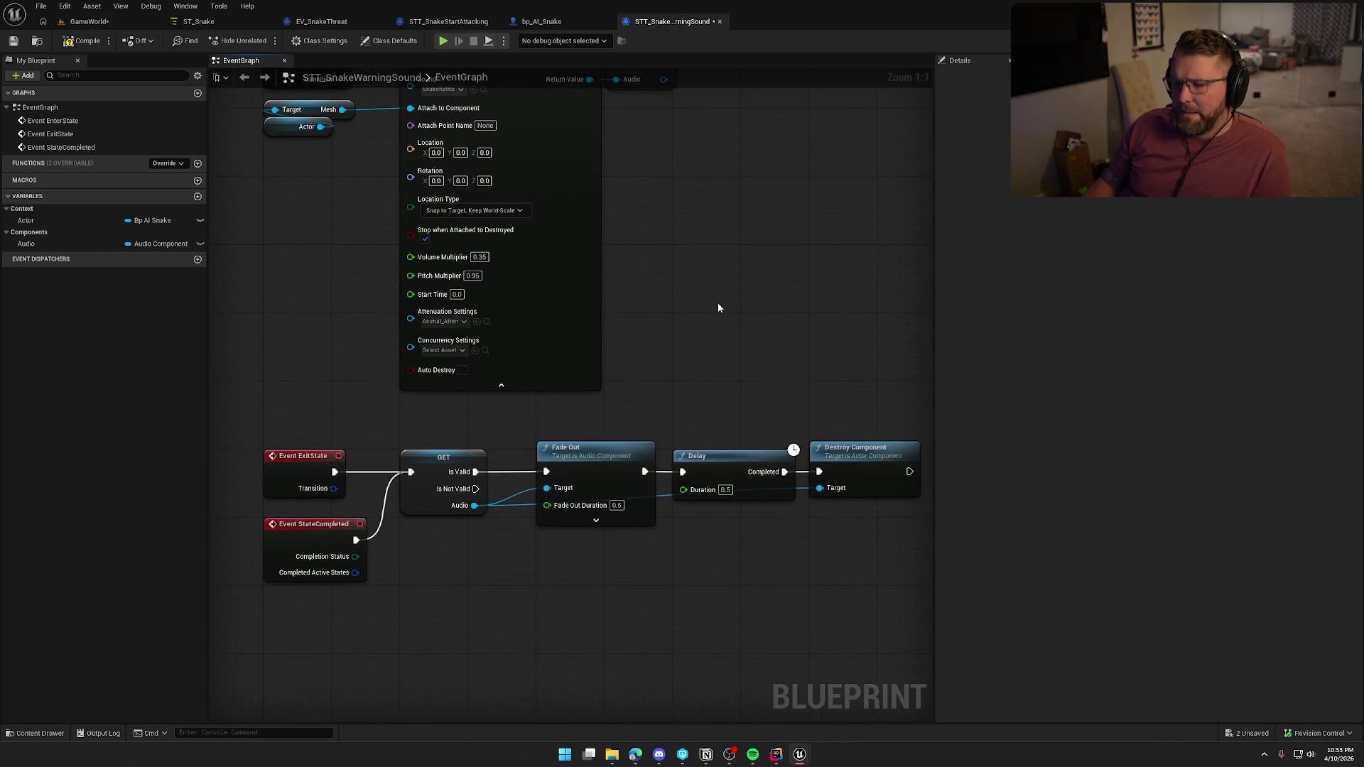
{"action": "left_click_drag", "start_coordinate": [718, 305], "coordinate": [709, 380]}
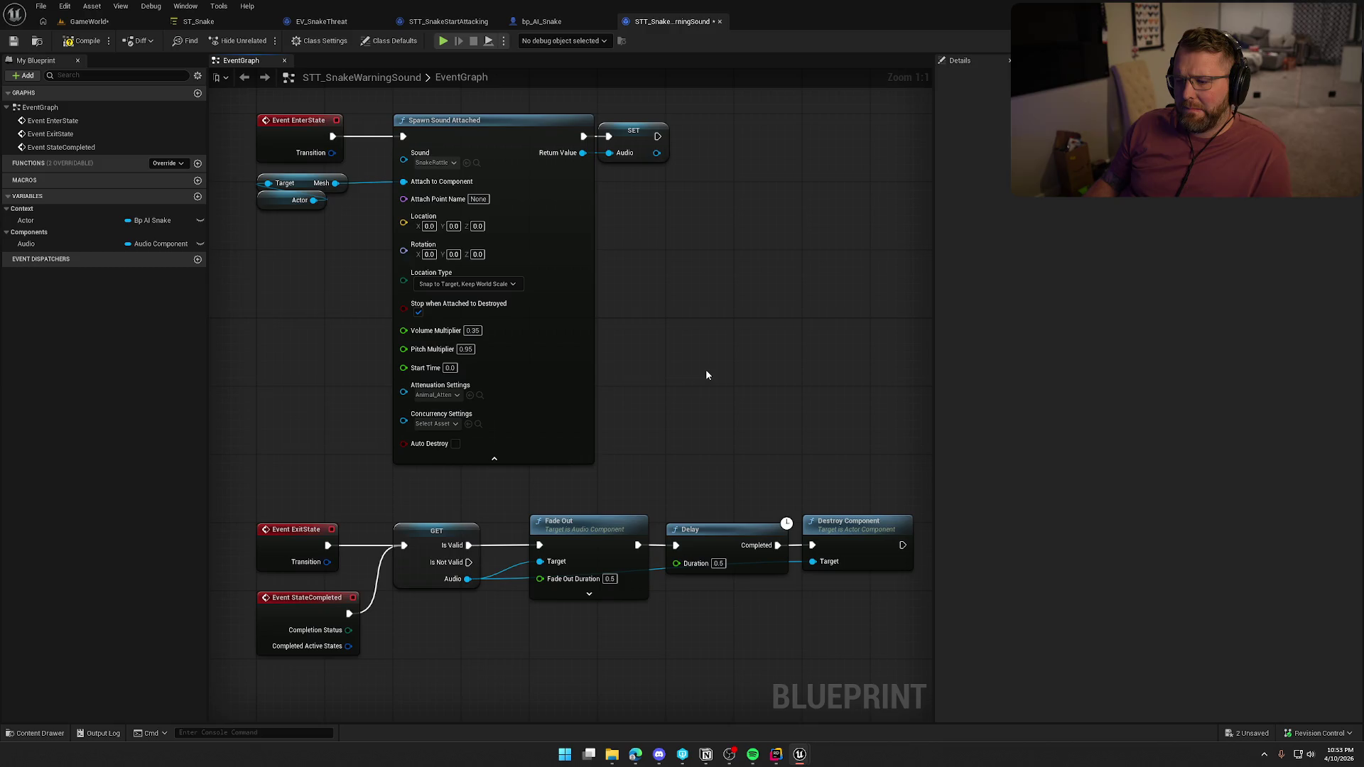
{"action": "left_click", "coordinate": [82, 44]}
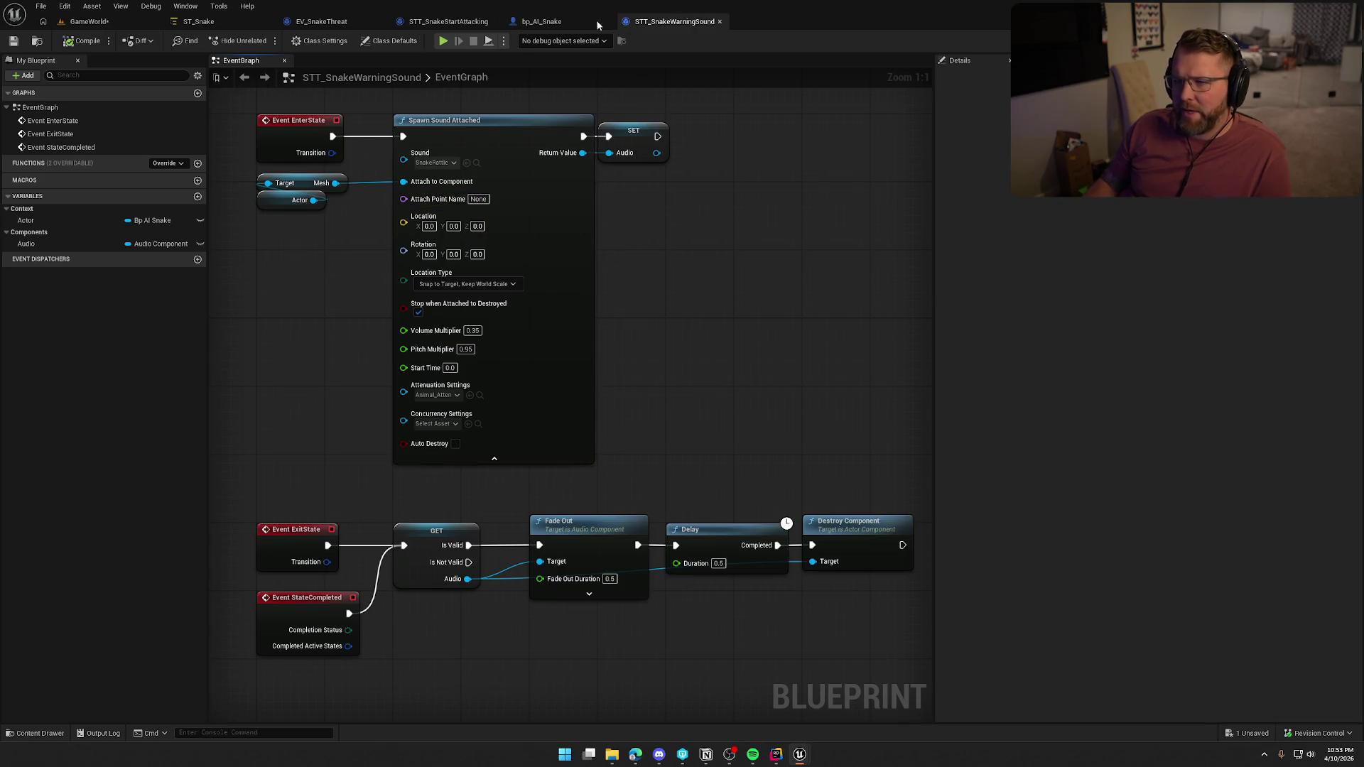
{"action": "left_click", "coordinate": [240, 20]}
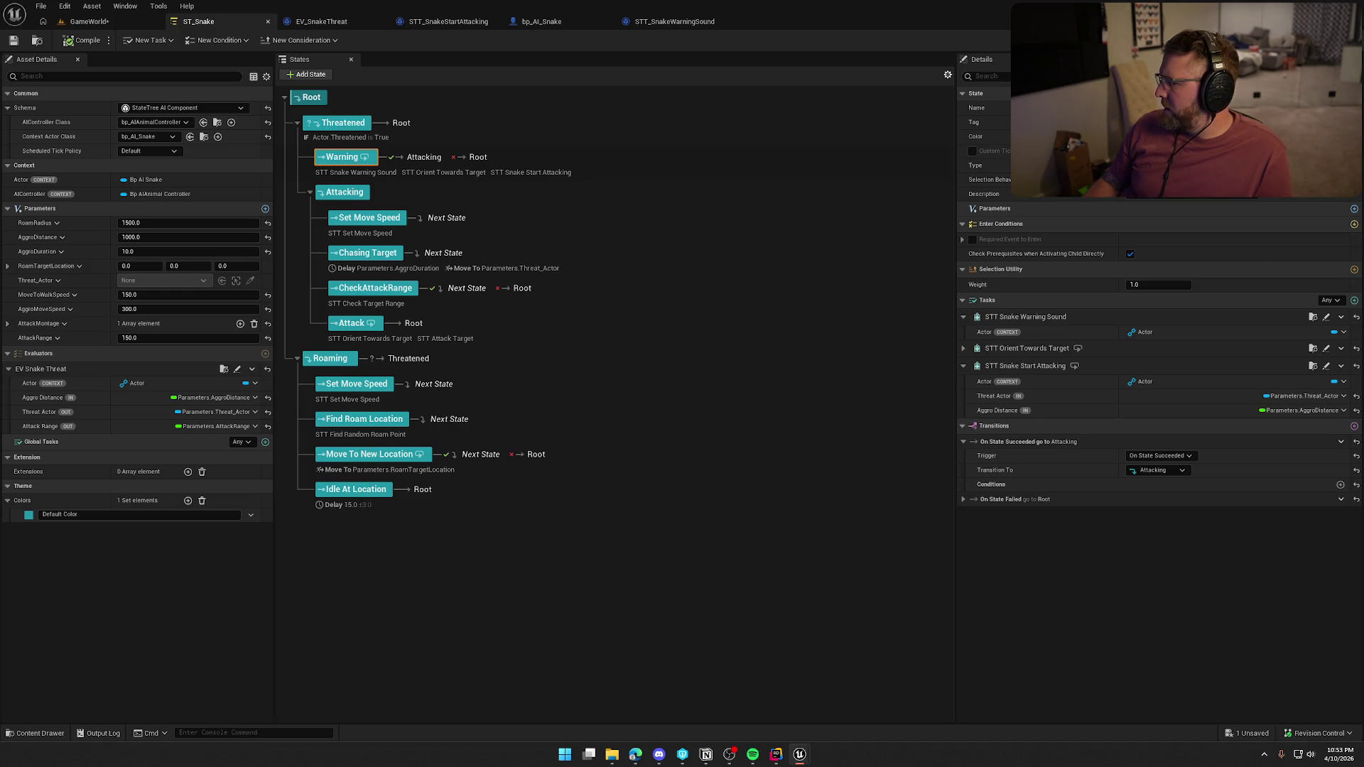
{"action": "left_click", "coordinate": [526, 600]}
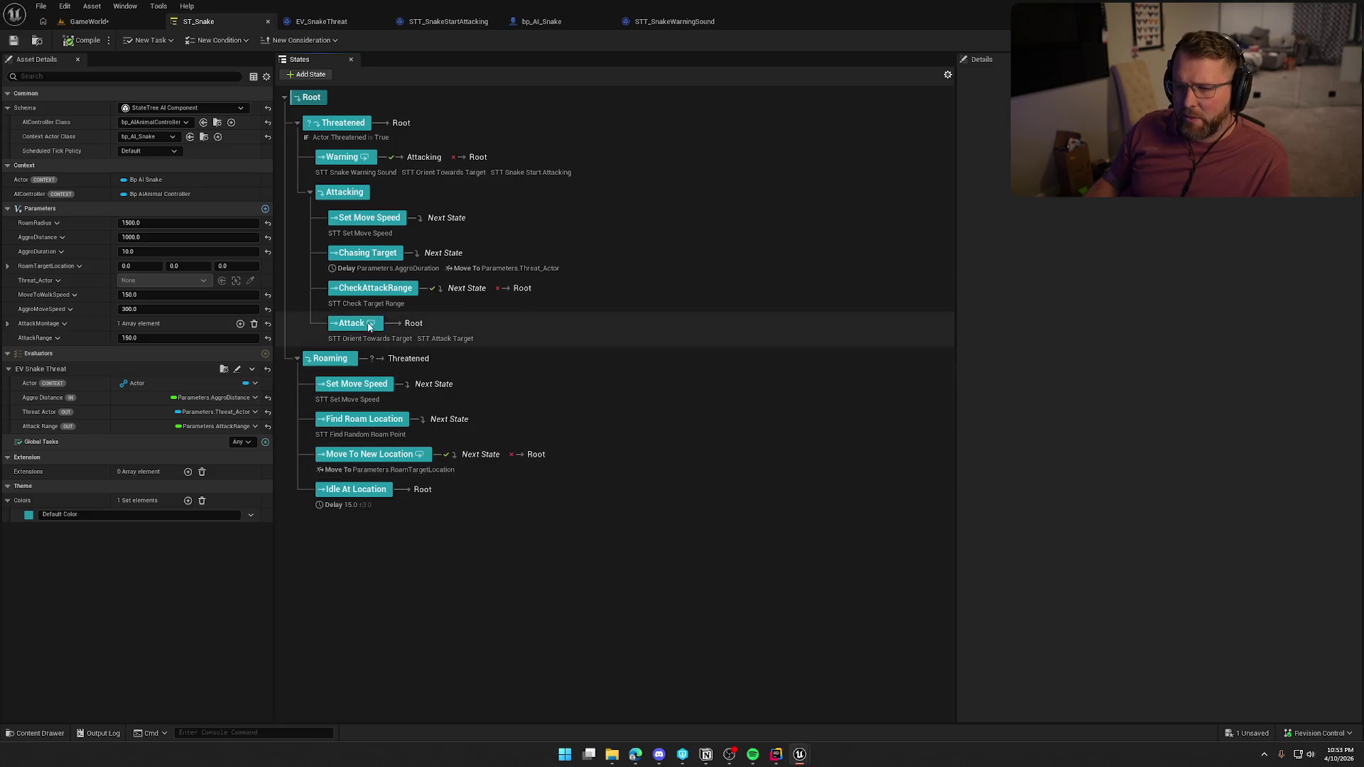
Create a Stuck Roam state holding copies of Find Roam Location and Move To New Location
{"action": "left_click", "coordinate": [307, 97]}
{"action": "type", "text": "Stuck Roam"}
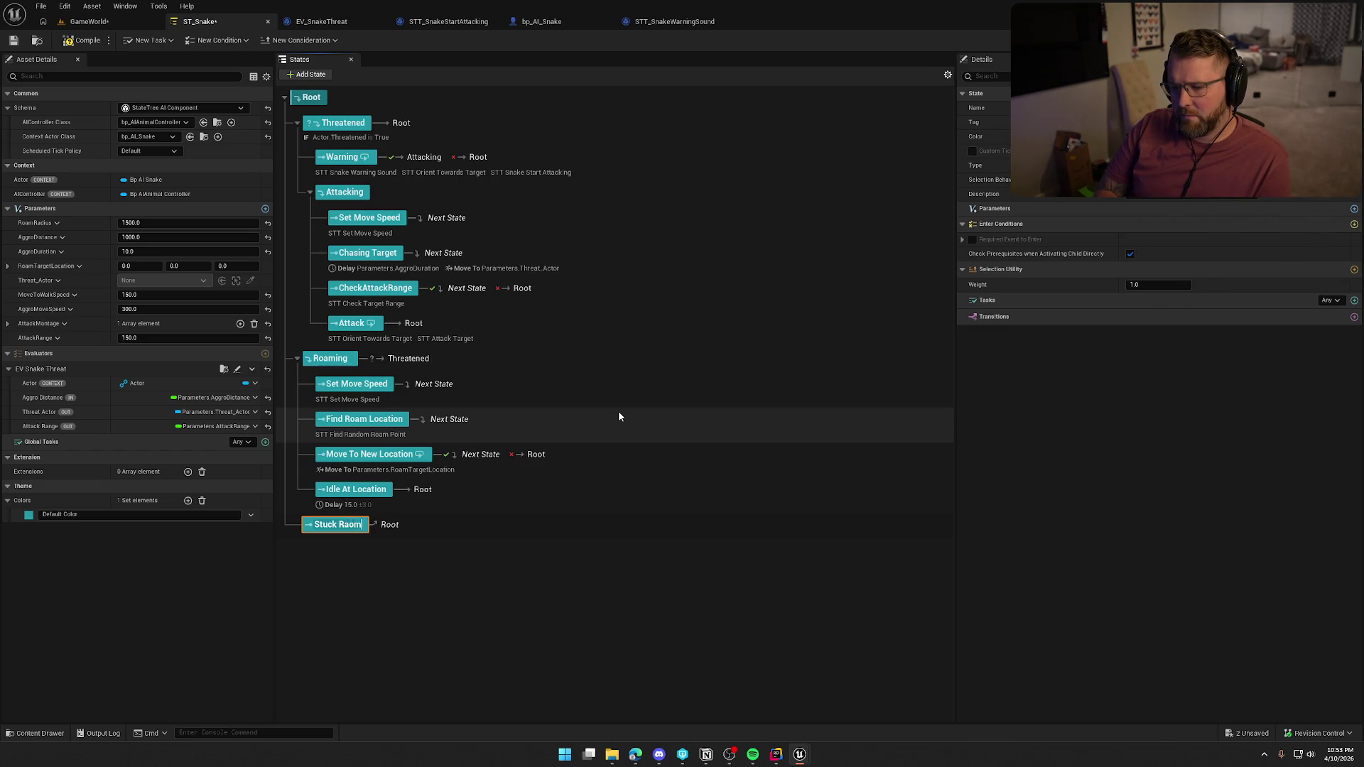
{"action": "key", "text": "Return"}
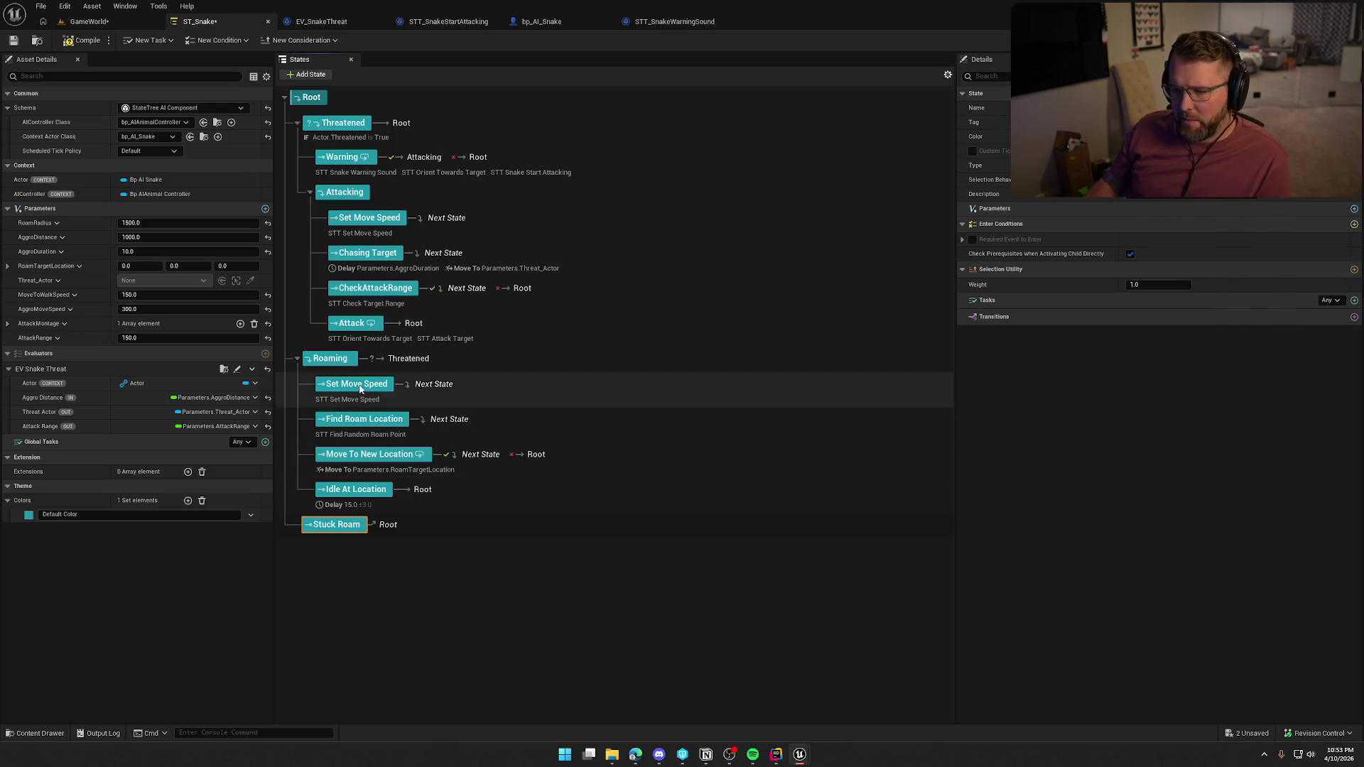
{"action": "left_click", "coordinate": [387, 425]}
{"action": "left_click", "coordinate": [382, 459], "text": "ctrl"}
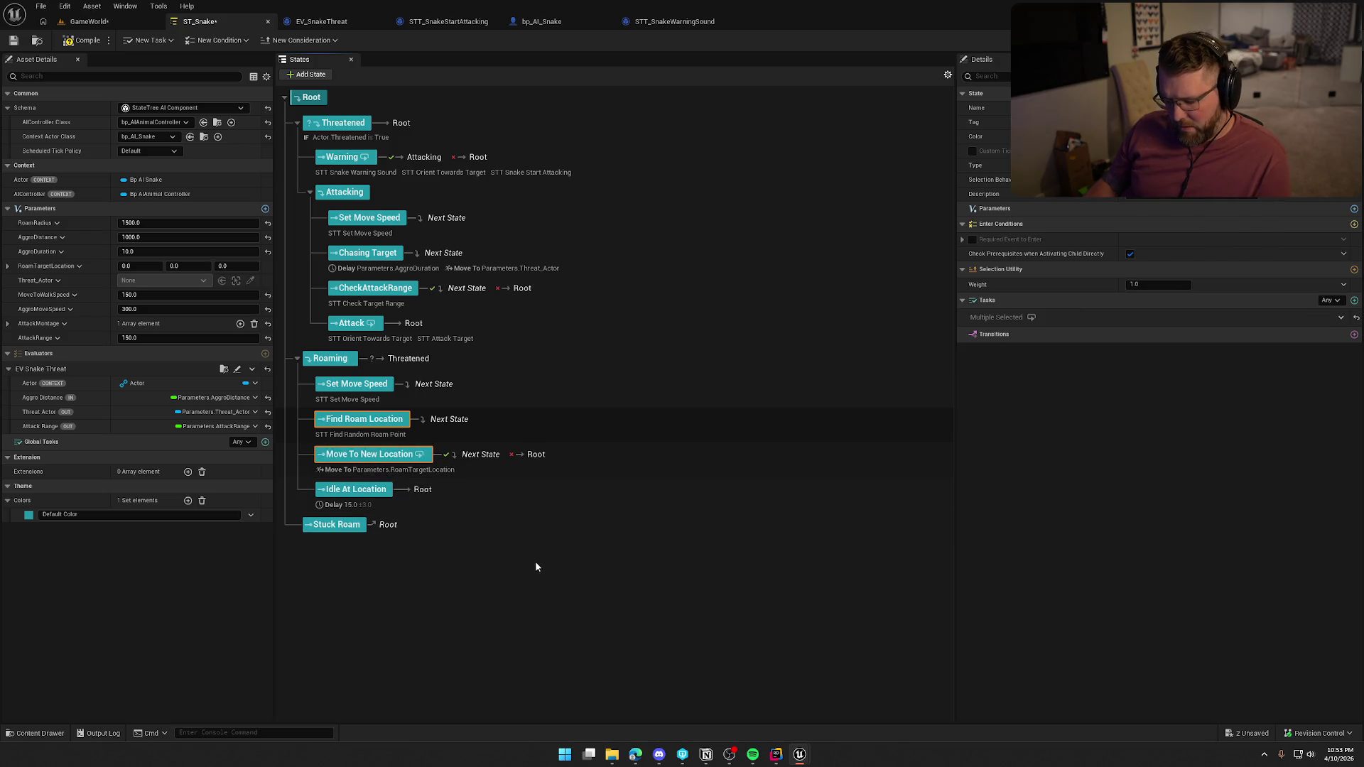
{"action": "key", "text": "ctrl+v"}
{"action": "left_click_drag", "start_coordinate": [356, 551], "coordinate": [338, 526]}
{"action": "mouse_move", "coordinate": [343, 588]}
{"action": "left_mouse_down"}
{"action": "mouse_move", "coordinate": [342, 547]}
{"action": "mouse_move", "coordinate": [365, 599]}
{"action": "left_mouse_up"}
{"action": "left_click", "coordinate": [429, 583]}
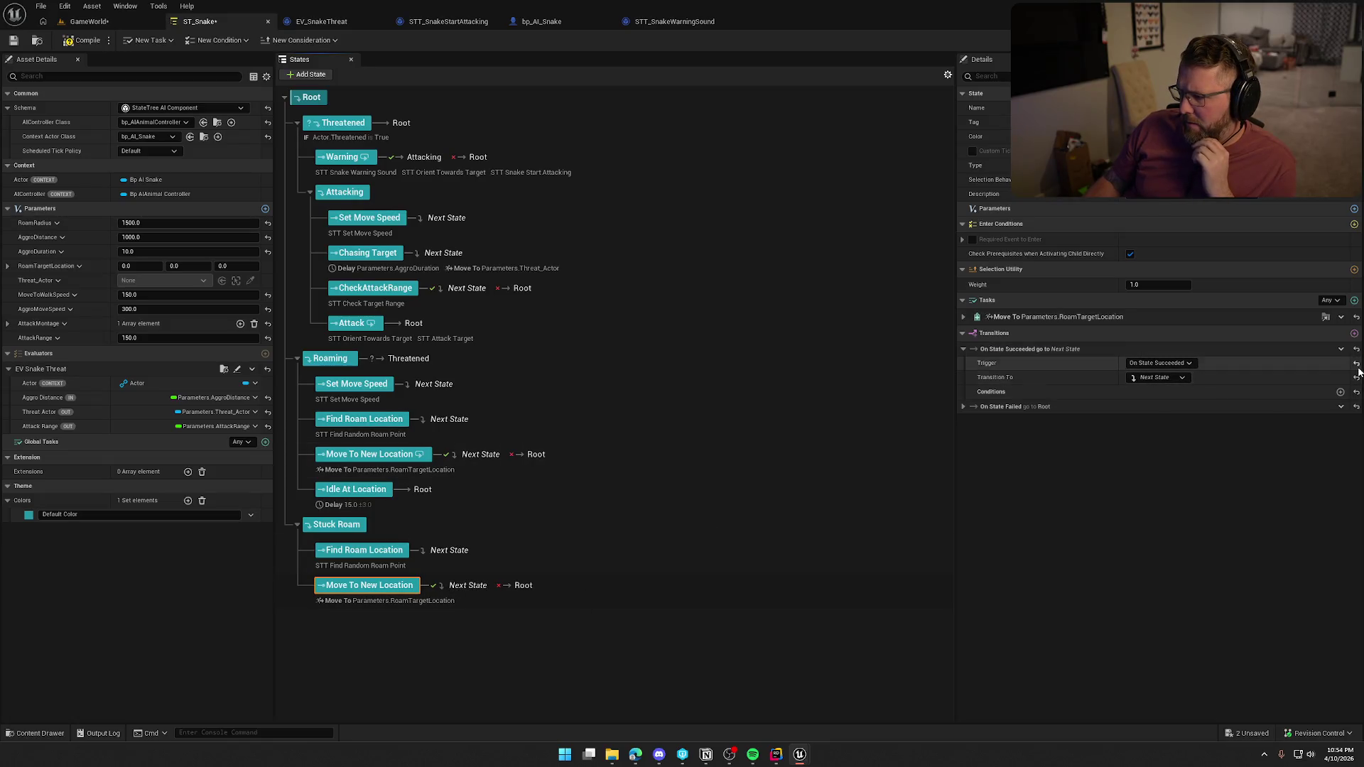
Delete the success transition and make the remaining transition fire On State Completed
{"action": "left_click", "coordinate": [1340, 350]}
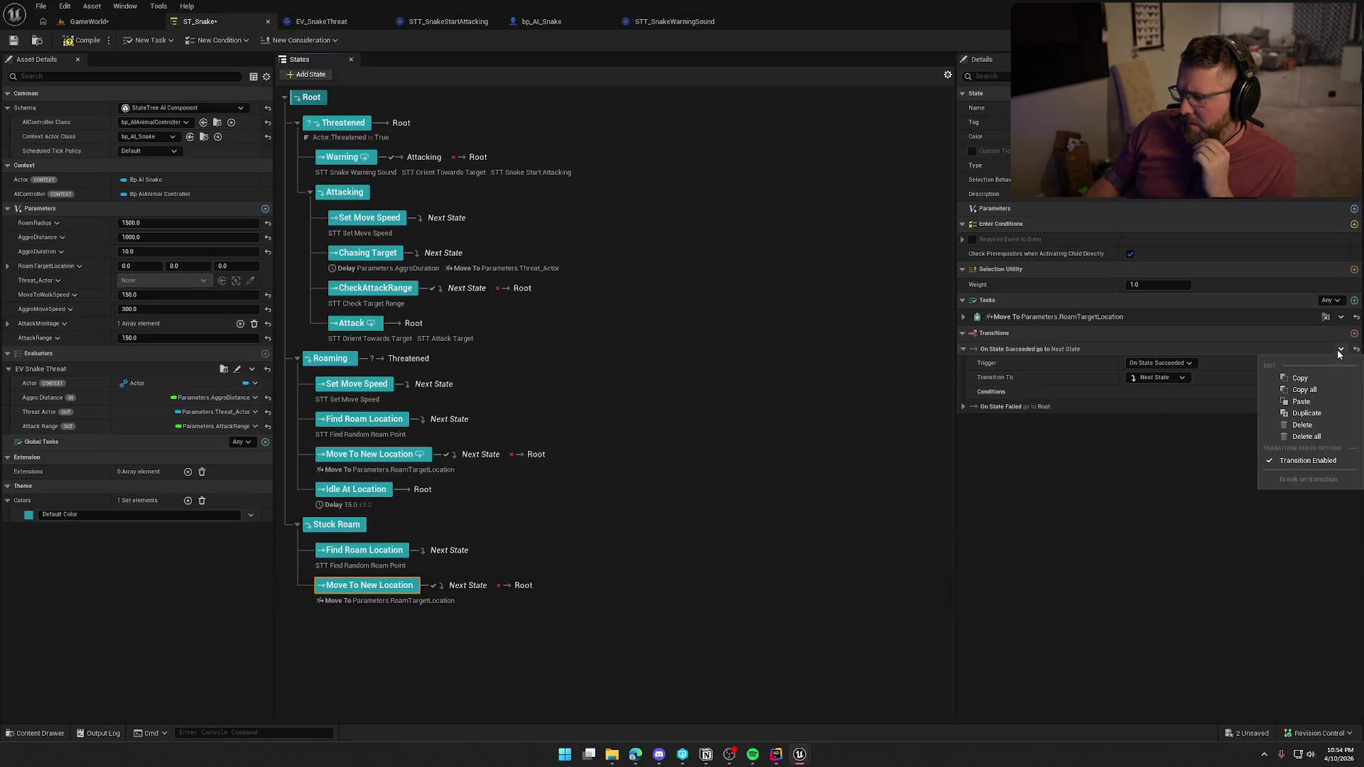
{"action": "left_click", "coordinate": [1306, 425]}
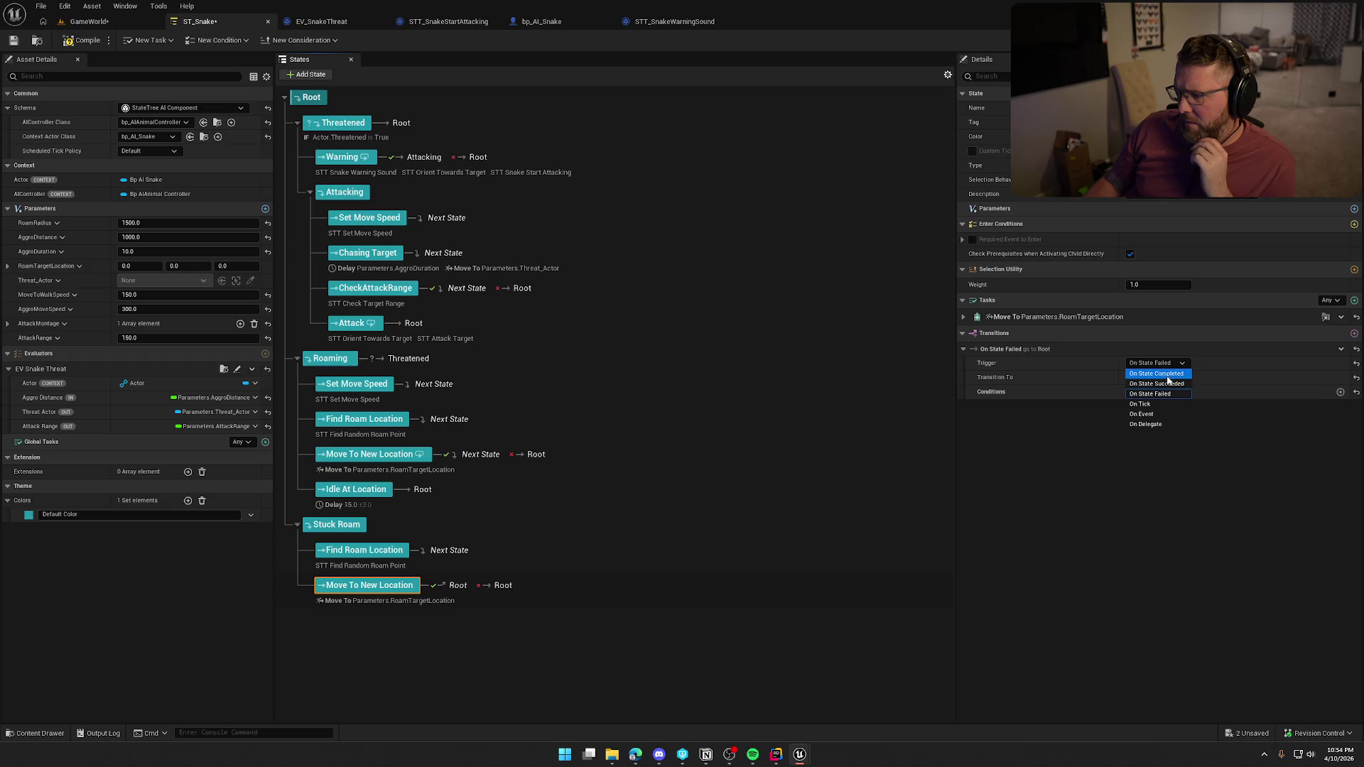
{"action": "left_click", "coordinate": [1158, 374]}
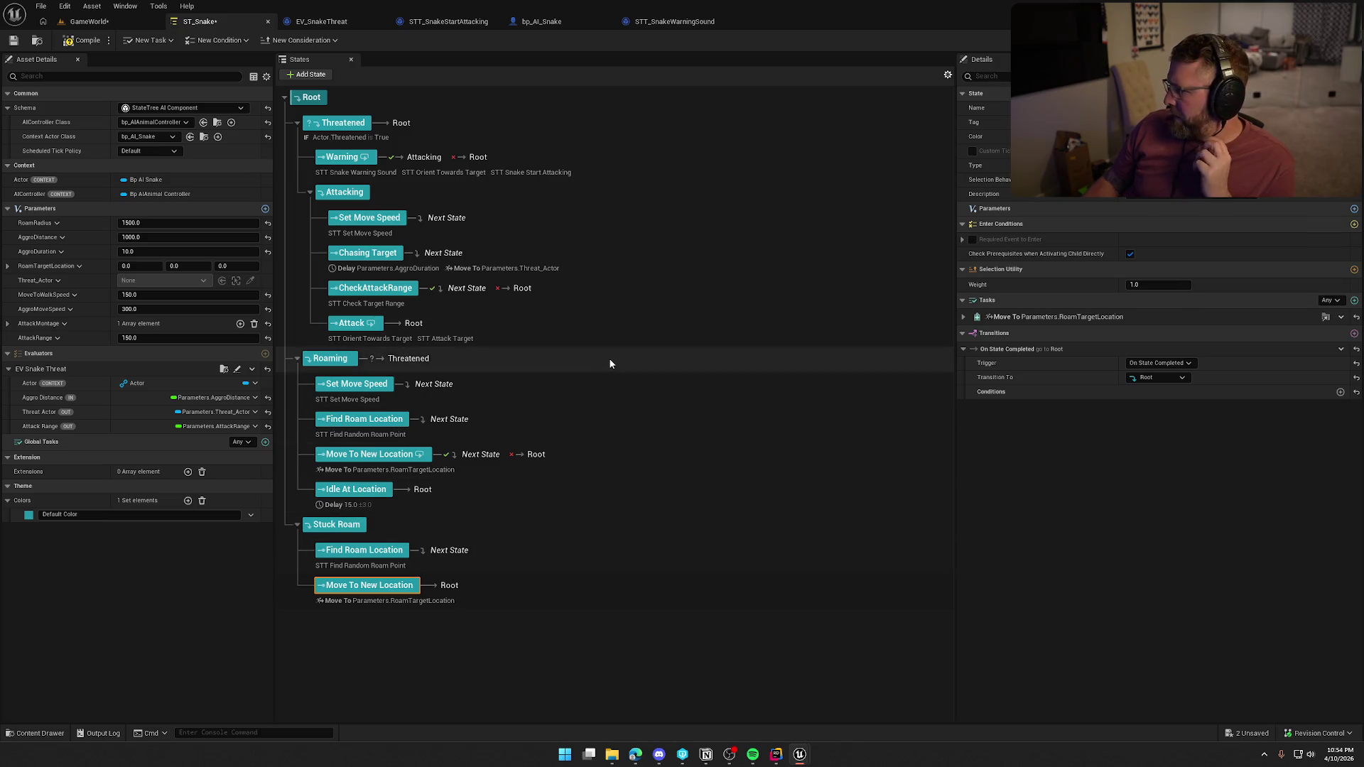
{"action": "left_click", "coordinate": [533, 285]}
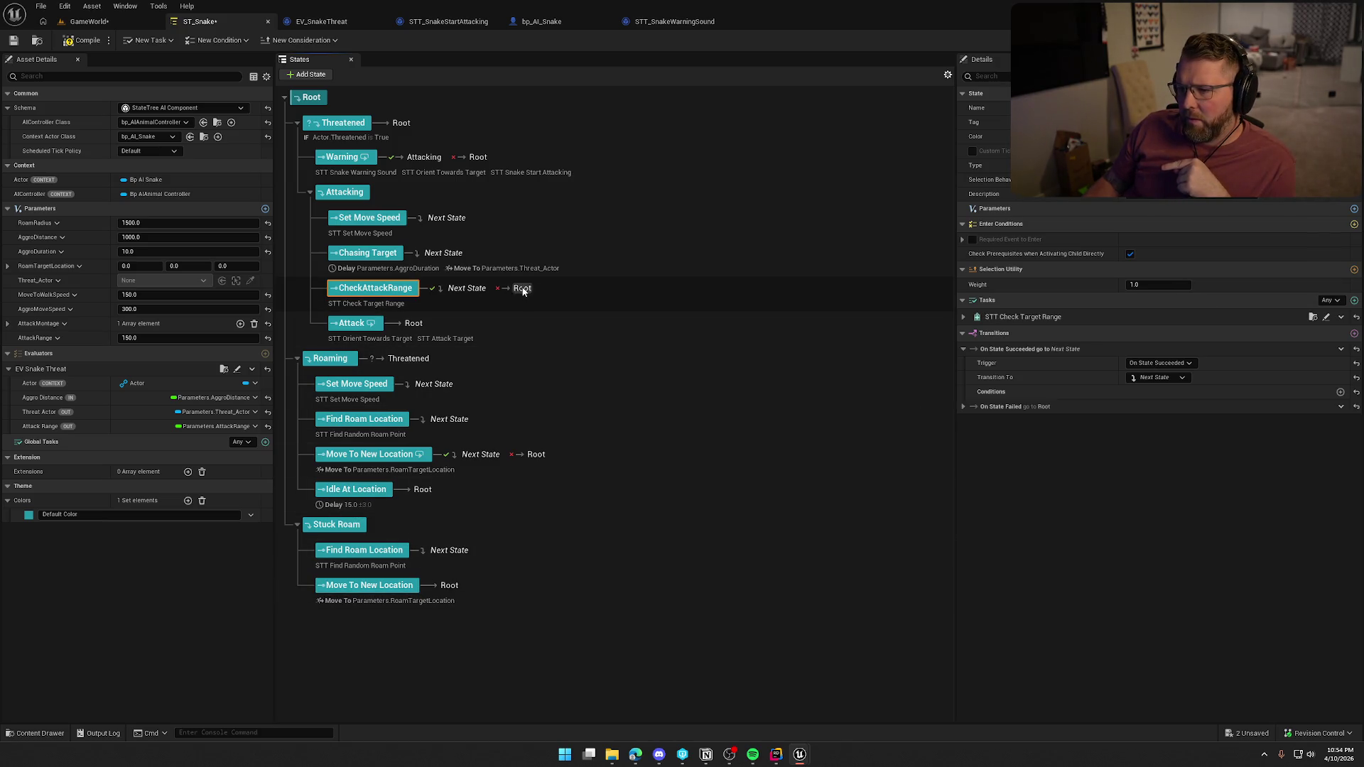
Route CheckAttackRange's On State Failed transition to Stuck Roam
{"action": "left_click", "coordinate": [970, 408]}
{"action": "left_click", "coordinate": [1173, 434]}
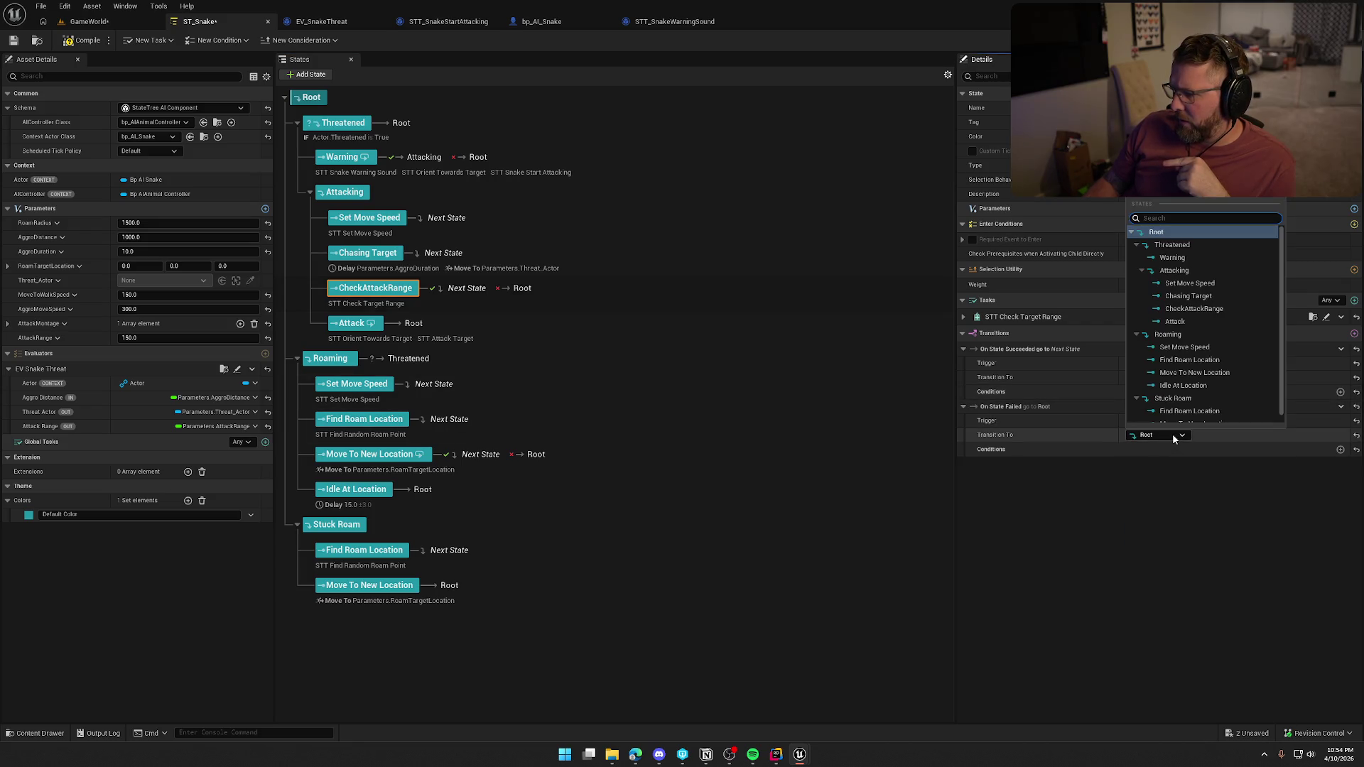
{"action": "left_click", "coordinate": [1172, 387]}
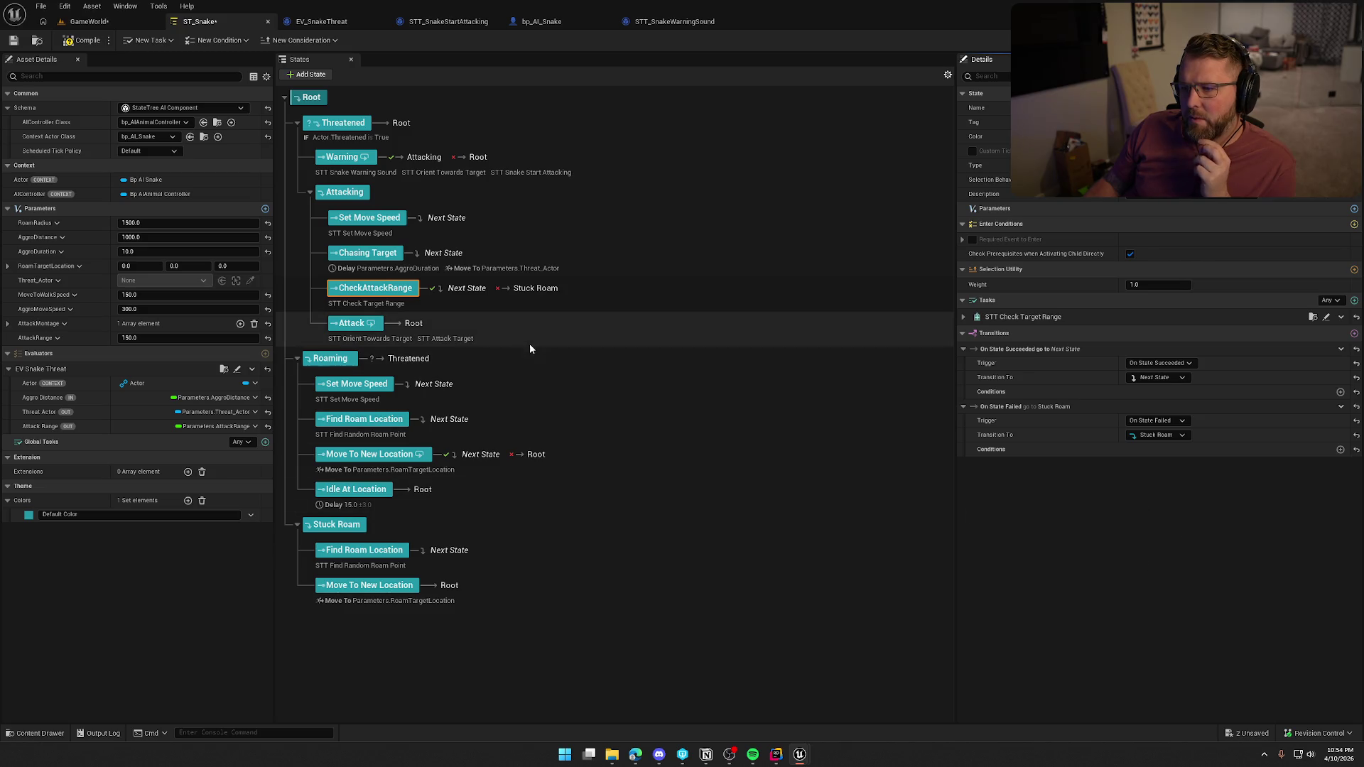
Set Chasing Target's transition to On State Succeeded and add an On State Failed transition to Stuck Roam
{"action": "left_click", "coordinate": [466, 256]}
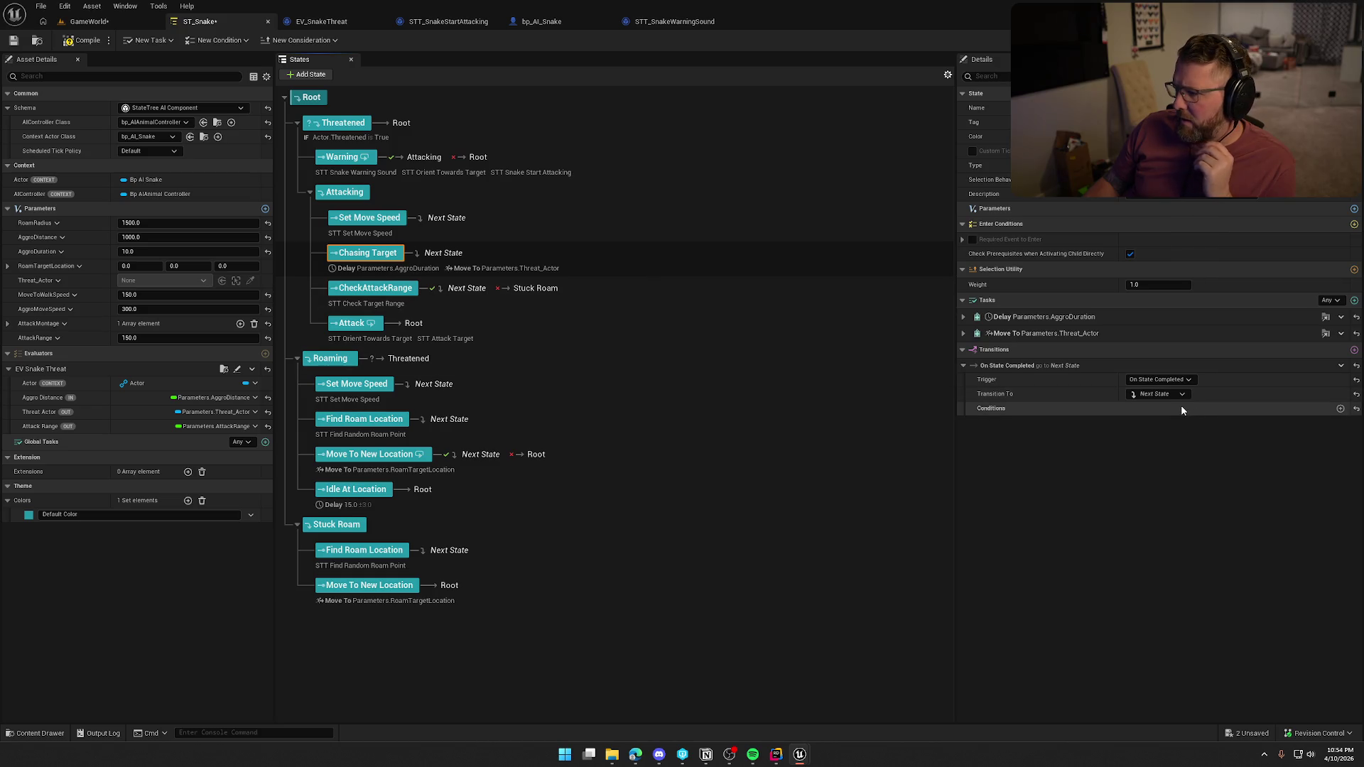
{"action": "left_click", "coordinate": [1170, 379]}
{"action": "left_click", "coordinate": [1158, 403]}
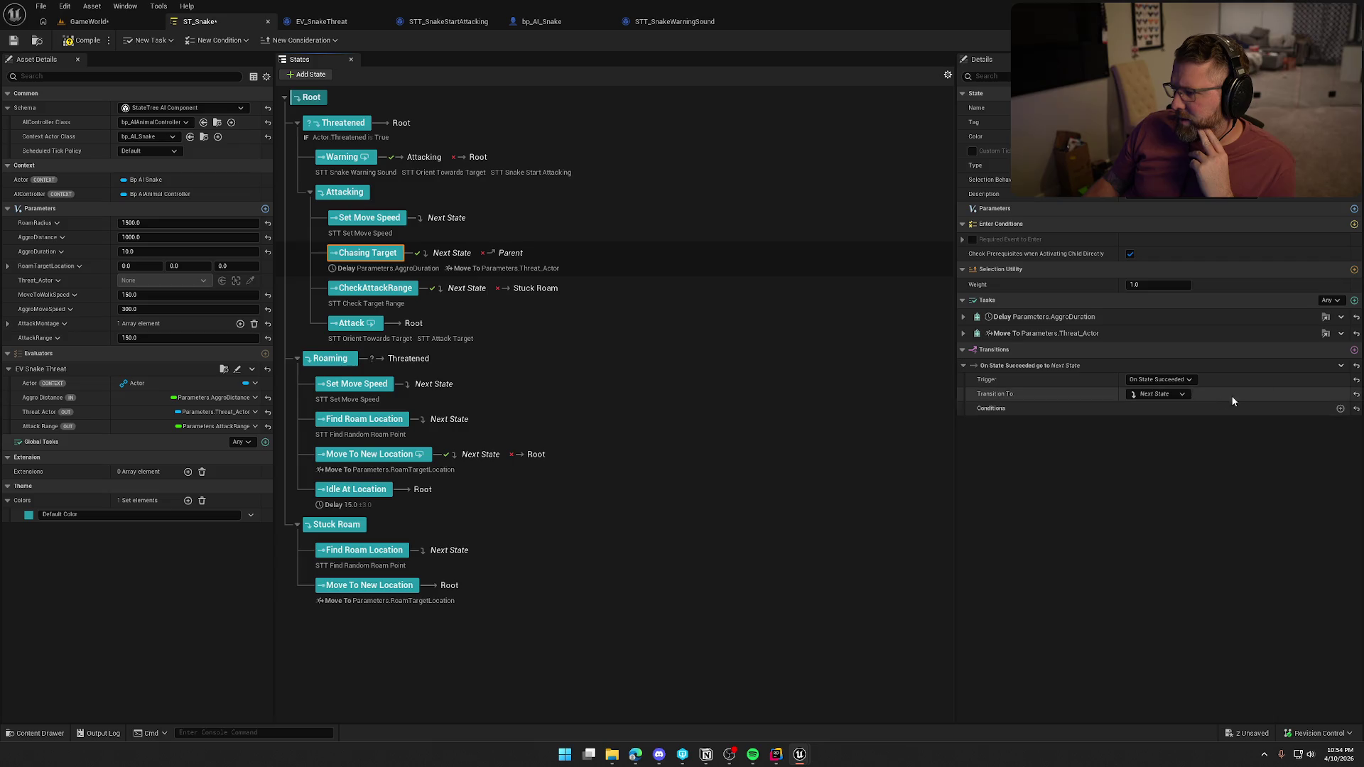
{"action": "left_click", "coordinate": [1355, 351]}
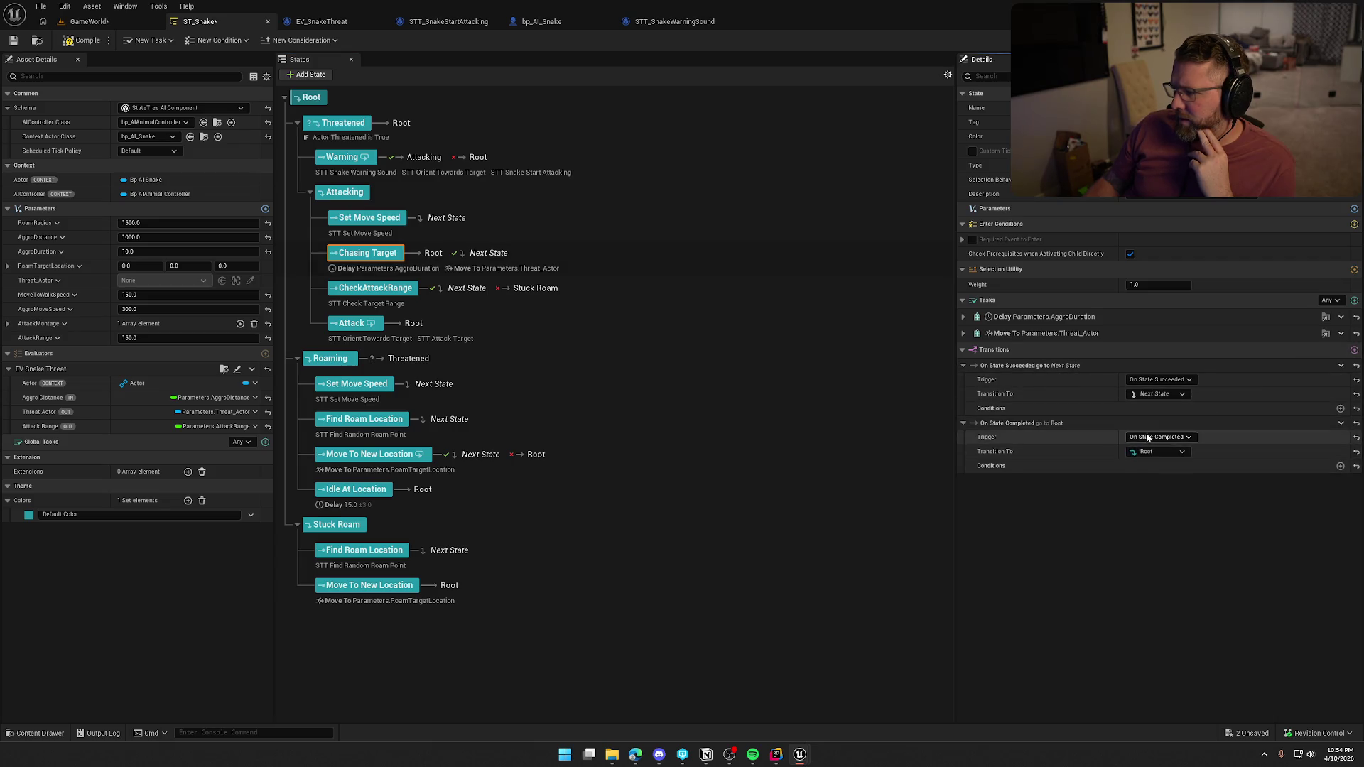
{"action": "left_click", "coordinate": [1174, 468]}
{"action": "left_click", "coordinate": [1158, 452]}
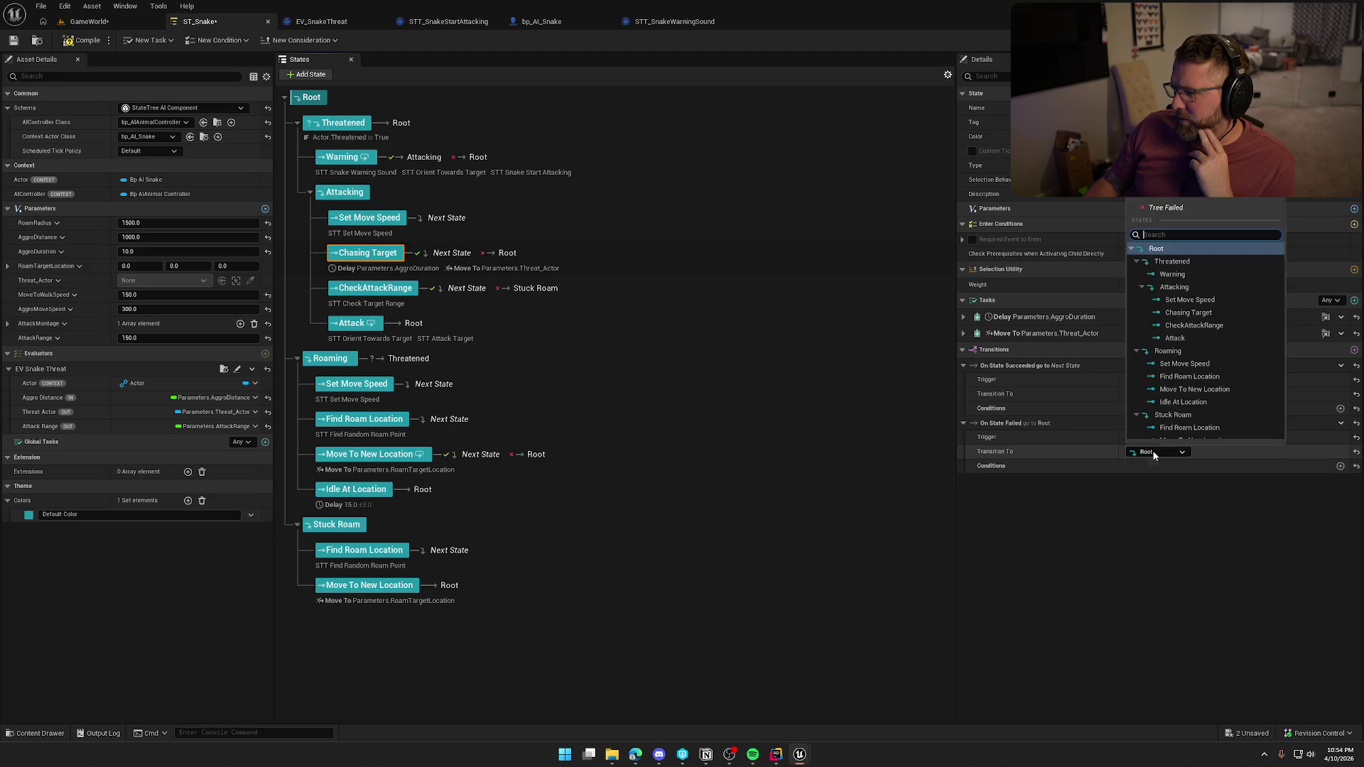
{"action": "left_click", "coordinate": [1169, 395]}
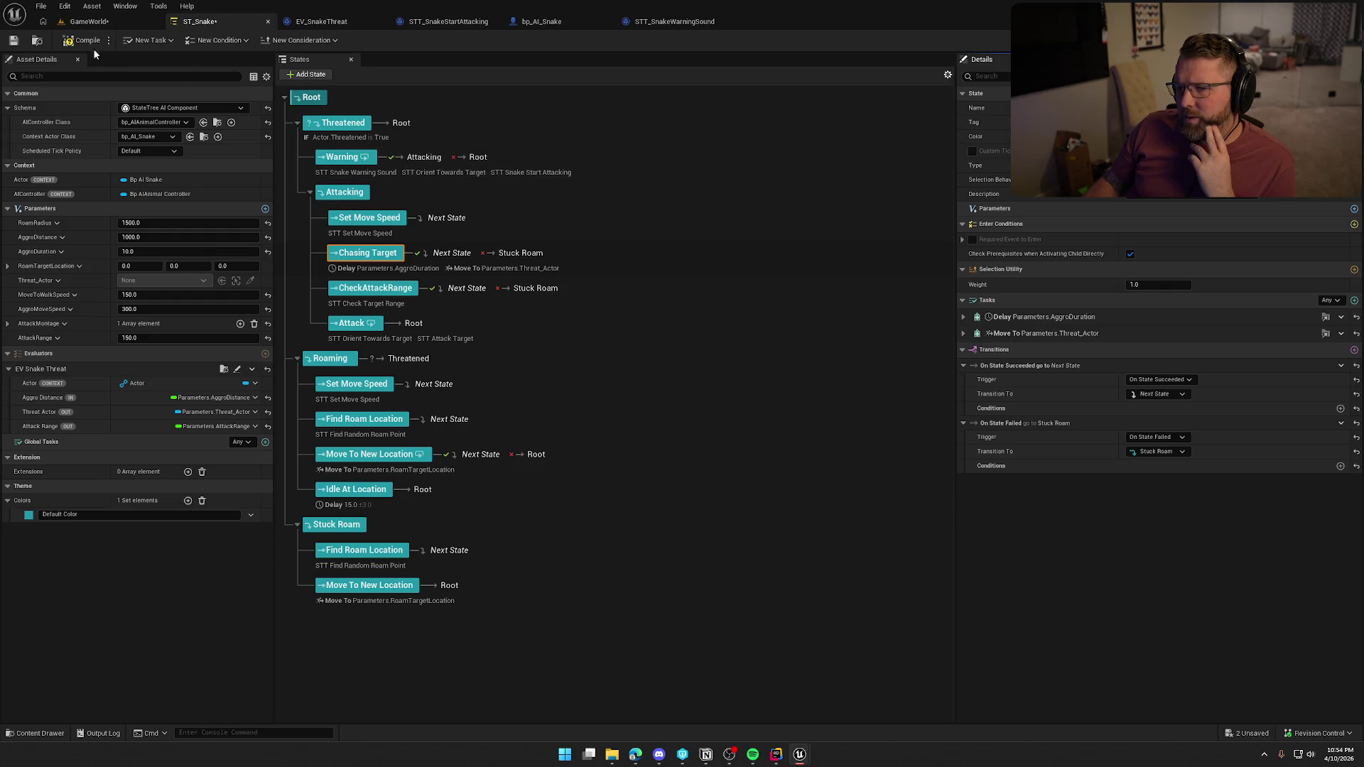
{"action": "left_click", "coordinate": [89, 22]}
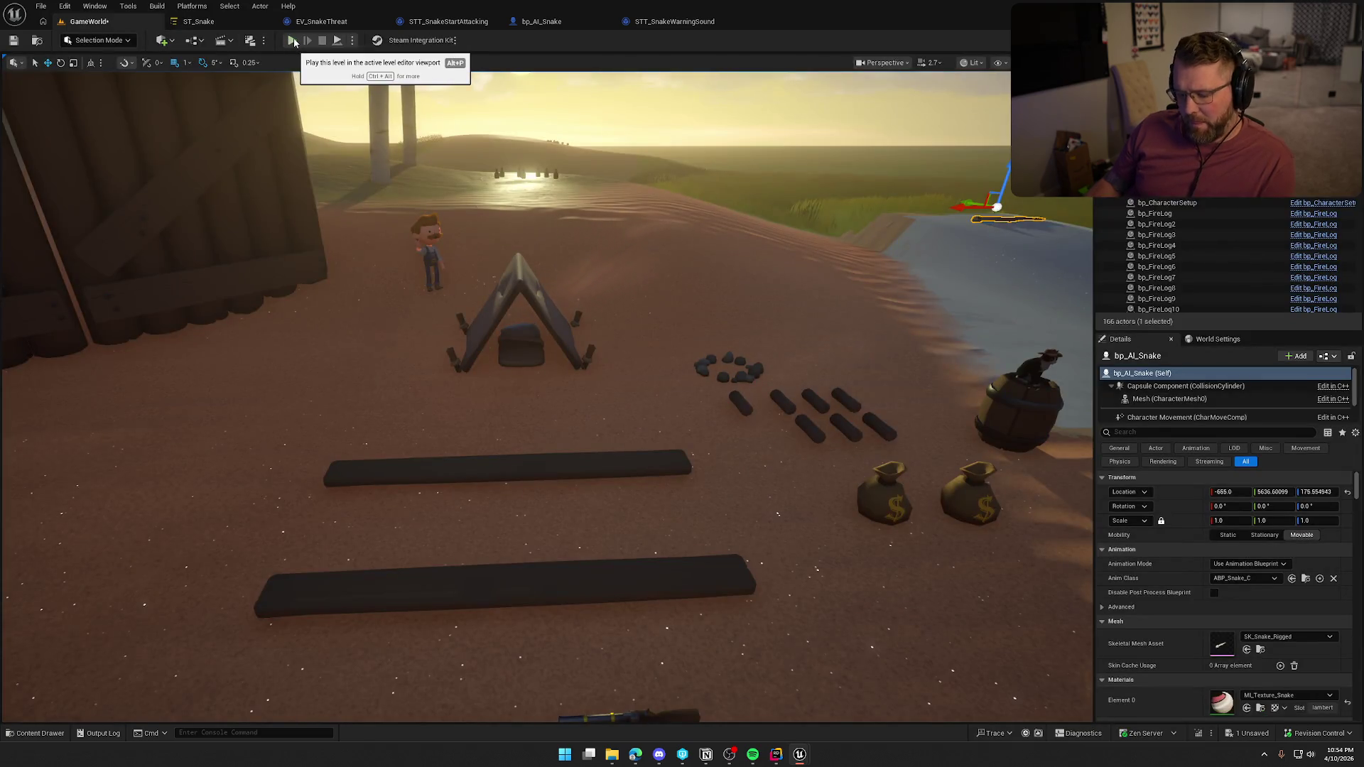
Start Play-In-Editor and run the character across the camp to the tent
{"action": "left_click", "coordinate": [291, 40]}
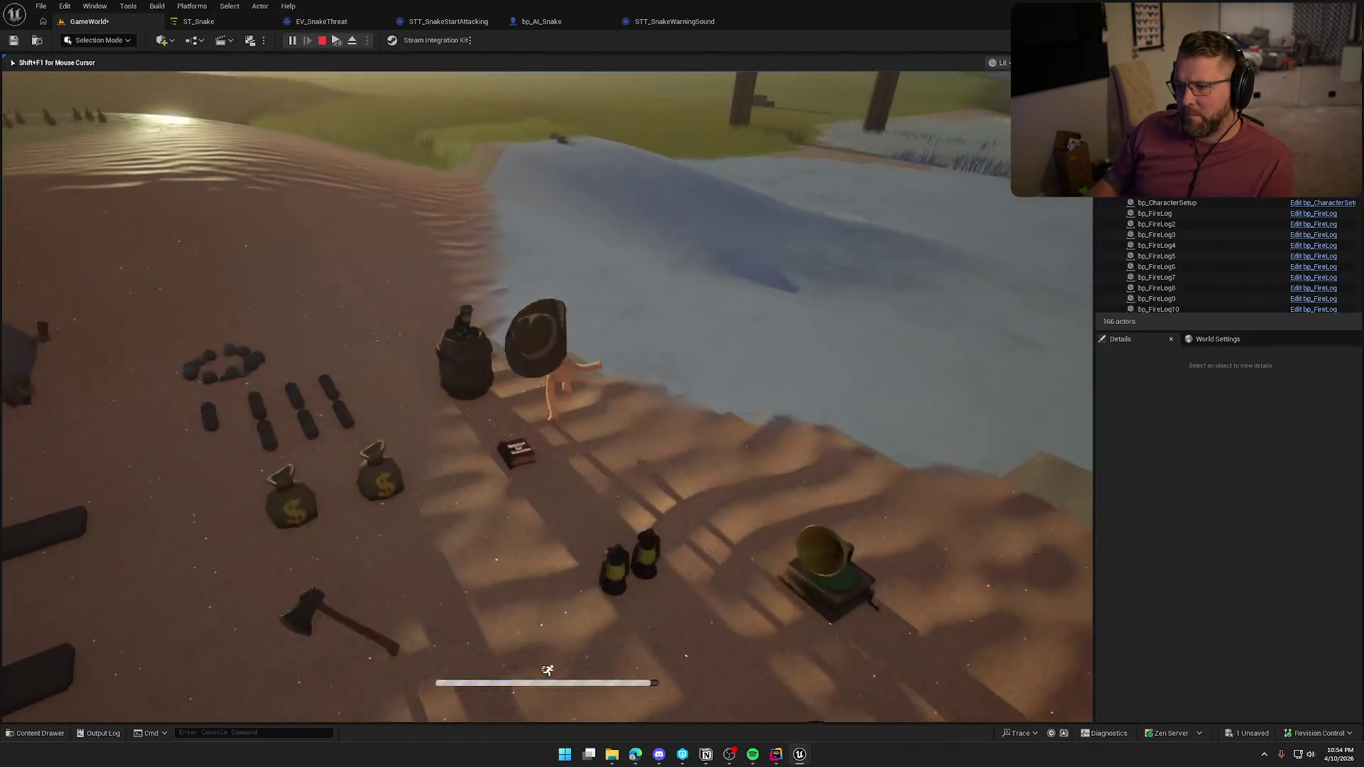
{"action": "key", "text": "w"}
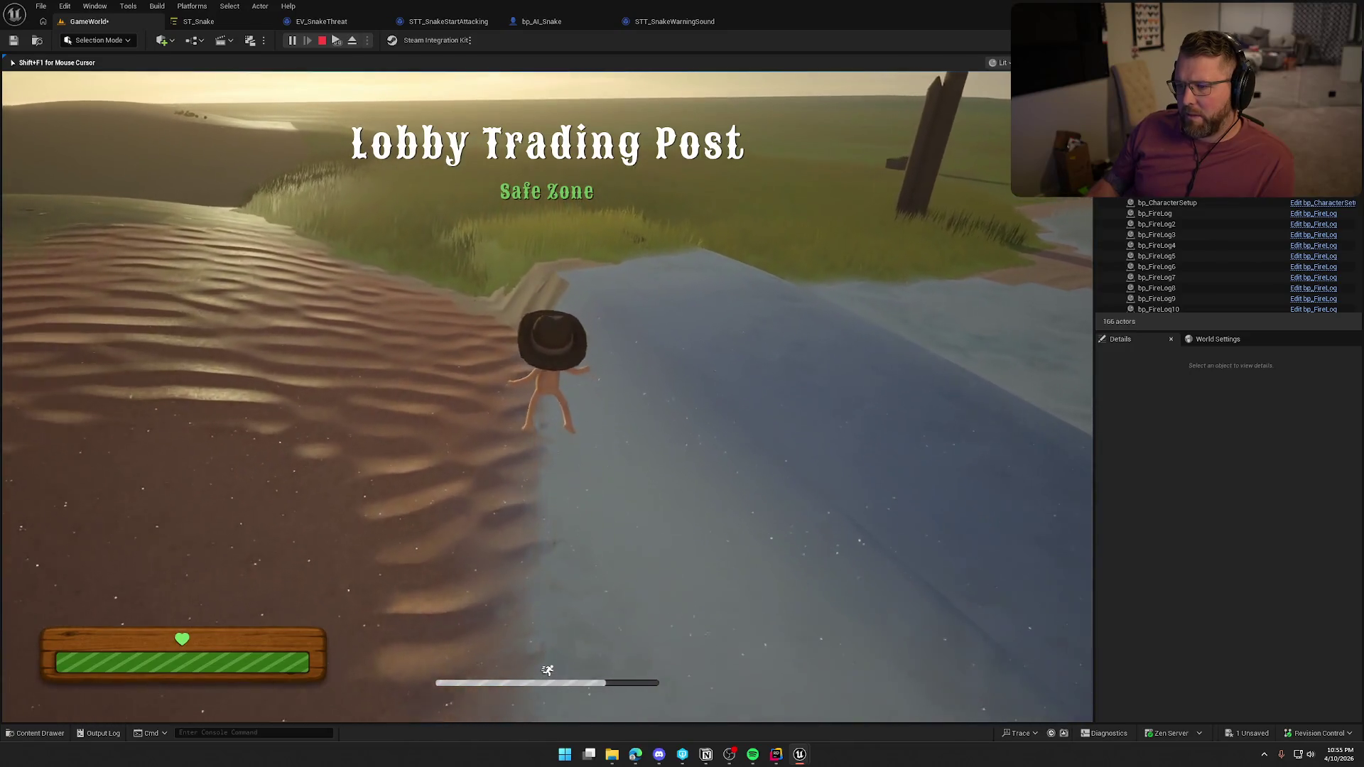
{"action": "key", "text": "w"}
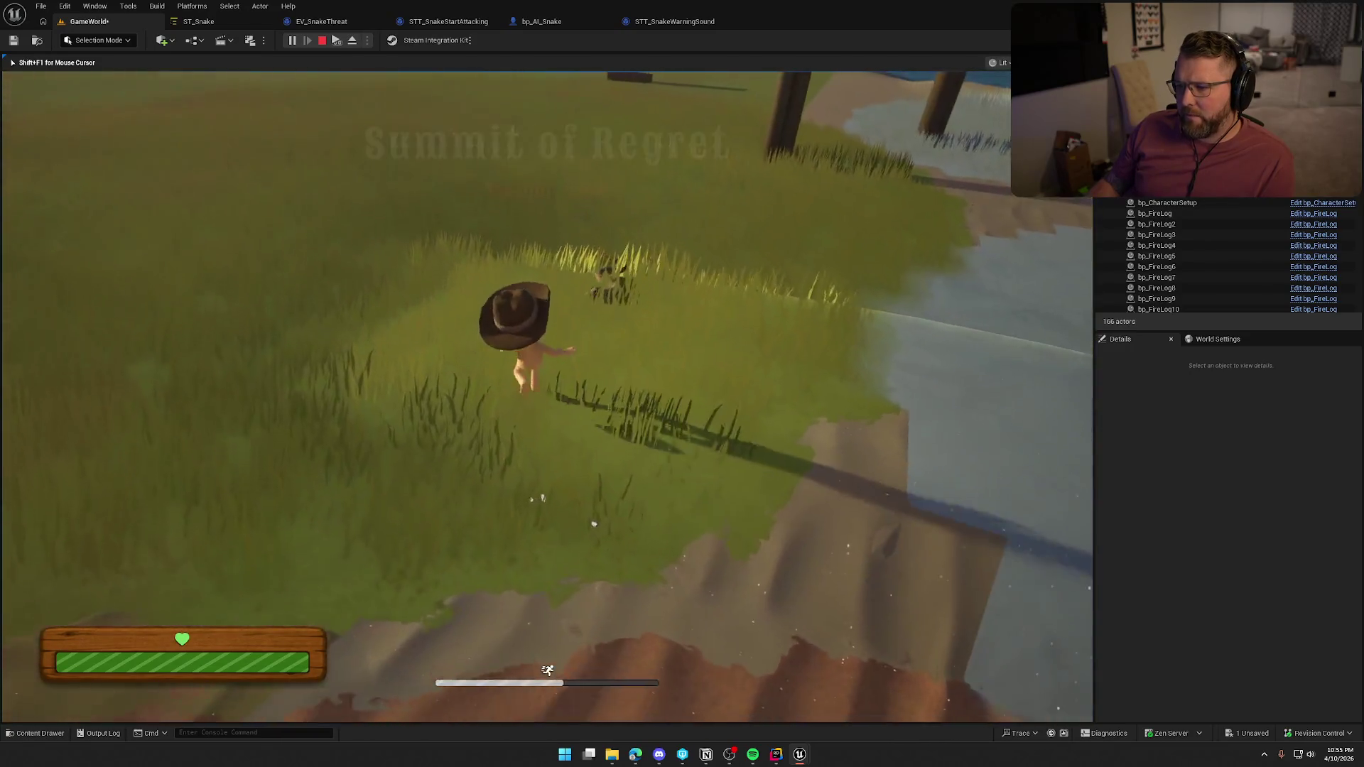
{"action": "key", "text": "w"}
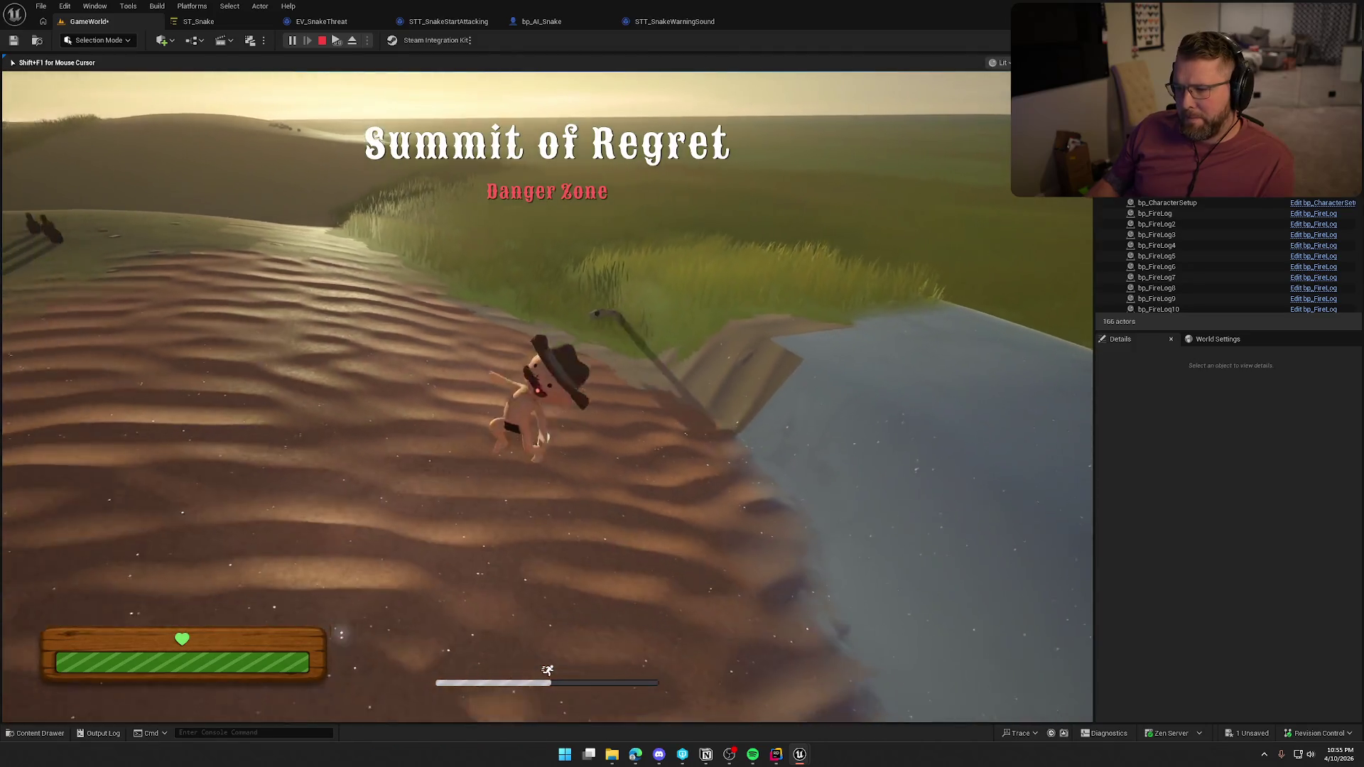
{"action": "key", "text": "w"}
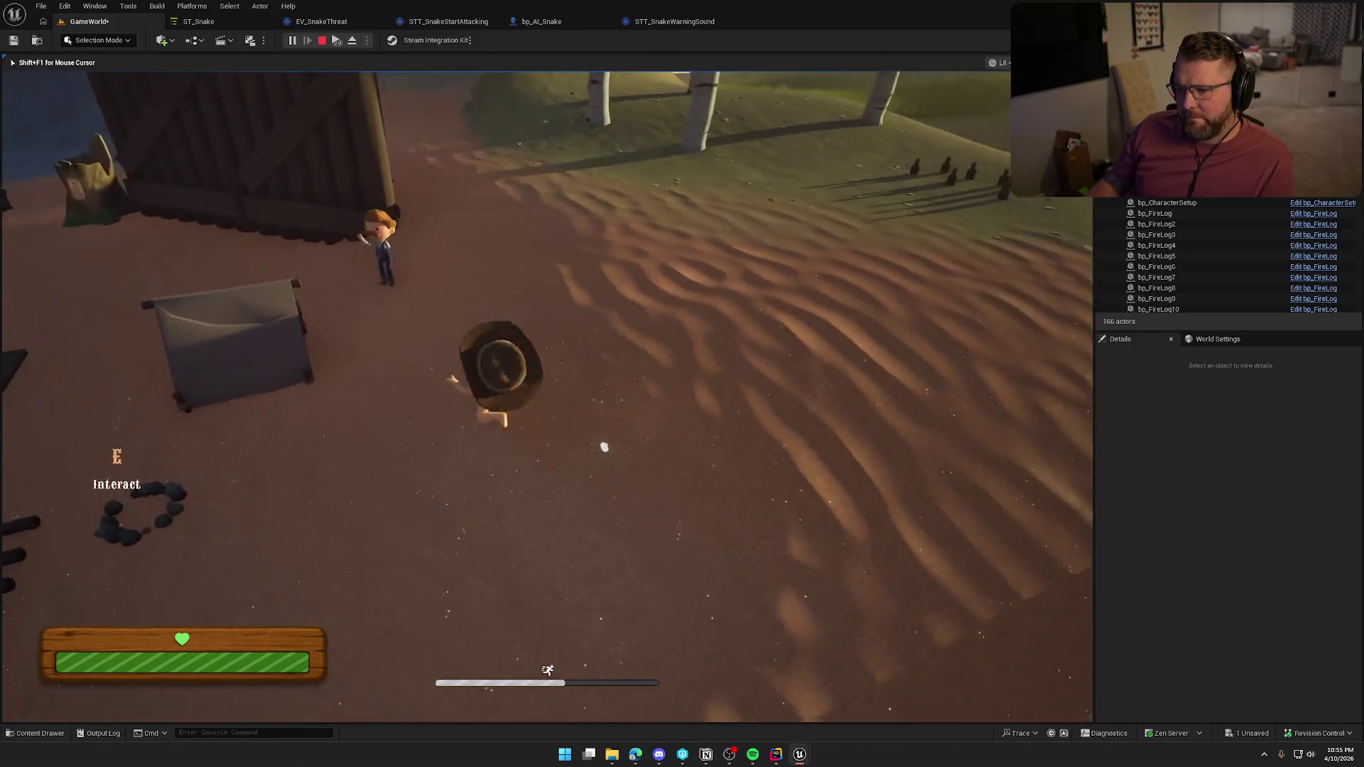
{"action": "key", "text": "w"}
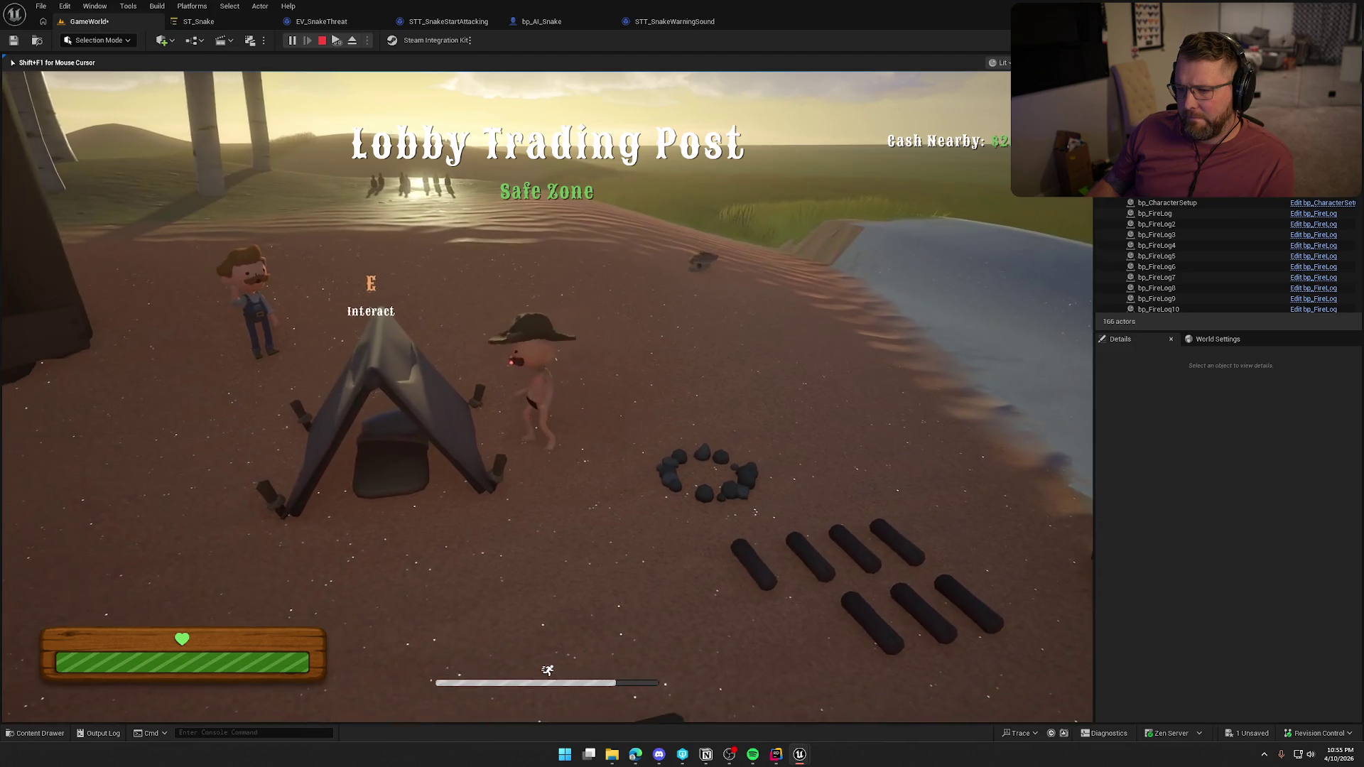
Enter, lie down in and leave the tent, running past the trail NPC and back
{"action": "key", "text": "e"}
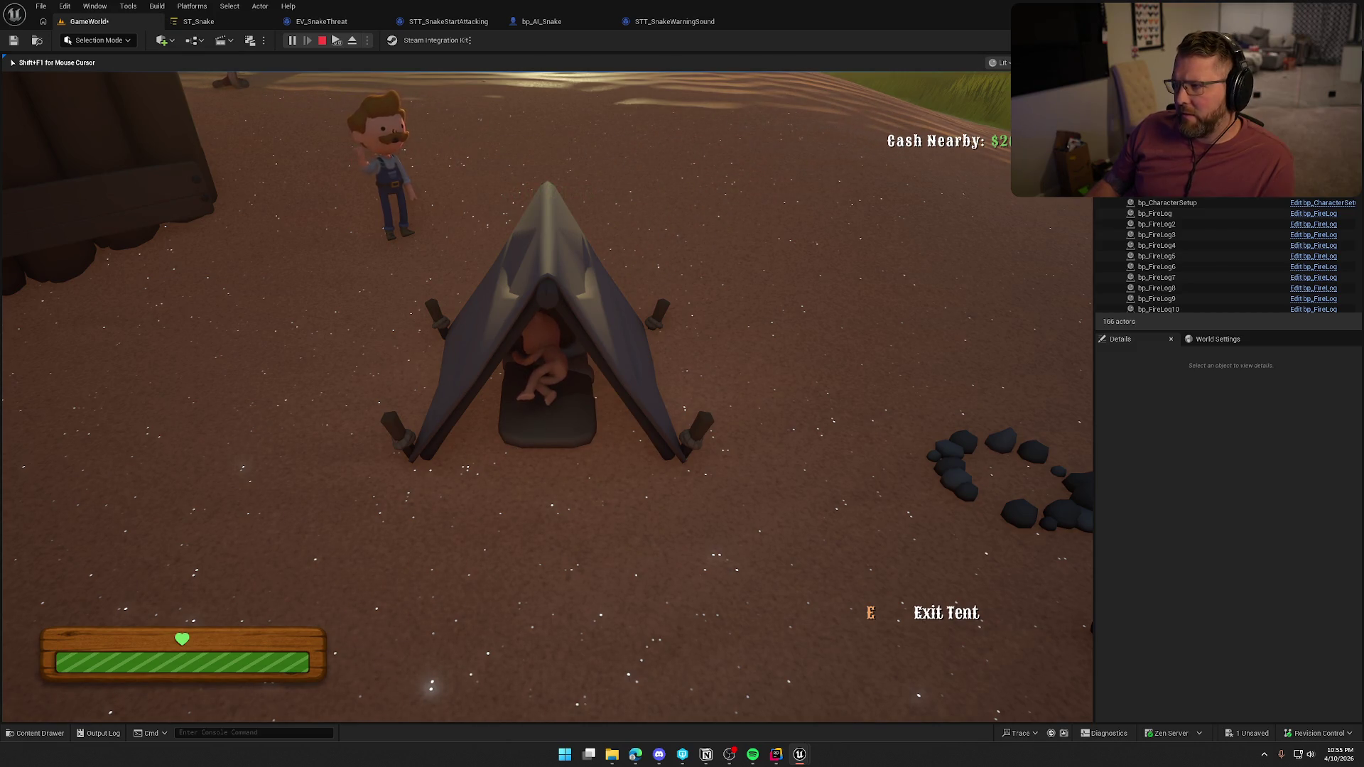
{"action": "key", "text": "e"}
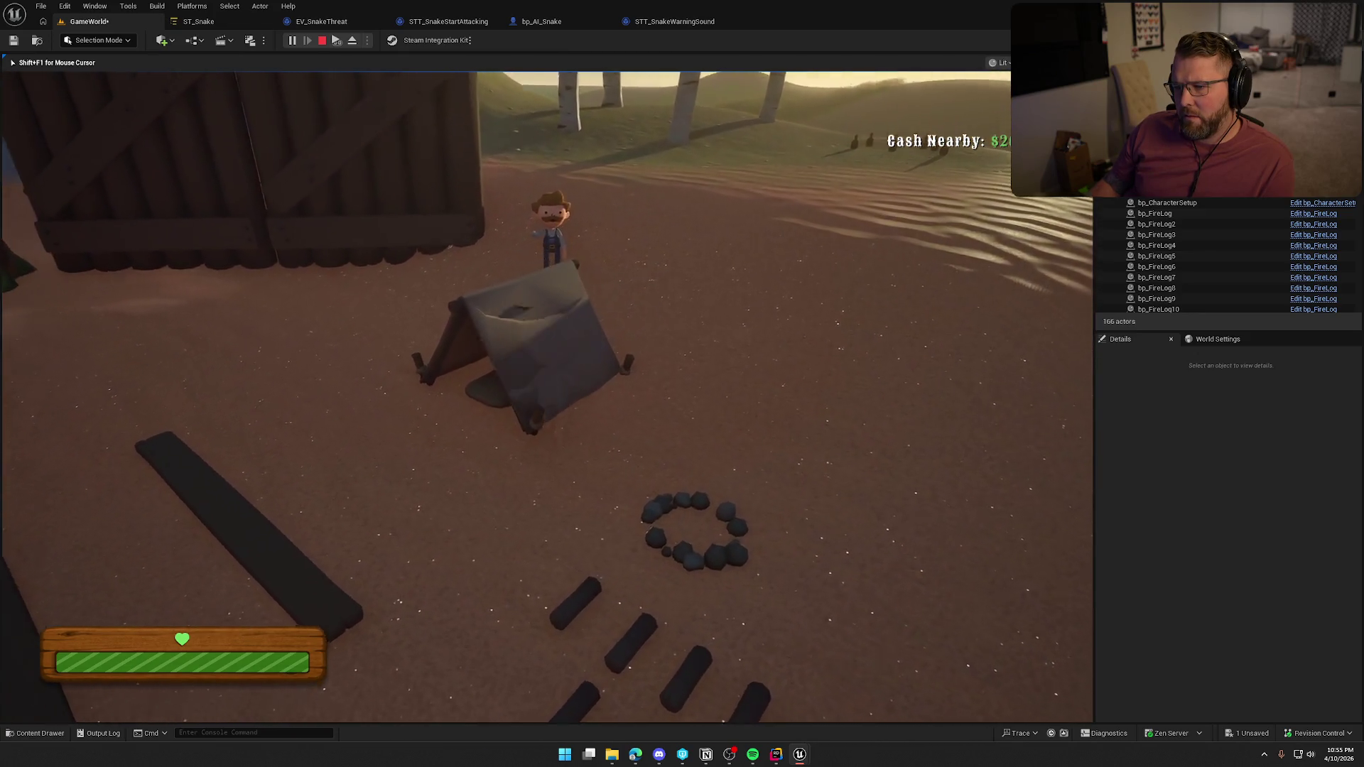
{"action": "key", "text": "e"}
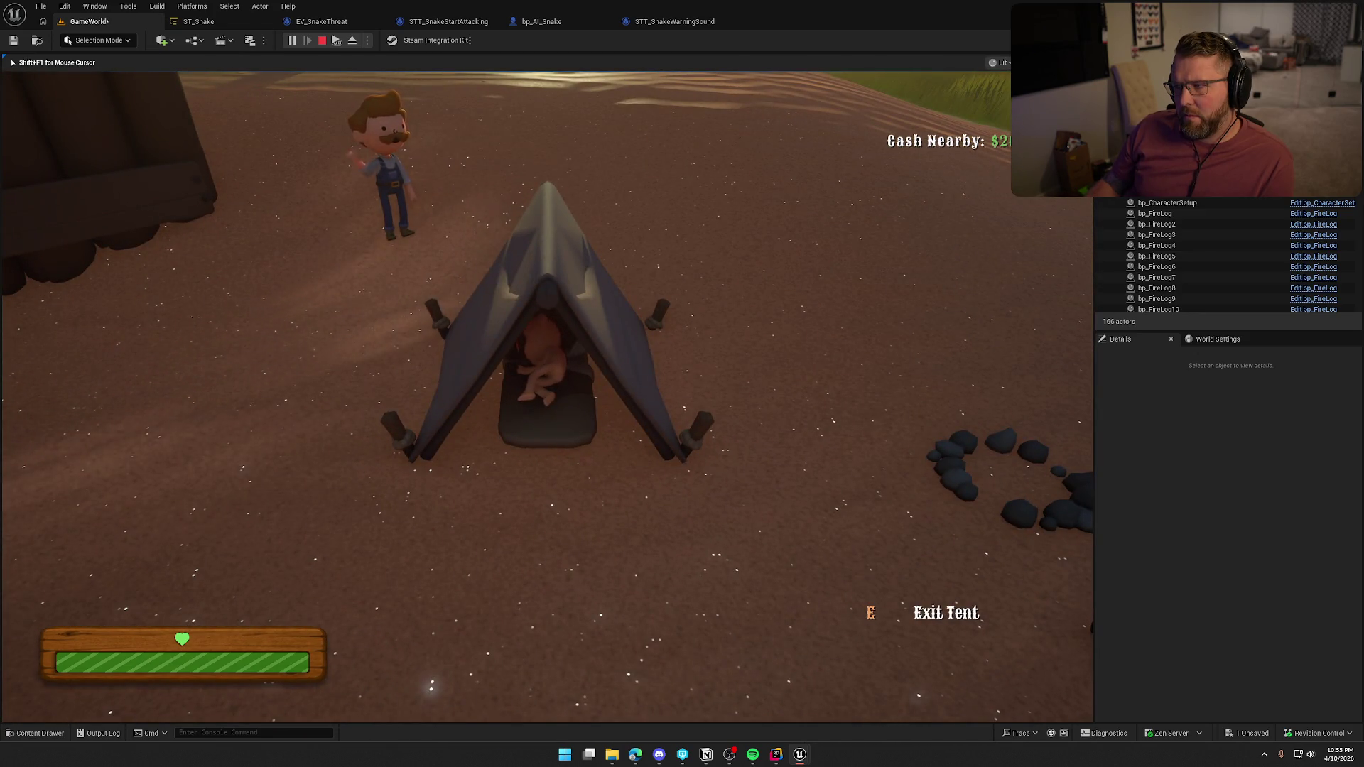
{"action": "key", "text": "e"}
{"action": "key", "text": "shift+w"}
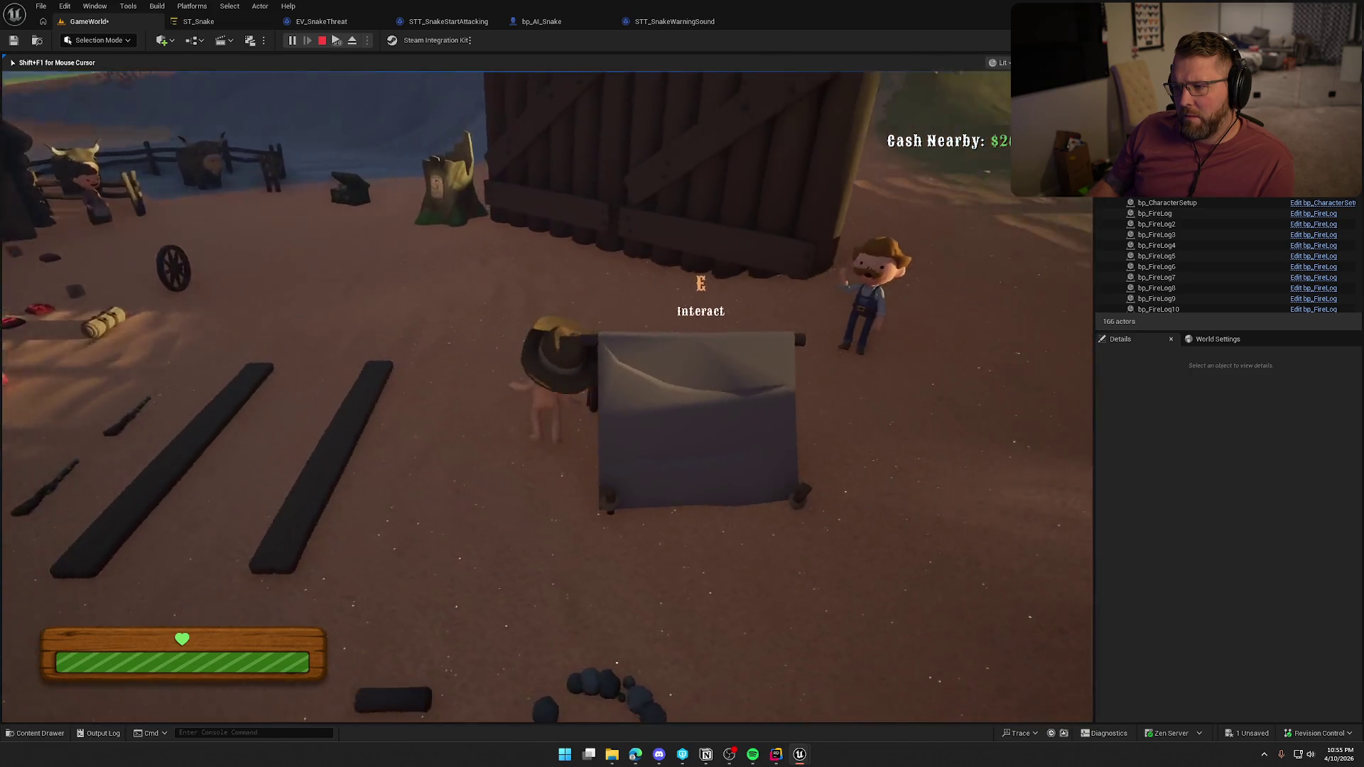
{"action": "key", "text": "w"}
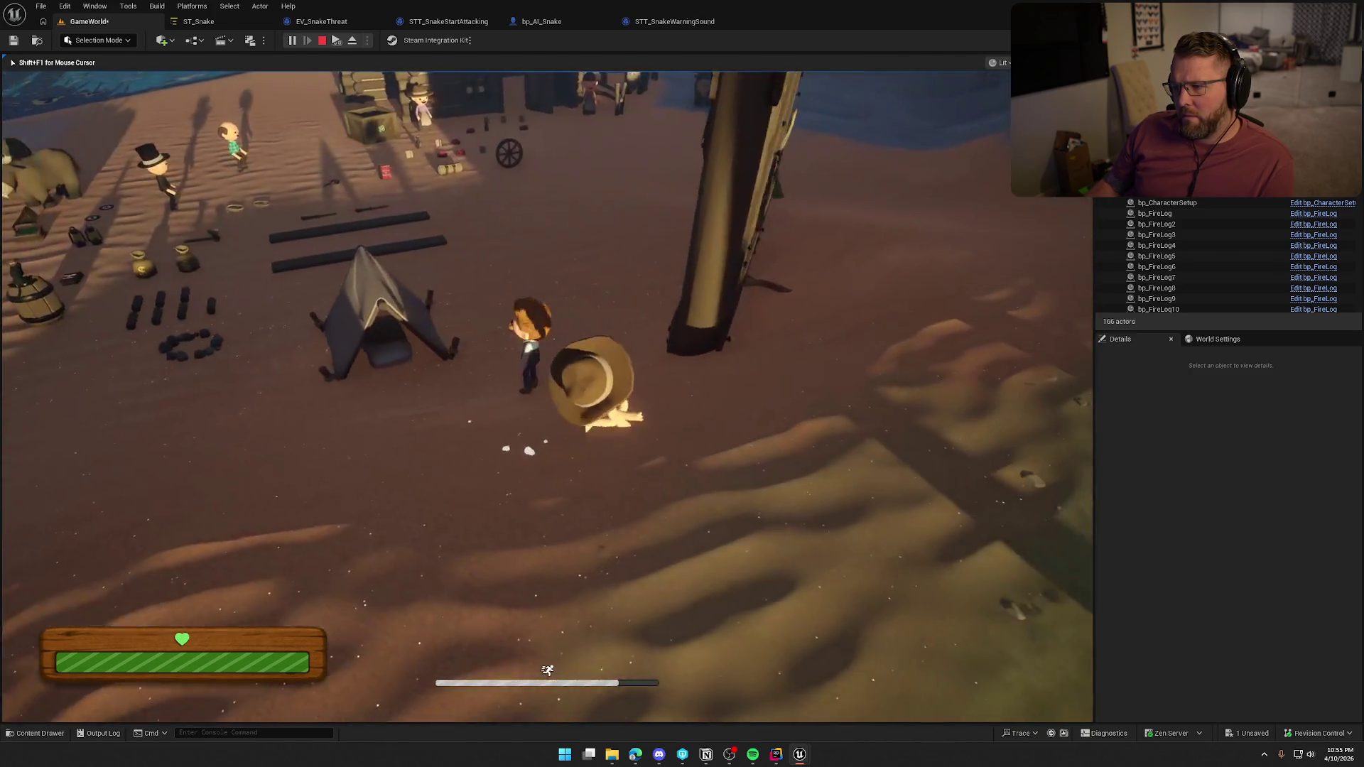
{"action": "key", "text": "shift+w"}
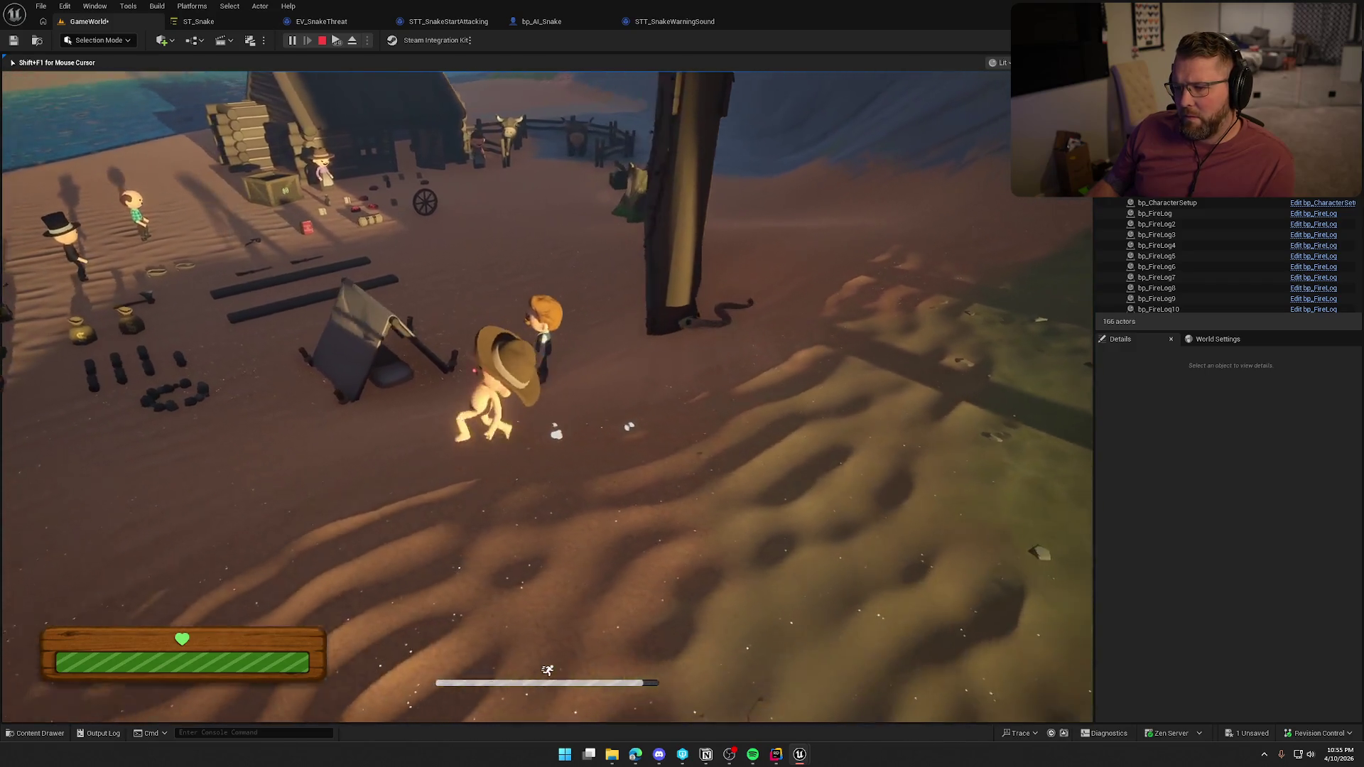
{"action": "key", "text": "e"}
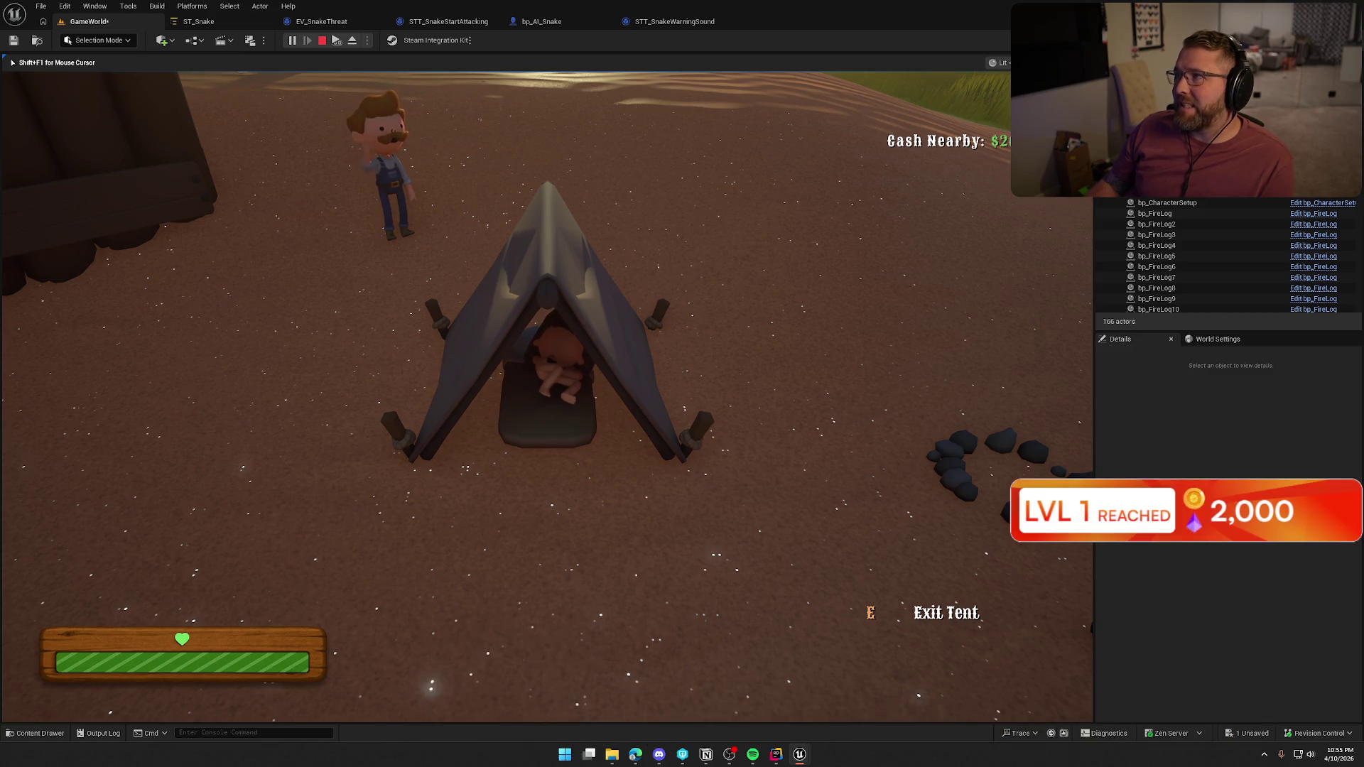
{"action": "key", "text": "e"}
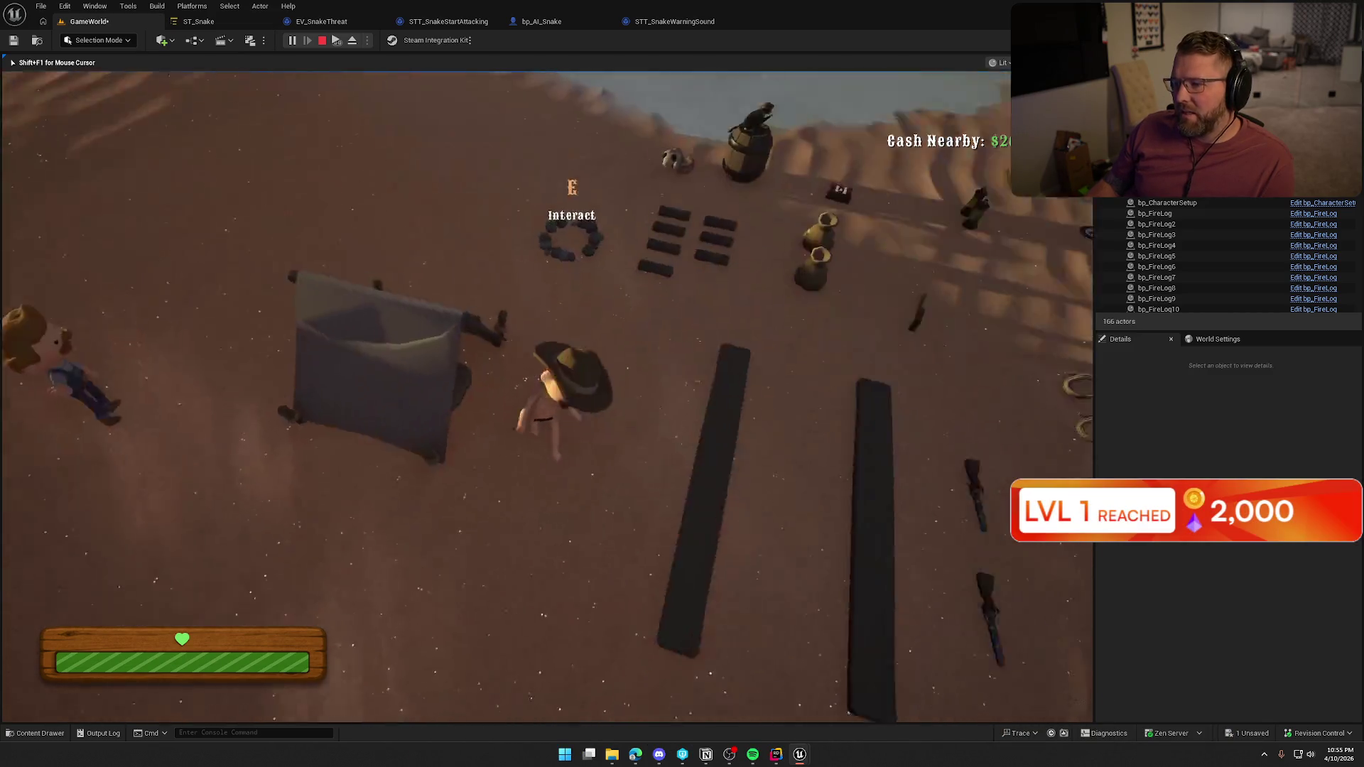
Walk to the boards and back, use the tent once more, then stop playing
{"action": "key", "text": "s"}
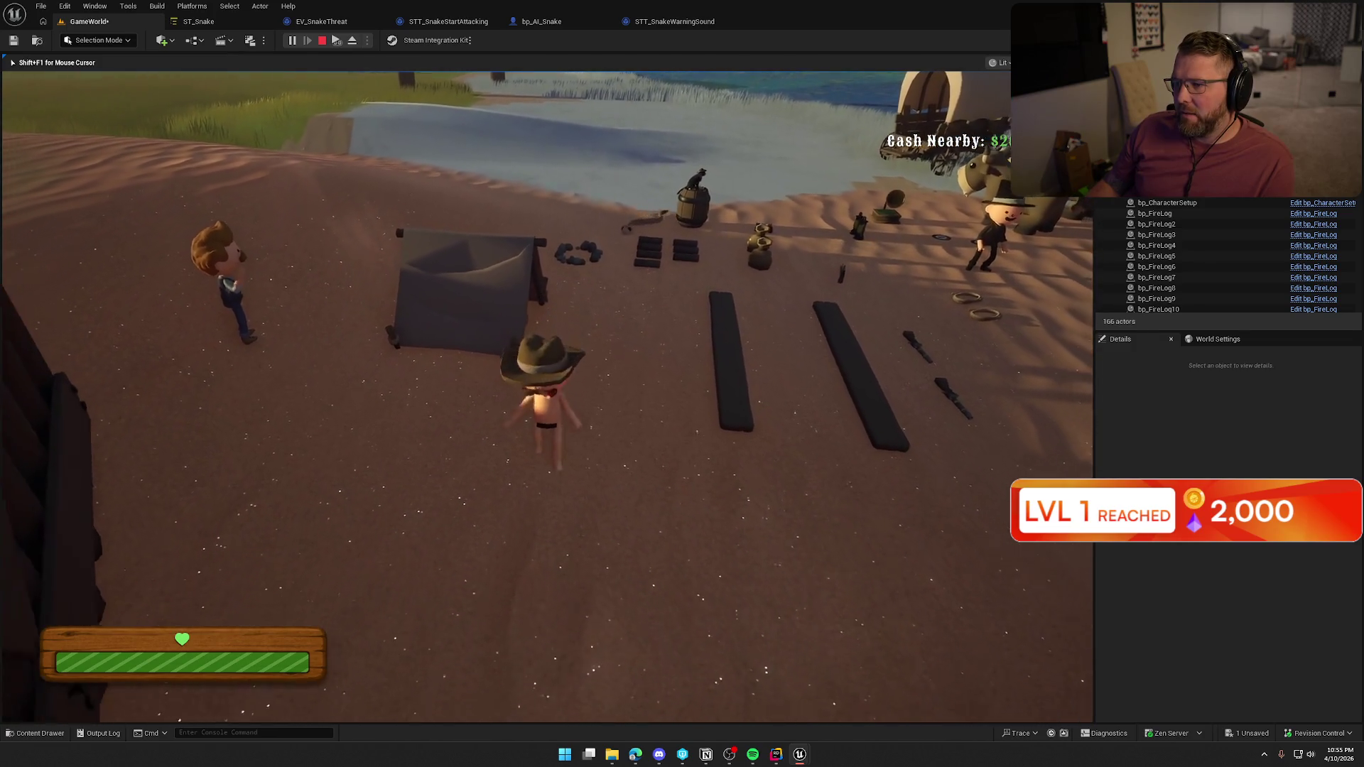
{"action": "key", "text": "w"}
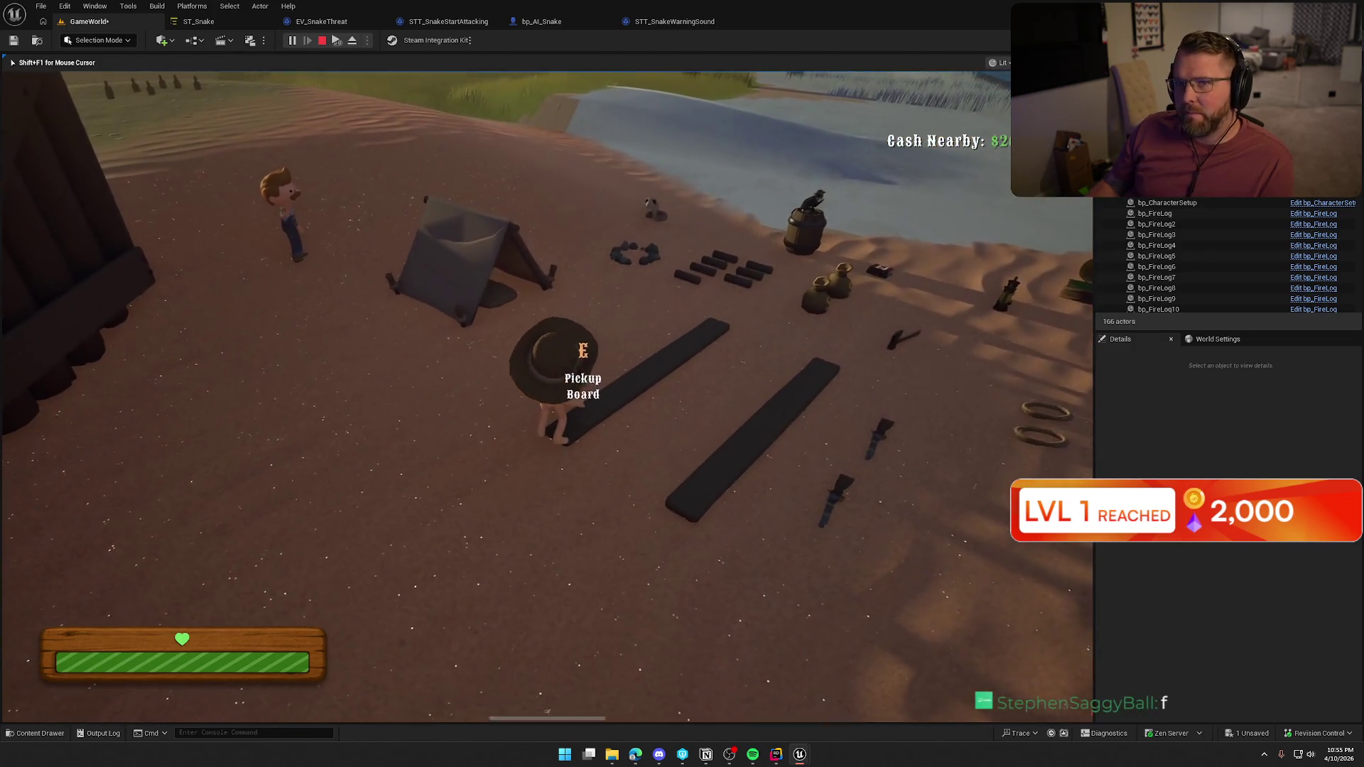
{"action": "key", "text": "s"}
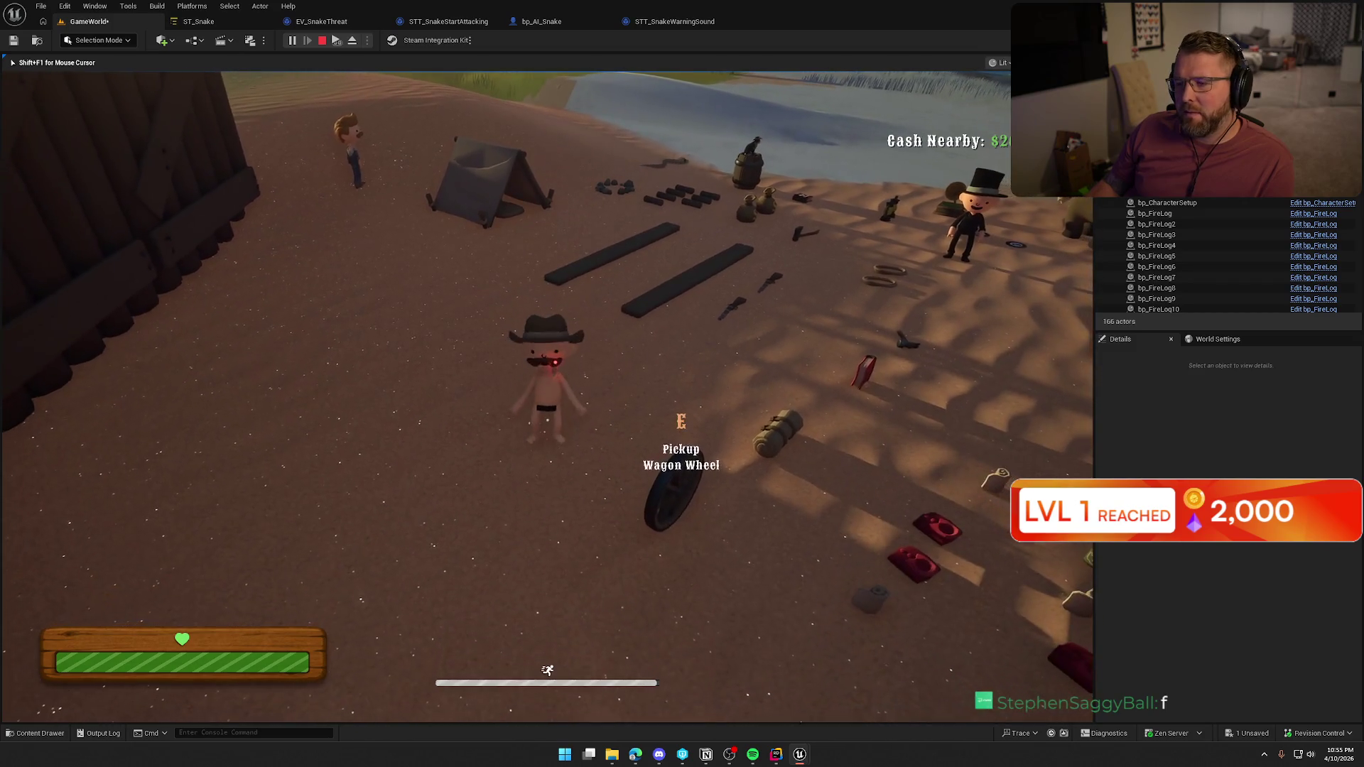
{"action": "key", "text": "w"}
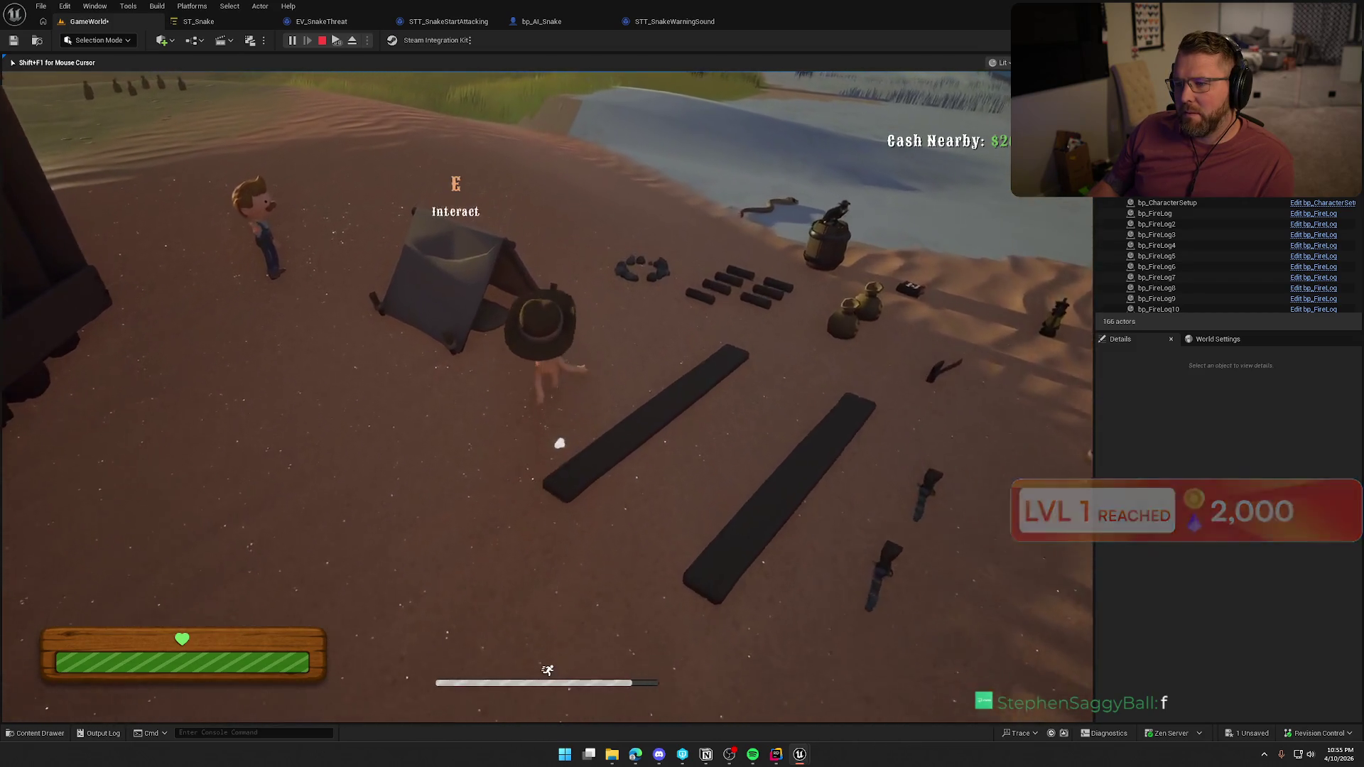
{"action": "key", "text": "e"}
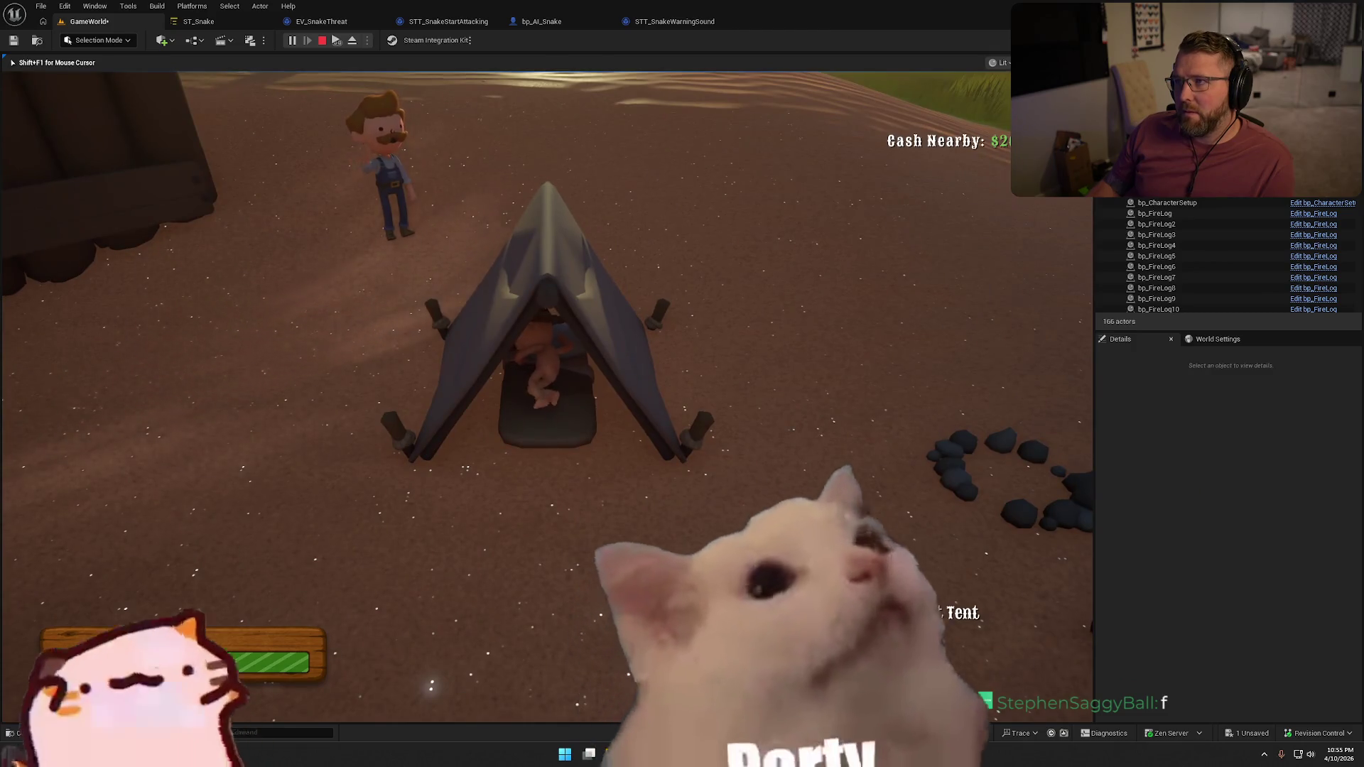
{"action": "key", "text": "e"}
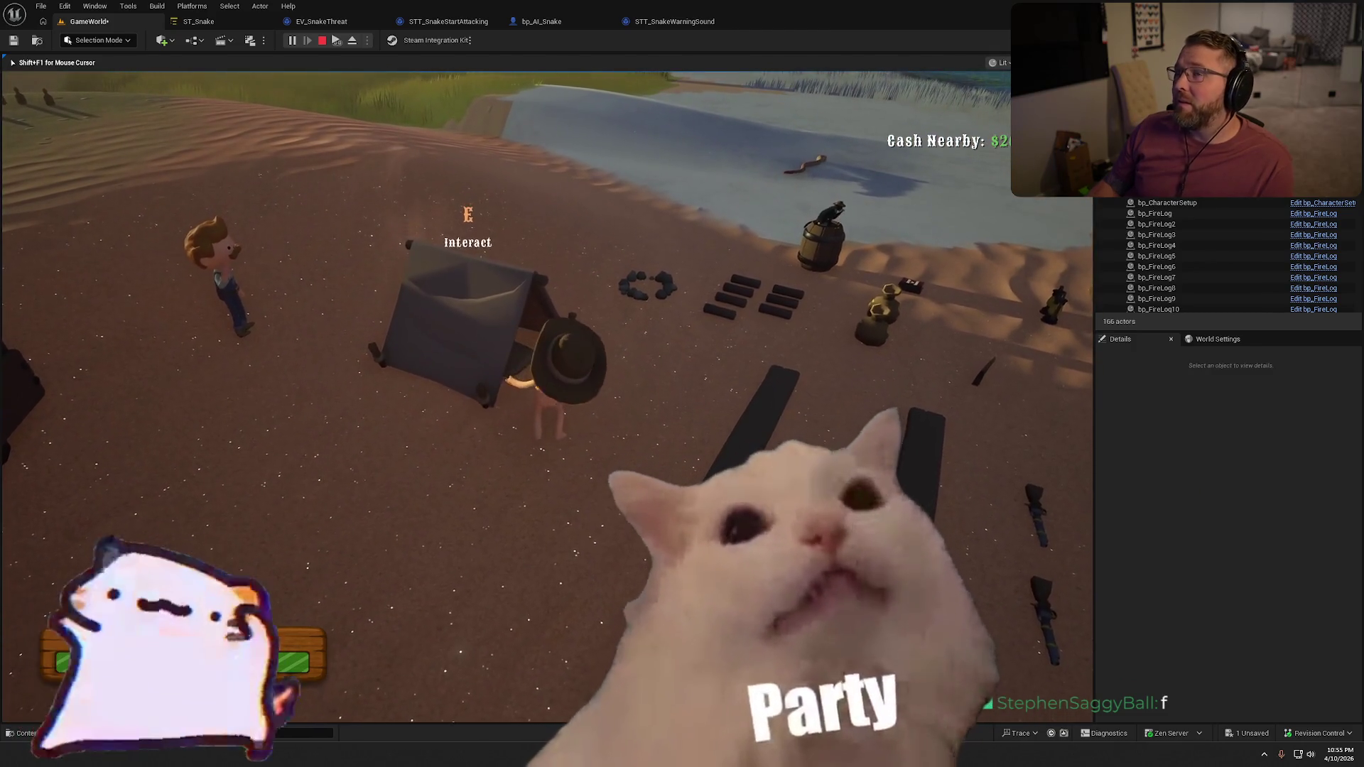
{"action": "key", "text": "Escape"}
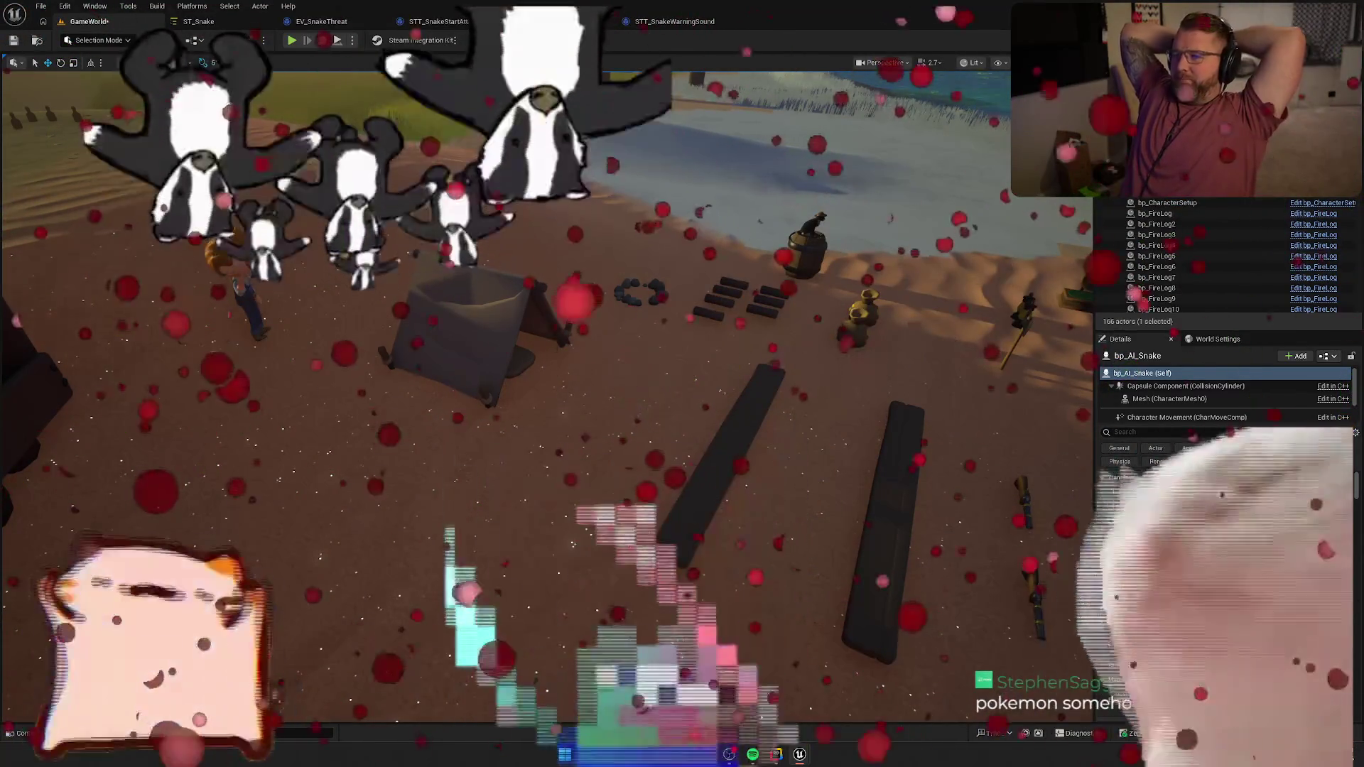
Frame and delete the bp_AI_Snake test snake, then save the camp level
{"action": "key", "text": "f"}
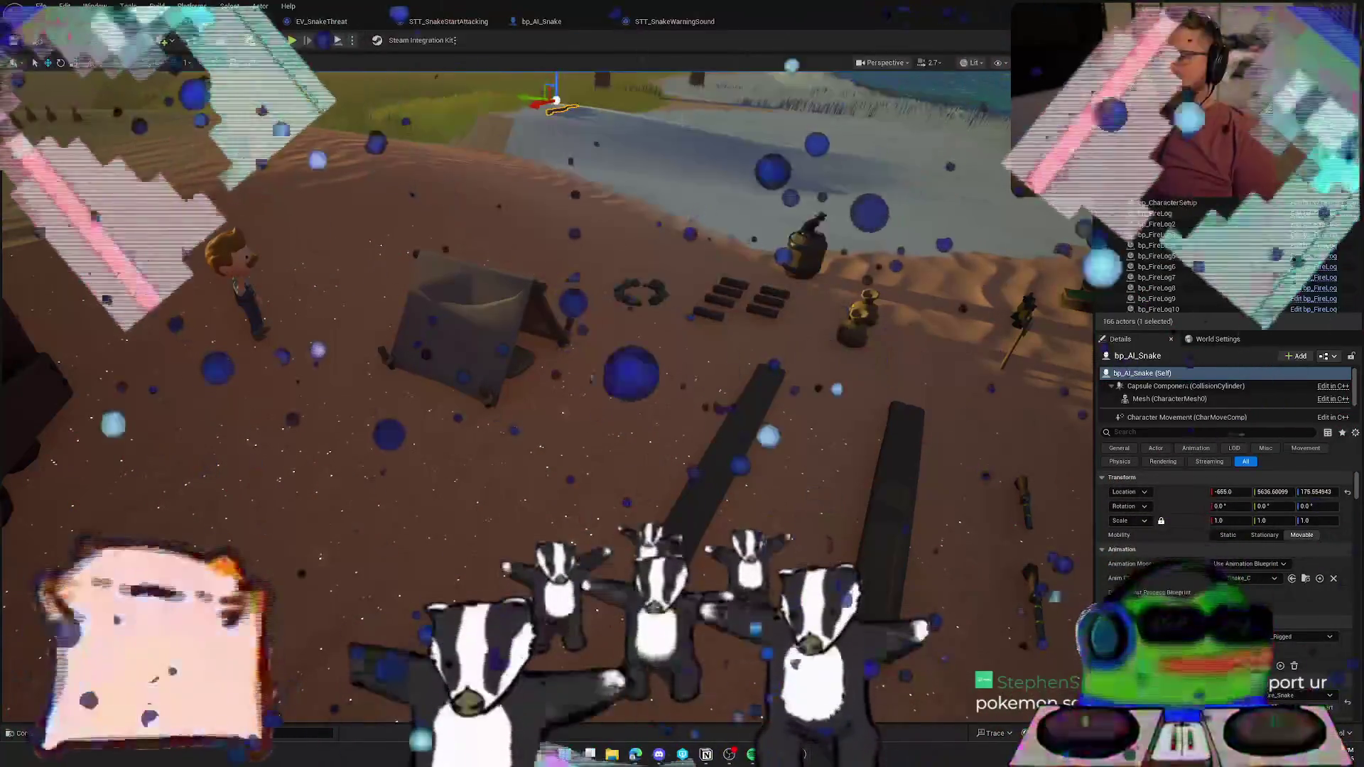
{"action": "key", "text": "f"}
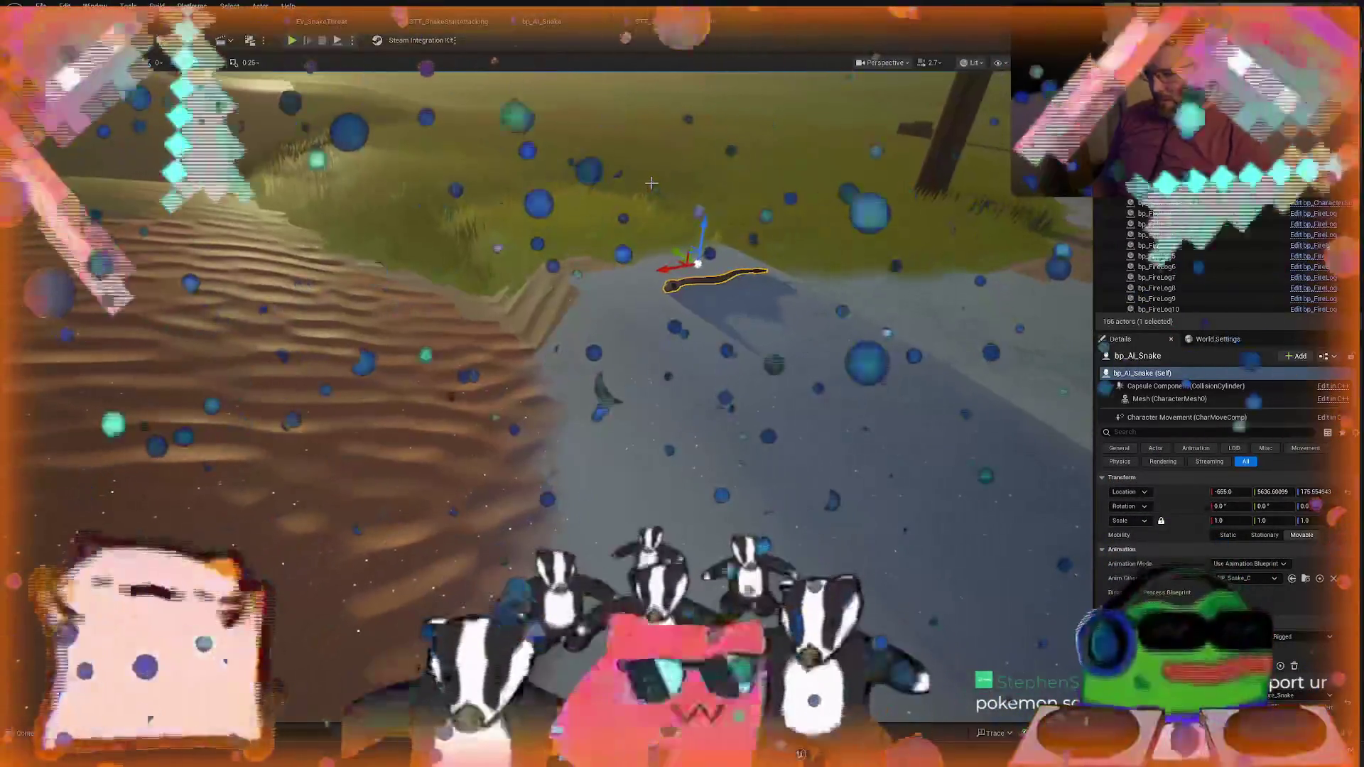
{"action": "key", "text": "Delete"}
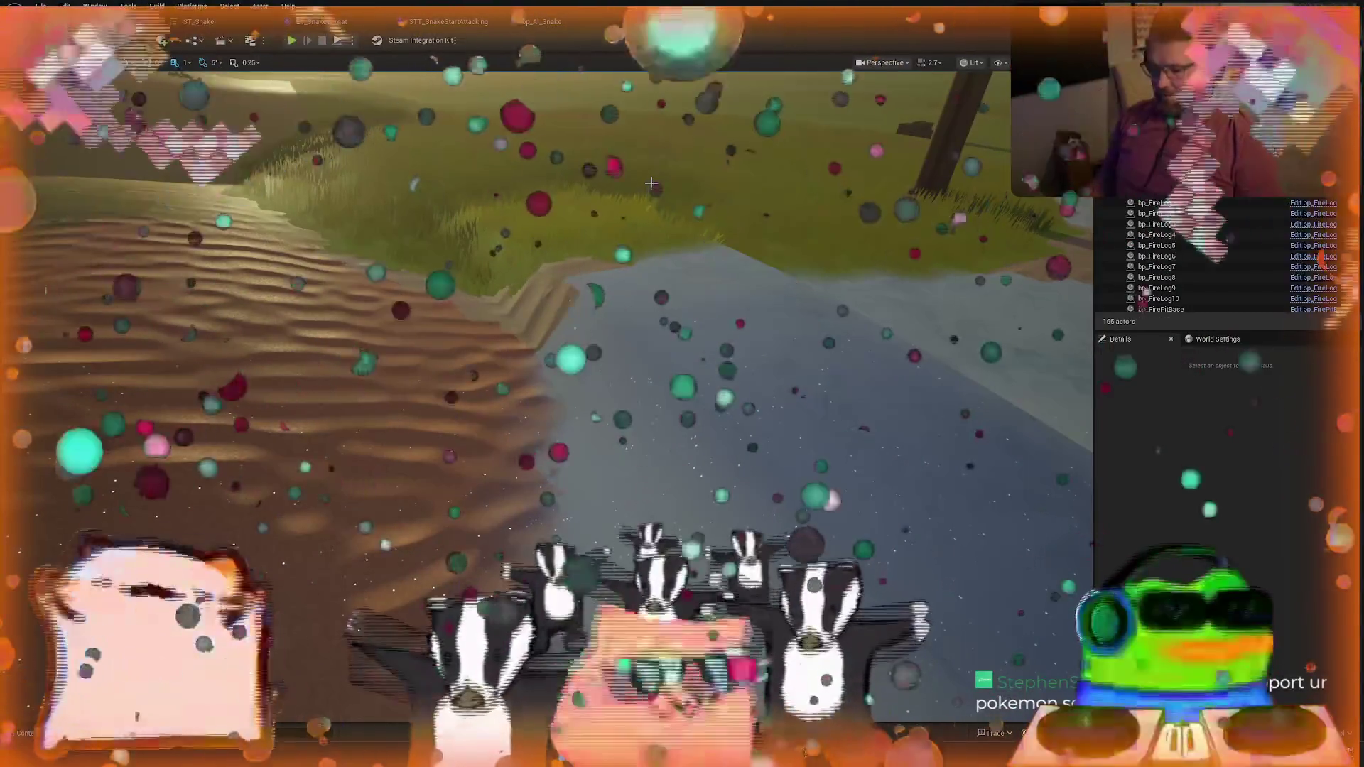
{"action": "key", "text": "ctrl+s"}
{"action": "mouse_move", "coordinate": [650, 182]}
{"action": "left_mouse_down"}
{"action": "mouse_move", "coordinate": [630, 368]}
{"action": "mouse_move", "coordinate": [661, 137]}
{"action": "mouse_move", "coordinate": [497, 248]}
{"action": "mouse_move", "coordinate": [497, 185]}
{"action": "left_mouse_up"}
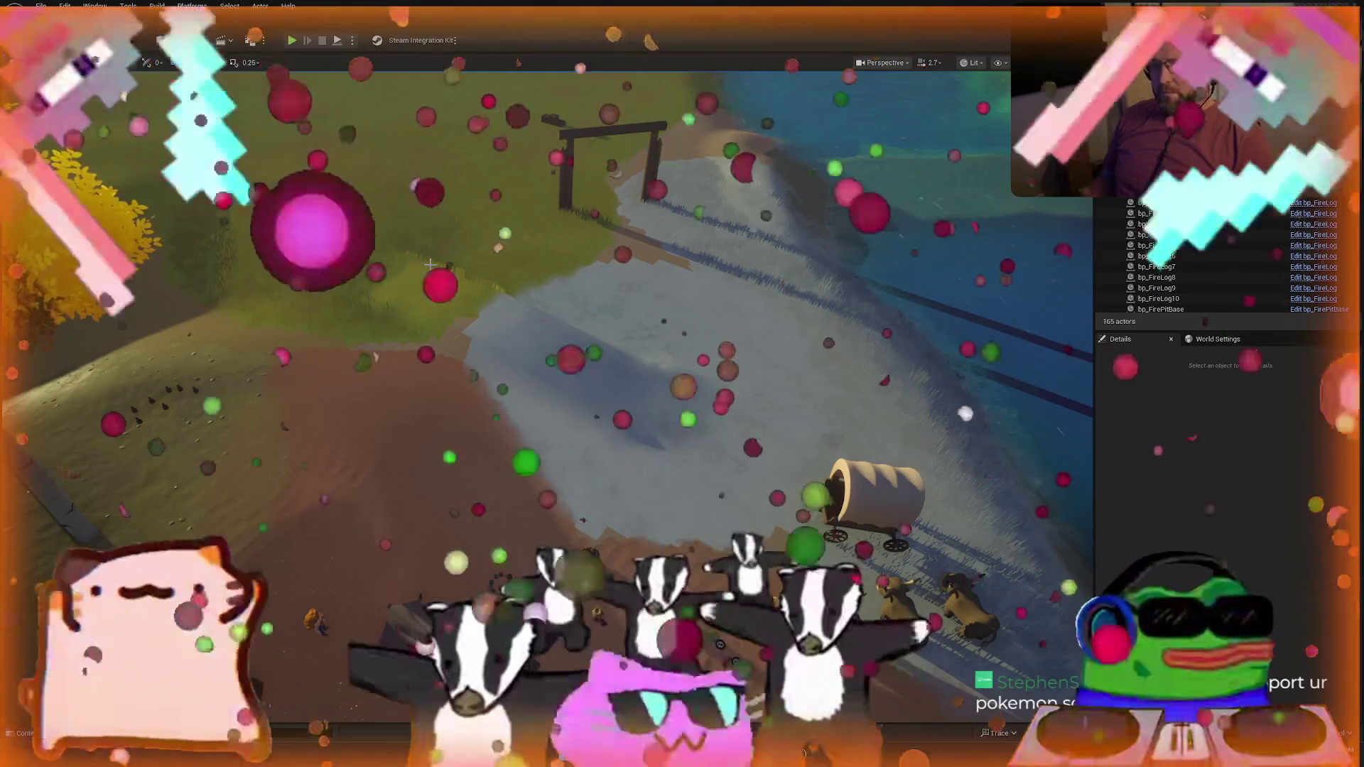
Open the TrailMap level from the Content Drawer's Maps folder
{"action": "key", "text": "ctrl+space"}
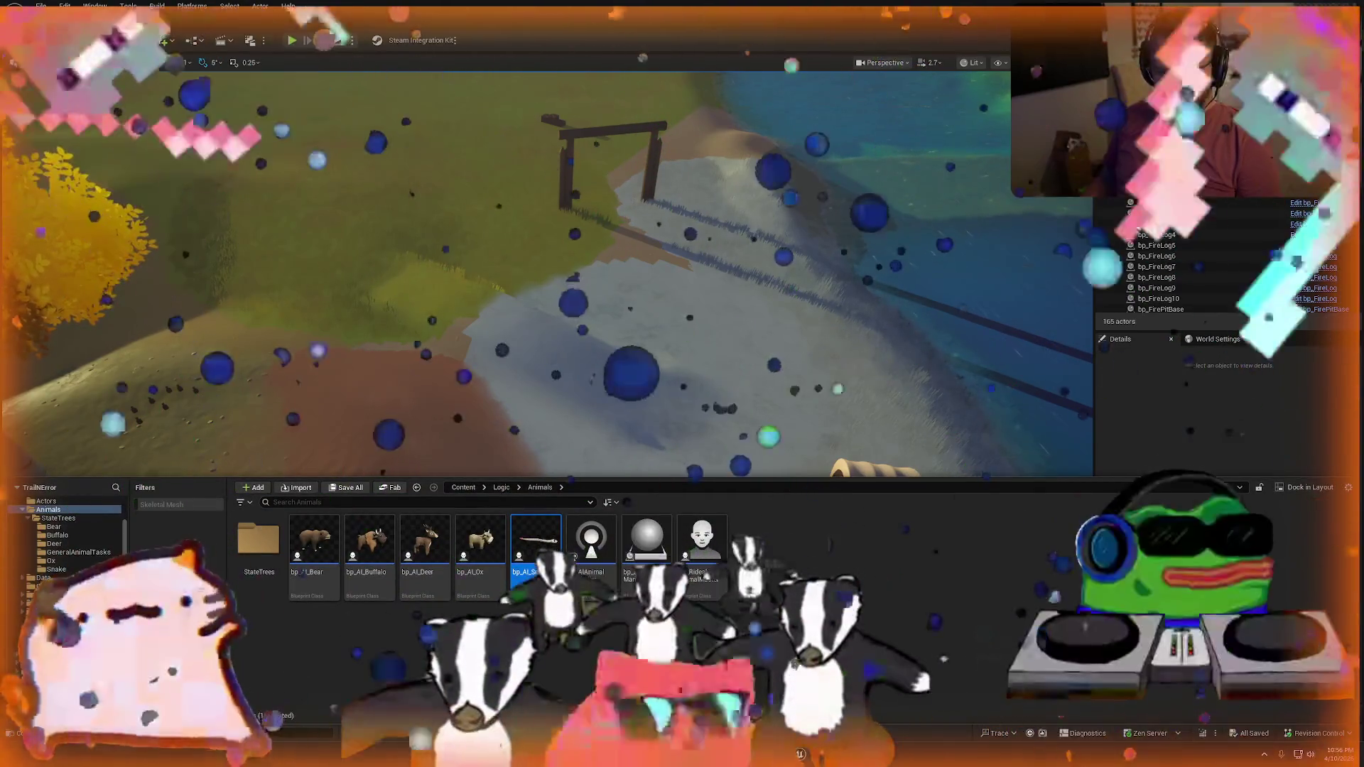
{"action": "left_click", "coordinate": [481, 546]}
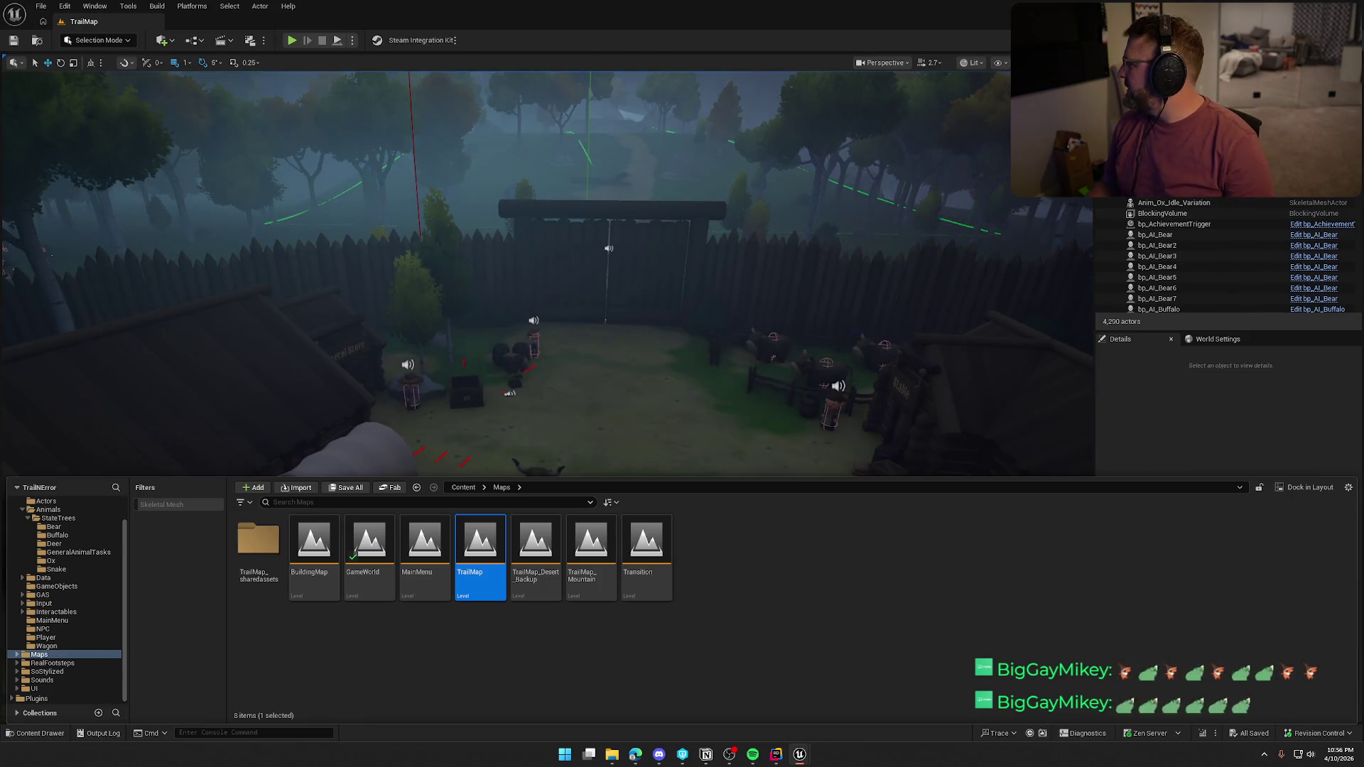
{"action": "key", "text": "ctrl+space"}
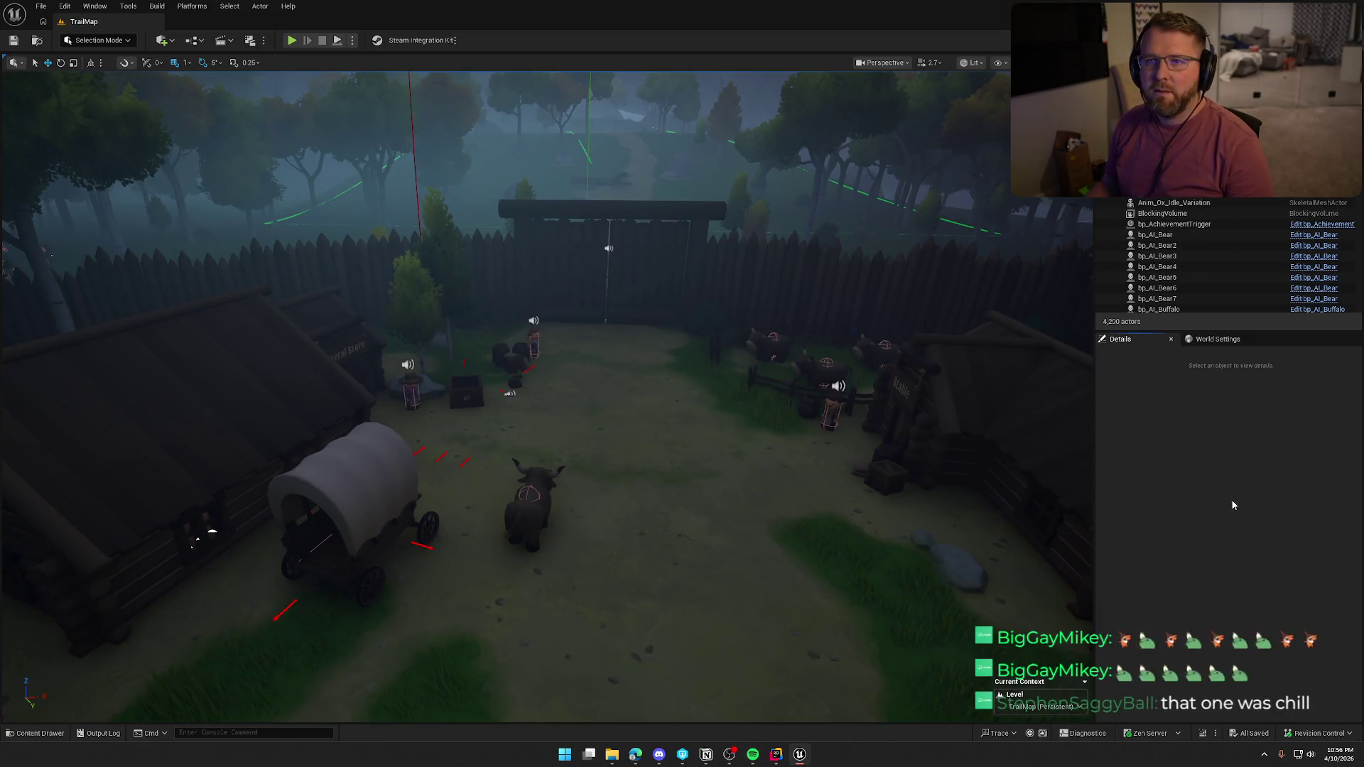
Play TrailMap, running the character through the village past the ox toward the gate, then stop
{"action": "key", "text": "g"}
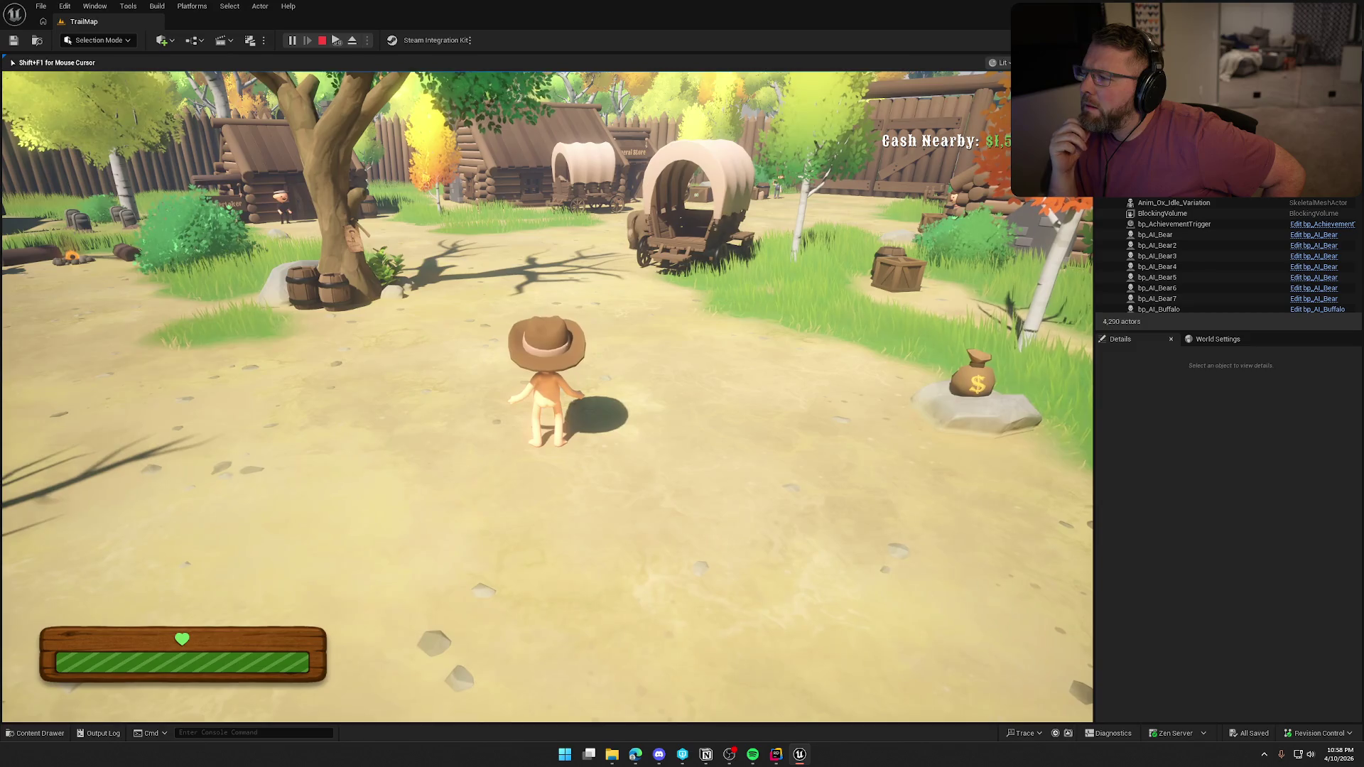
{"action": "key", "text": "d"}
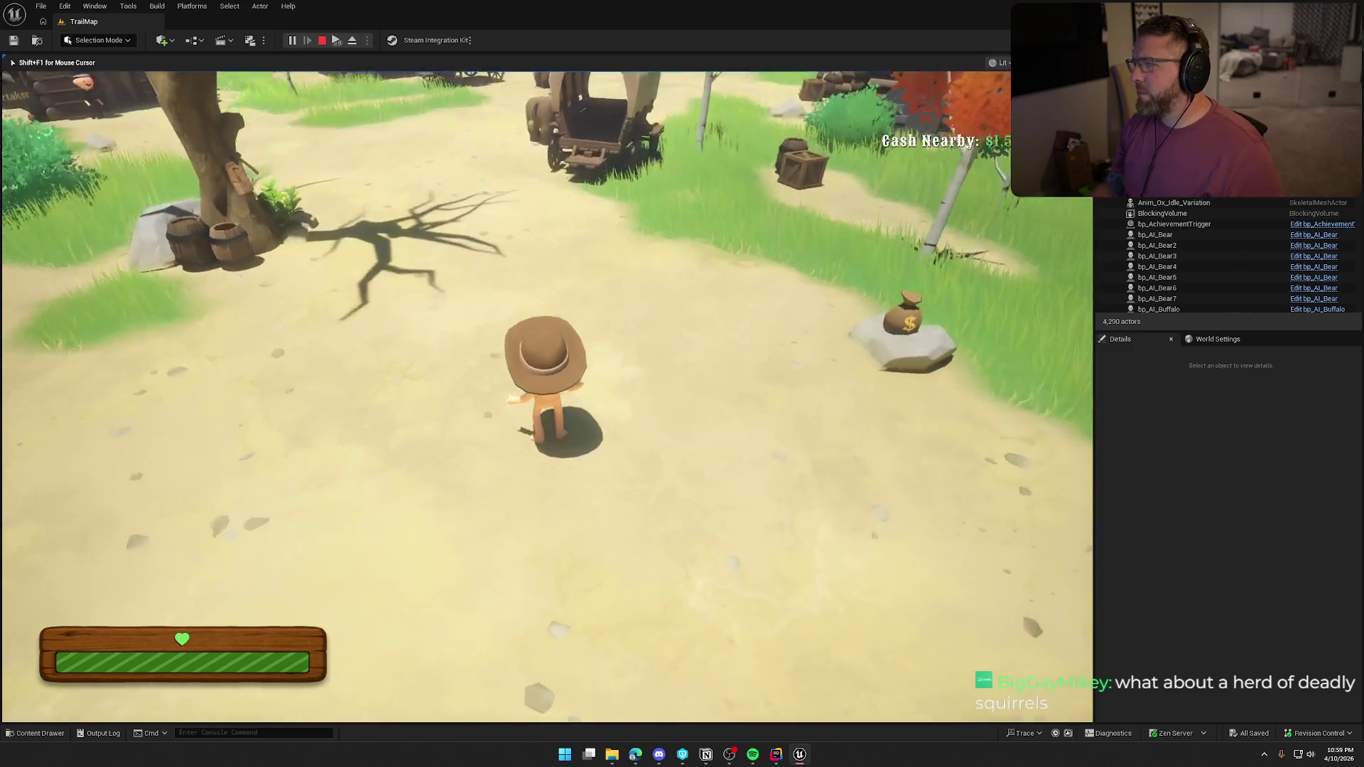
{"action": "key", "text": "shift+a"}
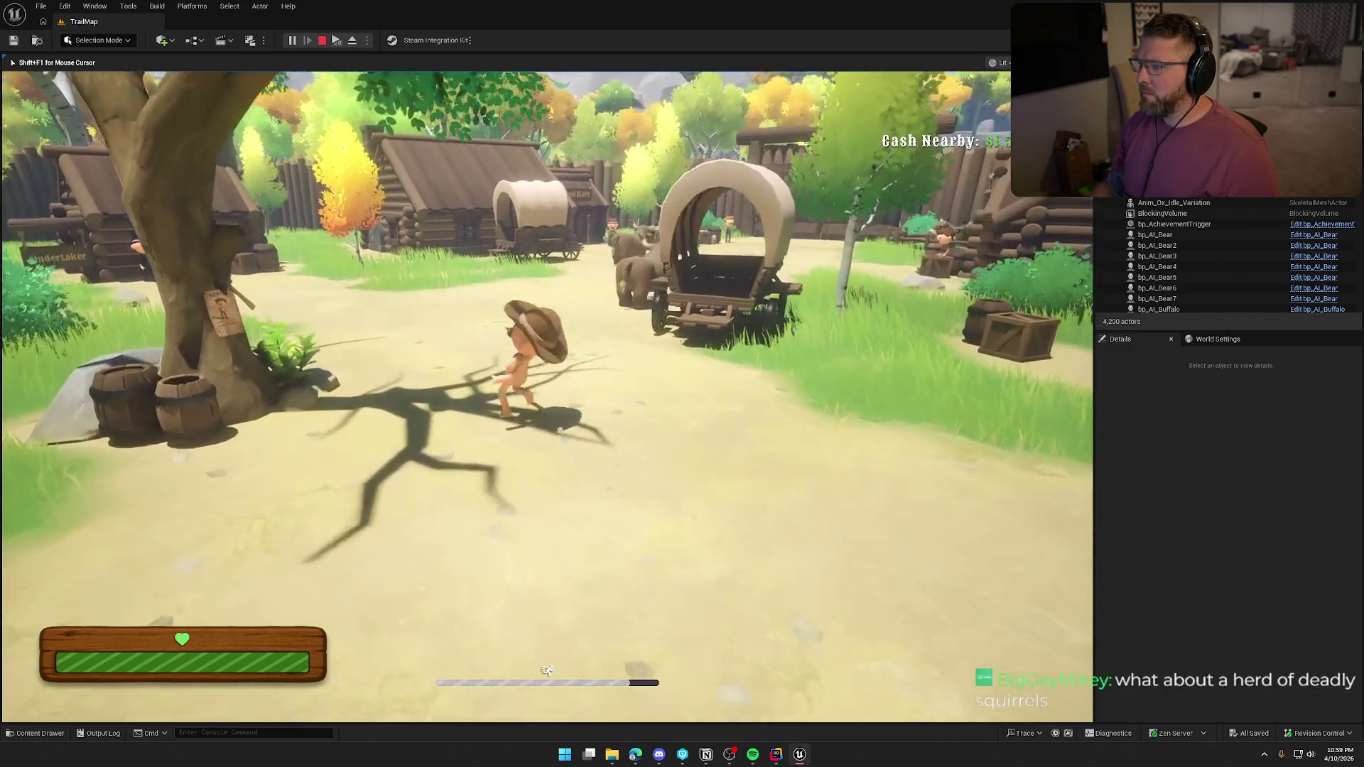
{"action": "key", "text": "shift+w"}
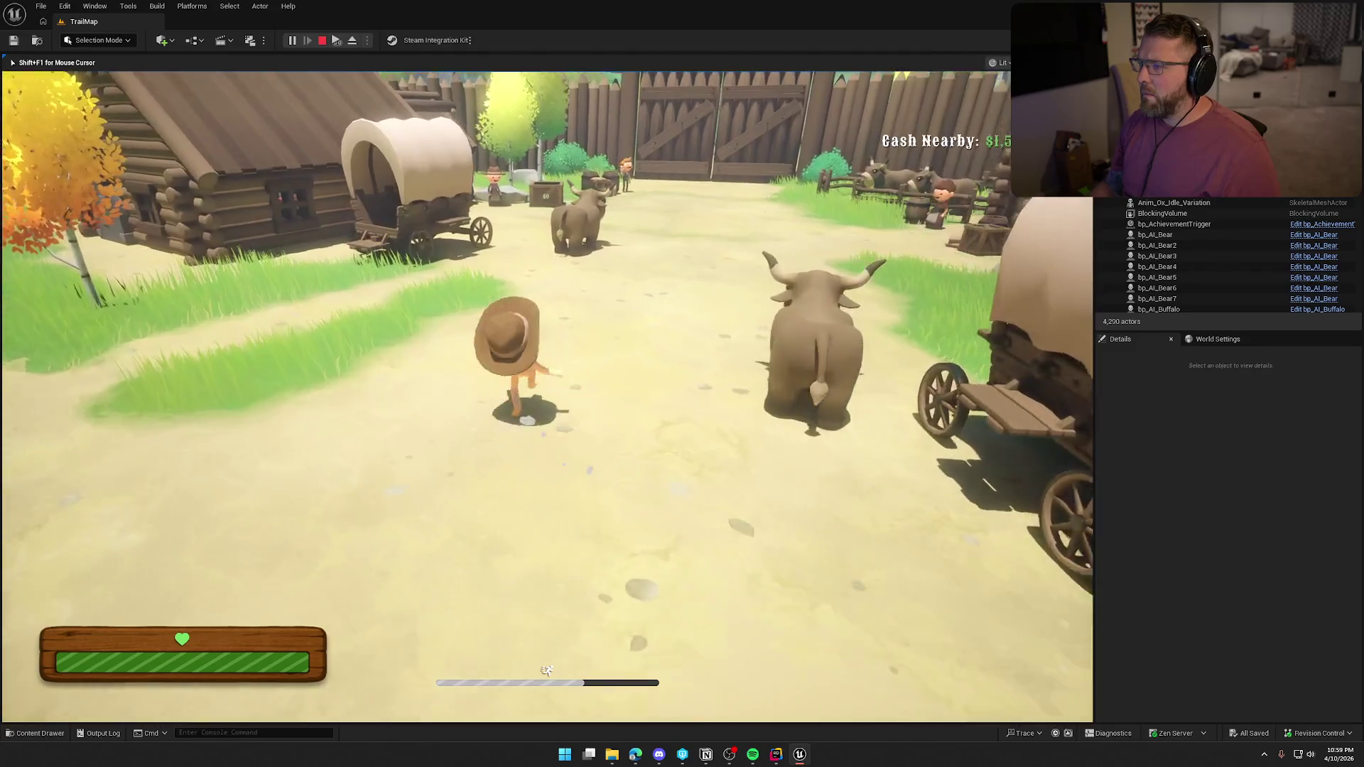
{"action": "key", "text": "w"}
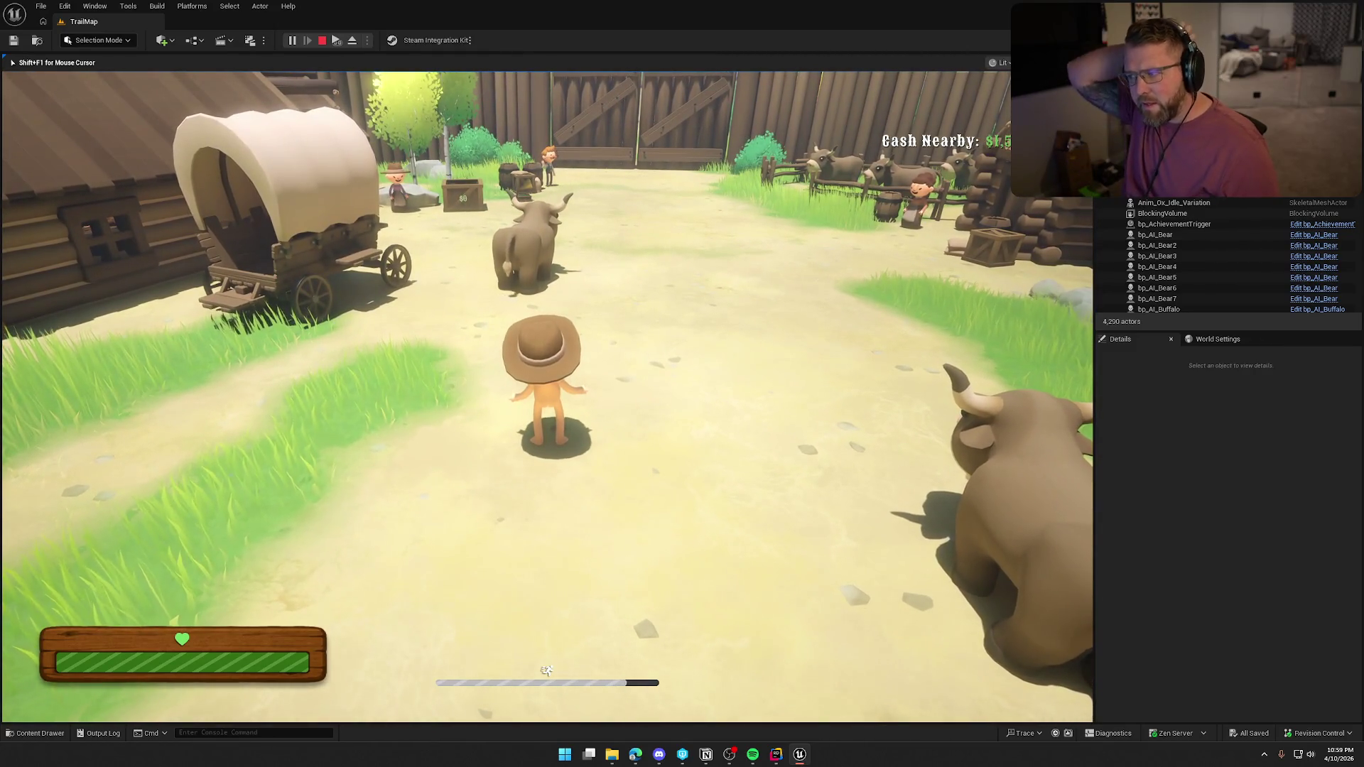
{"action": "key", "text": "Escape"}
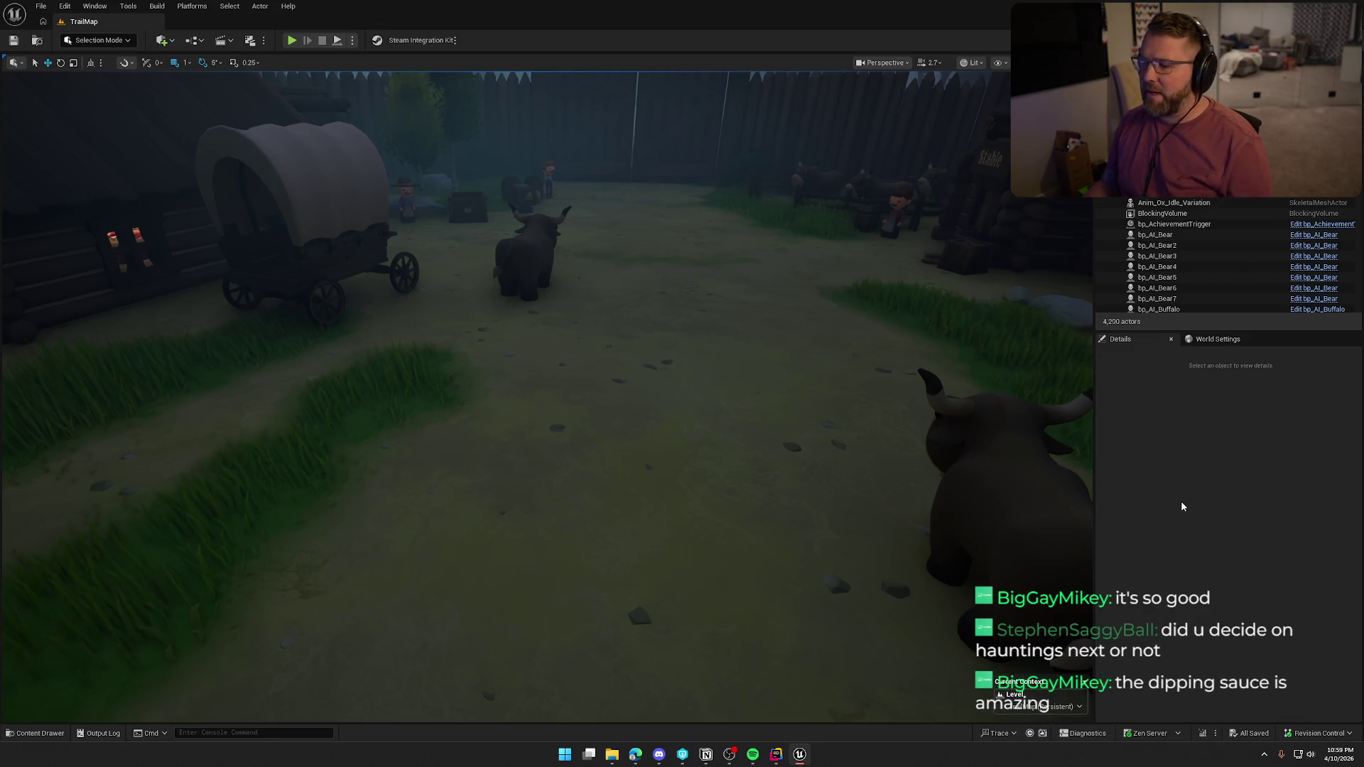
Select and frame the BlockingVolume in the level, then deselect it
{"action": "scroll", "coordinate": [801, 399], "scroll_direction": "down", "scroll_amount": 10}
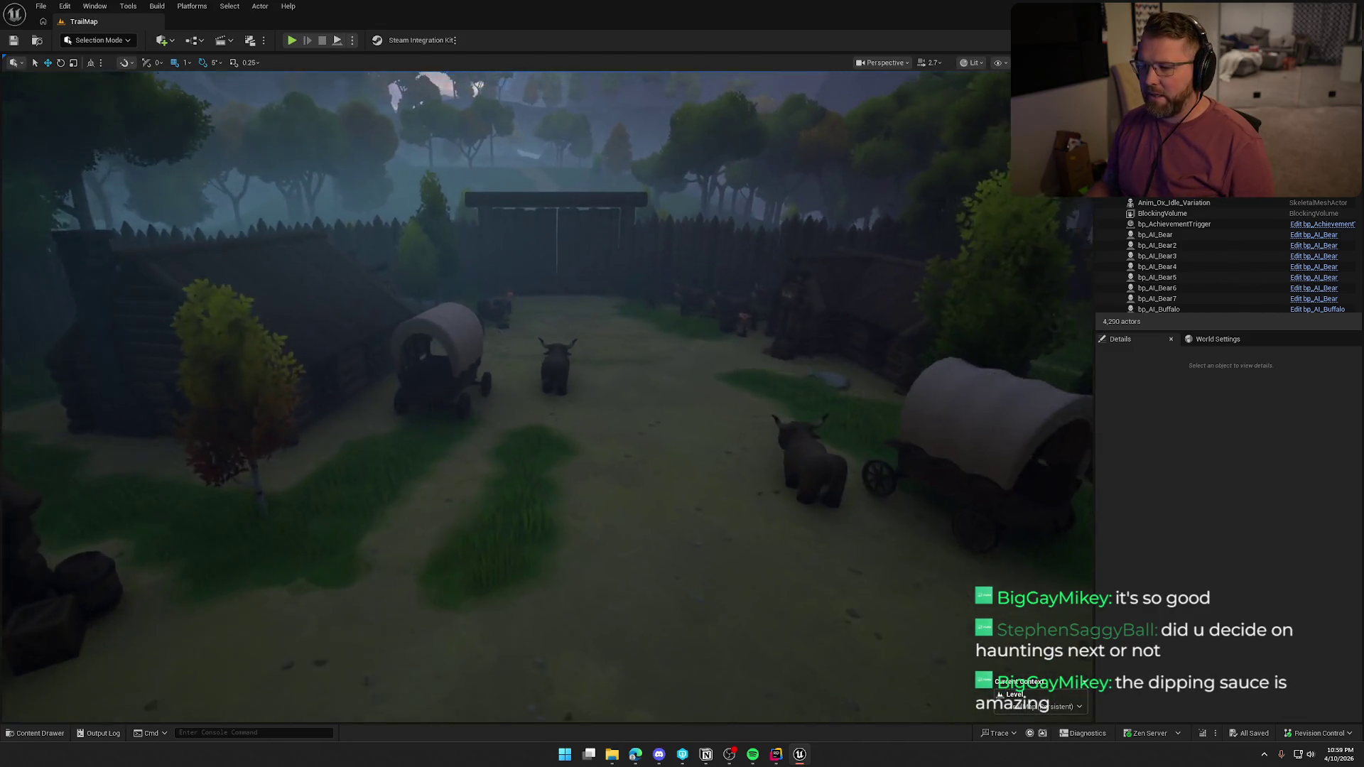
{"action": "scroll", "coordinate": [694, 371], "scroll_direction": "up", "scroll_amount": 1}
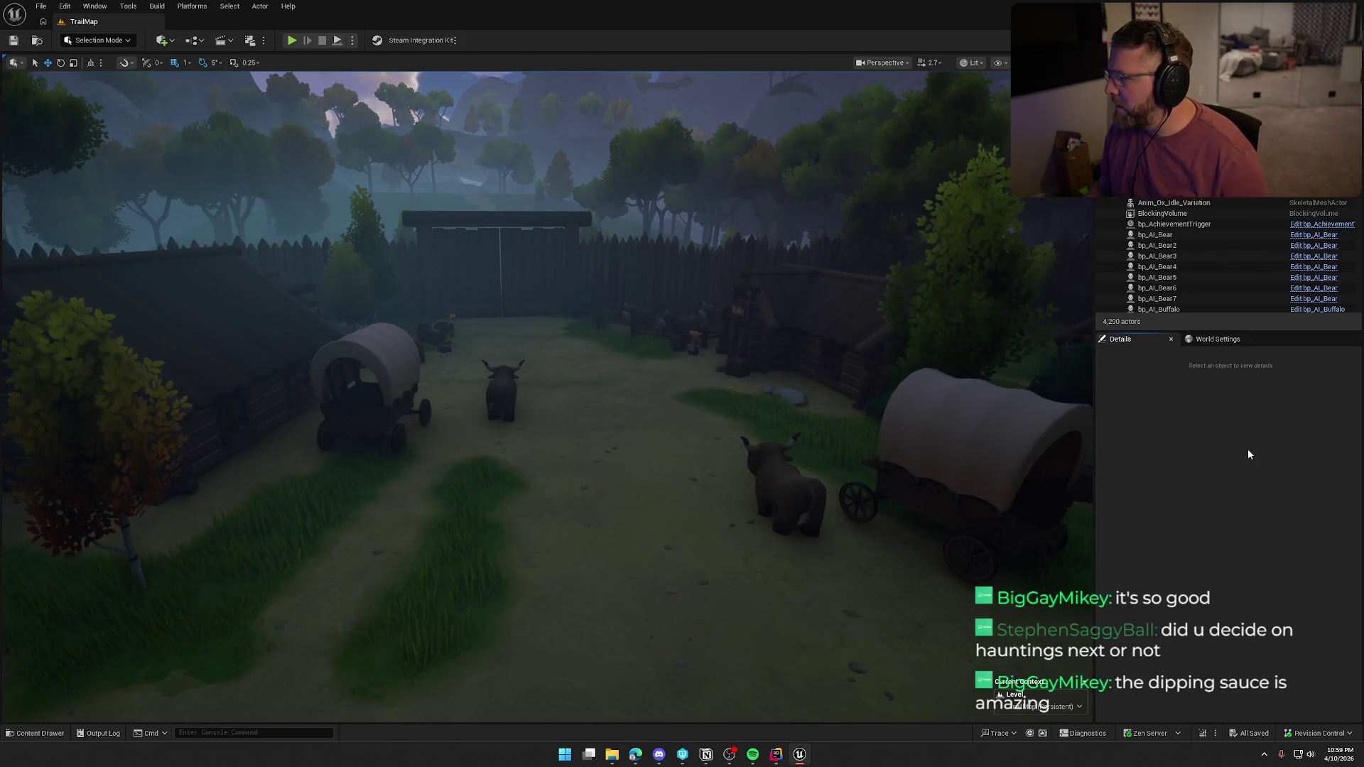
{"action": "scroll", "coordinate": [898, 406], "scroll_direction": "up", "scroll_amount": 1}
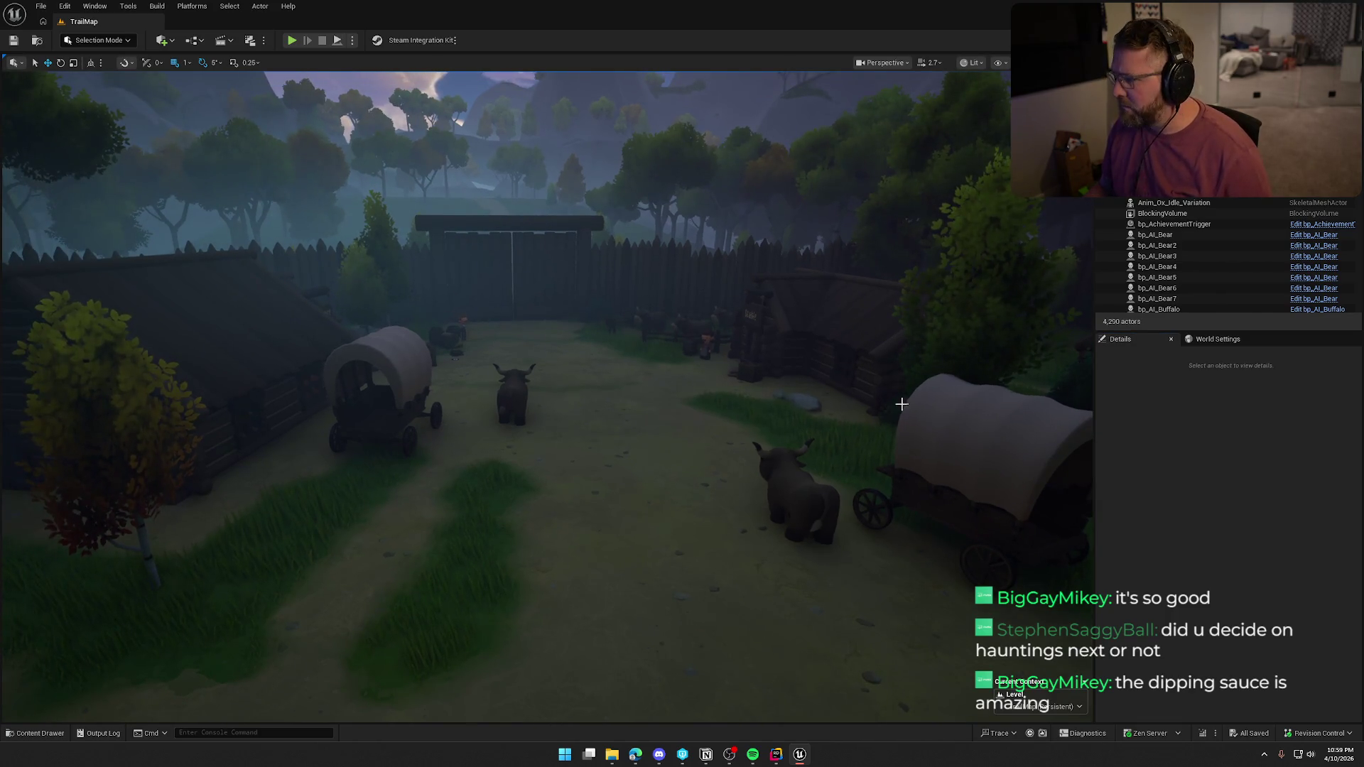
{"action": "left_click", "coordinate": [1162, 213]}
{"action": "key", "text": "f"}
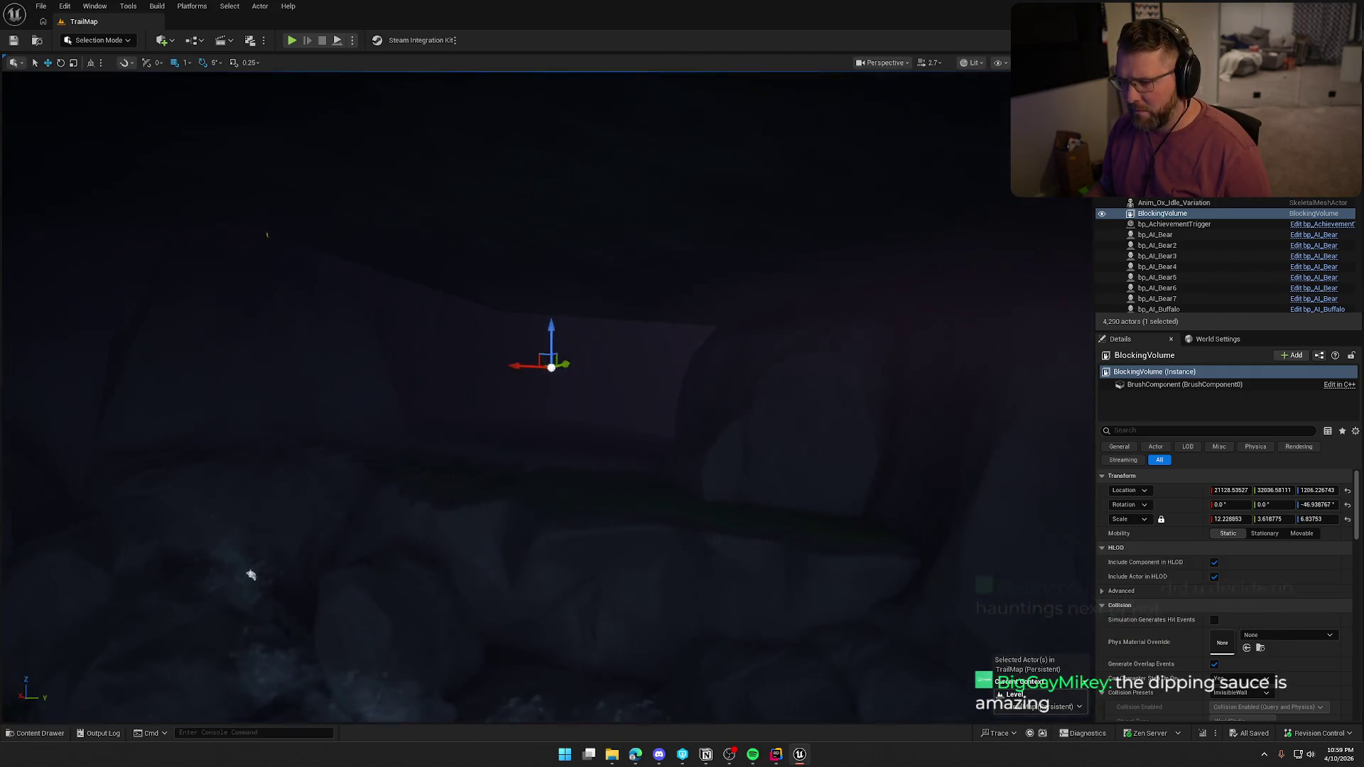
{"action": "key", "text": "Escape"}
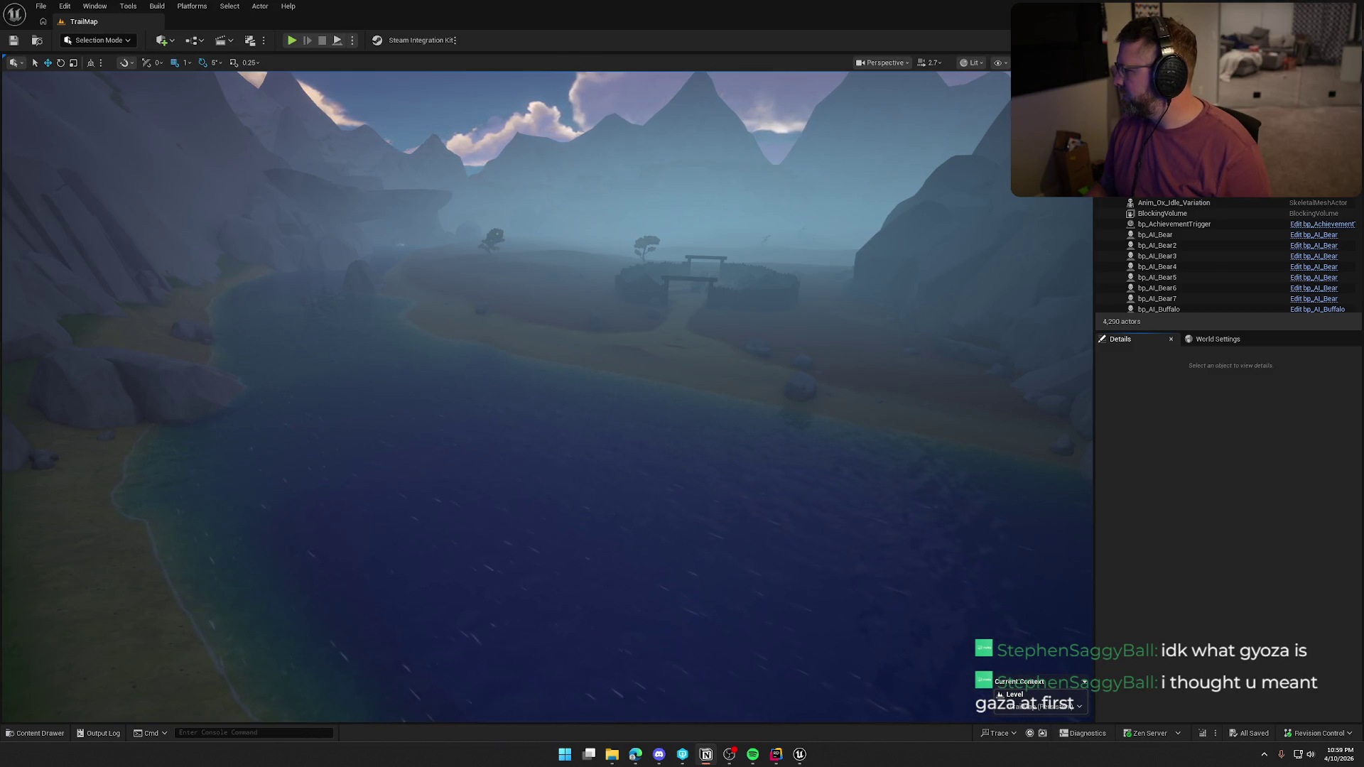
Stop the play session and open the Platforms Package Project options for Windows
{"action": "left_click", "coordinate": [1221, 584]}
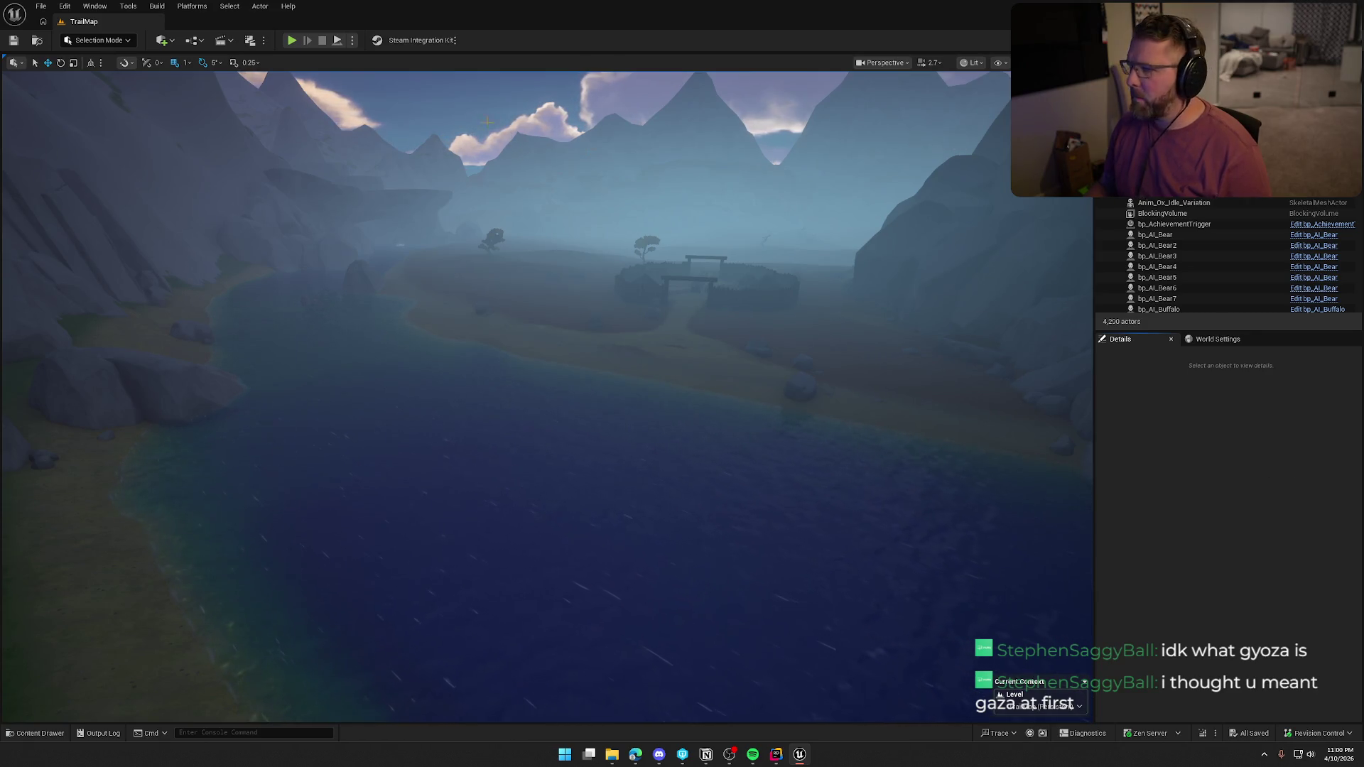
{"action": "key", "text": "1"}
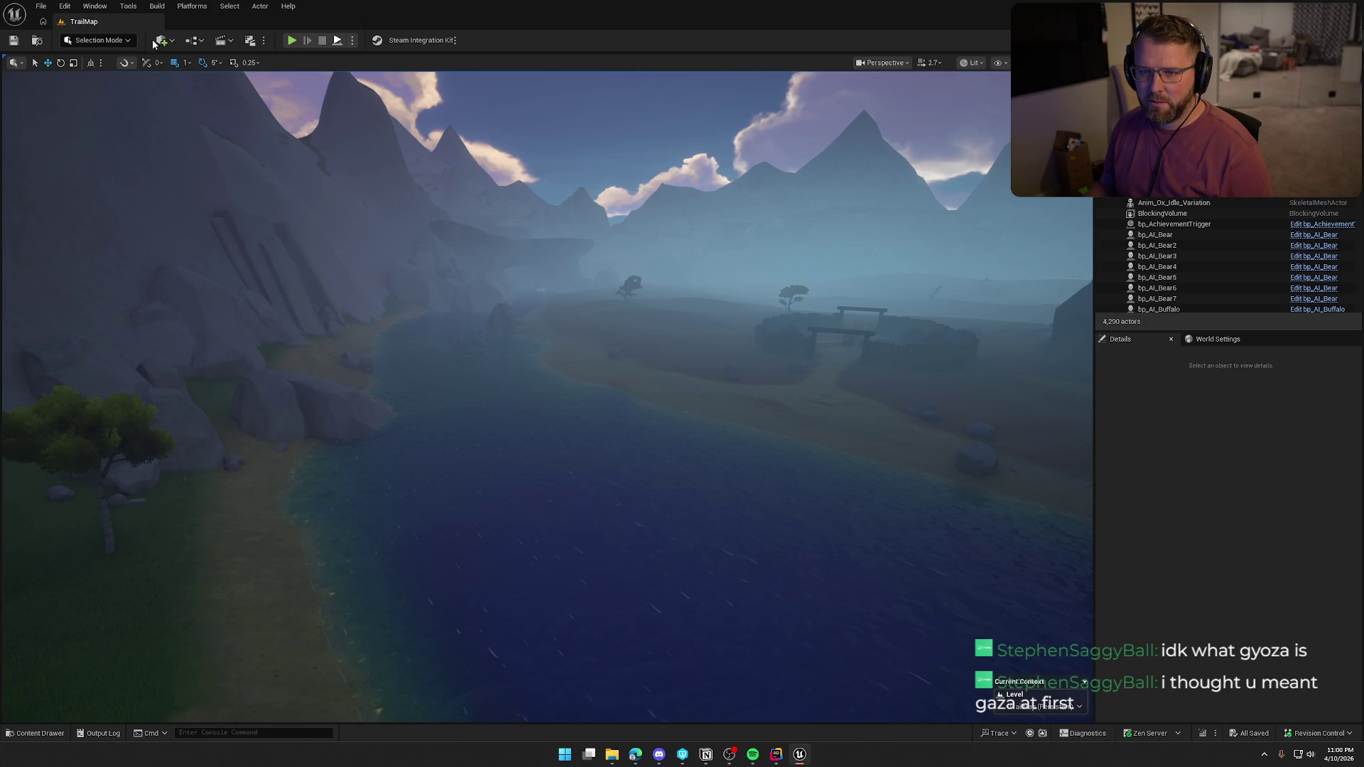
{"action": "key", "text": "alt+p"}
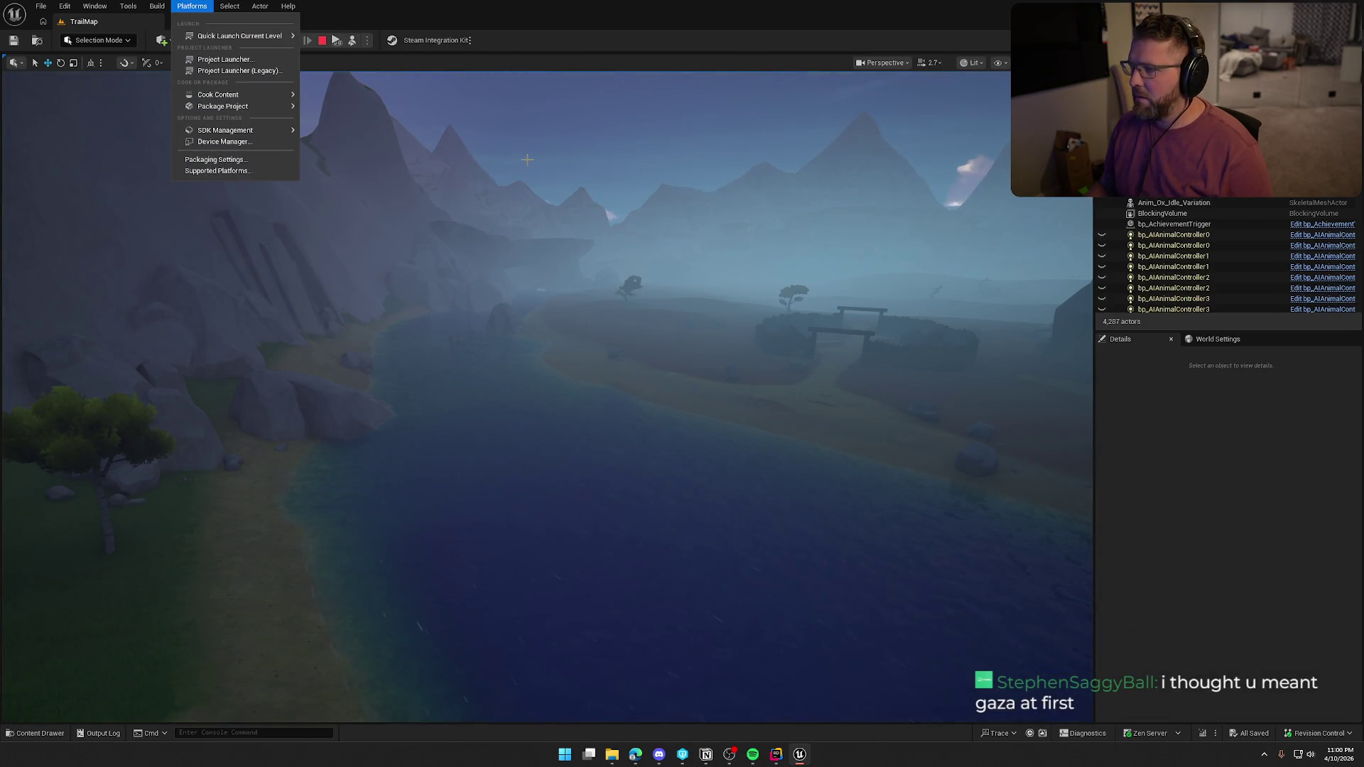
{"action": "left_click", "coordinate": [322, 42]}
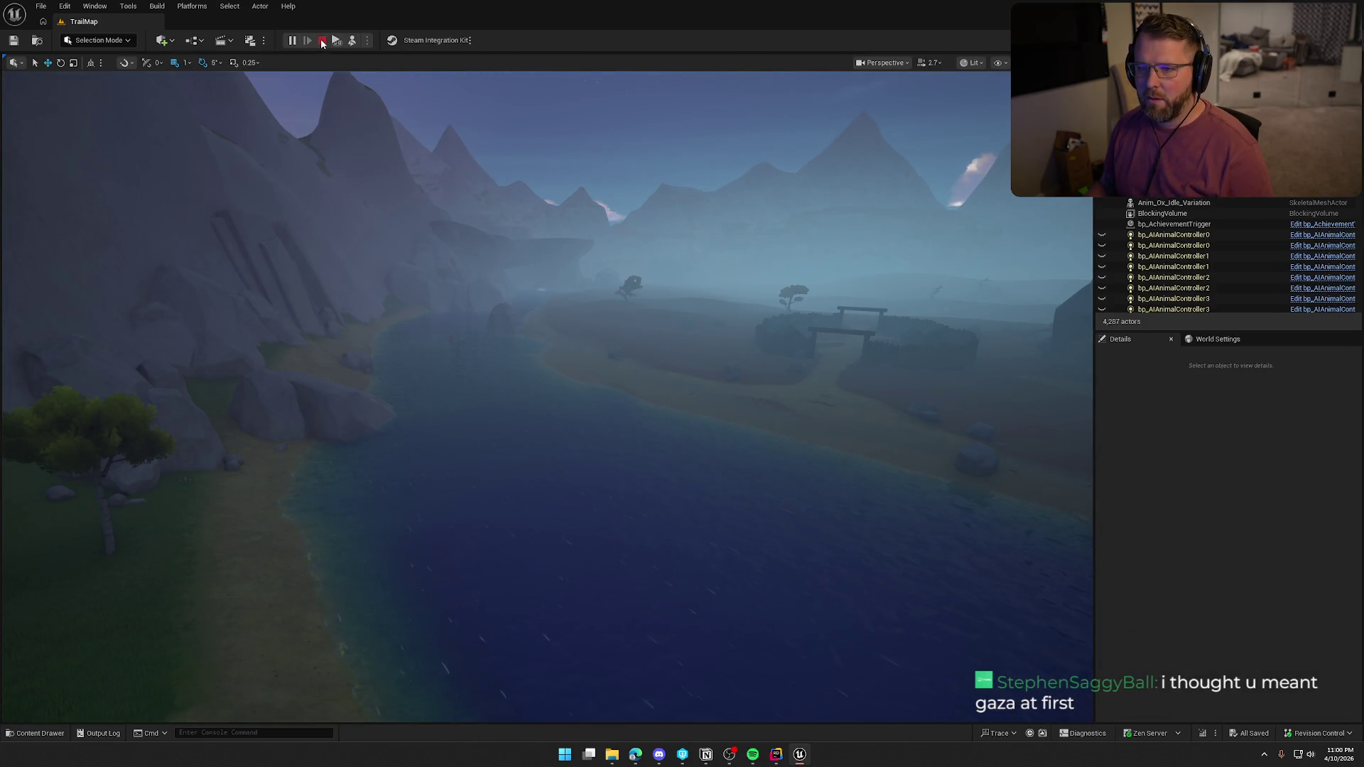
{"action": "left_click", "coordinate": [322, 42]}
{"action": "left_click", "coordinate": [192, 6]}
{"action": "mouse_move", "coordinate": [240, 106]}
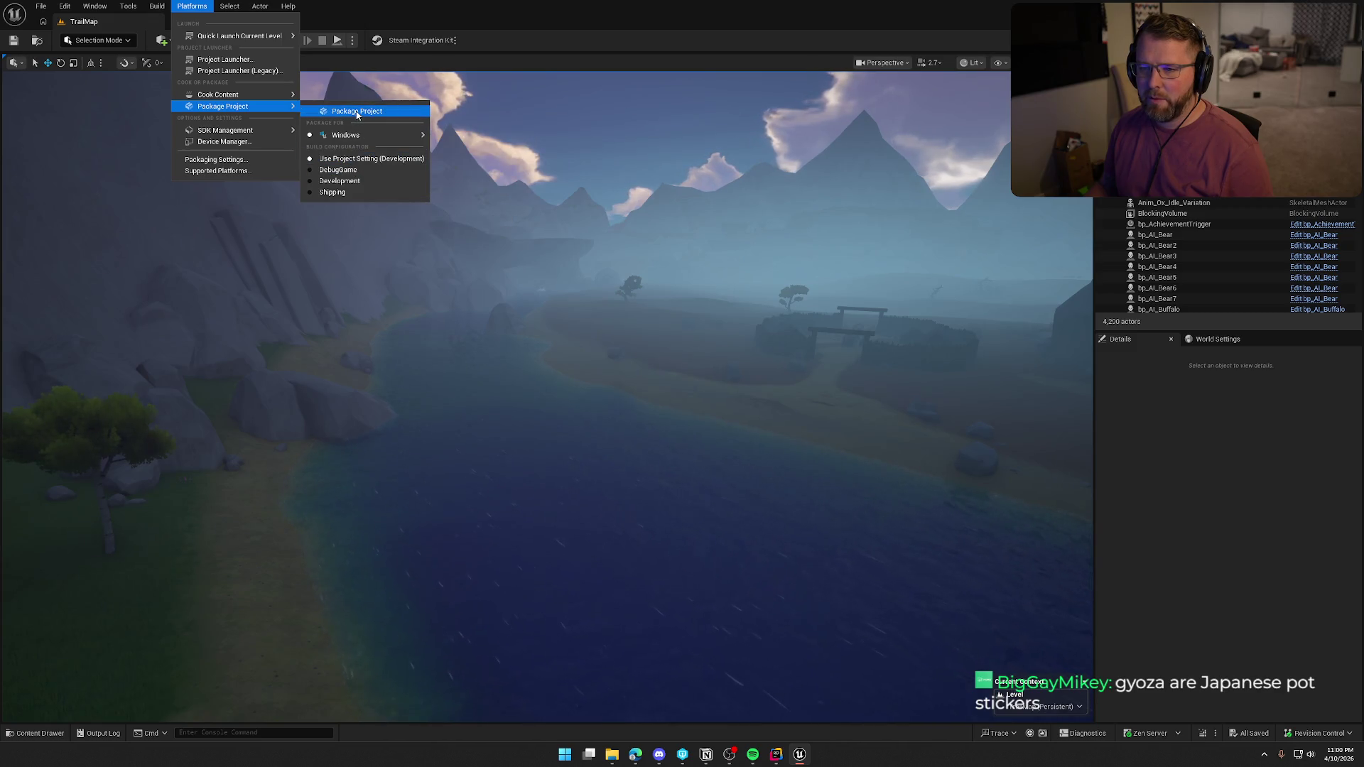
Package the project for Windows into Saved/Builds and dock the Output Log as a tab
{"action": "left_click", "coordinate": [357, 112]}
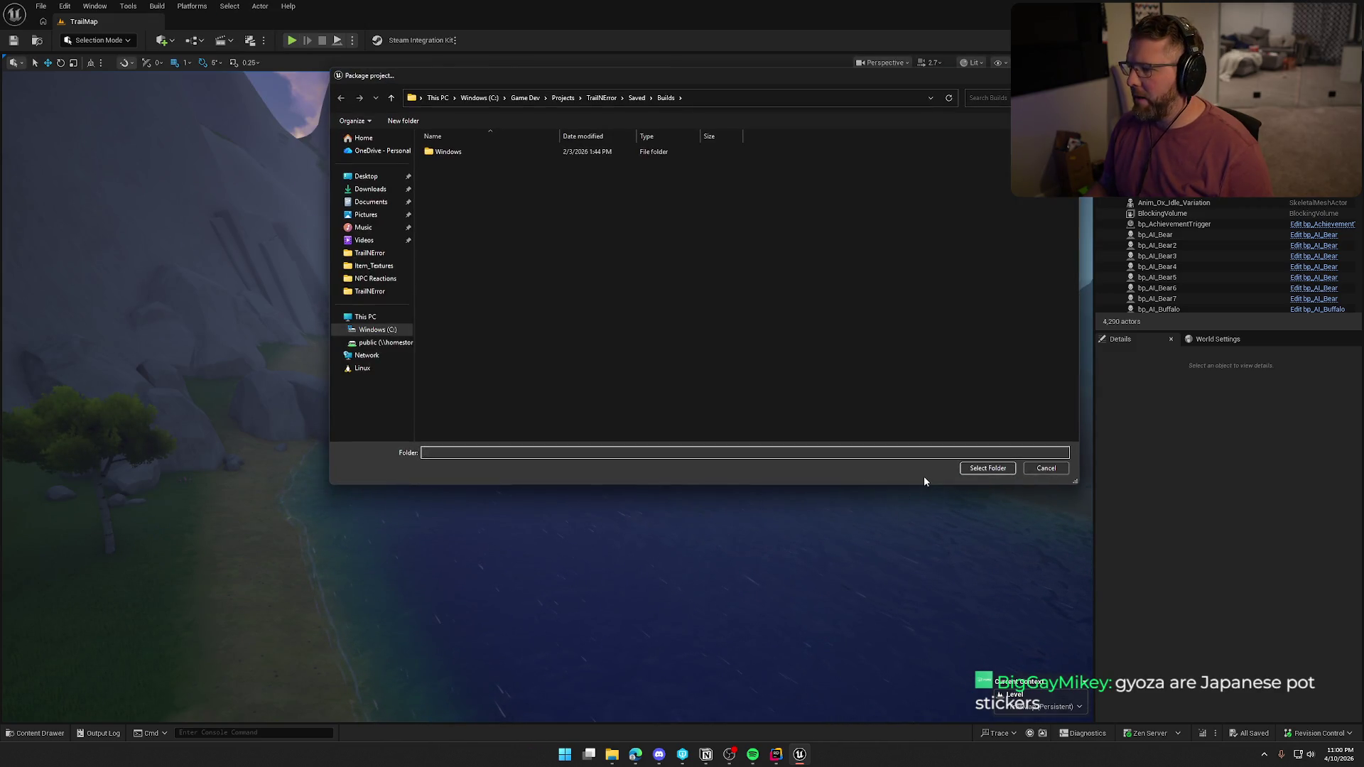
{"action": "left_click", "coordinate": [986, 469]}
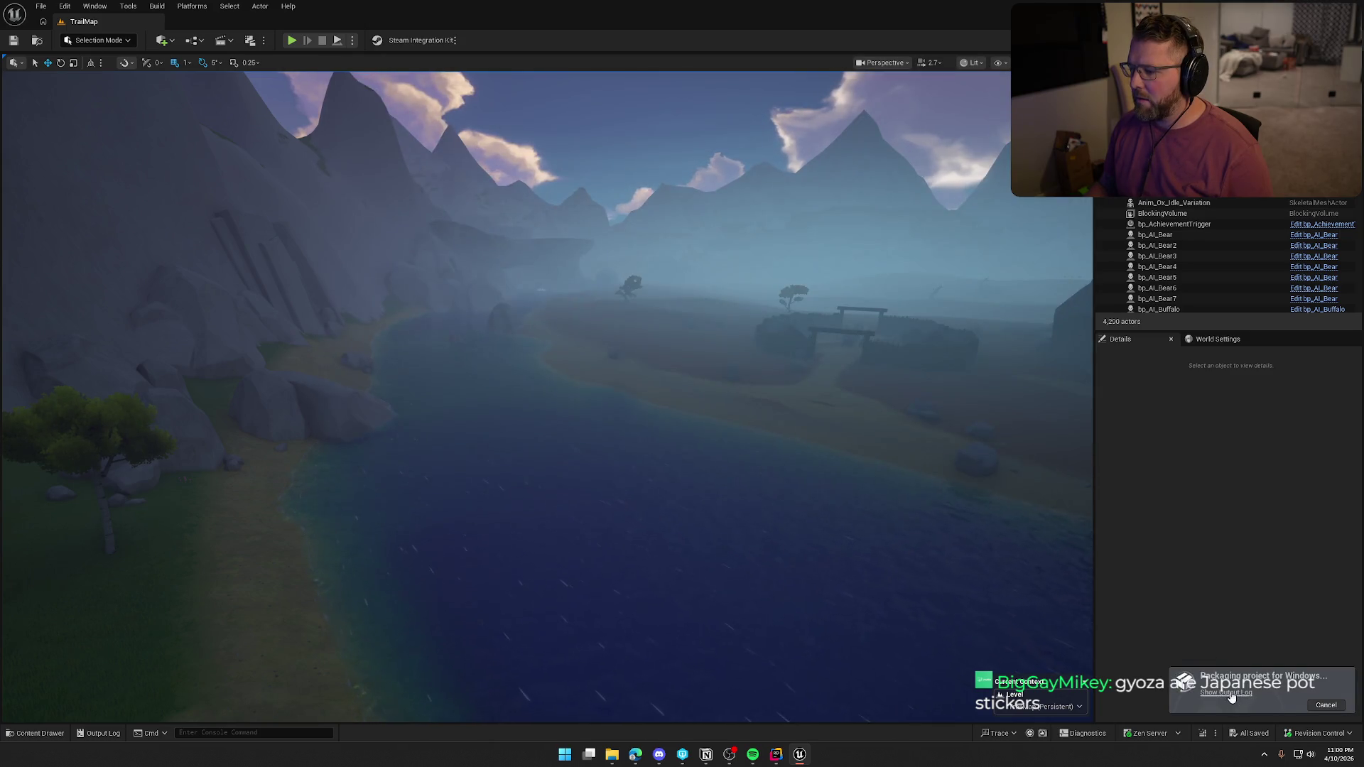
{"action": "left_click", "coordinate": [1230, 695]}
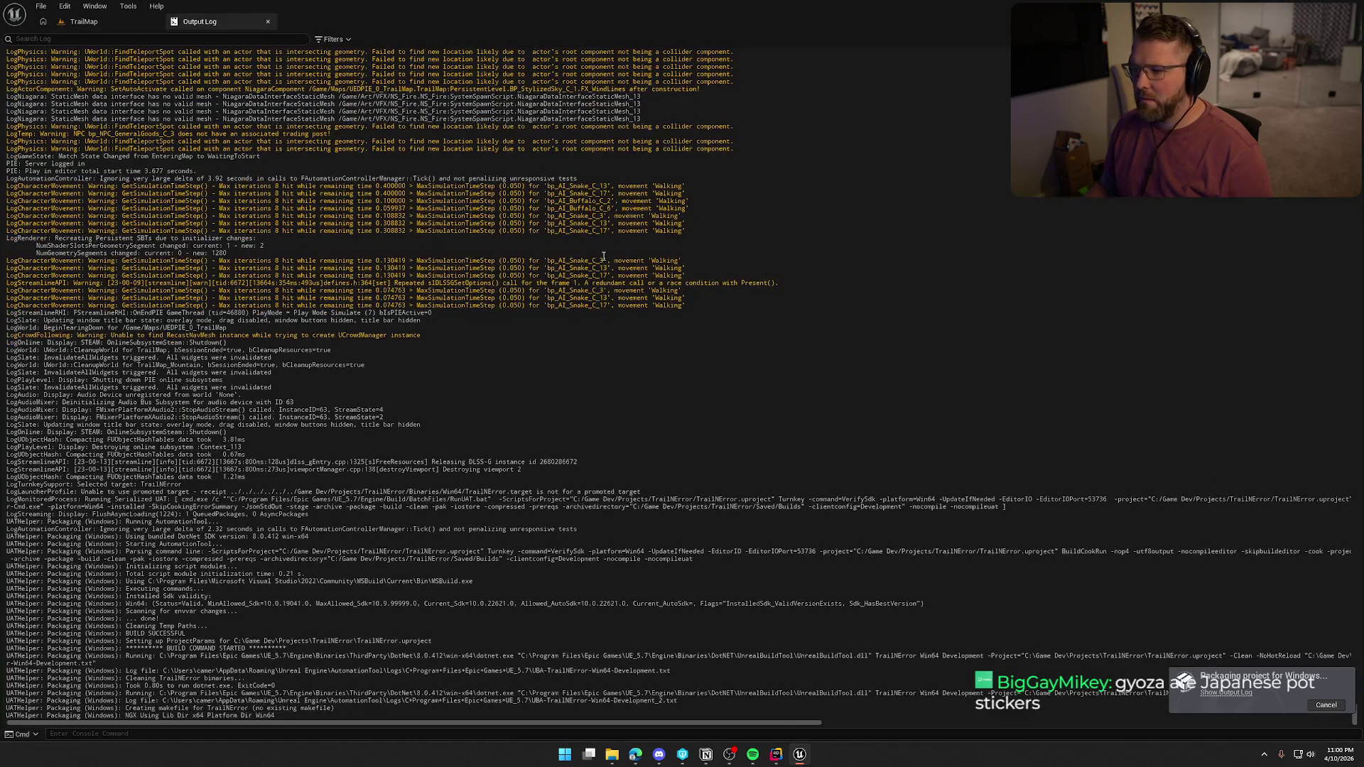
{"action": "right_click", "coordinate": [626, 264]}
{"action": "left_click", "coordinate": [634, 269]}
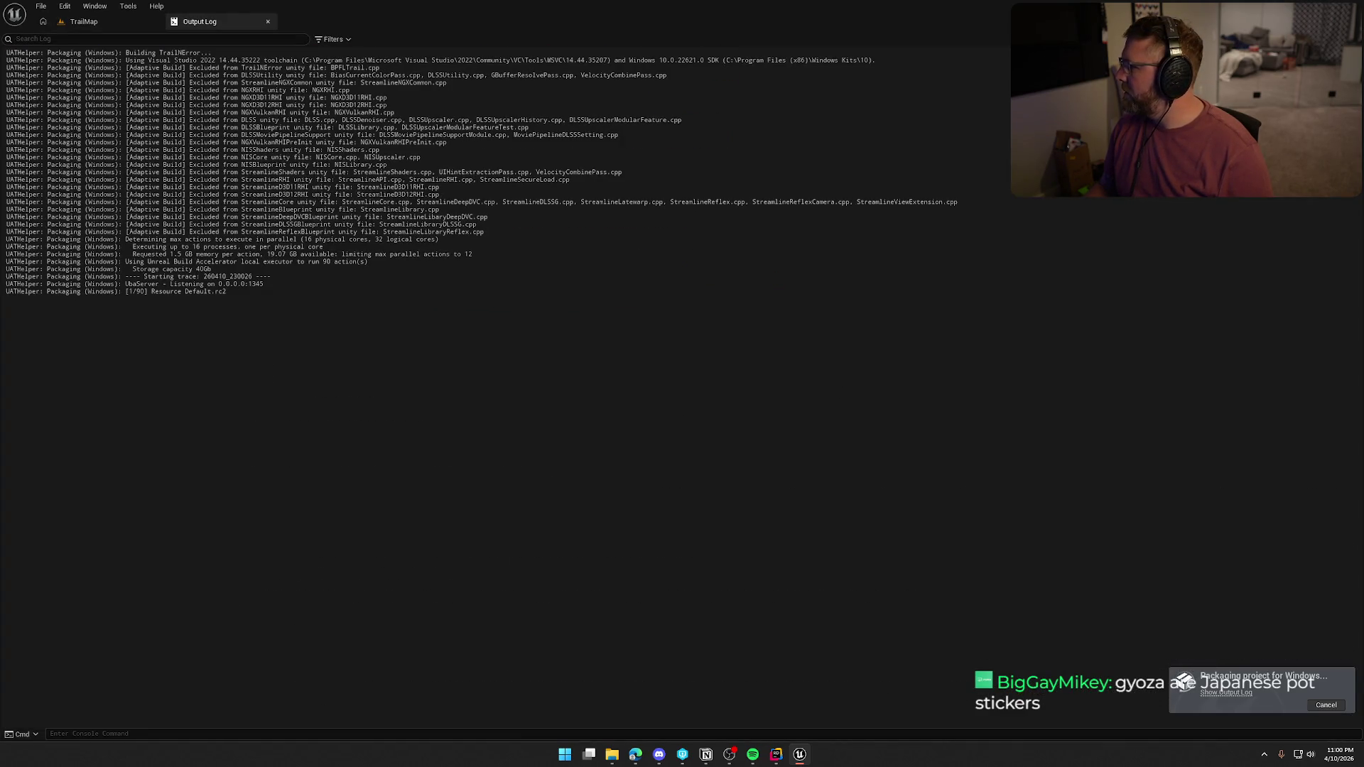
{"action": "key", "text": "alt+Tab"}
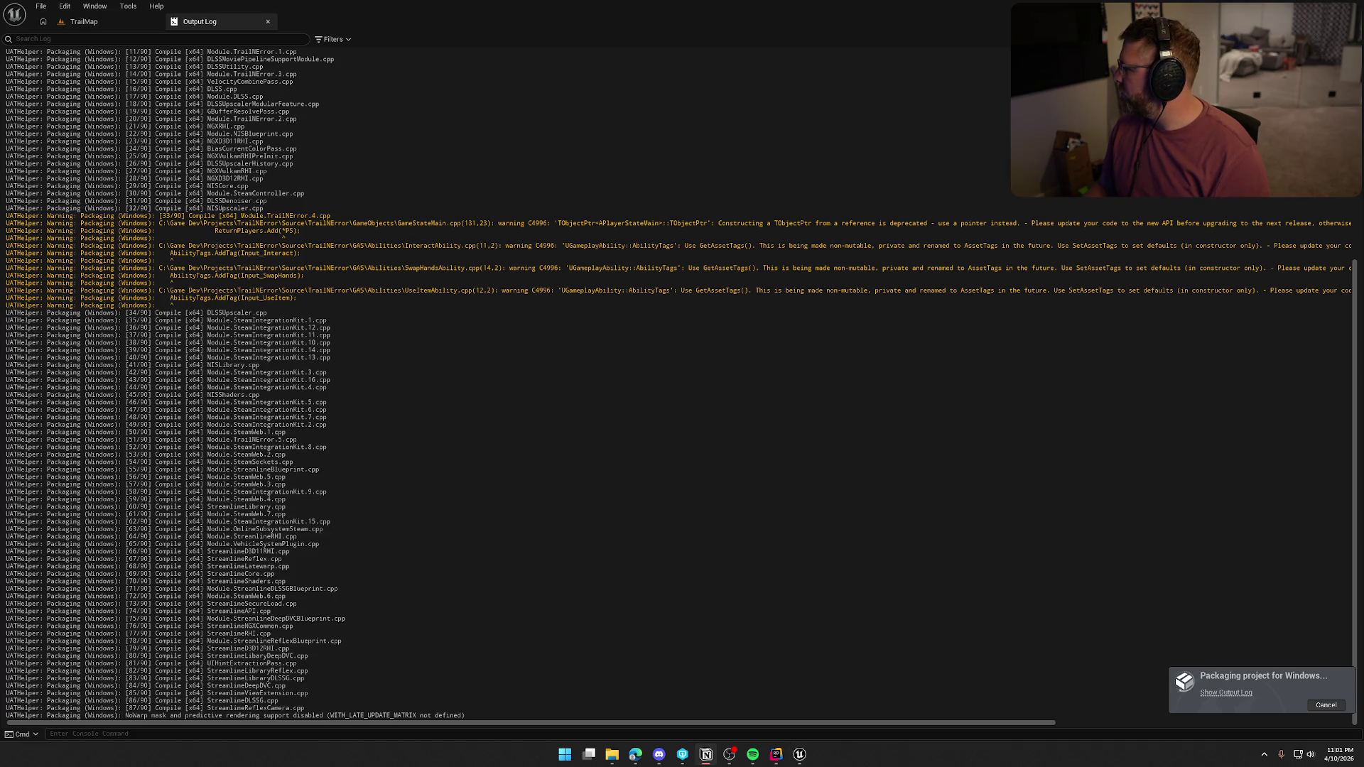
{"action": "key", "text": "alt+Tab"}
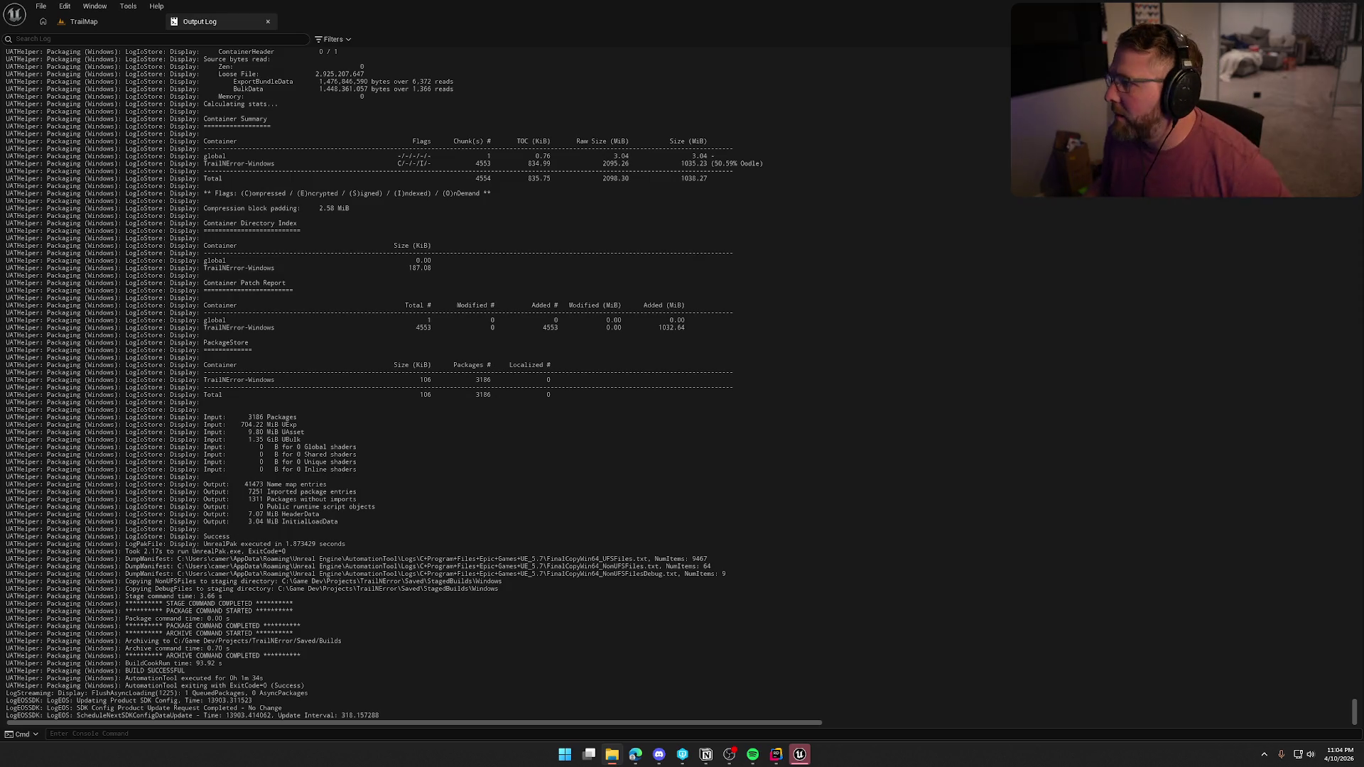
Bring the code IDE to the front, showing Animal.cpp
{"action": "left_click", "coordinate": [799, 755]}
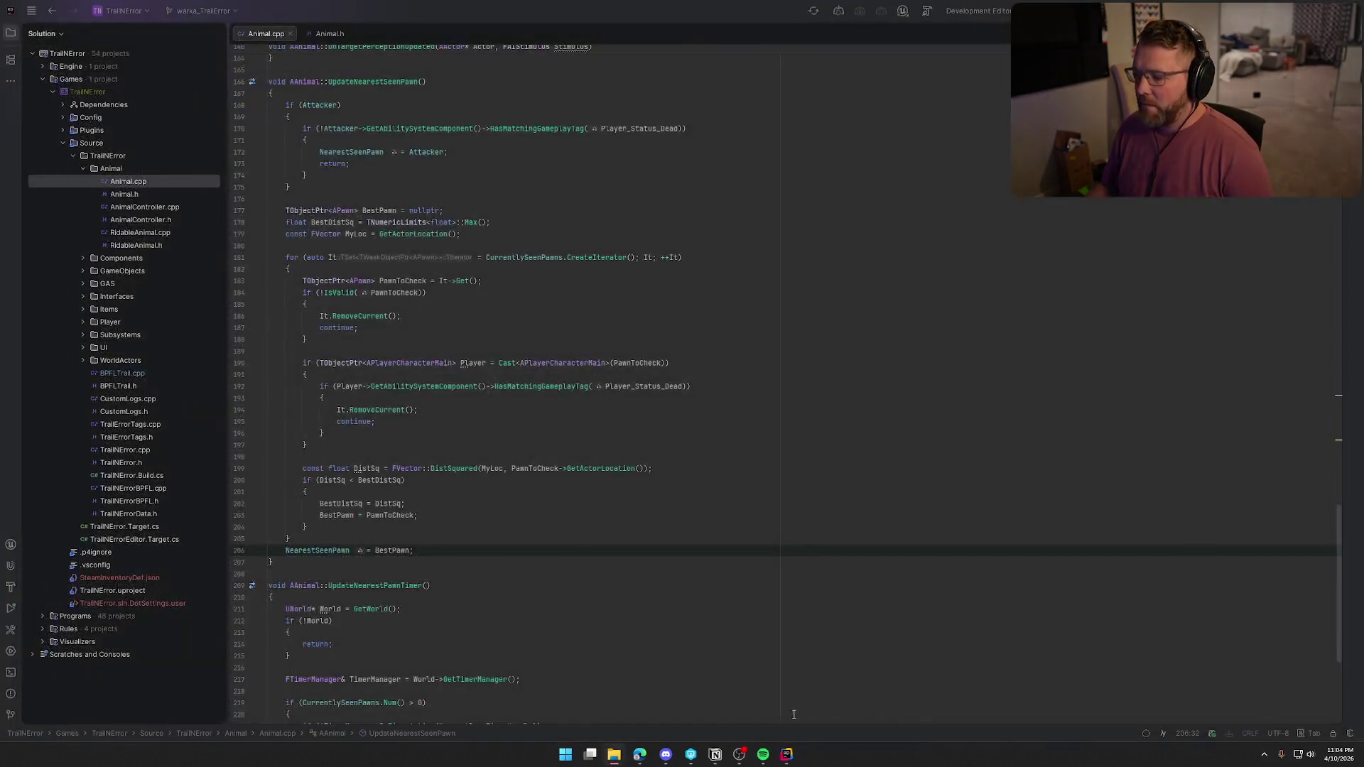
Close Rider's source tabs, hide the Solution panel, minimize Rider and switch to the file browser
{"action": "key", "text": "ctrl+shift+F4"}
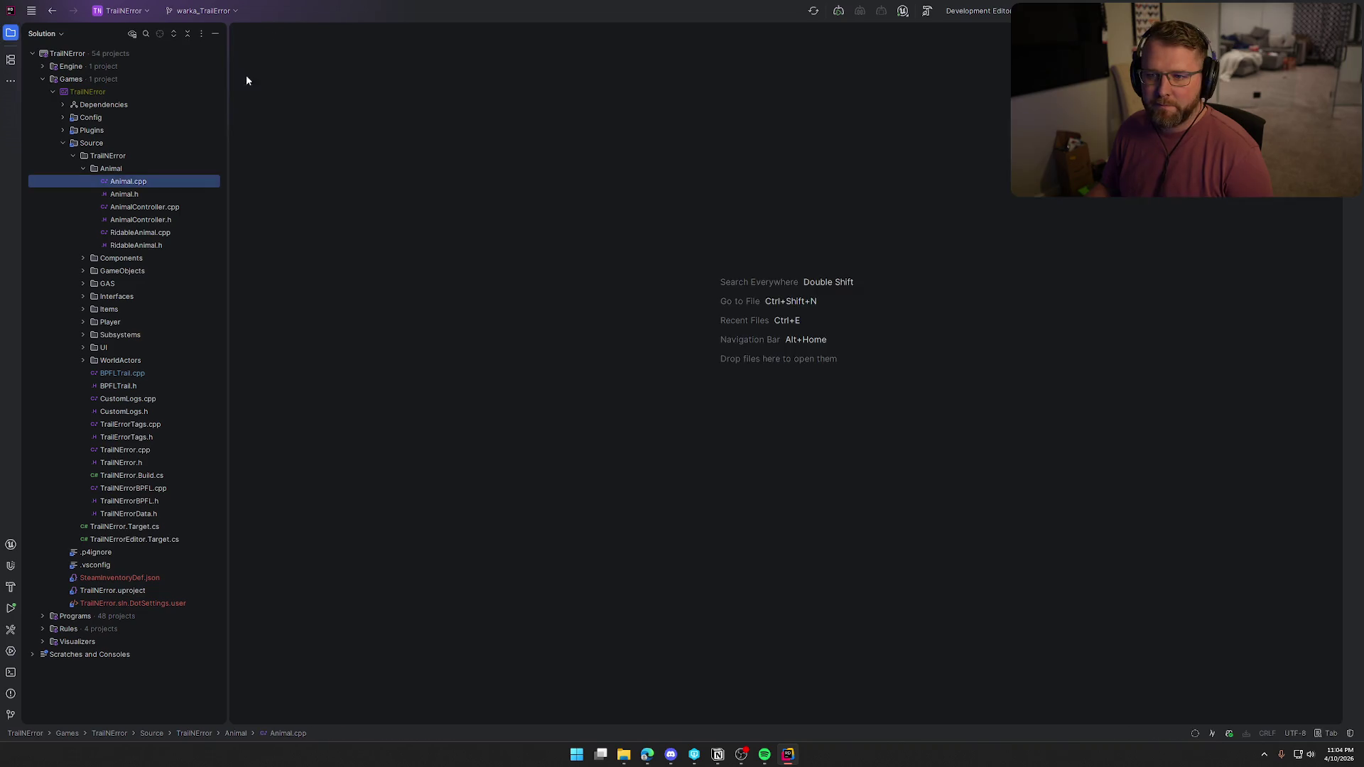
{"action": "key", "text": "alt+1"}
{"action": "left_click", "coordinate": [1283, 11]}
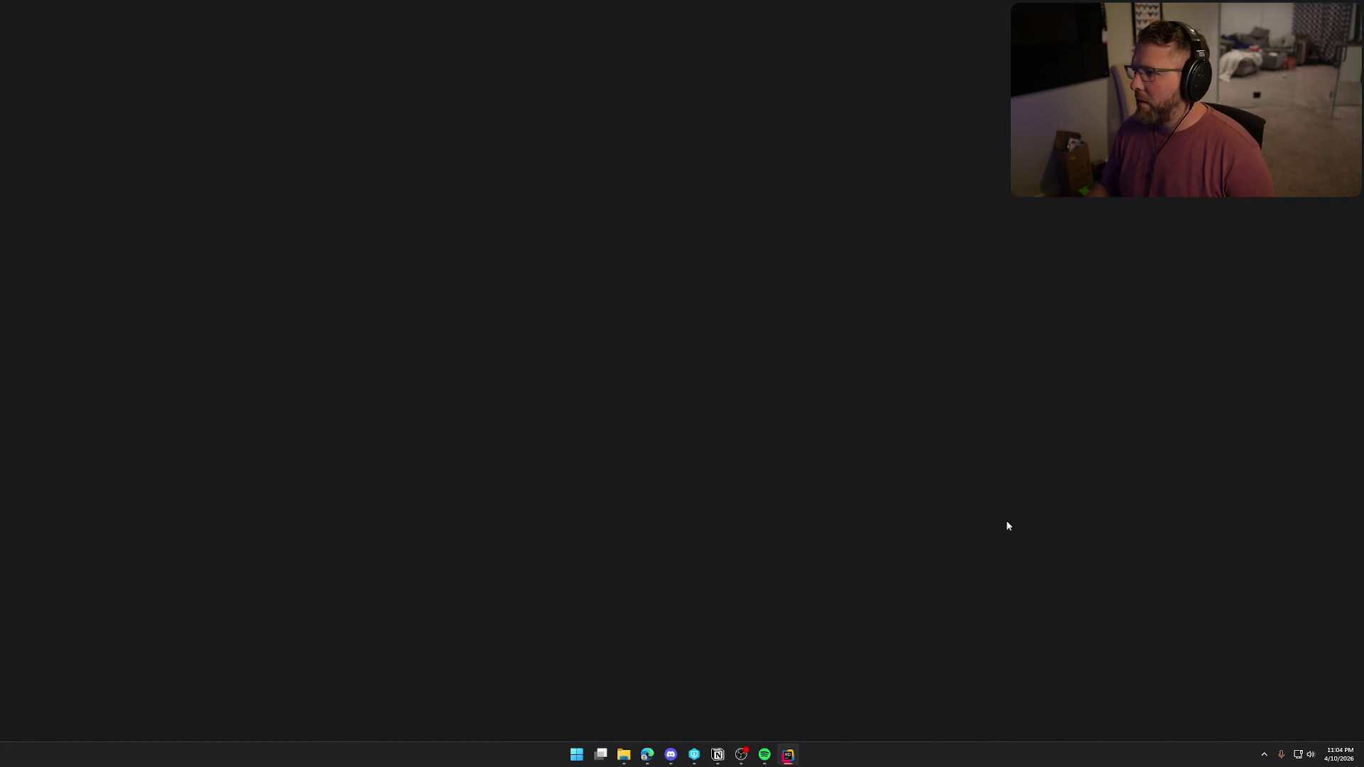
{"action": "left_click", "coordinate": [622, 755]}
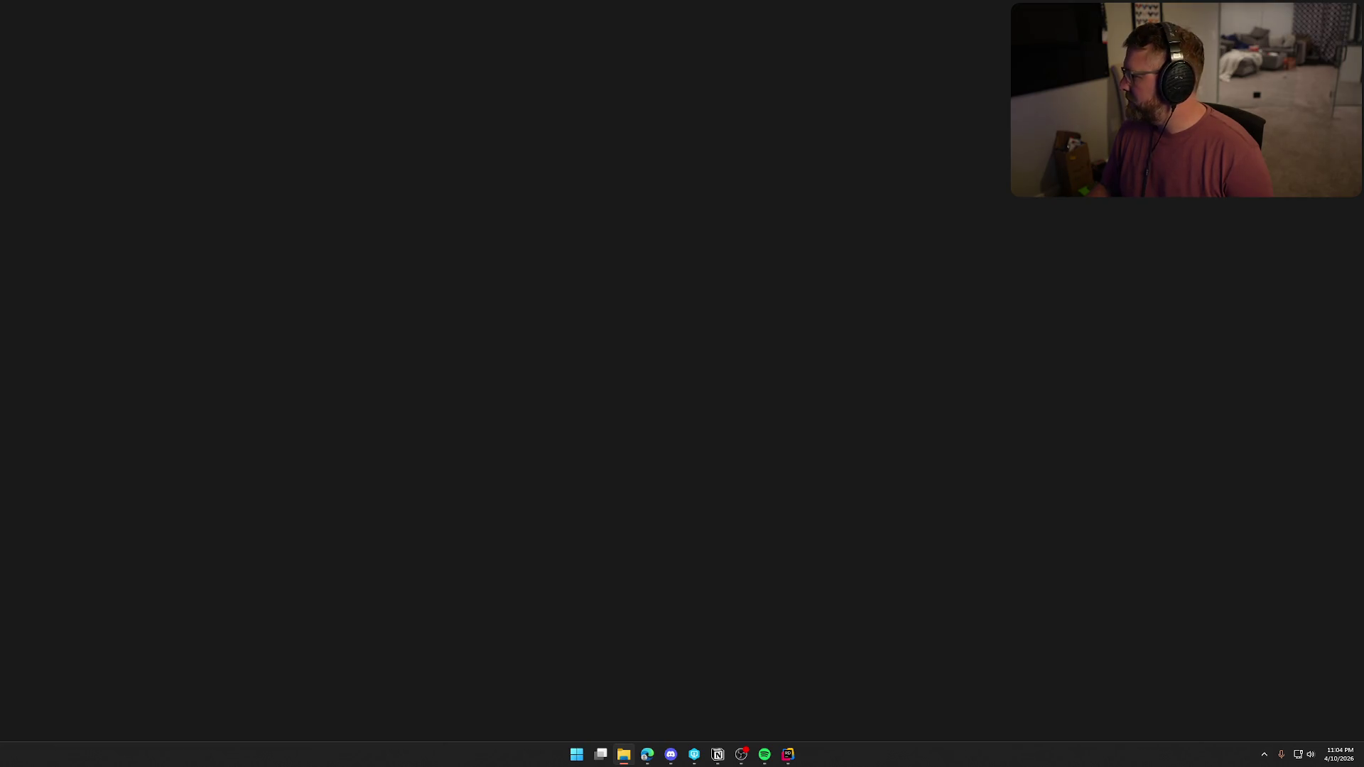
{"action": "left_click", "coordinate": [765, 754]}
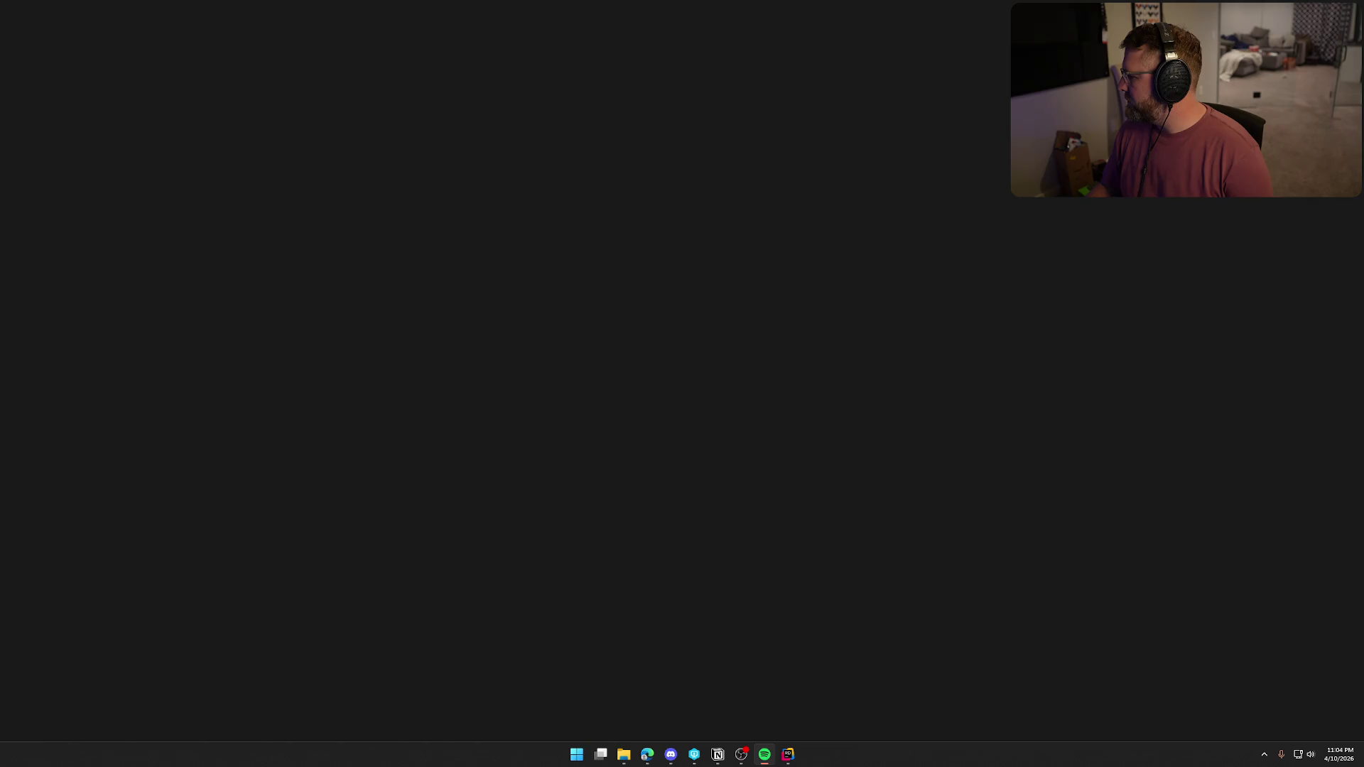
{"action": "key", "text": "alt+Tab"}
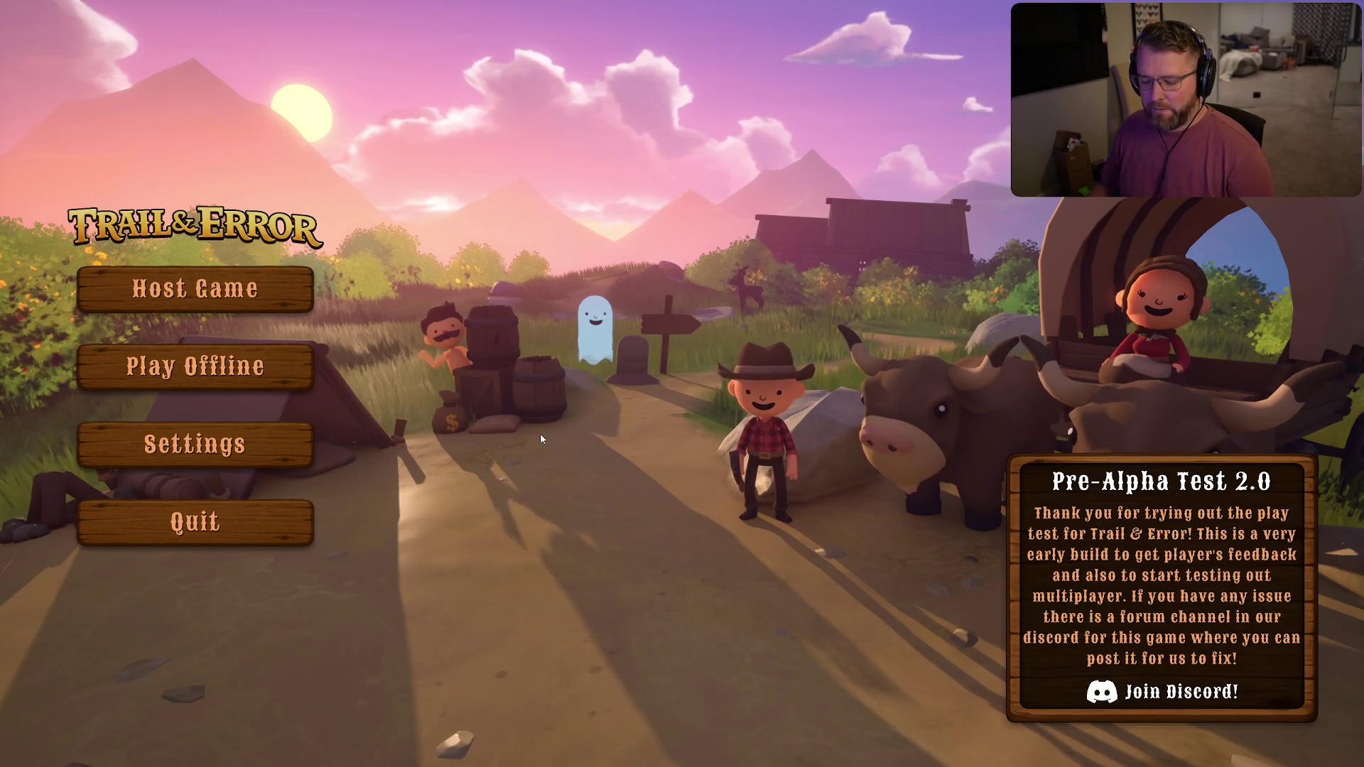
Toggle the Steam overlay on and off, then host a new game and confirm the difficulty
{"action": "key", "text": "shift+Tab"}
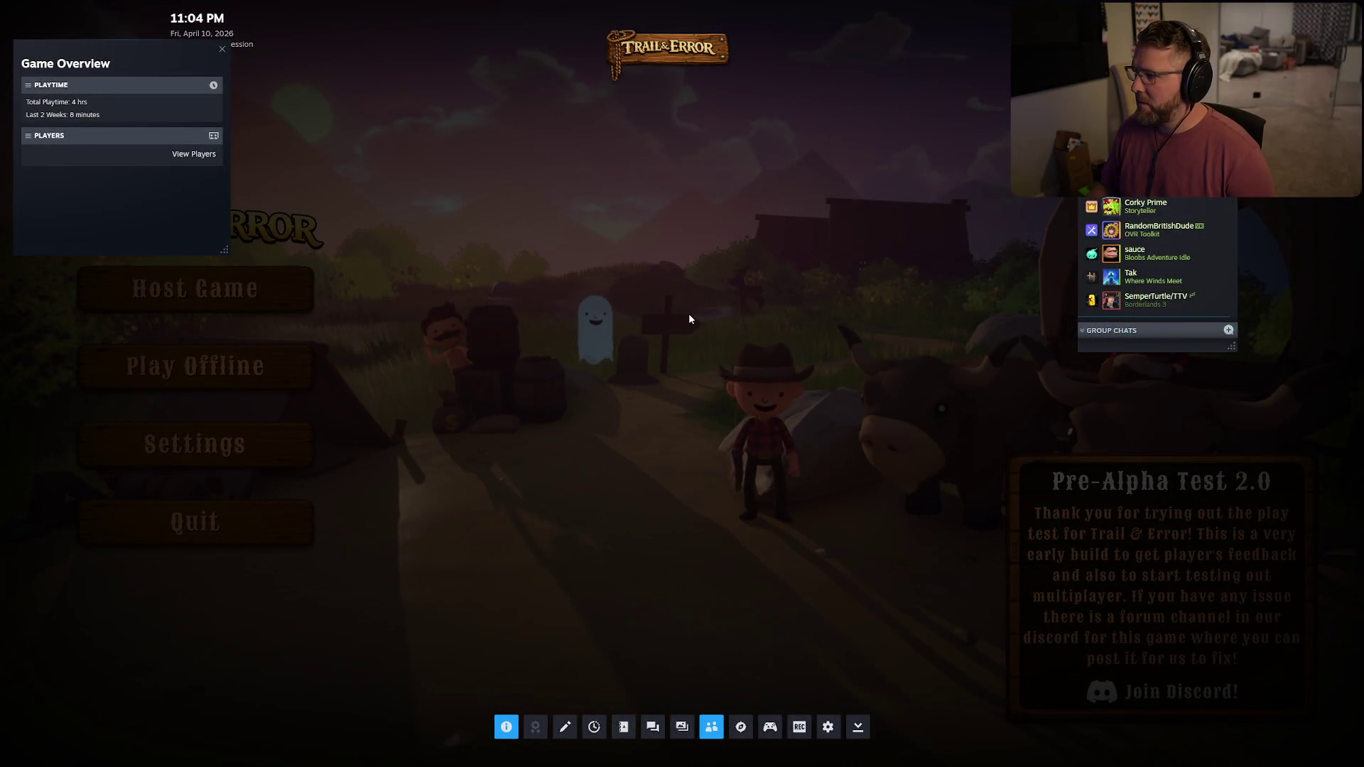
{"action": "key", "text": "shift+Tab"}
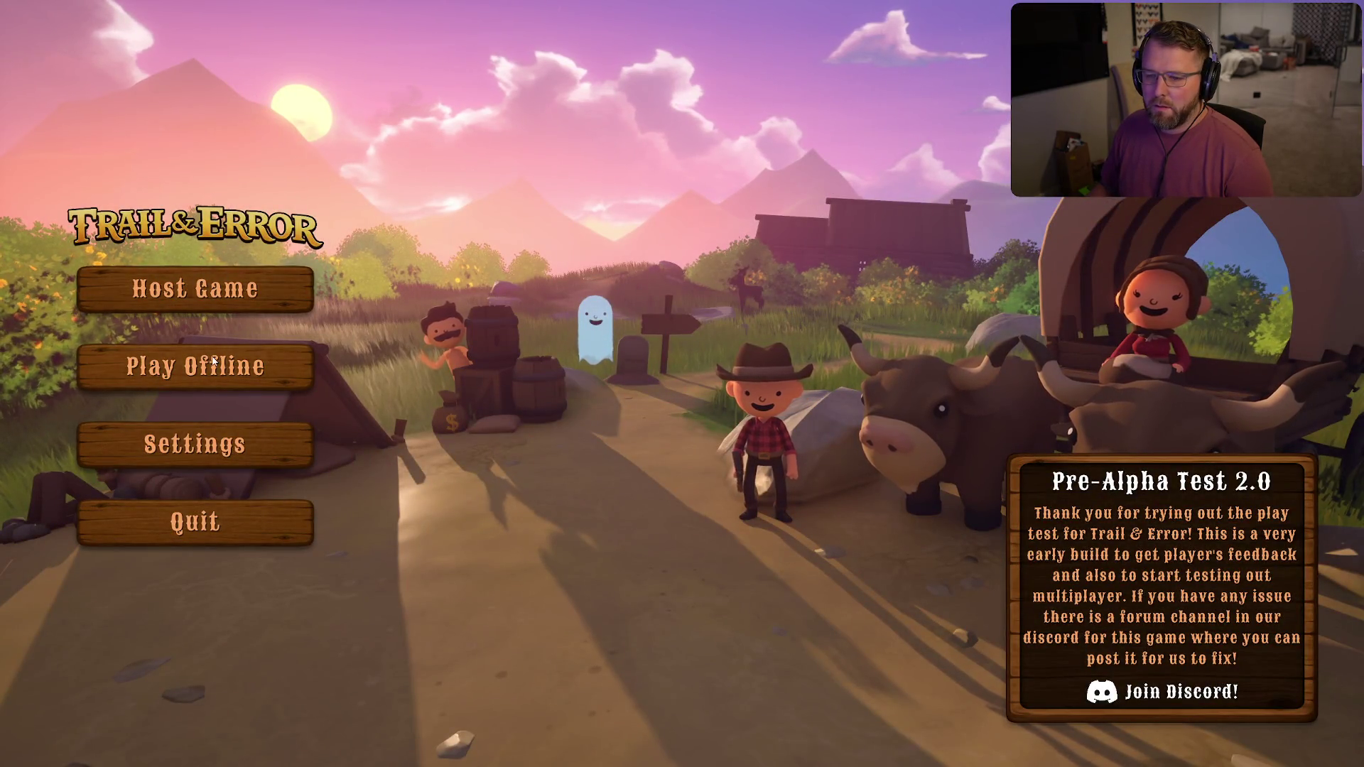
{"action": "left_click", "coordinate": [213, 291]}
{"action": "left_click", "coordinate": [517, 600]}
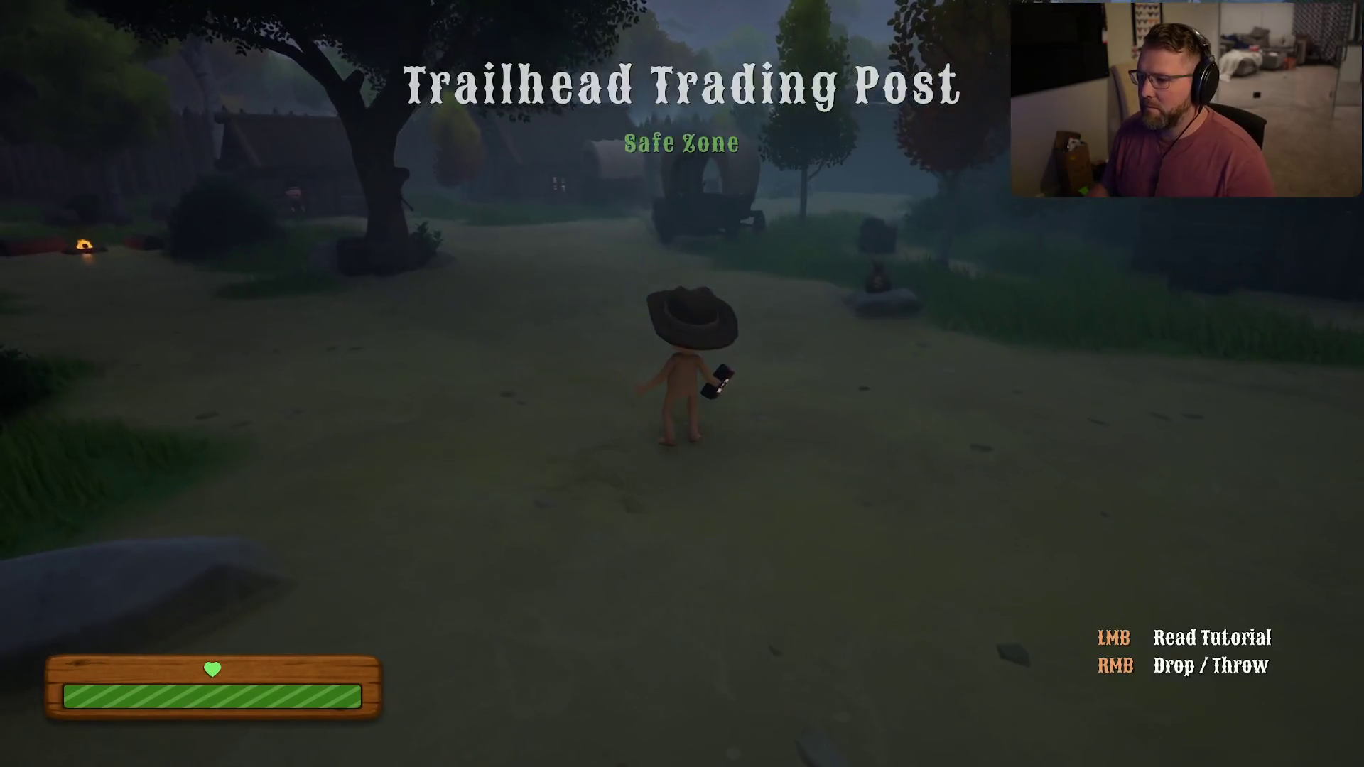
At the Trailhead Trading Post, drop the red book, run toward the money bag, and pause
{"action": "right_click", "coordinate": [682, 384]}
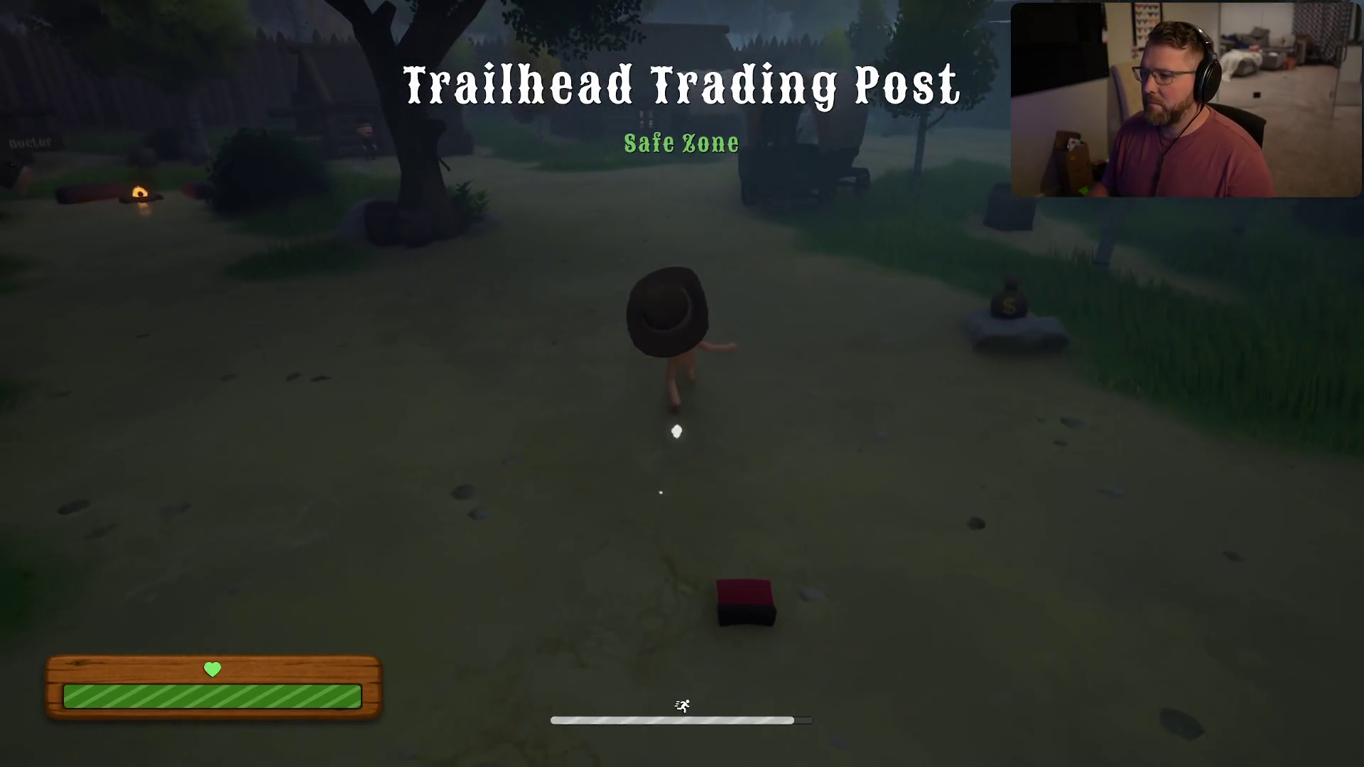
{"action": "key", "text": "w"}
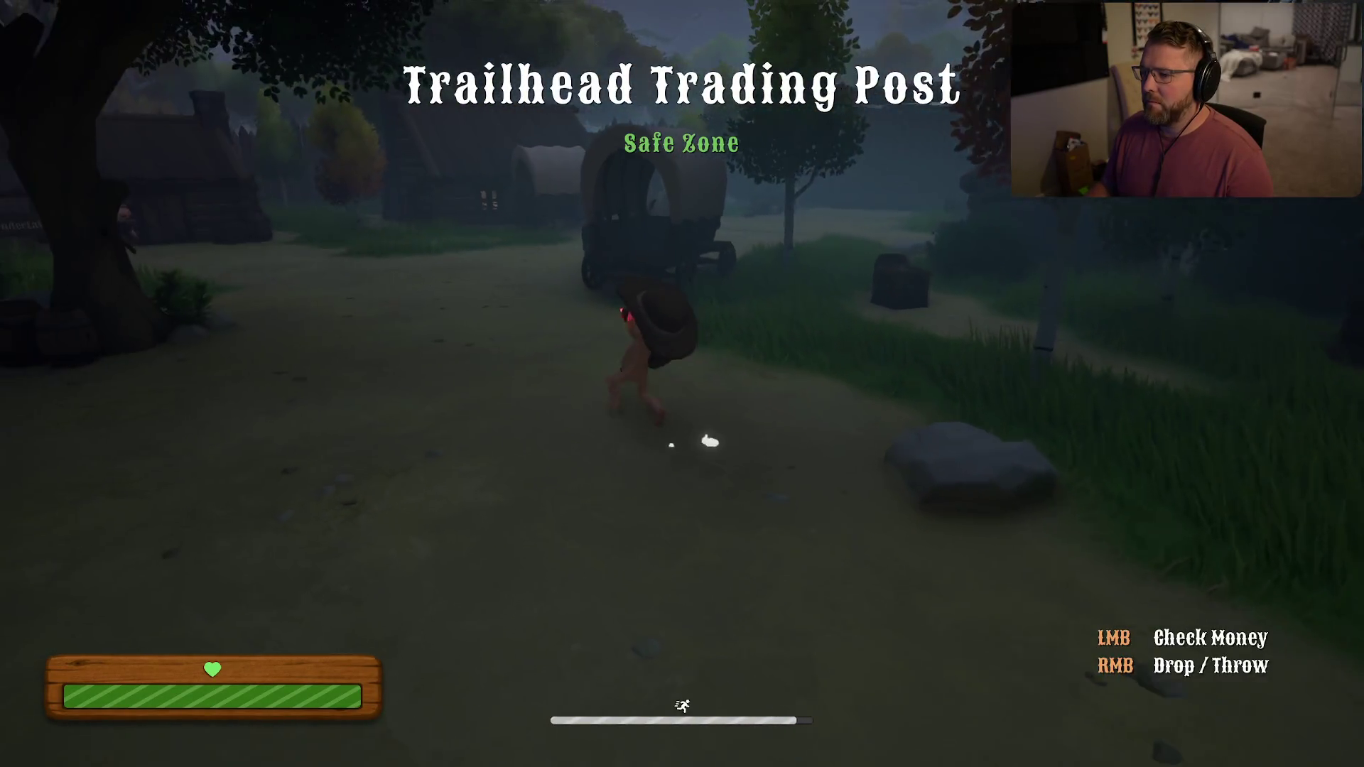
{"action": "key", "text": "Escape"}
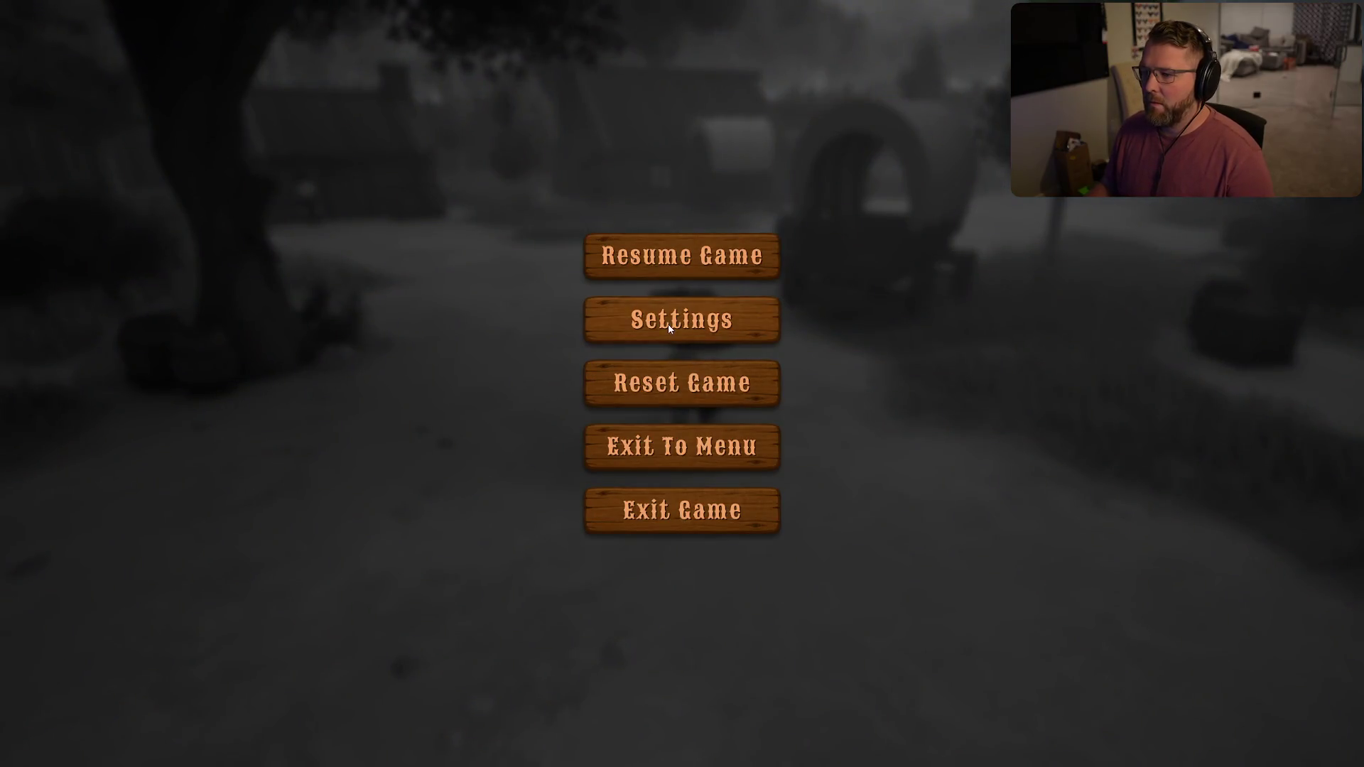
Set the graphics resolution to 1080p with VSync and DLSS enabled and apply it
{"action": "left_click", "coordinate": [669, 329]}
{"action": "left_click", "coordinate": [654, 89]}
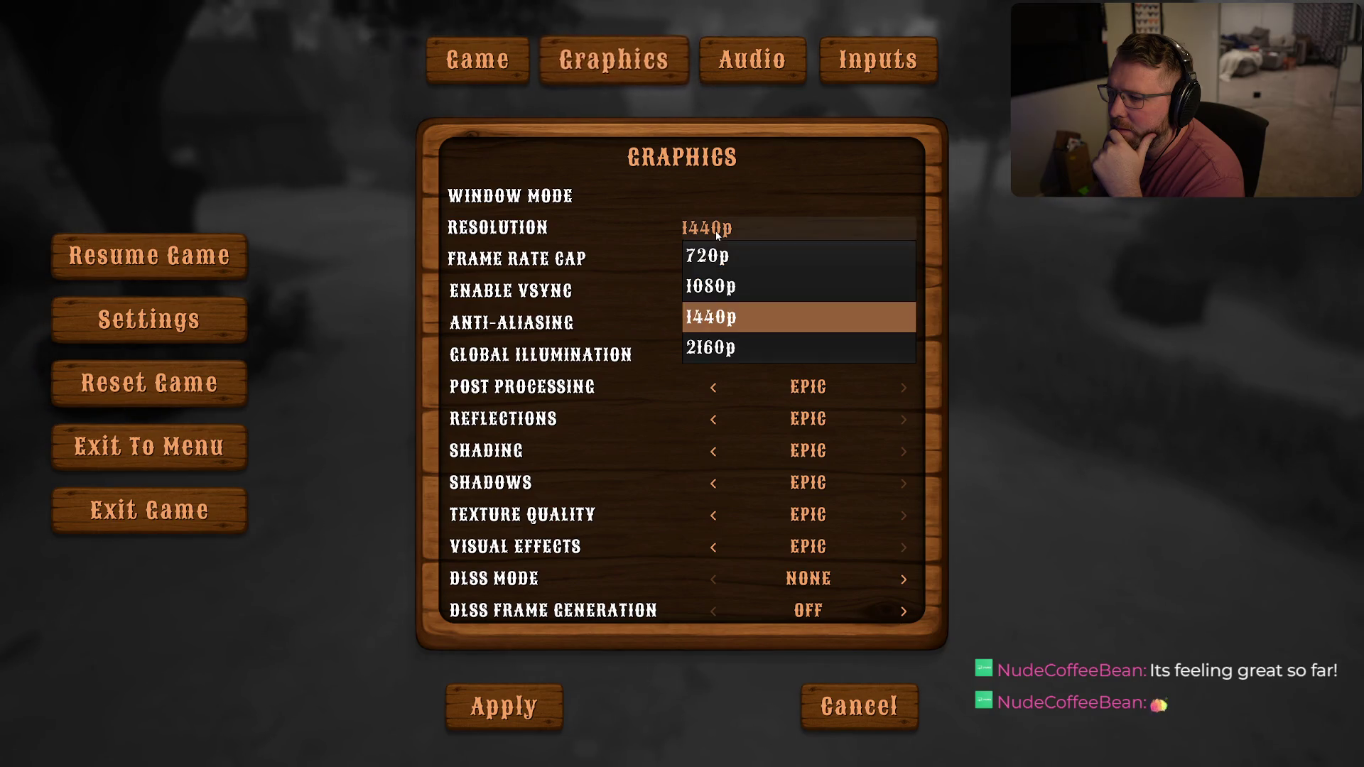
{"action": "left_click", "coordinate": [724, 270]}
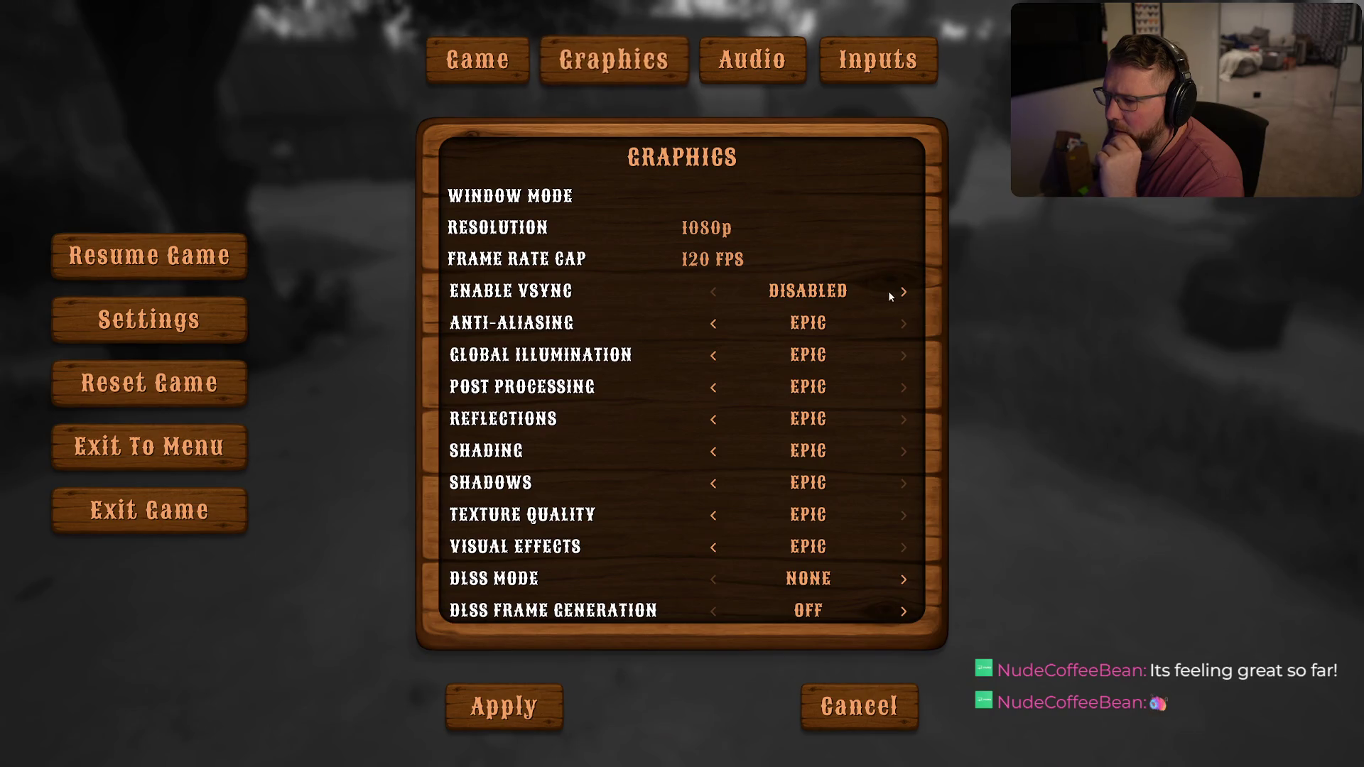
{"action": "scroll", "coordinate": [844, 419], "scroll_direction": "down", "scroll_amount": 1}
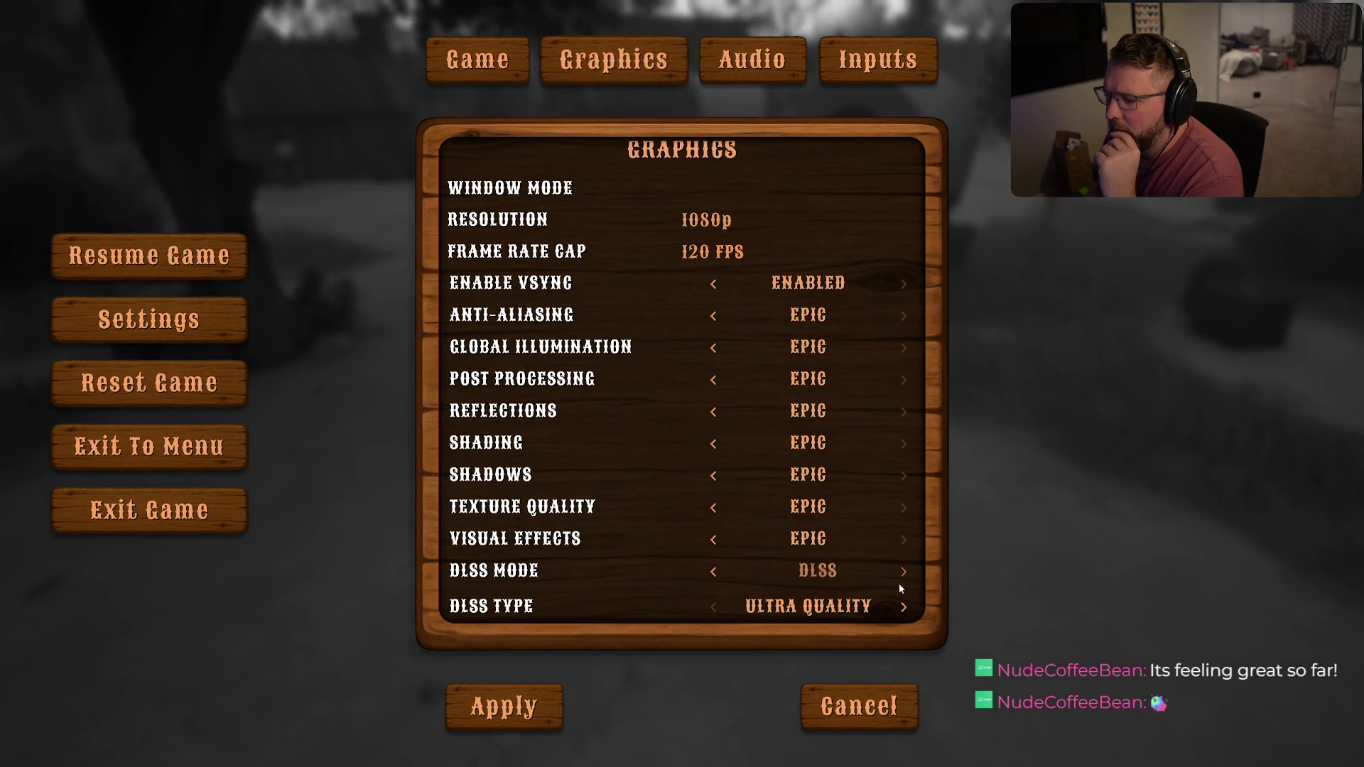
{"action": "scroll", "coordinate": [892, 582], "scroll_direction": "down", "scroll_amount": 1}
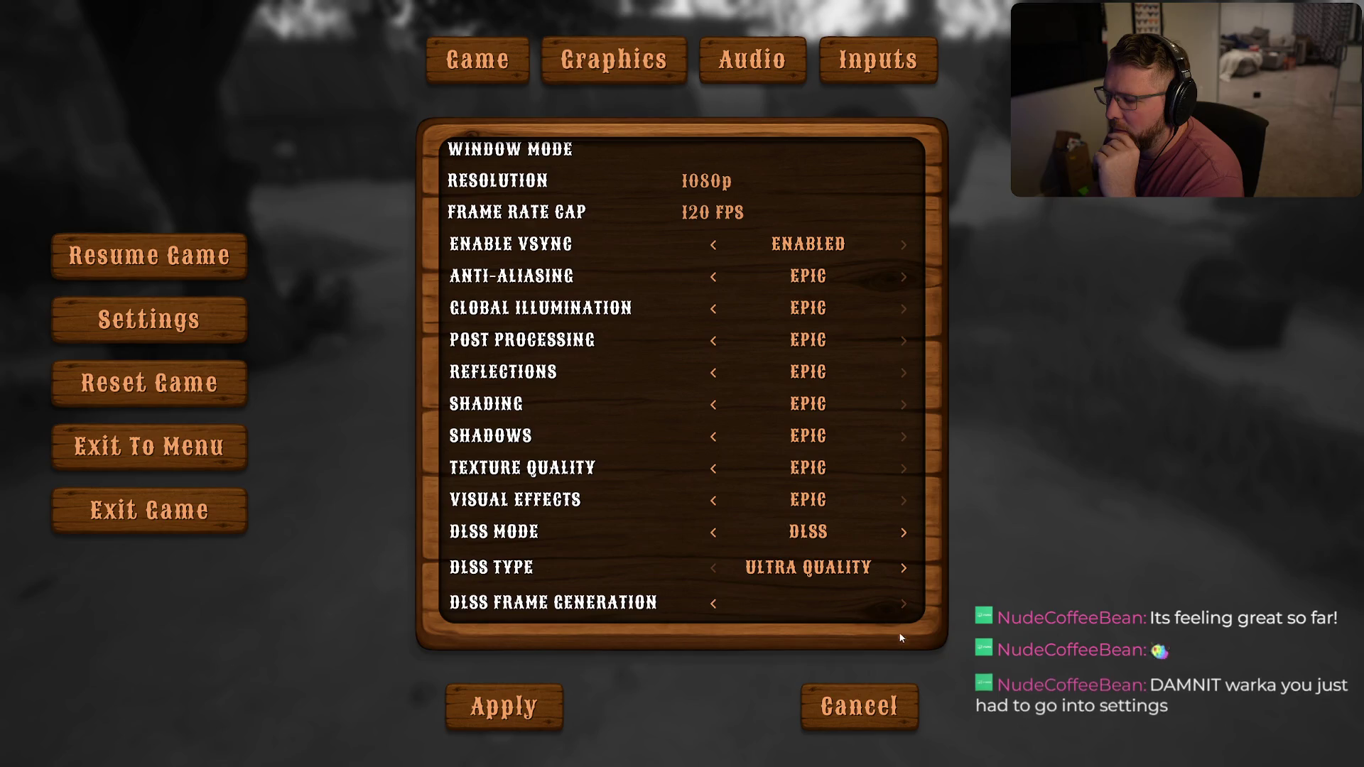
{"action": "left_click", "coordinate": [490, 706]}
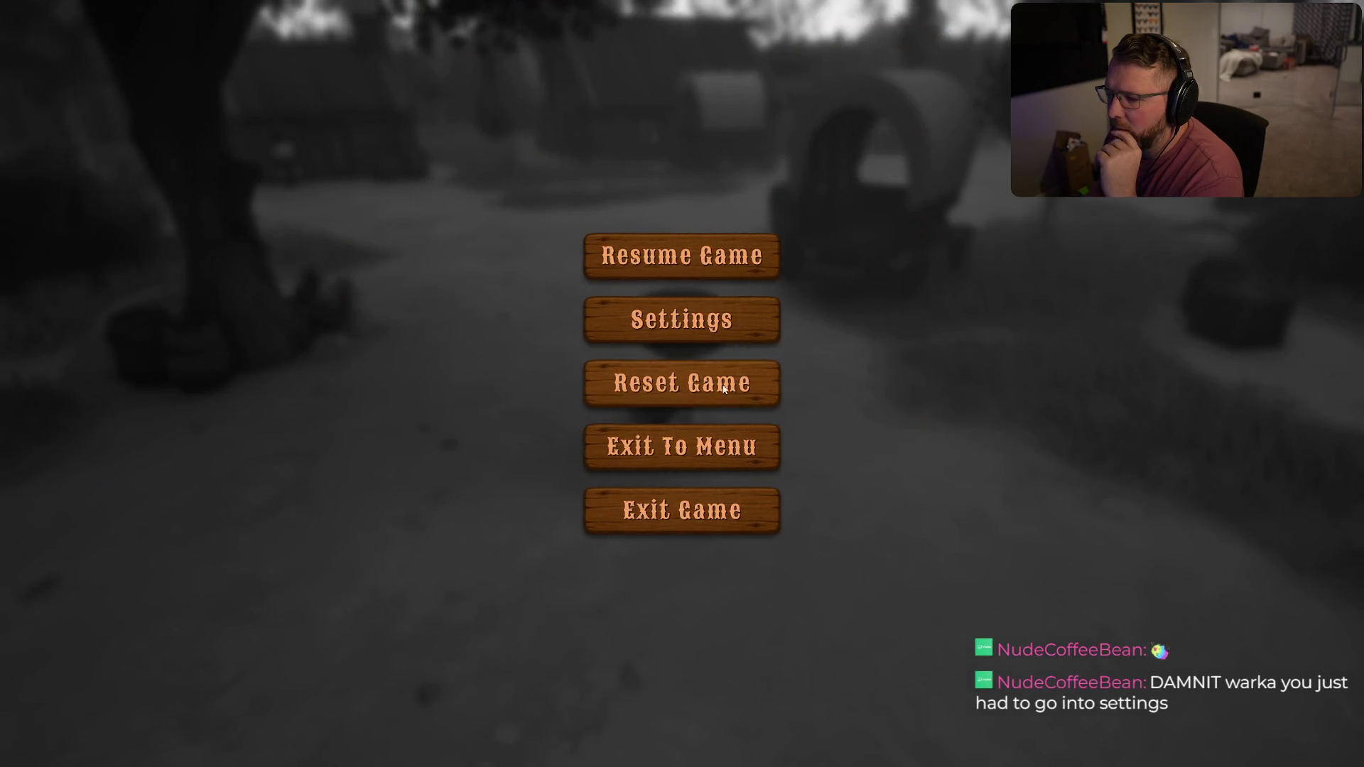
Check the Window Mode choices in the graphics settings and apply them
{"action": "left_click", "coordinate": [736, 321]}
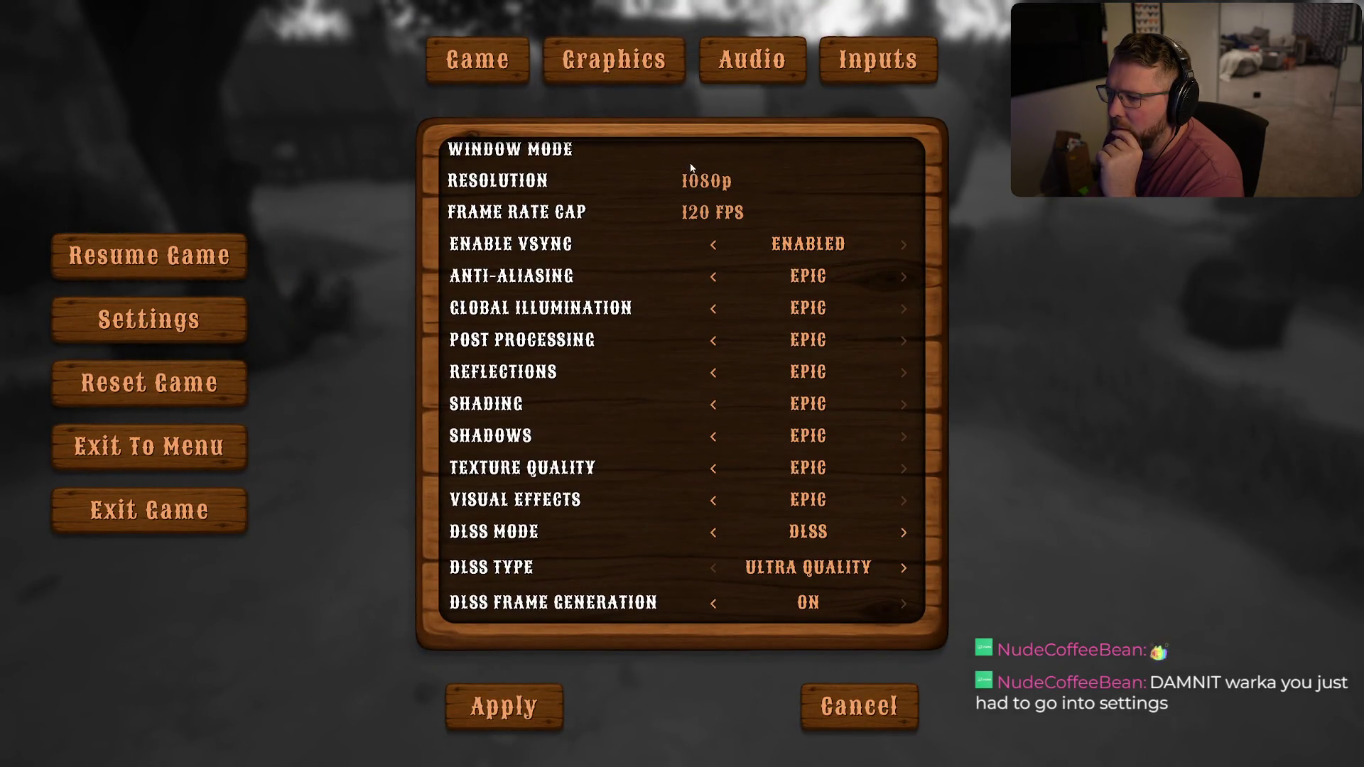
{"action": "scroll", "coordinate": [691, 168], "scroll_direction": "up", "scroll_amount": 1}
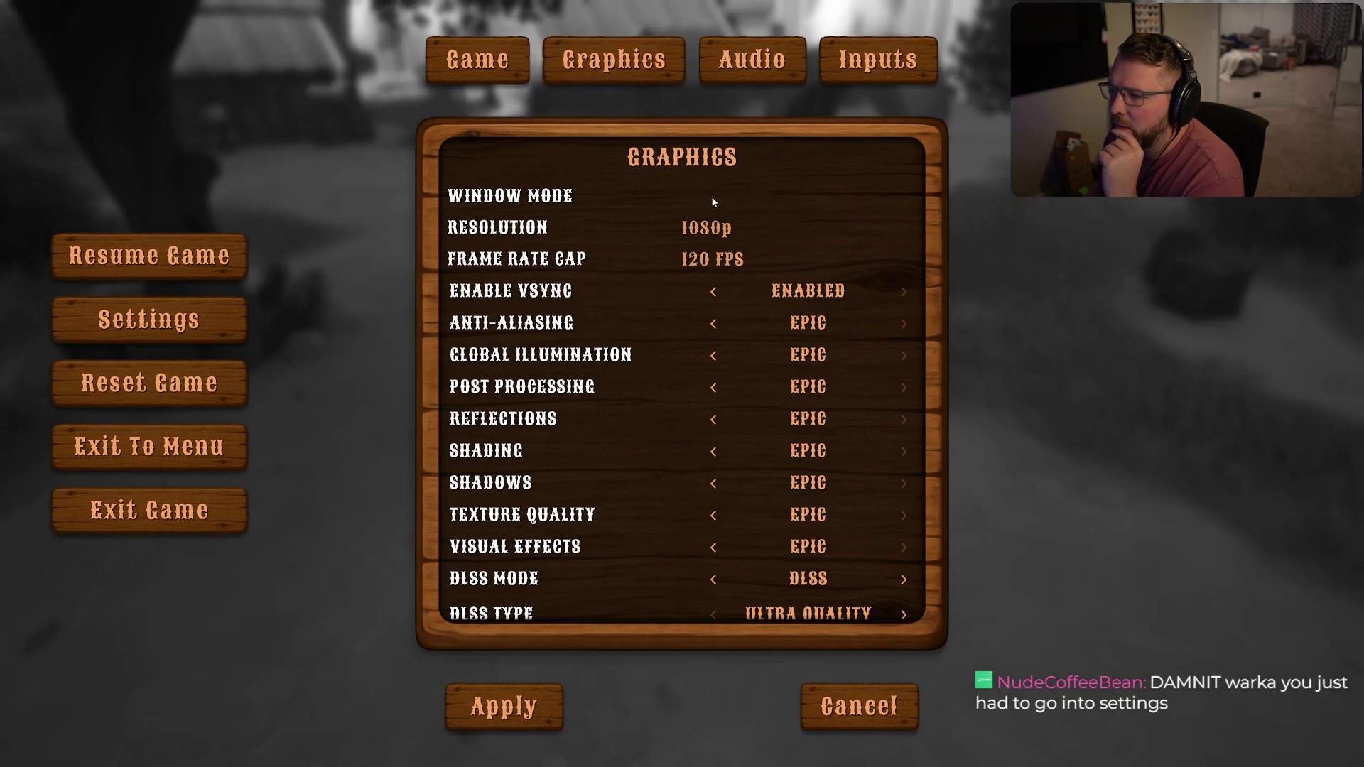
{"action": "left_click", "coordinate": [712, 199]}
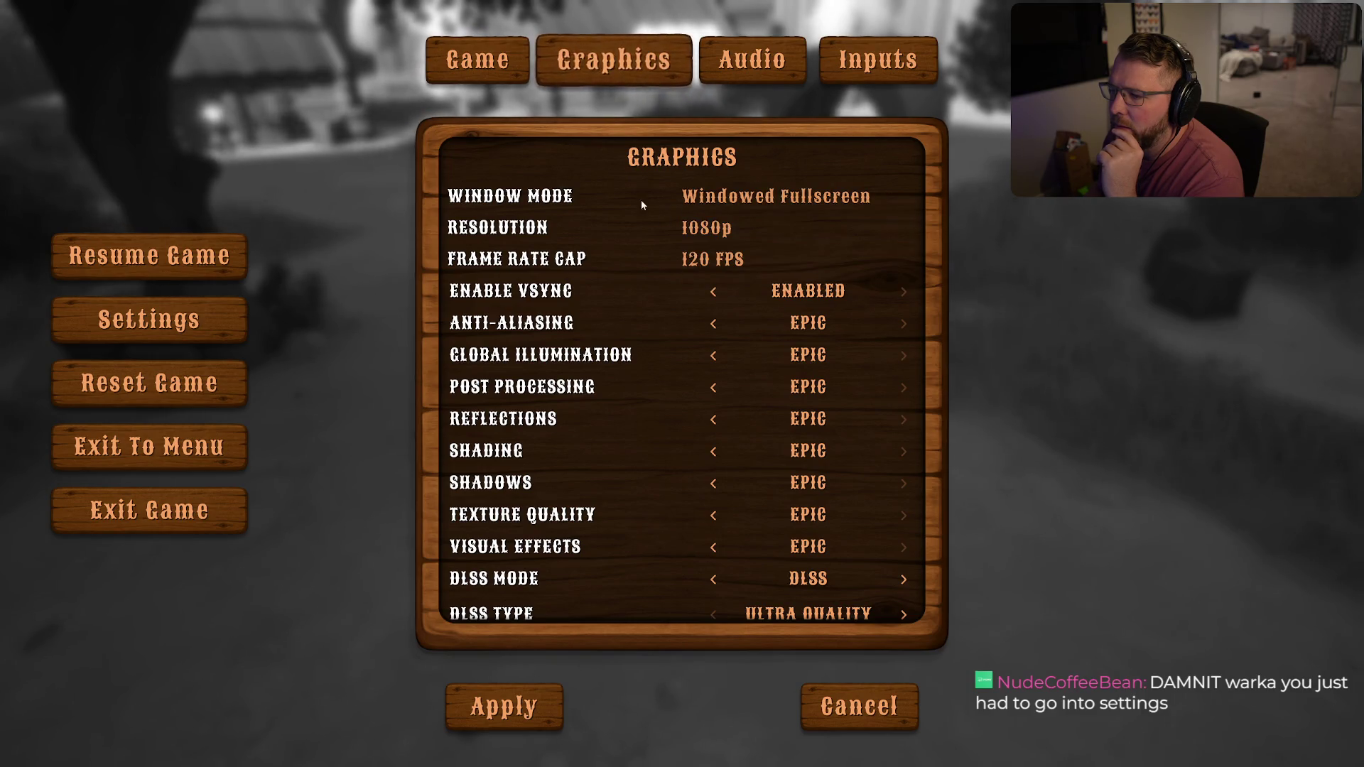
{"action": "left_click", "coordinate": [495, 723]}
Review the Audio volumes at 100%, then the keyboard keybinds list
{"action": "left_click", "coordinate": [672, 329]}
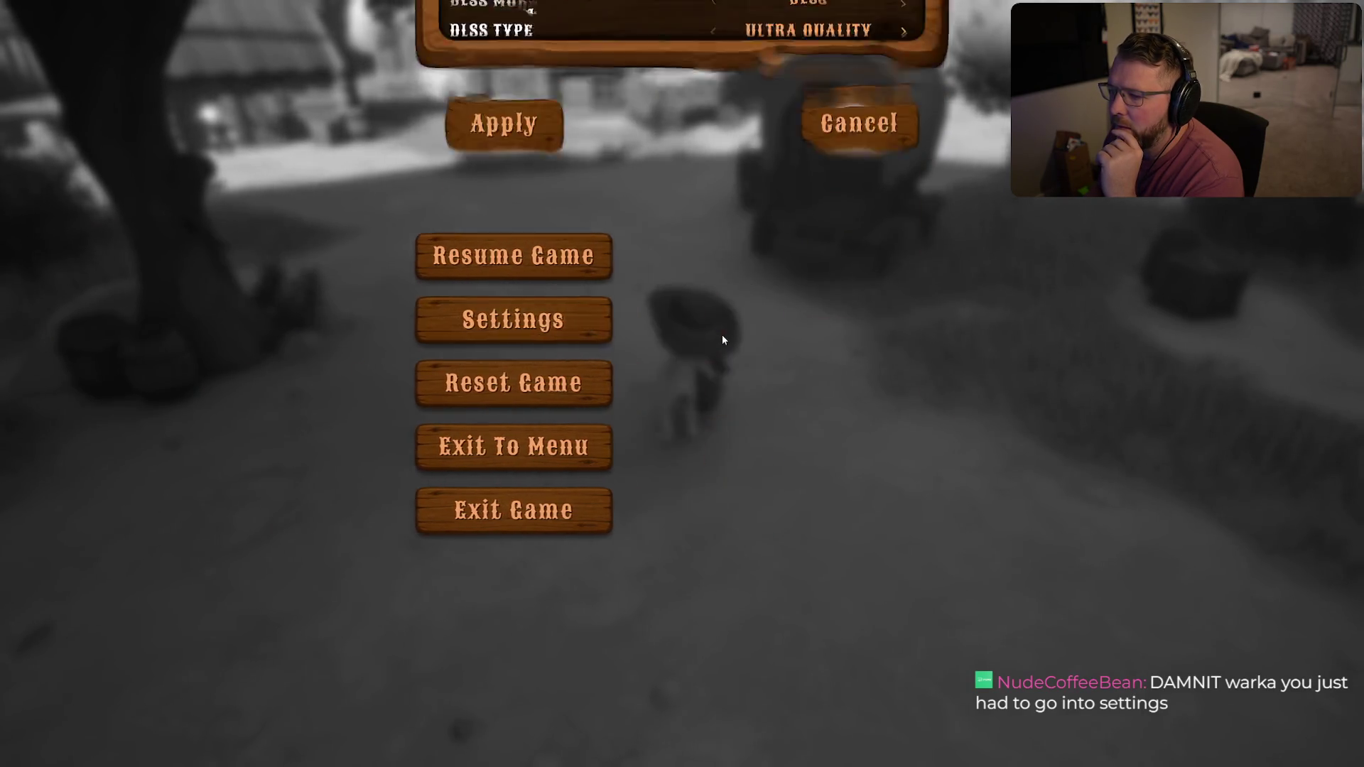
{"action": "left_click", "coordinate": [788, 71]}
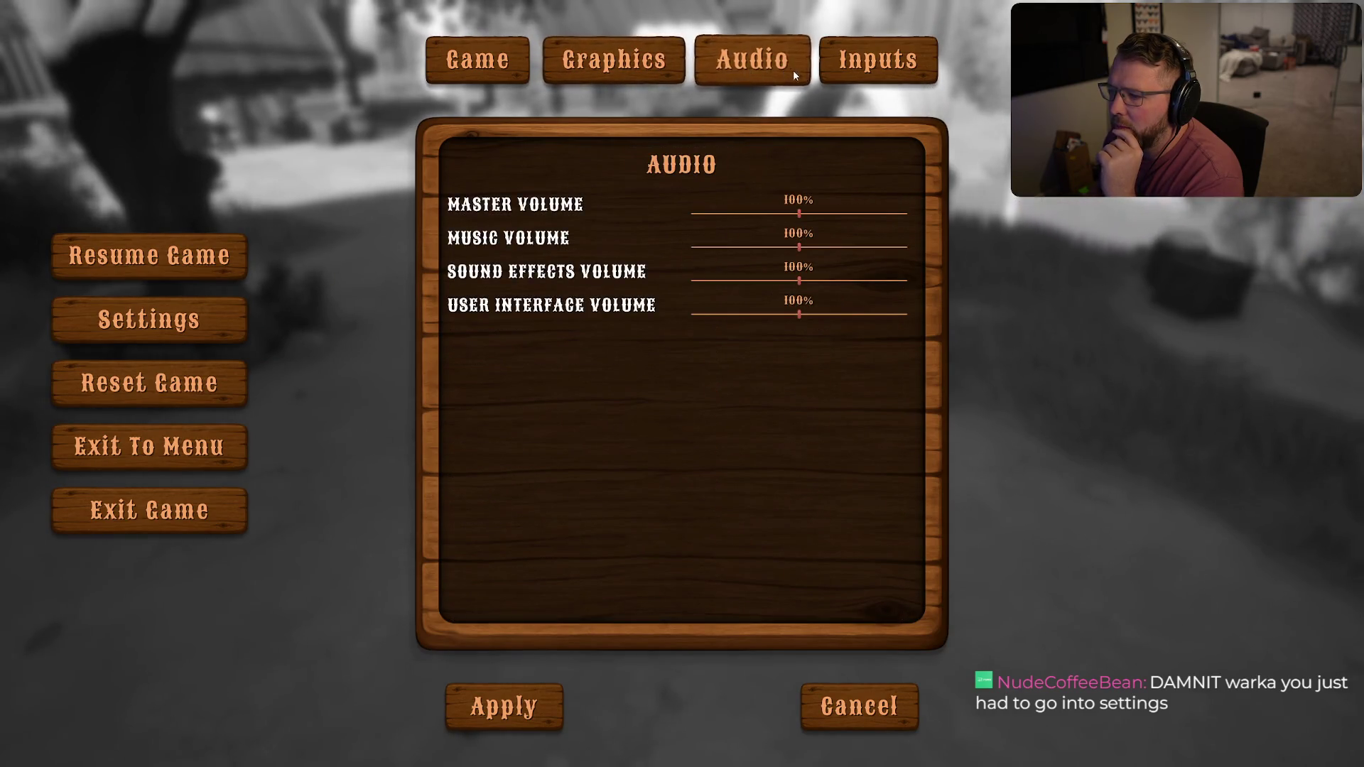
{"action": "left_click", "coordinate": [878, 71]}
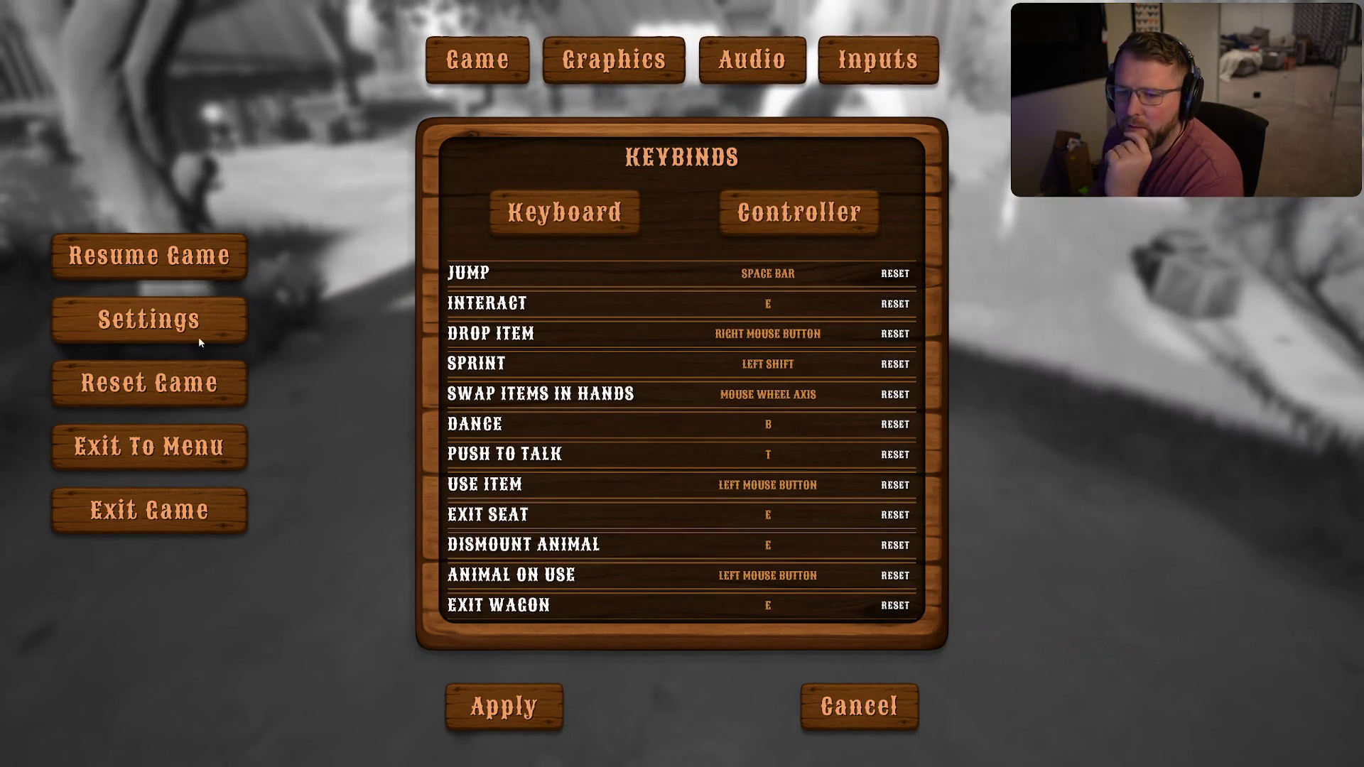
Resume play and run to the General Store sell crate, cashing its $1,200 into a money bag
{"action": "left_click", "coordinate": [207, 264]}
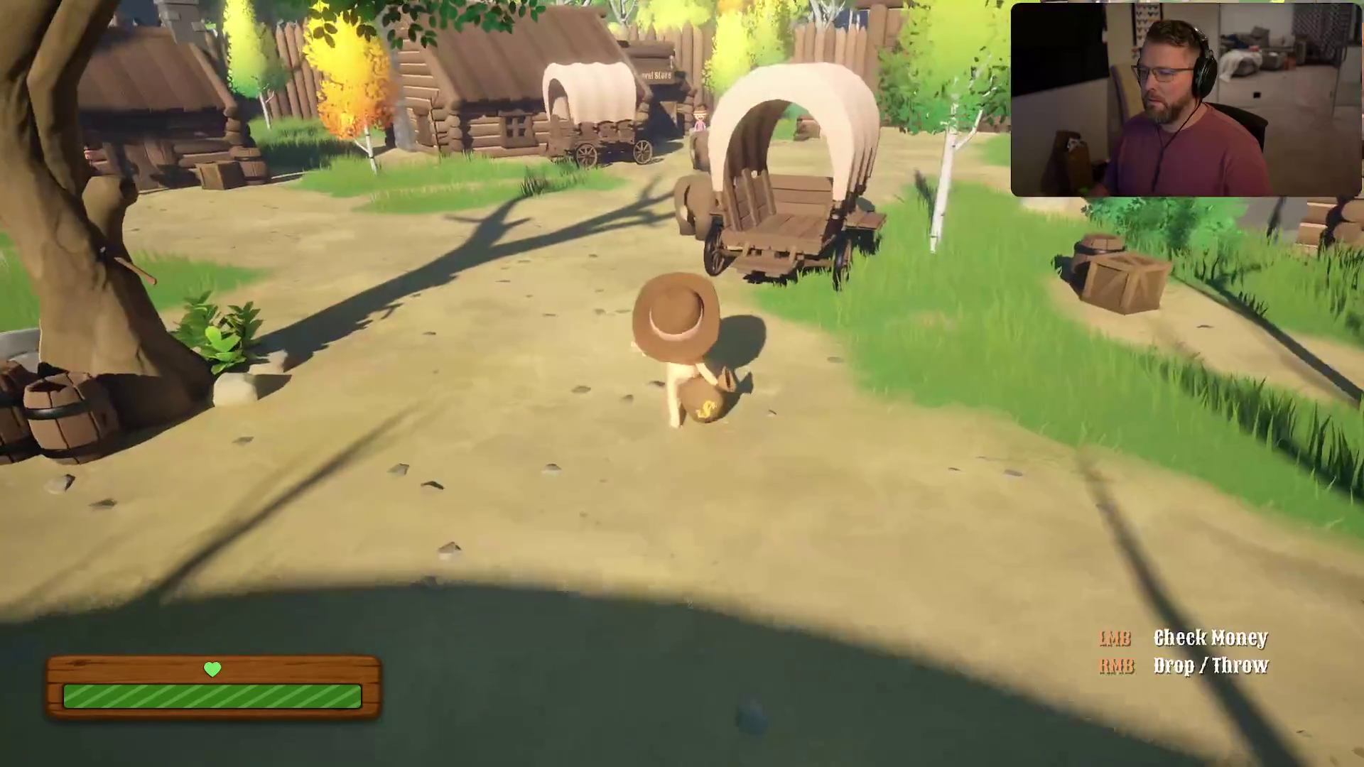
{"action": "key", "text": "w"}
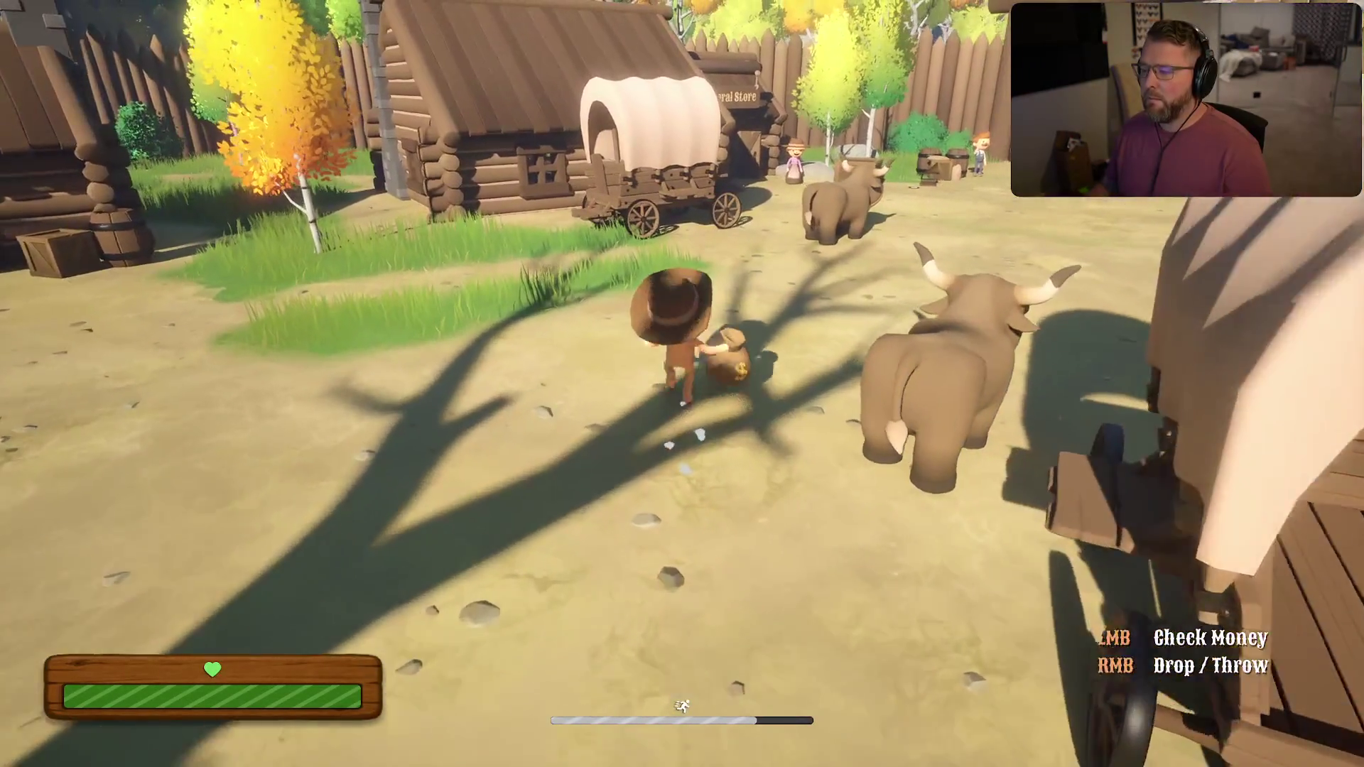
{"action": "key", "text": "w"}
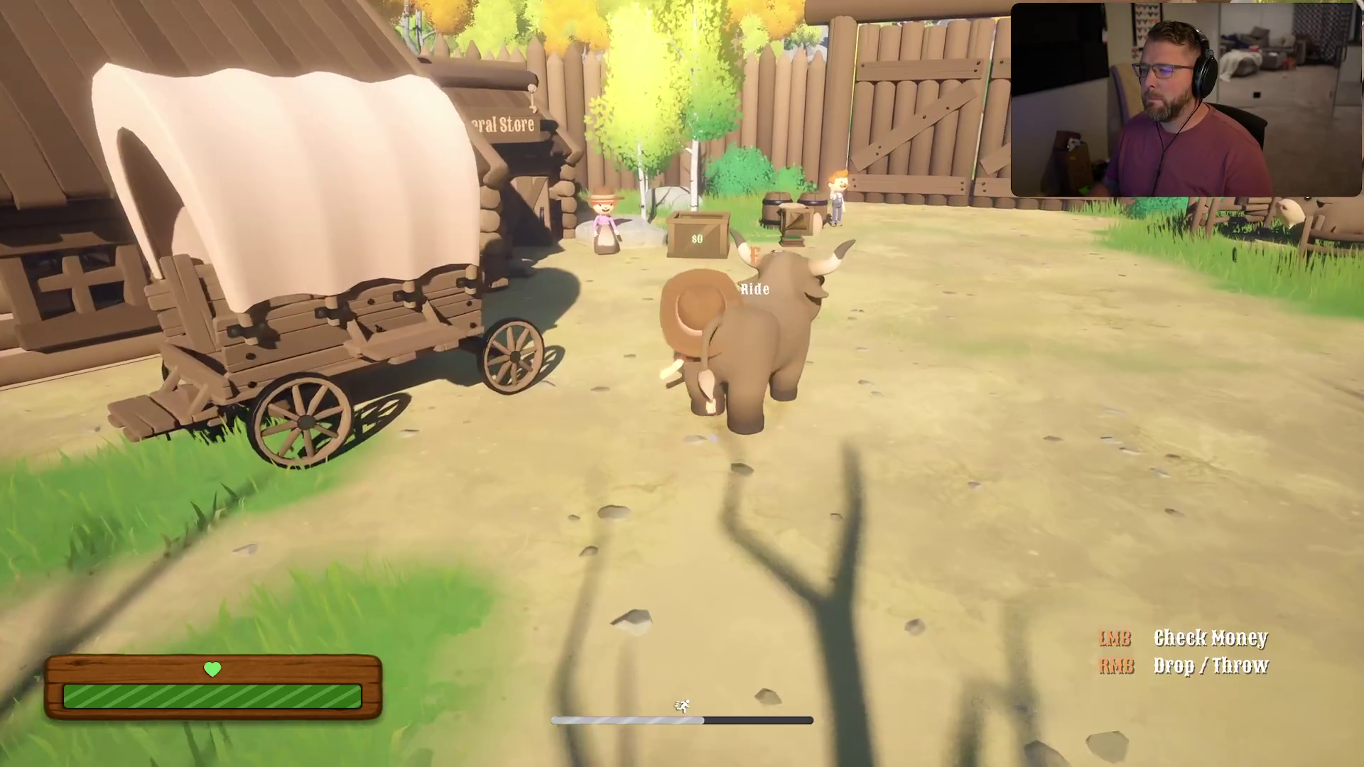
{"action": "key", "text": "w"}
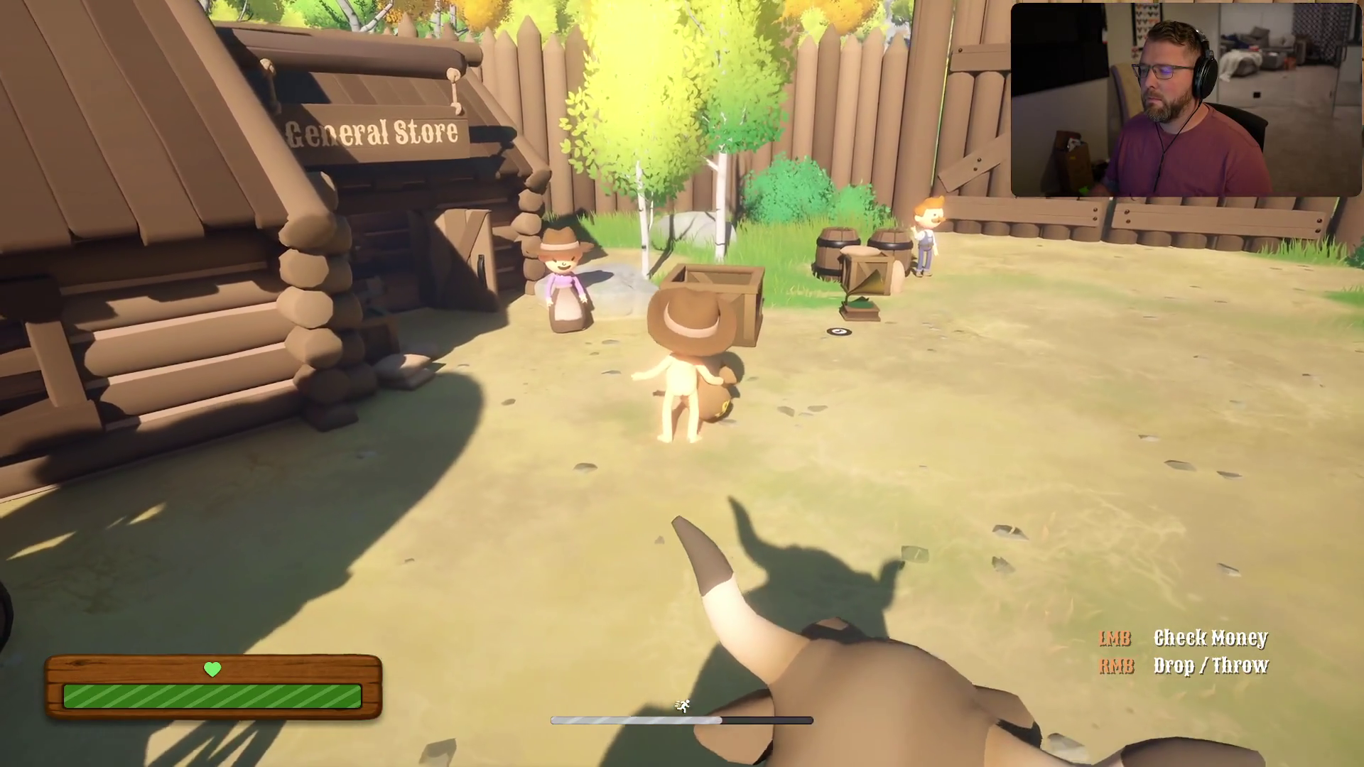
{"action": "key", "text": "w"}
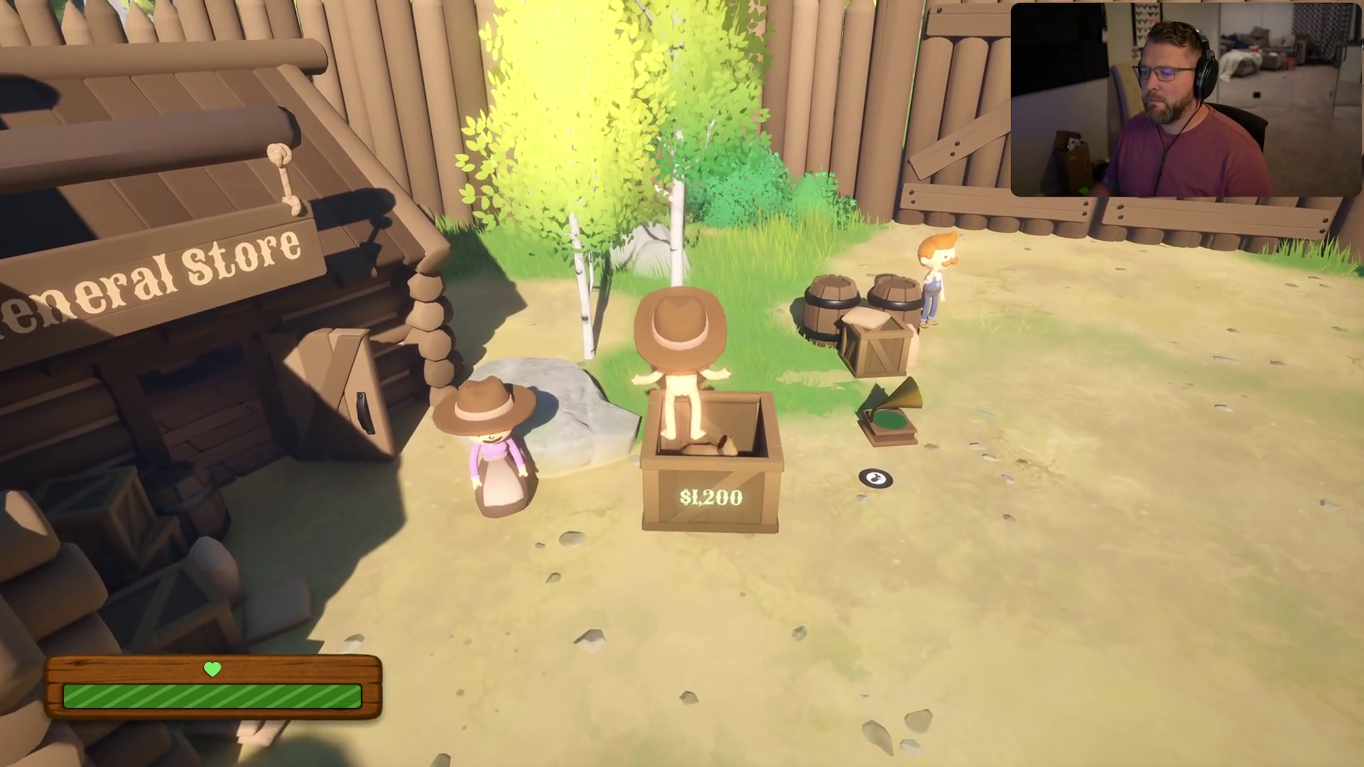
{"action": "key", "text": "s"}
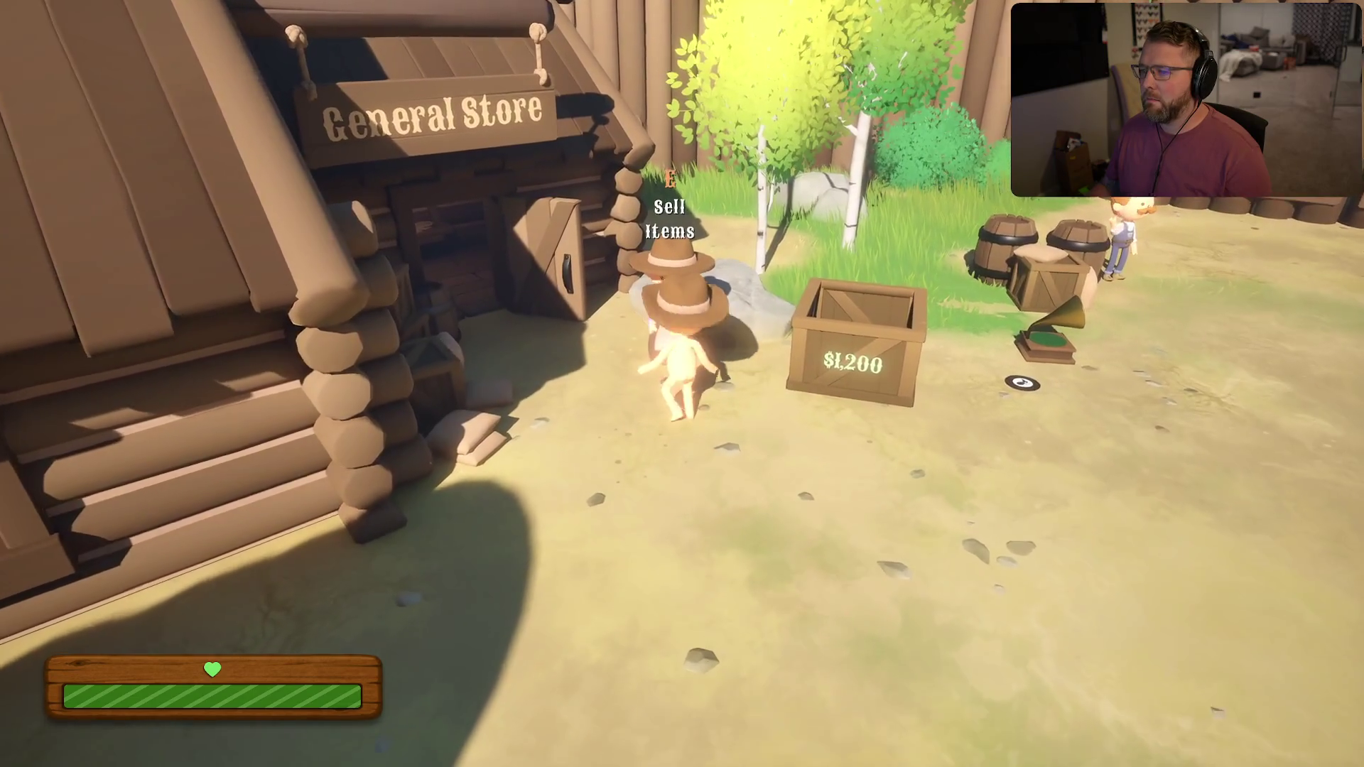
{"action": "key", "text": "s"}
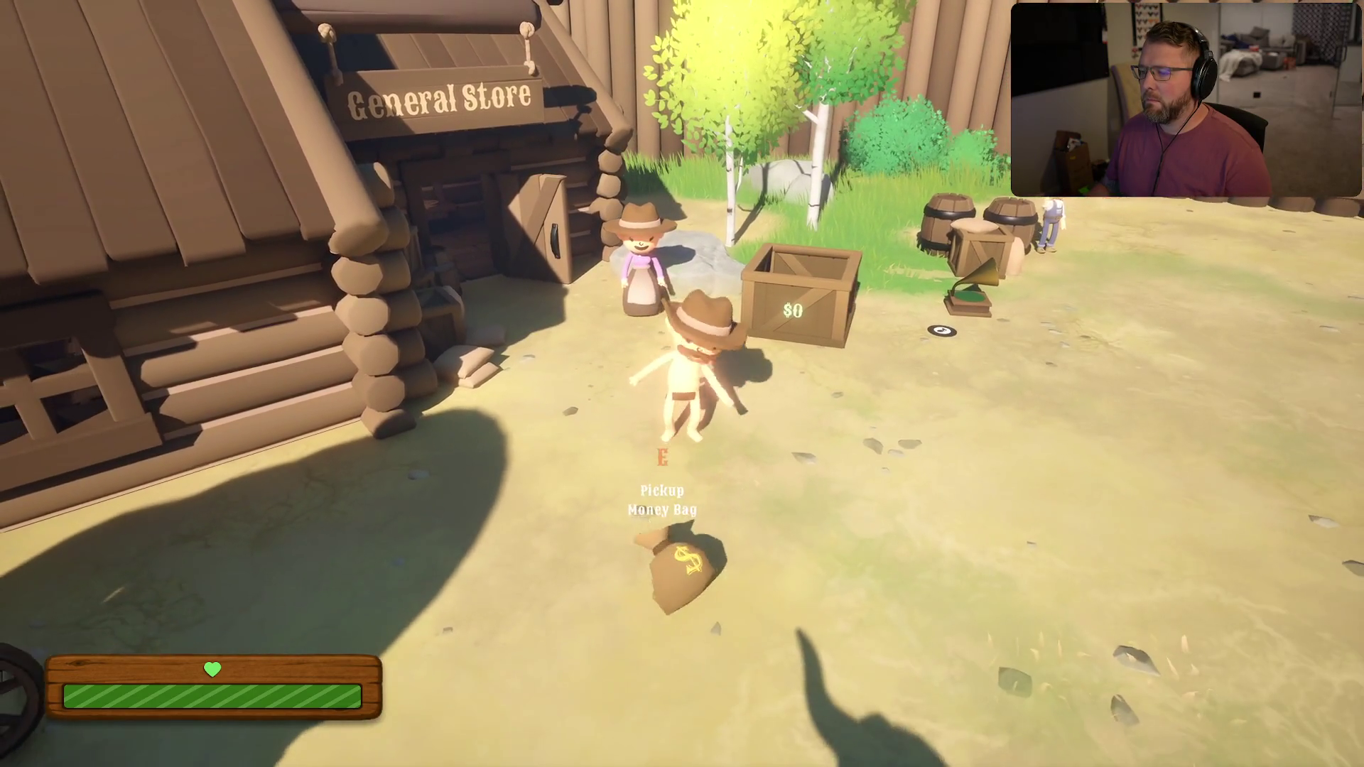
Drop the gramophone on the ground and sprint into the General Store
{"action": "key", "text": "w"}
{"action": "key", "text": "shift"}
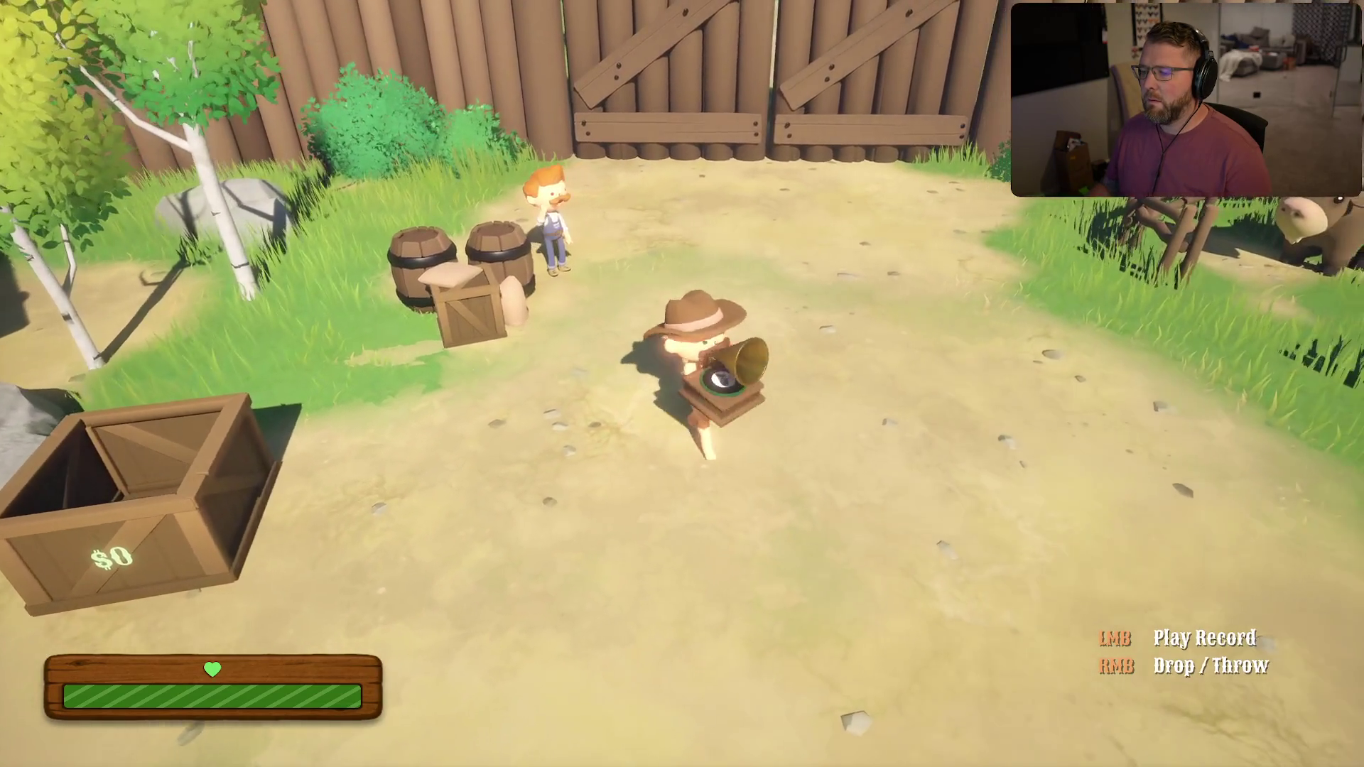
{"action": "right_click", "coordinate": [682, 384]}
{"action": "key", "text": "w"}
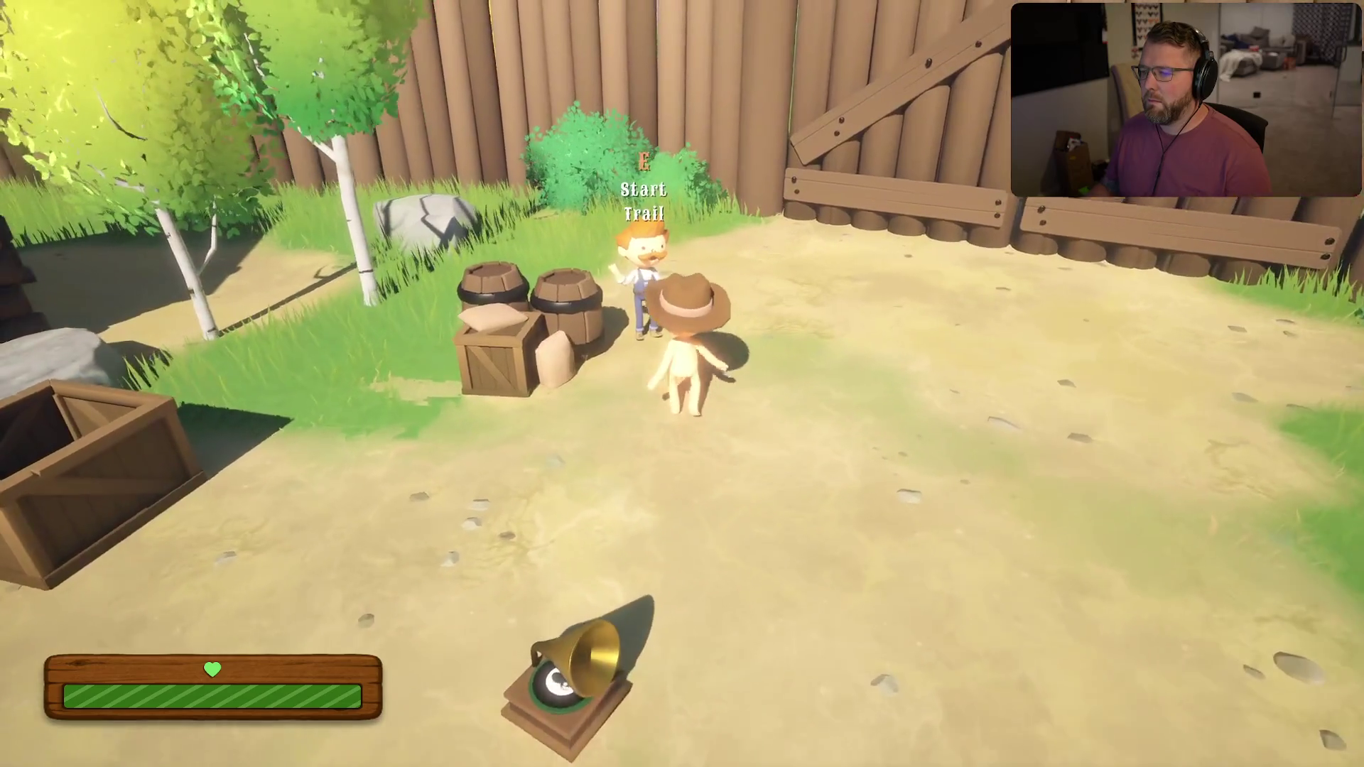
{"action": "key", "text": "shift+s"}
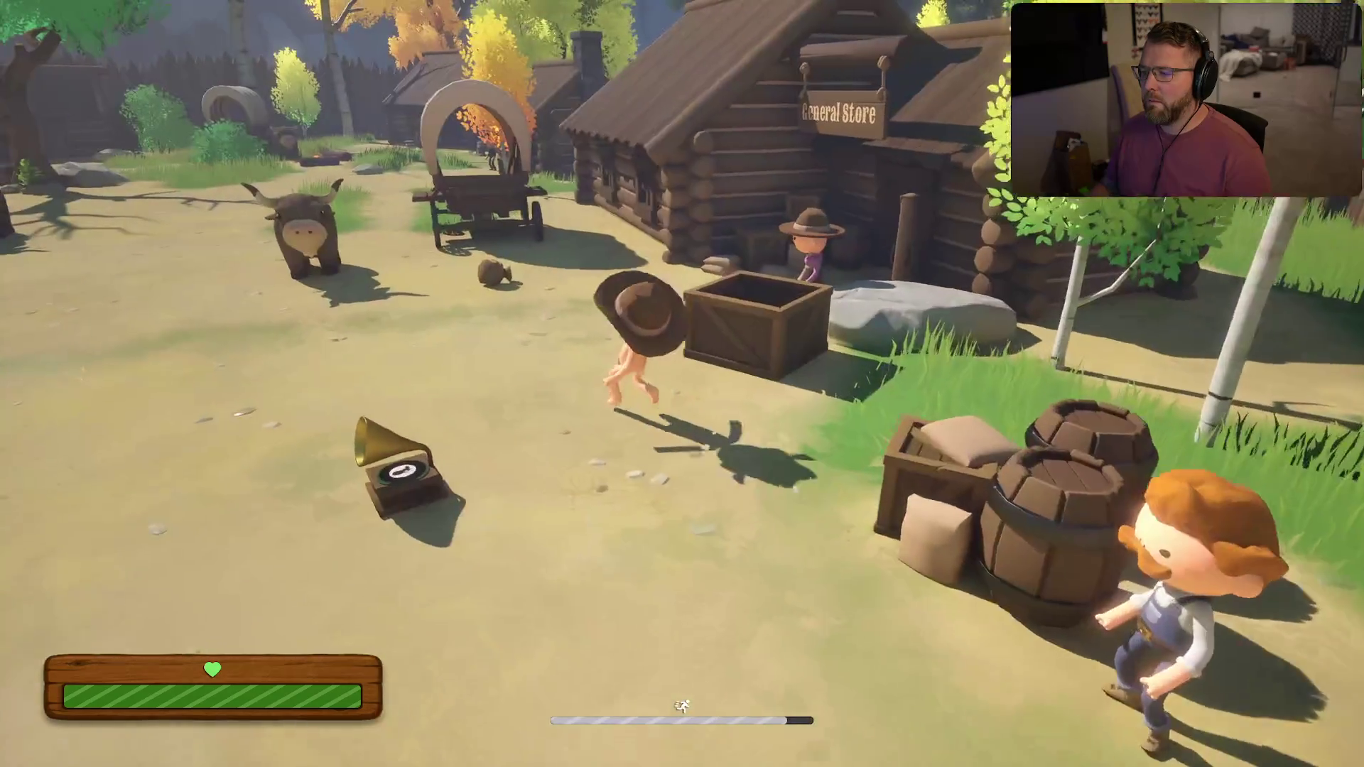
{"action": "key", "text": "shift+w"}
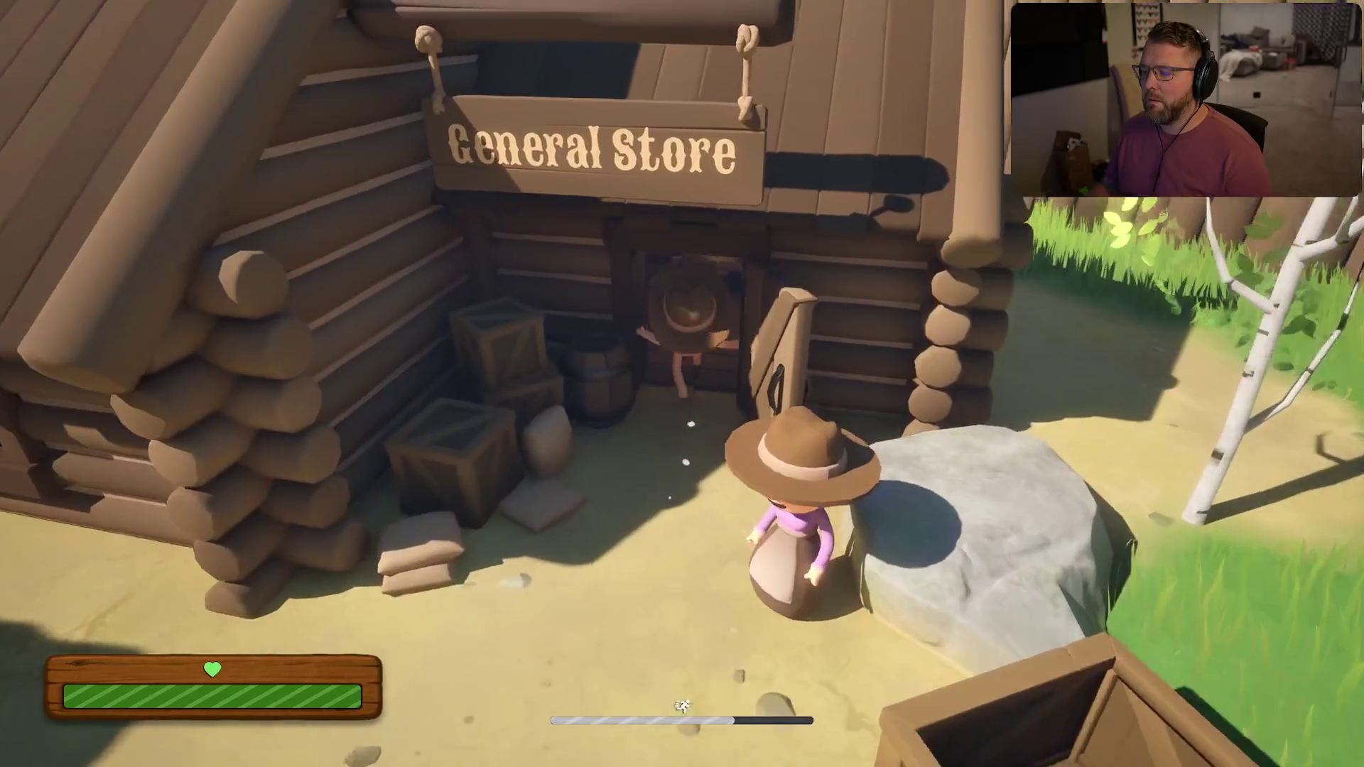
Walk to the back shelf and buy the Clothing for $20
{"action": "key", "text": "w"}
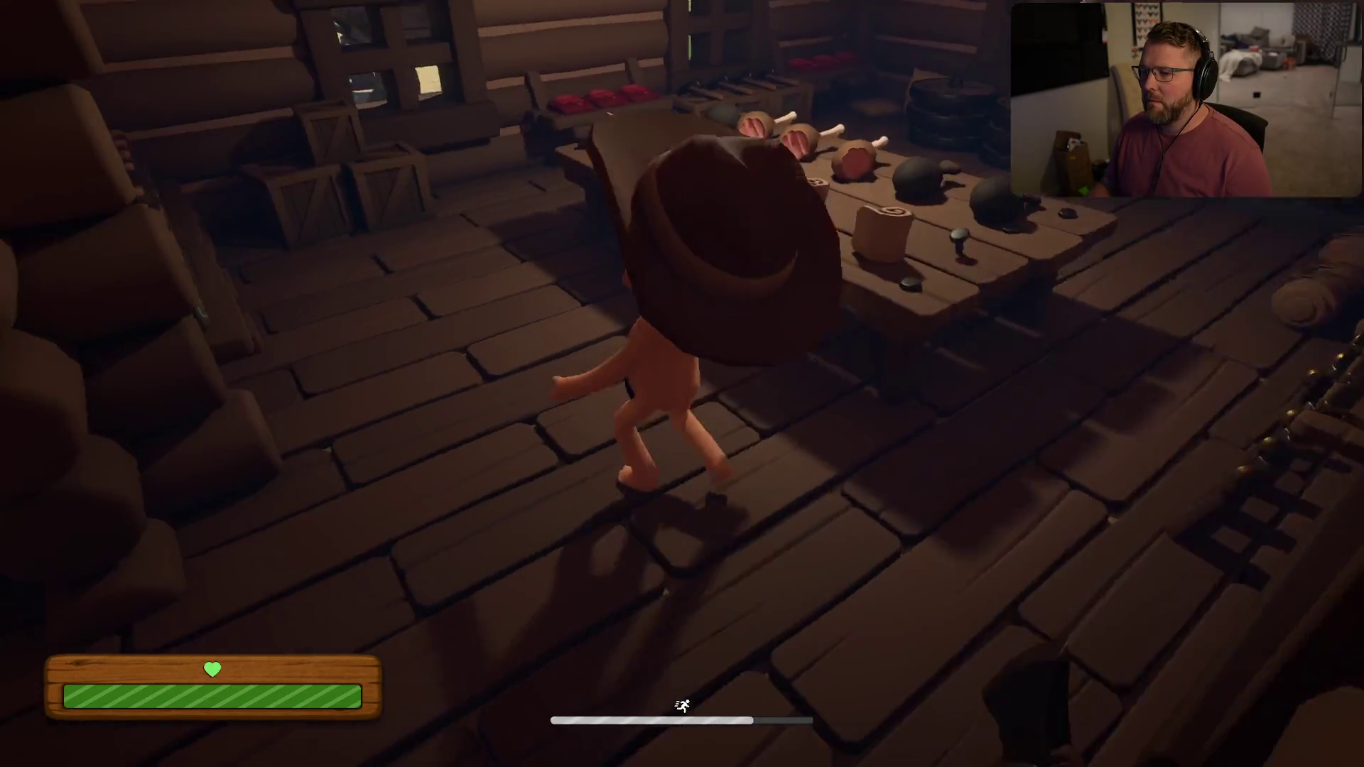
{"action": "key", "text": "w"}
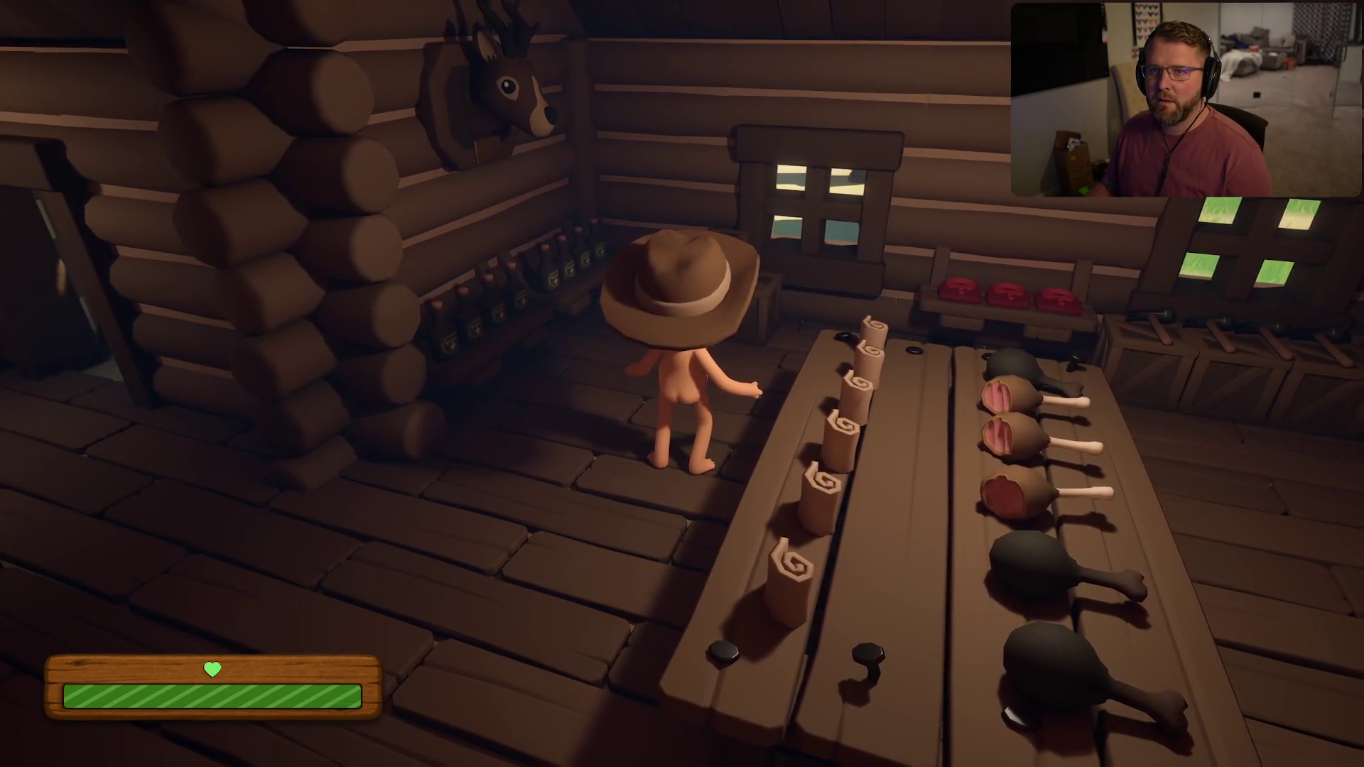
{"action": "key", "text": "w"}
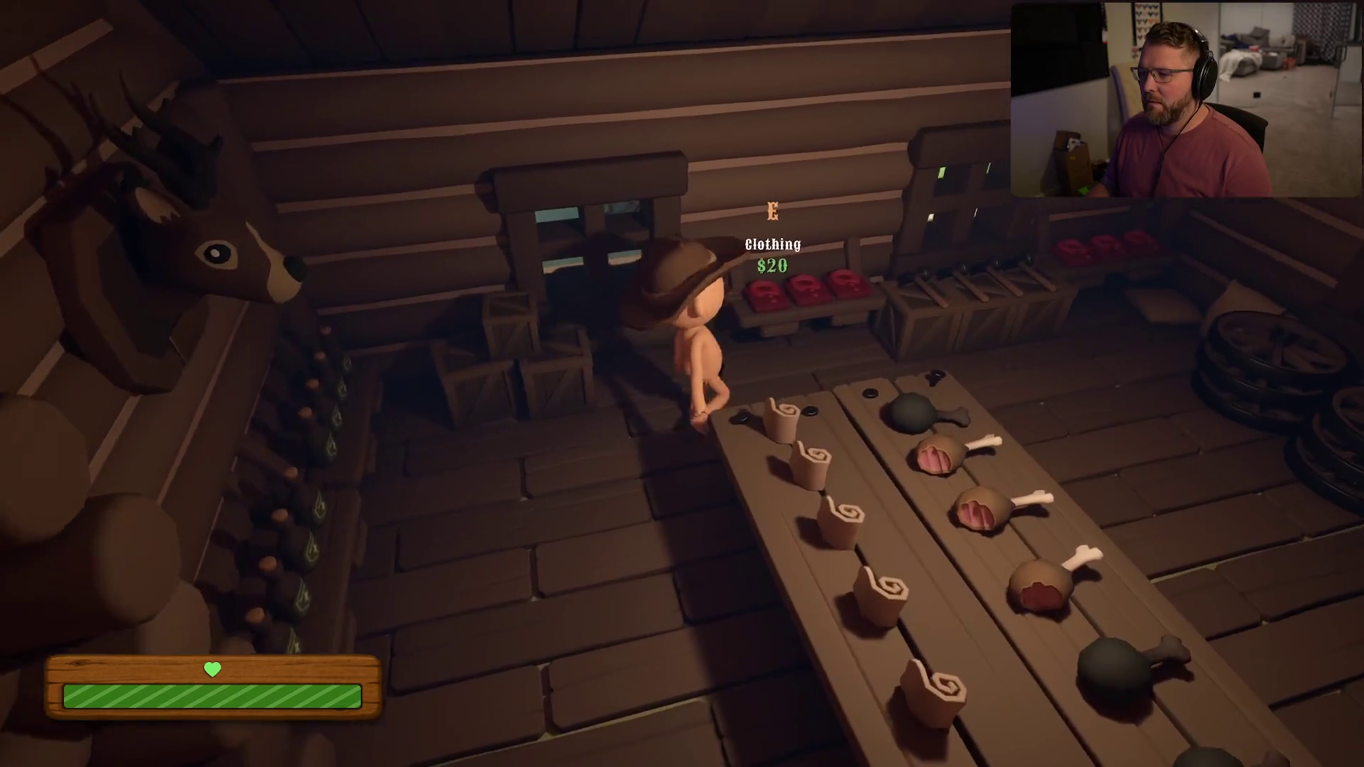
{"action": "key", "text": "e"}
Walk past the food table and the cat's barrel toward the wagon wheels
{"action": "key", "text": "s"}
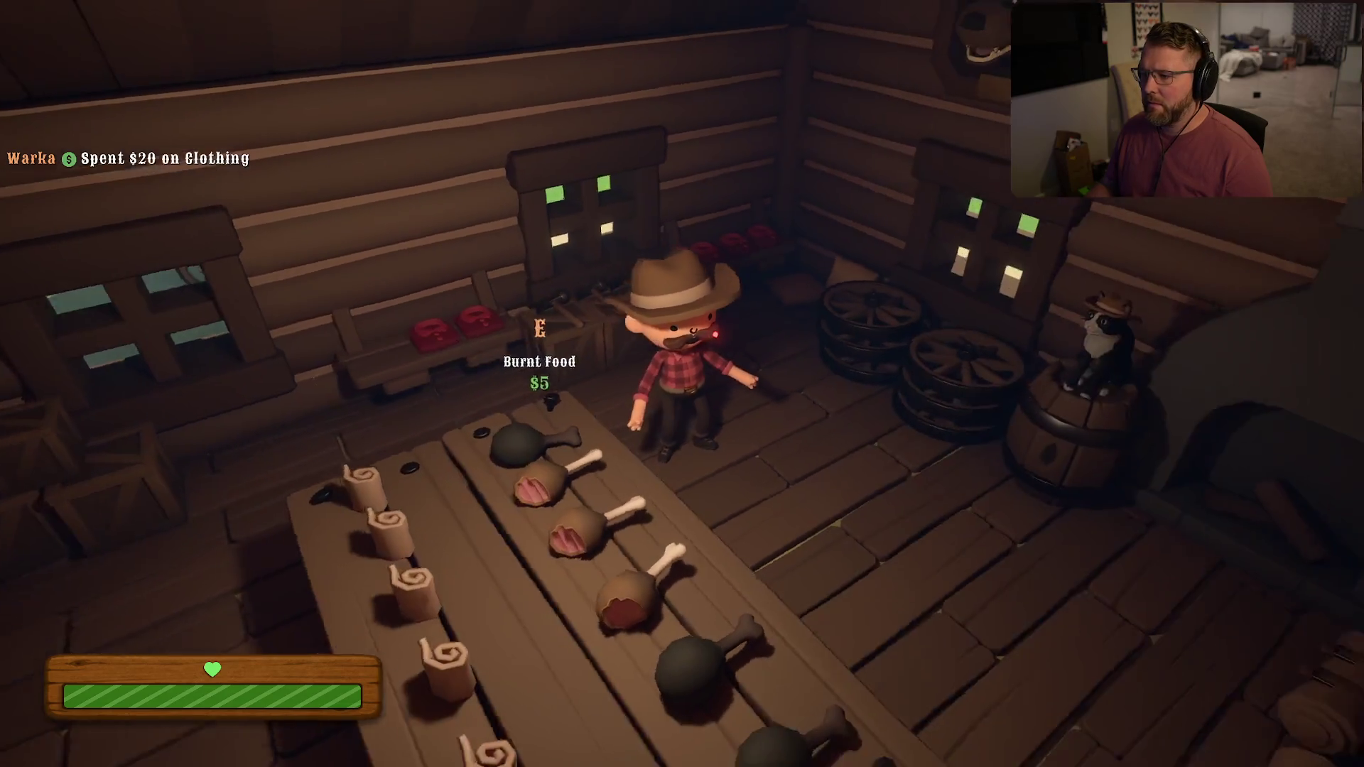
{"action": "key", "text": "d"}
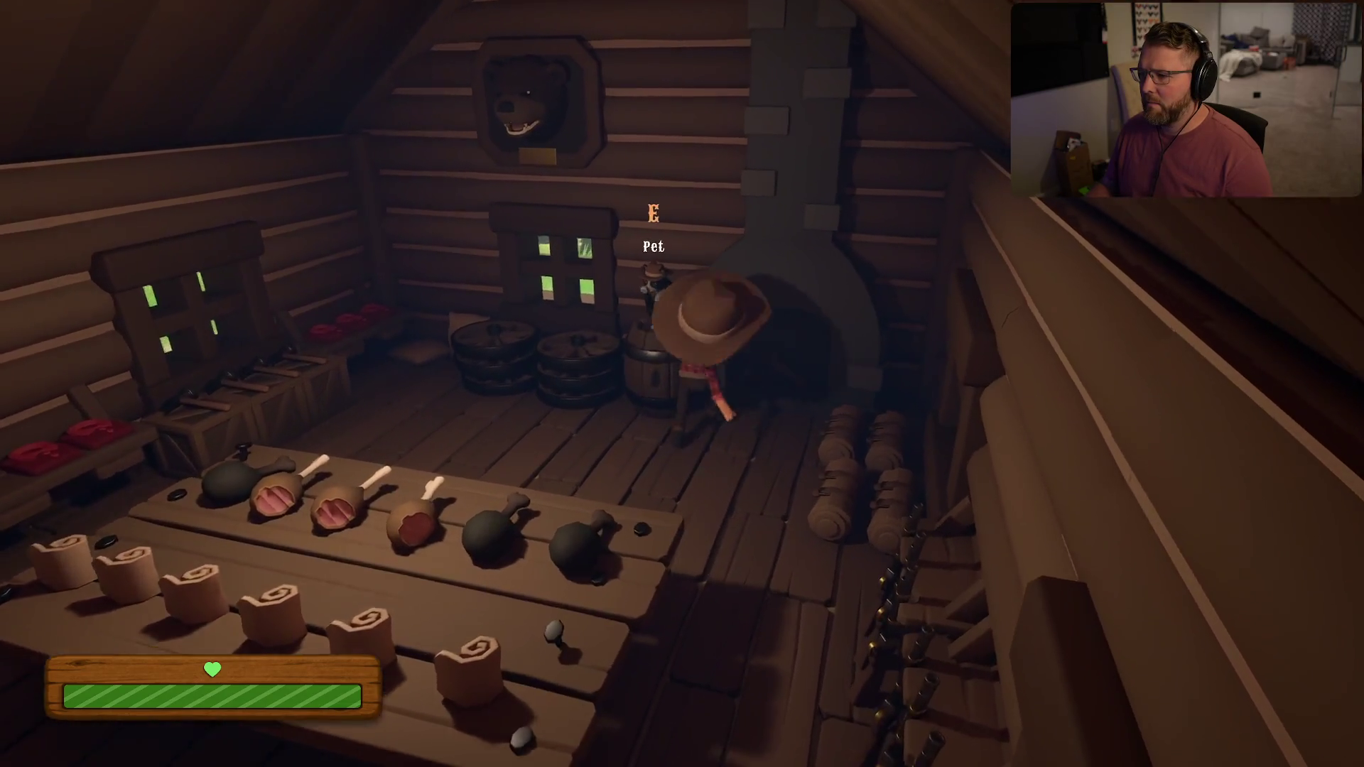
{"action": "key", "text": "d"}
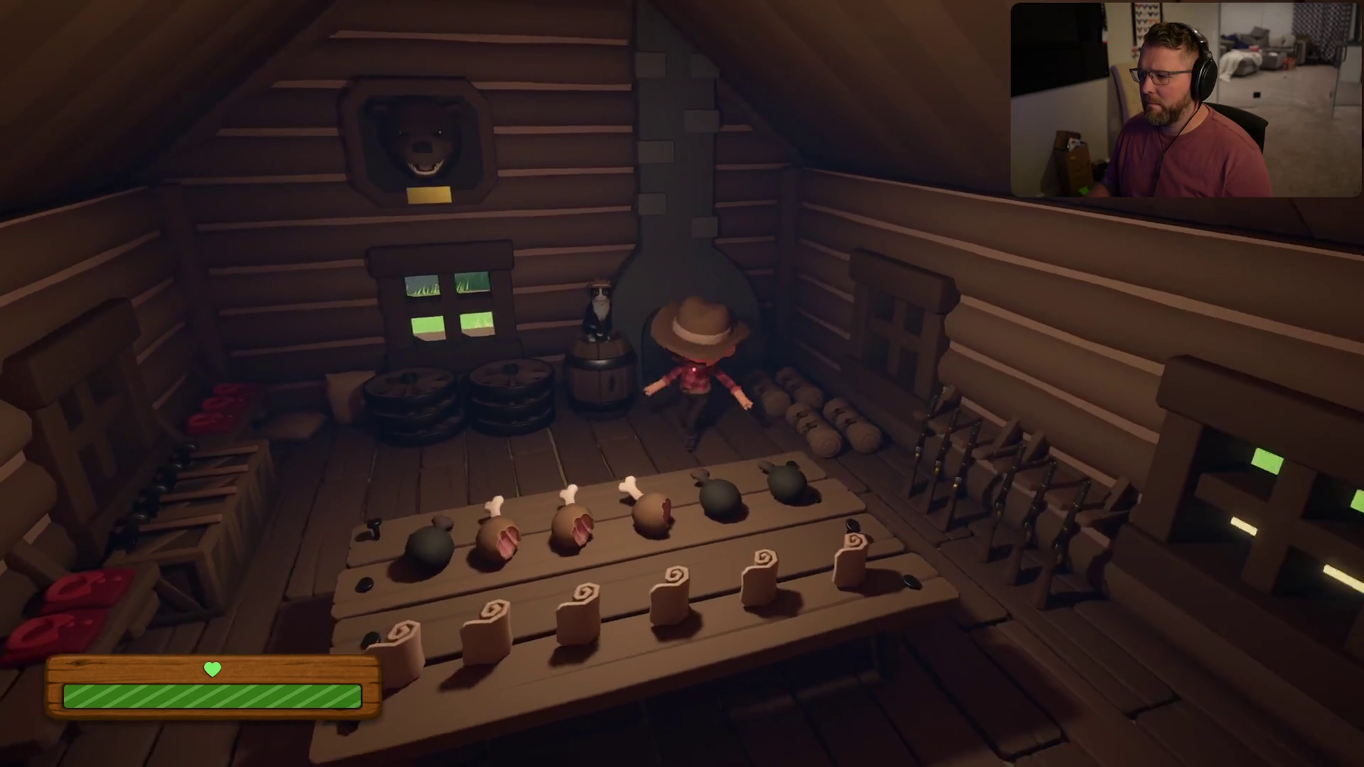
{"action": "key", "text": "a"}
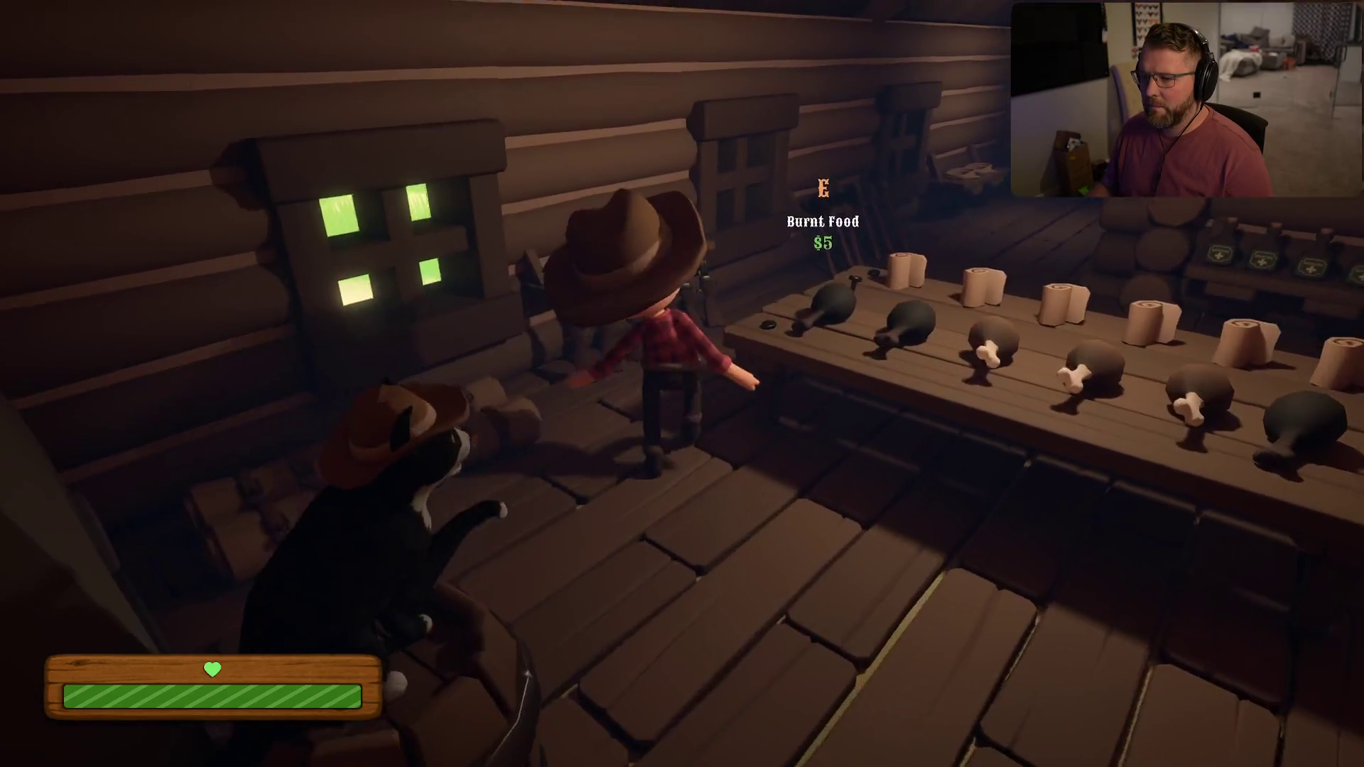
Leave the store, mount the ox, ride it to the wagon, and hitch it
{"action": "key", "text": "w"}
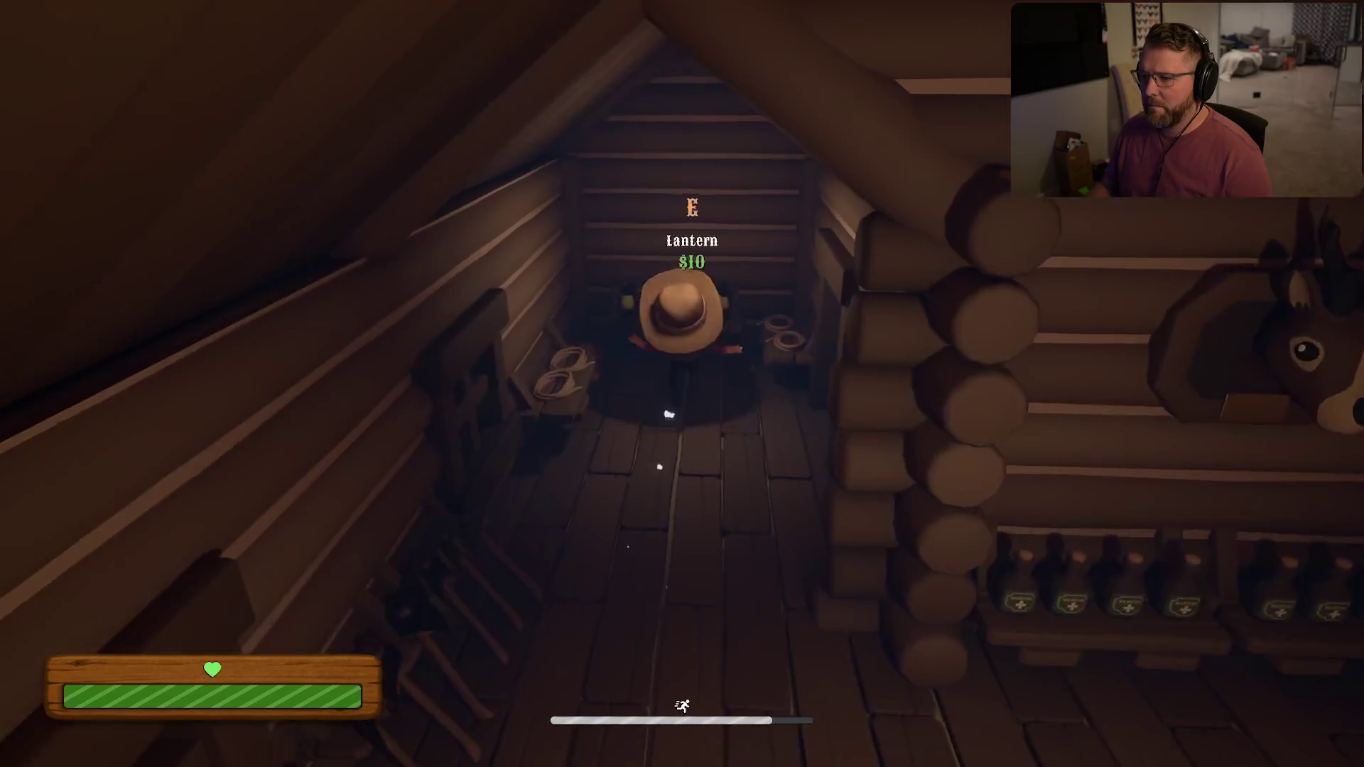
{"action": "key", "text": "w"}
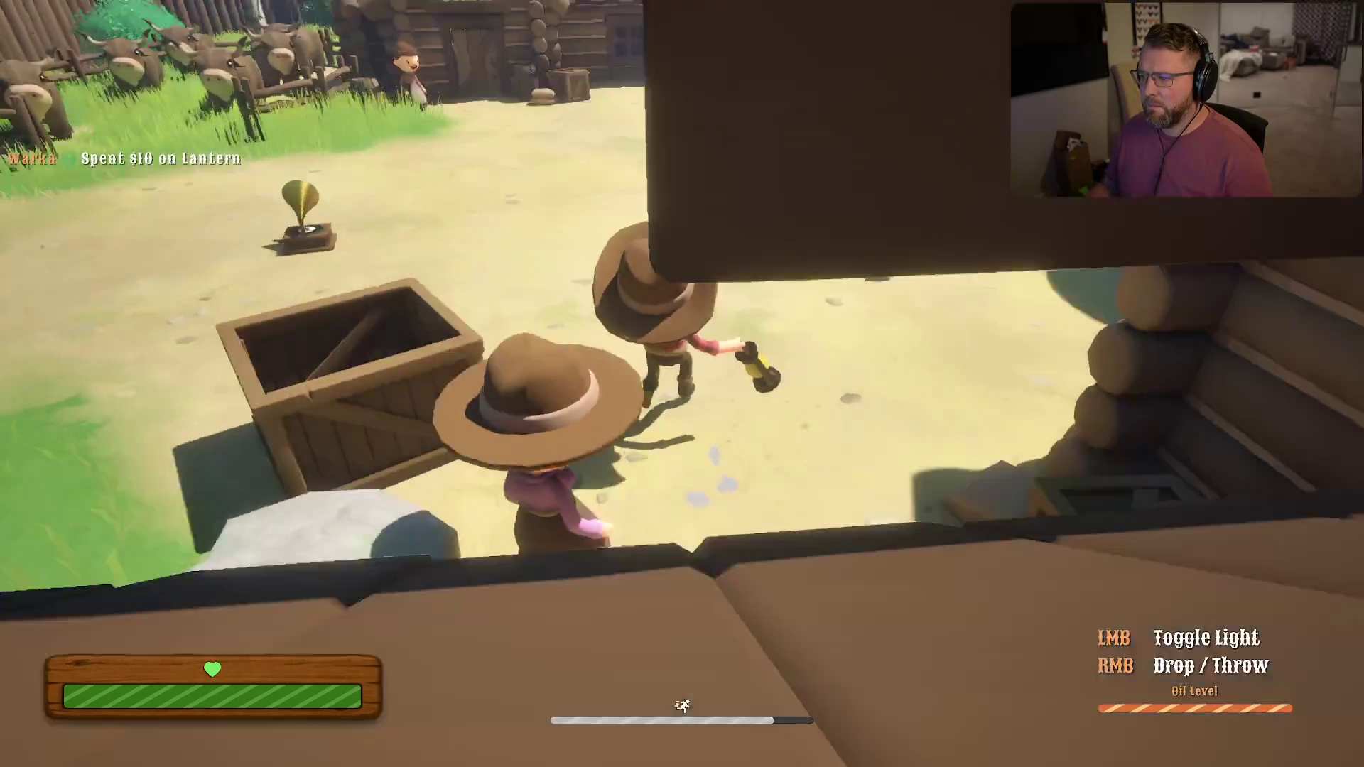
{"action": "key", "text": "e"}
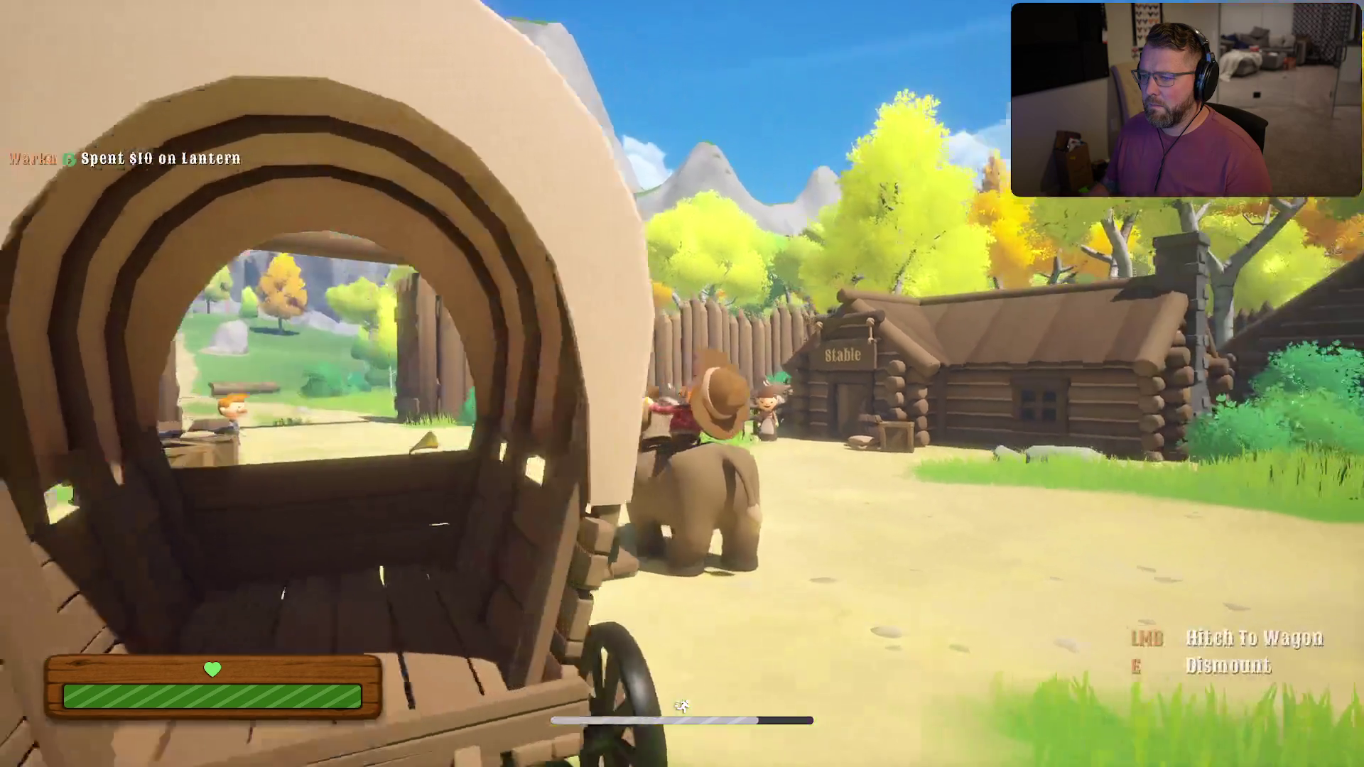
{"action": "key", "text": "w"}
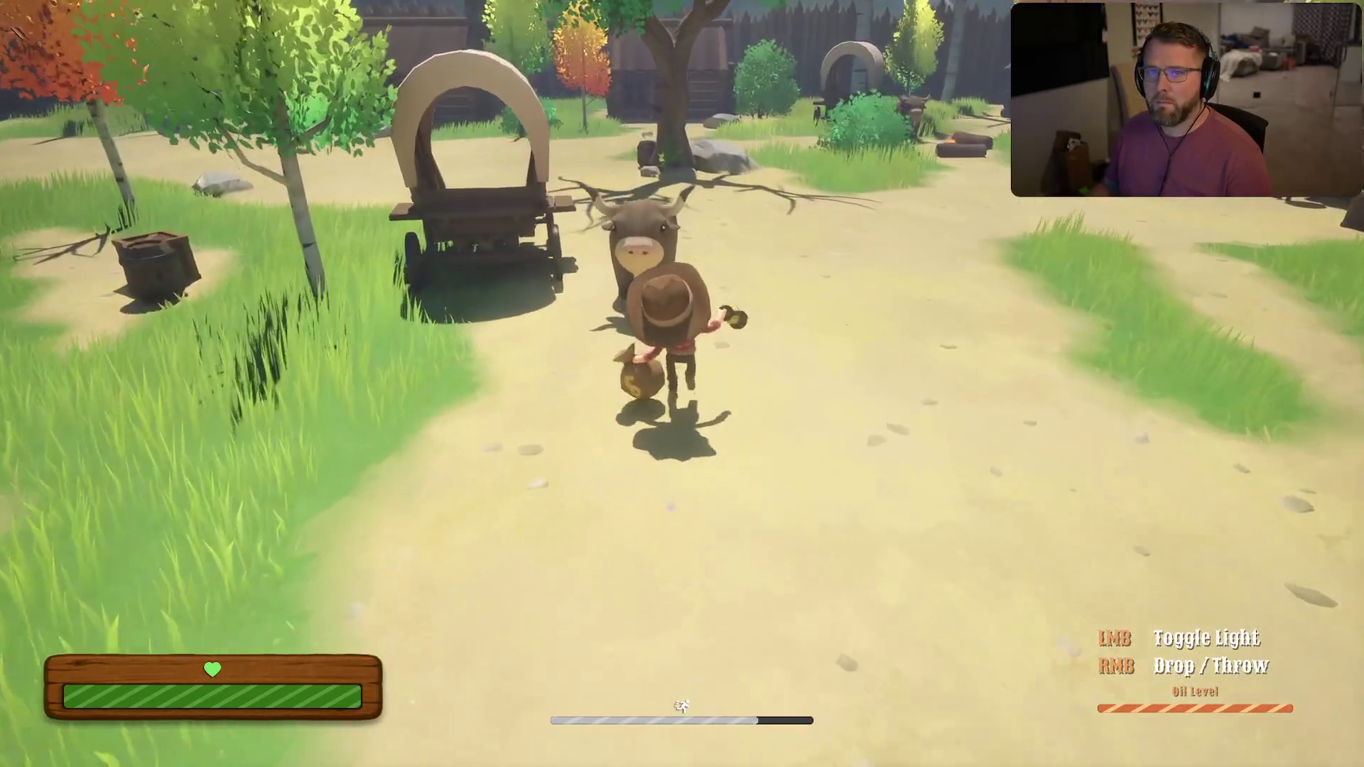
{"action": "key", "text": "e"}
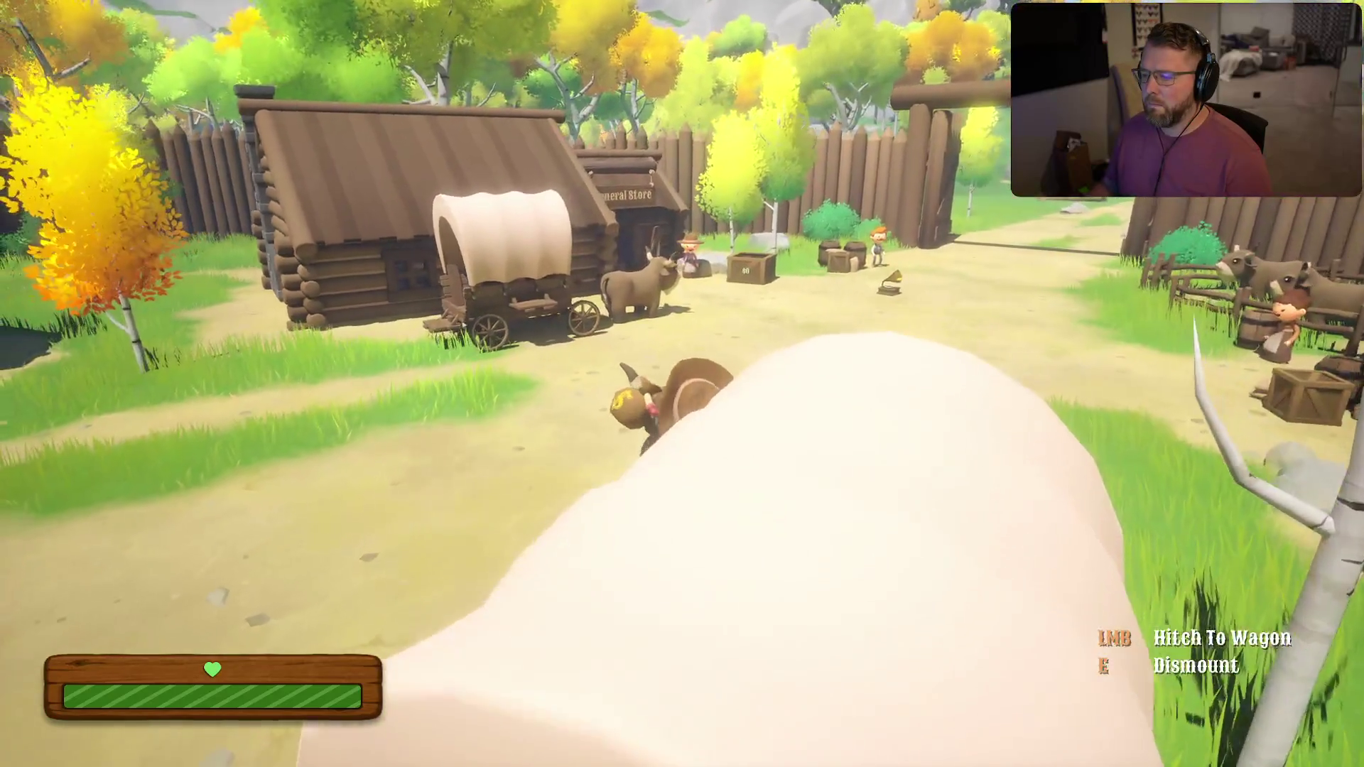
{"action": "key", "text": "w"}
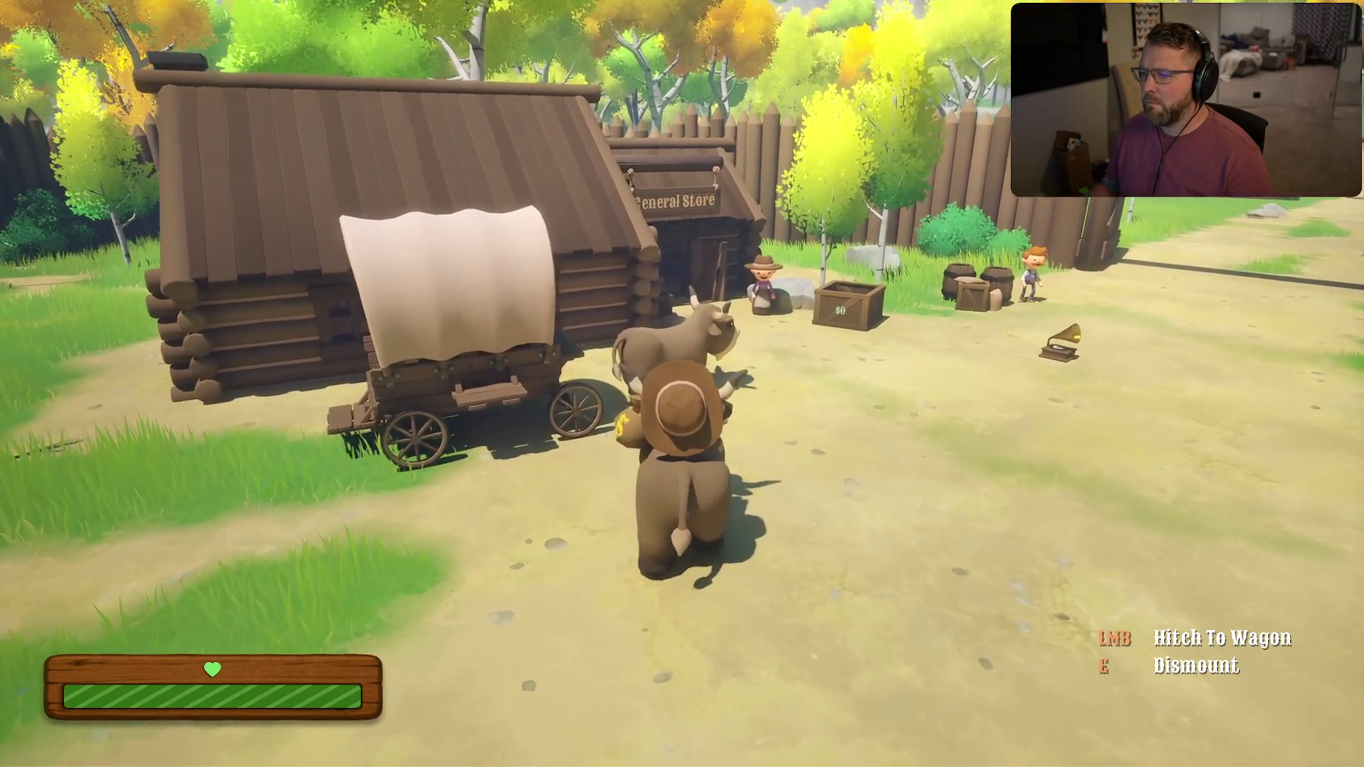
{"action": "left_click", "coordinate": [682, 384]}
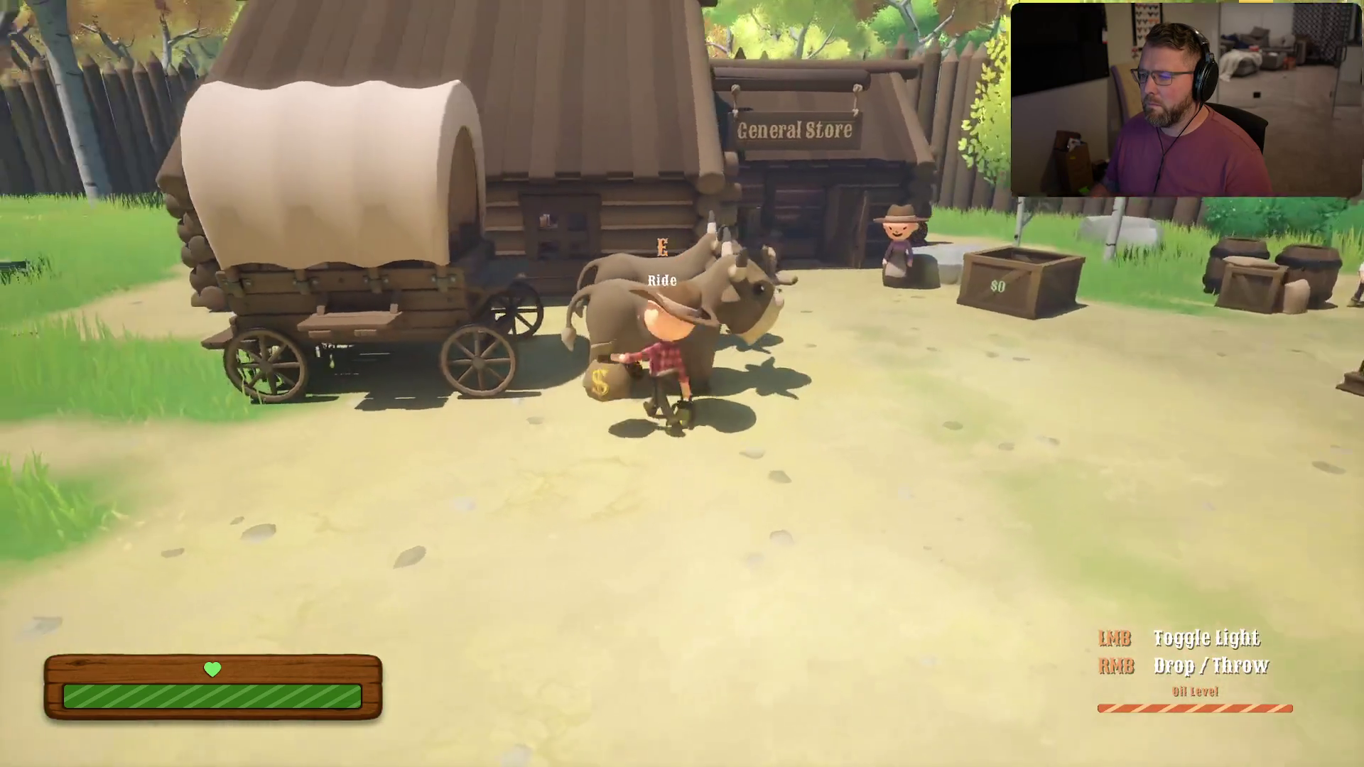
Board the wagon and drive it through the gate along the path into Stumblewood Forest
{"action": "key", "text": "e"}
{"action": "key", "text": "w"}
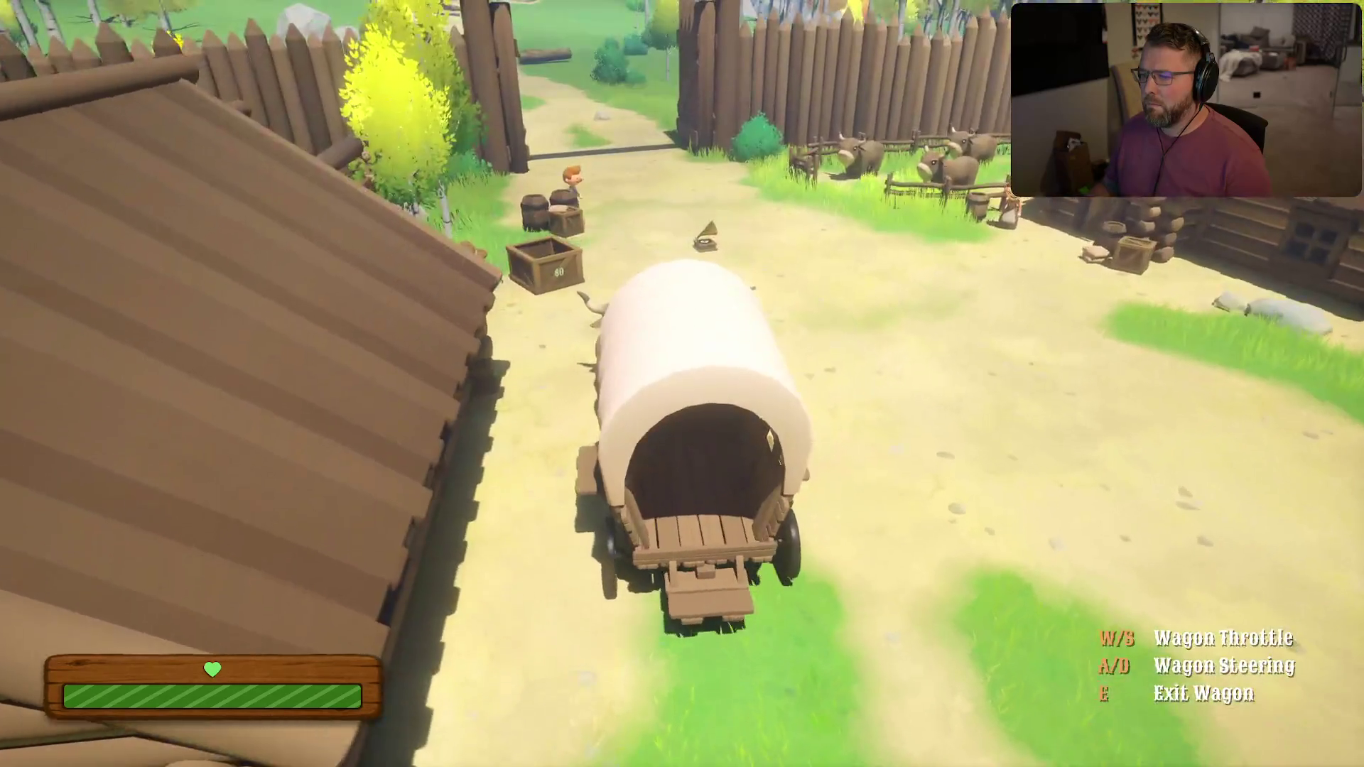
{"action": "key", "text": "w"}
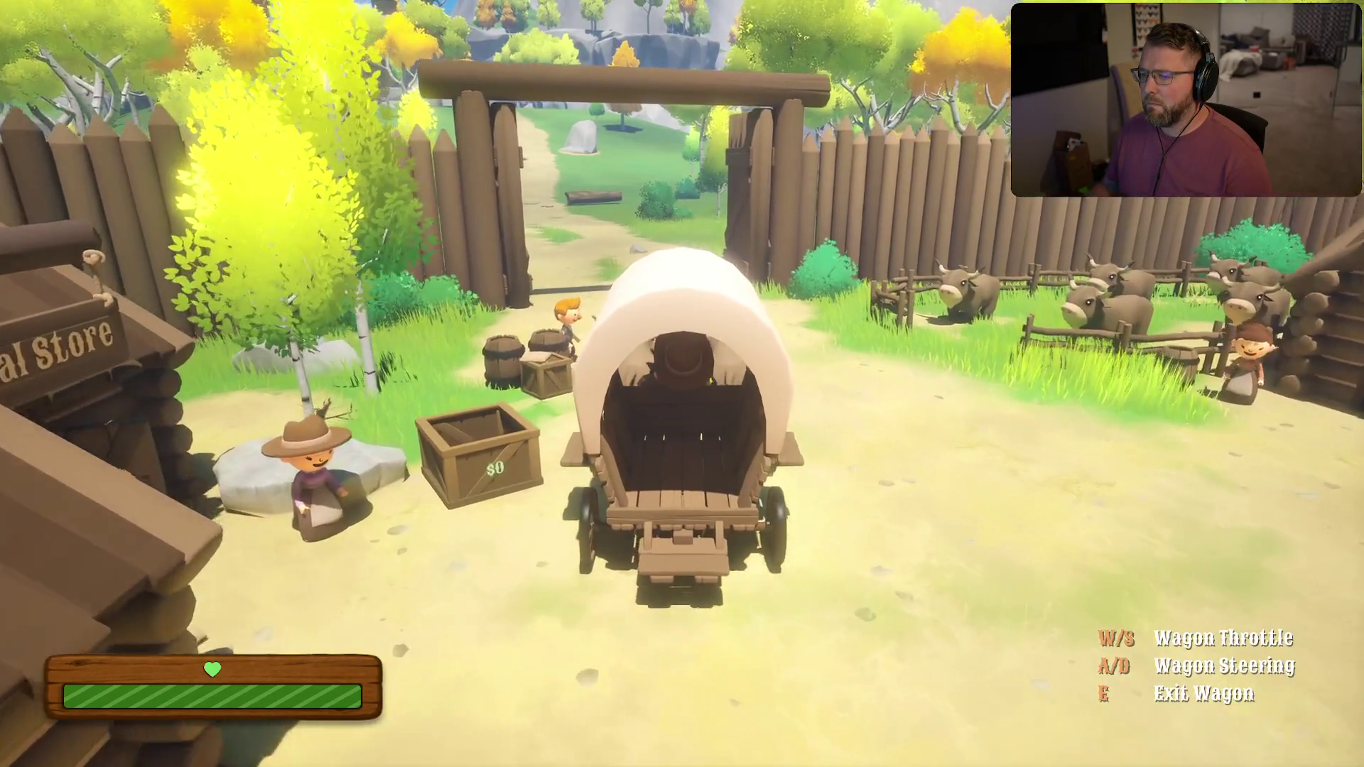
{"action": "key", "text": "w"}
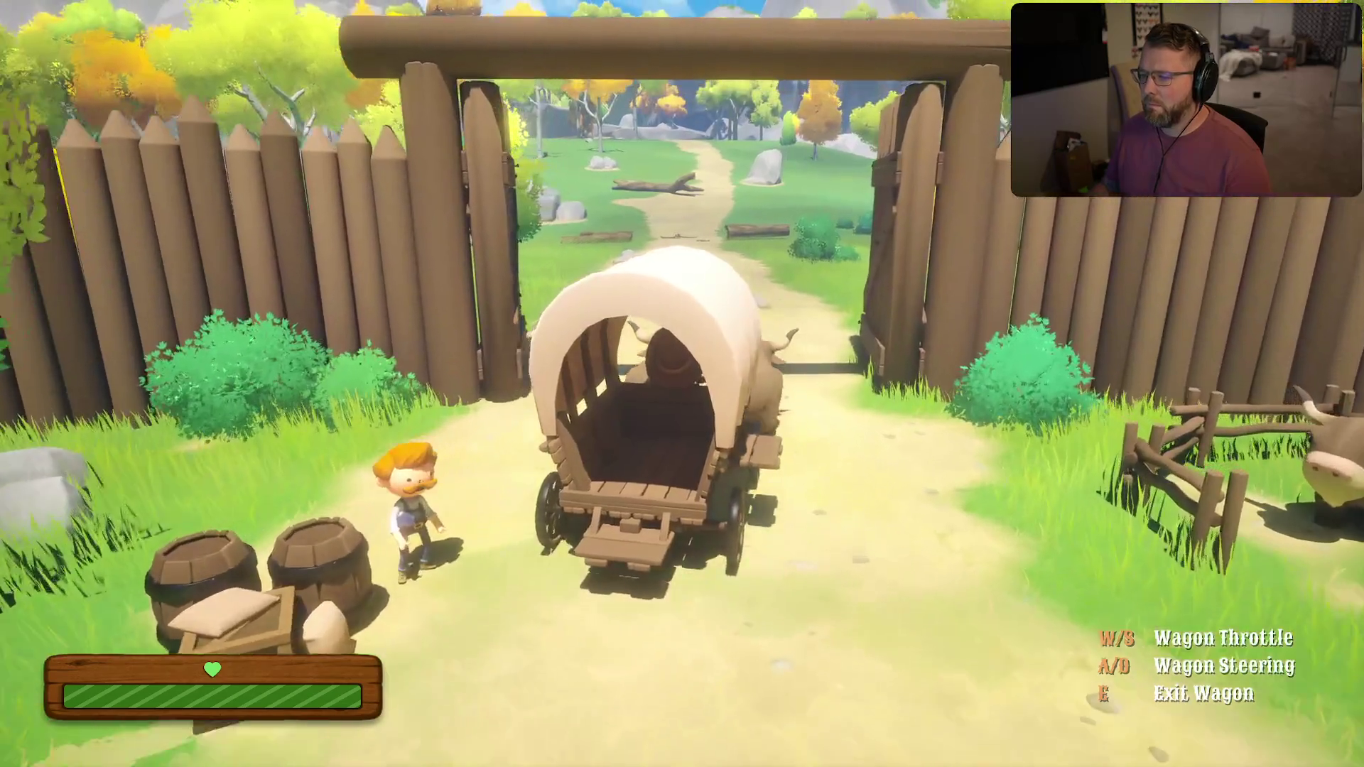
{"action": "key", "text": "w"}
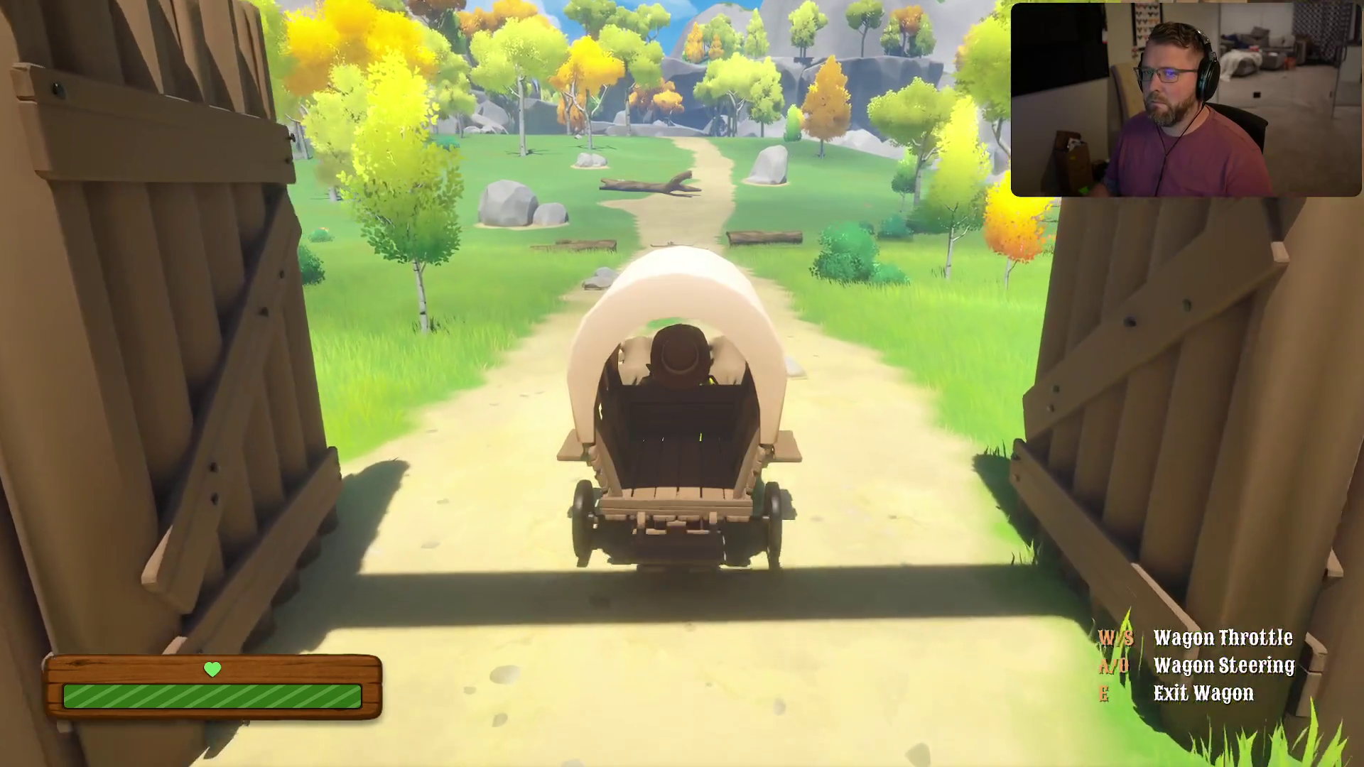
{"action": "key", "text": "w"}
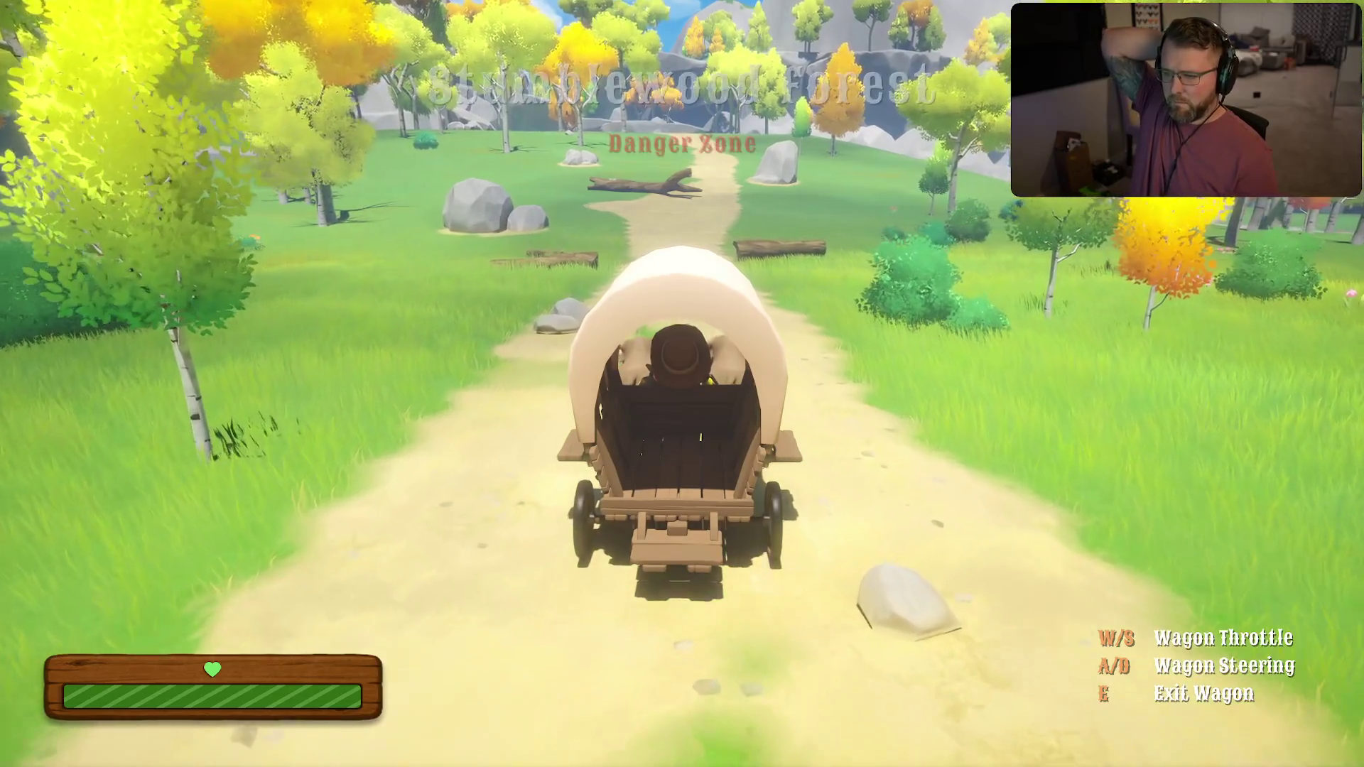
{"action": "key", "text": "w"}
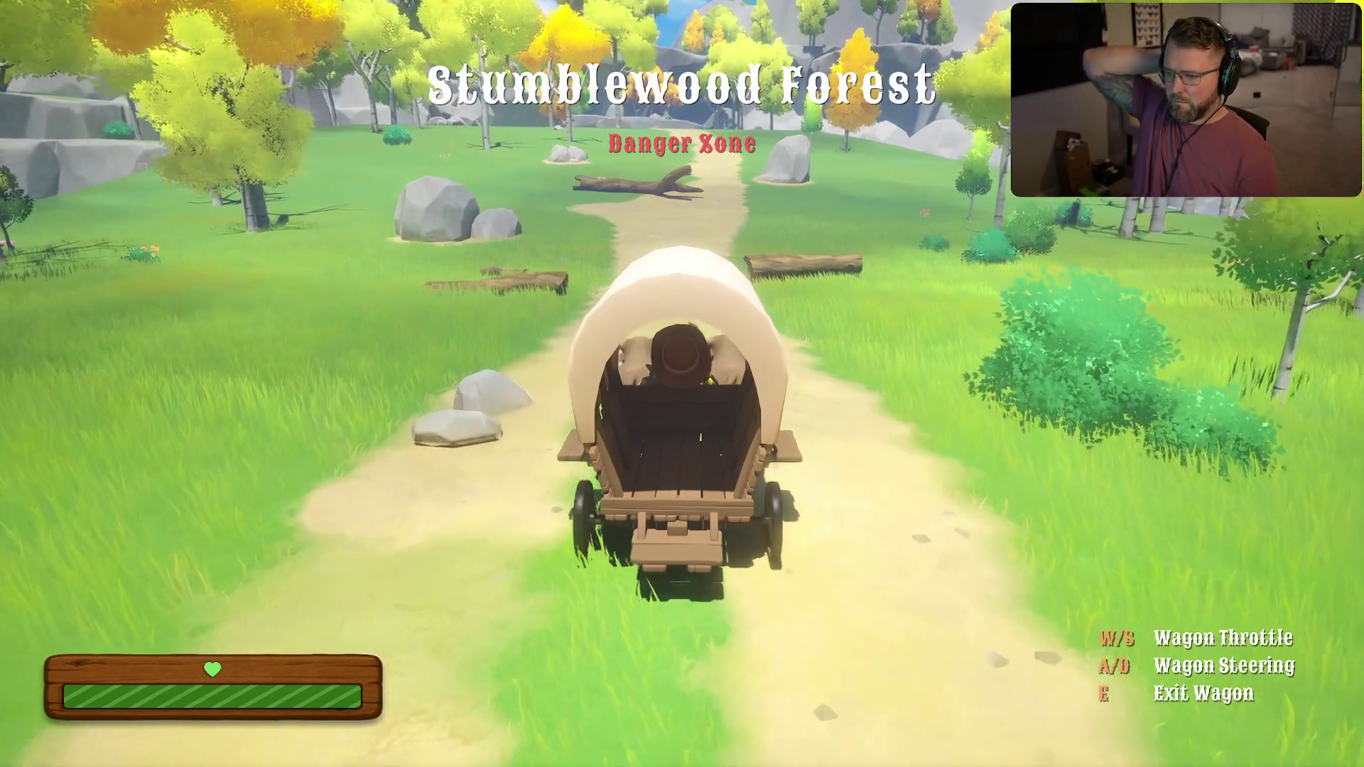
{"action": "key", "text": "d"}
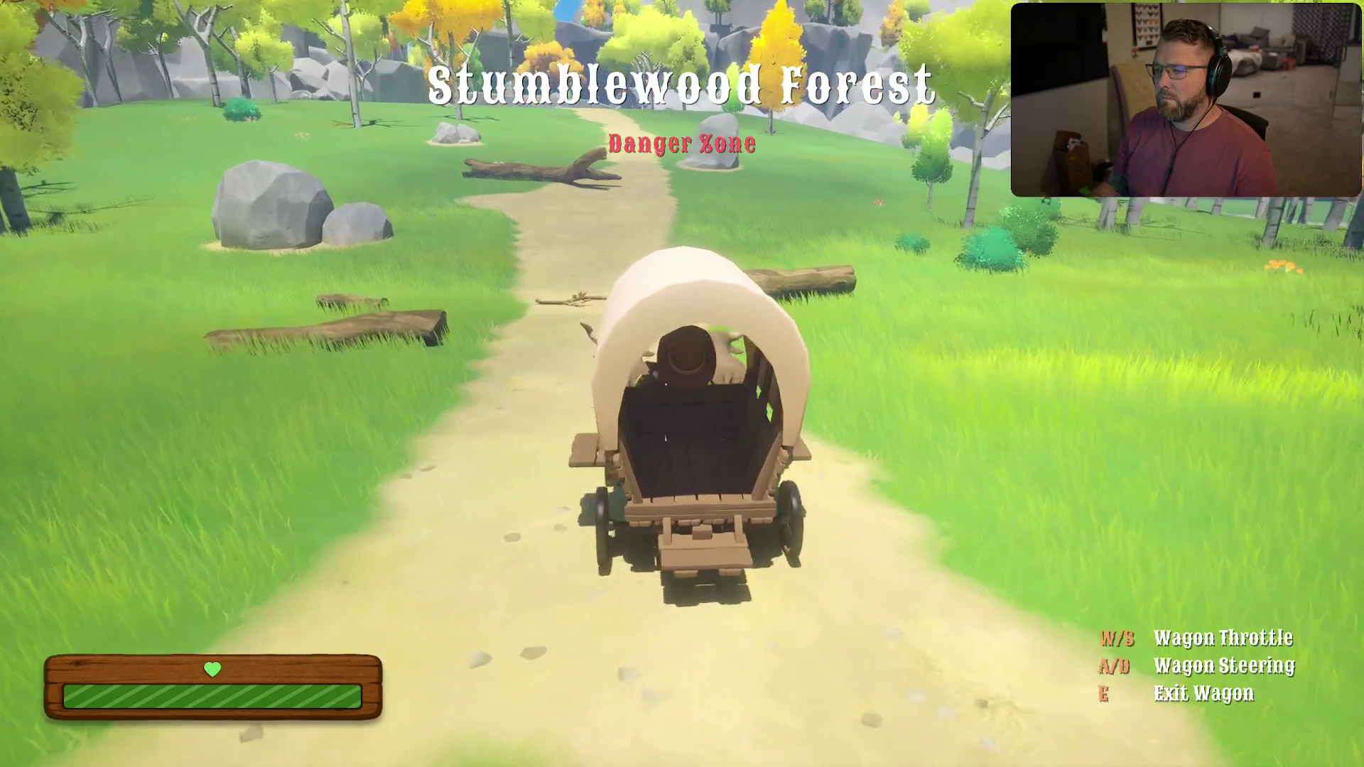
{"action": "key", "text": "a"}
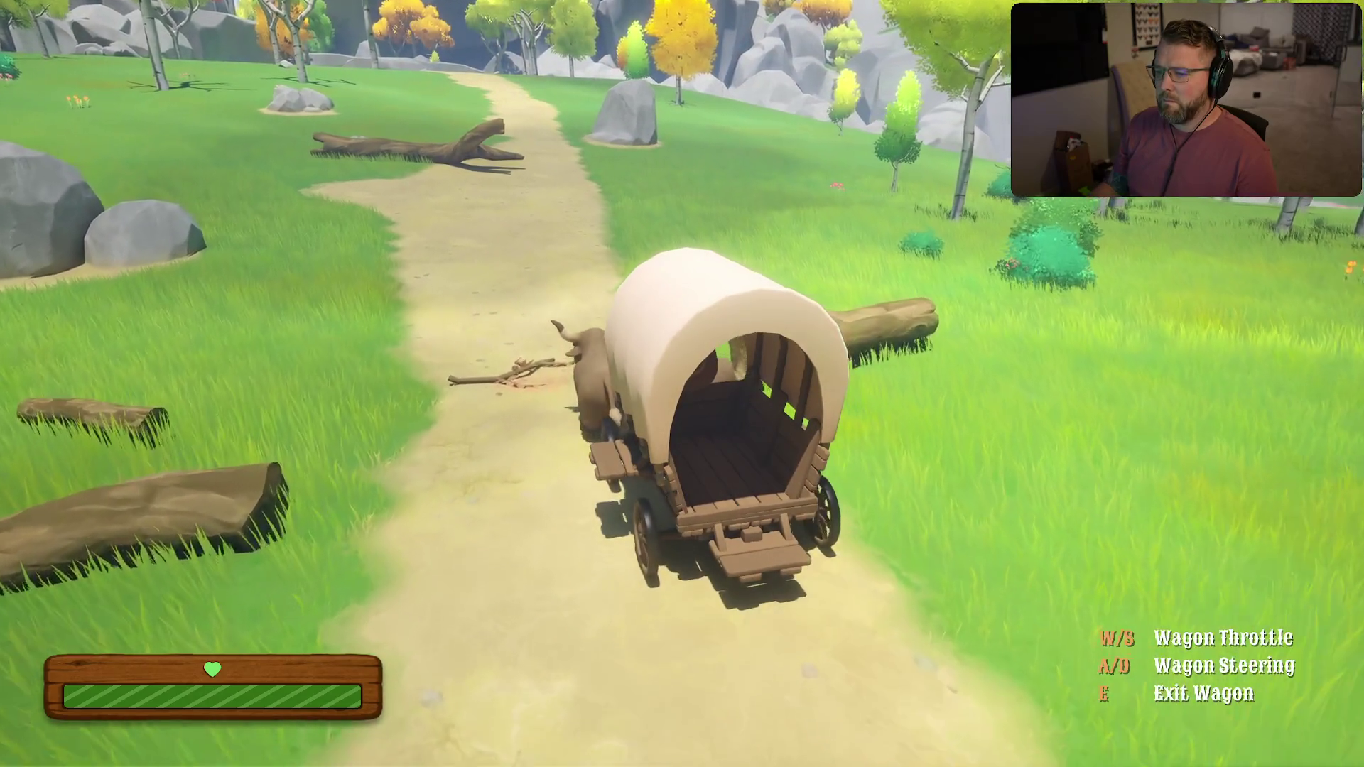
{"action": "key", "text": "w"}
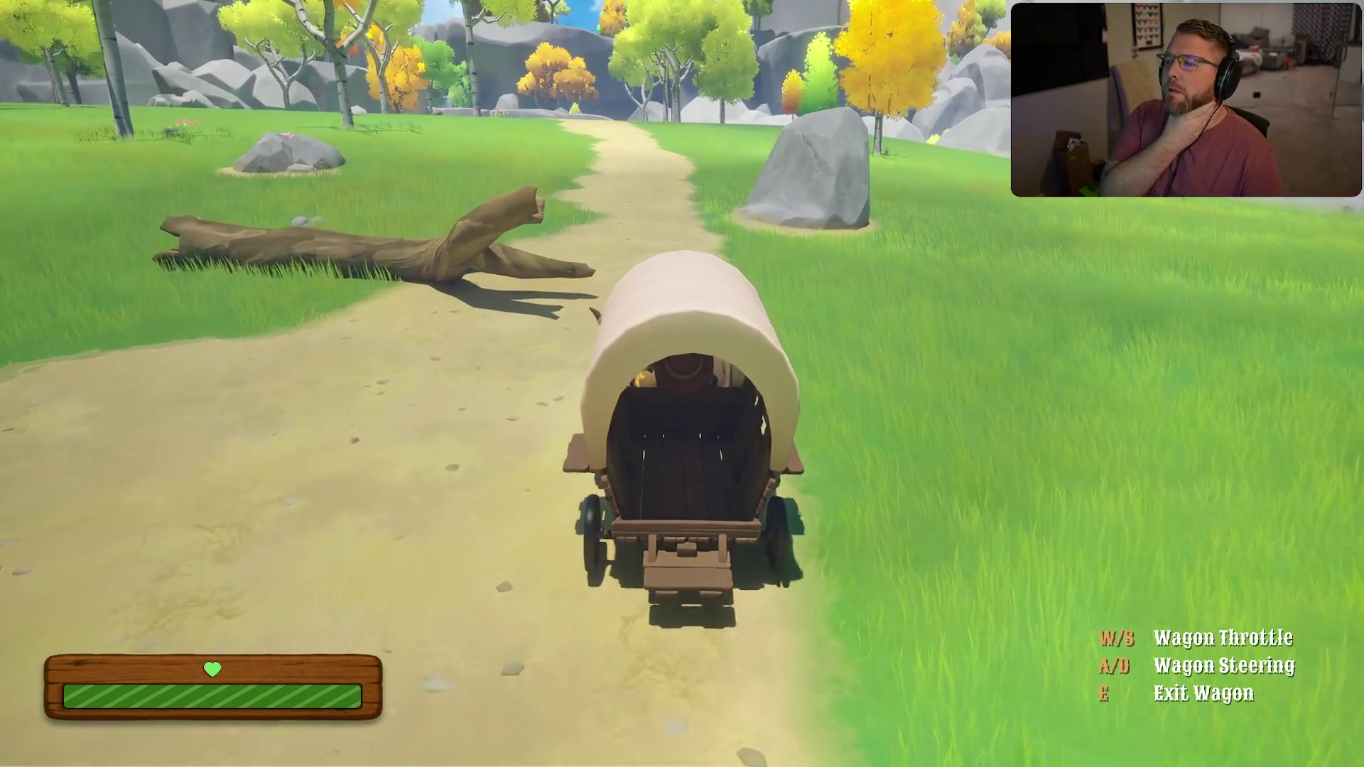
{"action": "key", "text": "w"}
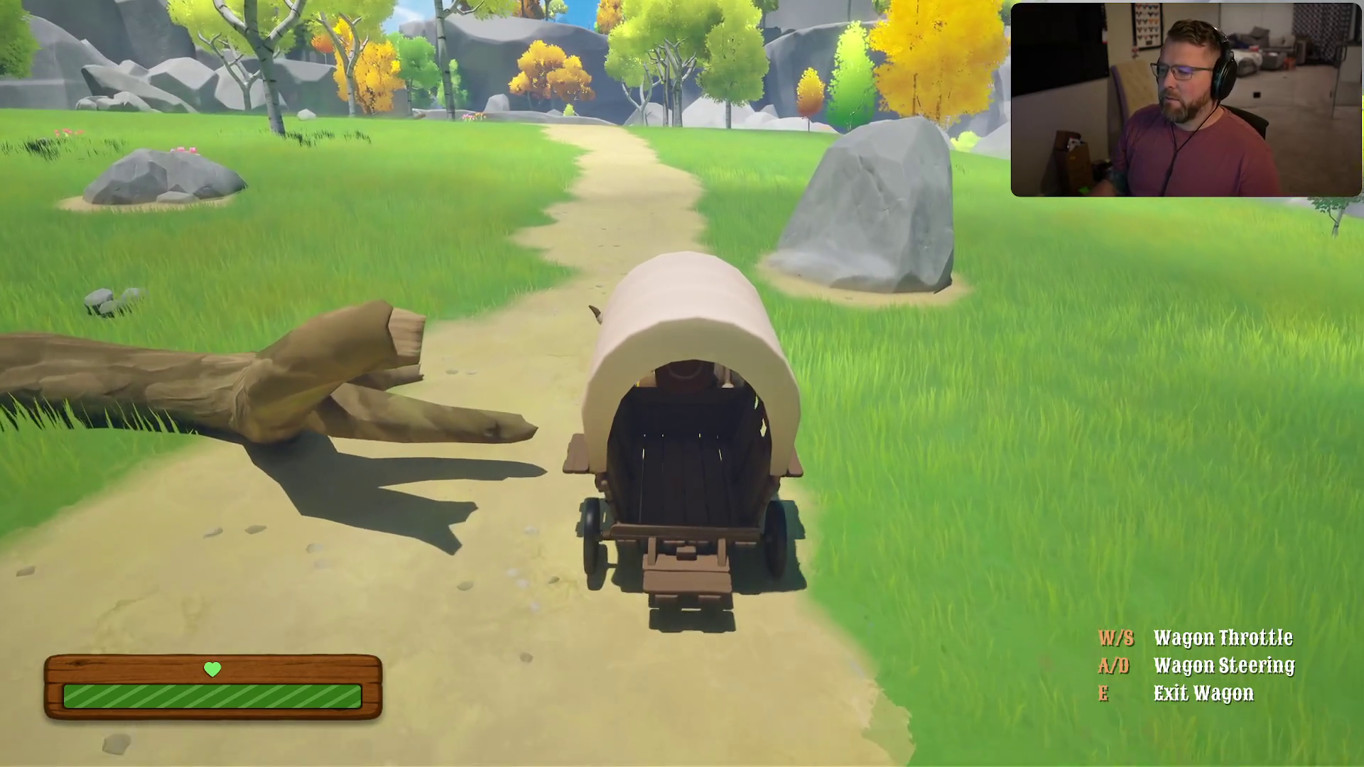
{"action": "key", "text": "w"}
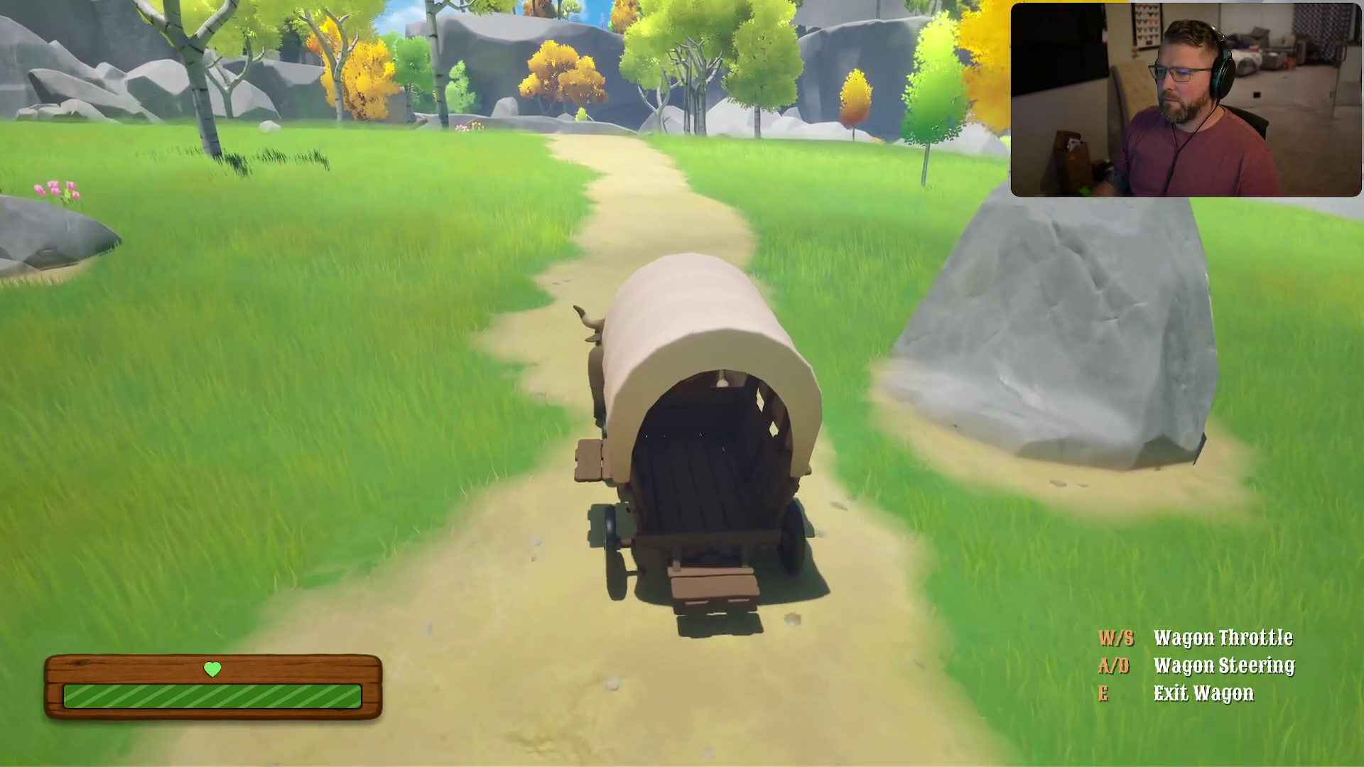
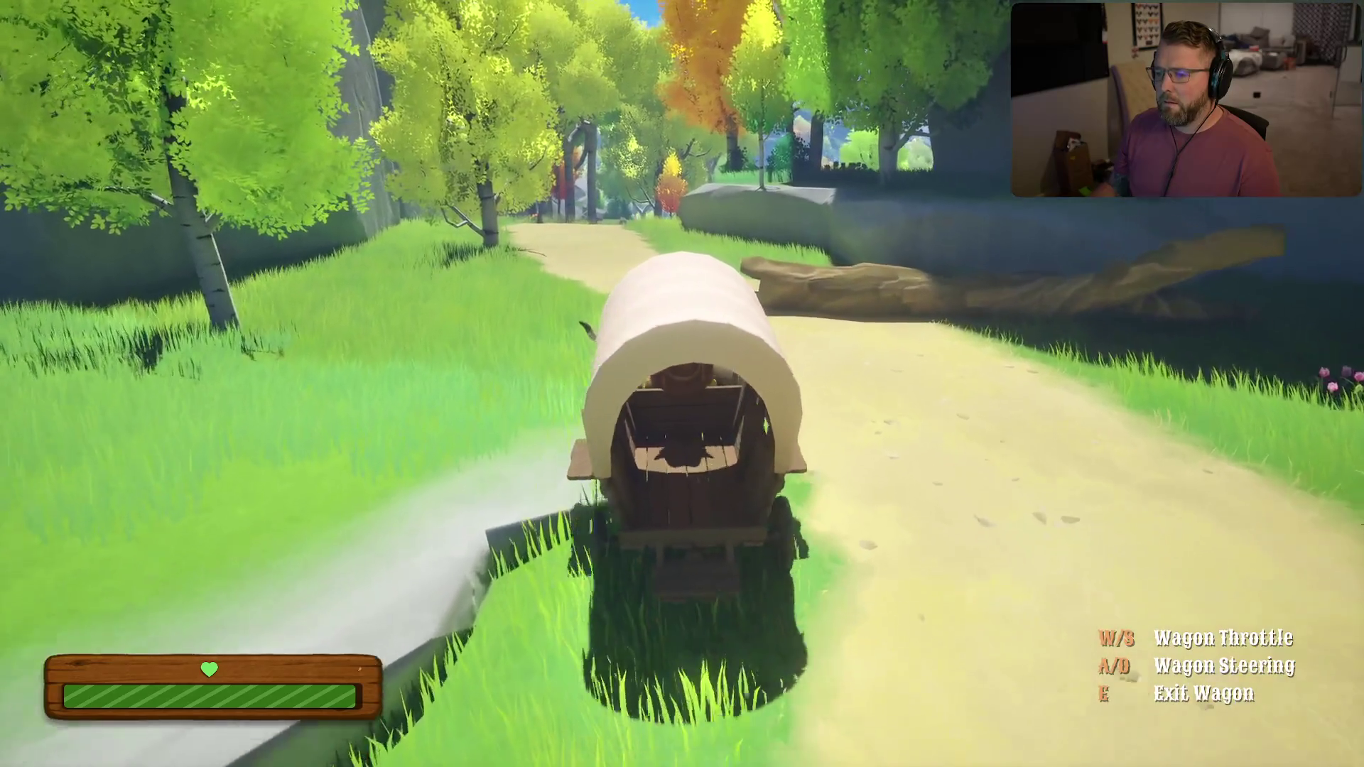
Close the stat console and steer the wagon left along the curving trail
{"action": "type", "text": "stat"}
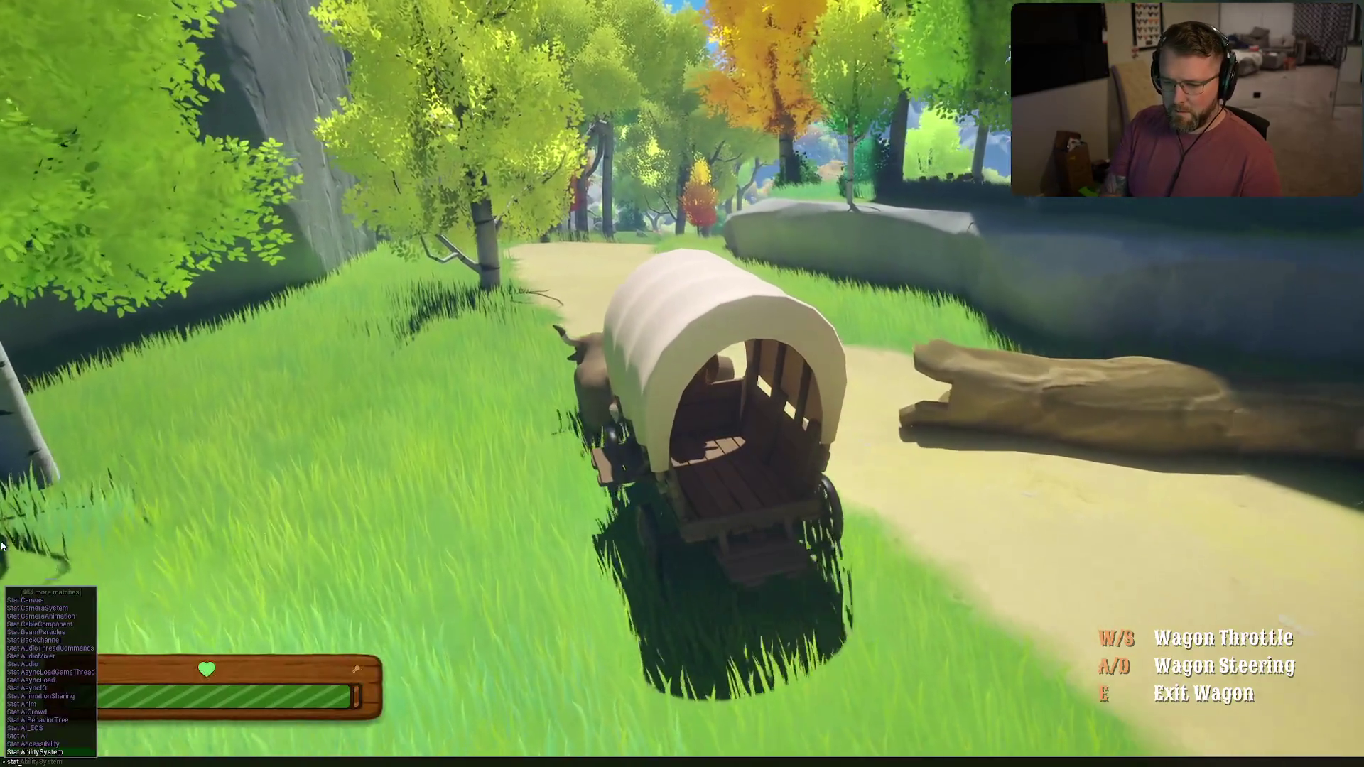
{"action": "key", "text": "Escape"}
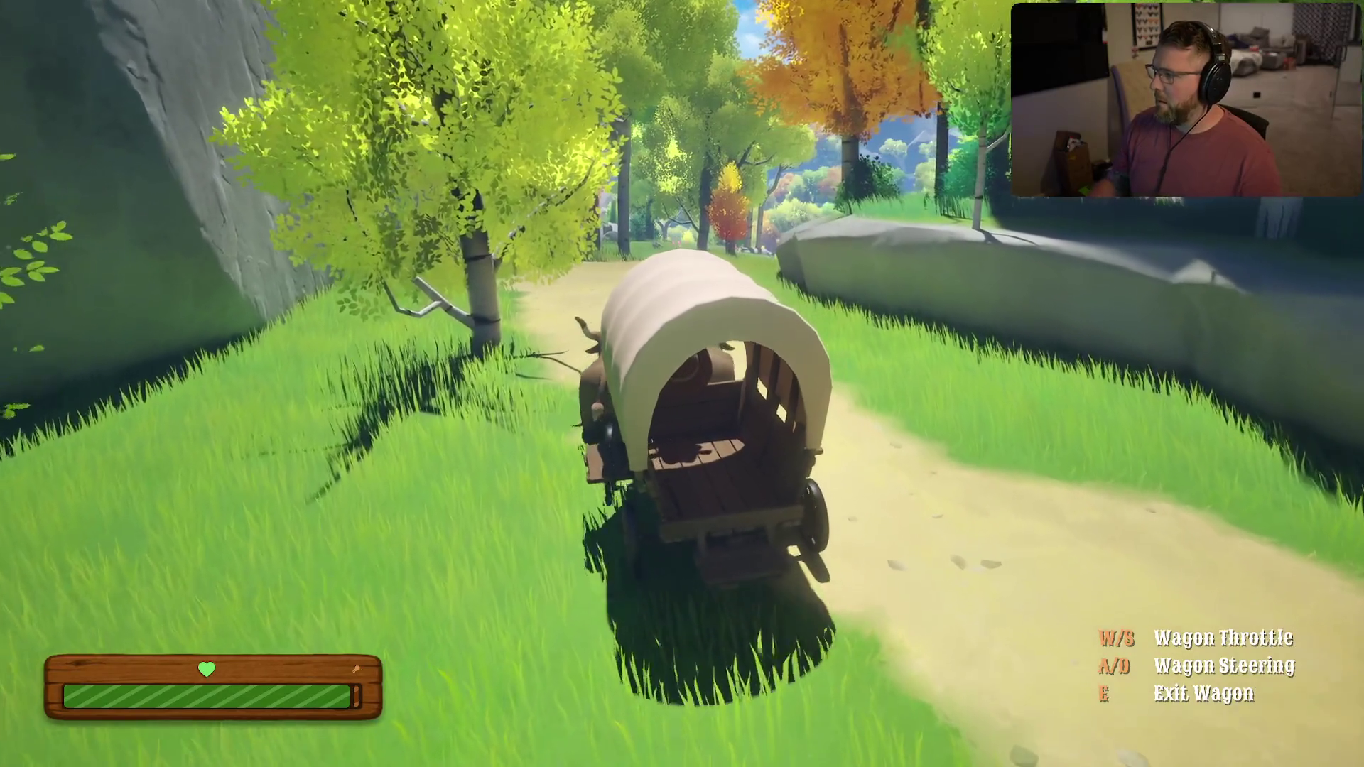
{"action": "key", "text": "a"}
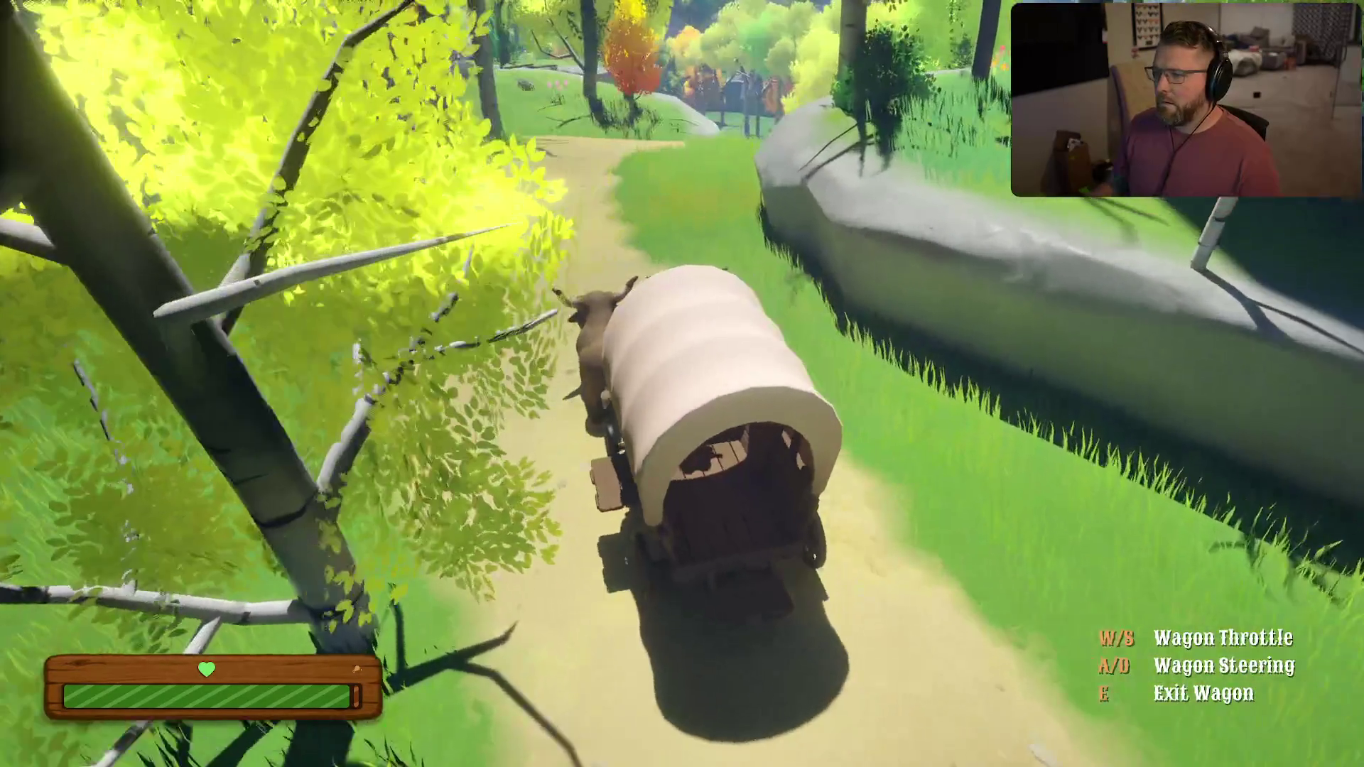
{"action": "key", "text": "a"}
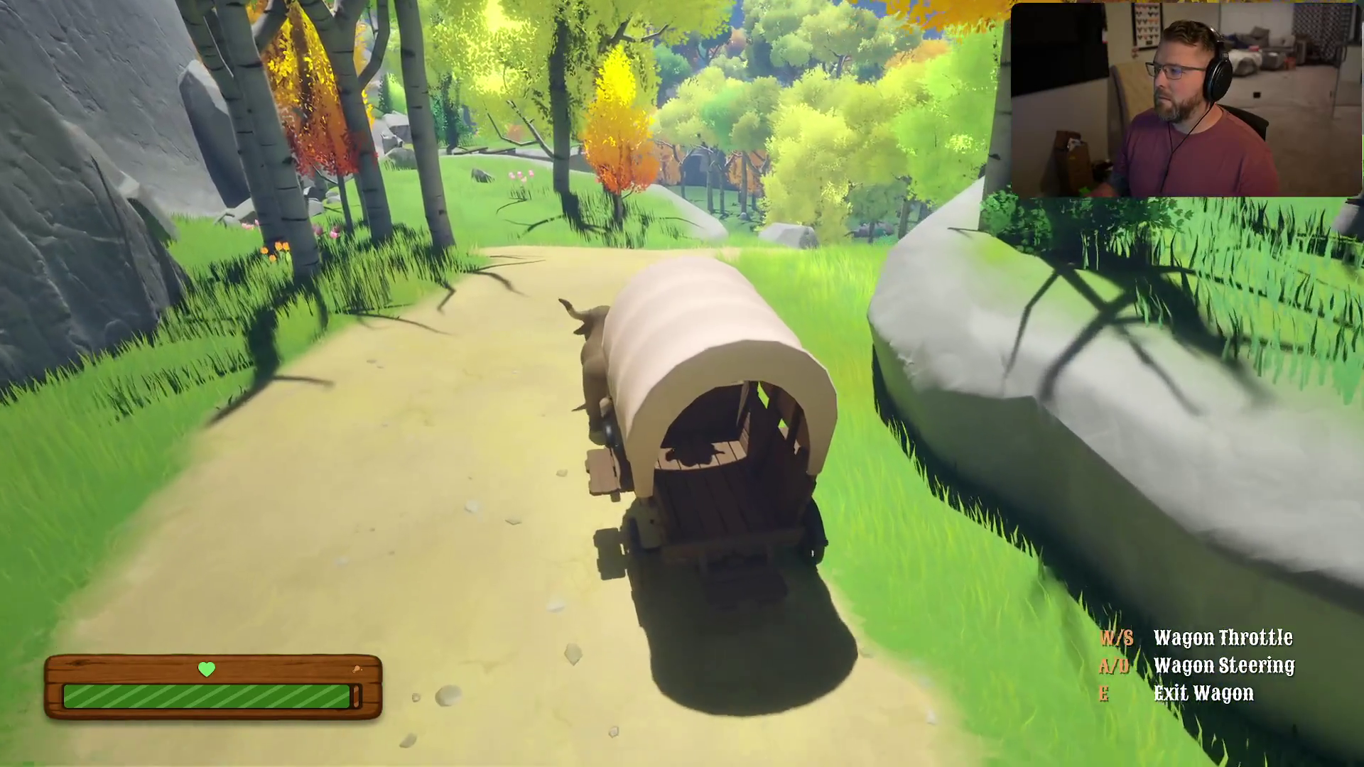
Swerve onto the grass and around the boulder, then turn the wagon round beside it
{"action": "key", "text": "d"}
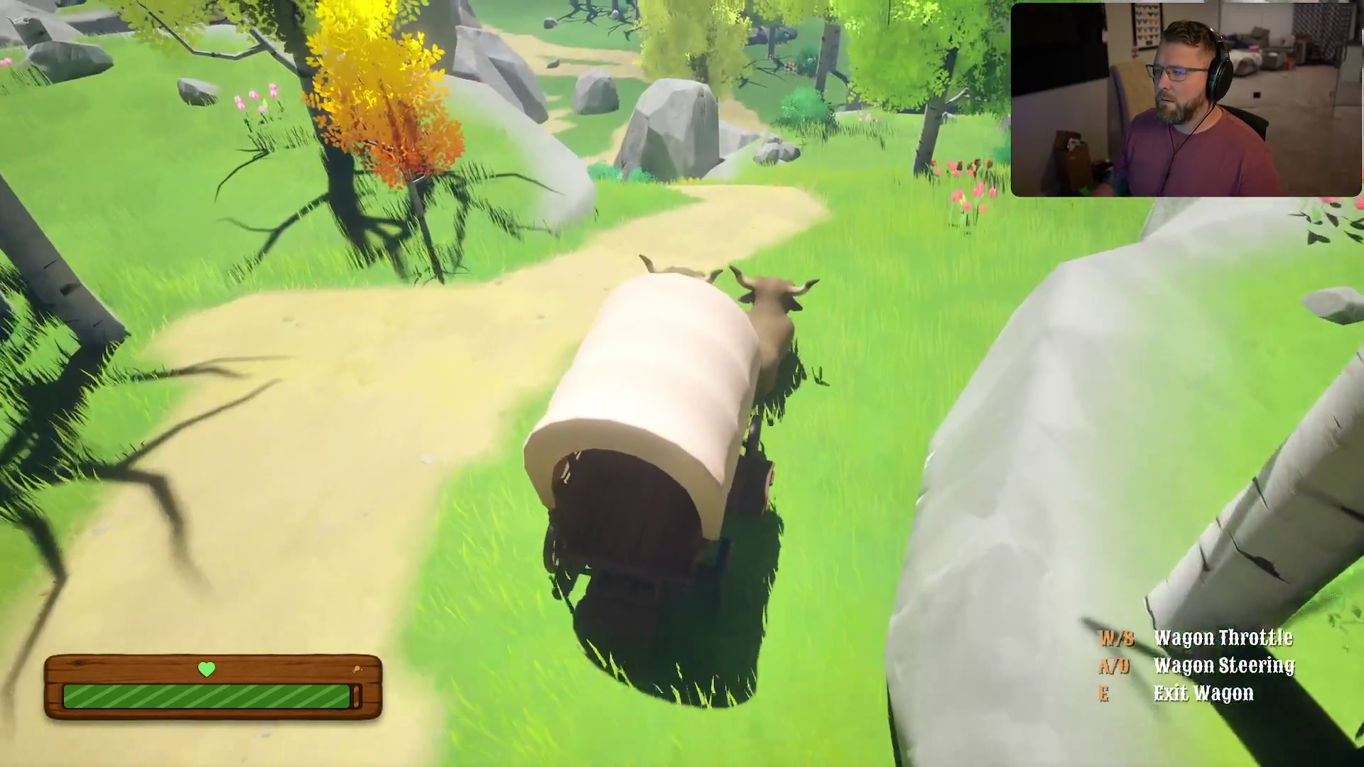
{"action": "key", "text": "d"}
{"action": "key", "text": "a"}
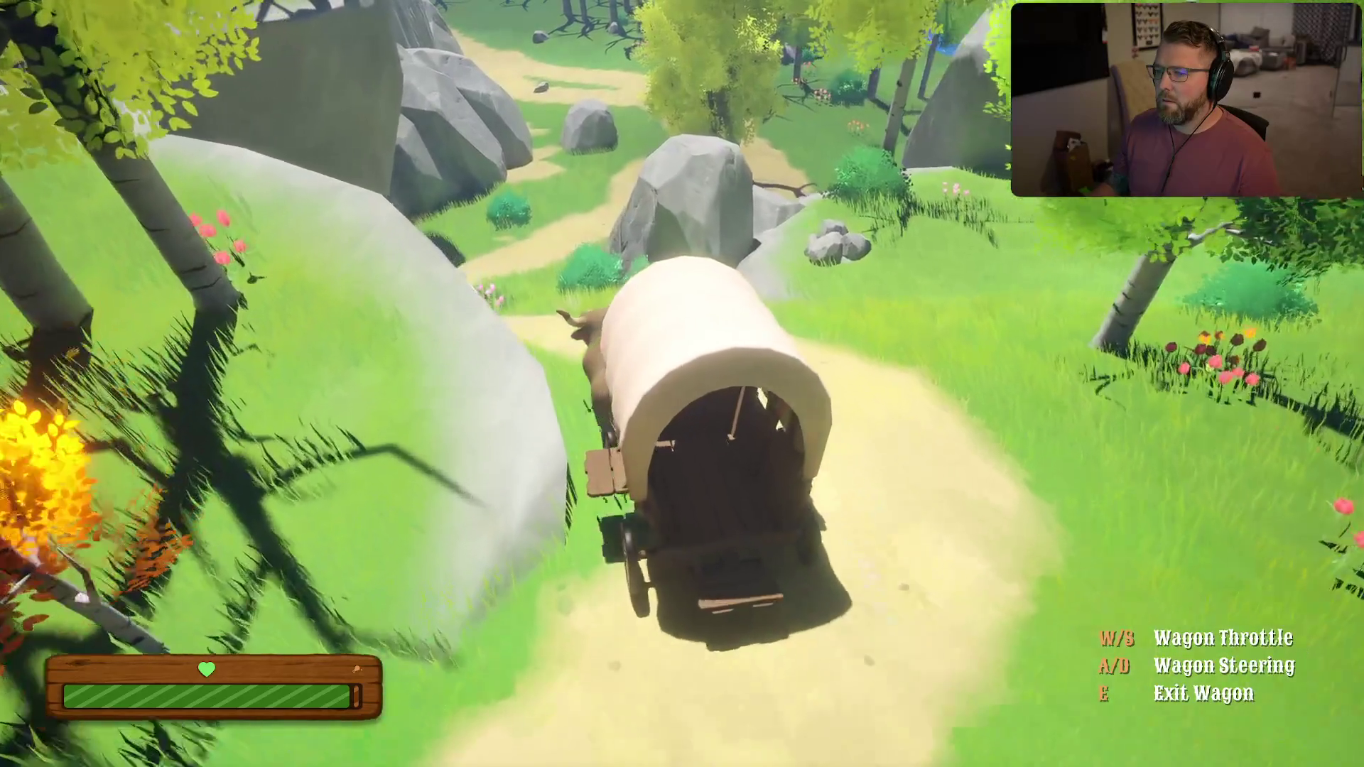
{"action": "key", "text": "d"}
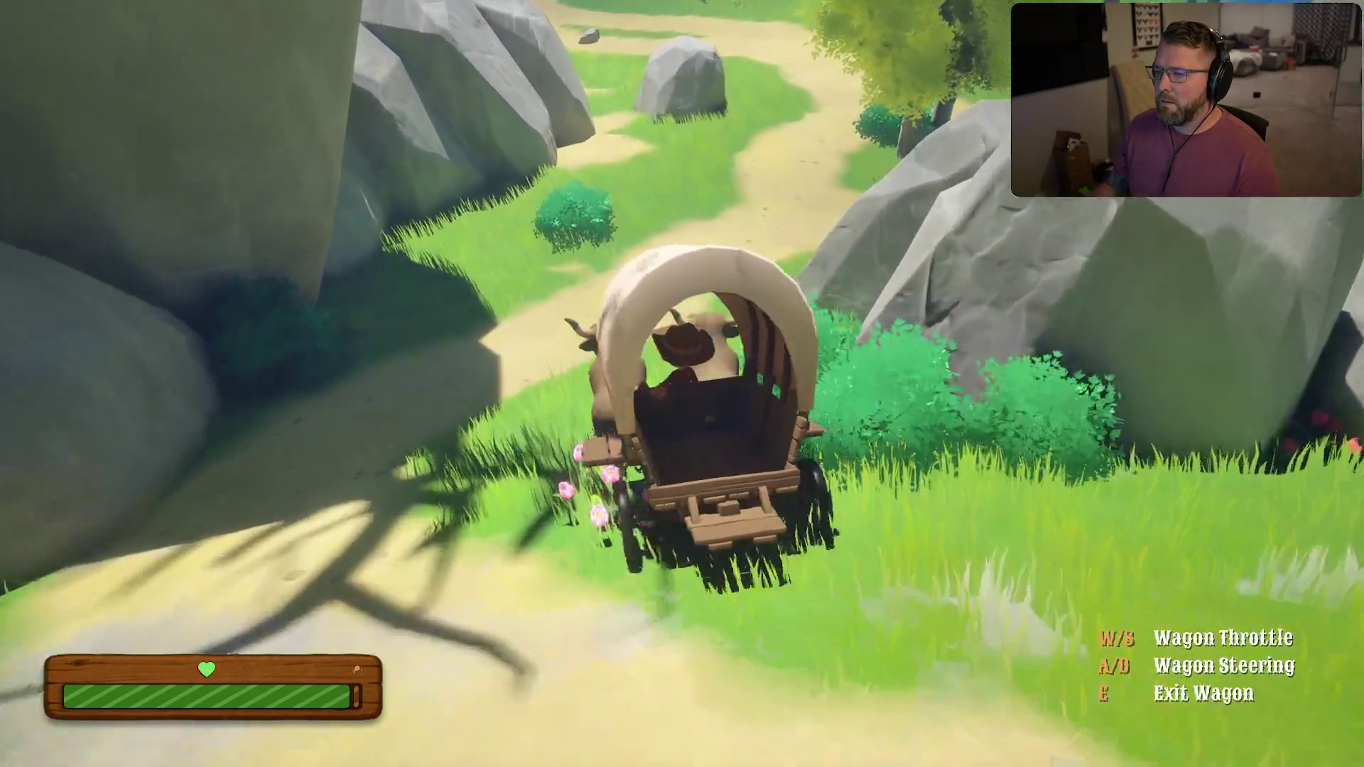
{"action": "key", "text": "d"}
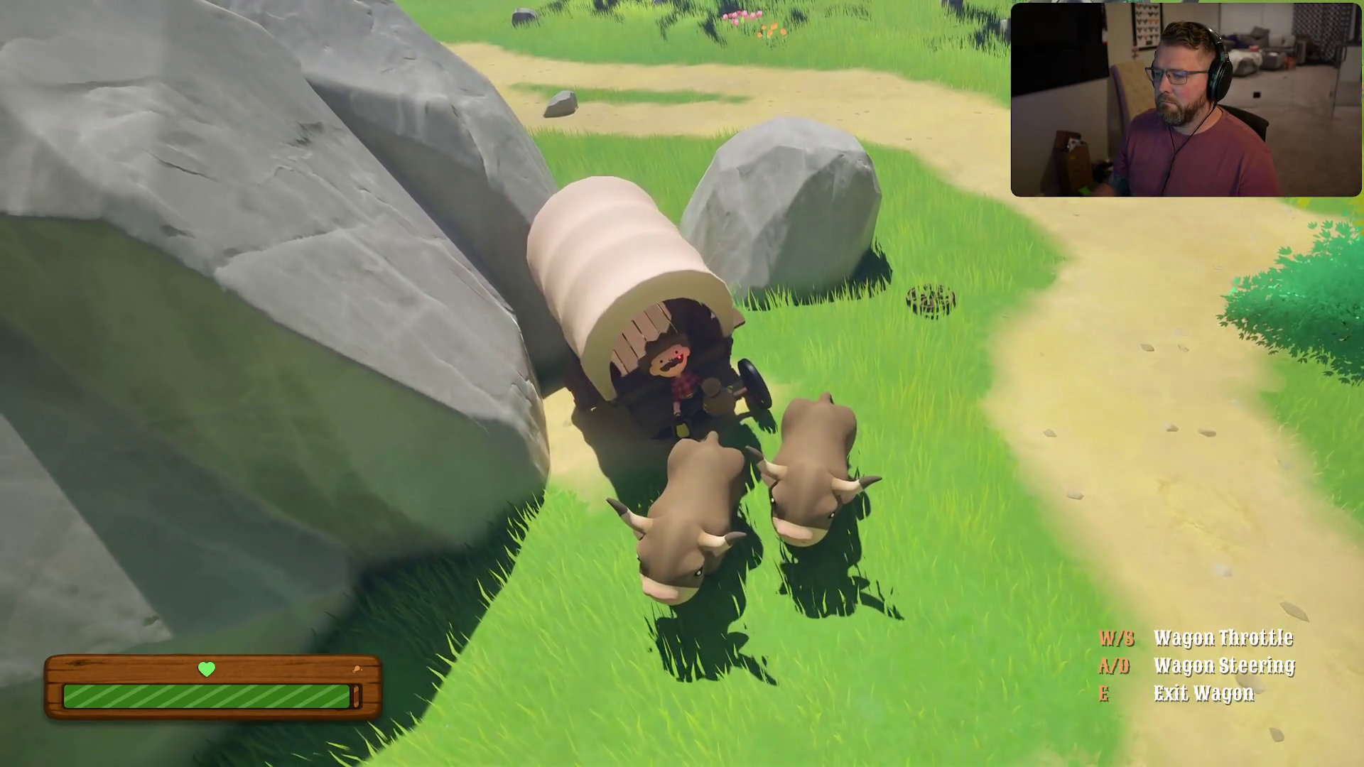
Climb off the wagon, walk past the oxen, drop the lantern on the grass and grab a wagon wheel
{"action": "key", "text": "e"}
{"action": "key", "text": "w"}
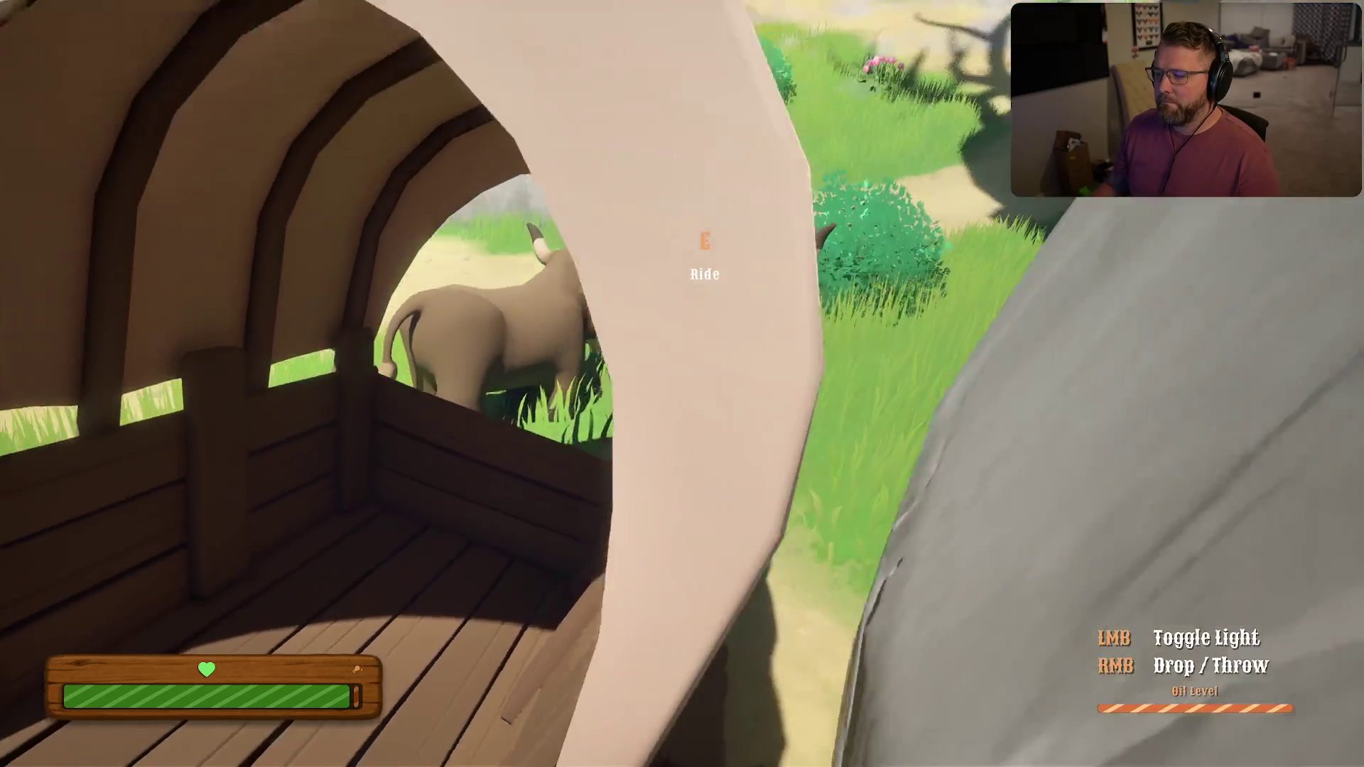
{"action": "key", "text": "w"}
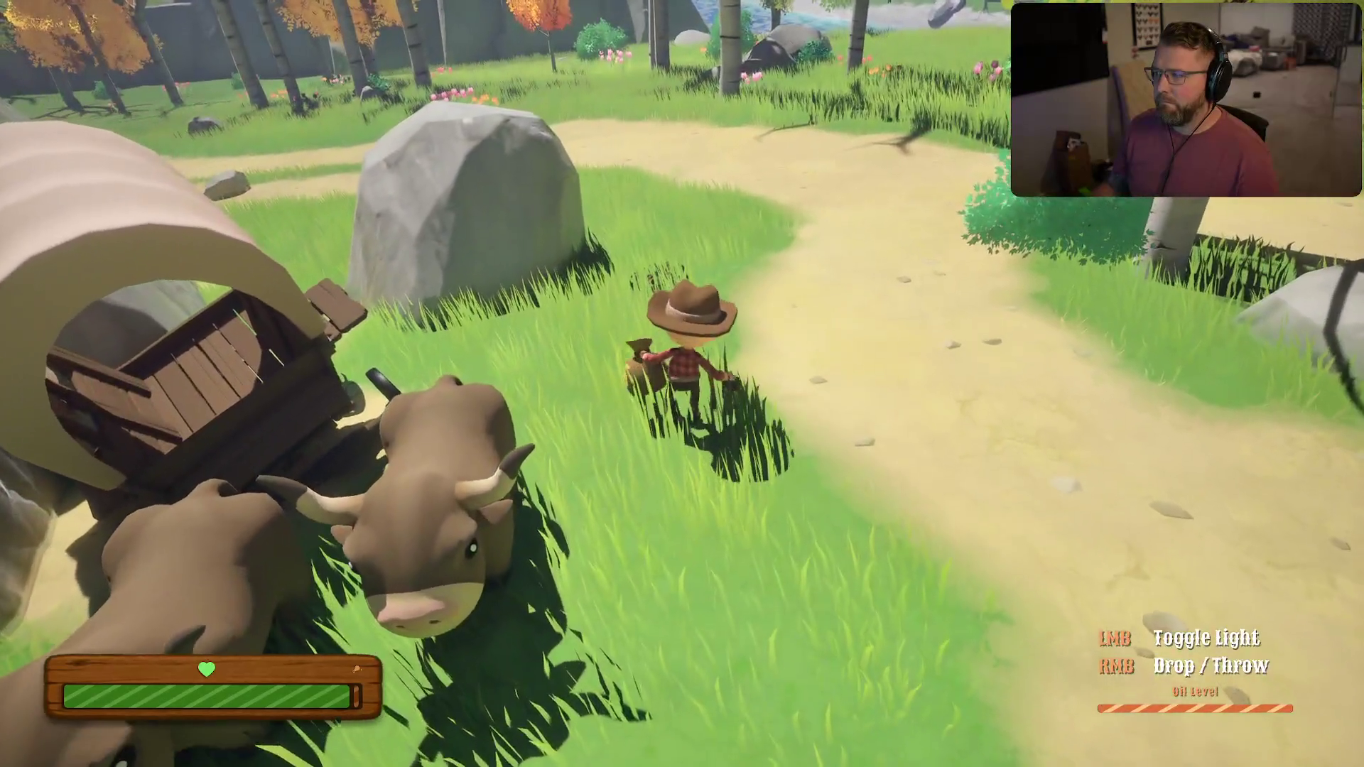
{"action": "right_click", "coordinate": [682, 384]}
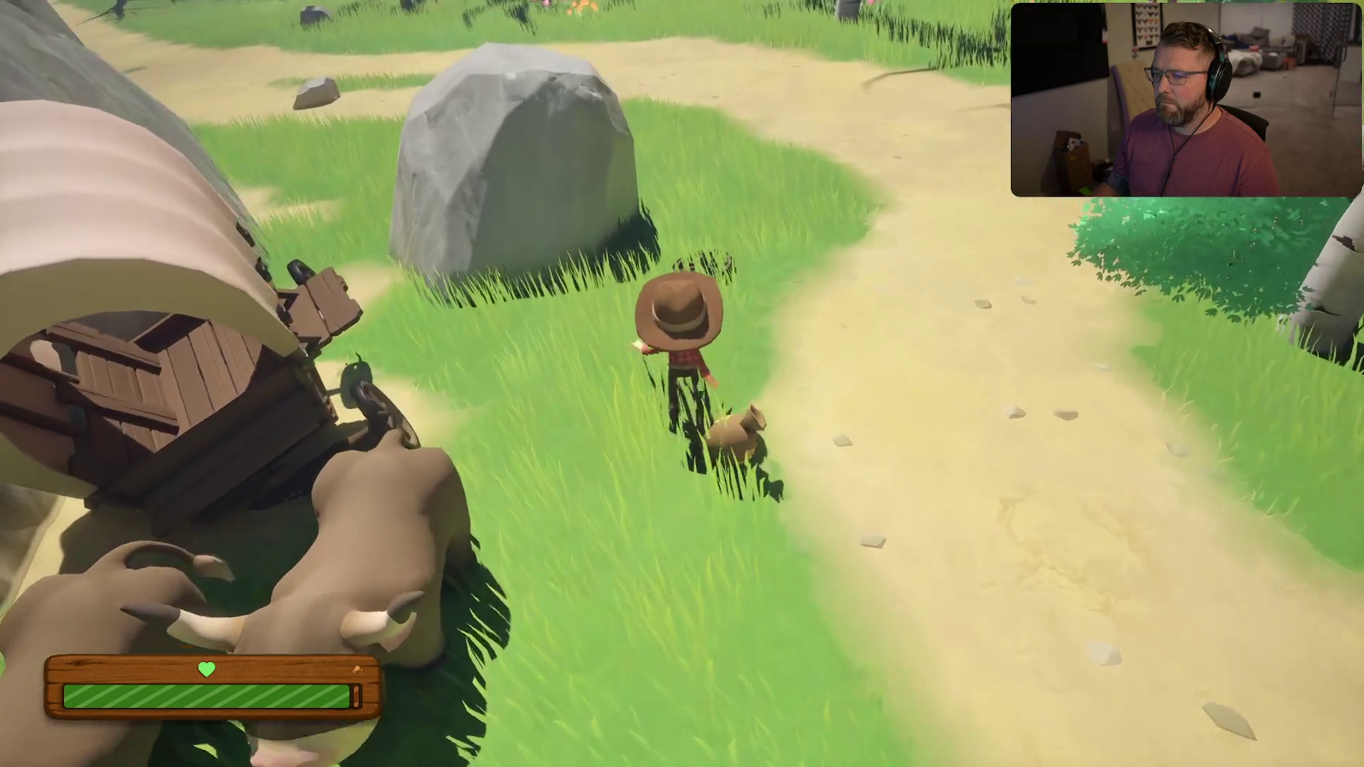
{"action": "key", "text": "e"}
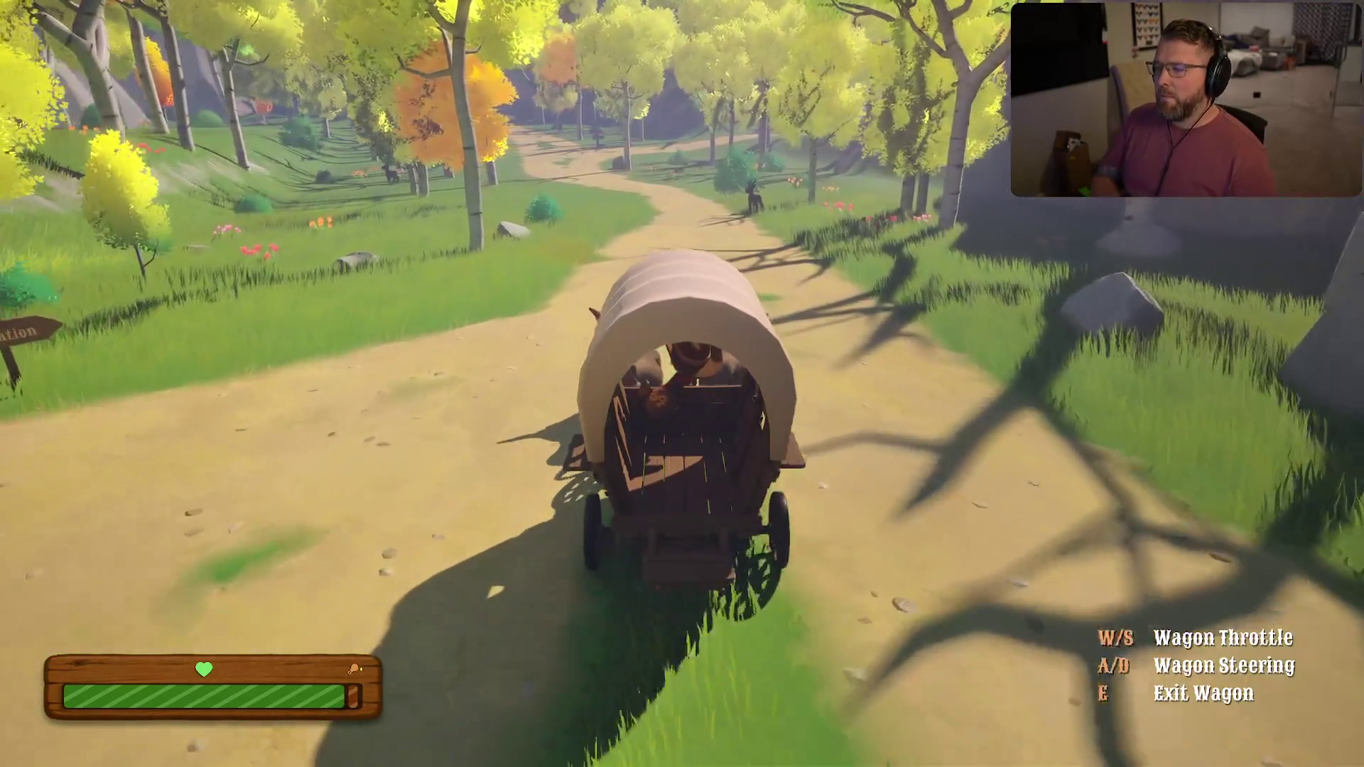
Drive the wagon down the trail past grazing deer into the pink-hazed forest
{"action": "key", "text": "a"}
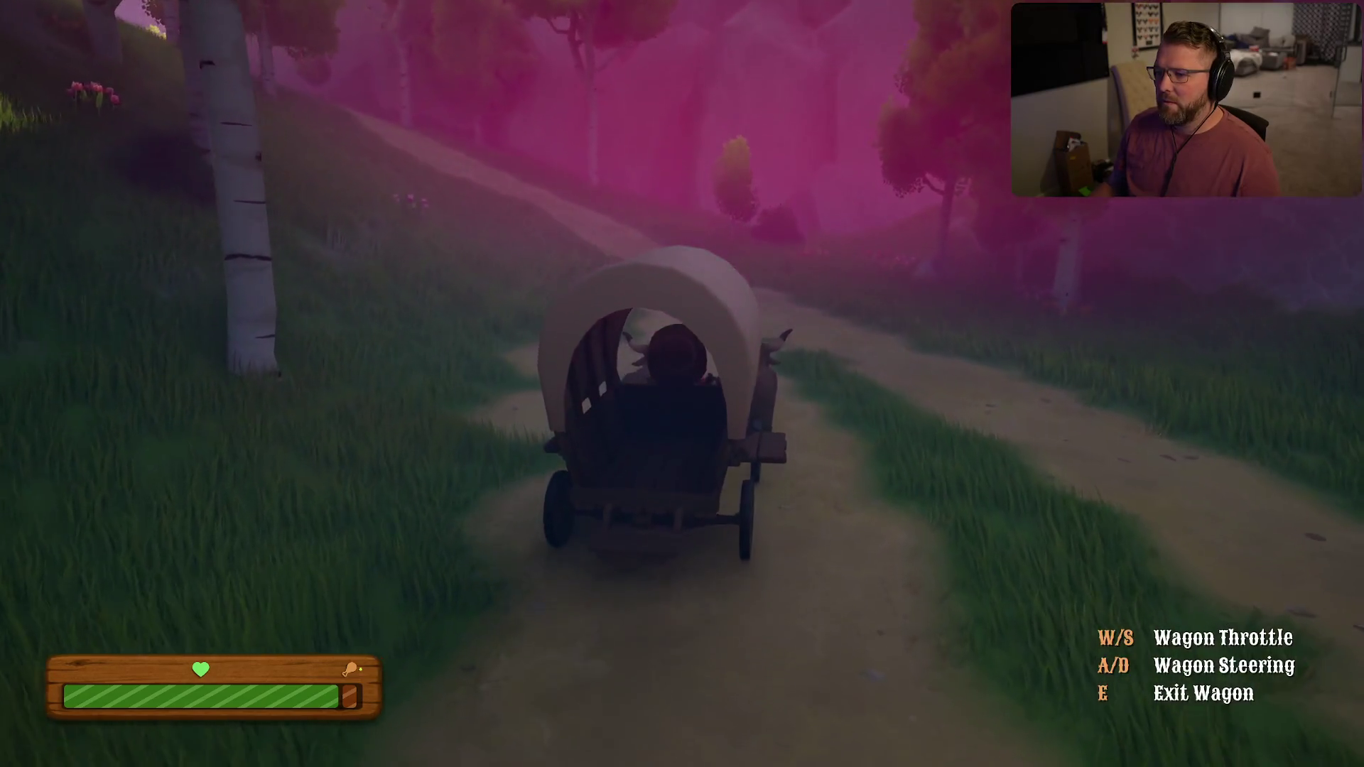
Follow the dirt path's bends, drifting onto the grass and back, past the birch trees
{"action": "key", "text": "w"}
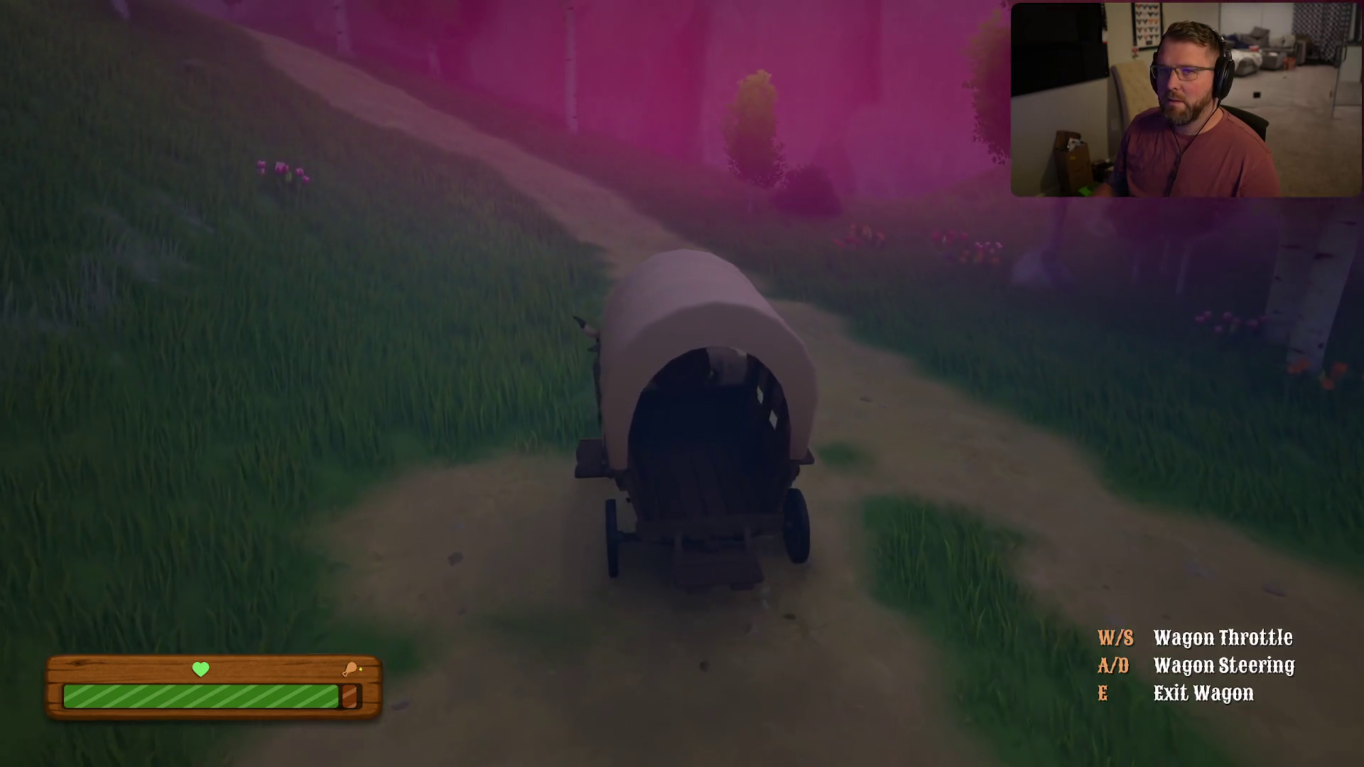
{"action": "key", "text": "a"}
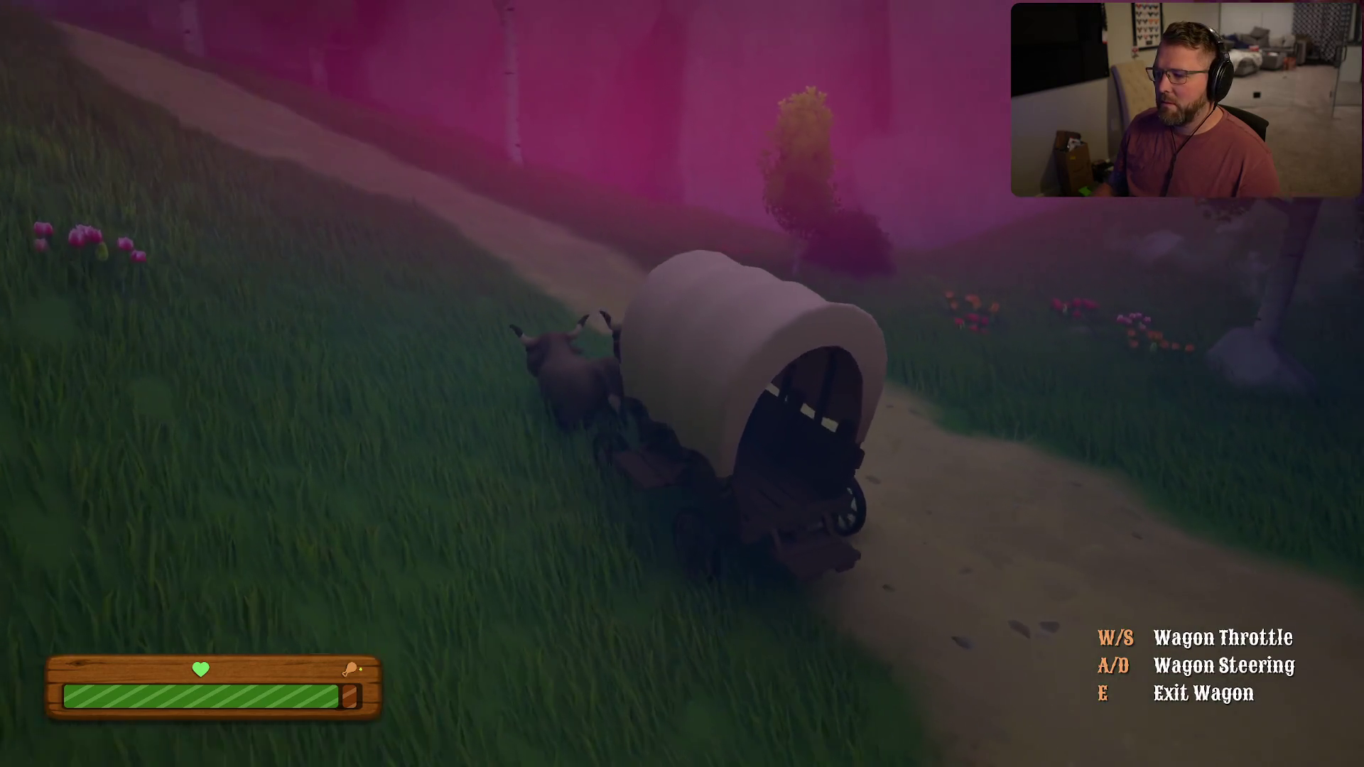
{"action": "key", "text": "w"}
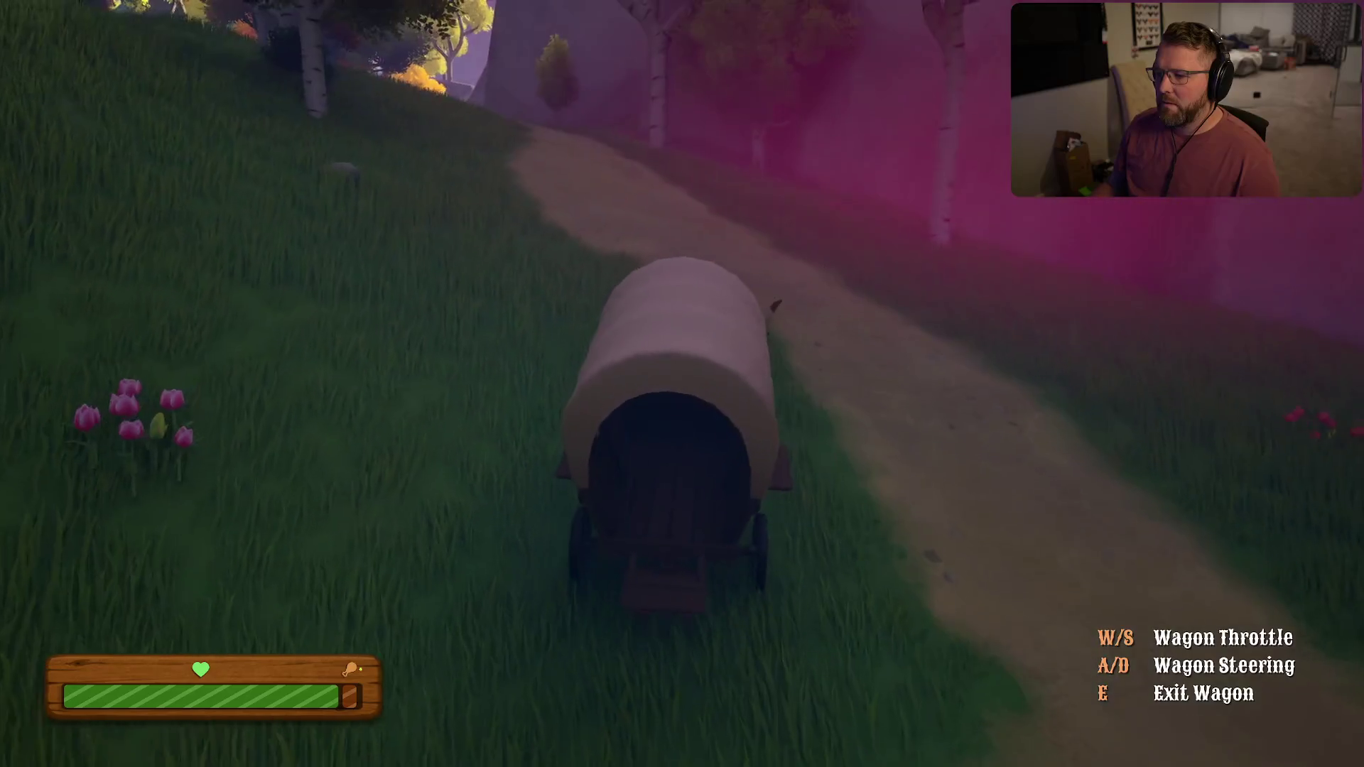
{"action": "key", "text": "d"}
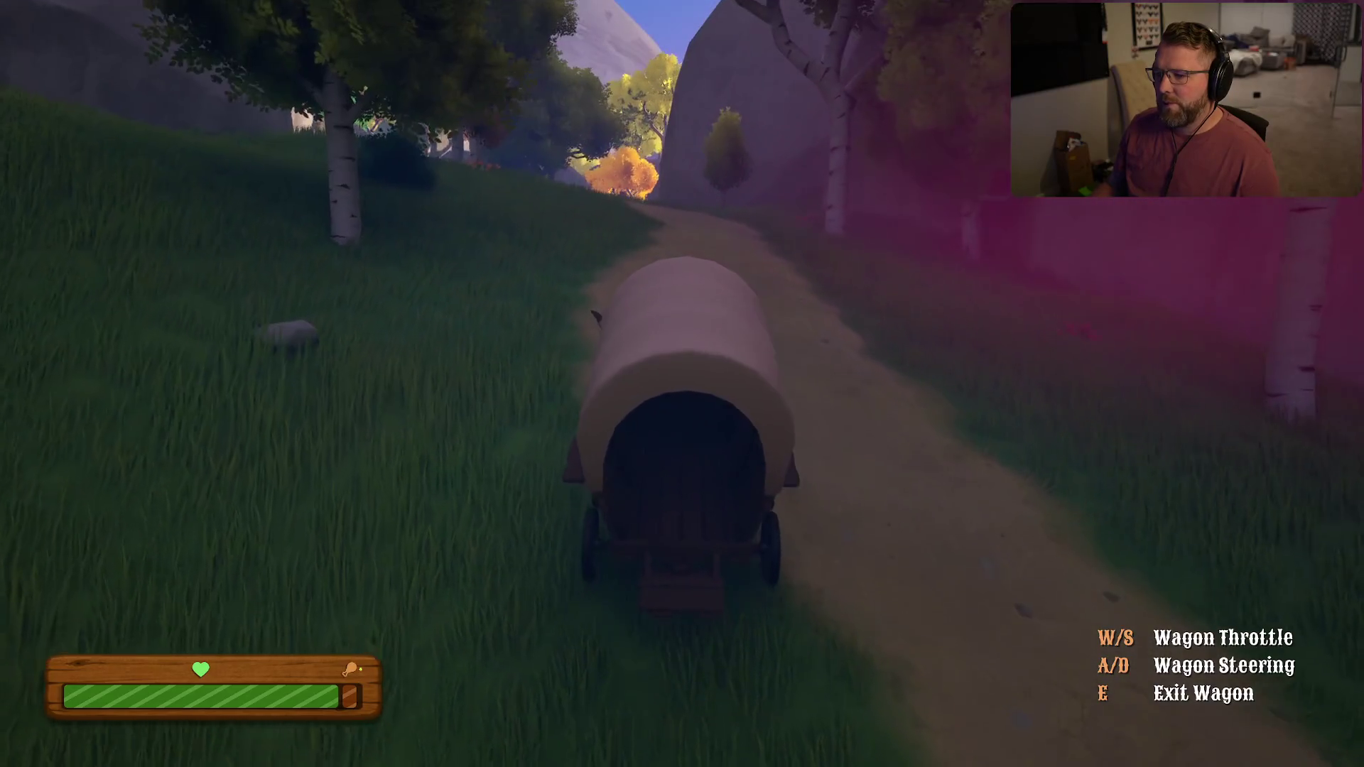
{"action": "key", "text": "d"}
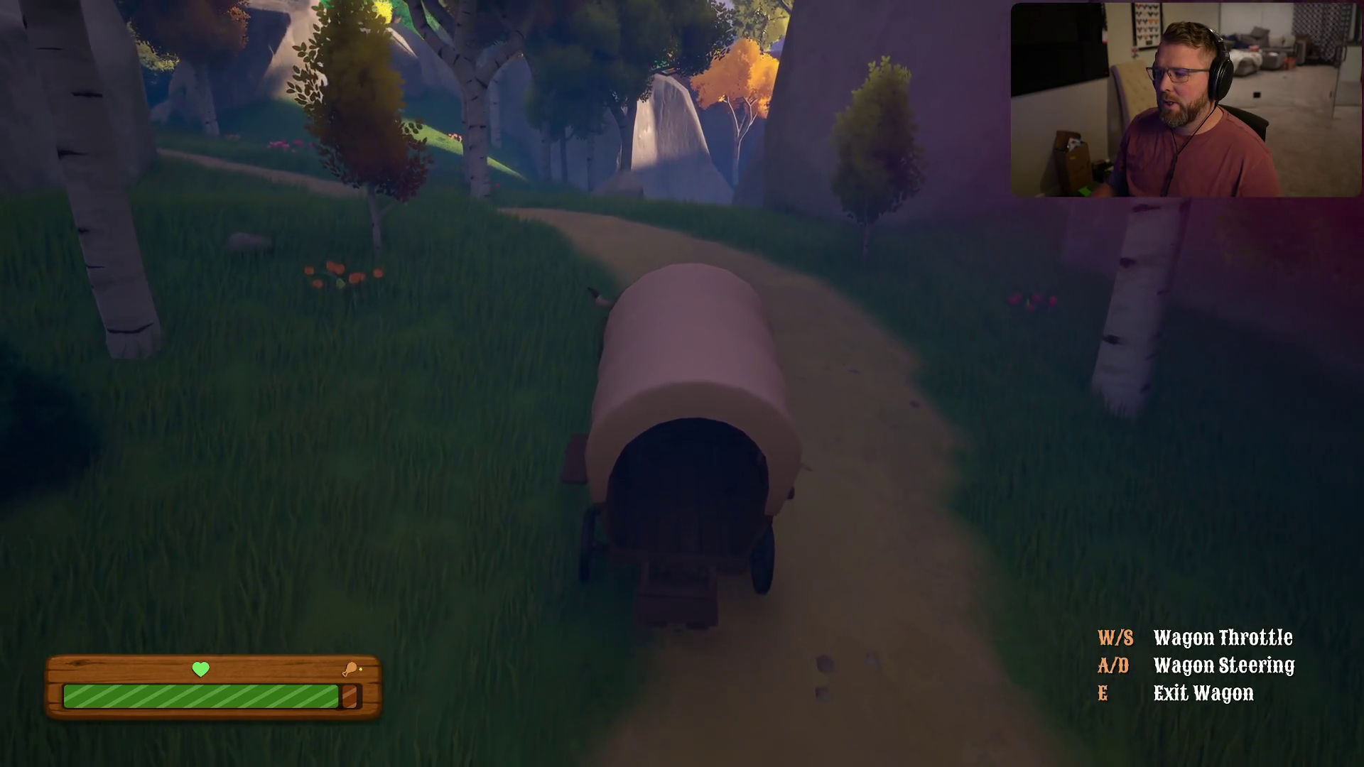
{"action": "key", "text": "a"}
{"action": "key", "text": "a"}
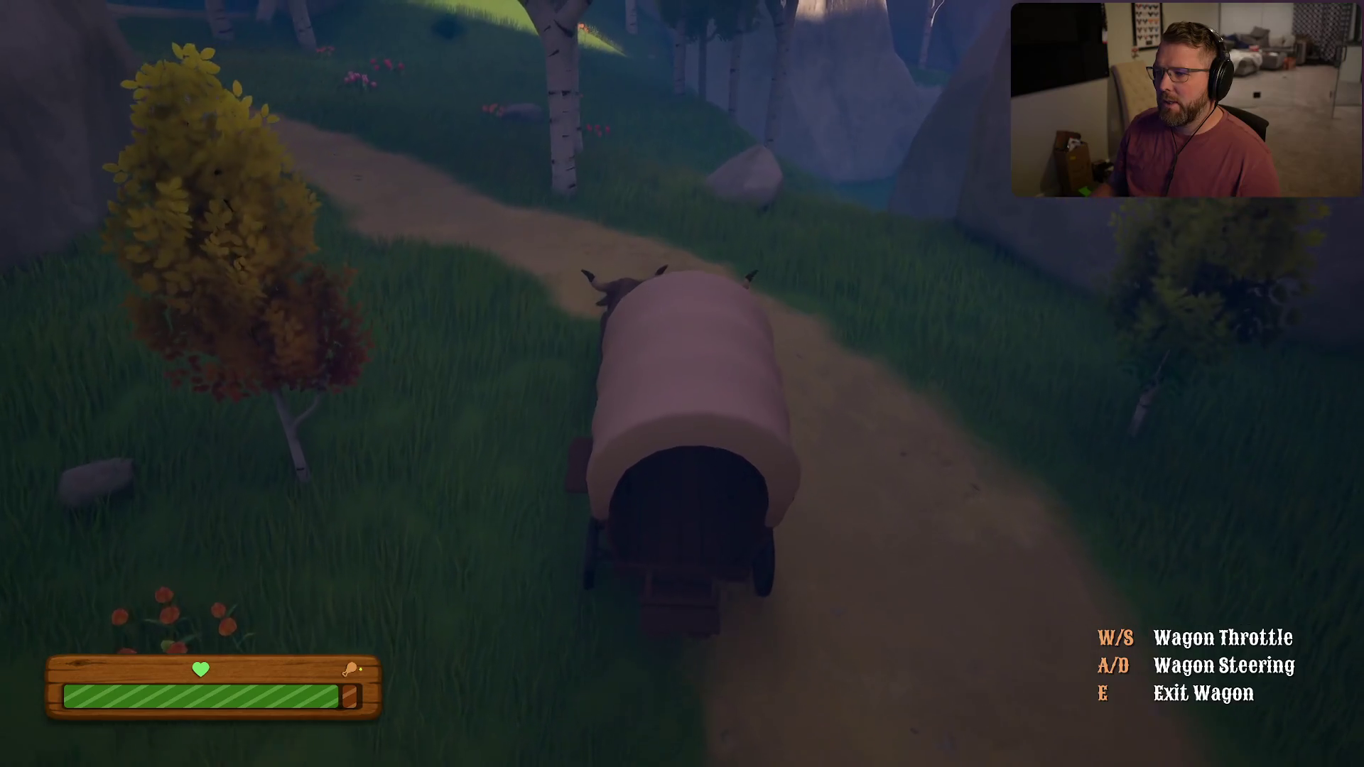
{"action": "key", "text": "d"}
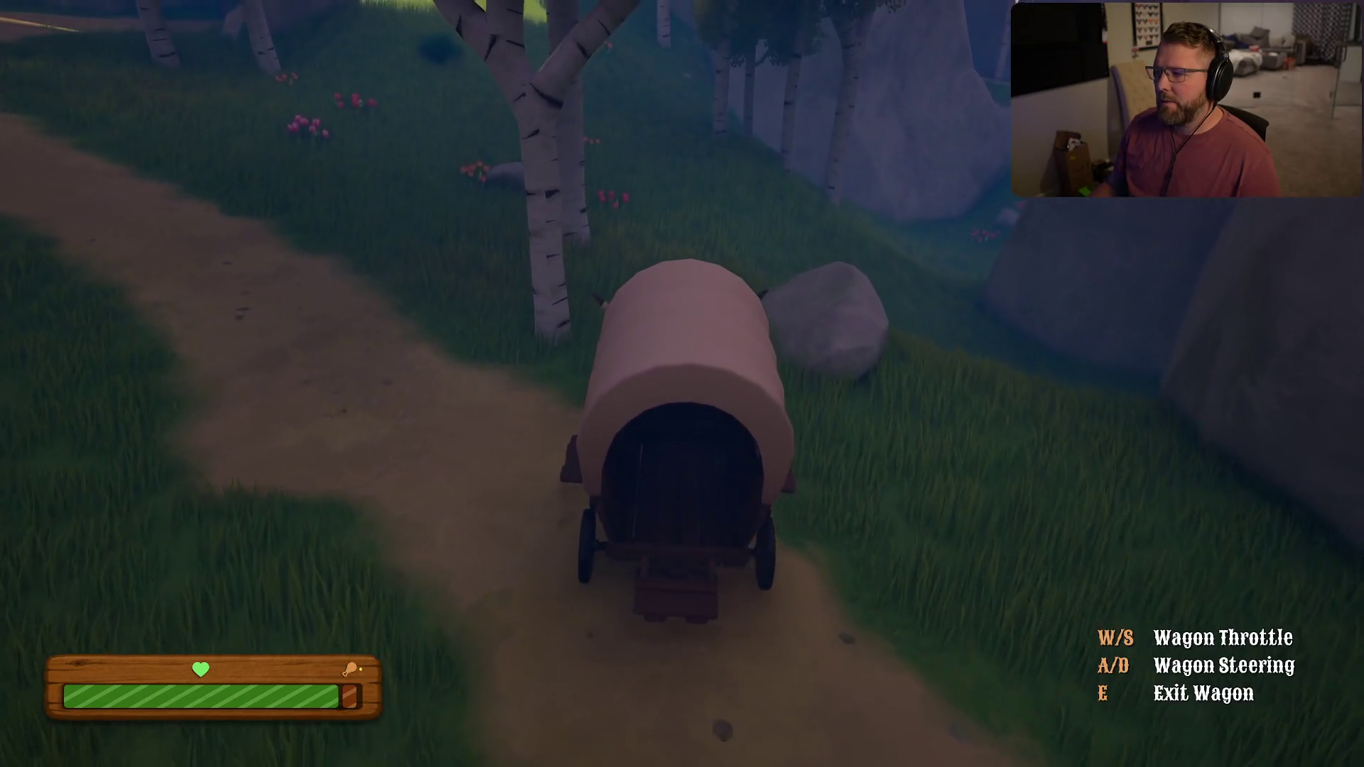
{"action": "key", "text": "a"}
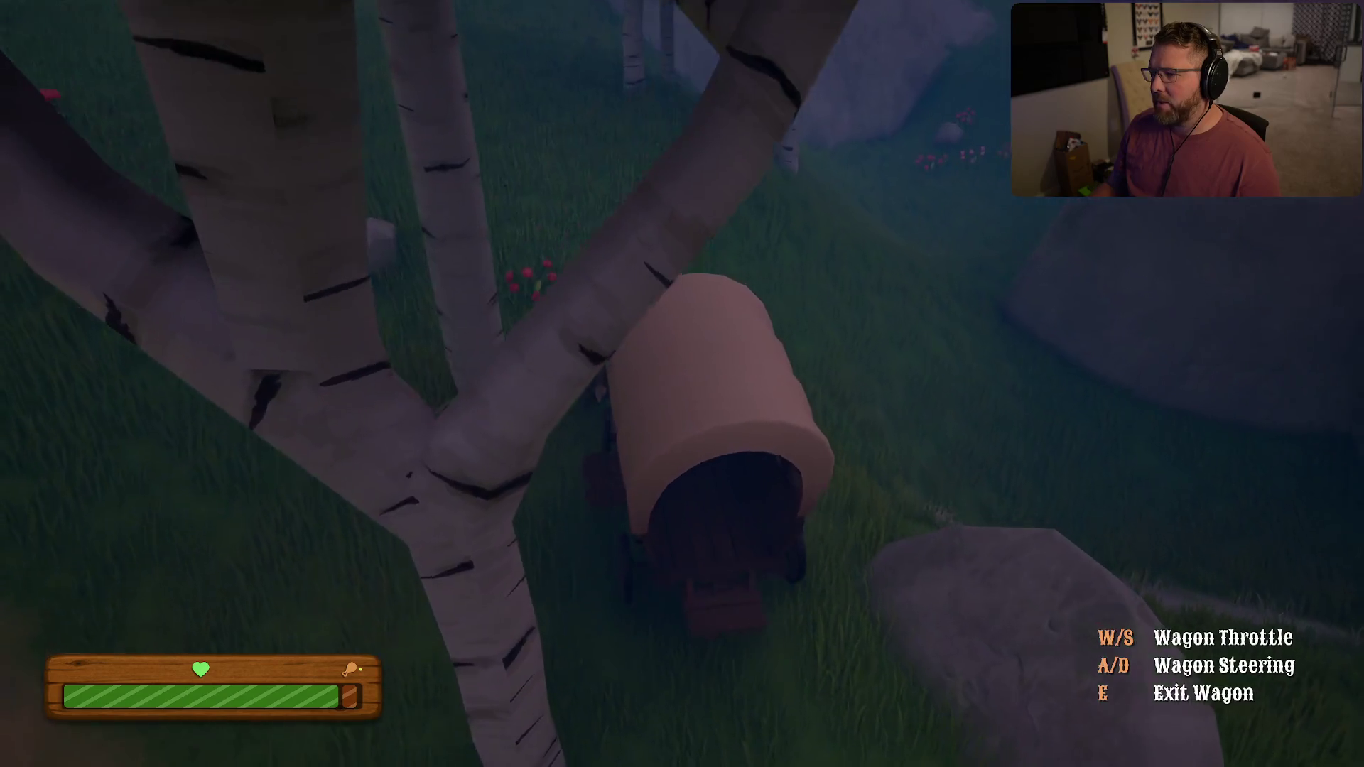
{"action": "key", "text": "d"}
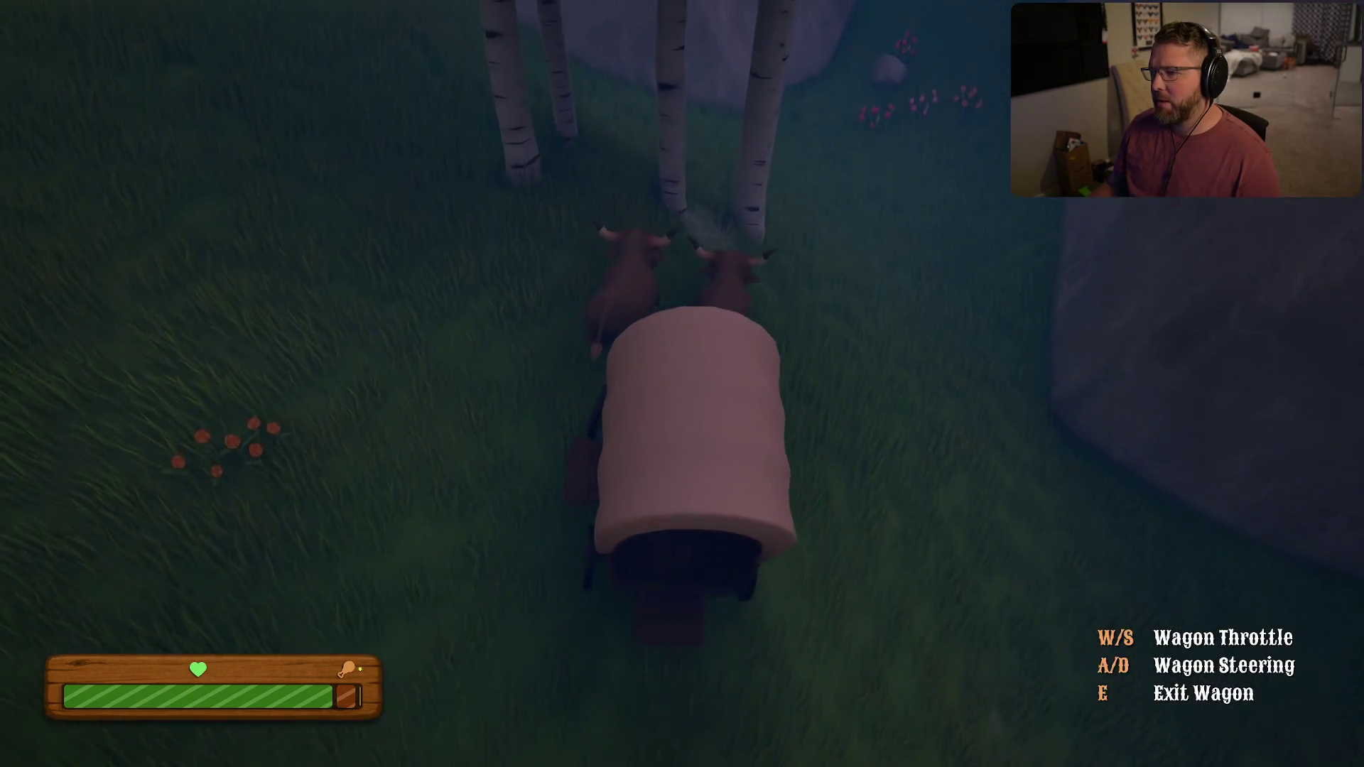
Roll past the rock and flowers, rejoin the path and turn past the fallen log
{"action": "key", "text": "w"}
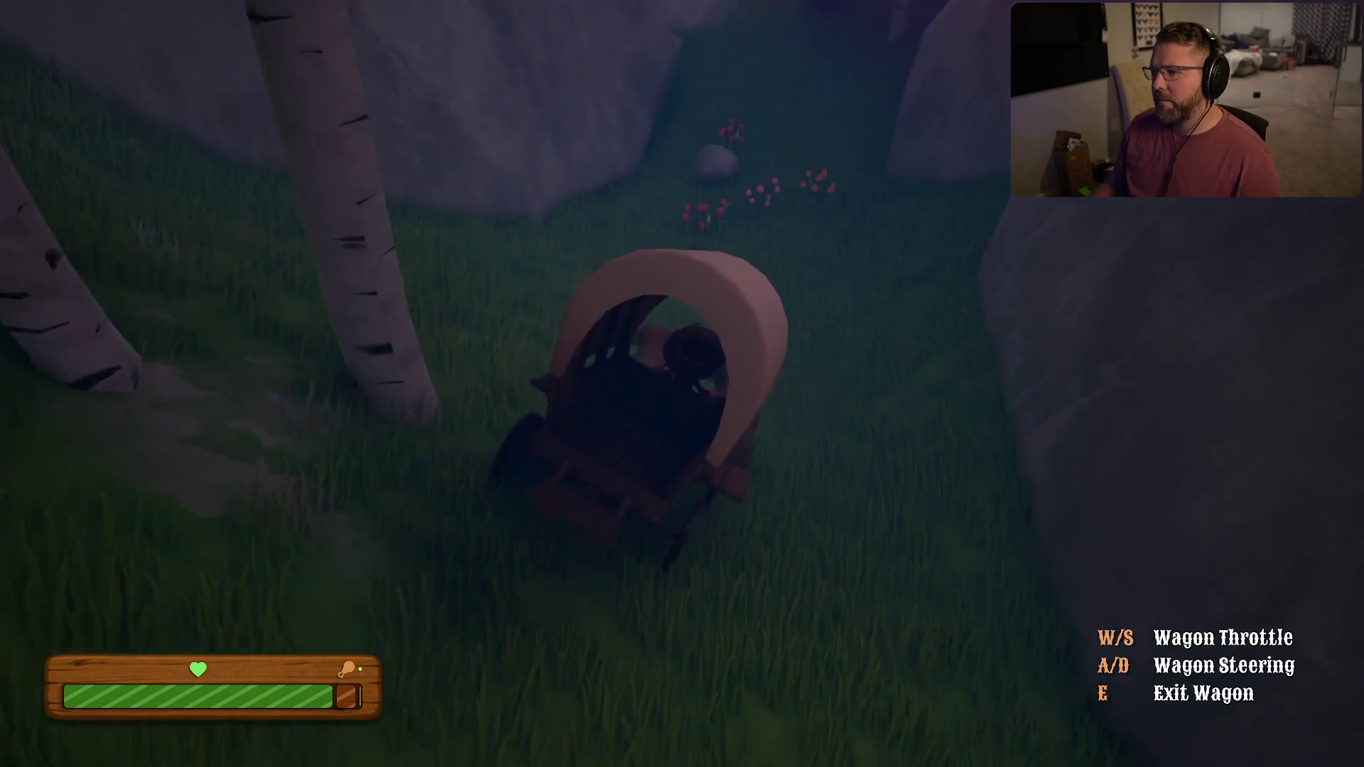
{"action": "key", "text": "w"}
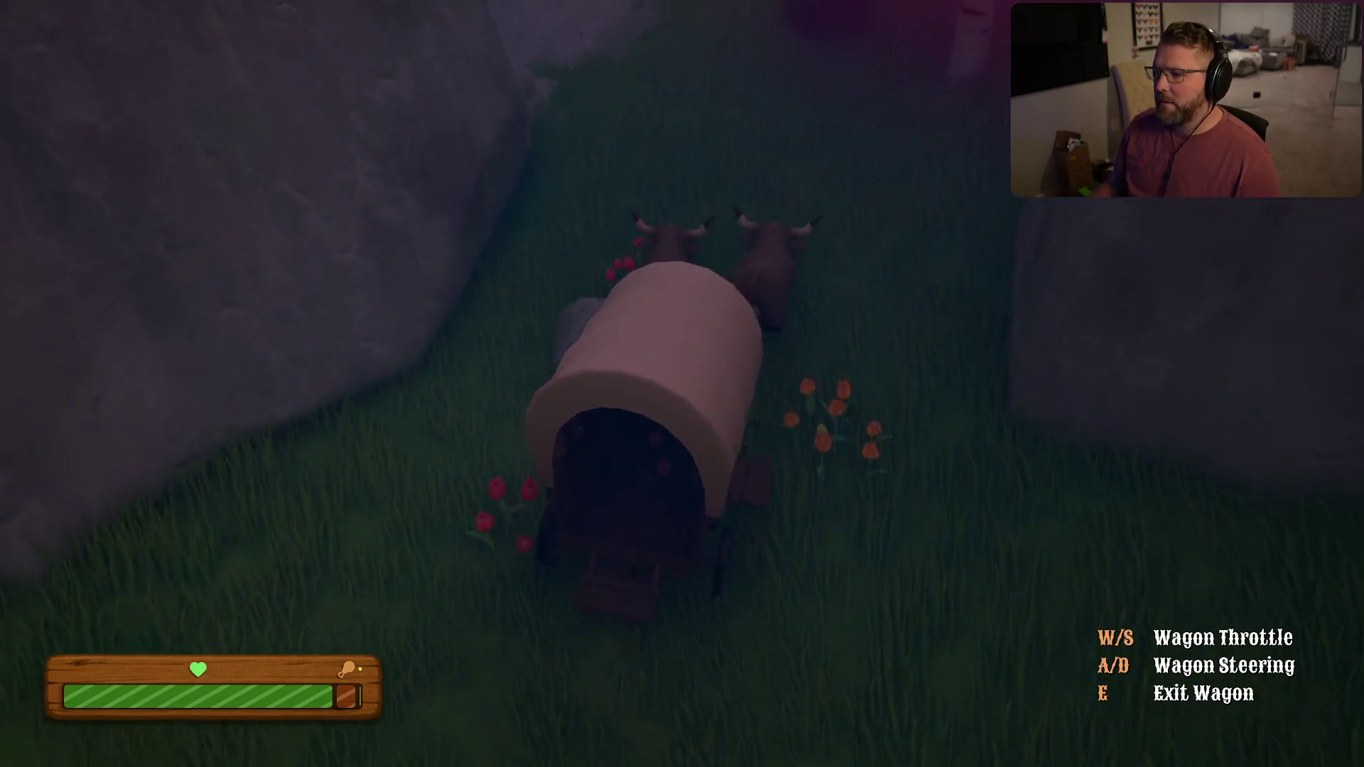
{"action": "key", "text": "a"}
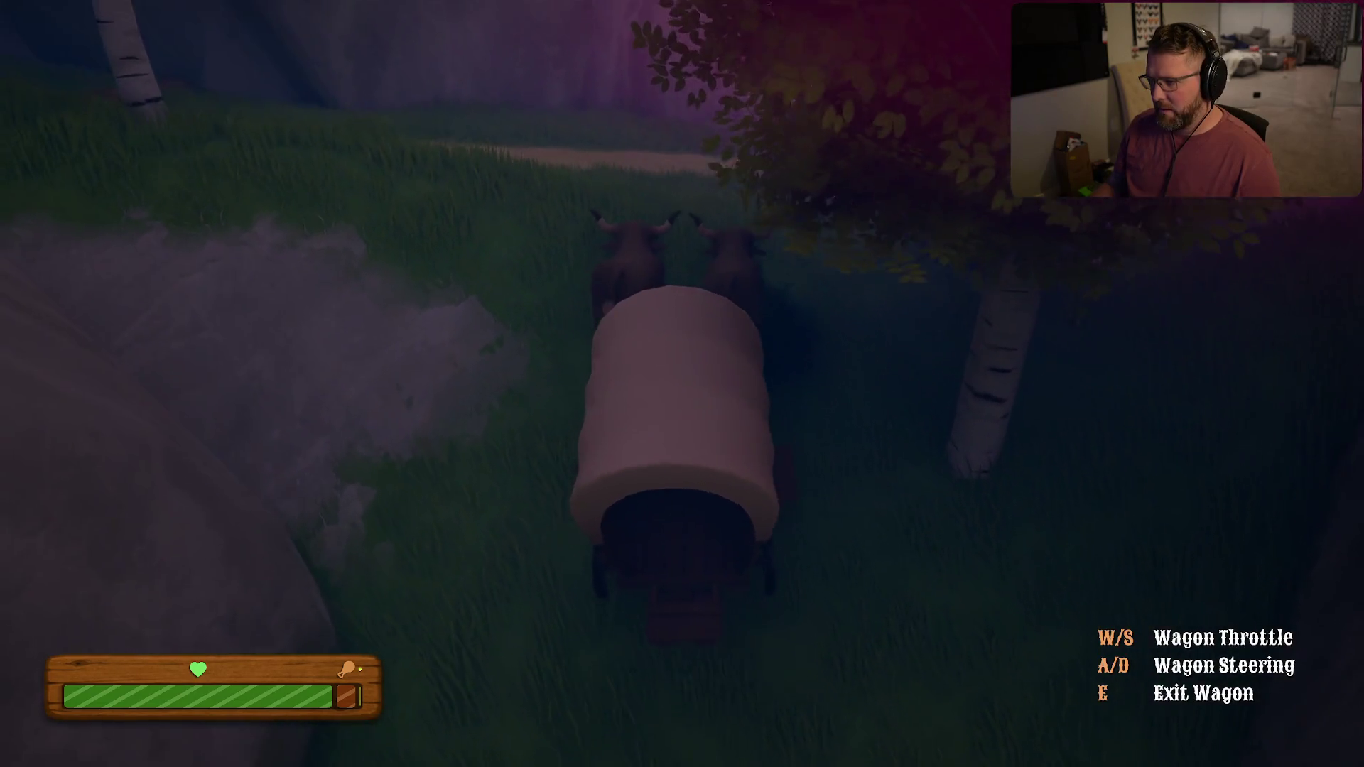
{"action": "key", "text": "w"}
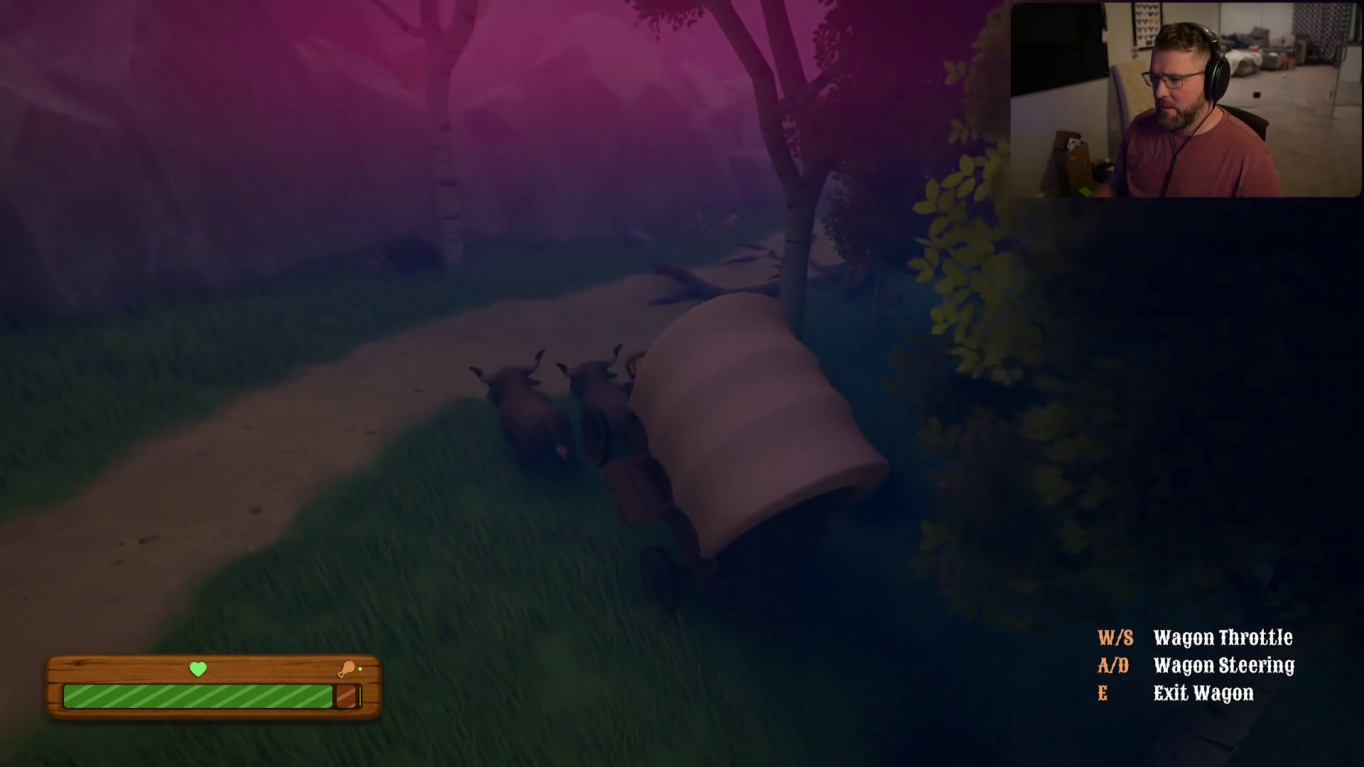
{"action": "key", "text": "d"}
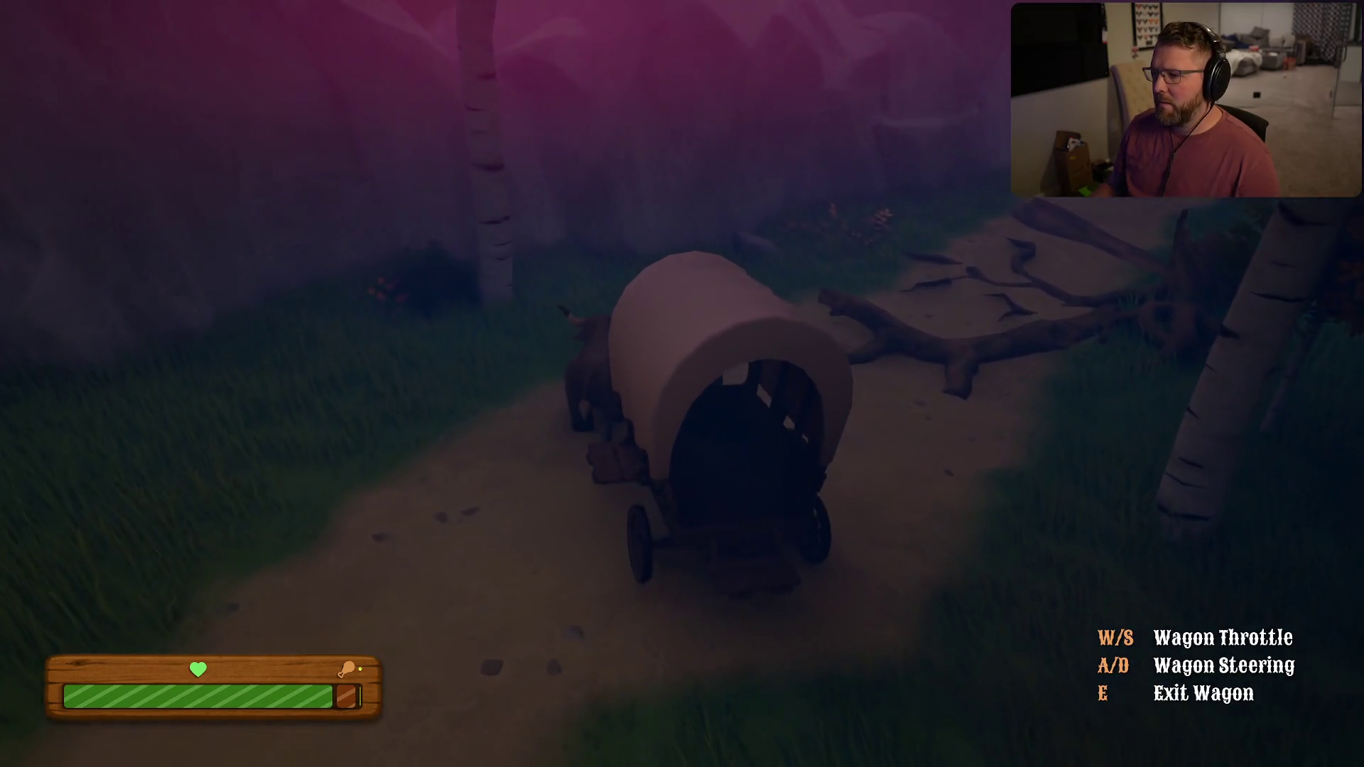
{"action": "key", "text": "a"}
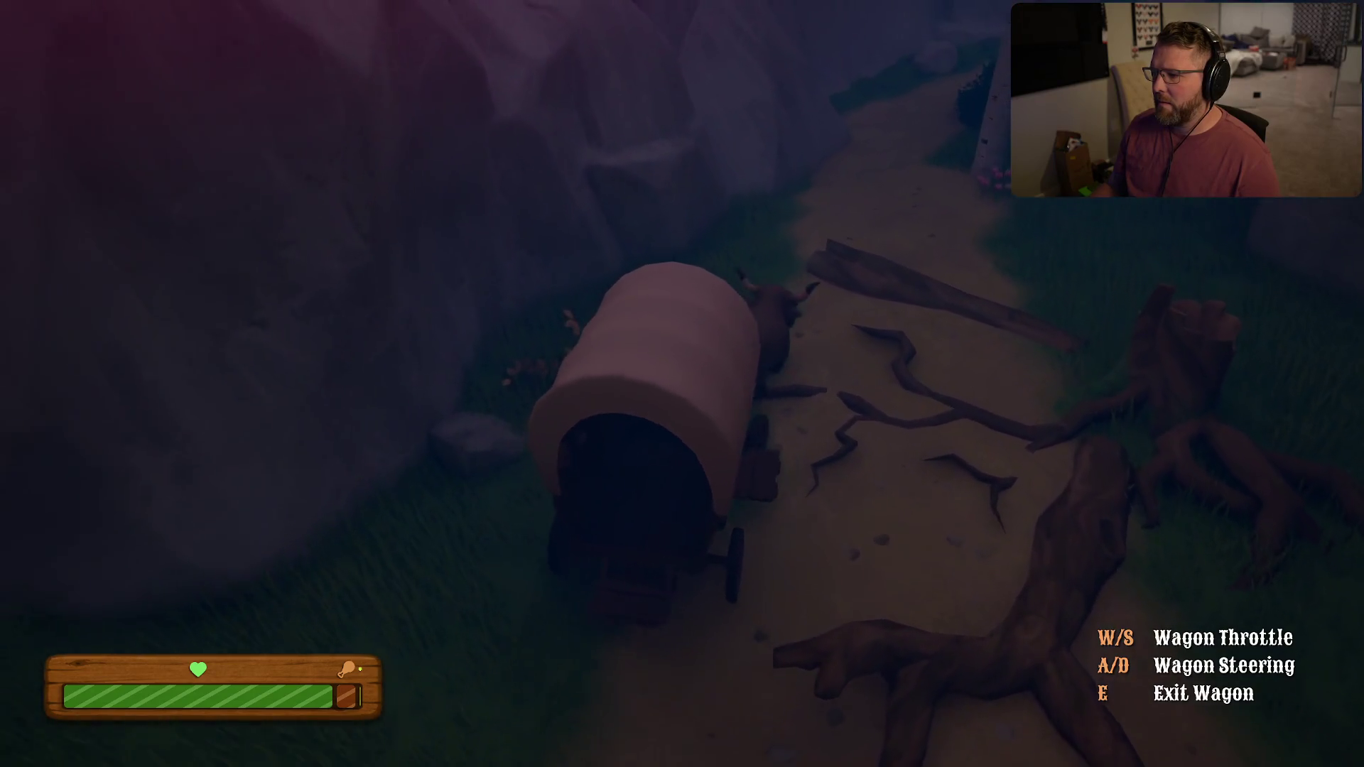
{"action": "key", "text": "d"}
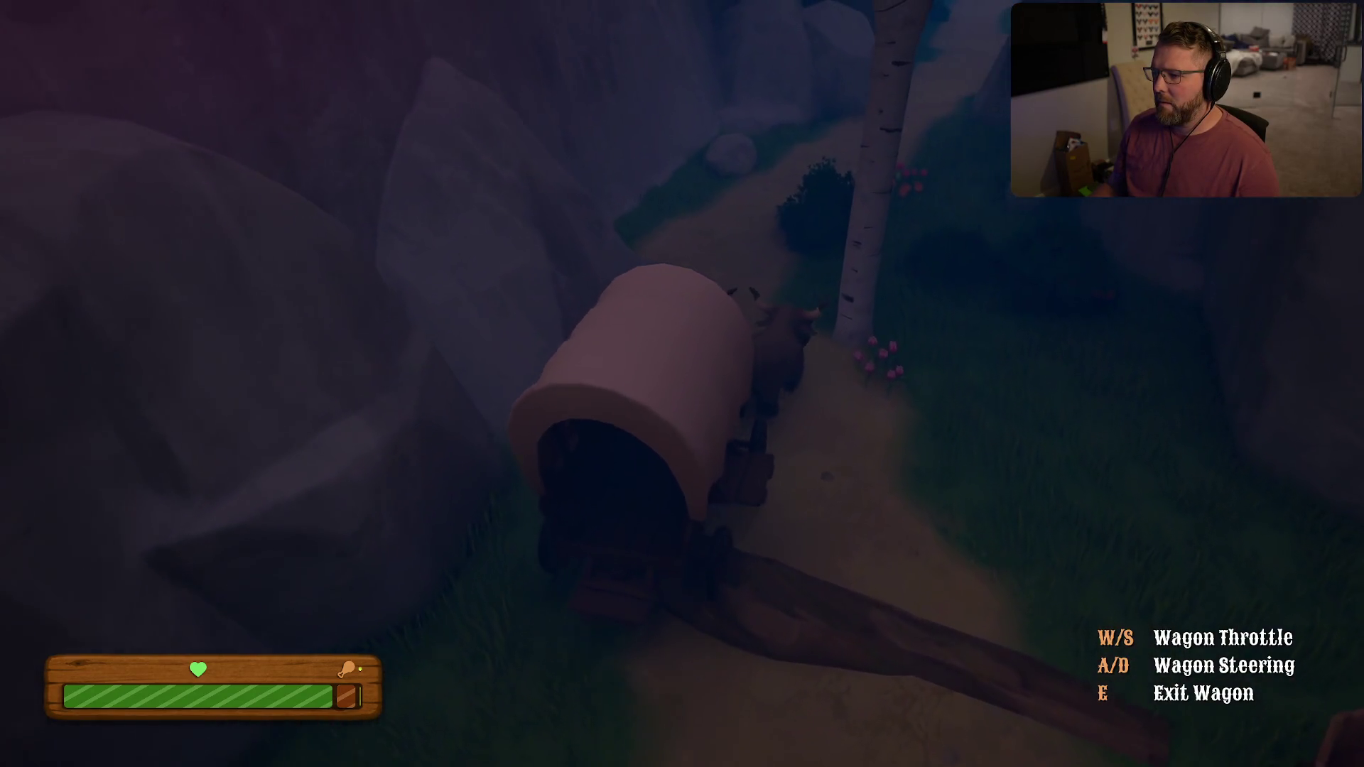
Steer the wagon through the canyon path, away from the cliff and past fallen logs
{"action": "key", "text": "a"}
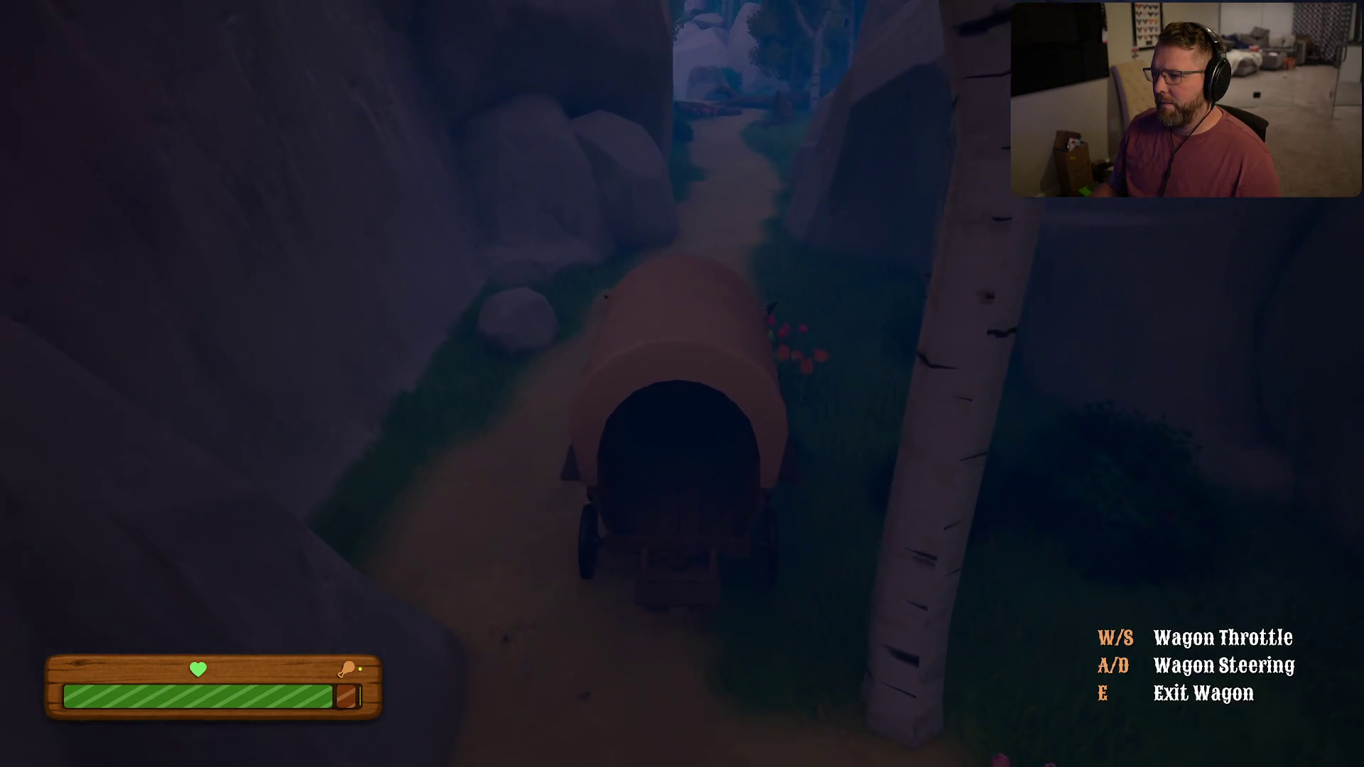
{"action": "key", "text": "w"}
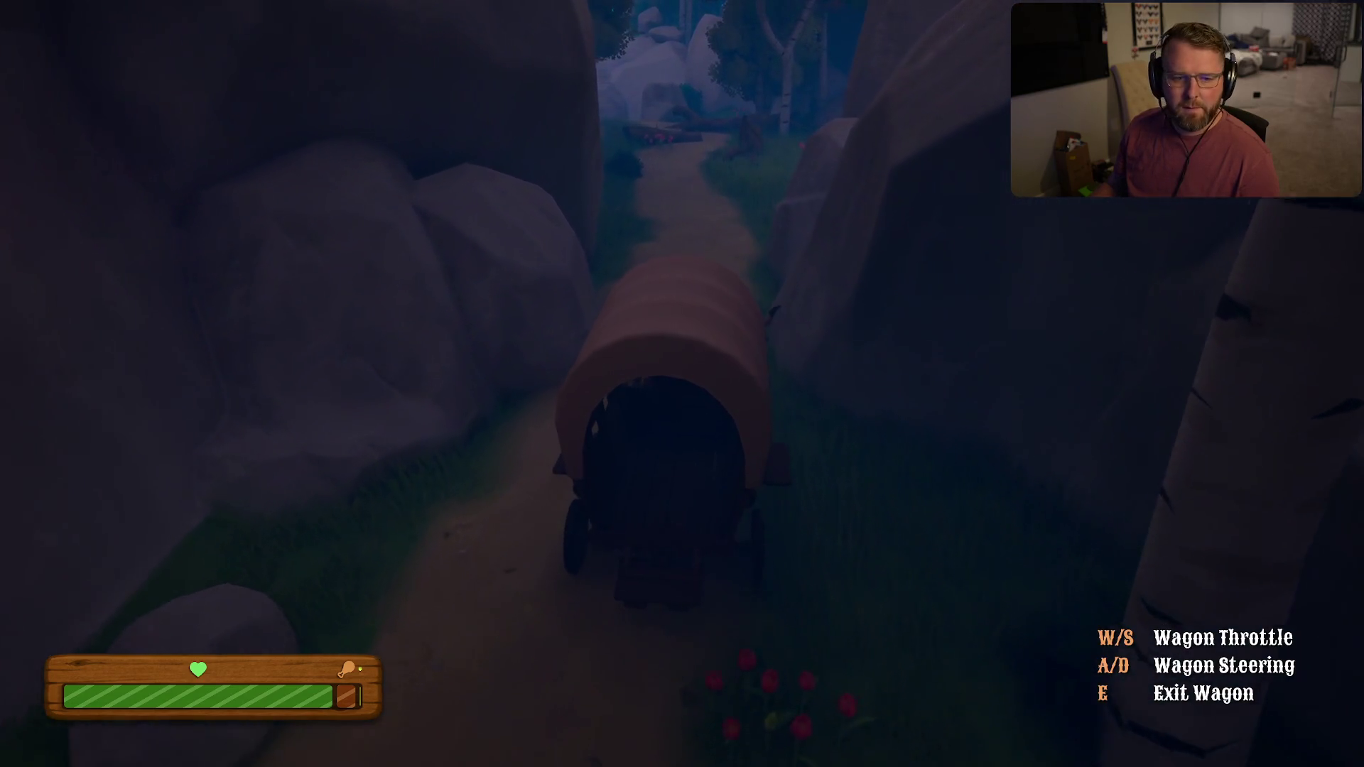
{"action": "key", "text": "w"}
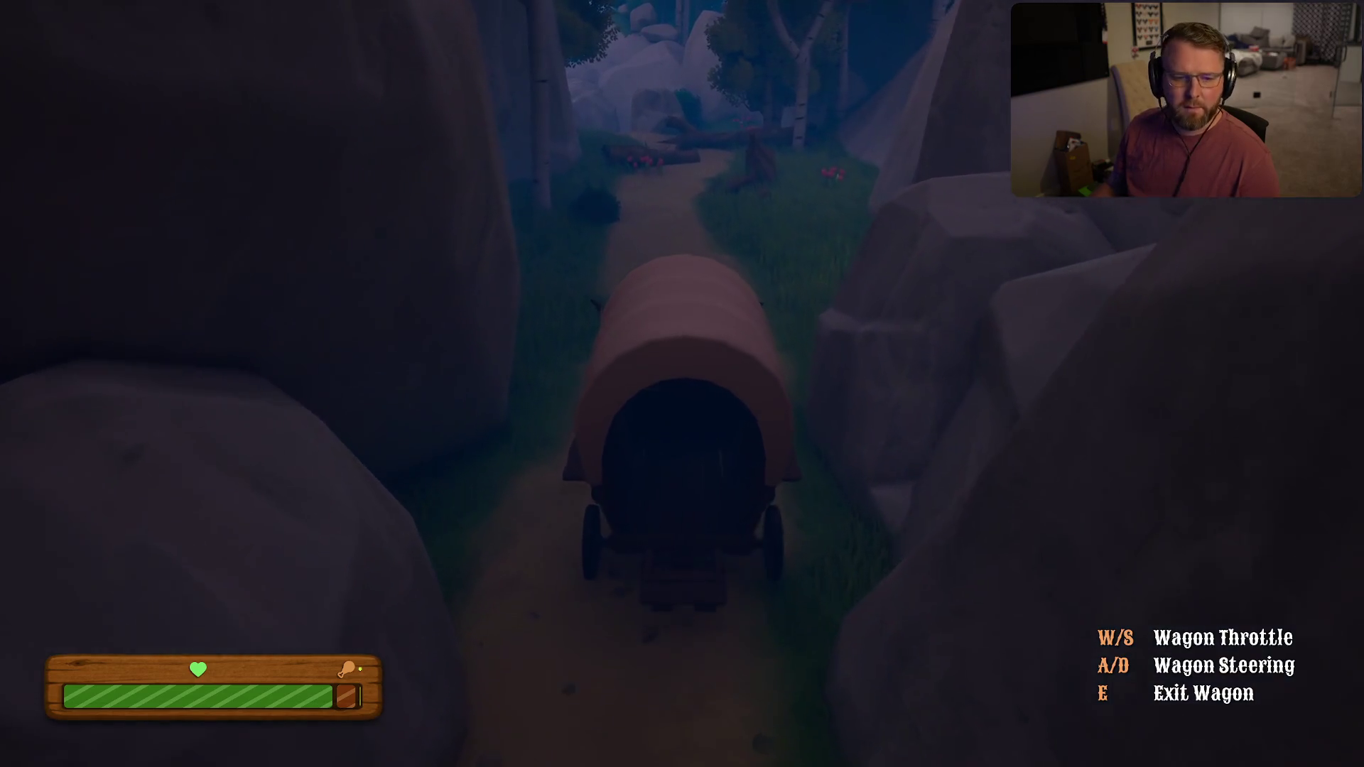
{"action": "key", "text": "d"}
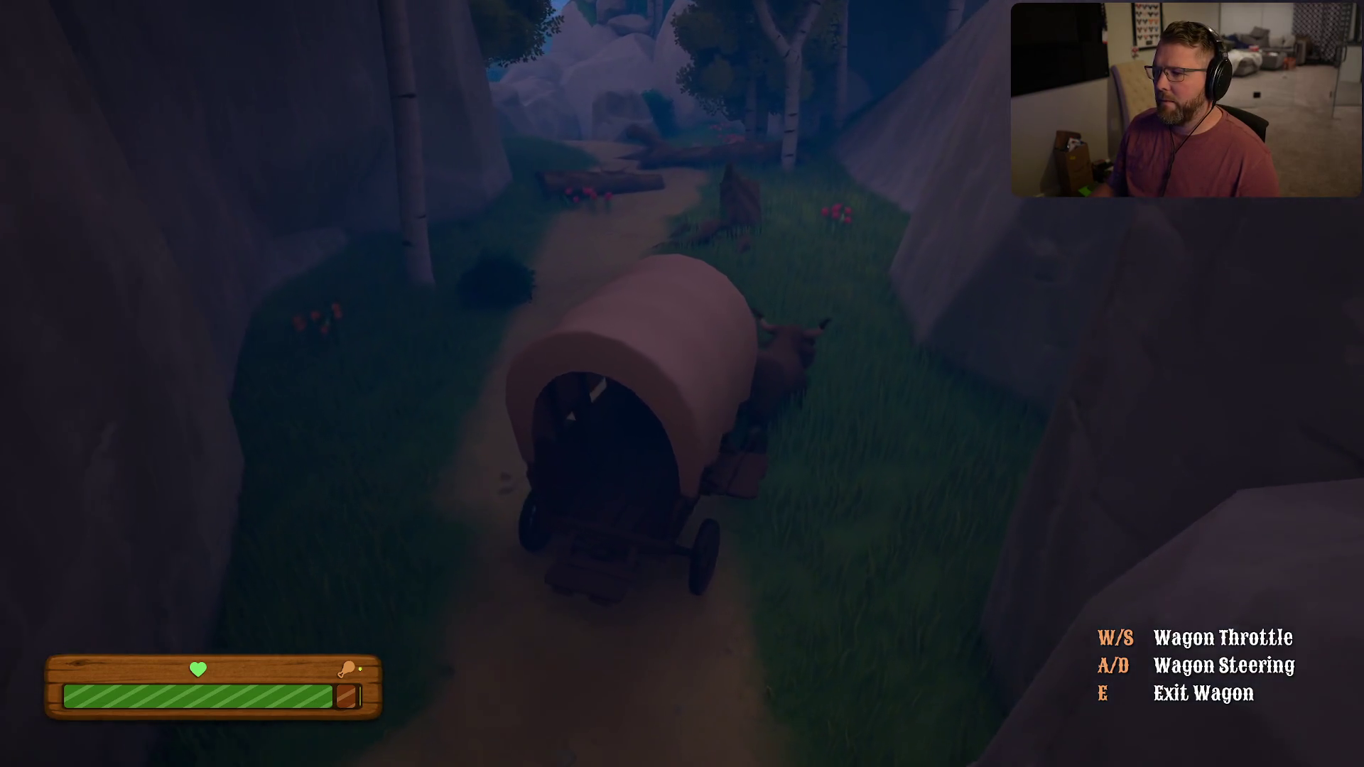
{"action": "key", "text": "a"}
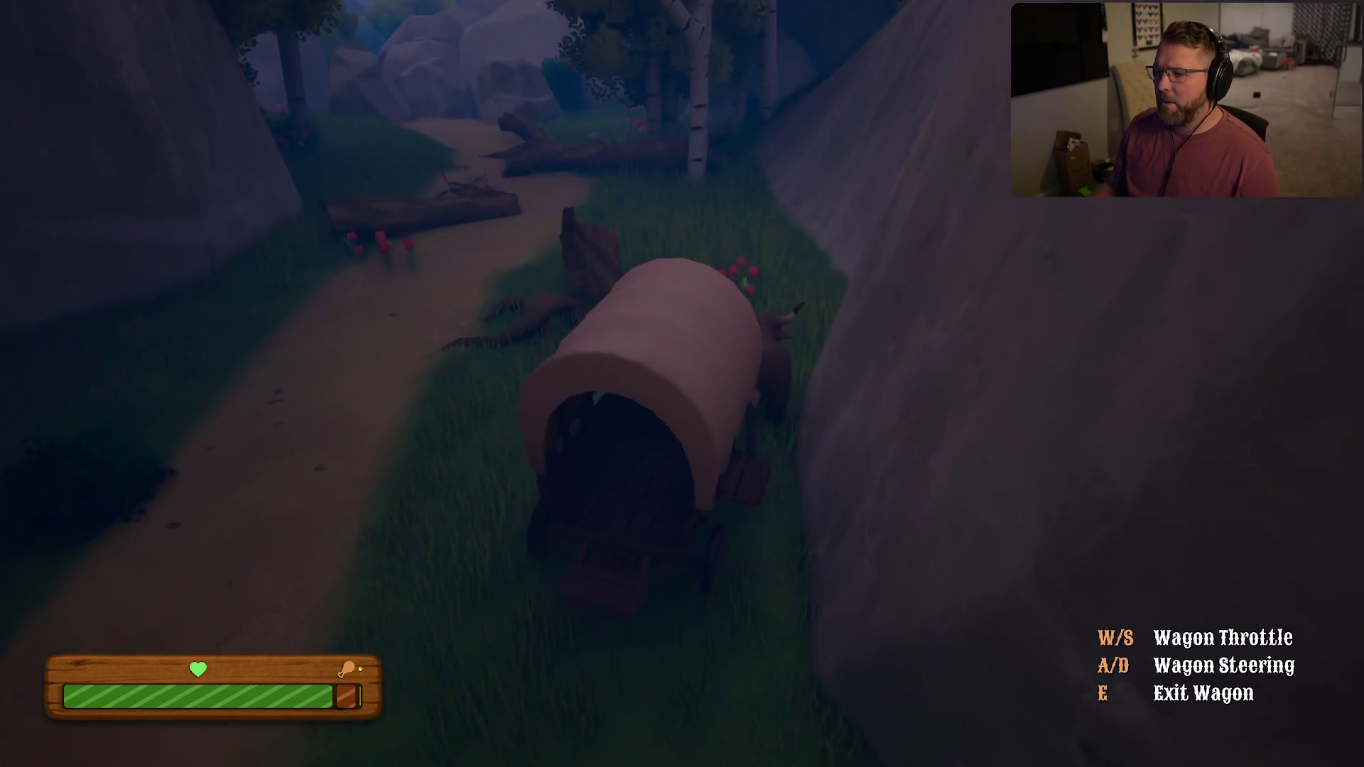
{"action": "key", "text": "w"}
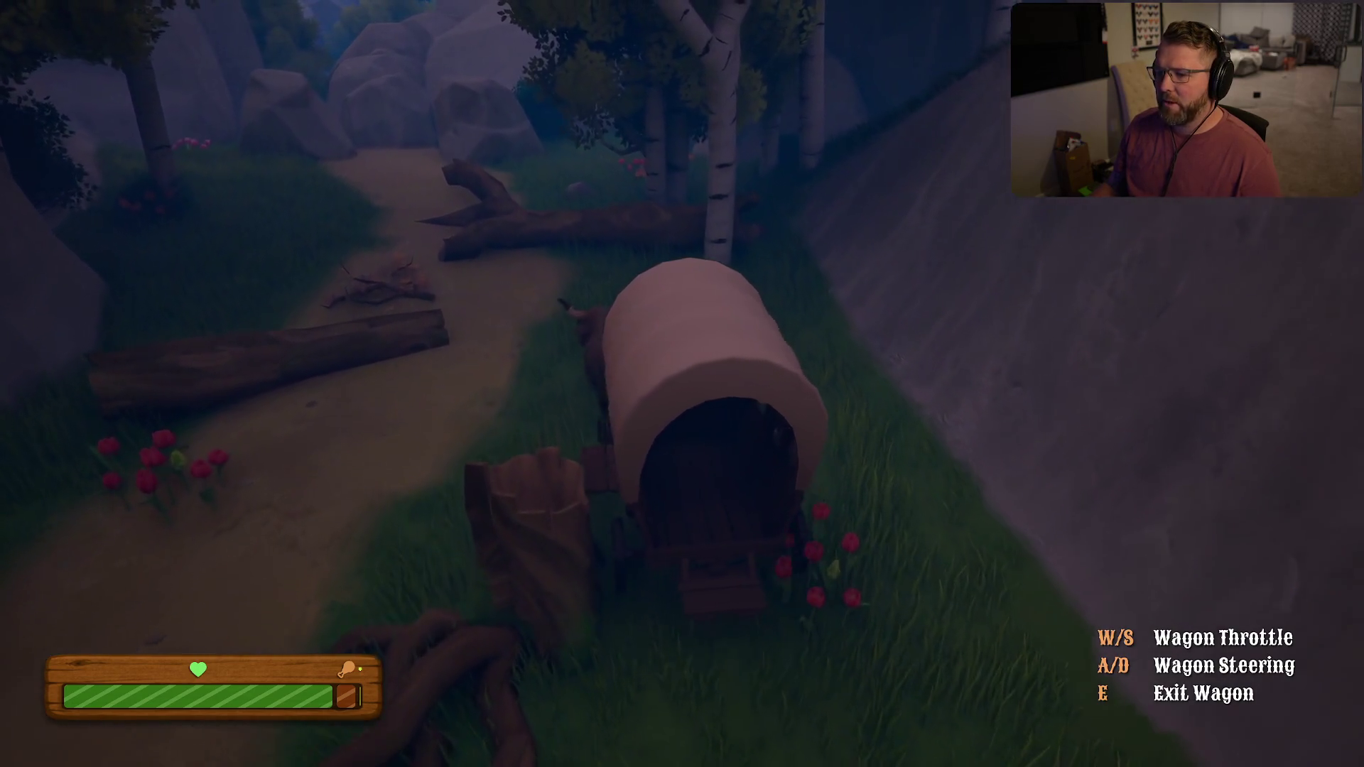
{"action": "key", "text": "a"}
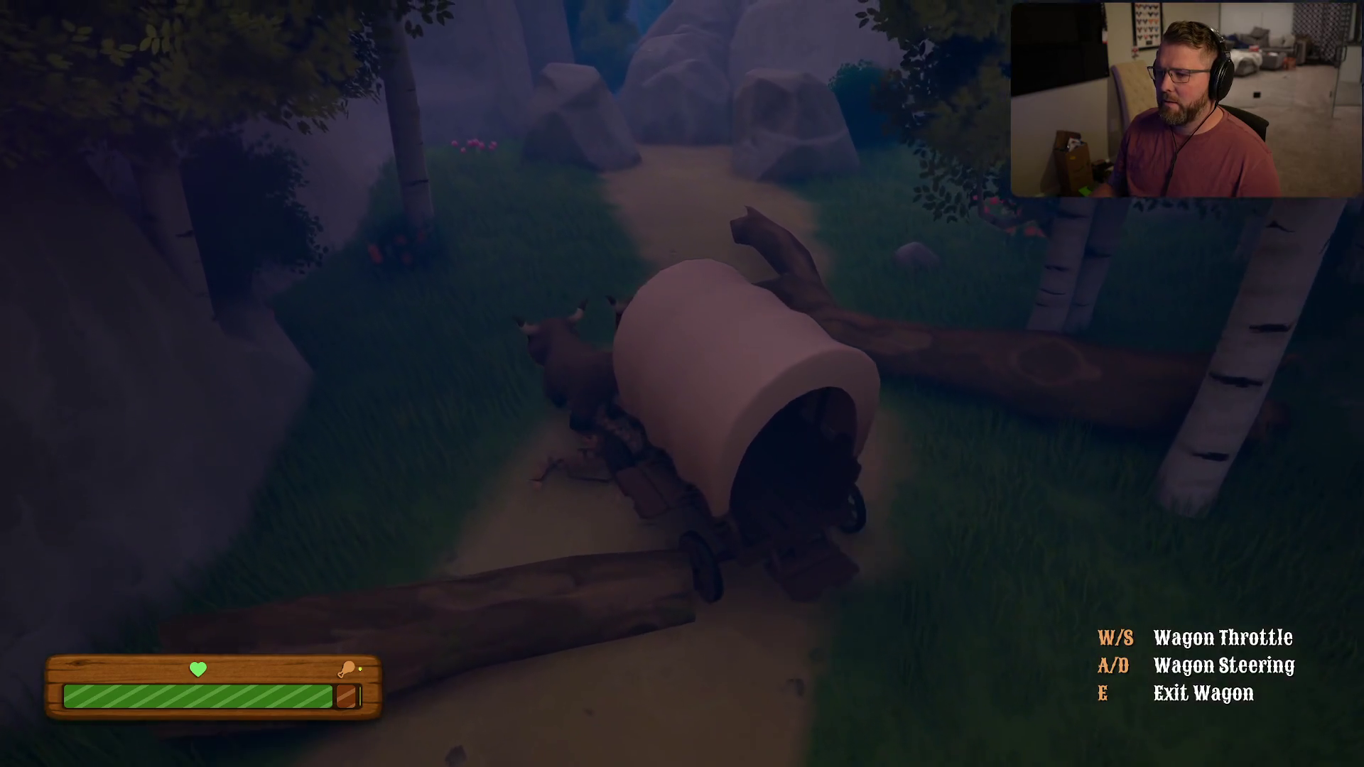
{"action": "key", "text": "d"}
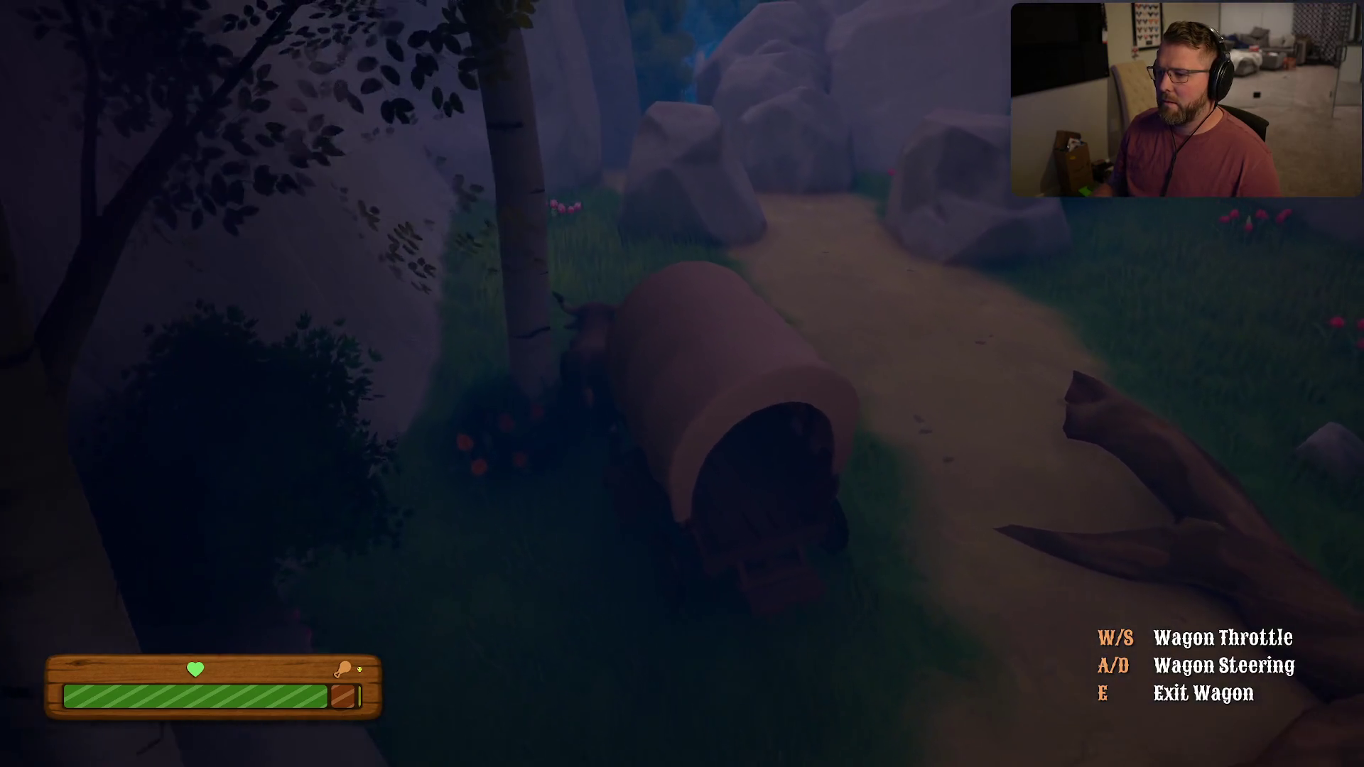
Weave between the large boulders and up the narrow gorge onto the open foggy trail
{"action": "key", "text": "w"}
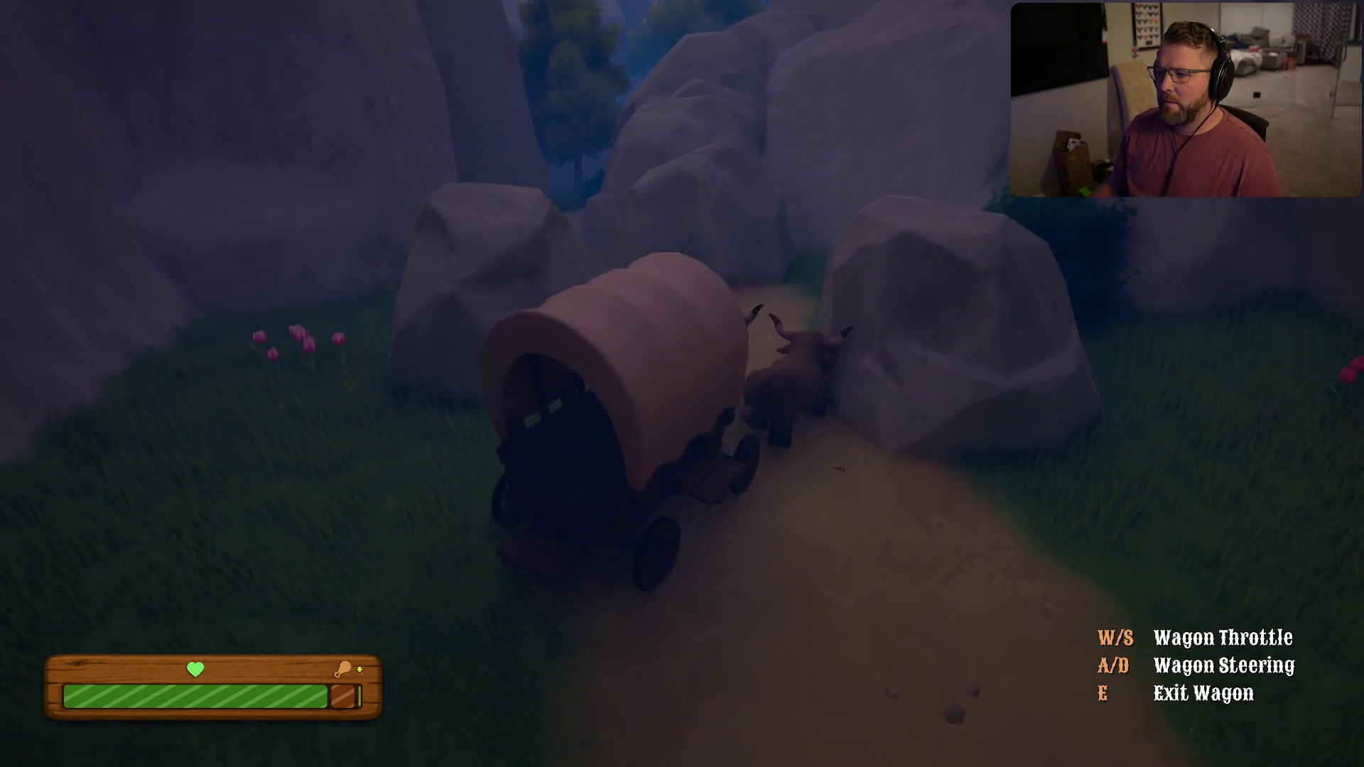
{"action": "key", "text": "a"}
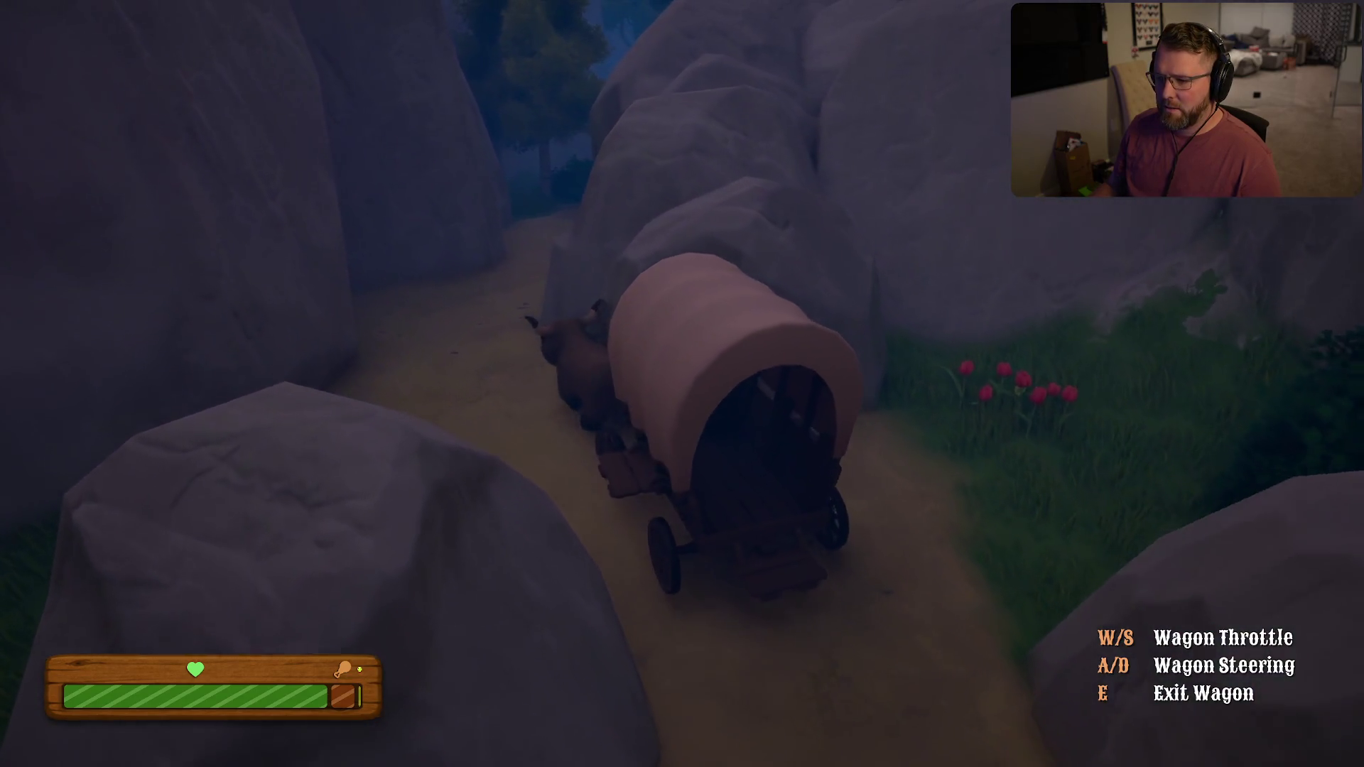
{"action": "key", "text": "w"}
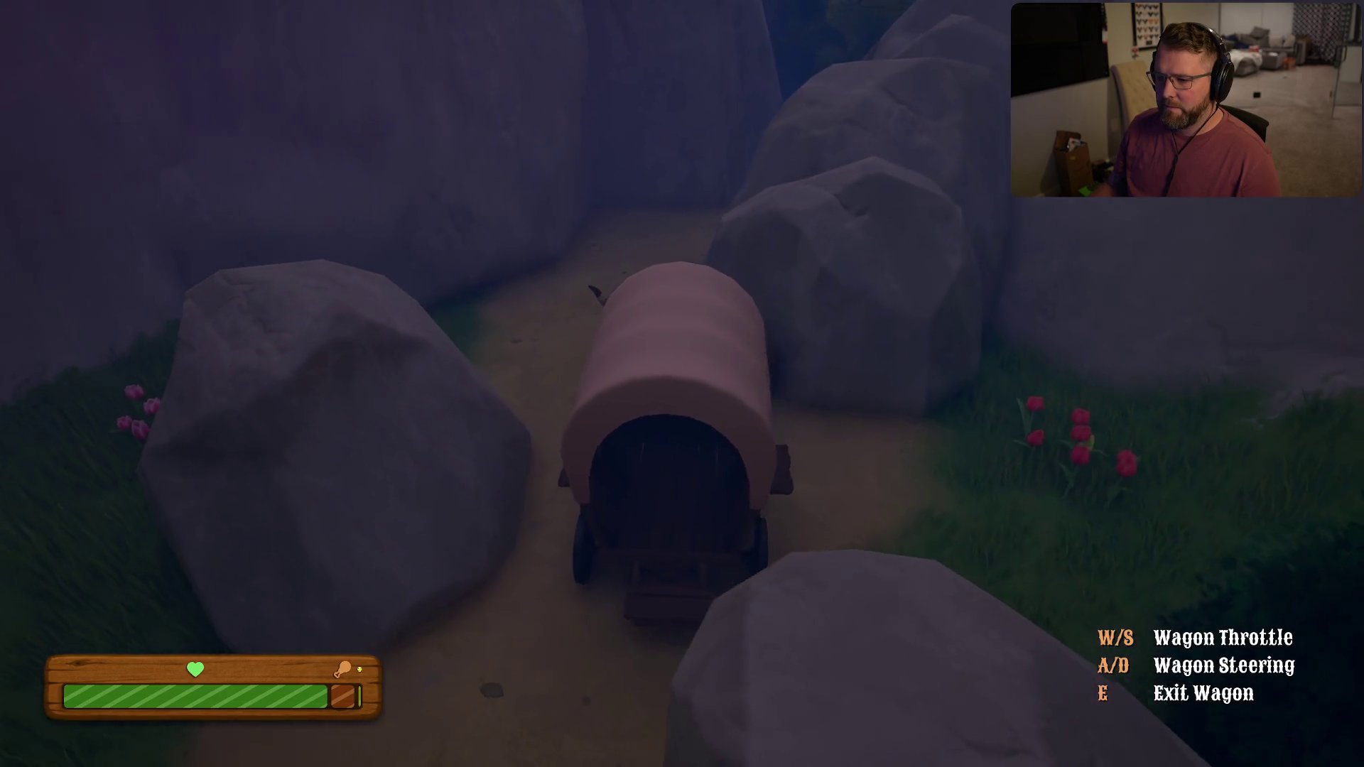
{"action": "key", "text": "d"}
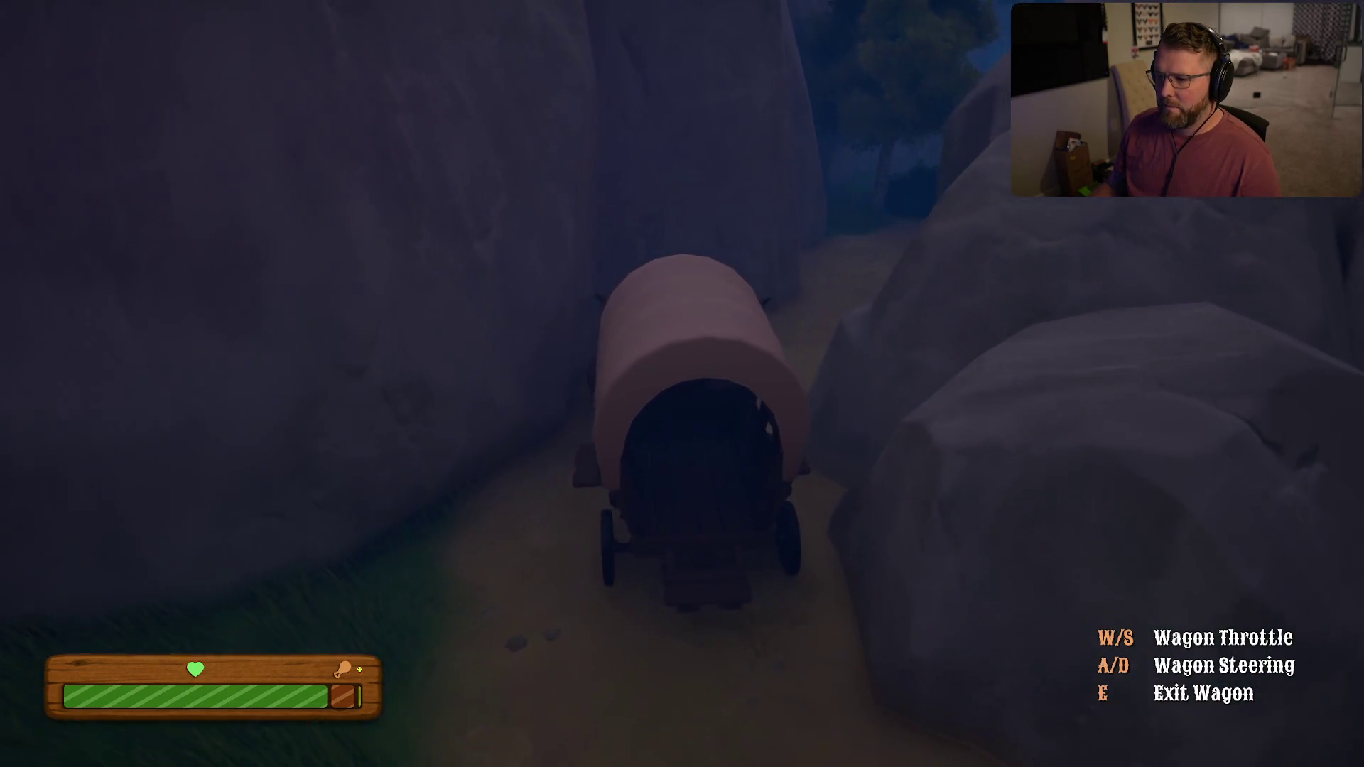
{"action": "key", "text": "w"}
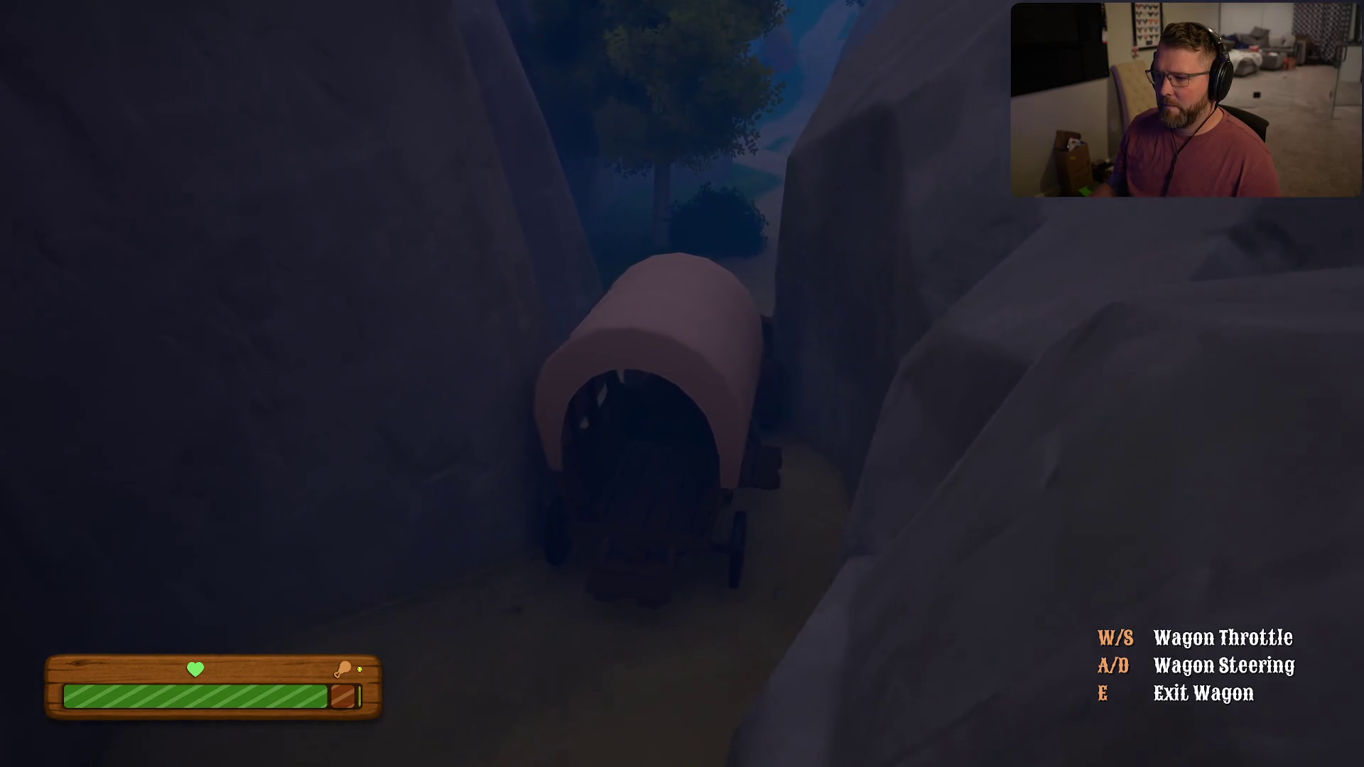
{"action": "key", "text": "w"}
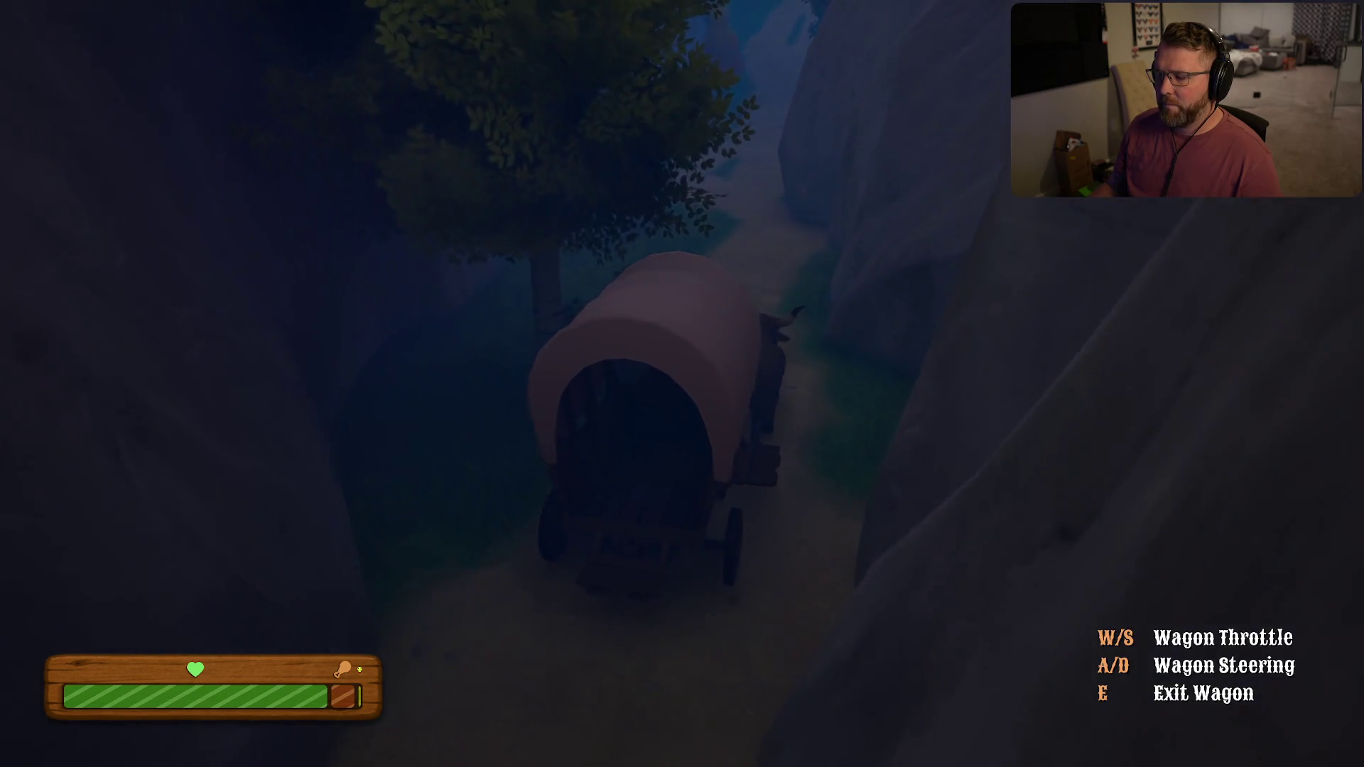
{"action": "key", "text": "w"}
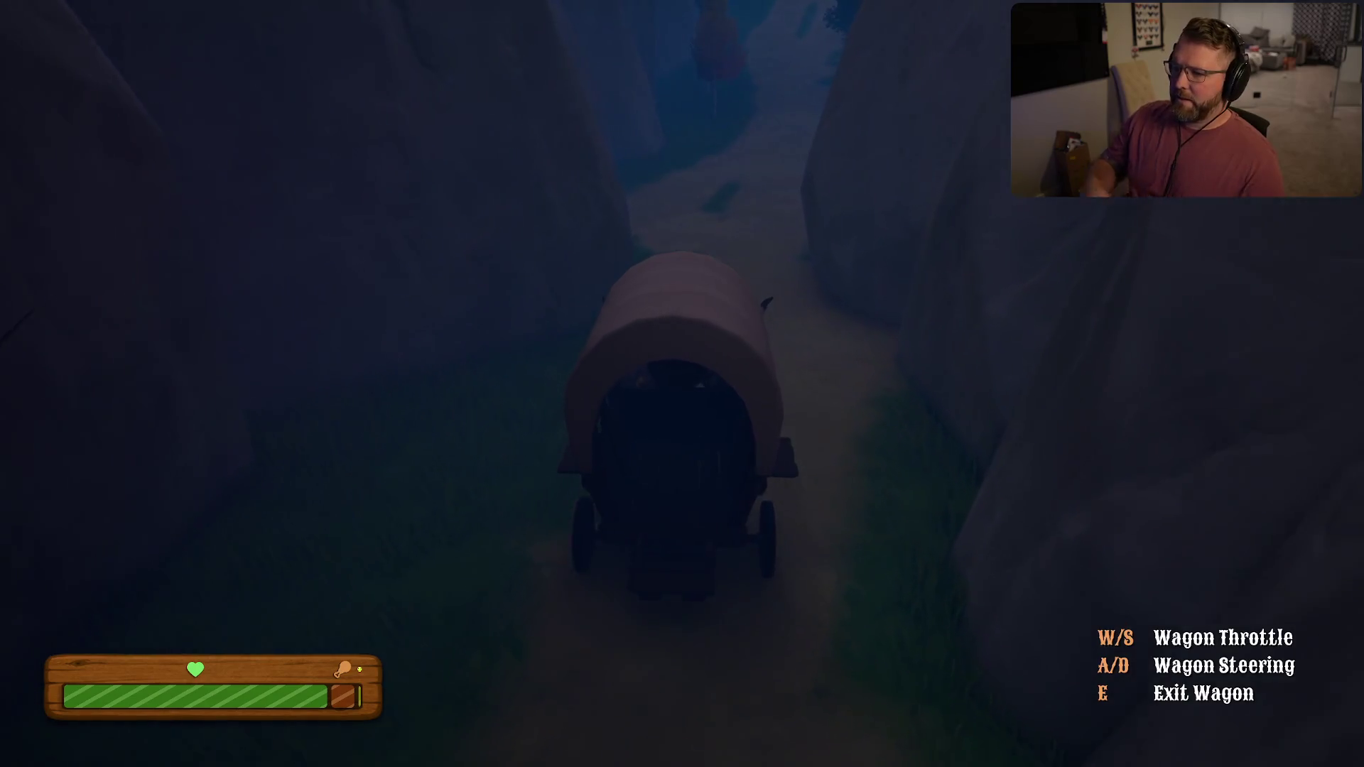
{"action": "key", "text": "w"}
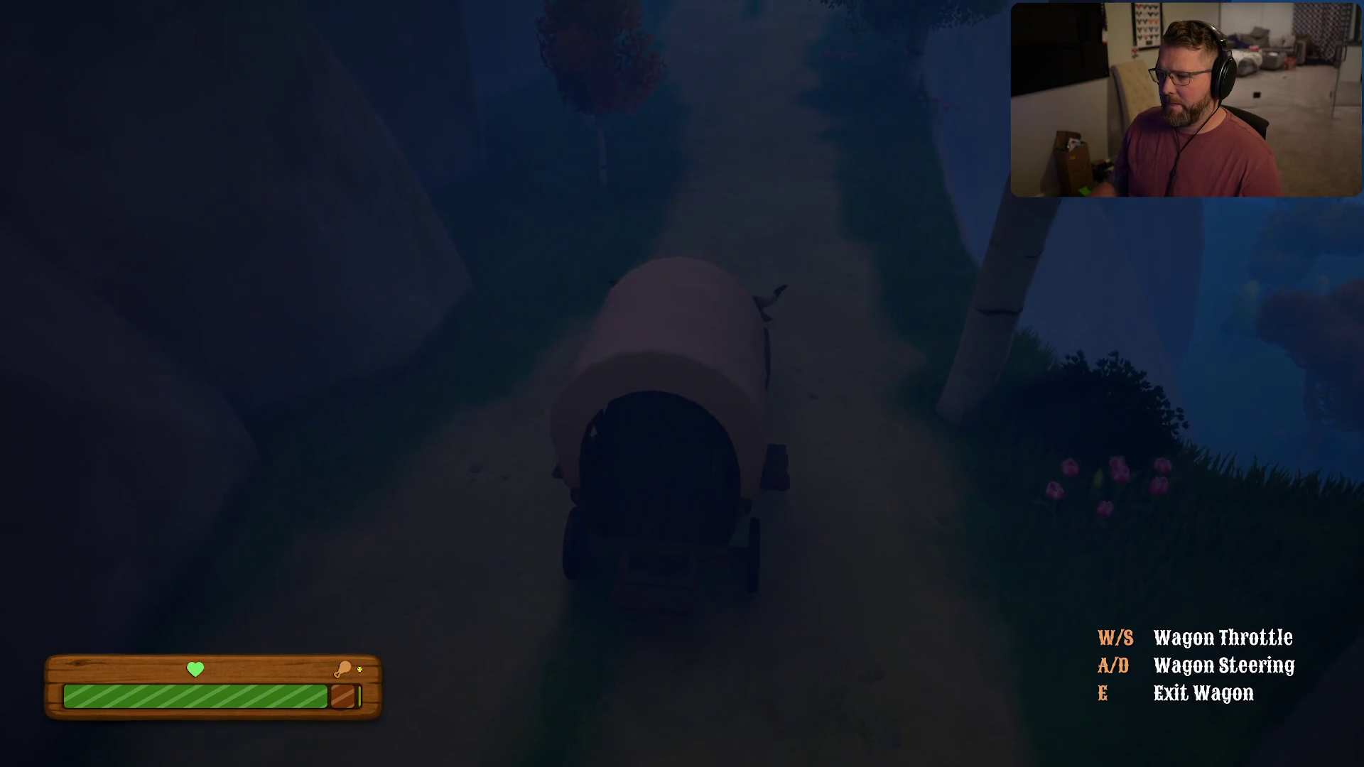
Climb into the wagon bed, set the lit lantern on its floor, then run back to the front
{"action": "key", "text": "e"}
{"action": "key", "text": "shift+w"}
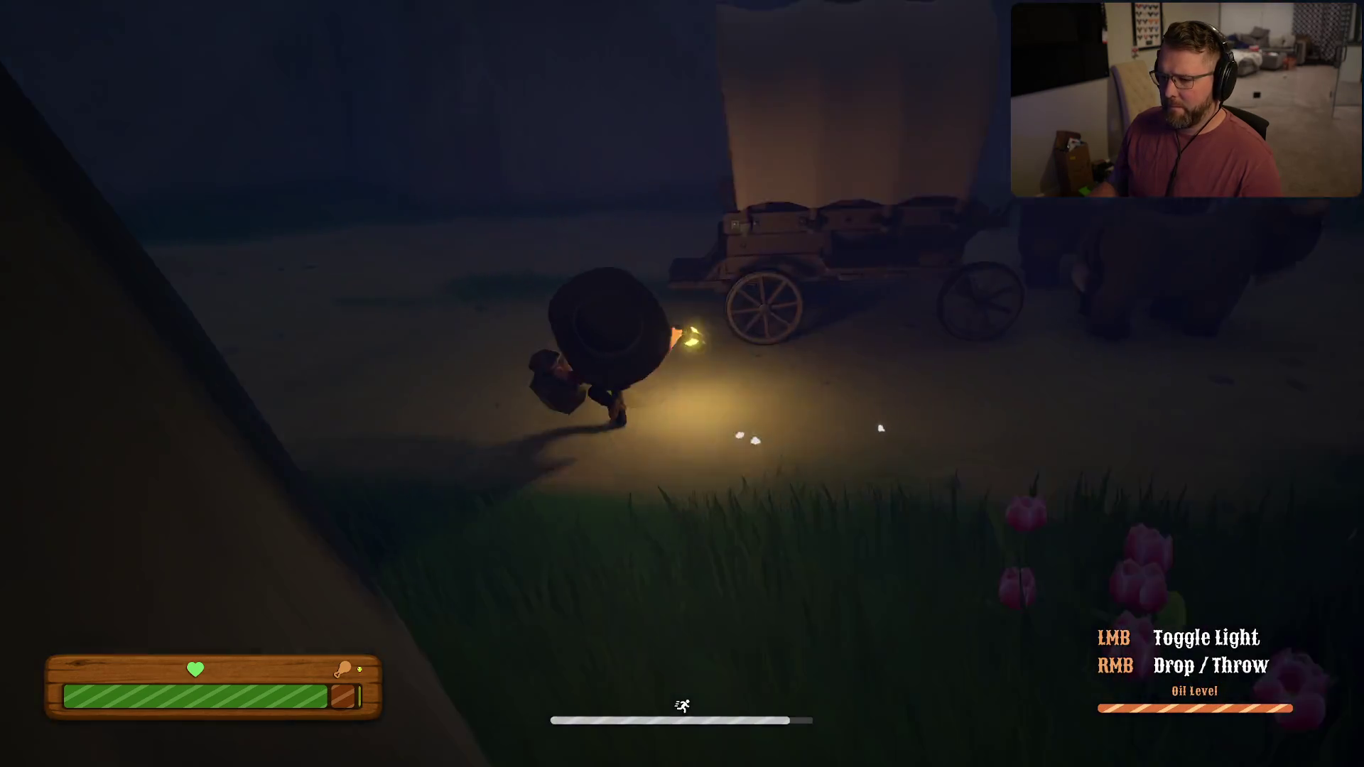
{"action": "key", "text": "e"}
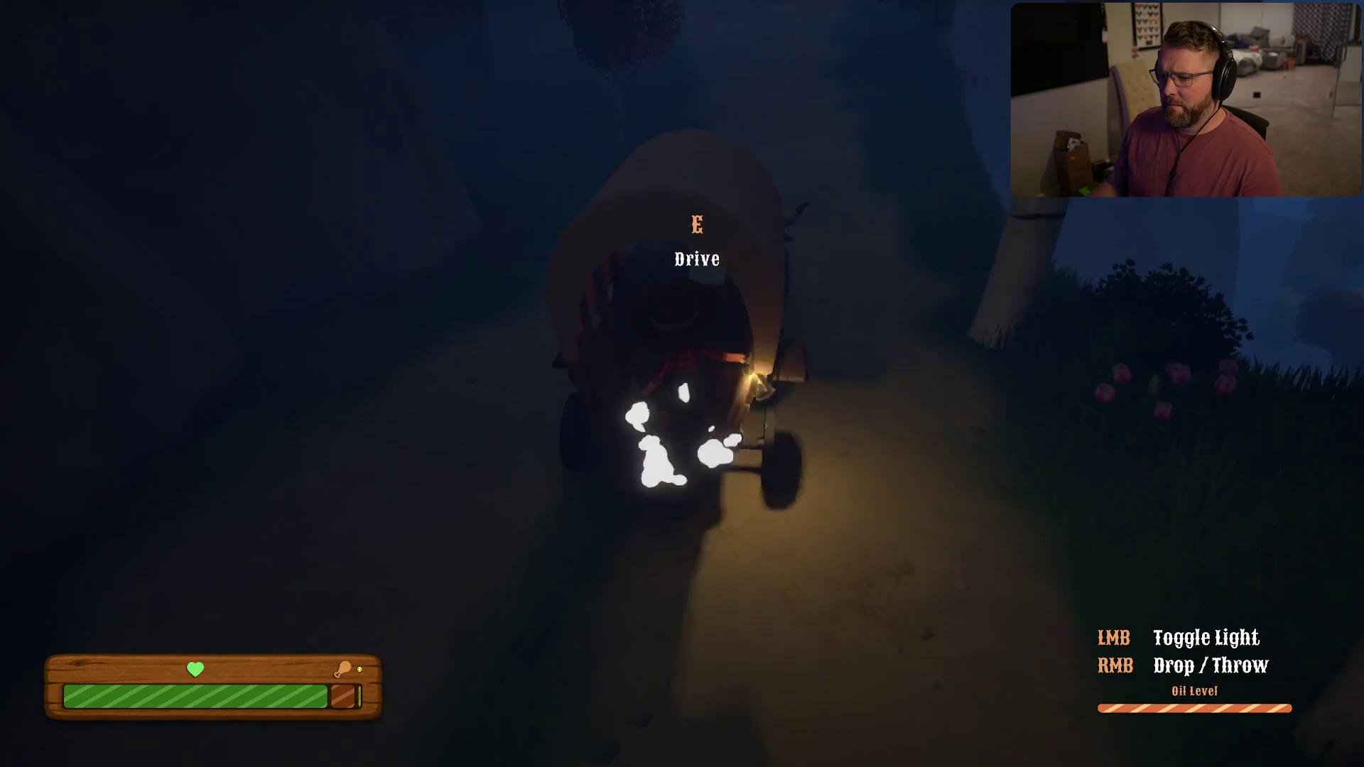
{"action": "right_click", "coordinate": [683, 384]}
{"action": "key", "text": "s"}
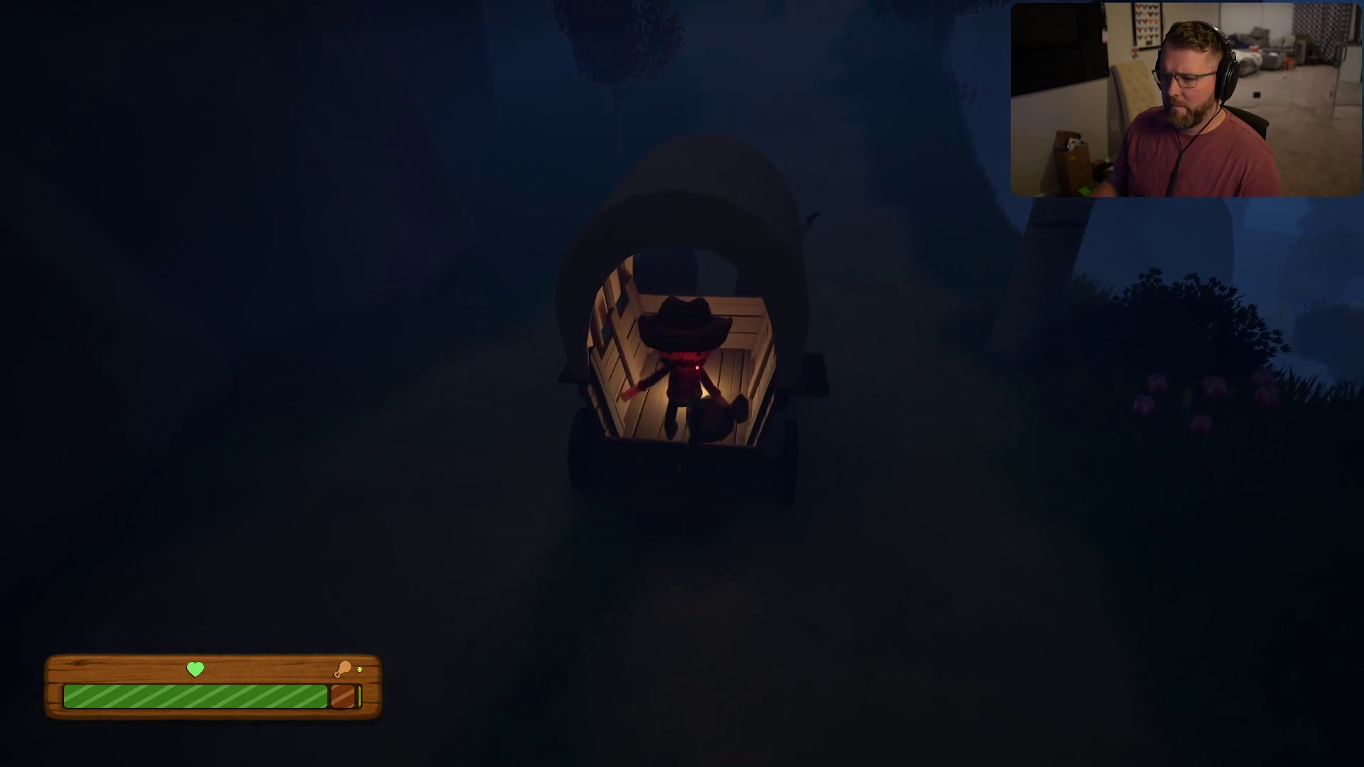
{"action": "key", "text": "shift+w"}
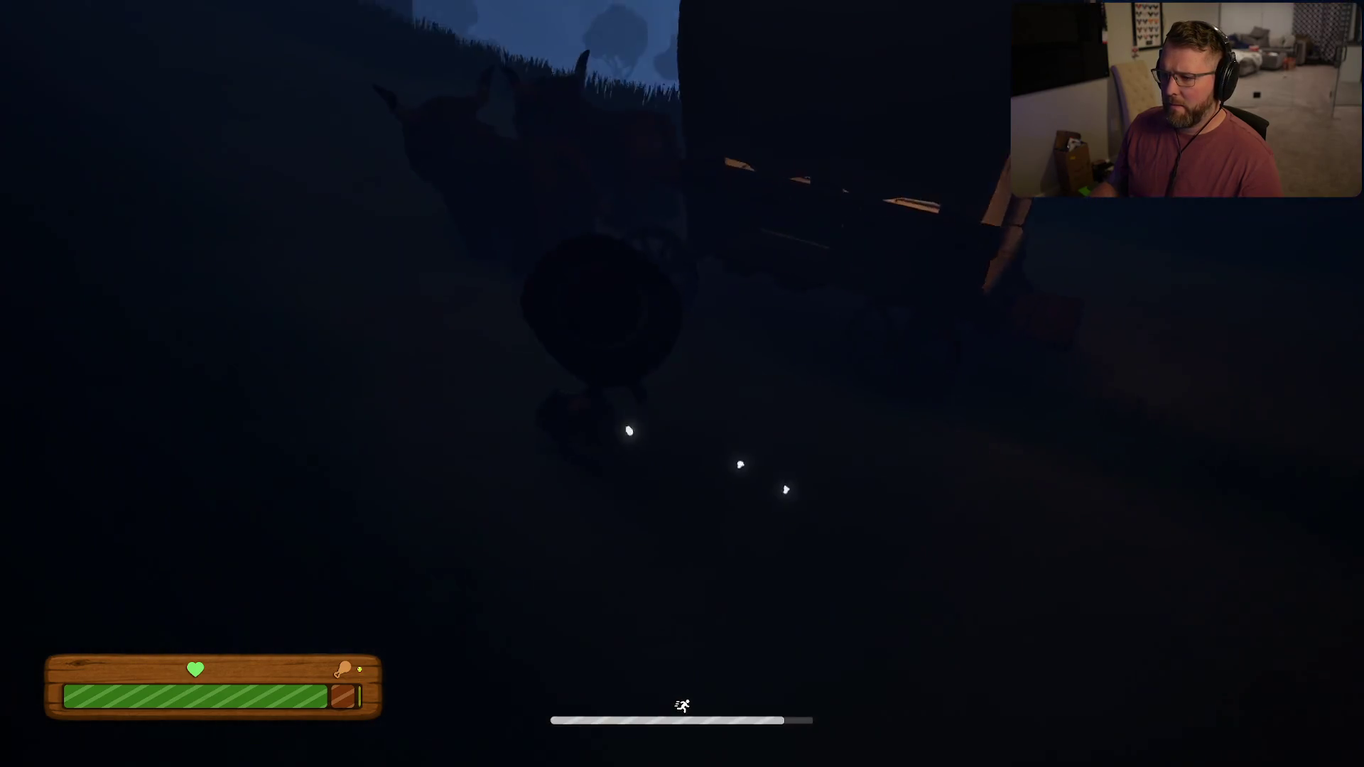
Retake the driver's seat and roll through the night forest, under overhanging trees into a clearing
{"action": "key", "text": "e"}
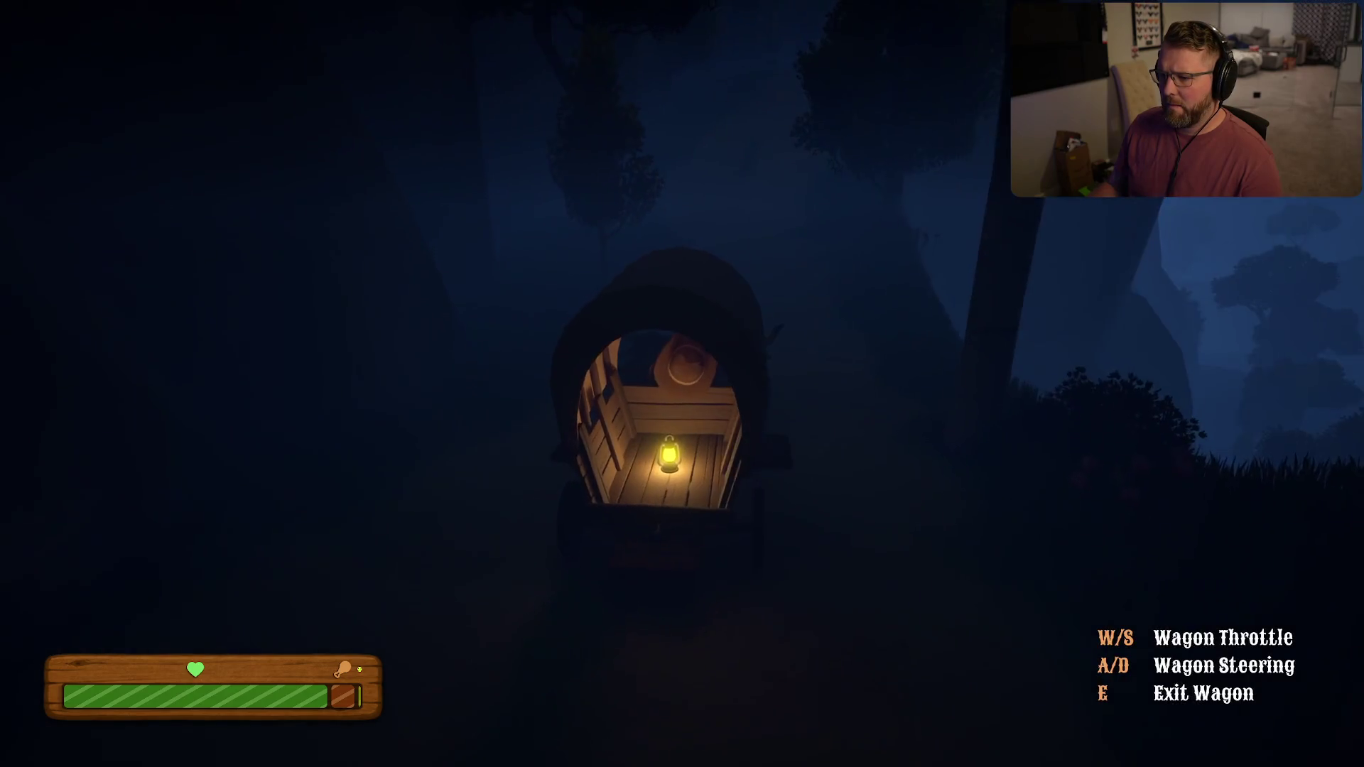
{"action": "key", "text": "w"}
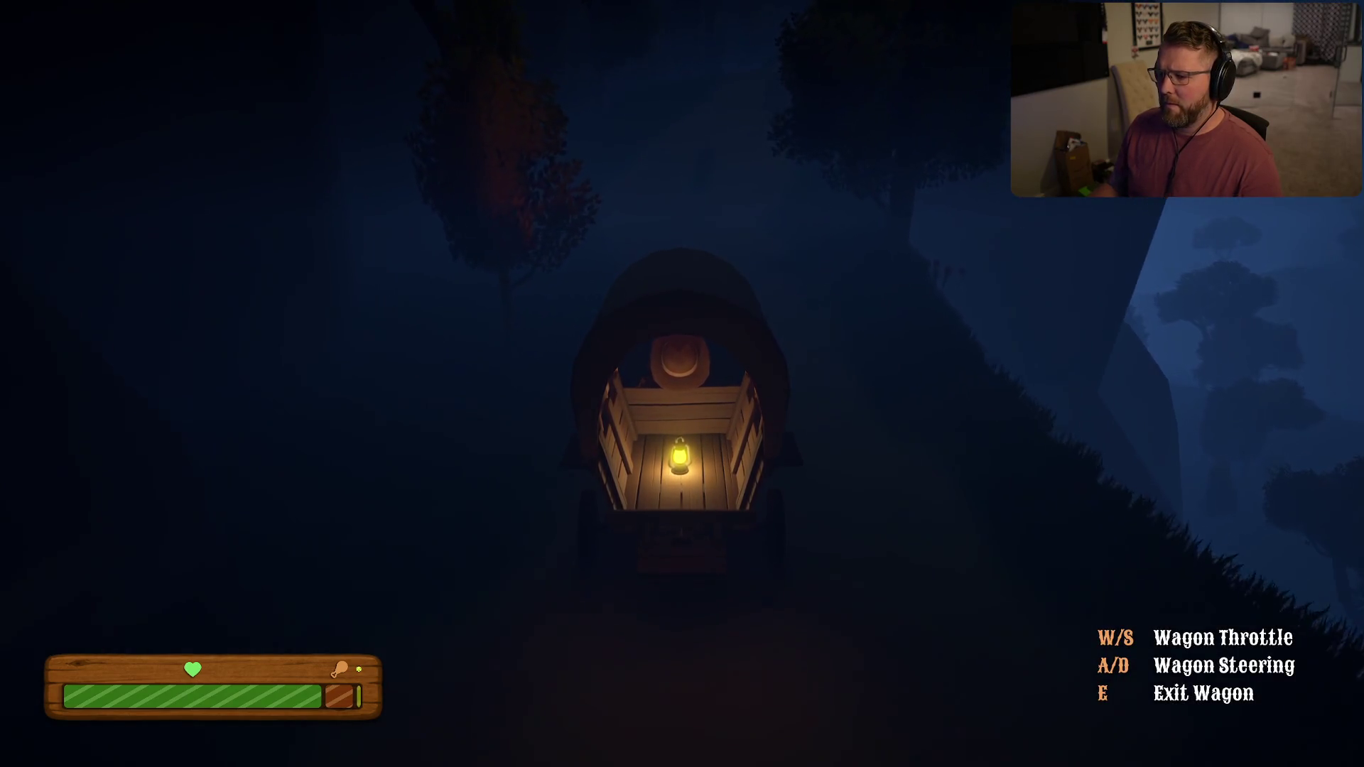
{"action": "key", "text": "w"}
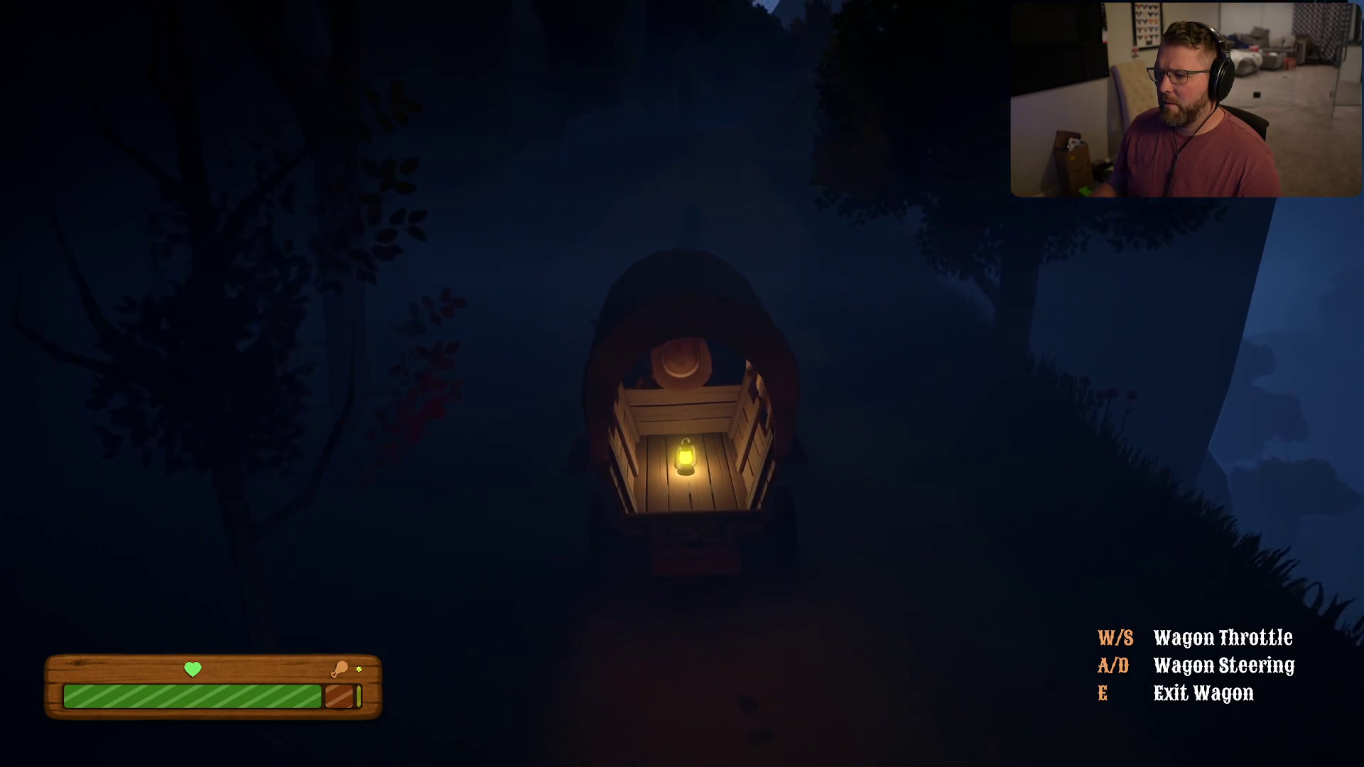
{"action": "key", "text": "w"}
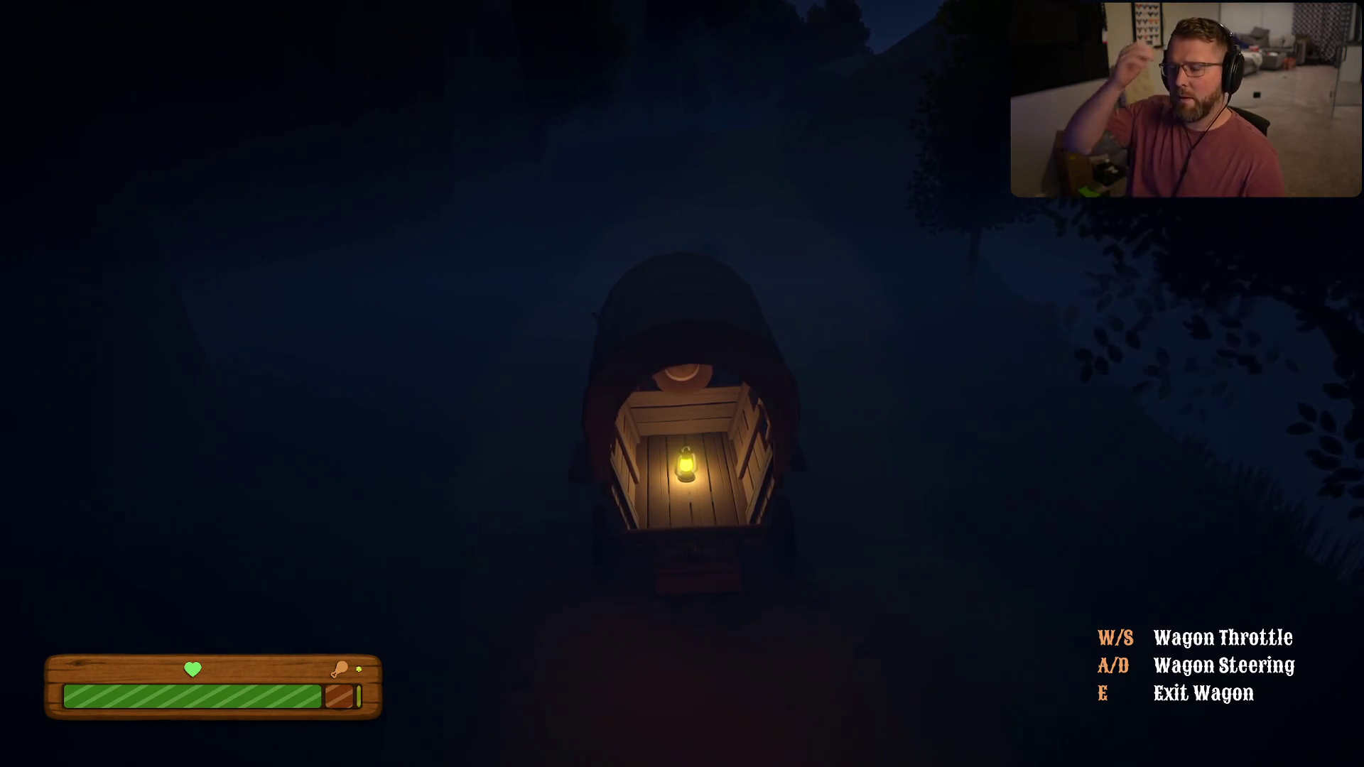
{"action": "key", "text": "w"}
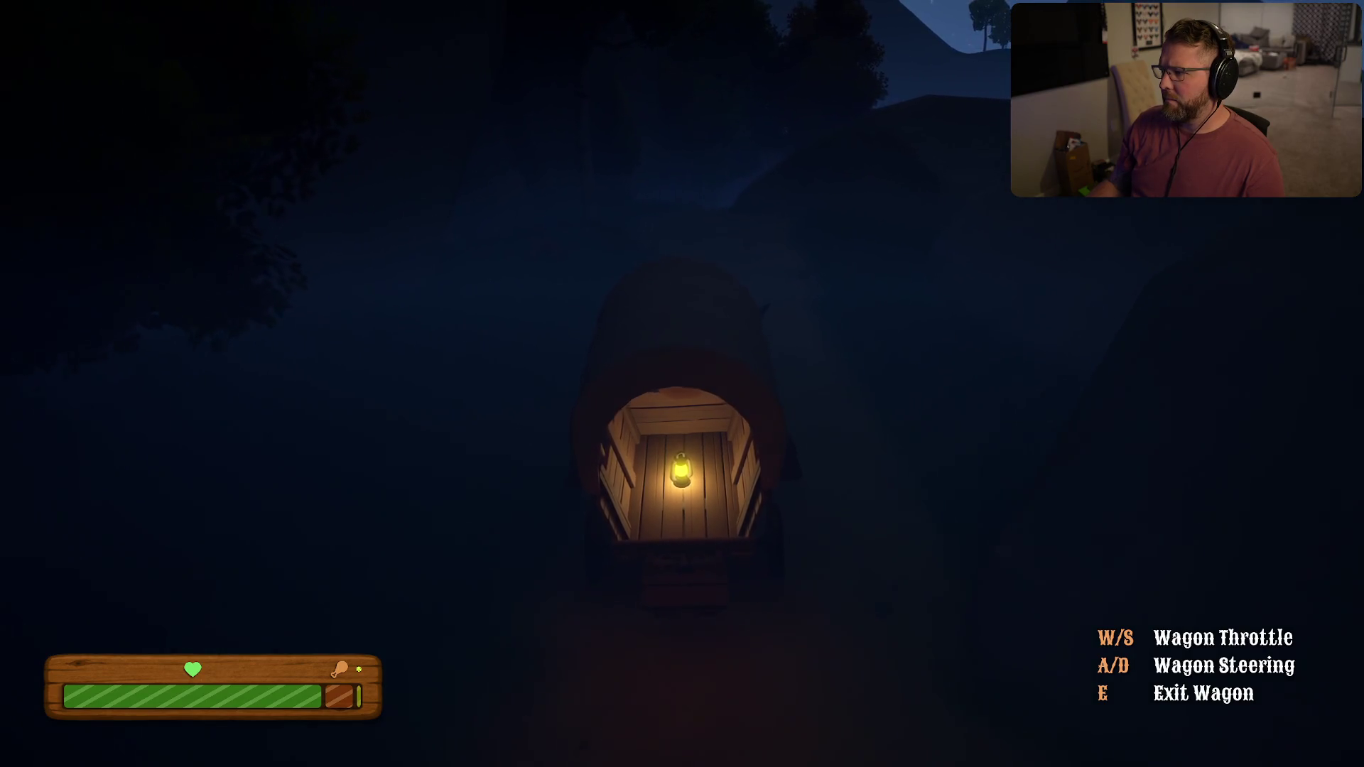
{"action": "key", "text": "w"}
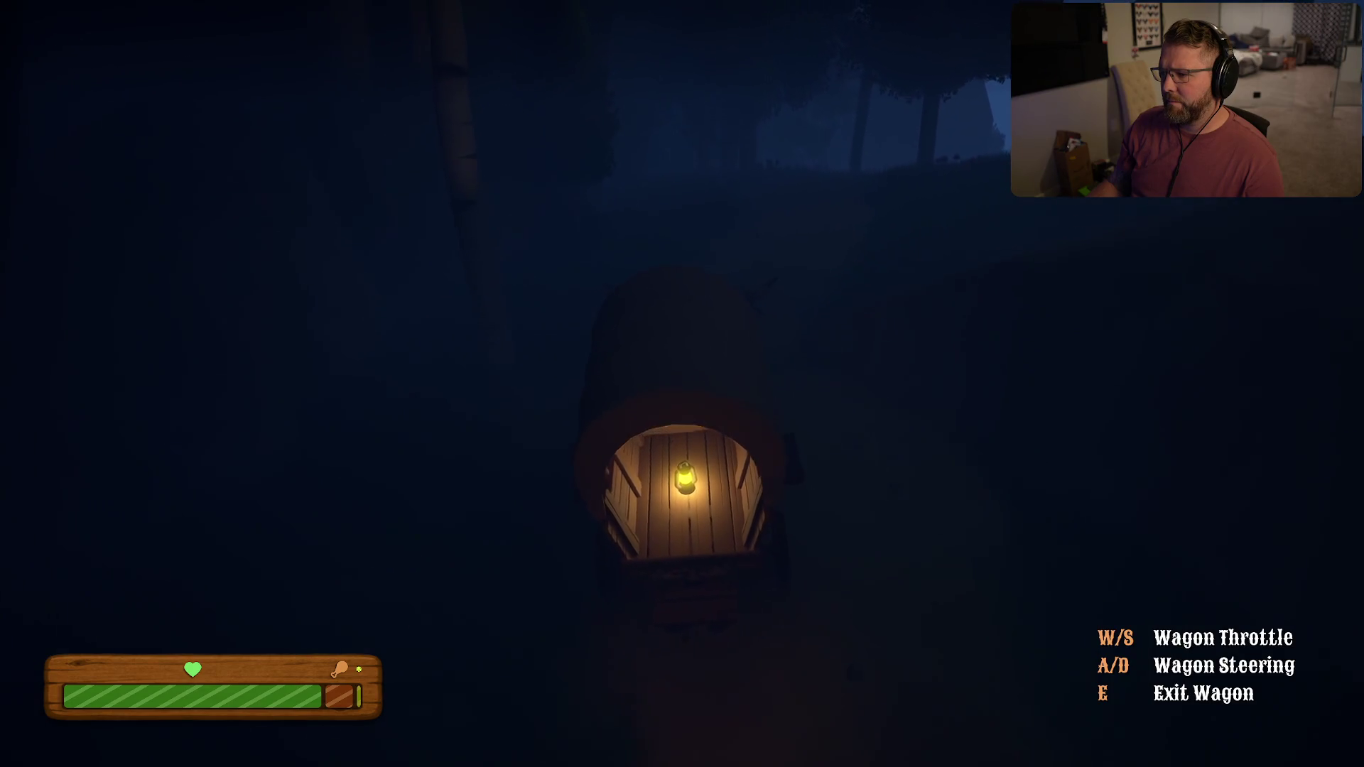
{"action": "key", "text": "w"}
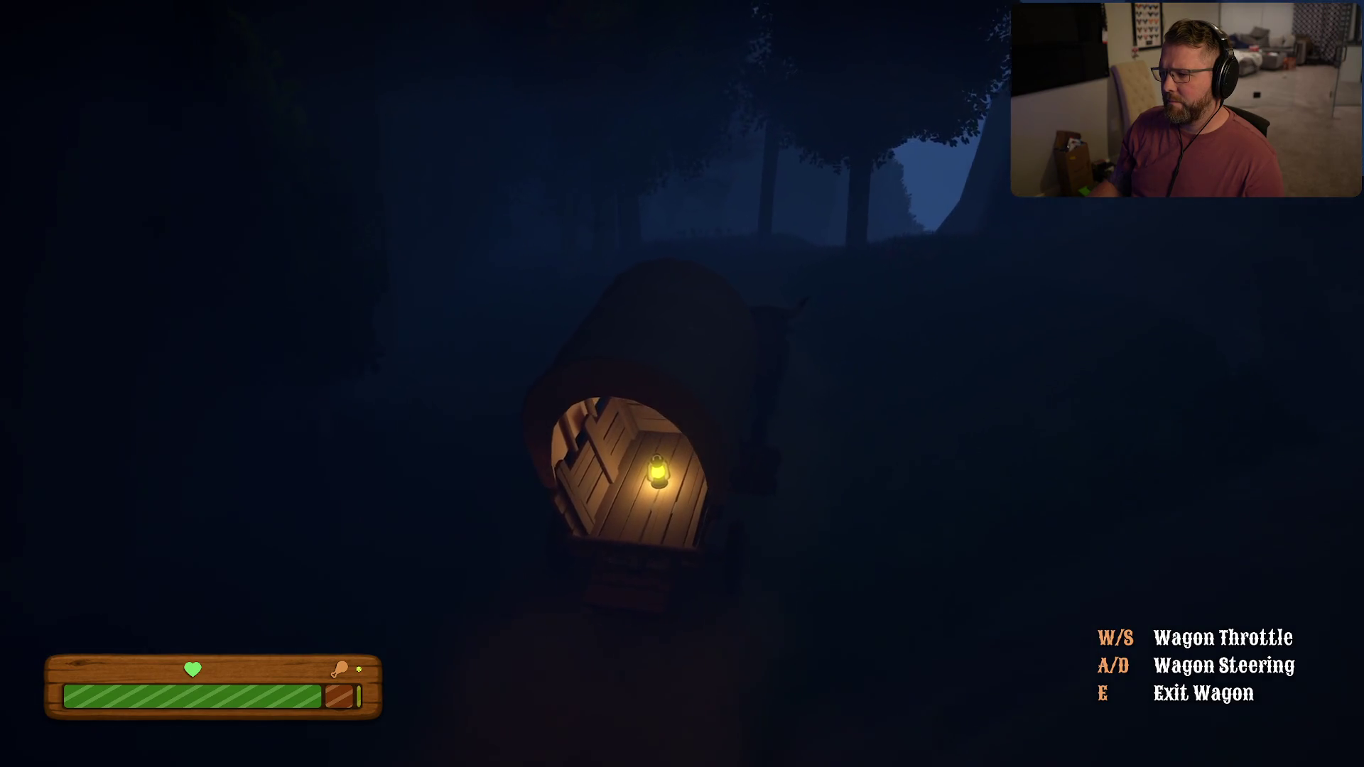
{"action": "key", "text": "w"}
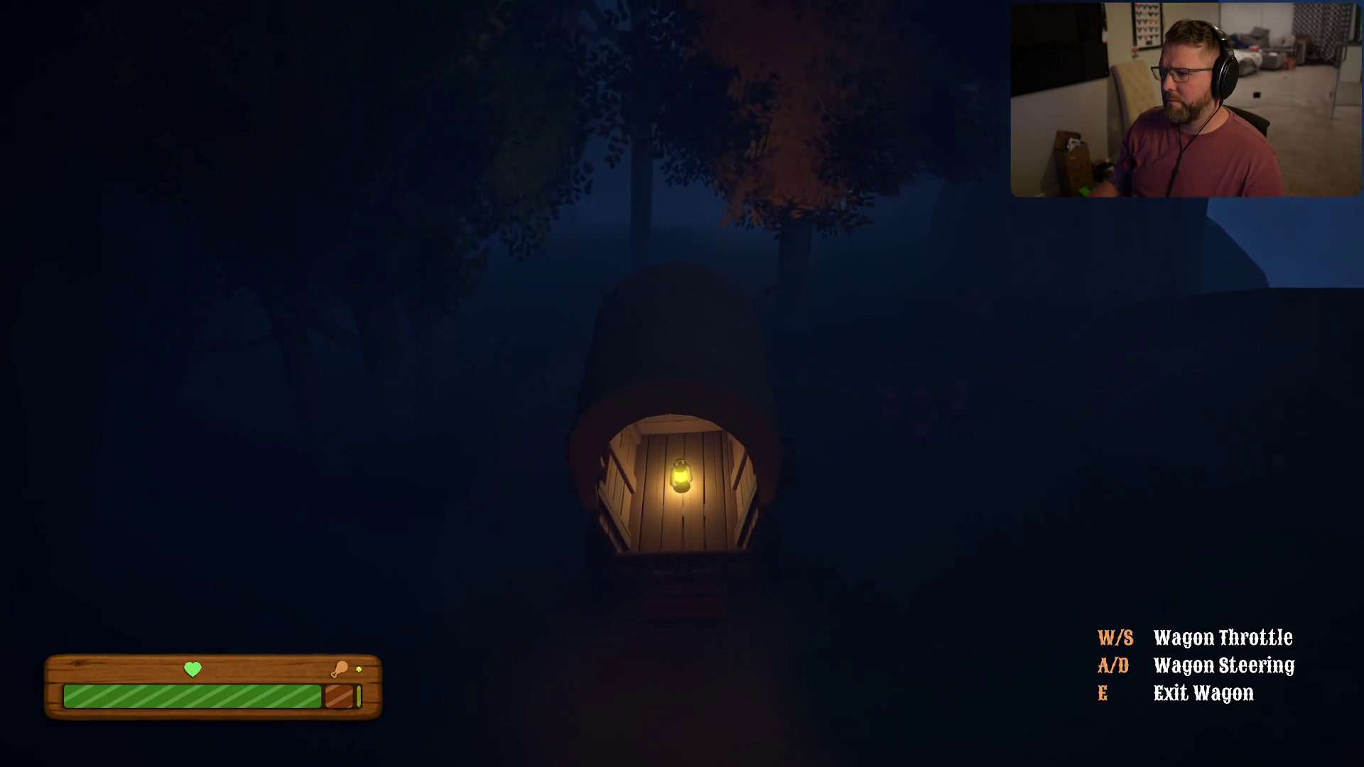
{"action": "key", "text": "w"}
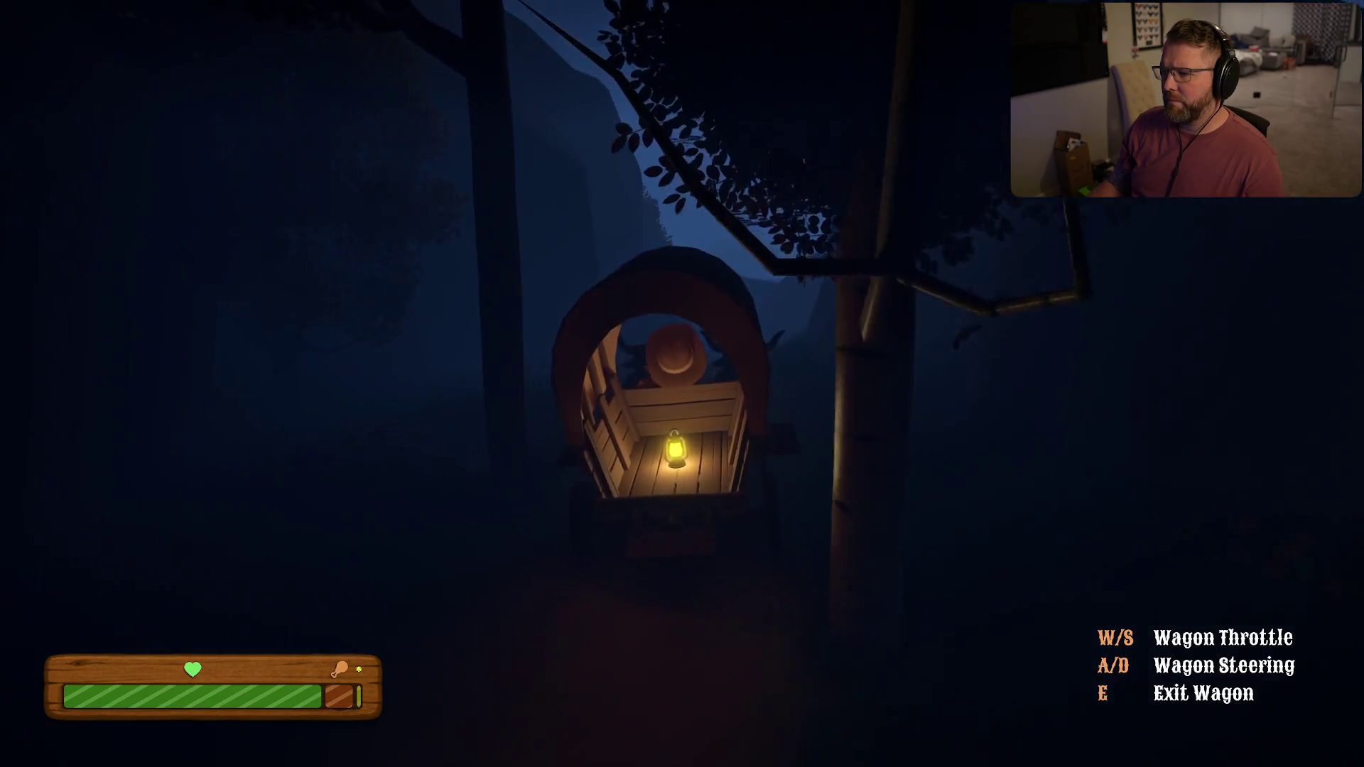